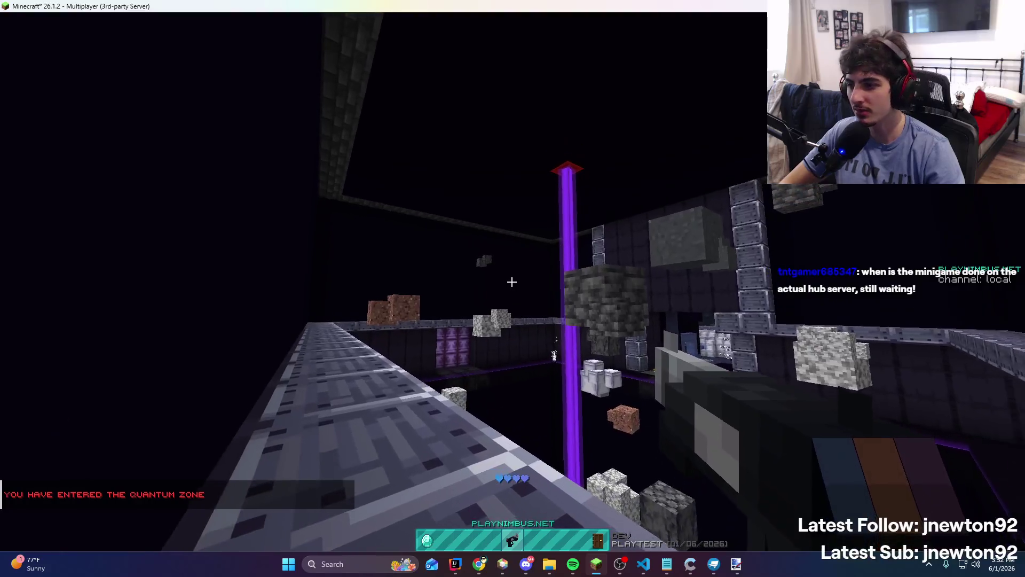
Fire the grappling hook three times in Minecraft, open chat, then bring IntelliJ forward
{"action": "right_click", "coordinate": [512, 282]}
{"action": "right_click", "coordinate": [512, 281]}
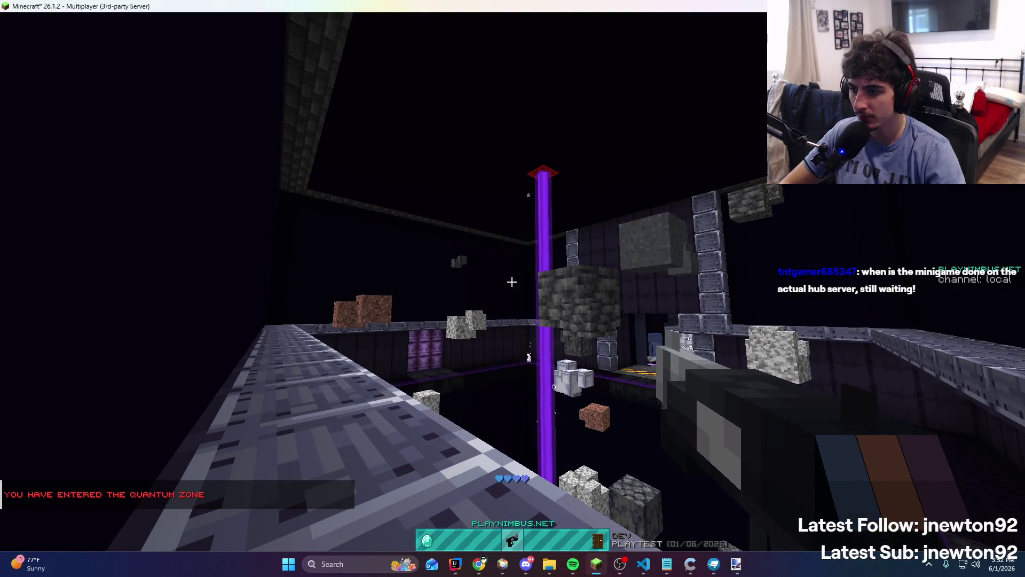
{"action": "right_click", "coordinate": [512, 281]}
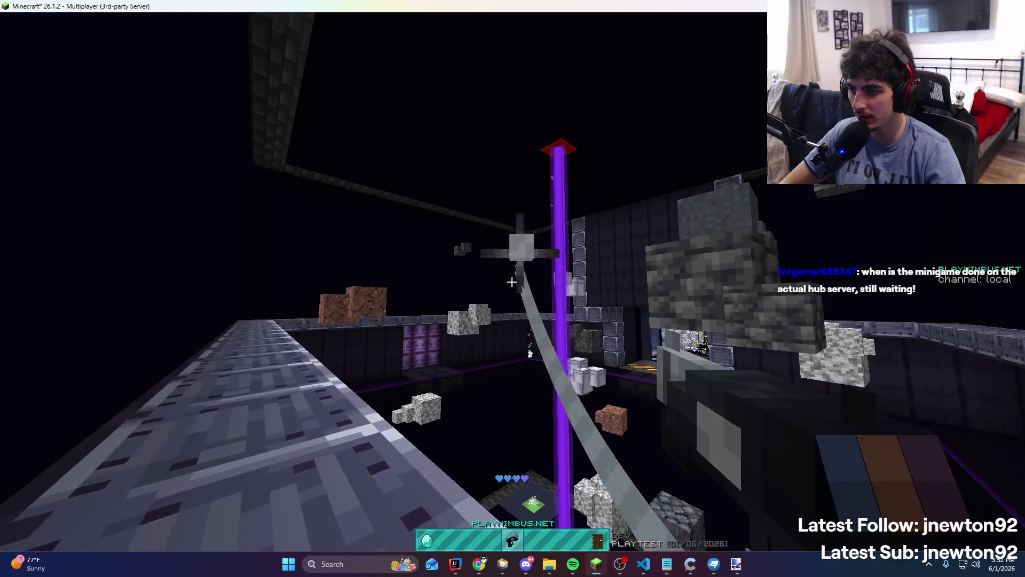
{"action": "key", "text": "t"}
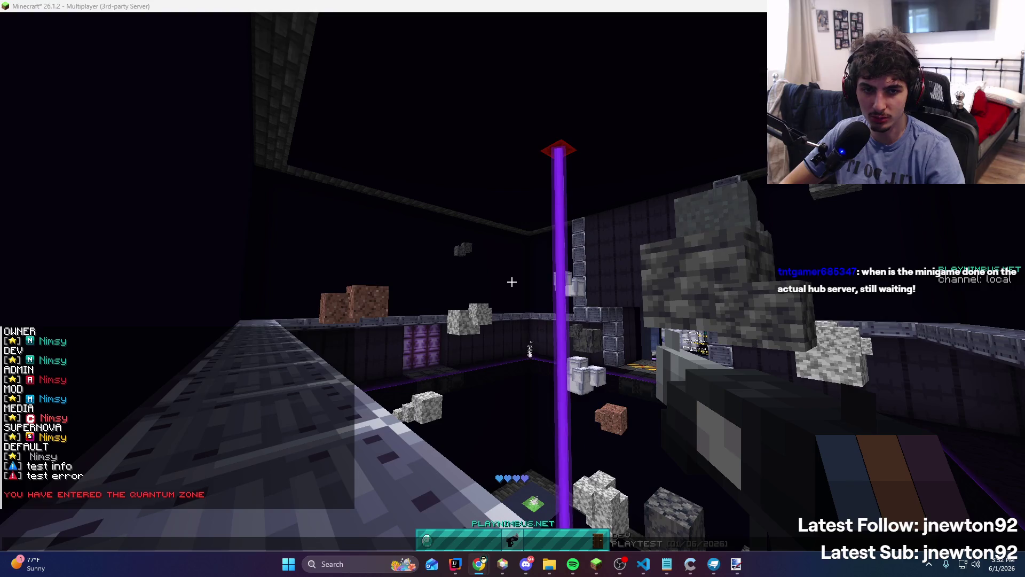
{"action": "left_click", "coordinate": [462, 565]}
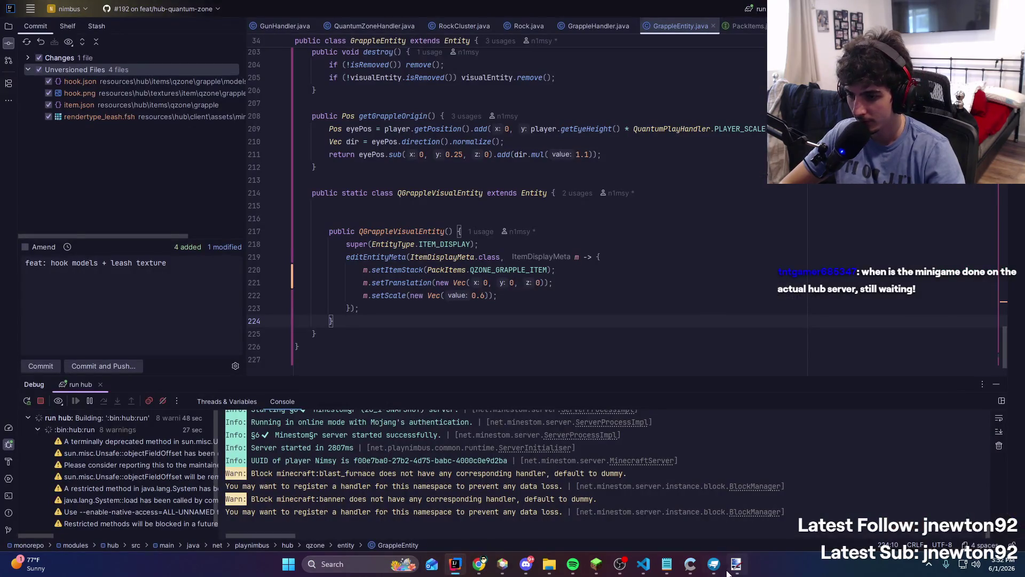
Set the leash shader's mix value to 0.5 in rendertype_leash.fsh and save
{"action": "left_click", "coordinate": [643, 564]}
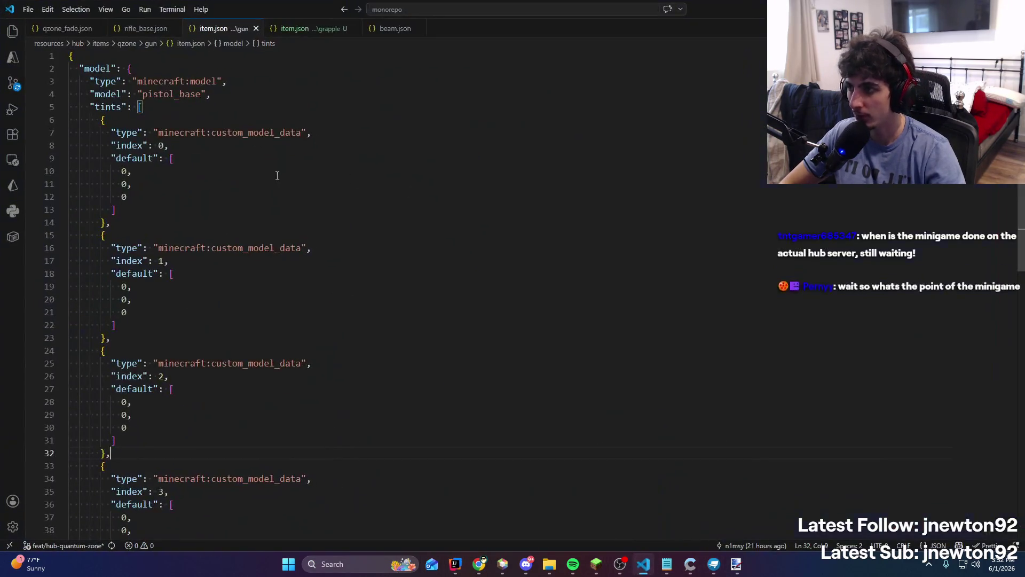
{"action": "key", "text": "alt+Left"}
{"action": "key", "text": "alt+Left"}
{"action": "key", "text": "alt+Left"}
{"action": "key", "text": "alt+Left"}
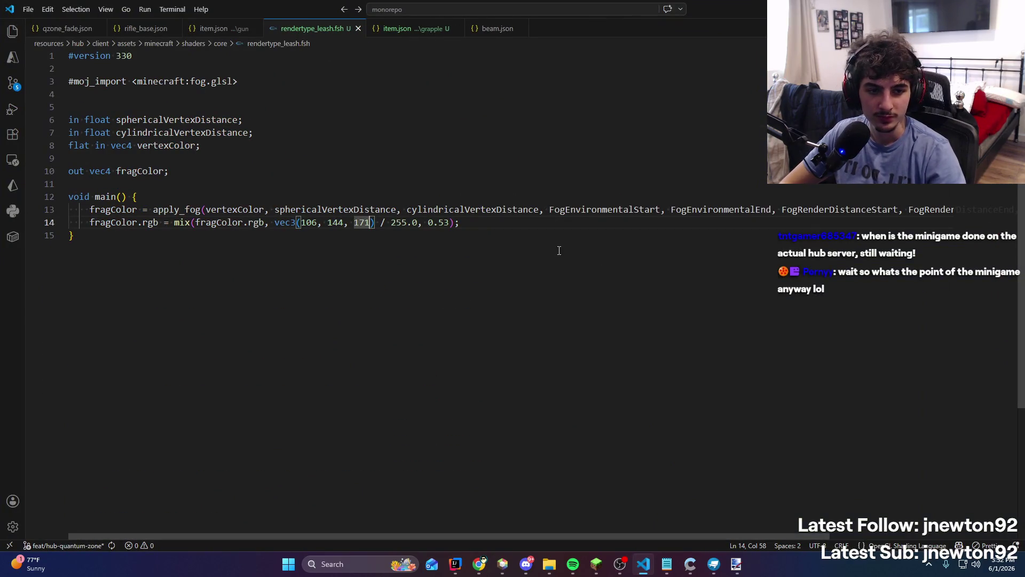
{"action": "key", "text": "ctrl+s"}
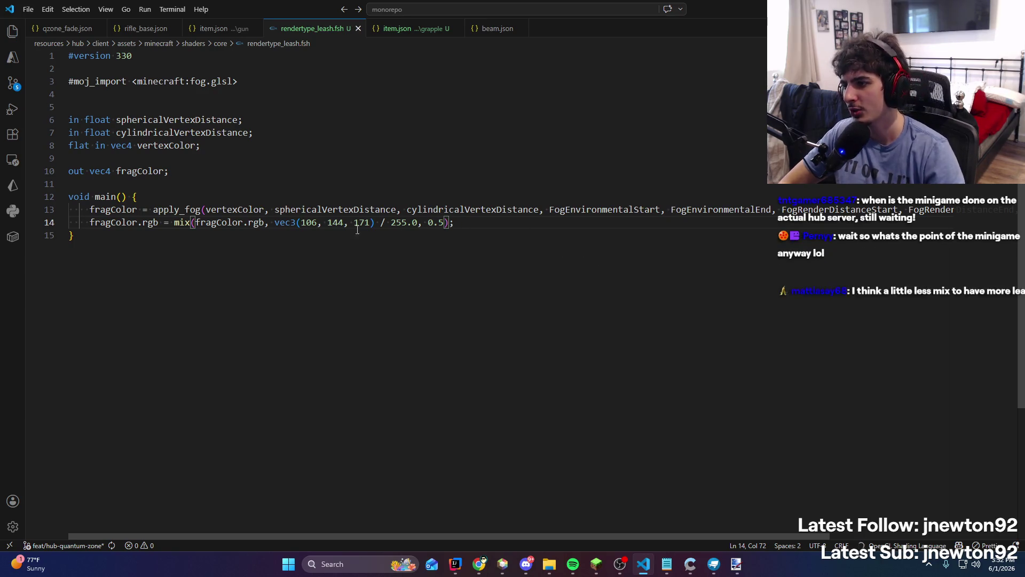
Replace the line-14 tint vec3(106, 144, 171) with vec3(80, 145, 191)
{"action": "left_click", "coordinate": [306, 222]}
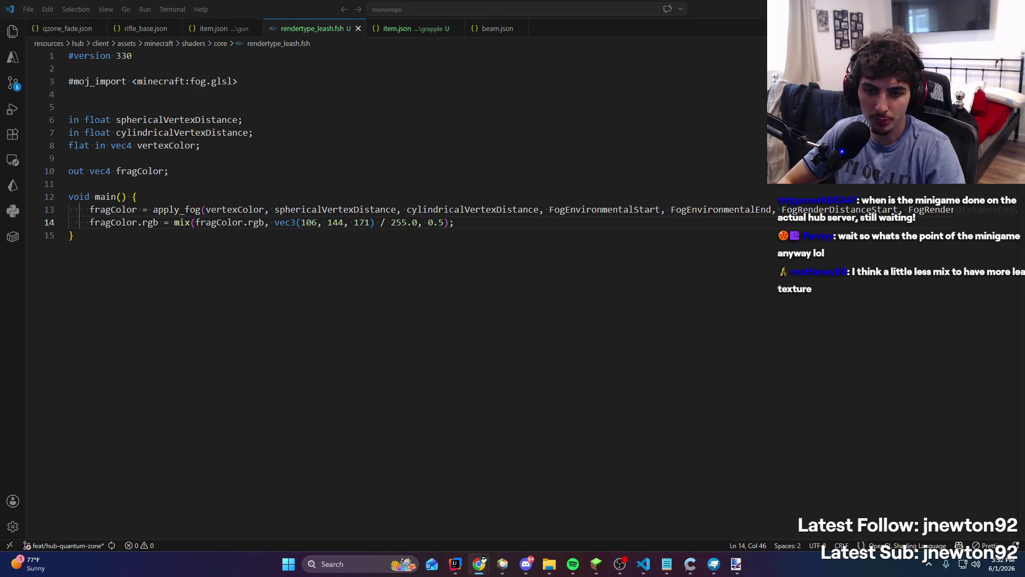
{"action": "left_click_drag", "start_coordinate": [303, 222], "coordinate": [356, 223]}
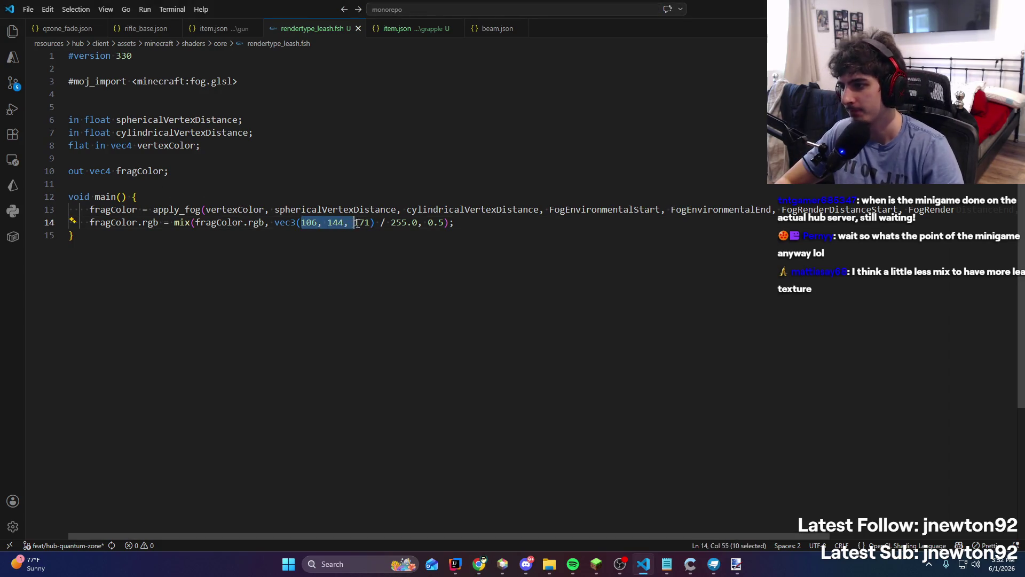
{"action": "type", "text": "80, 145, 191"}
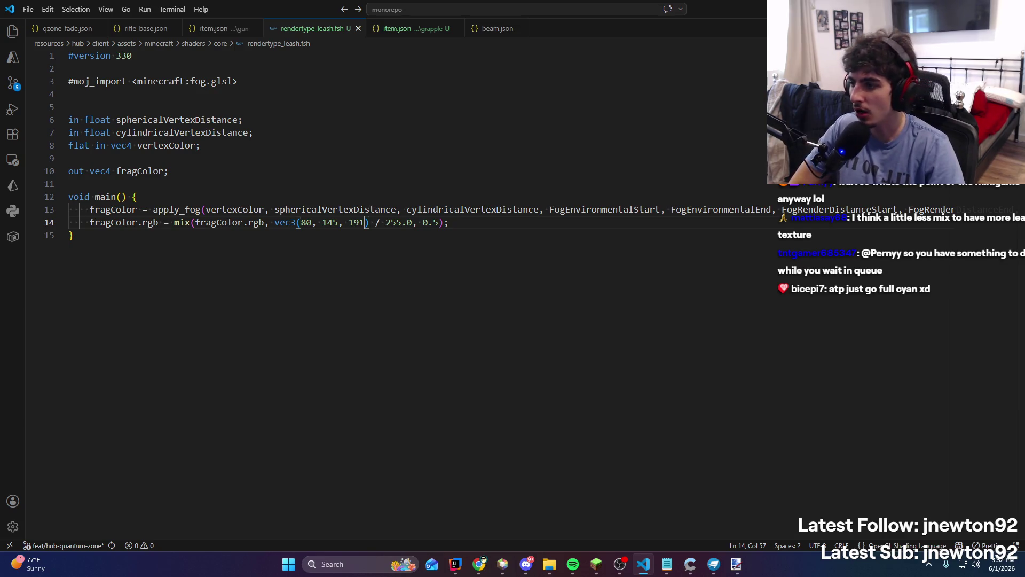
{"action": "key", "text": "alt+Tab"}
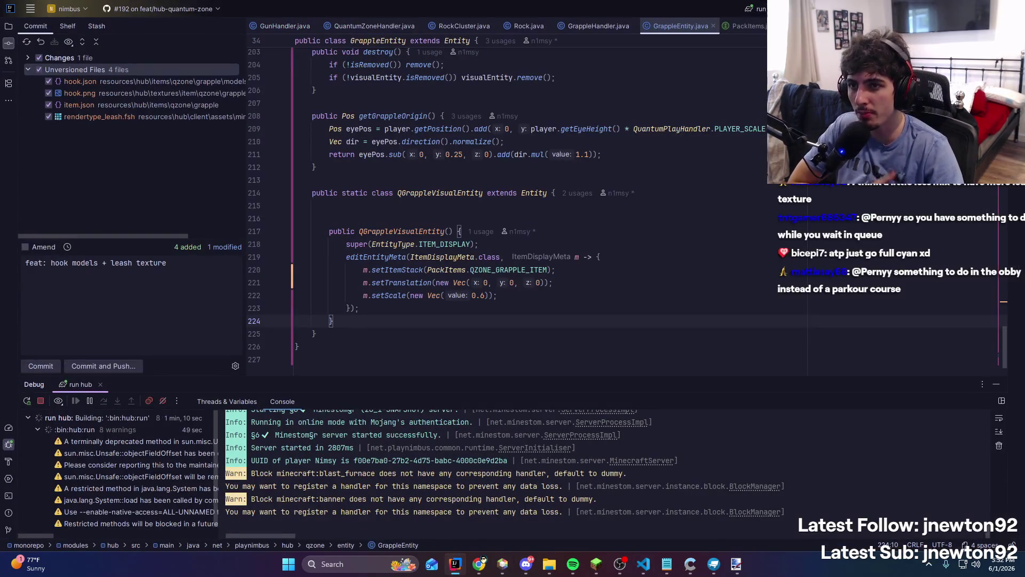
{"action": "key", "text": "ctrl+F5"}
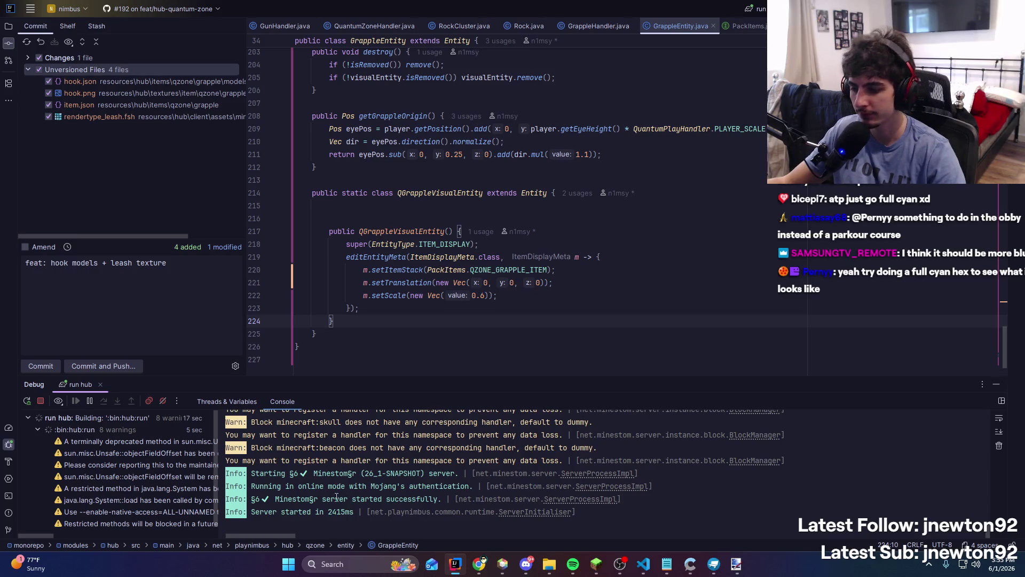
{"action": "left_click", "coordinate": [596, 564]}
{"action": "left_click", "coordinate": [512, 324]}
{"action": "double_click", "coordinate": [543, 69]}
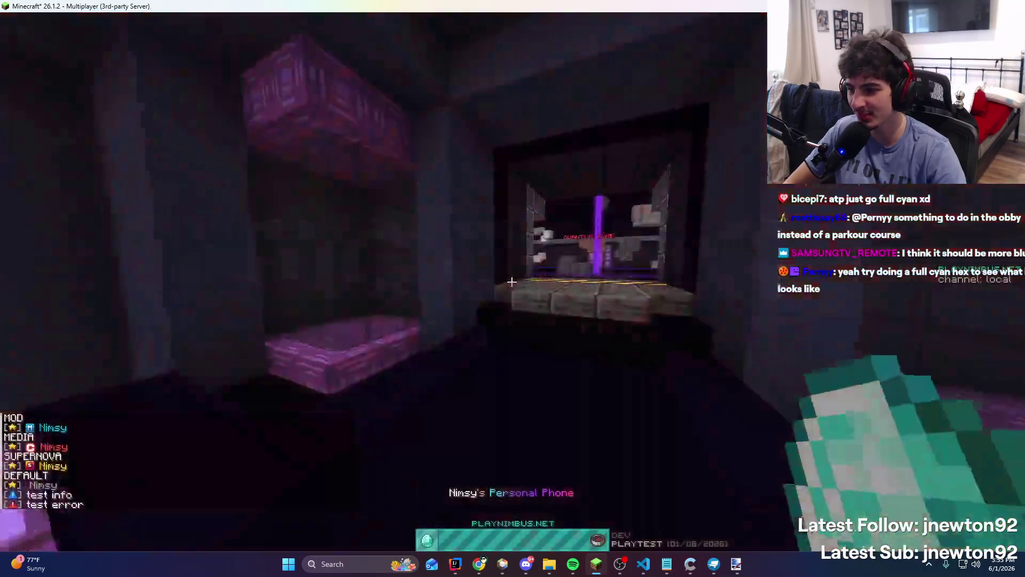
Walk into the dark arena and fire the grapple to check the light-blue line
{"action": "key", "text": "w"}
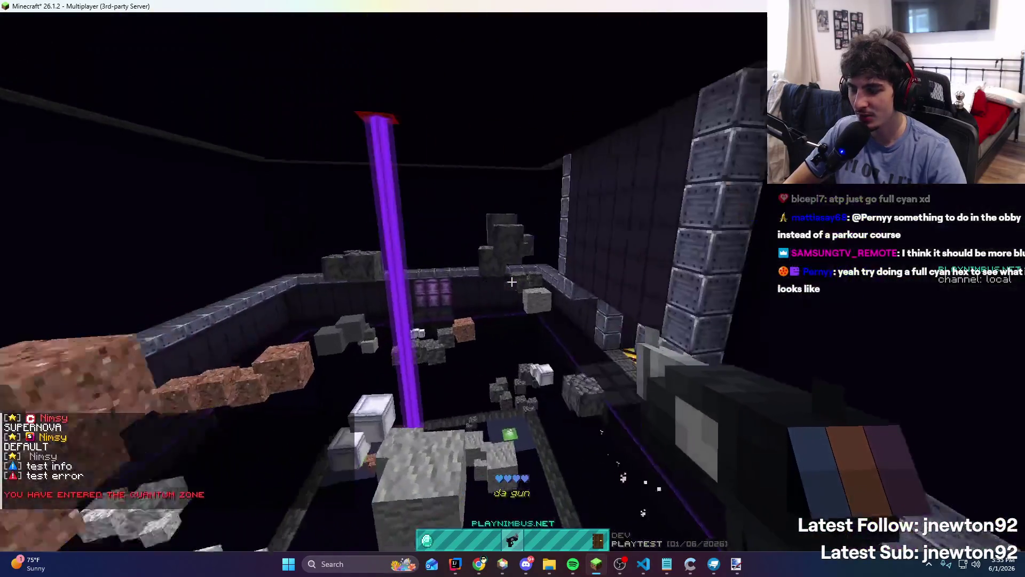
{"action": "key", "text": "w"}
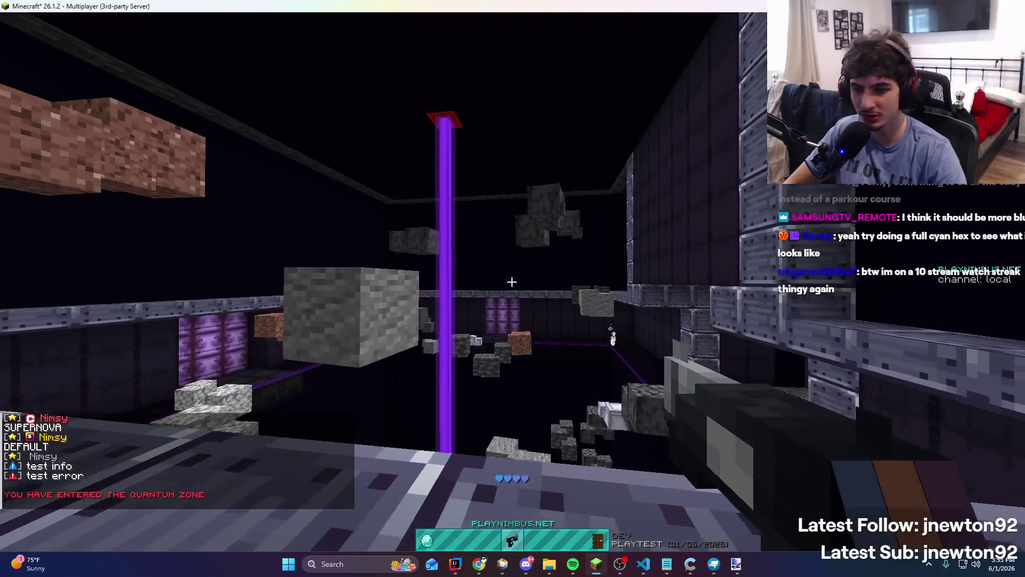
{"action": "right_click", "coordinate": [512, 282]}
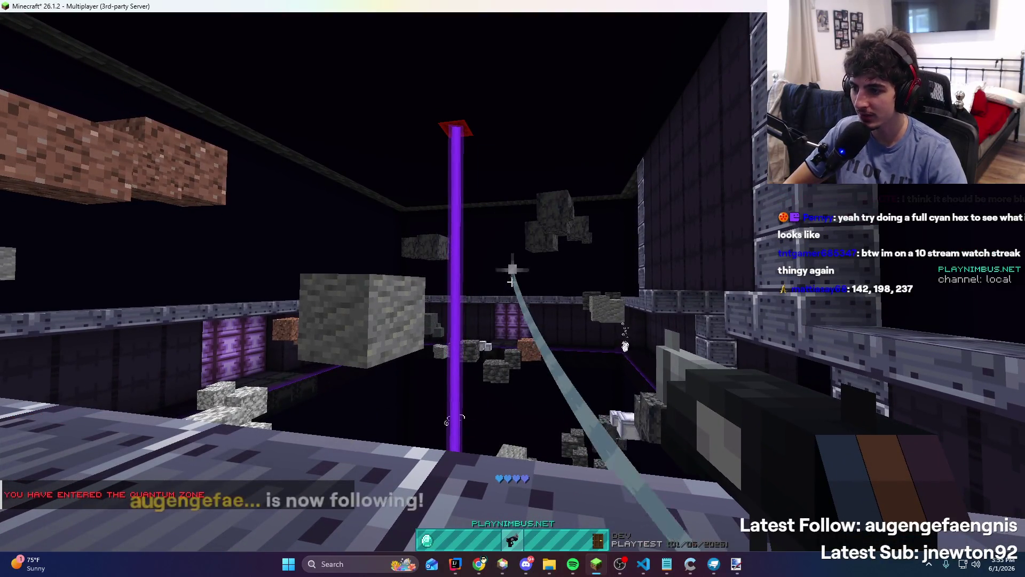
{"action": "key", "text": "w"}
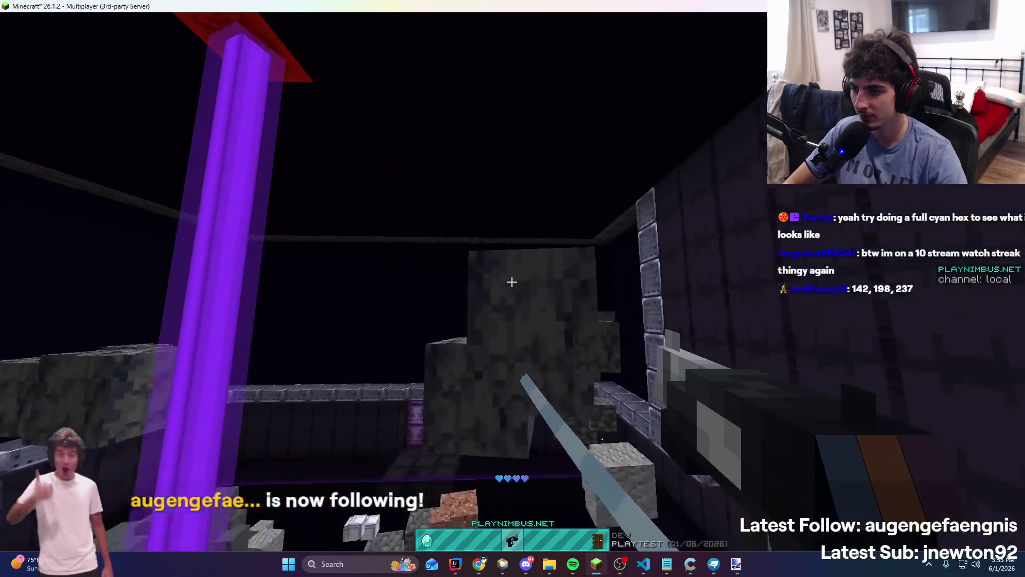
{"action": "right_click", "coordinate": [512, 281]}
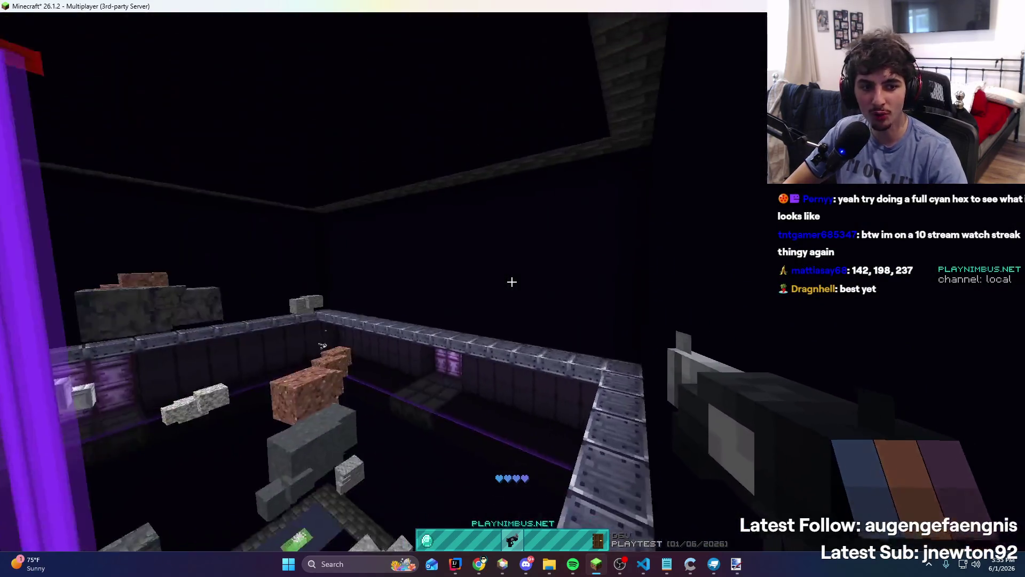
{"action": "right_click", "coordinate": [512, 281]}
{"action": "left_click", "coordinate": [619, 564]}
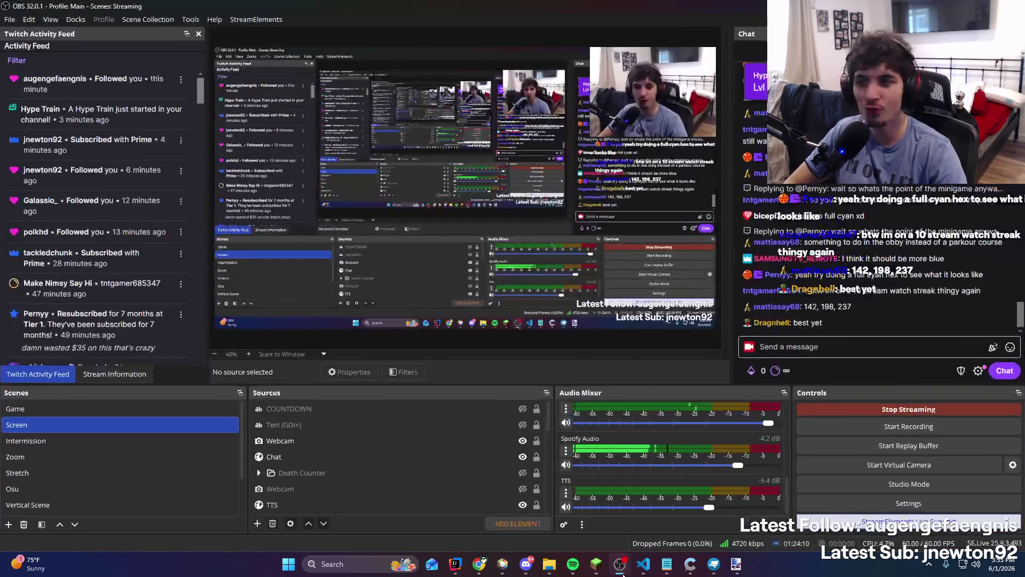
{"action": "key", "text": "alt+Tab"}
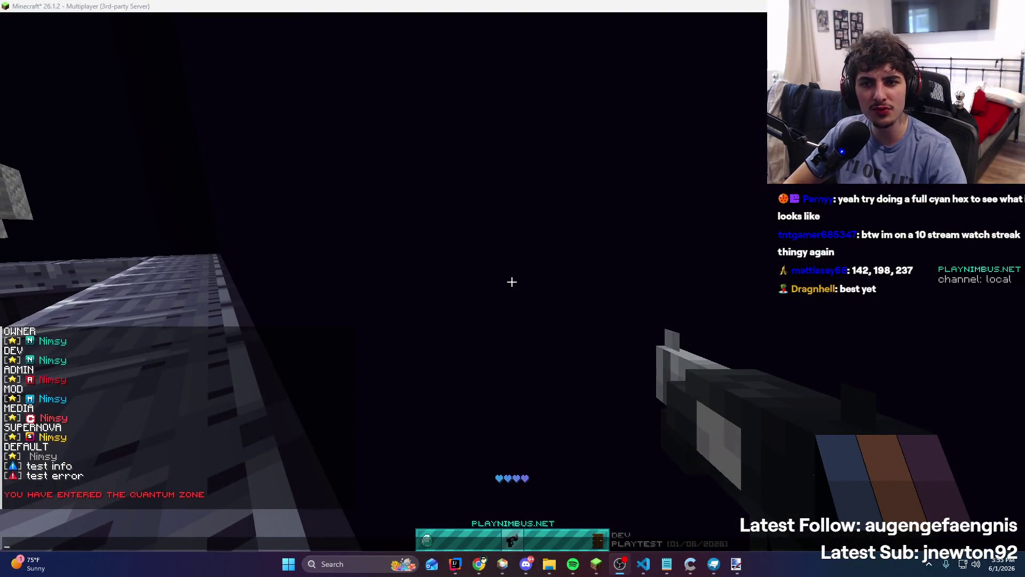
Fire the grapple at the dirt blocks, walls, beam pillar and ceiling, then return to IntelliJ
{"action": "left_click", "coordinate": [697, 418]}
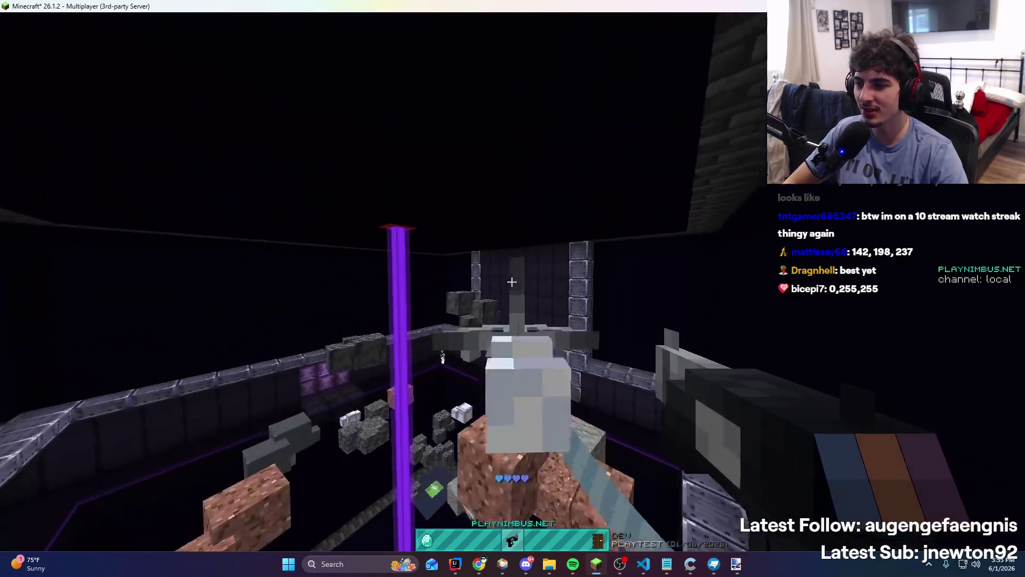
{"action": "left_click", "coordinate": [511, 281]}
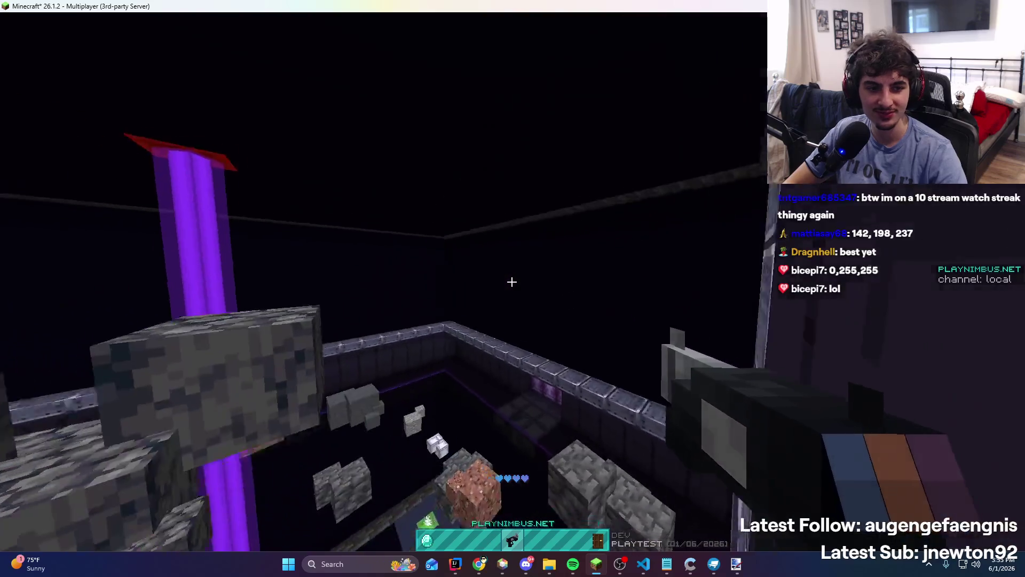
{"action": "left_click", "coordinate": [511, 282]}
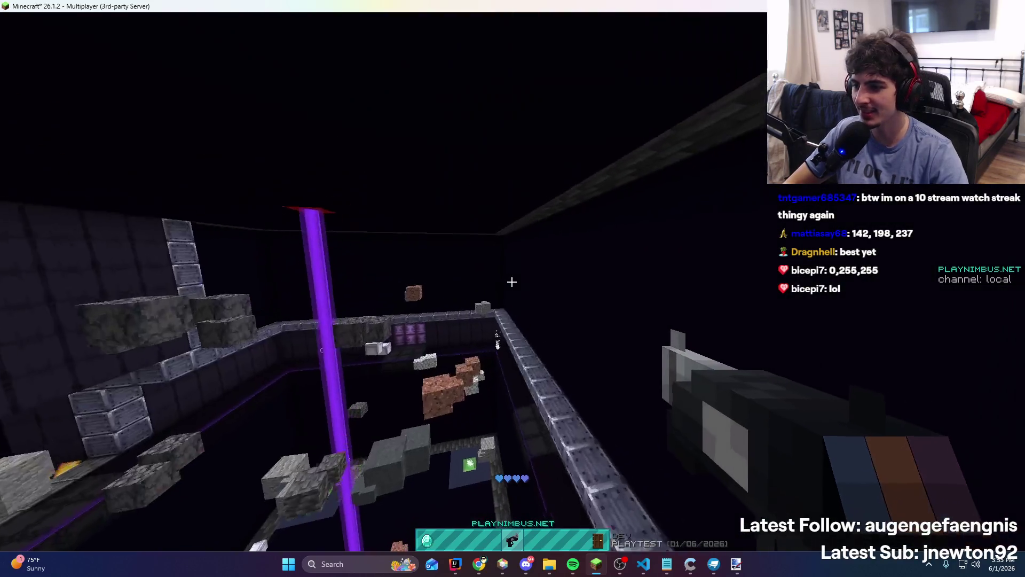
{"action": "left_click", "coordinate": [512, 282]}
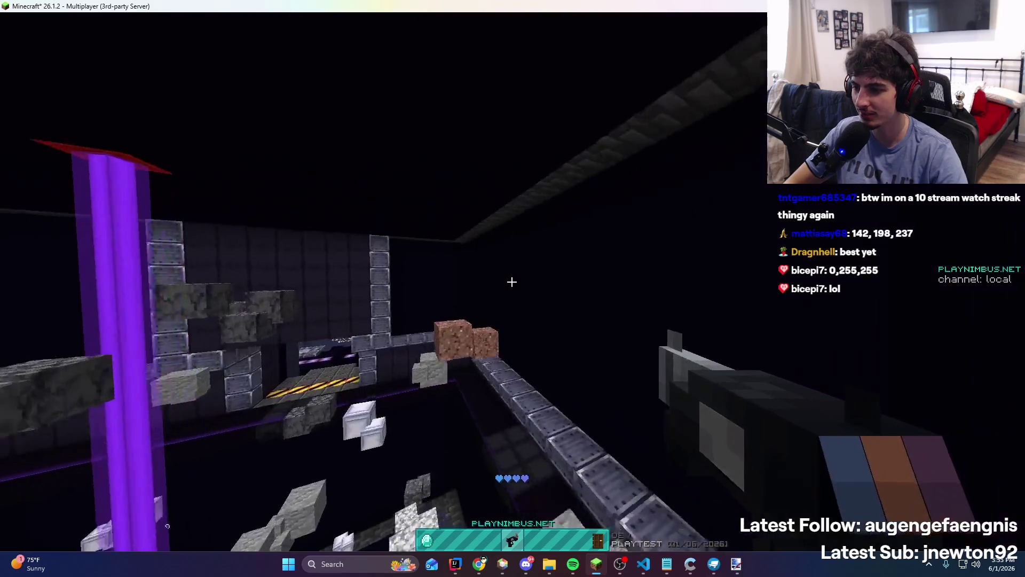
{"action": "left_click", "coordinate": [511, 281]}
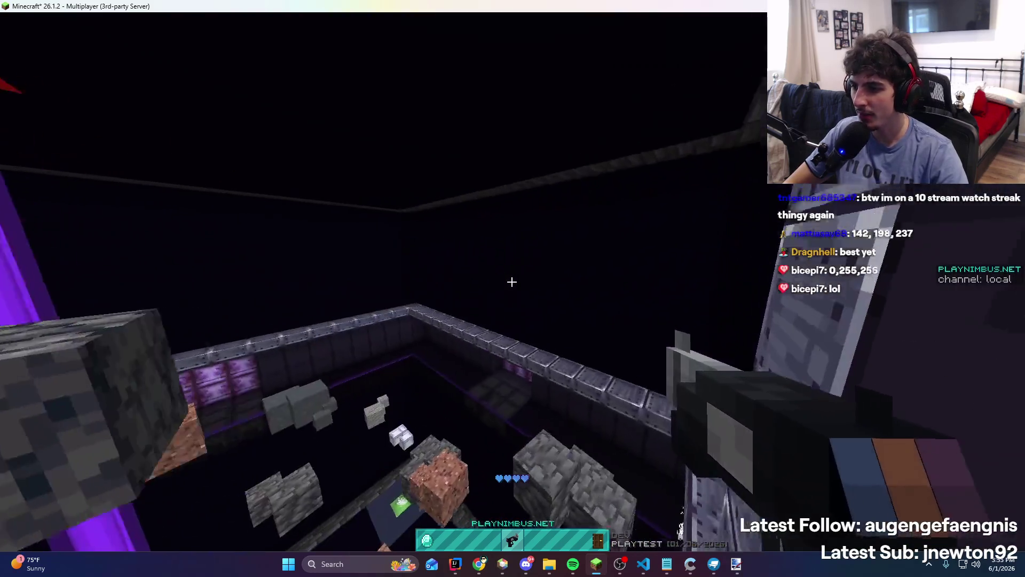
{"action": "left_click", "coordinate": [512, 281]}
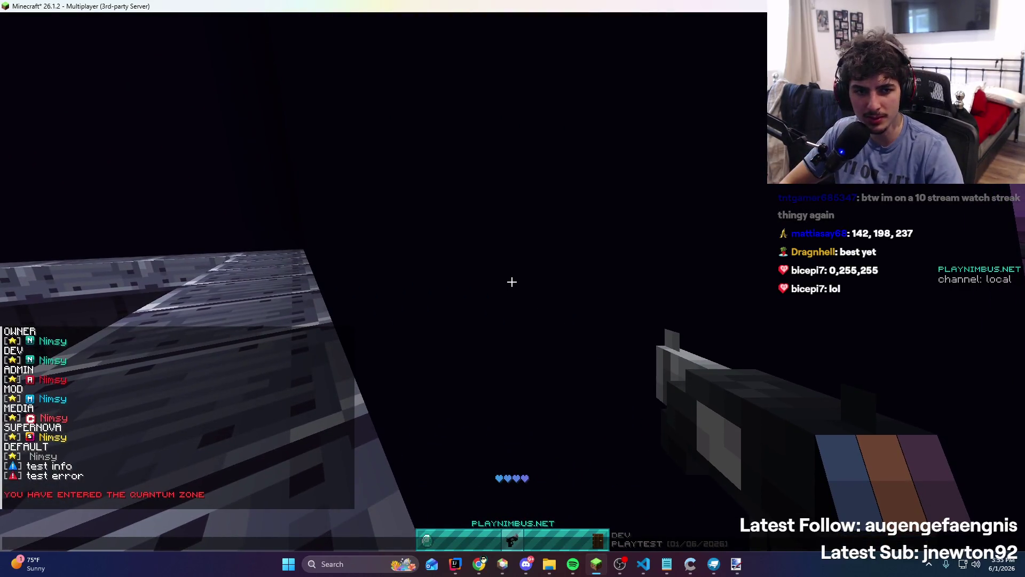
{"action": "left_click", "coordinate": [458, 567]}
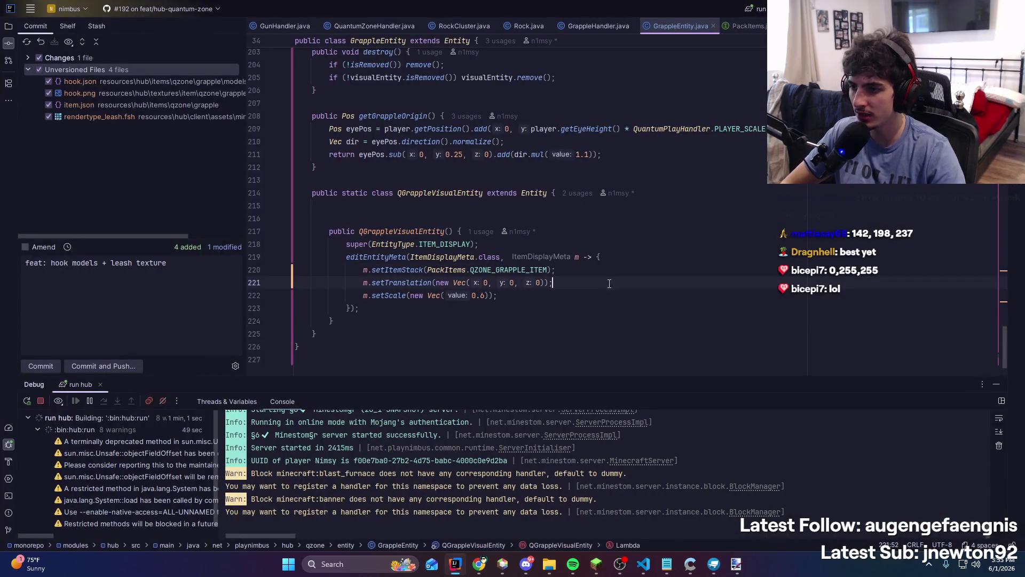
Check the leash shader, fire the grapple in-game, then show Google's colour picker at #5091bf
{"action": "left_click", "coordinate": [645, 567]}
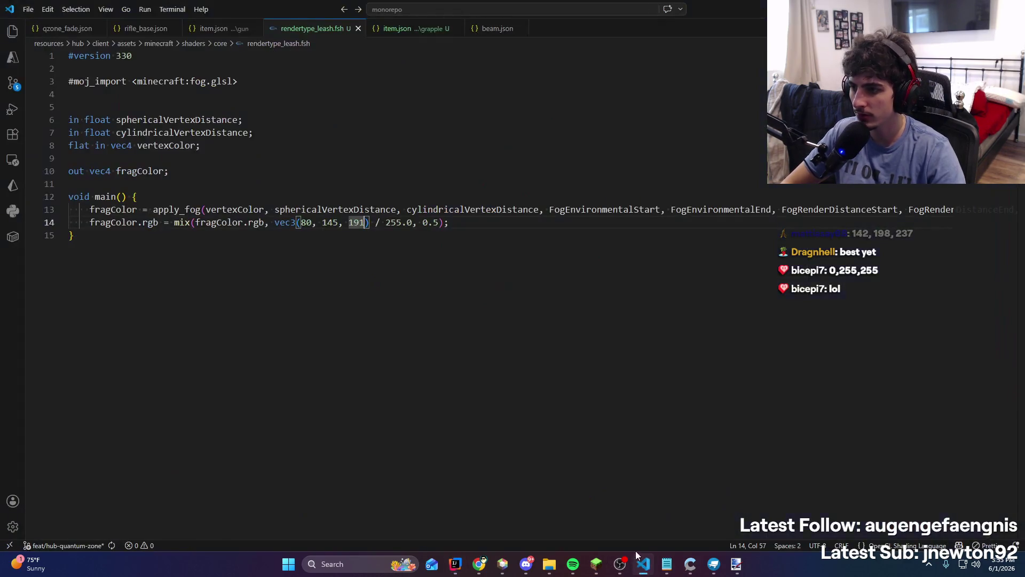
{"action": "left_click", "coordinate": [481, 209]}
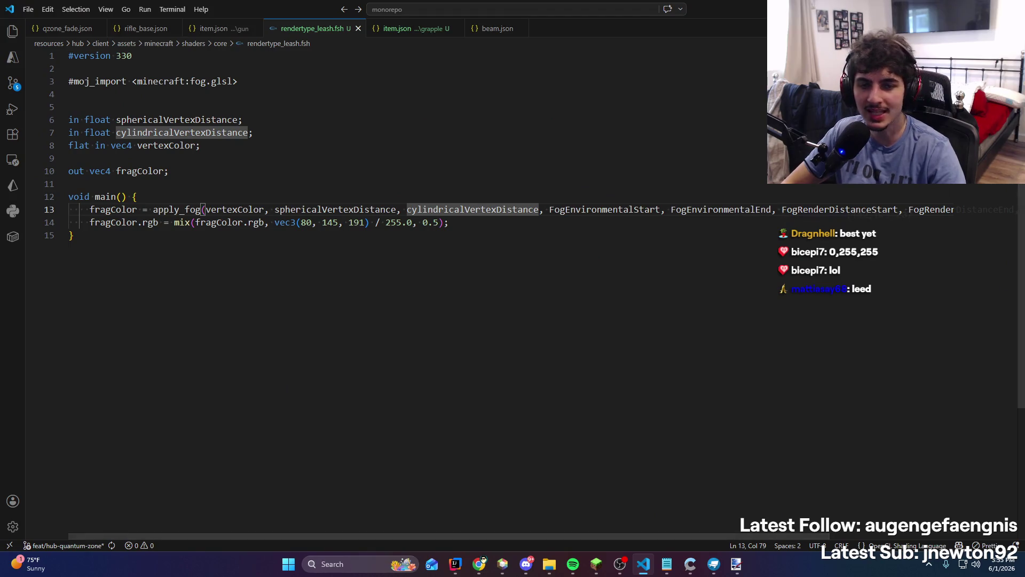
{"action": "key", "text": "alt+Tab"}
{"action": "left_click", "coordinate": [597, 564]}
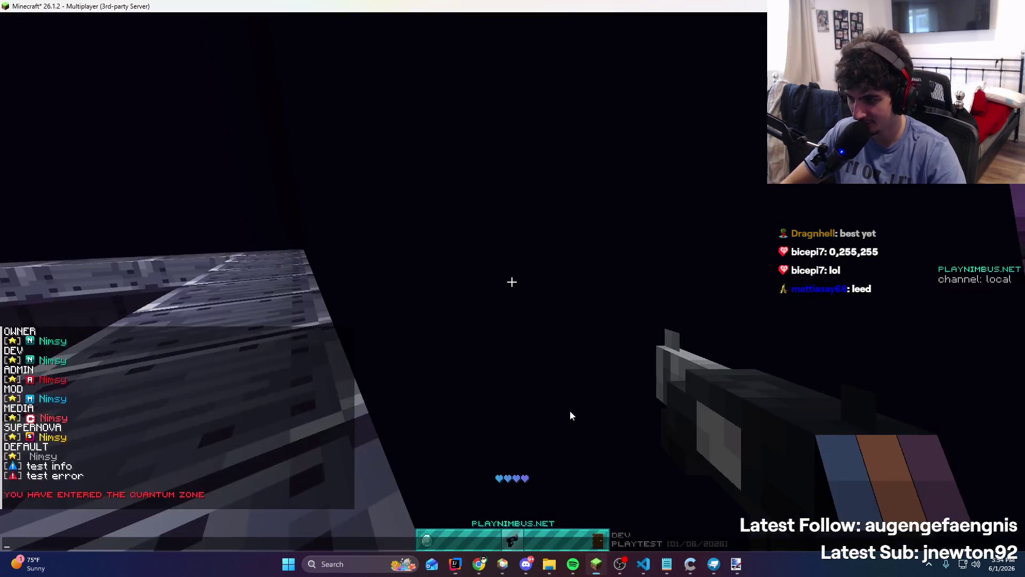
{"action": "right_click", "coordinate": [512, 282]}
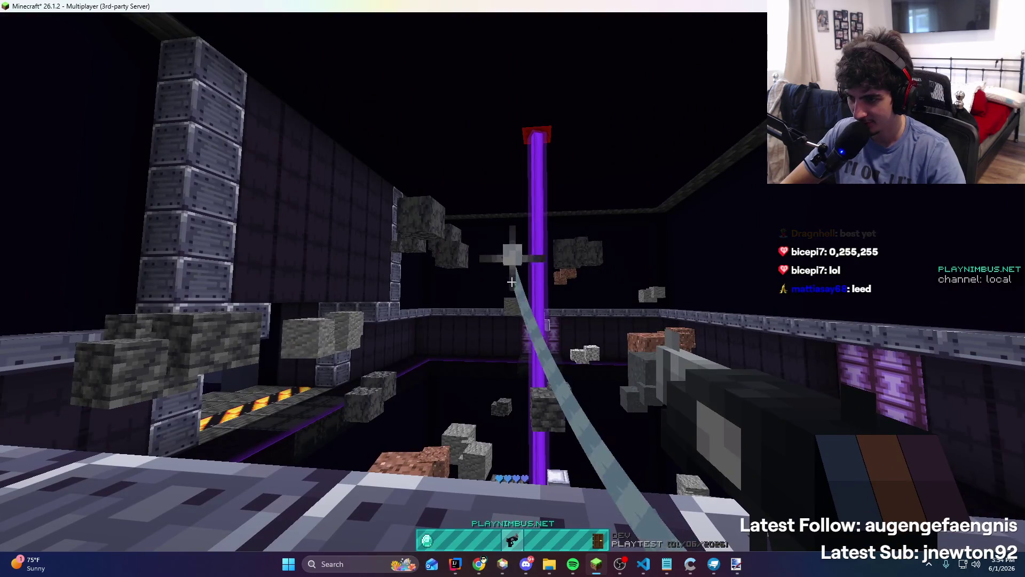
{"action": "key", "text": "t"}
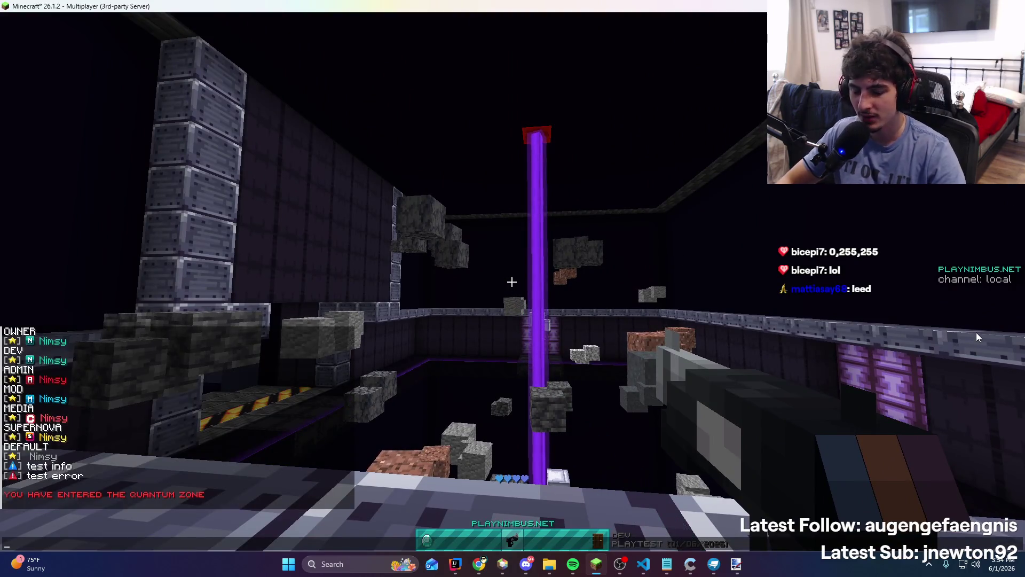
{"action": "key", "text": "alt+Tab"}
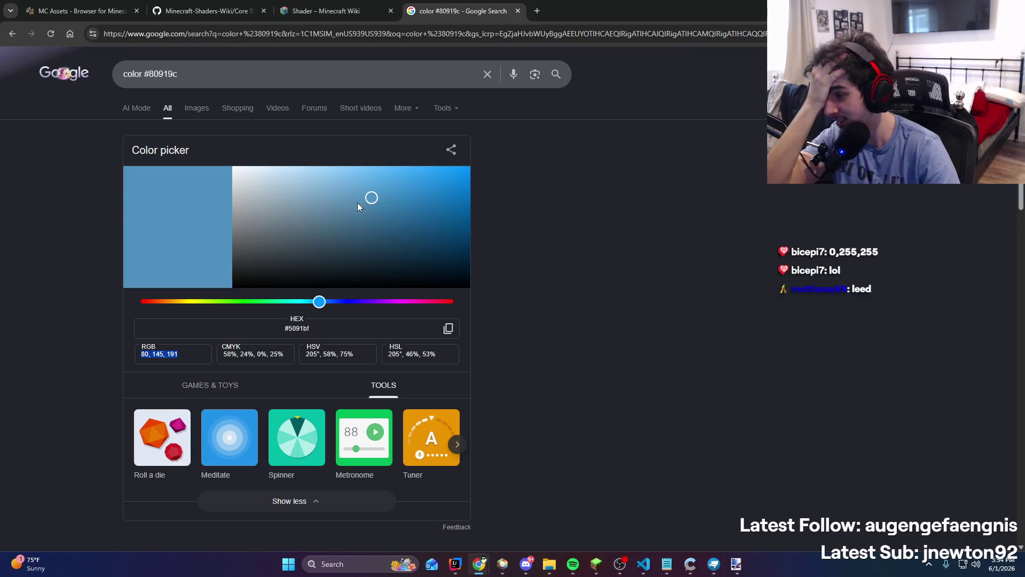
Pick a slightly darker blue, 71, 131, 173, in Google's colour picker
{"action": "left_click", "coordinate": [372, 204]}
{"action": "key", "text": "alt+Tab"}
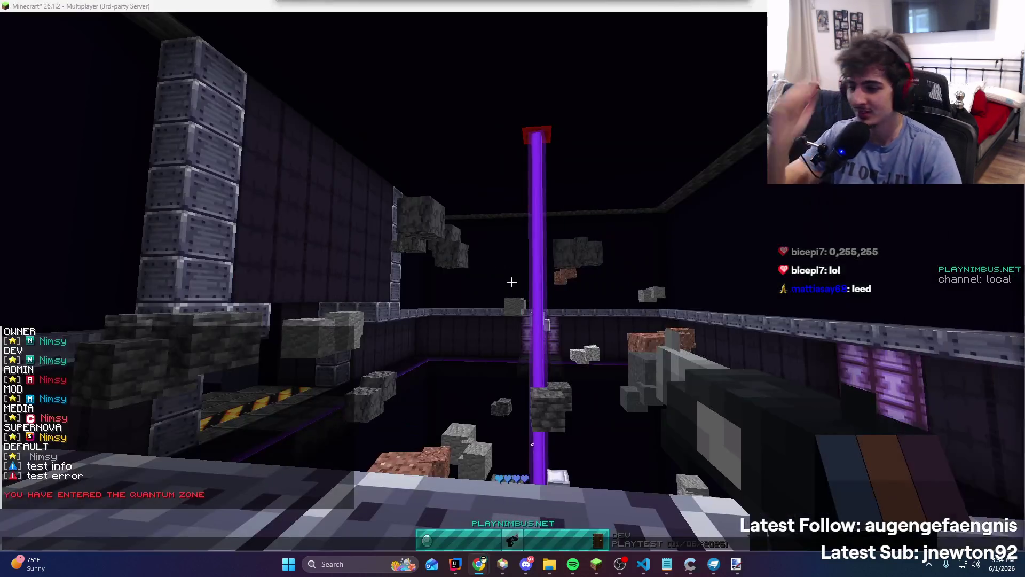
{"action": "left_click", "coordinate": [461, 561]}
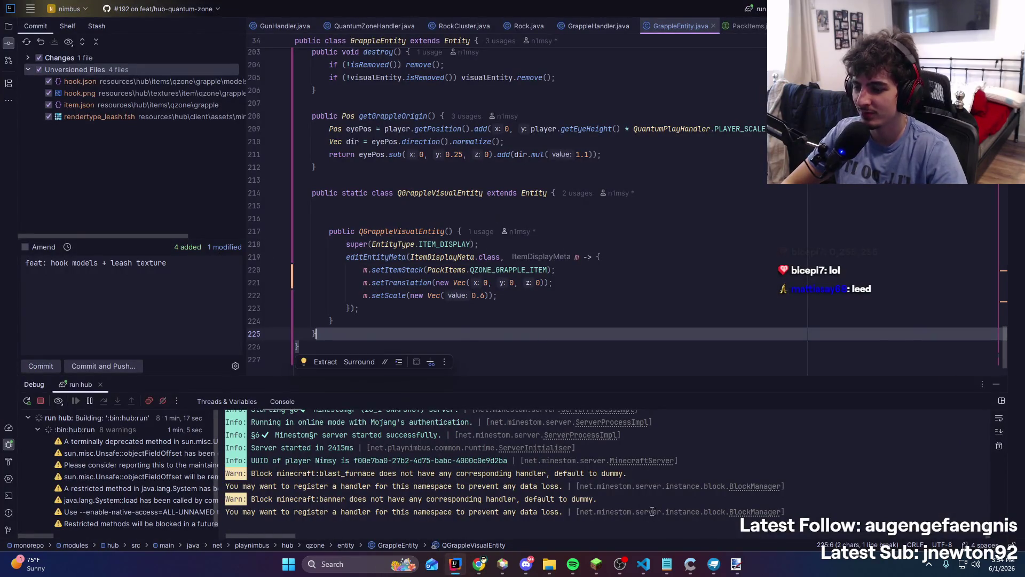
Replace the line-14 tint 80, 145, 191 with 71, 131, 173 and return to Minecraft
{"action": "left_click", "coordinate": [644, 564]}
{"action": "double_click", "coordinate": [306, 222]}
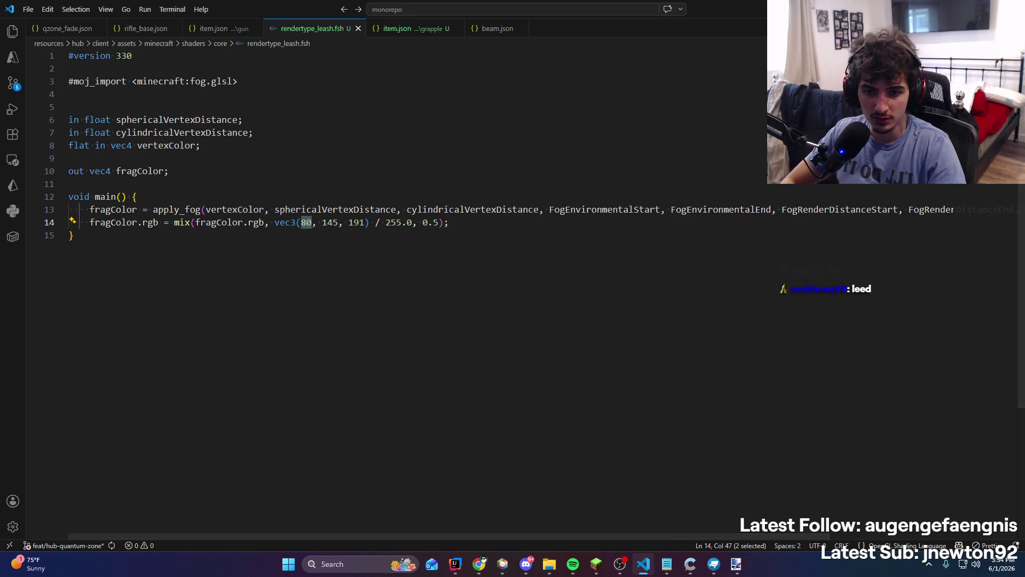
{"action": "left_click", "coordinate": [321, 197]}
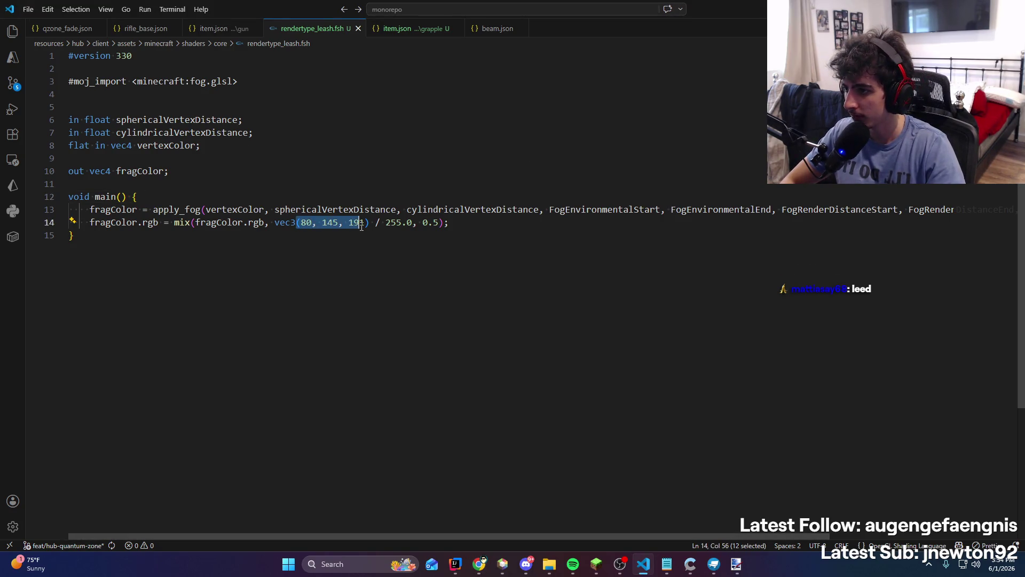
{"action": "type", "text": "71, 131, 173"}
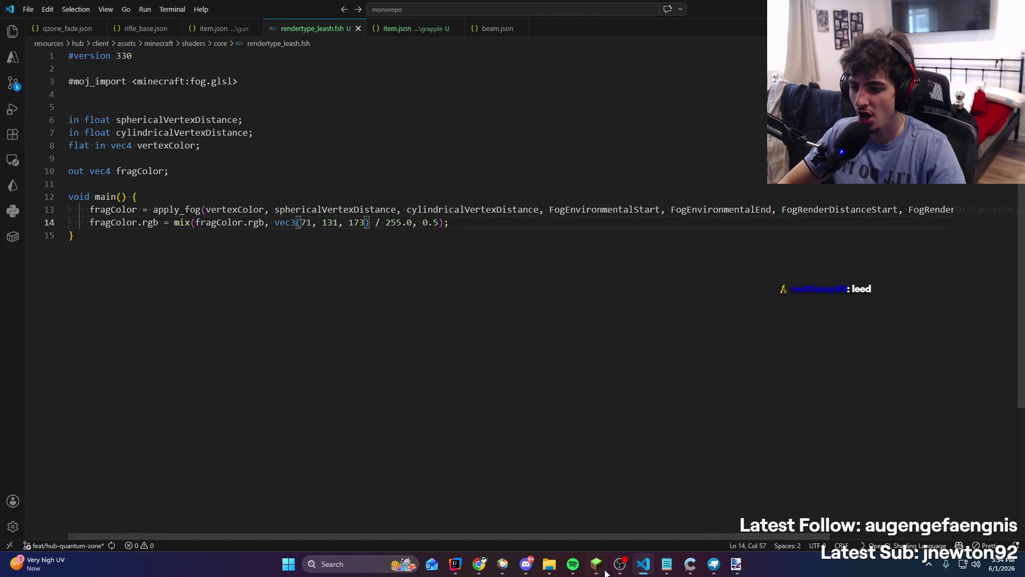
{"action": "left_click", "coordinate": [606, 573]}
{"action": "key", "text": "t"}
{"action": "key", "text": "Escape"}
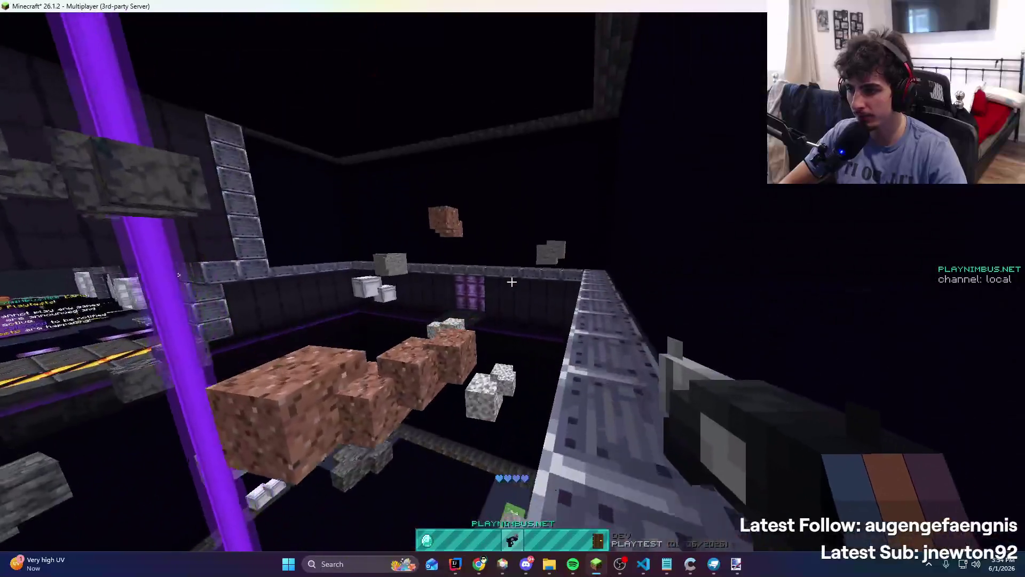
Fire the grapple to check the recoloured leash, then open chat and switch to Notepad
{"action": "right_click", "coordinate": [512, 281]}
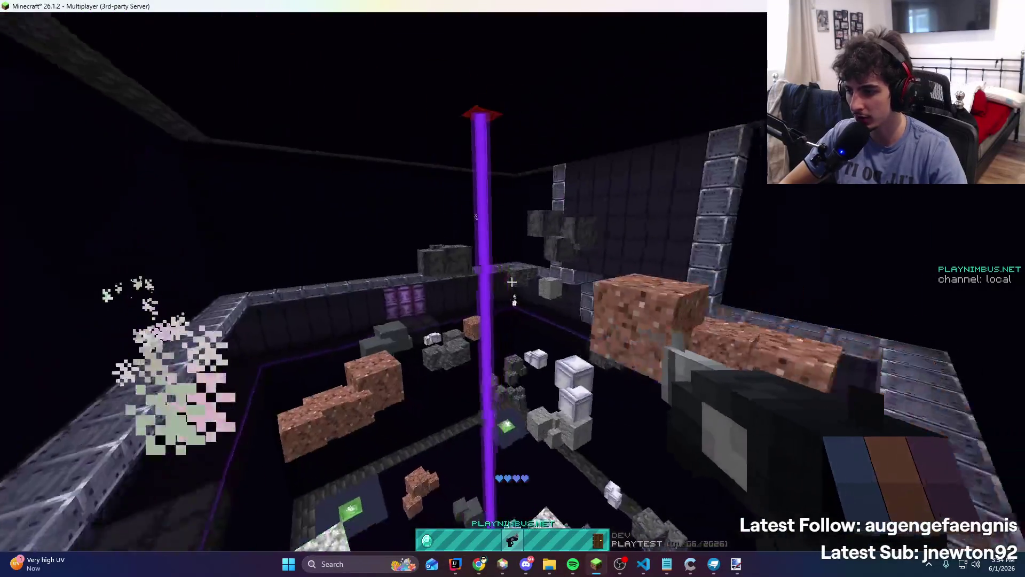
{"action": "key", "text": "t"}
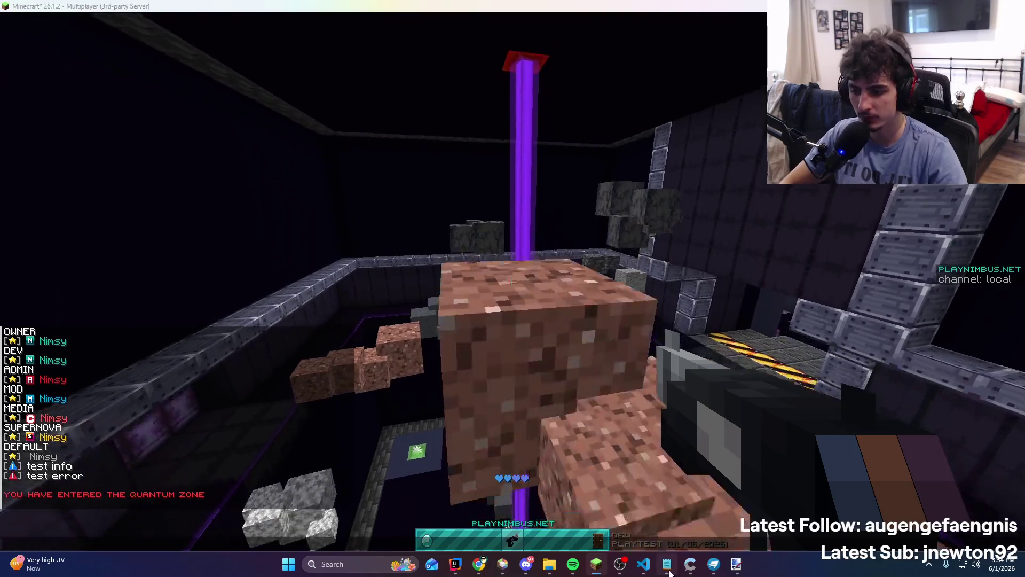
{"action": "left_click", "coordinate": [666, 564]}
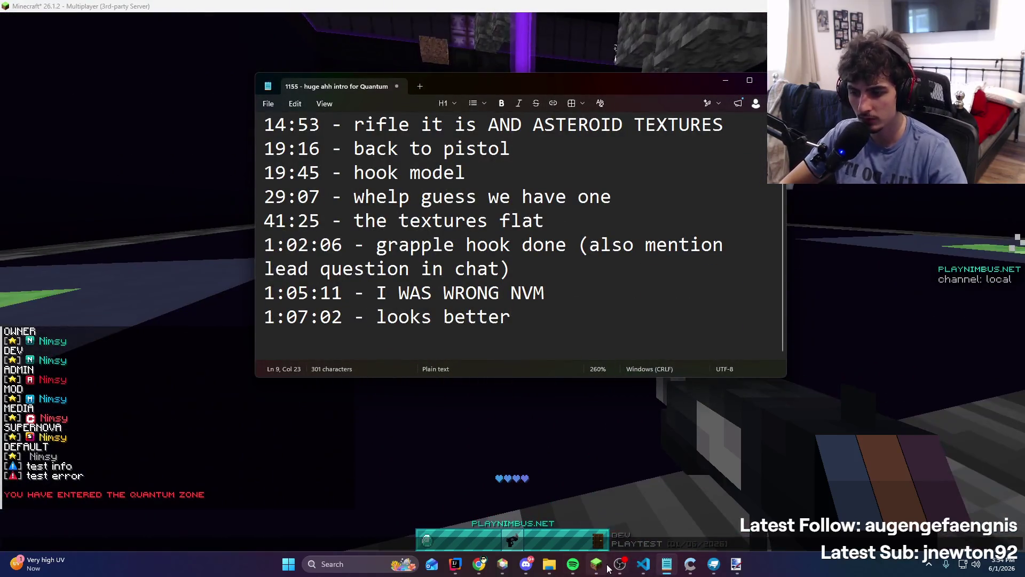
Add a 1:25:22 timestamp entry about the lead to the stream notes
{"action": "left_click", "coordinate": [620, 563]}
{"action": "key", "text": "alt+Tab"}
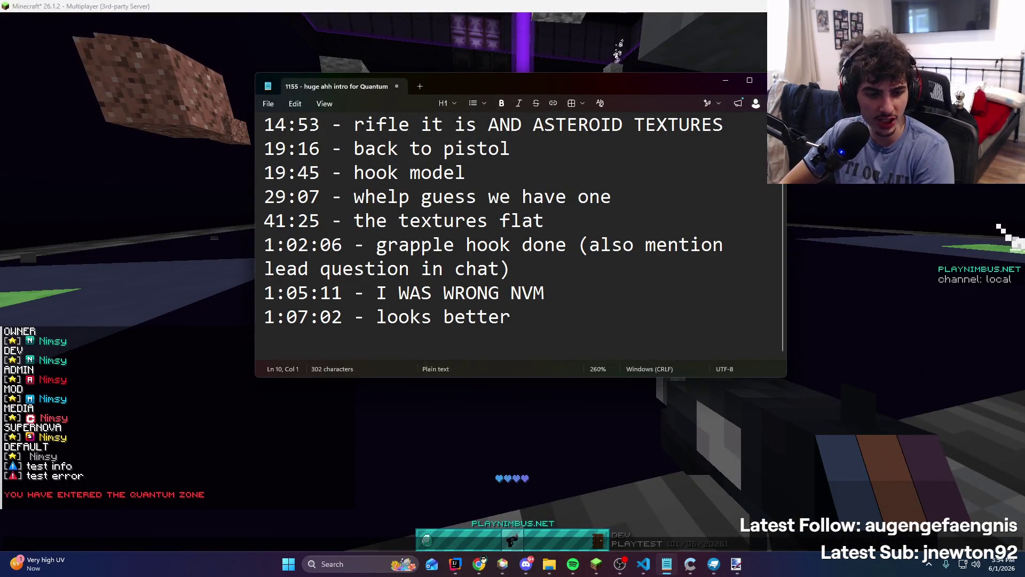
{"action": "type", "text": "1"}
{"action": "key", "text": "super+period"}
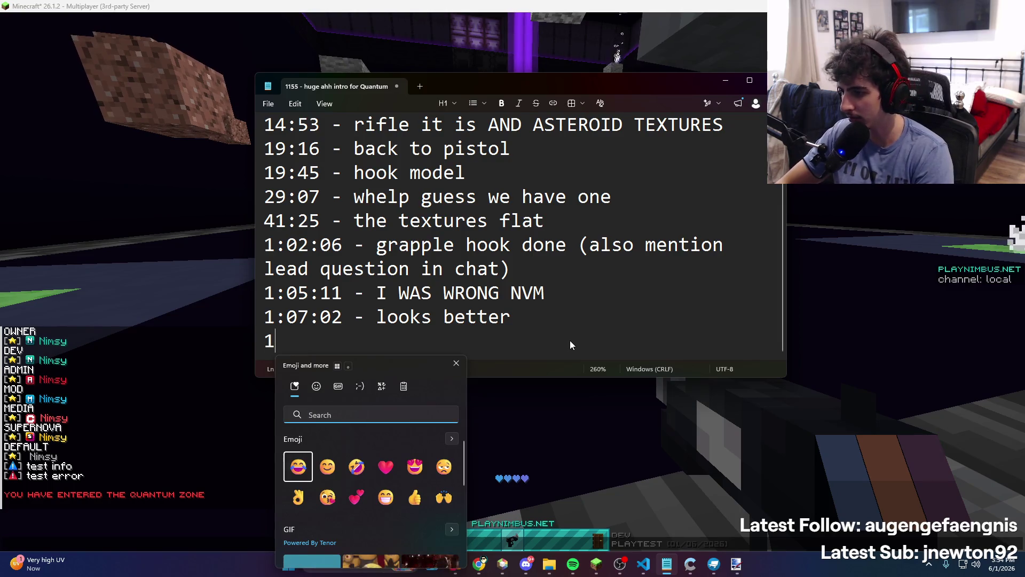
{"action": "key", "text": "super"}
{"action": "key", "text": "Escape"}
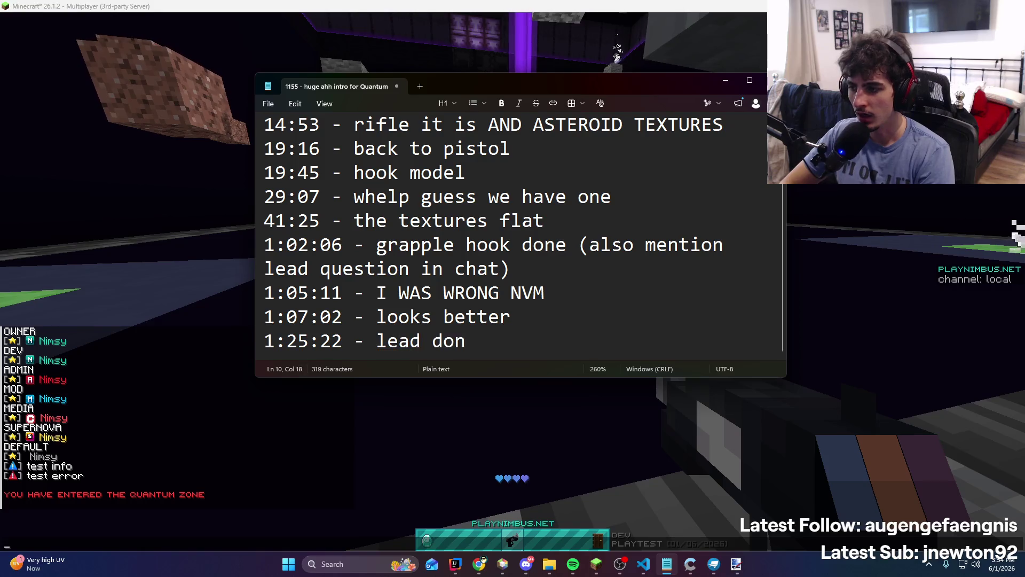
Fire the grapple at the ceiling in Minecraft, then switch to the hook model in Blockbench
{"action": "left_click", "coordinate": [735, 456]}
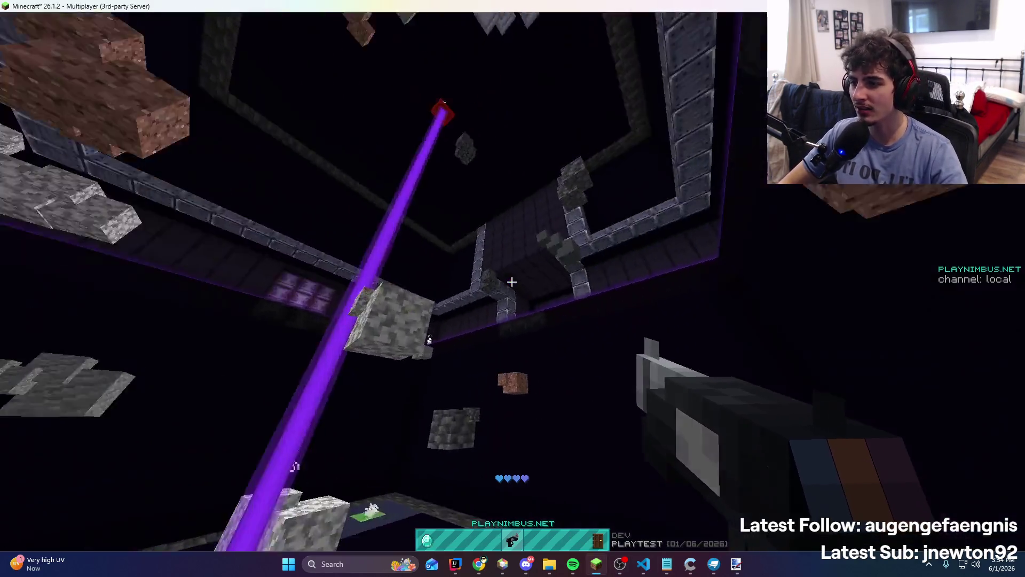
{"action": "right_click", "coordinate": [512, 282]}
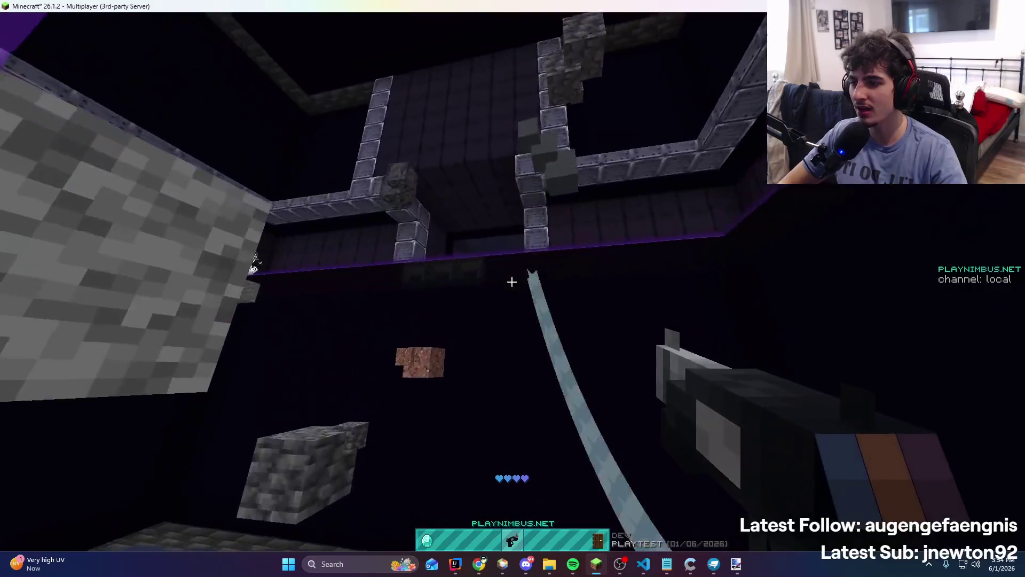
{"action": "key", "text": "alt+Tab"}
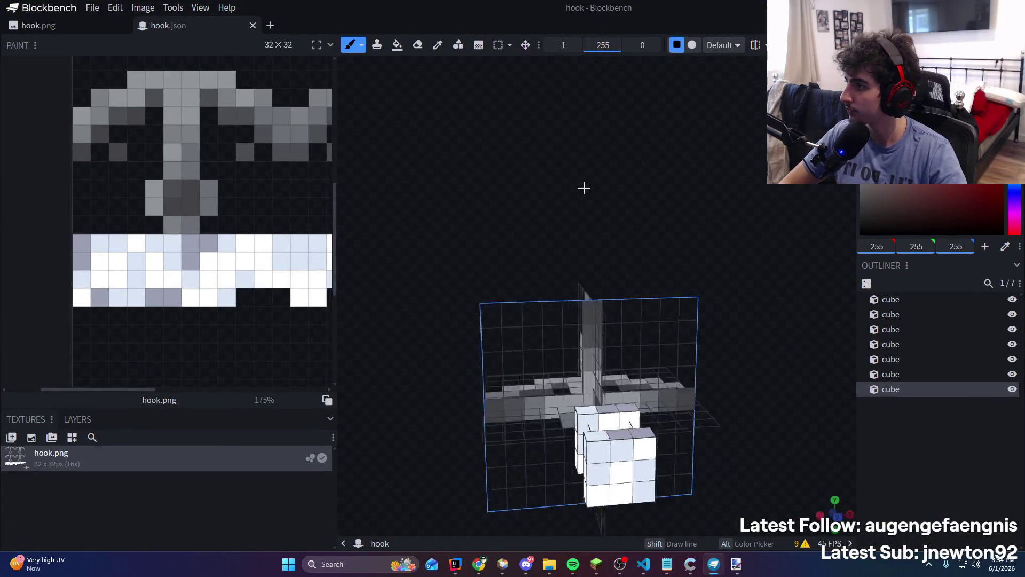
Create a new Java Block/Item project with default settings
{"action": "left_click", "coordinate": [93, 7]}
{"action": "mouse_move", "coordinate": [203, 40]}
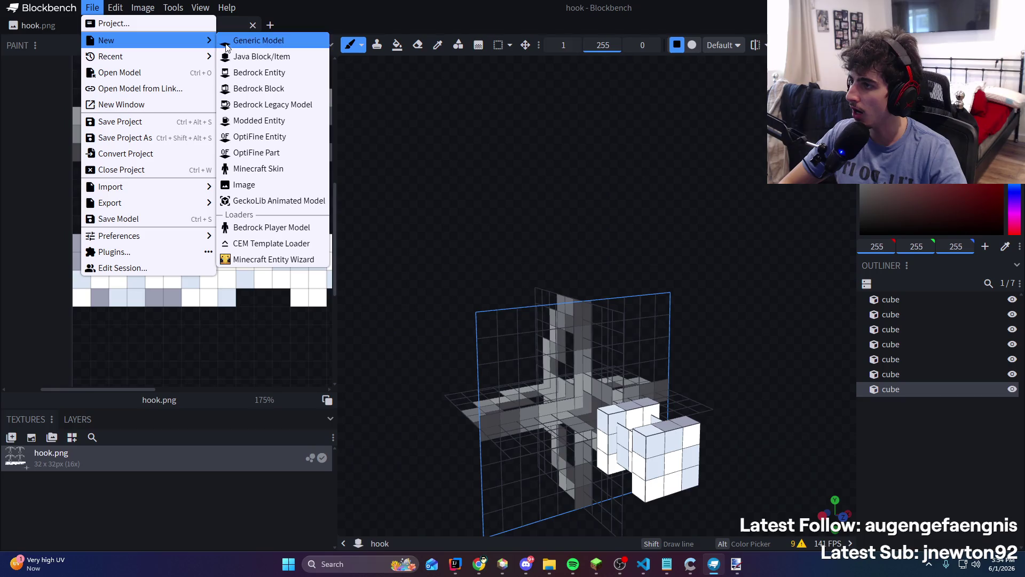
{"action": "left_click", "coordinate": [230, 56]}
{"action": "left_click", "coordinate": [570, 225]}
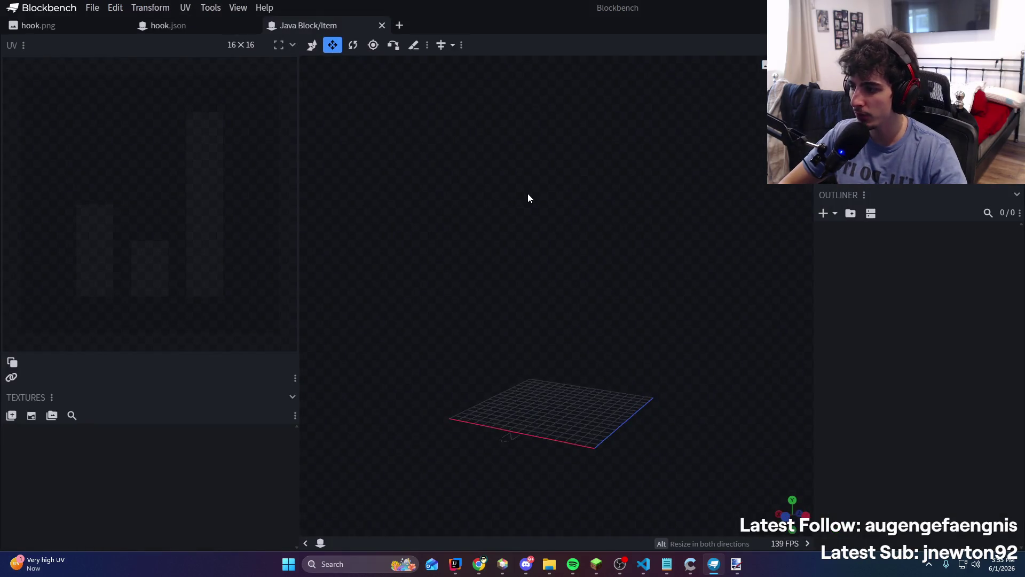
Add a cube and stretch it into one large full-size block
{"action": "left_click", "coordinate": [823, 213]}
{"action": "mouse_move", "coordinate": [721, 347]}
{"action": "left_mouse_down"}
{"action": "mouse_move", "coordinate": [635, 385]}
{"action": "mouse_move", "coordinate": [599, 469]}
{"action": "left_mouse_up"}
{"action": "left_click_drag", "start_coordinate": [568, 392], "coordinate": [467, 390]}
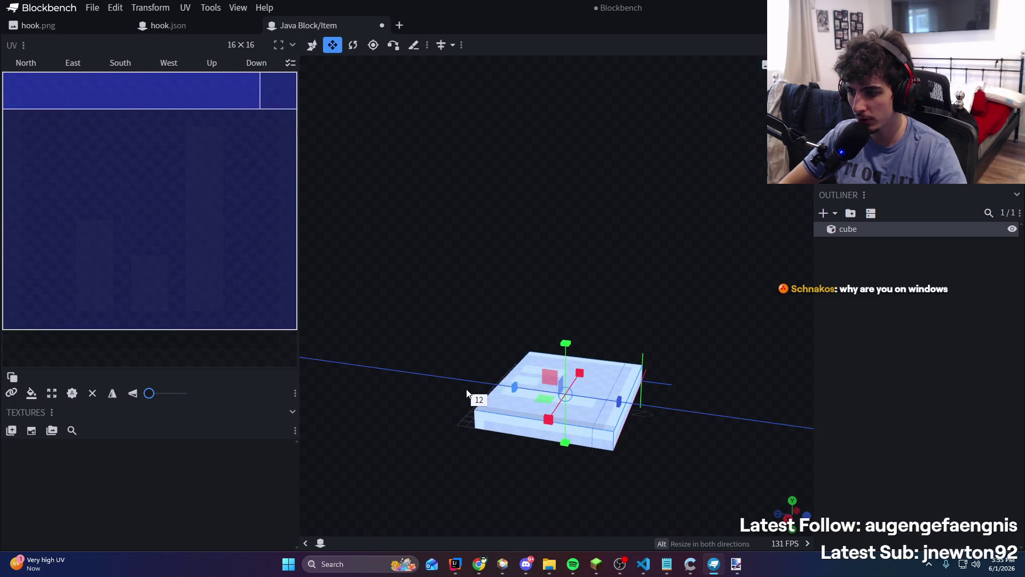
{"action": "mouse_move", "coordinate": [541, 369]}
{"action": "left_mouse_down"}
{"action": "mouse_move", "coordinate": [571, 194]}
{"action": "mouse_move", "coordinate": [581, 200]}
{"action": "left_mouse_up"}
{"action": "key", "text": "ctrl+2"}
{"action": "mouse_move", "coordinate": [646, 143]}
{"action": "left_mouse_down"}
{"action": "mouse_move", "coordinate": [710, 167]}
{"action": "mouse_move", "coordinate": [643, 169]}
{"action": "left_mouse_up"}
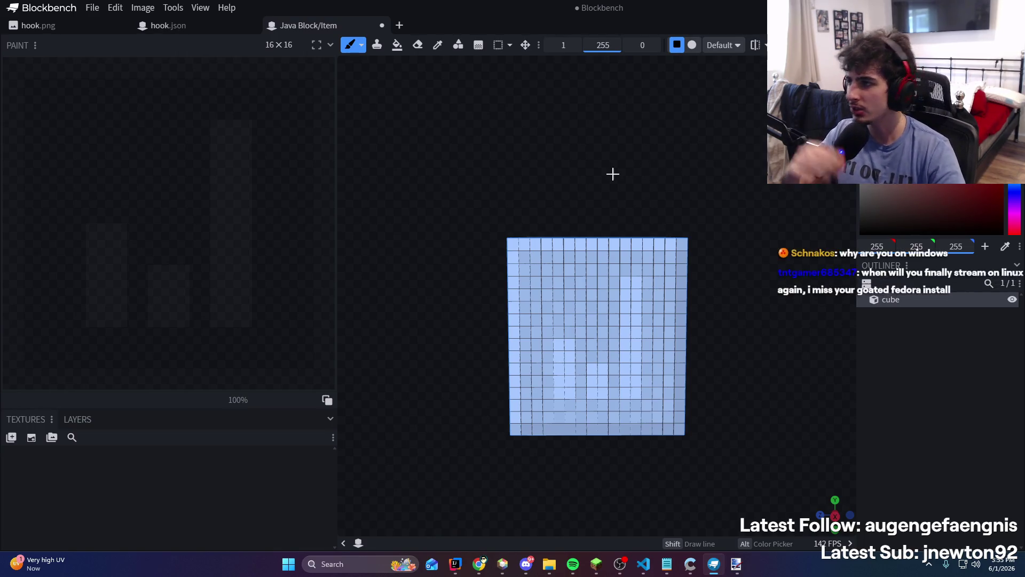
Return to the hook.json model tab and browse the recent files list
{"action": "left_click", "coordinate": [207, 28]}
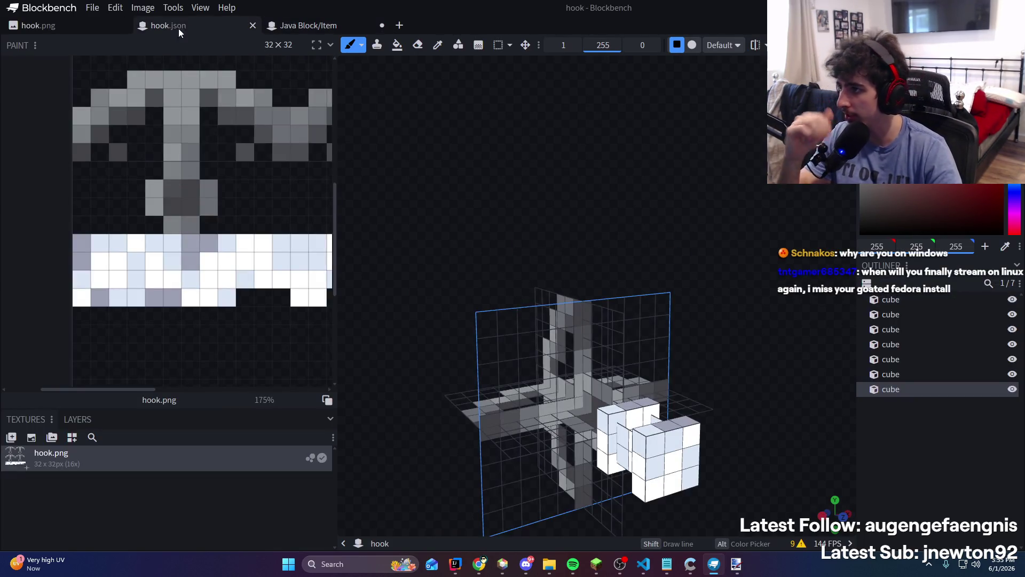
{"action": "left_click", "coordinate": [94, 8]}
{"action": "mouse_move", "coordinate": [112, 58]}
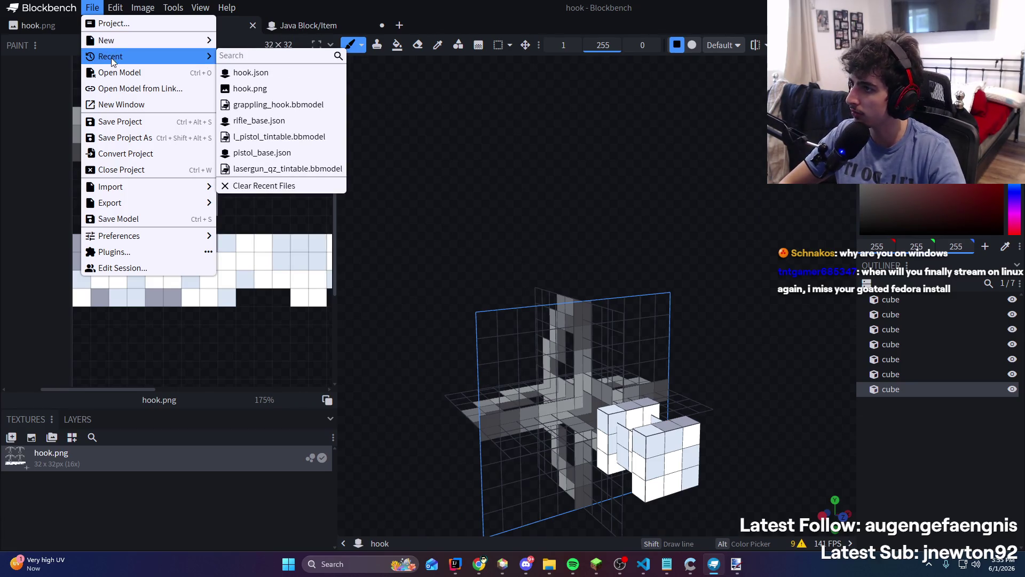
{"action": "mouse_move", "coordinate": [121, 41]}
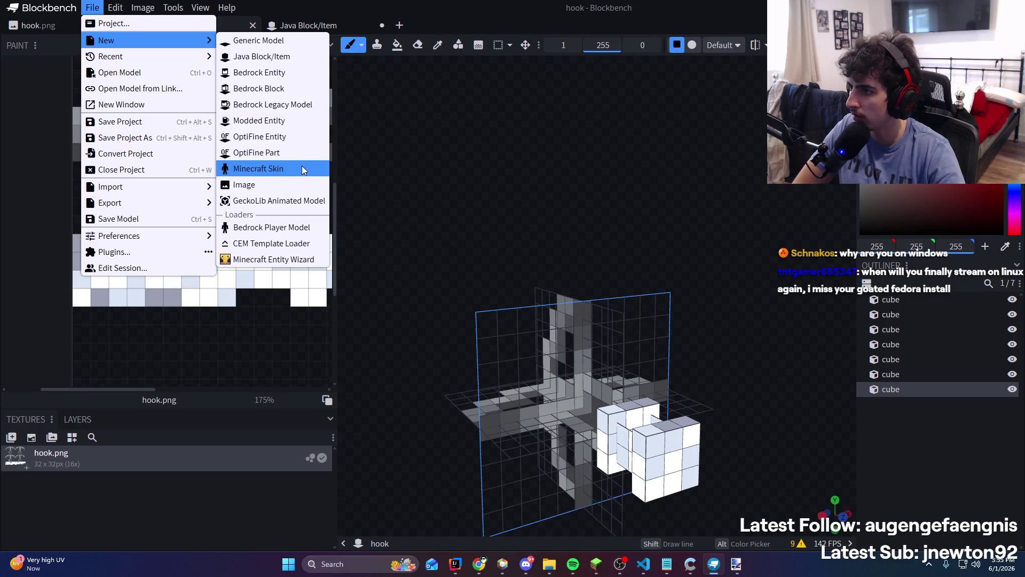
Switch to the new Java Block/Item project and orbit around its cube
{"action": "mouse_move", "coordinate": [289, 28]}
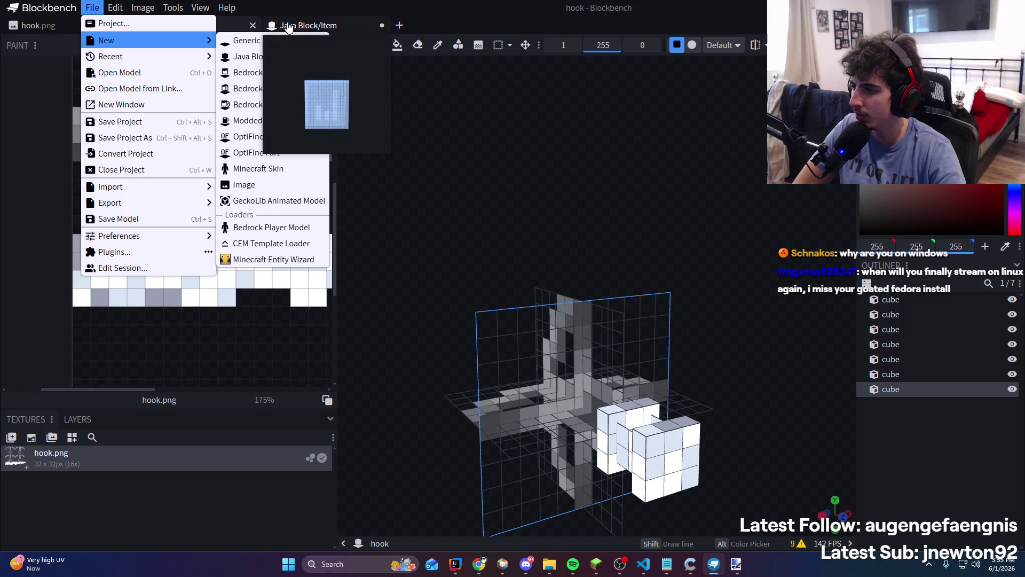
{"action": "left_click", "coordinate": [288, 28]}
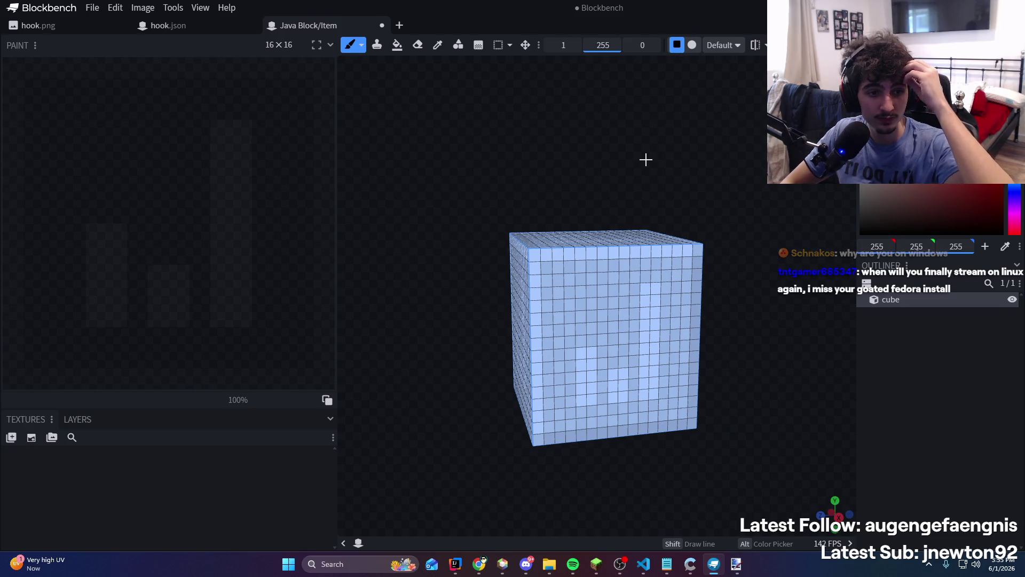
{"action": "left_click_drag", "start_coordinate": [646, 160], "coordinate": [595, 162]}
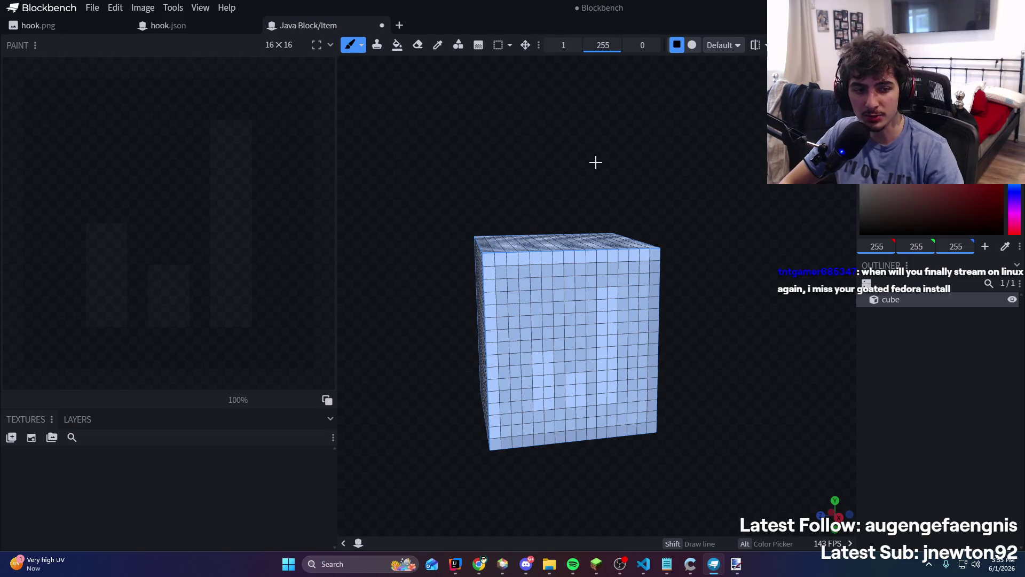
{"action": "mouse_move", "coordinate": [551, 170]}
{"action": "left_mouse_down"}
{"action": "mouse_move", "coordinate": [482, 154]}
{"action": "mouse_move", "coordinate": [616, 174]}
{"action": "mouse_move", "coordinate": [582, 224]}
{"action": "left_mouse_up"}
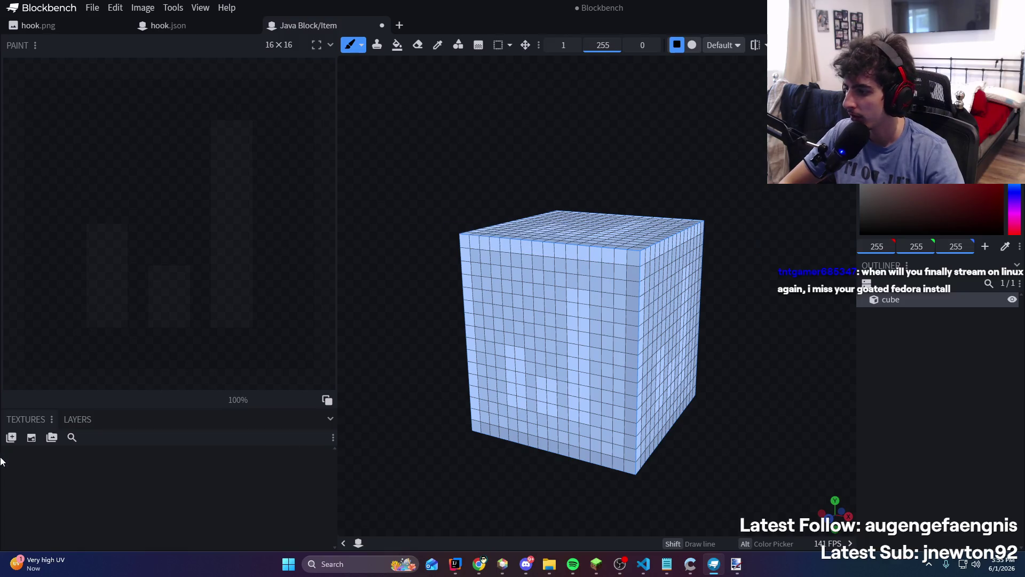
In the Import Texture dialog, create a 'rock' folder under textures/item/qzone and open it
{"action": "left_click", "coordinate": [11, 438]}
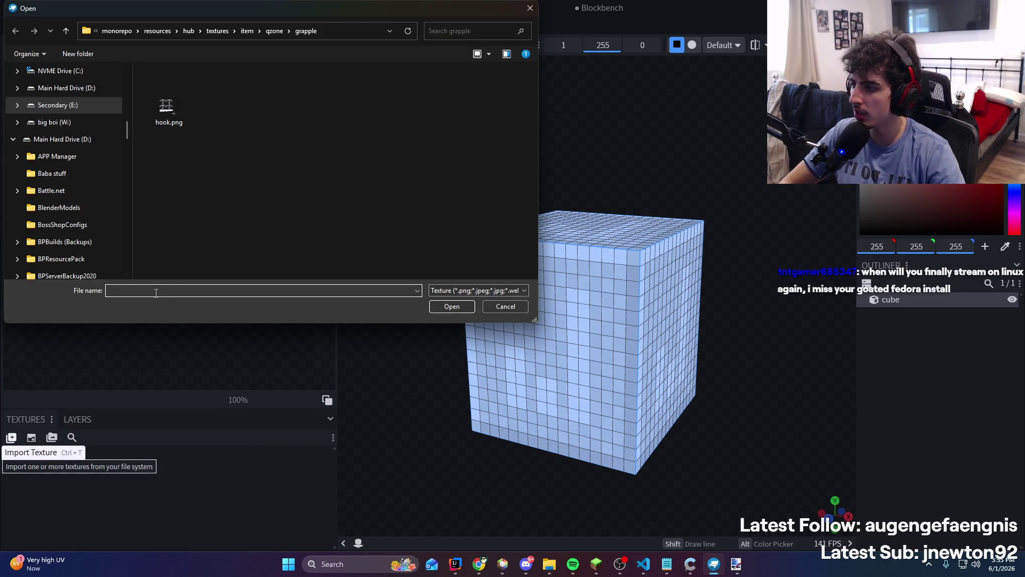
{"action": "type", "text": "text"}
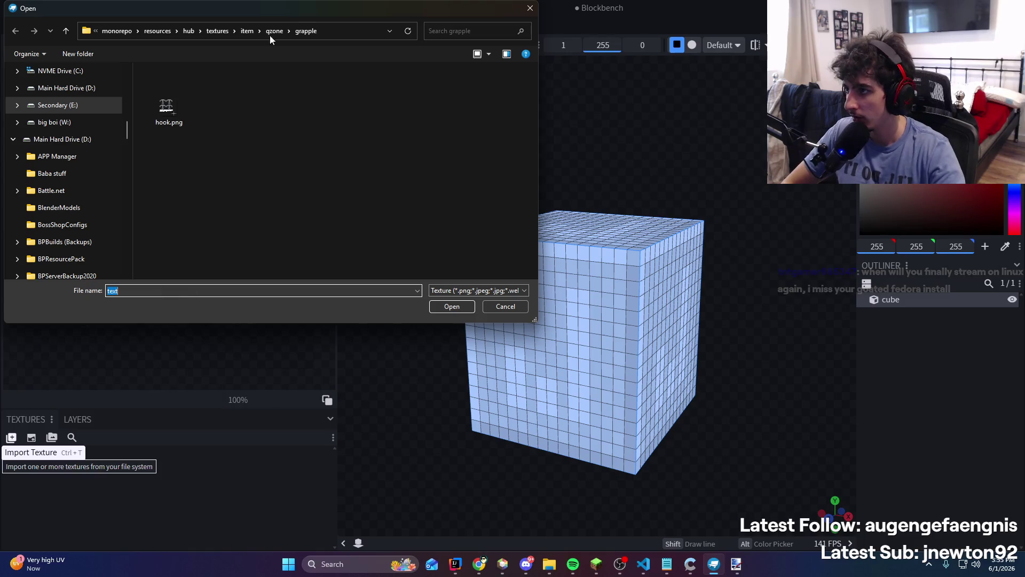
{"action": "left_click", "coordinate": [272, 31]}
{"action": "right_click", "coordinate": [194, 158]}
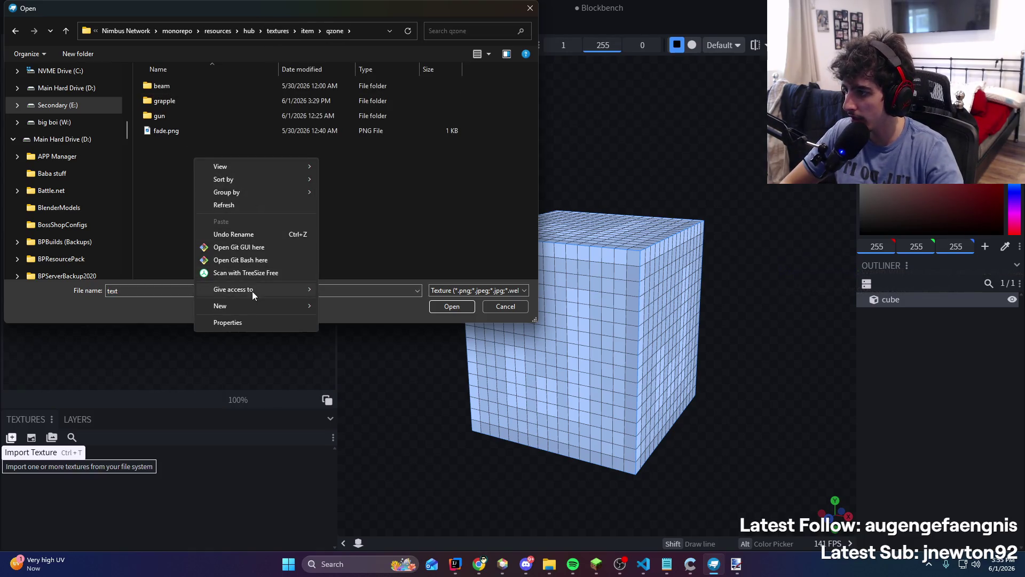
{"action": "mouse_move", "coordinate": [278, 306]}
{"action": "left_click", "coordinate": [352, 306]}
{"action": "type", "text": "rock"}
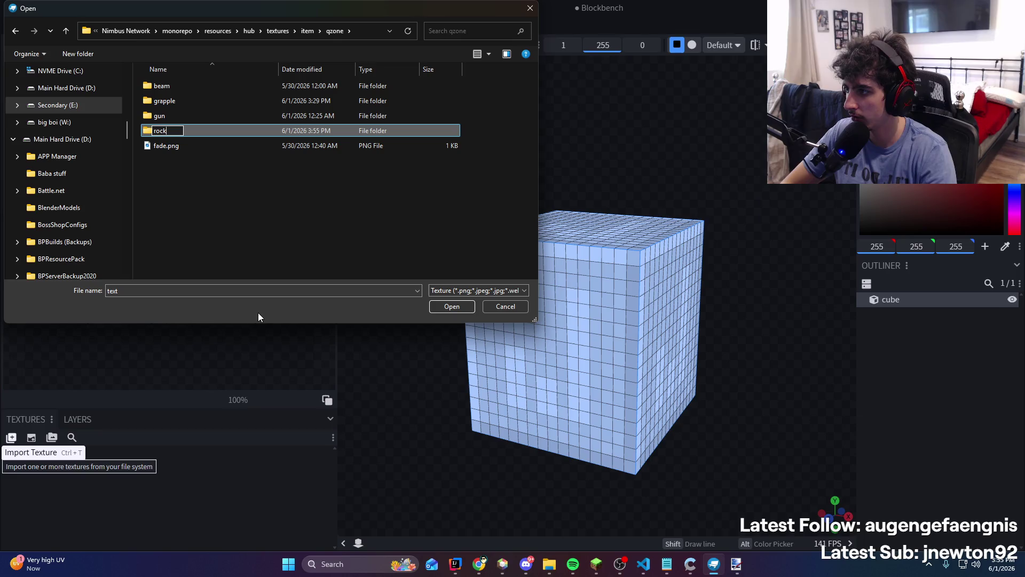
{"action": "key", "text": "Return"}
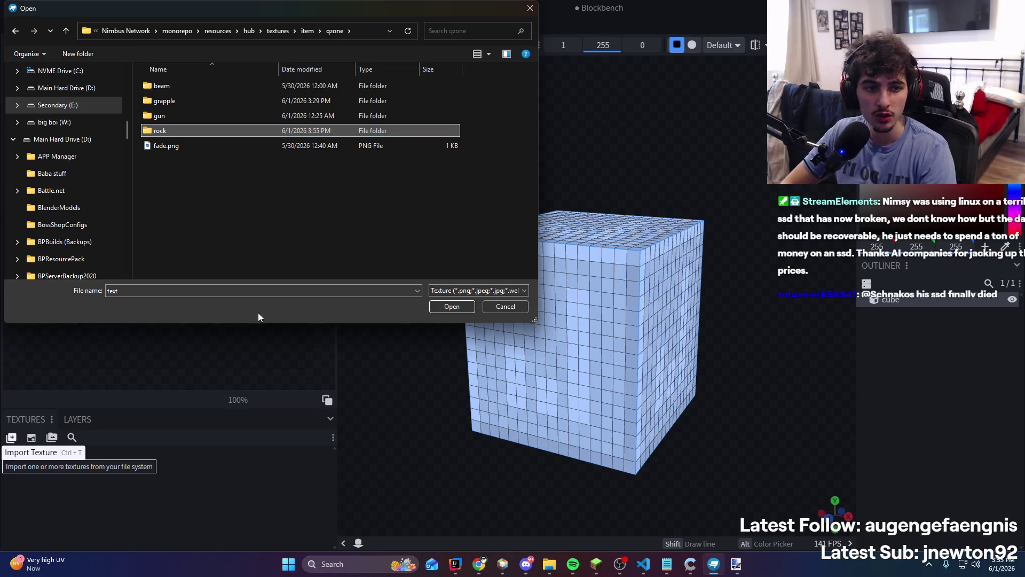
{"action": "key", "text": "Return"}
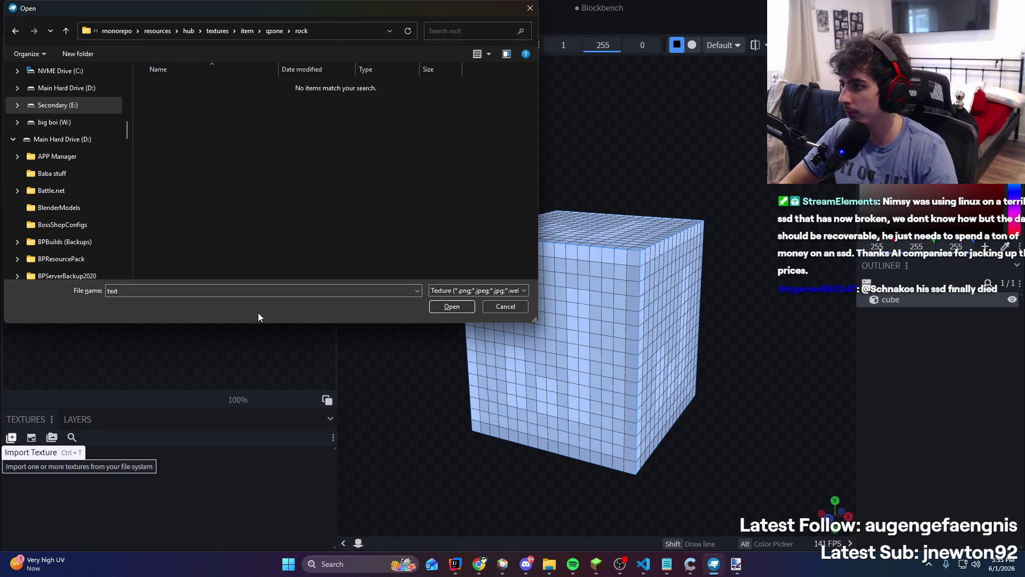
Try opening a file named '1', dismiss the File not found error, and cancel the import
{"action": "double_click", "coordinate": [191, 294]}
{"action": "type", "text": "1"}
{"action": "key", "text": "Return"}
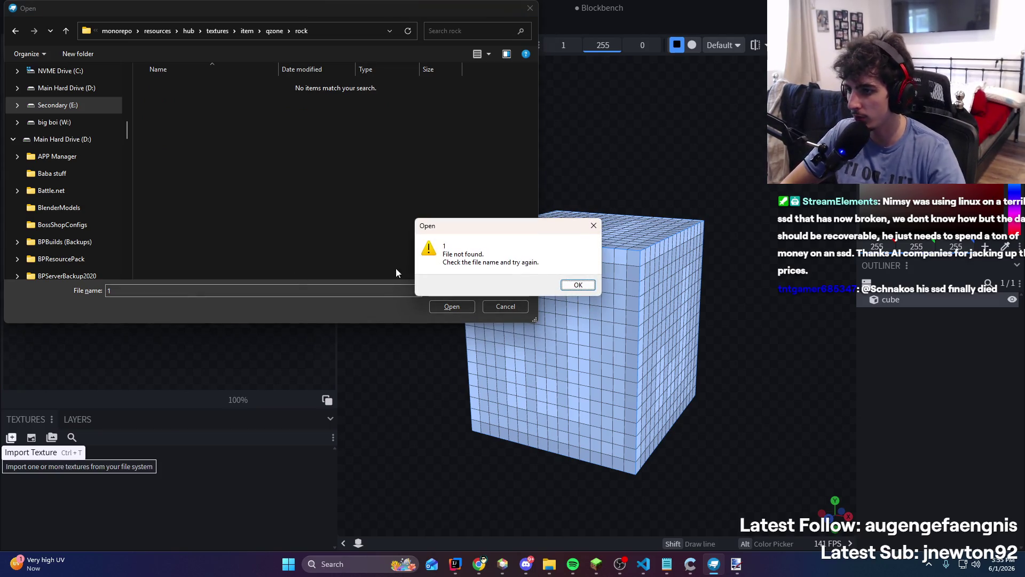
{"action": "key", "text": "Return"}
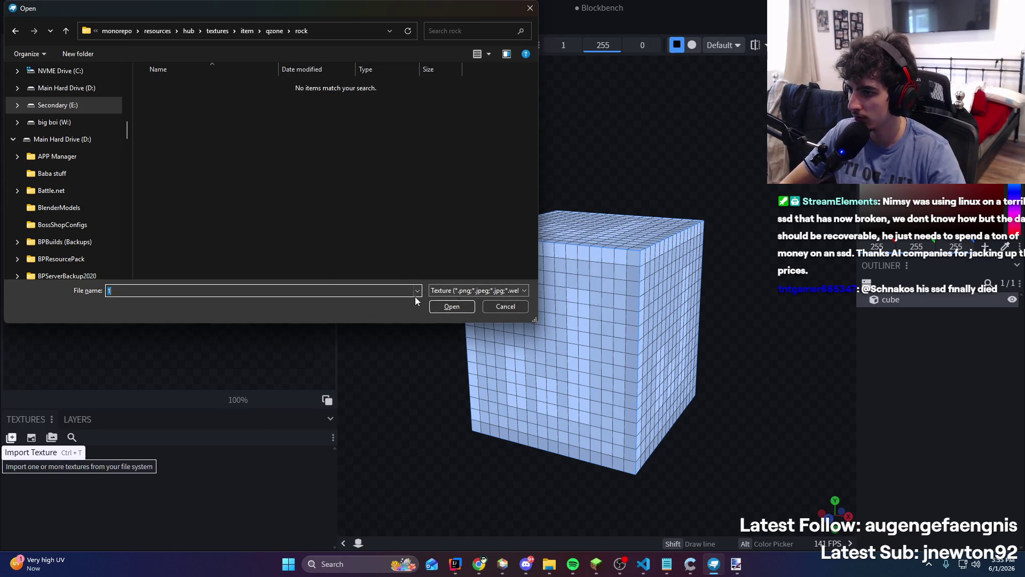
{"action": "left_click", "coordinate": [496, 307]}
Create a 64×64 template texture and save it as 1.png in textures/item/qzone/rock
{"action": "left_click", "coordinate": [29, 439]}
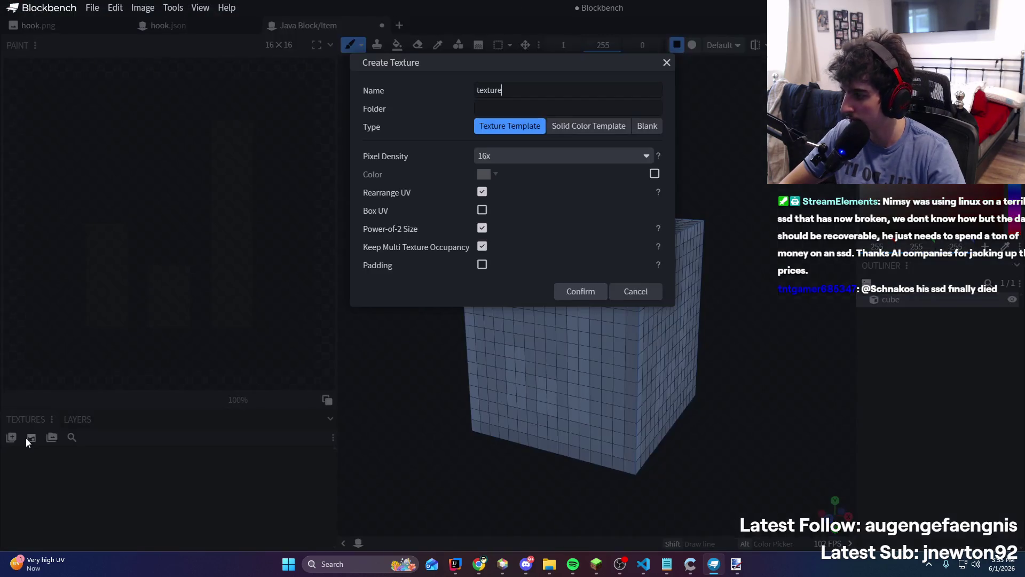
{"action": "left_click", "coordinate": [581, 302]}
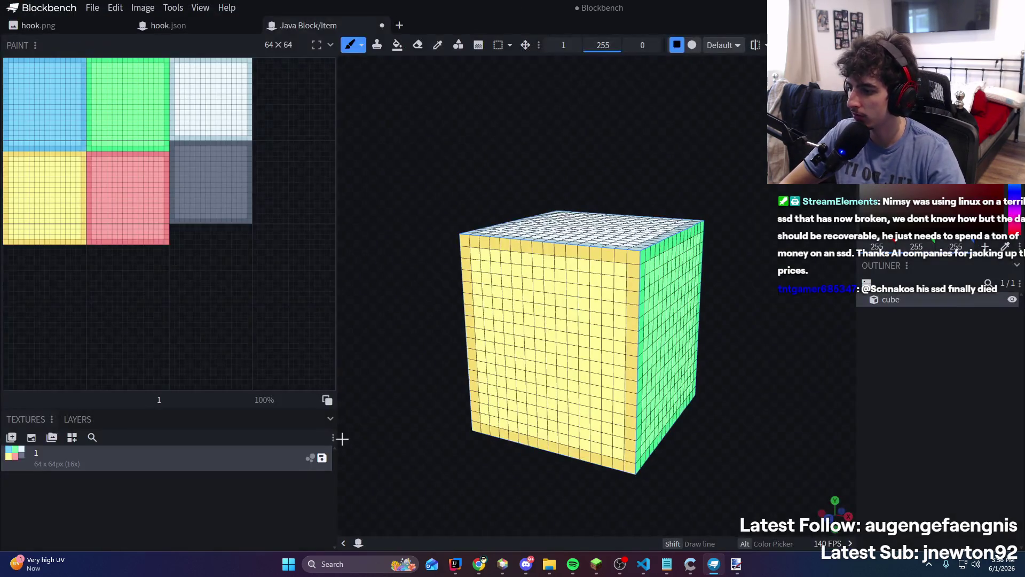
{"action": "left_click", "coordinate": [323, 458]}
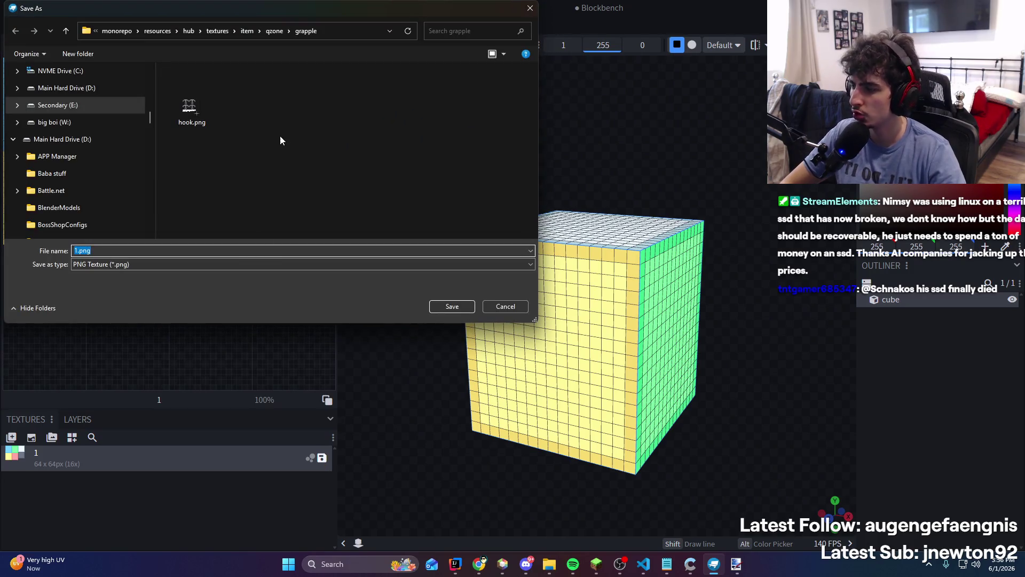
{"action": "left_click", "coordinate": [275, 27]}
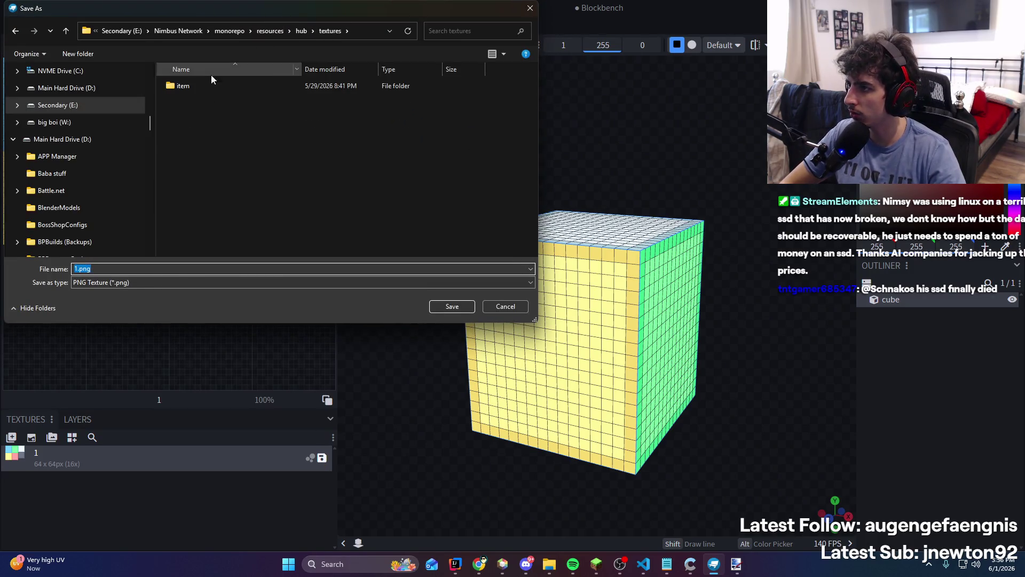
{"action": "double_click", "coordinate": [200, 86]}
{"action": "double_click", "coordinate": [211, 100]}
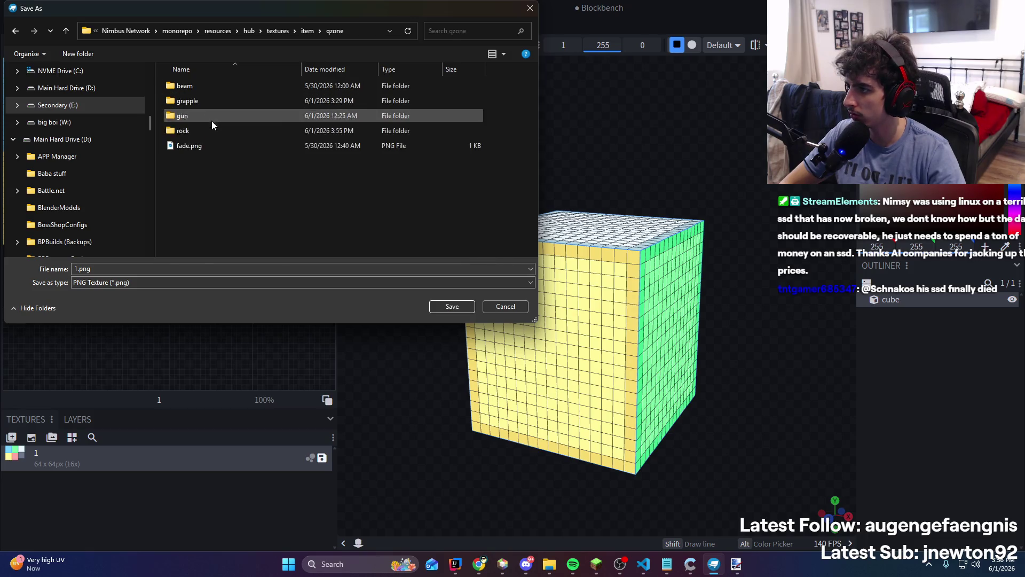
{"action": "double_click", "coordinate": [210, 129]}
{"action": "left_click", "coordinate": [433, 306]}
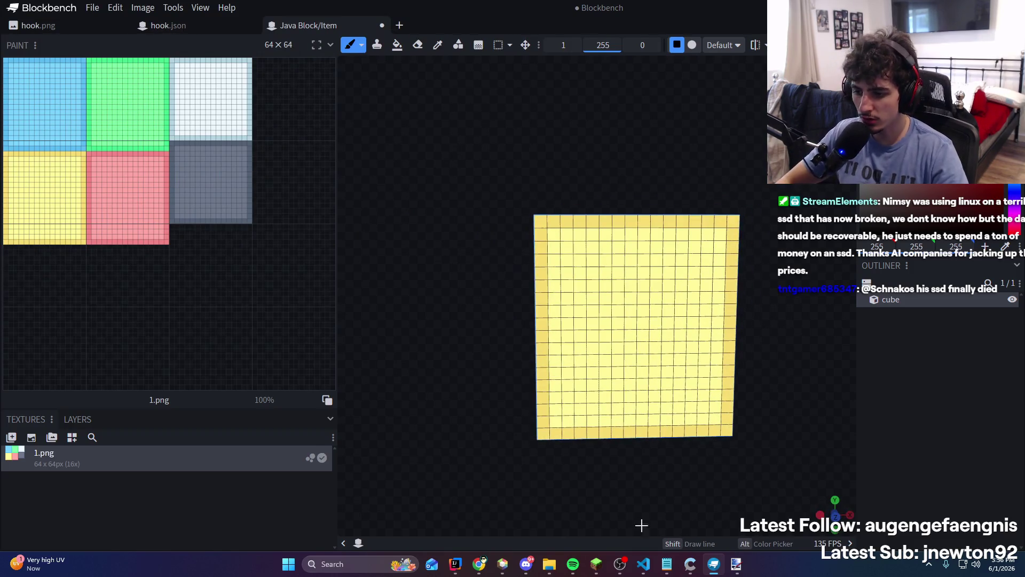
Switch to Visual Studio Code and show the project file tree
{"action": "left_click", "coordinate": [658, 568]}
{"action": "left_click", "coordinate": [644, 565]}
{"action": "left_click", "coordinate": [13, 31]}
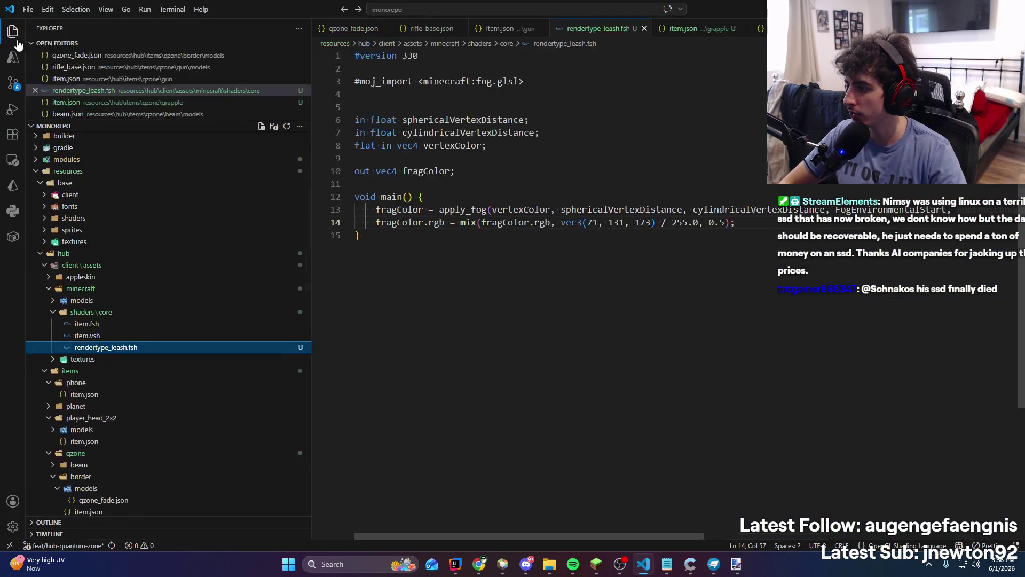
Collapse the unneeded Explorer folders and create a 'rock' folder inside qzone
{"action": "scroll", "coordinate": [127, 319], "scroll_direction": "up", "scroll_amount": 1}
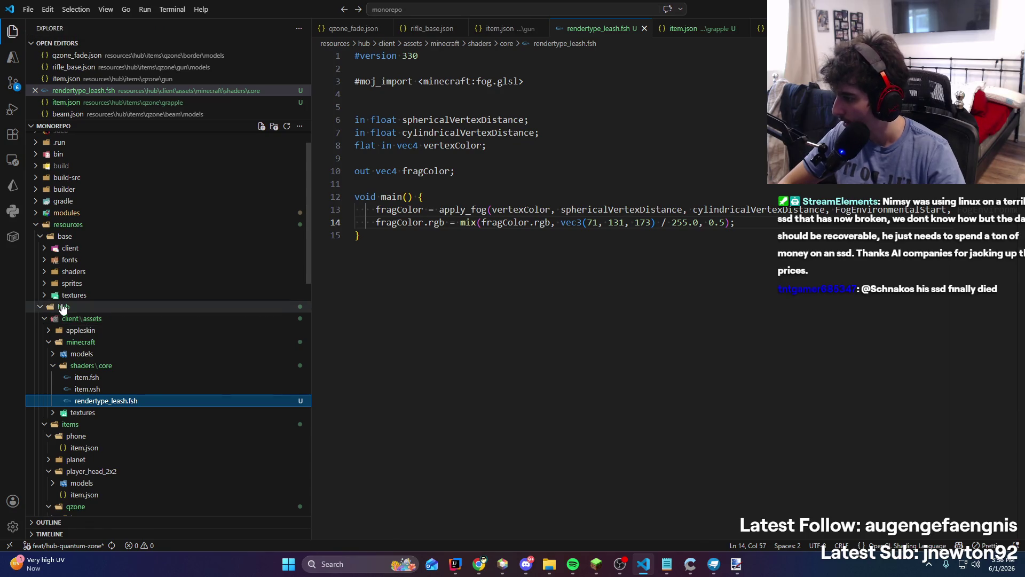
{"action": "left_click", "coordinate": [55, 368]}
{"action": "left_click", "coordinate": [55, 355]}
{"action": "left_click", "coordinate": [56, 357]}
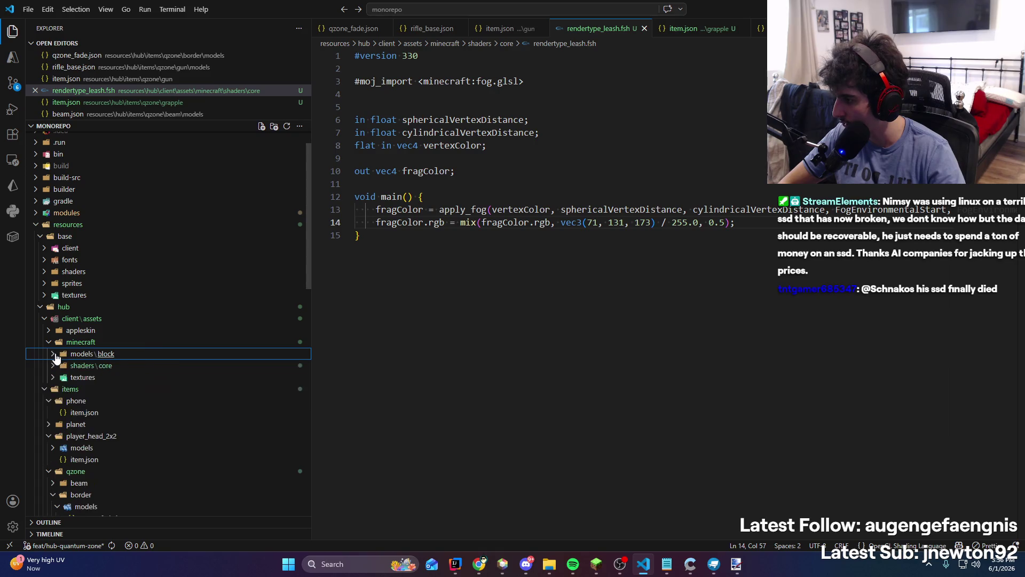
{"action": "left_click", "coordinate": [45, 318]}
{"action": "scroll", "coordinate": [59, 355], "scroll_direction": "down", "scroll_amount": 3}
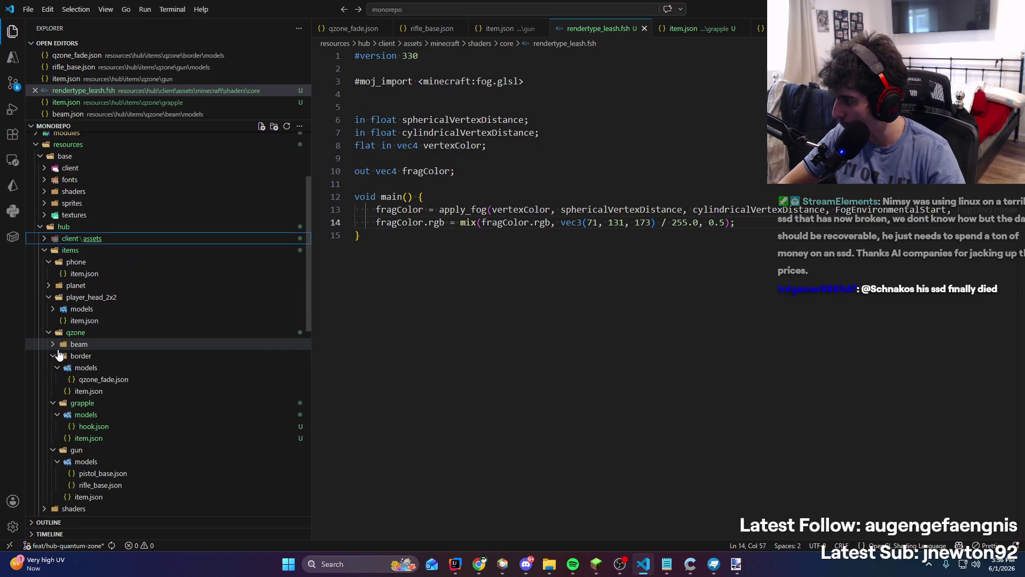
{"action": "right_click", "coordinate": [89, 332]}
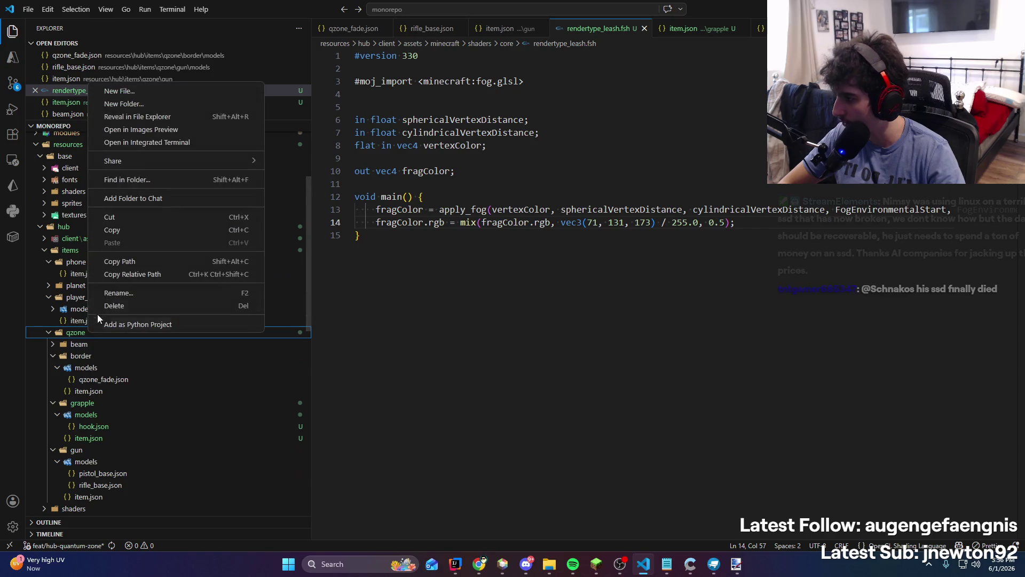
{"action": "left_click", "coordinate": [136, 104]}
{"action": "type", "text": "rock"}
{"action": "key", "text": "Return"}
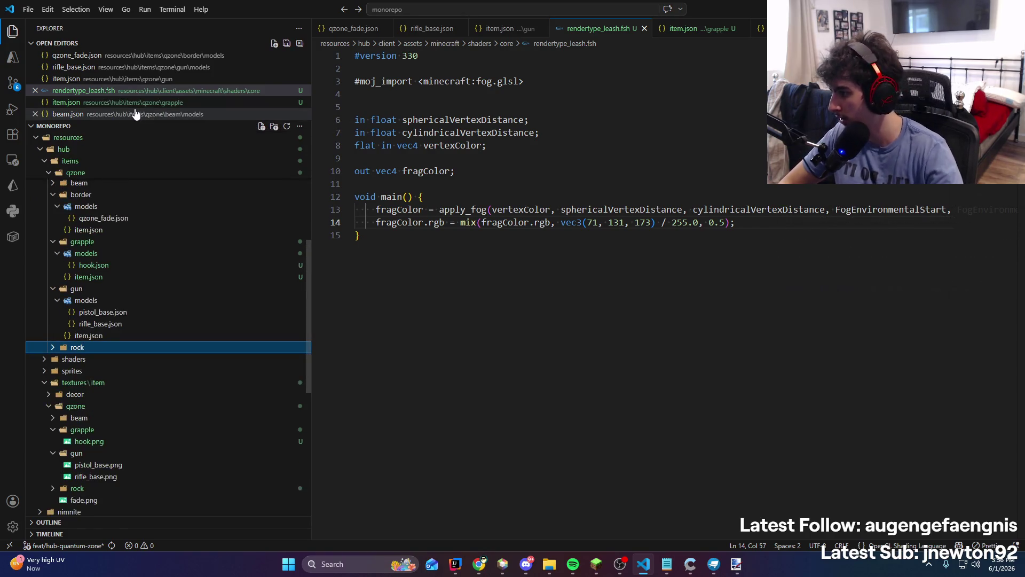
Add an empty item.json file and a models folder inside rock
{"action": "right_click", "coordinate": [60, 351]}
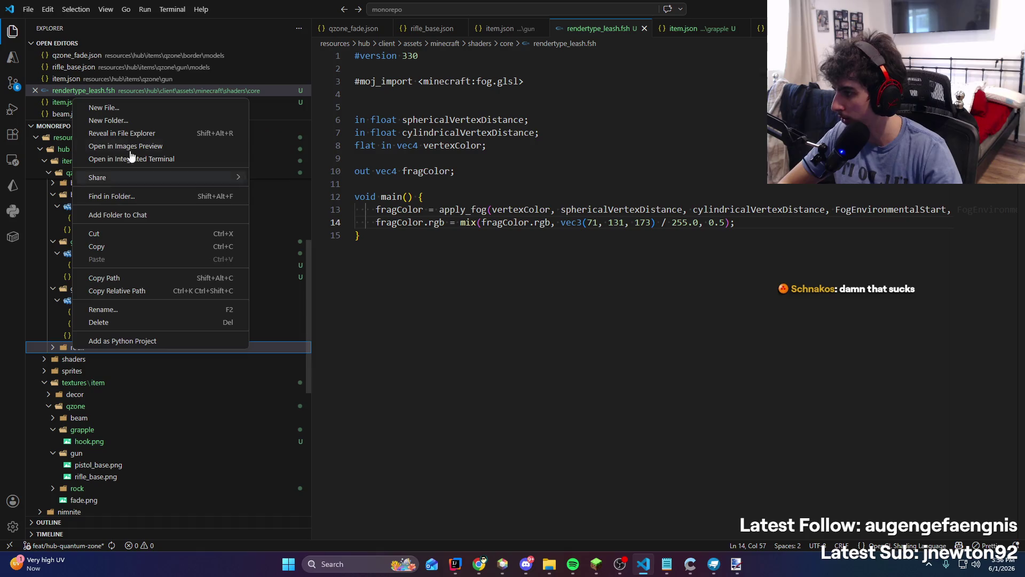
{"action": "left_click", "coordinate": [128, 114]}
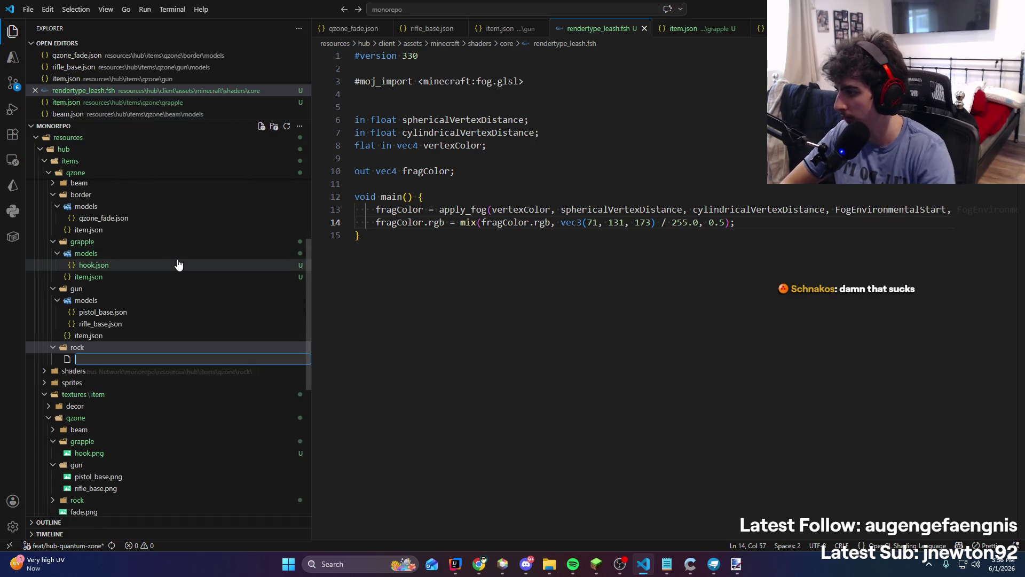
{"action": "type", "text": "item.json"}
{"action": "key", "text": "Return"}
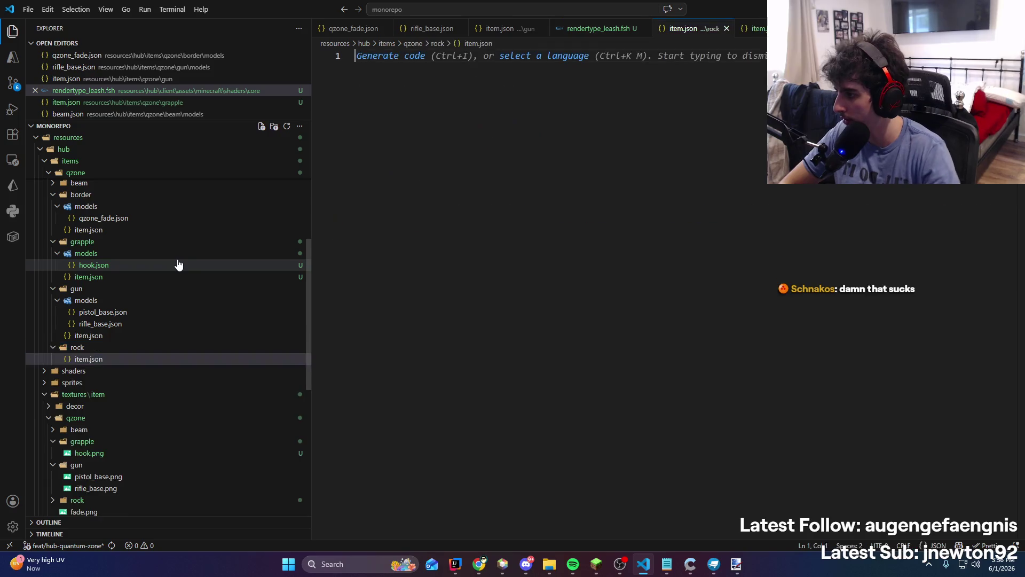
{"action": "right_click", "coordinate": [87, 359]}
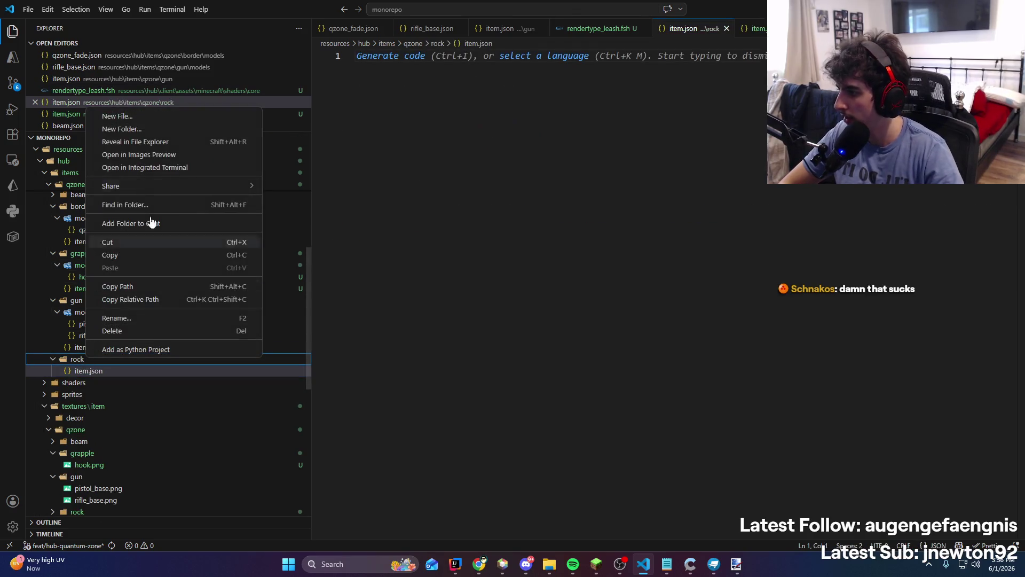
{"action": "left_click", "coordinate": [149, 131]}
{"action": "type", "text": "mode"}
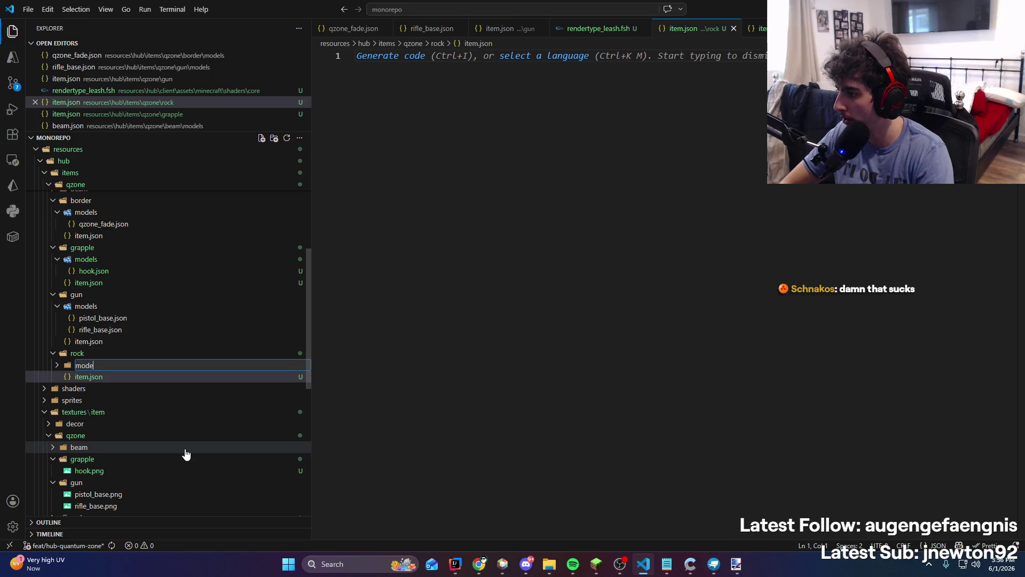
{"action": "type", "text": "ls"}
{"action": "key", "text": "Return"}
Open the grapple's hook.json model for reference
{"action": "left_click", "coordinate": [103, 376]}
{"action": "scroll", "coordinate": [139, 438], "scroll_direction": "down", "scroll_amount": 1}
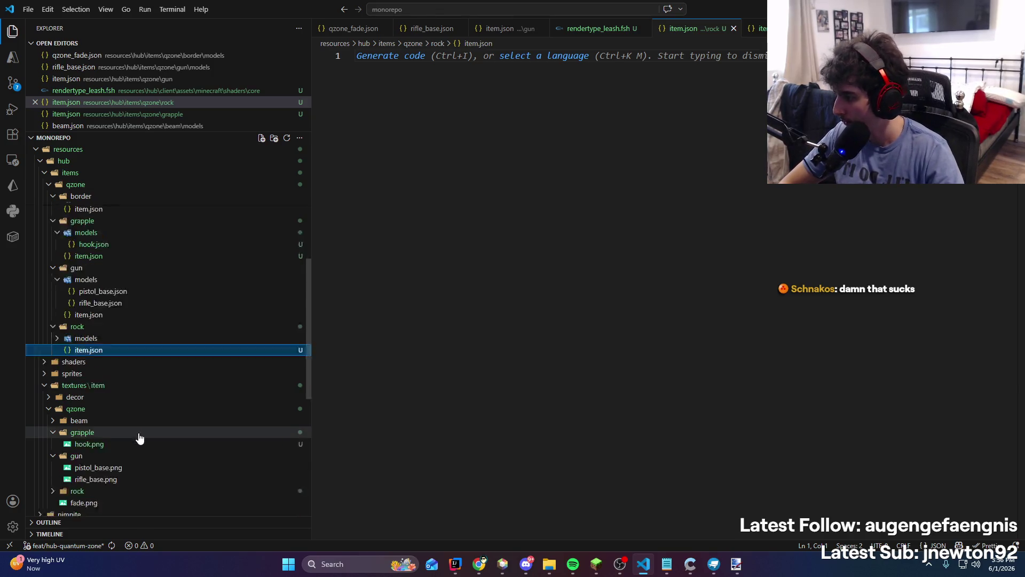
{"action": "scroll", "coordinate": [134, 406], "scroll_direction": "up", "scroll_amount": 5}
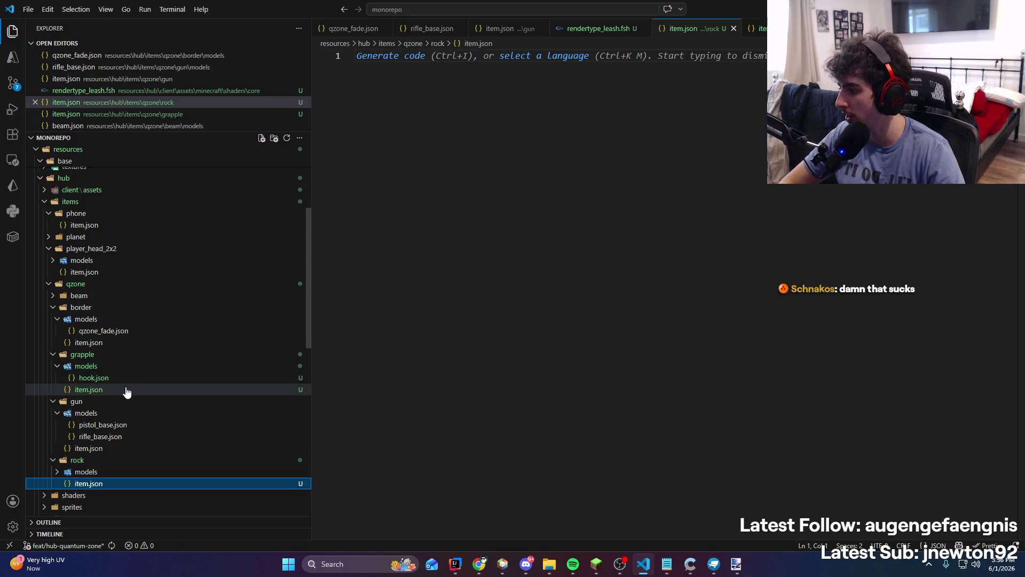
{"action": "left_click", "coordinate": [124, 382]}
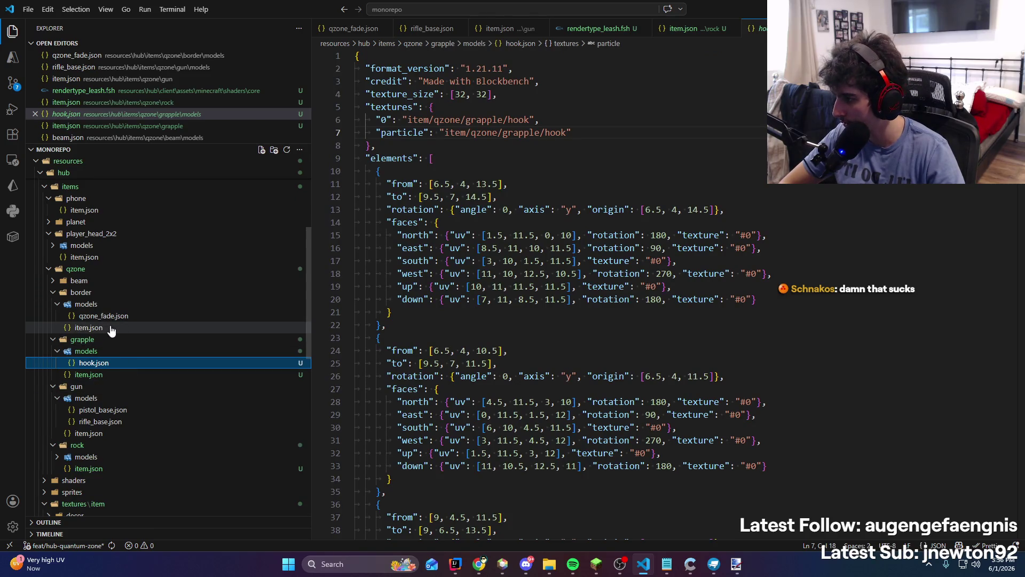
Copy the beam item's JSON into the empty rock item.json
{"action": "scroll", "coordinate": [108, 429], "scroll_direction": "down", "scroll_amount": 1}
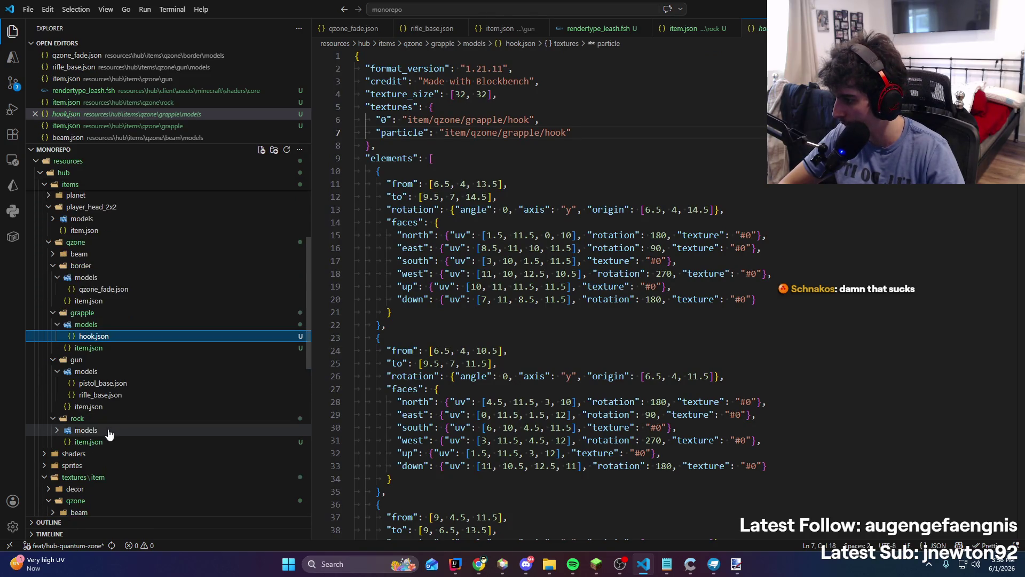
{"action": "left_click", "coordinate": [79, 254]}
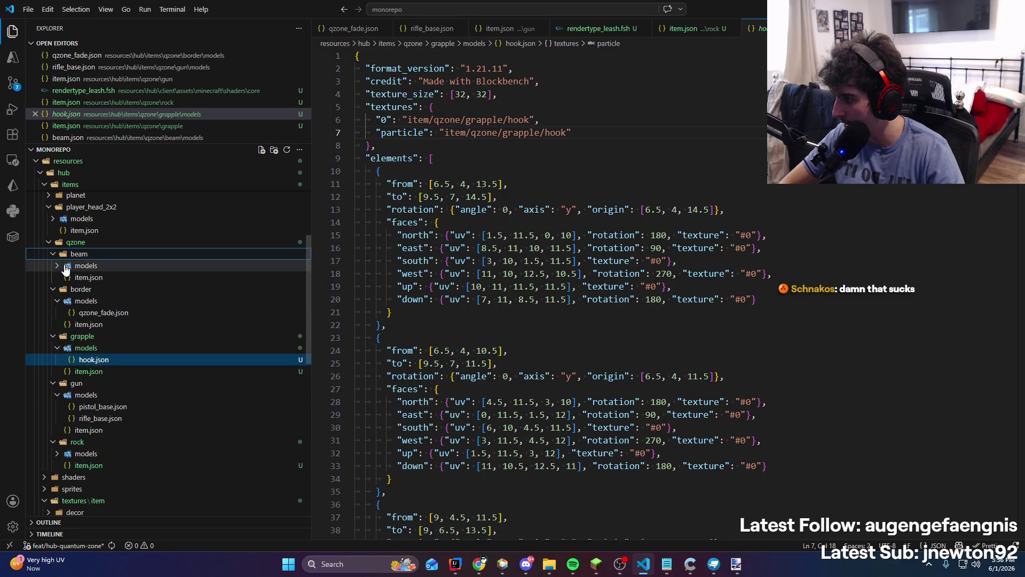
{"action": "left_click", "coordinate": [86, 265]}
{"action": "left_click", "coordinate": [130, 301]}
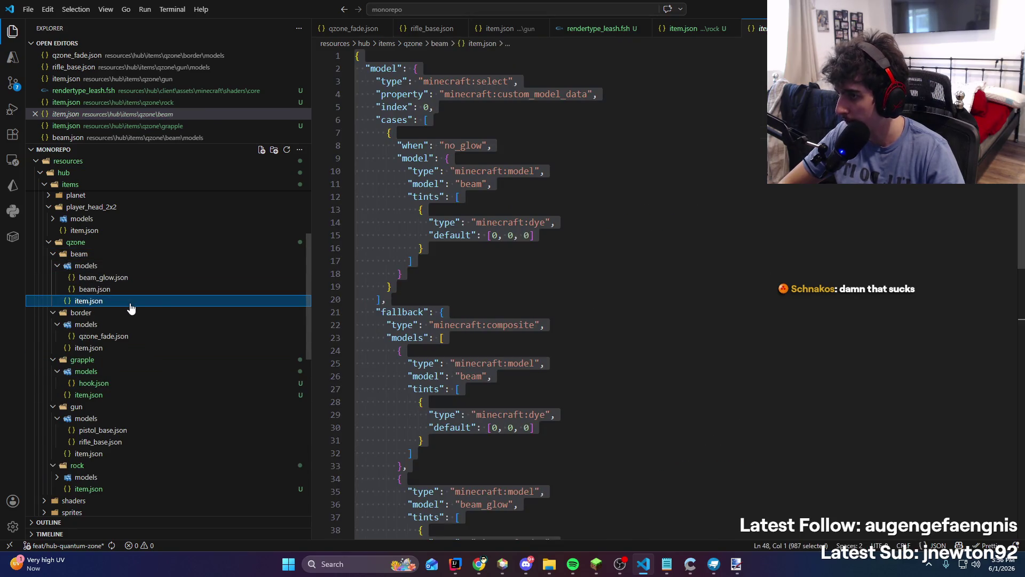
{"action": "left_click", "coordinate": [594, 353]}
{"action": "key", "text": "ctrl+a"}
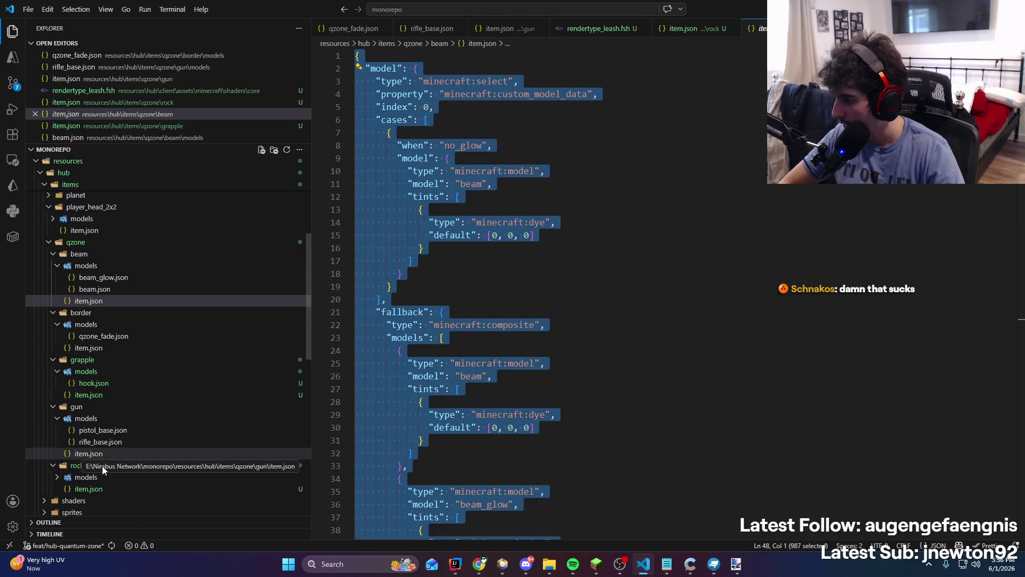
{"action": "key", "text": "ctrl+shift+e"}
{"action": "left_click", "coordinate": [105, 491]}
{"action": "key", "text": "ctrl+v"}
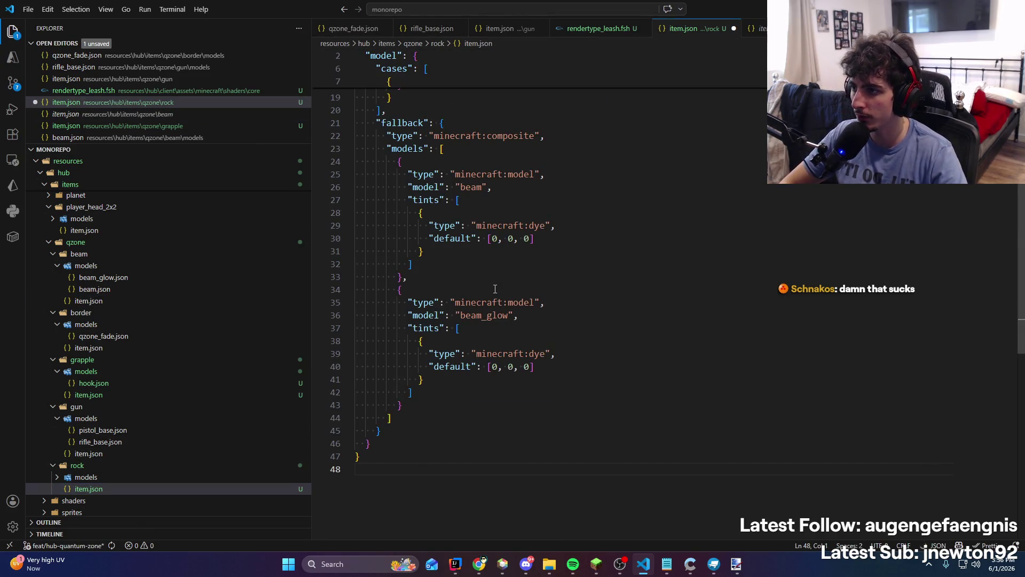
Replace no_glow with the when value "1" and save the file
{"action": "scroll", "coordinate": [495, 289], "scroll_direction": "up", "scroll_amount": 5}
{"action": "scroll", "coordinate": [485, 310], "scroll_direction": "down", "scroll_amount": 3}
{"action": "scroll", "coordinate": [476, 331], "scroll_direction": "up", "scroll_amount": 3}
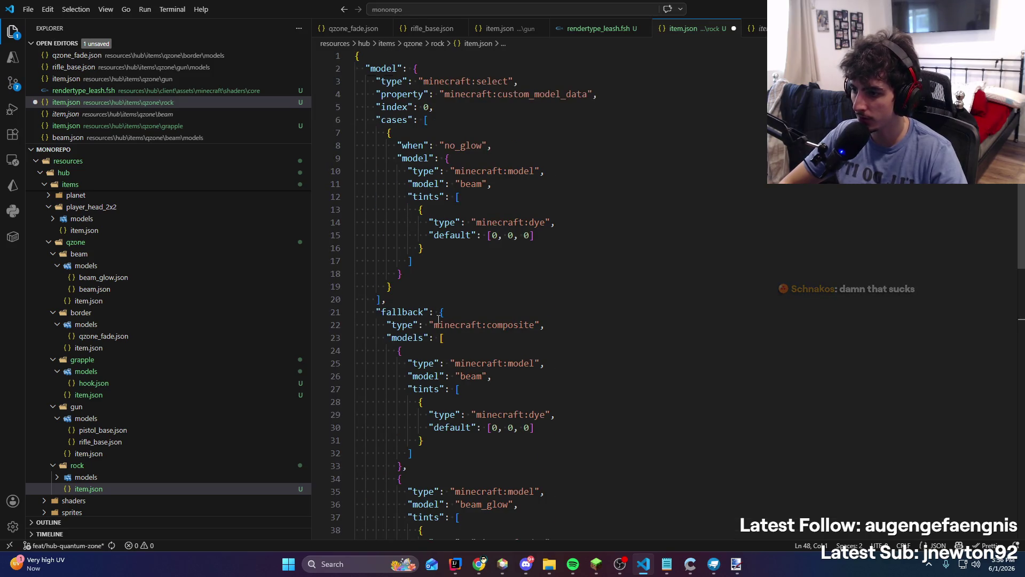
{"action": "double_click", "coordinate": [523, 91]}
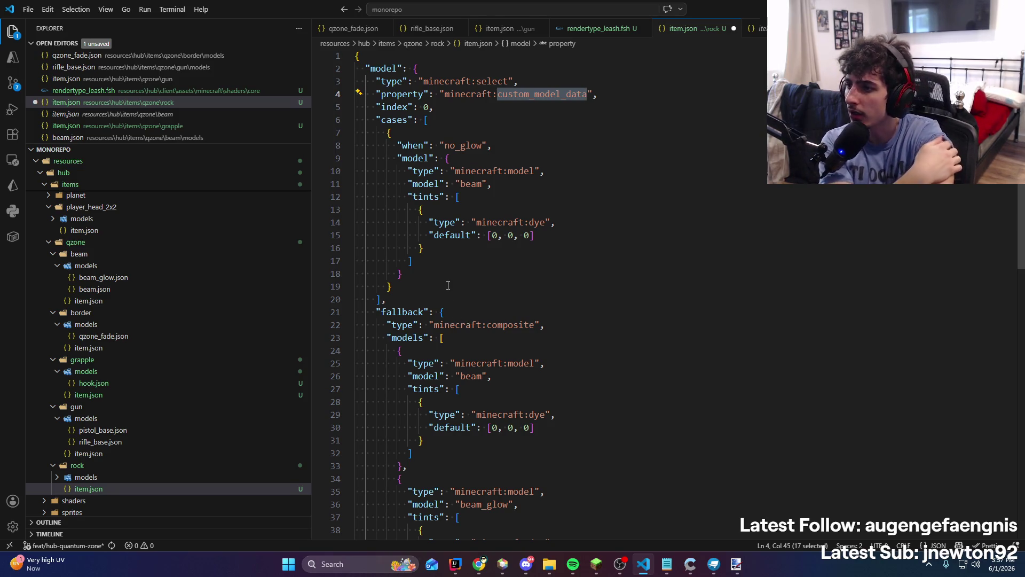
{"action": "double_click", "coordinate": [467, 145]}
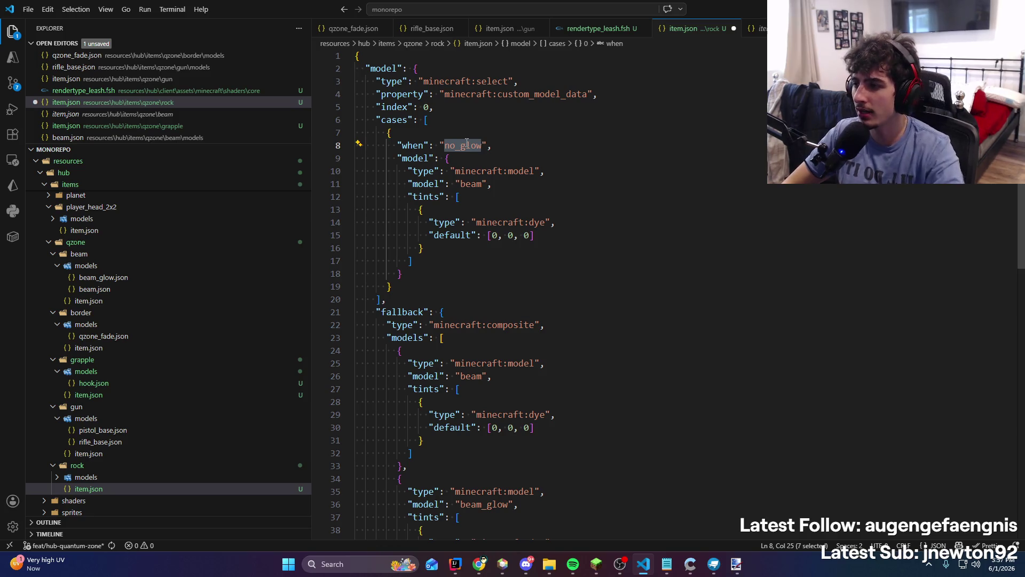
{"action": "type", "text": "1"}
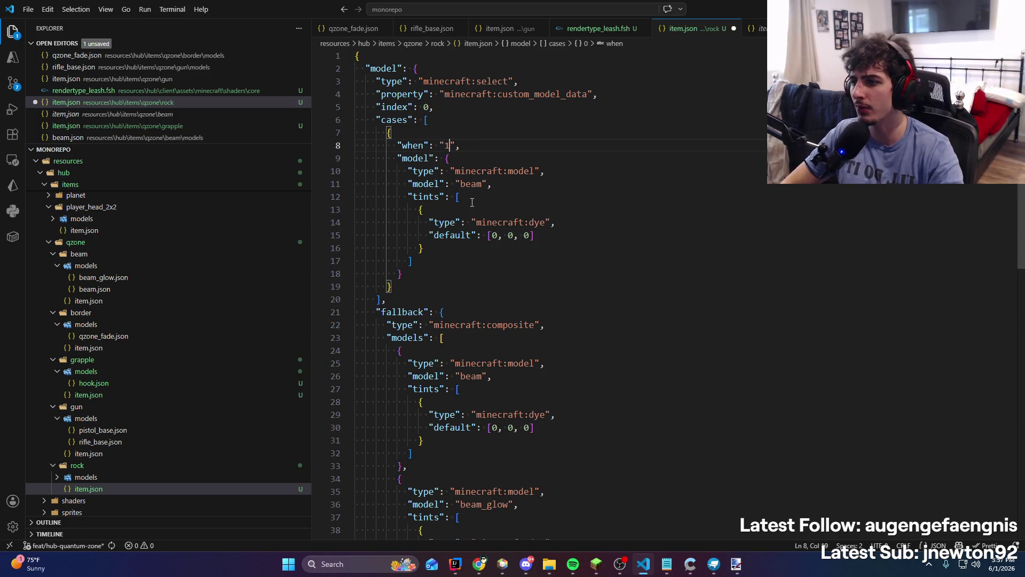
{"action": "key", "text": "ctrl+s"}
Copy the first case block and paste a comma-separated duplicate below it
{"action": "left_click_drag", "start_coordinate": [401, 287], "coordinate": [310, 133]}
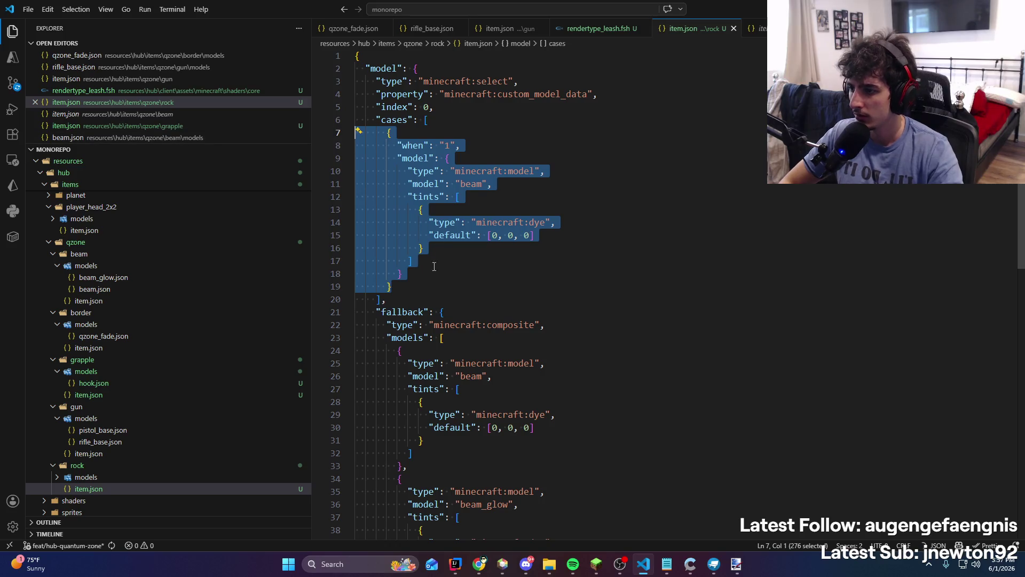
{"action": "key", "text": "ctrl+c"}
{"action": "key", "text": "Right"}
{"action": "type", "text": ","}
{"action": "key", "text": "Return"}
{"action": "key", "text": "ctrl+v"}
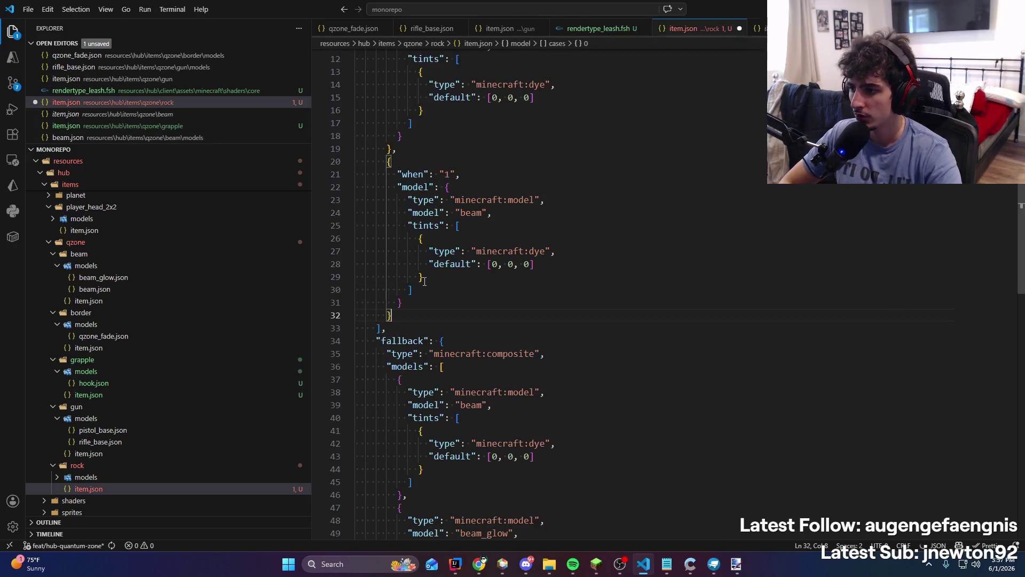
Paste another case block after the second case, separated by a comma
{"action": "scroll", "coordinate": [424, 281], "scroll_direction": "up", "scroll_amount": 3}
{"action": "scroll", "coordinate": [479, 278], "scroll_direction": "down", "scroll_amount": 1}
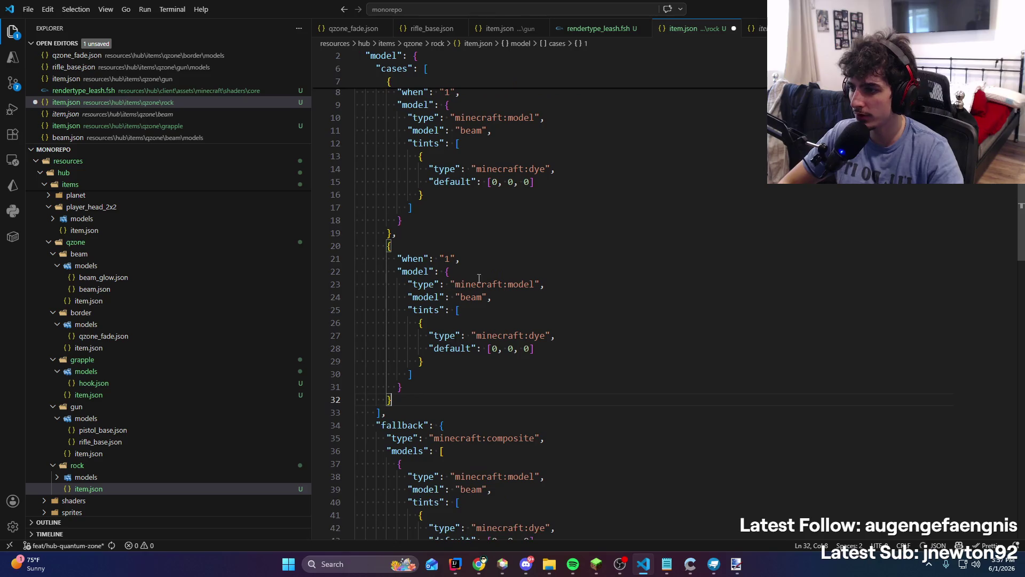
{"action": "scroll", "coordinate": [484, 255], "scroll_direction": "down", "scroll_amount": 1}
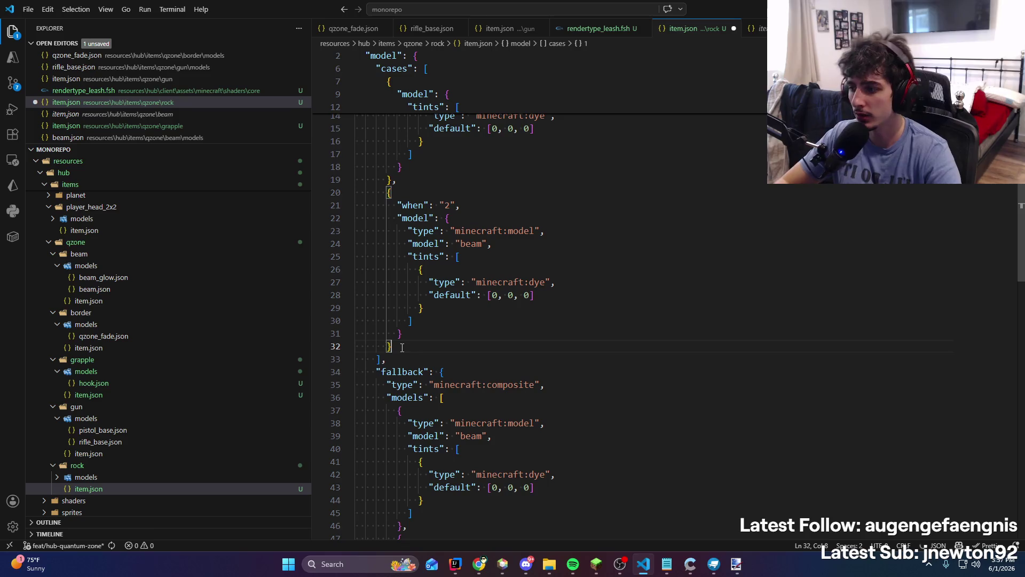
{"action": "type", "text": ","}
{"action": "key", "text": "Return"}
{"action": "key", "text": "ctrl+v"}
{"action": "key", "text": "ctrl+z"}
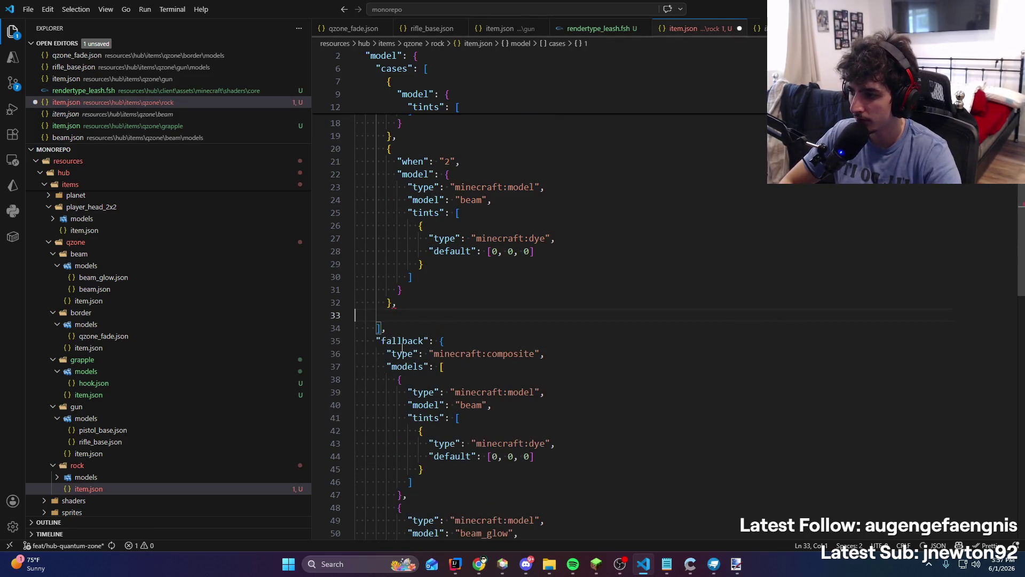
{"action": "key", "text": "ctrl+v"}
Skip two tracks and pause the music in Spotify, then return to the rock code
{"action": "left_click", "coordinate": [572, 564]}
{"action": "left_click", "coordinate": [569, 451]}
{"action": "left_click", "coordinate": [569, 451]}
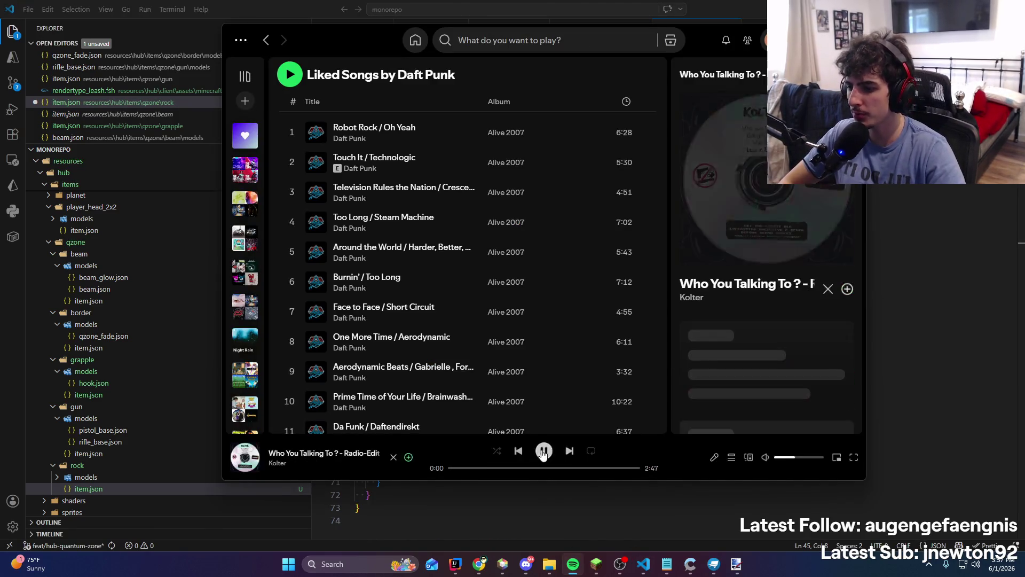
{"action": "left_click", "coordinate": [543, 451]}
{"action": "key", "text": "ctrl+l"}
{"action": "scroll", "coordinate": [534, 214], "scroll_direction": "down", "scroll_amount": 3}
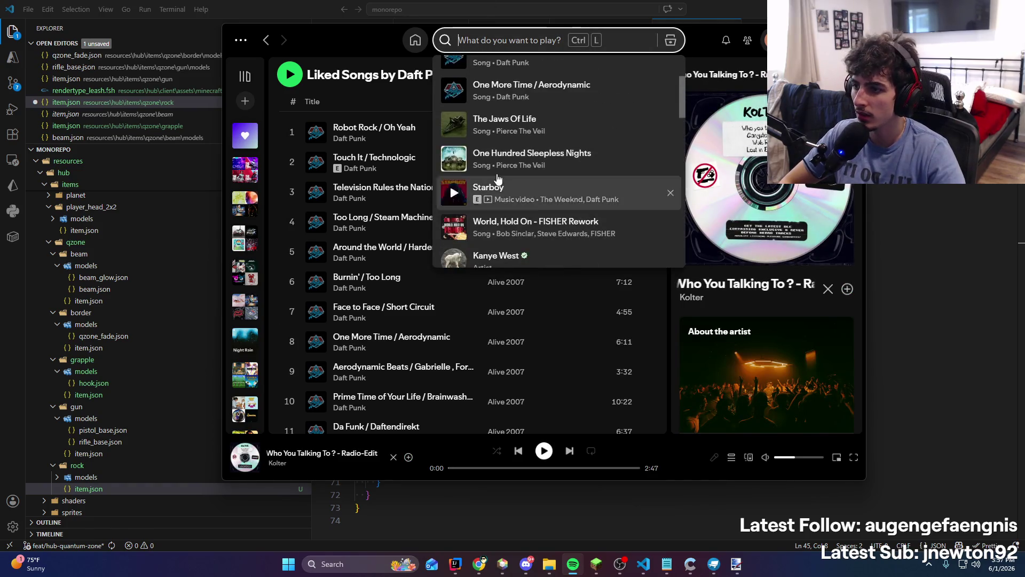
{"action": "scroll", "coordinate": [492, 181], "scroll_direction": "down", "scroll_amount": 5}
{"action": "scroll", "coordinate": [467, 198], "scroll_direction": "up", "scroll_amount": 2}
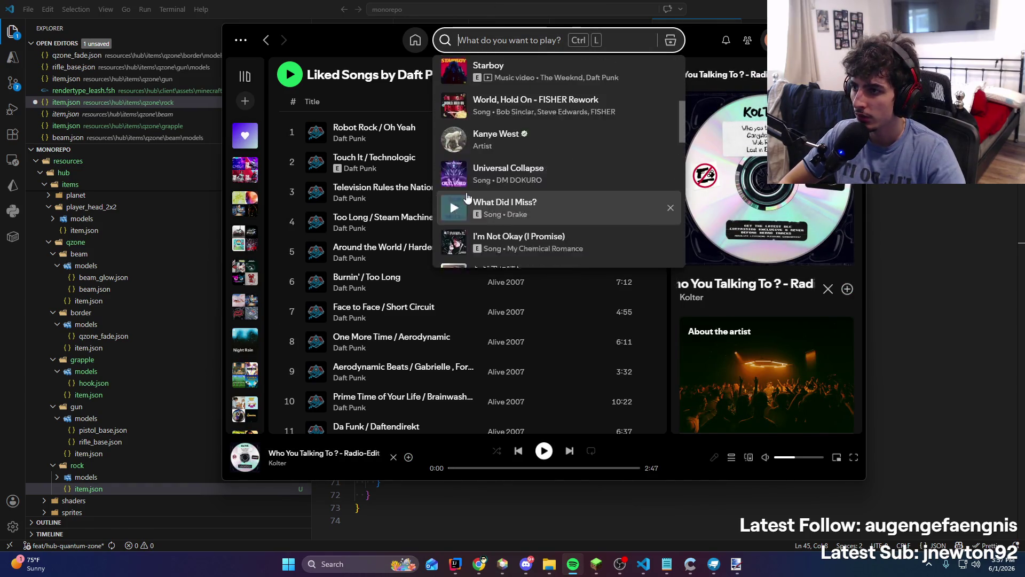
{"action": "key", "text": "alt+Tab"}
{"action": "left_click", "coordinate": [409, 326]}
{"action": "scroll", "coordinate": [357, 263], "scroll_direction": "up", "scroll_amount": 10}
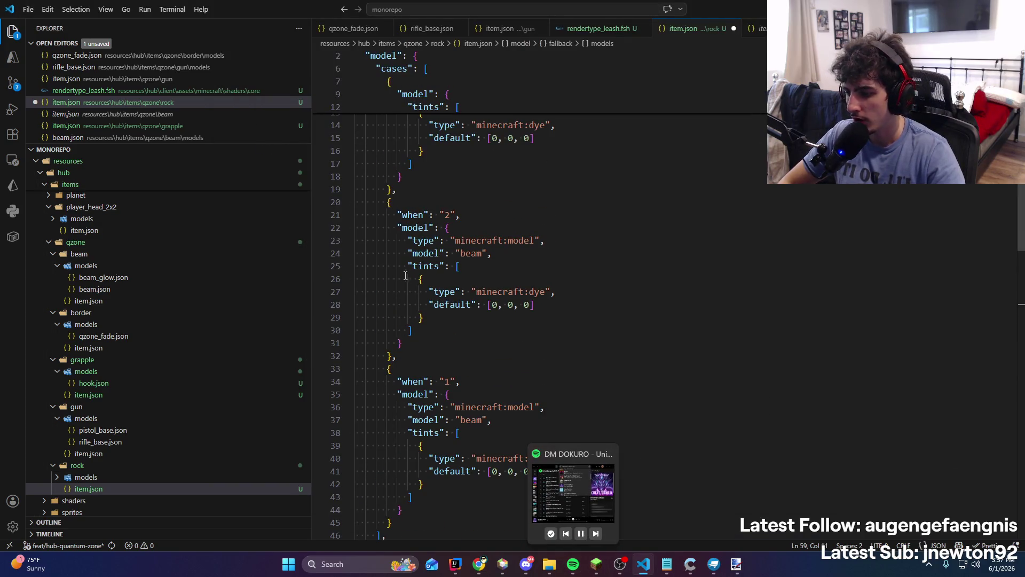
Set the third case's when value and paste a fourth case block after it
{"action": "scroll", "coordinate": [405, 275], "scroll_direction": "up", "scroll_amount": 4}
{"action": "scroll", "coordinate": [481, 138], "scroll_direction": "down", "scroll_amount": 5}
{"action": "left_click", "coordinate": [501, 340]}
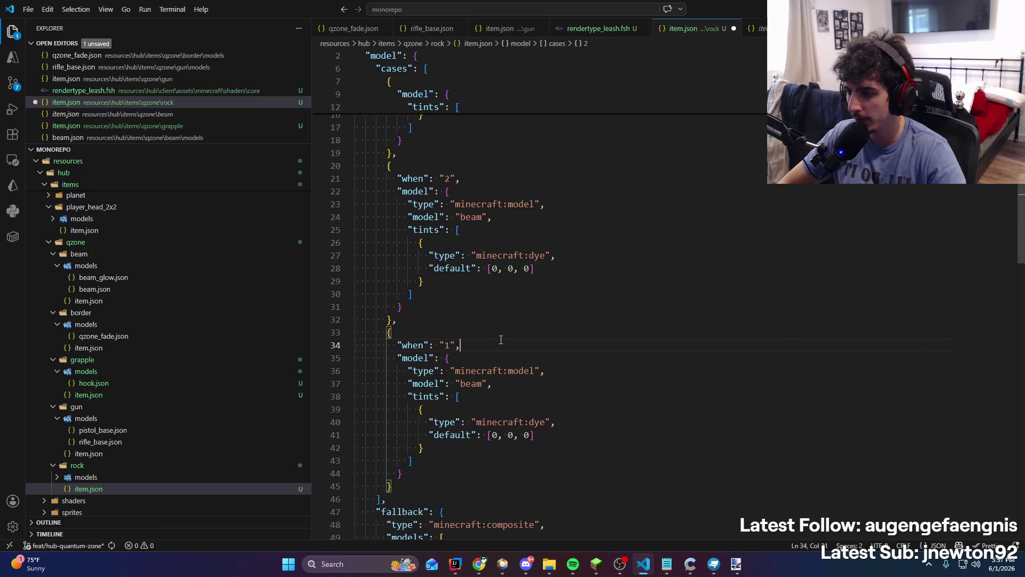
{"action": "type", "text": "3"}
{"action": "scroll", "coordinate": [442, 375], "scroll_direction": "down", "scroll_amount": 2}
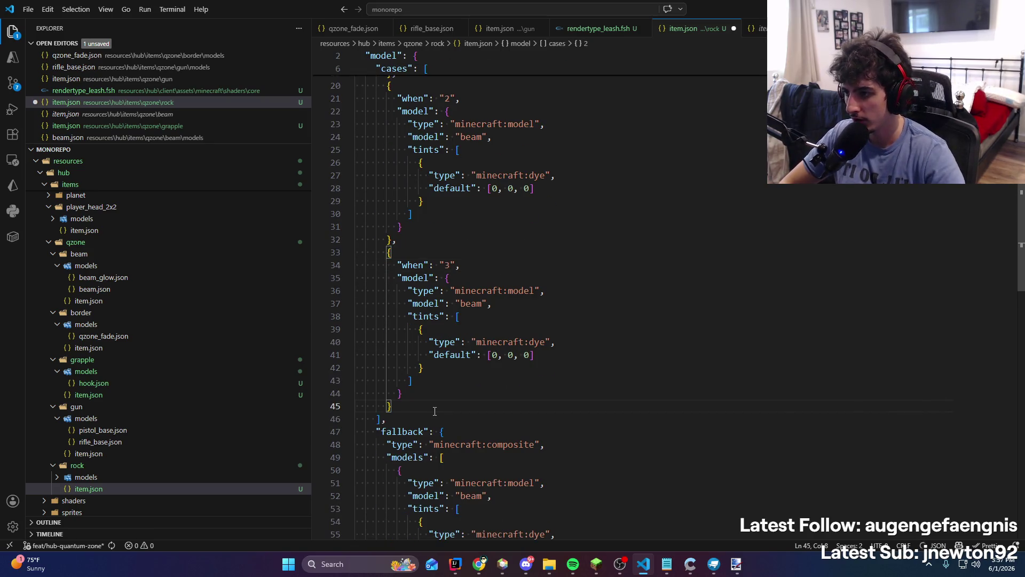
{"action": "type", "text": ","}
{"action": "key", "text": "Return"}
{"action": "key", "text": "ctrl+v"}
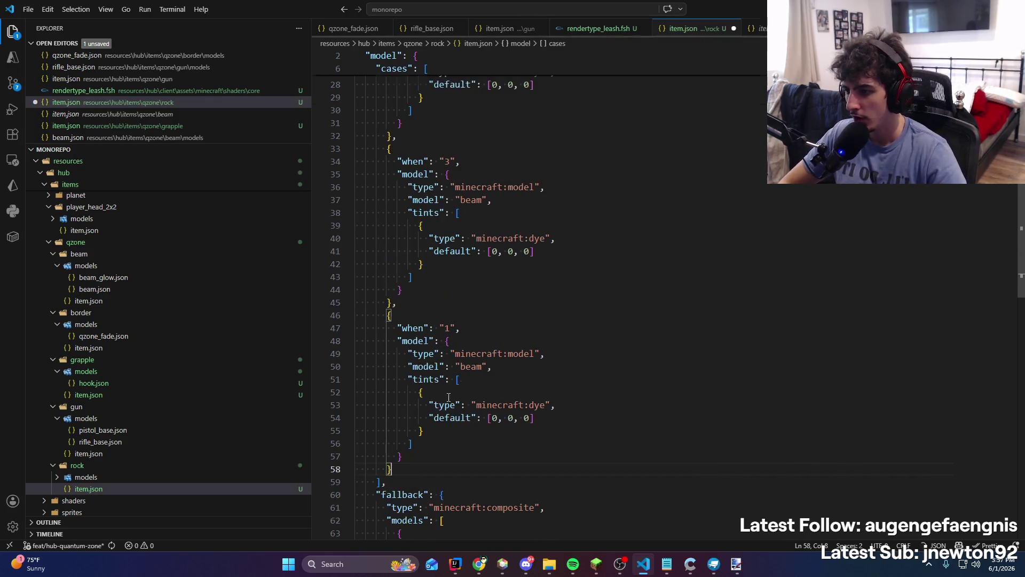
Add a fifth case block with when value 5 and save
{"action": "left_click", "coordinate": [494, 329]}
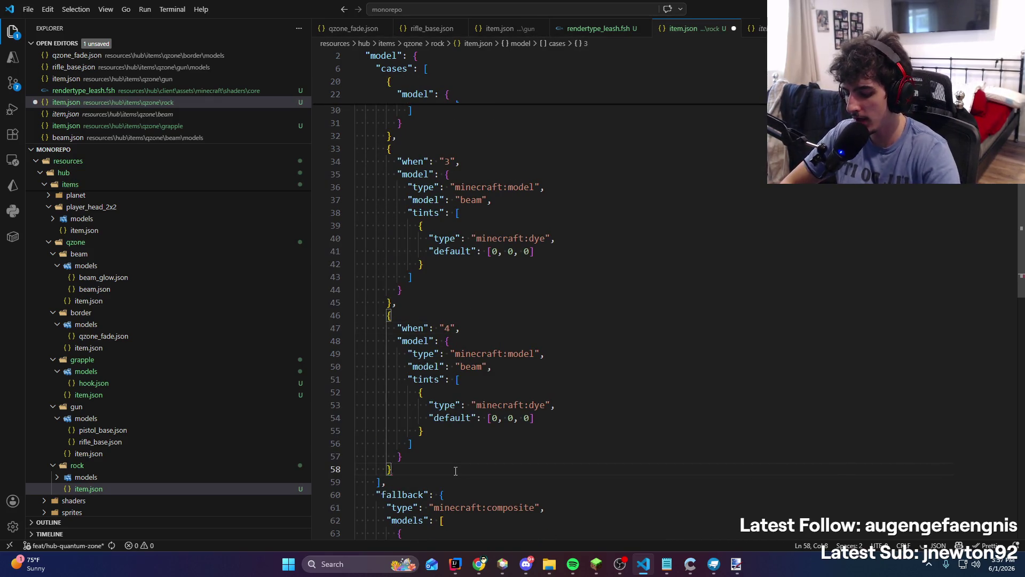
{"action": "type", "text": ","}
{"action": "key", "text": "Return"}
{"action": "key", "text": "ctrl+v"}
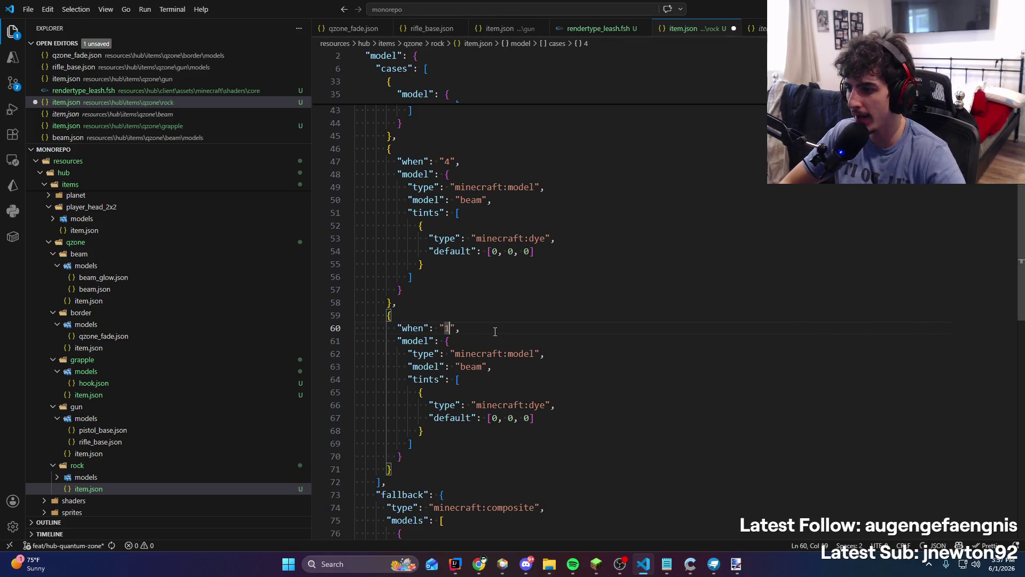
{"action": "type", "text": "5"}
{"action": "key", "text": "ctrl+s"}
{"action": "scroll", "coordinate": [495, 331], "scroll_direction": "down", "scroll_amount": 6}
Change the fallback type from composite to model and save
{"action": "double_click", "coordinate": [508, 295]}
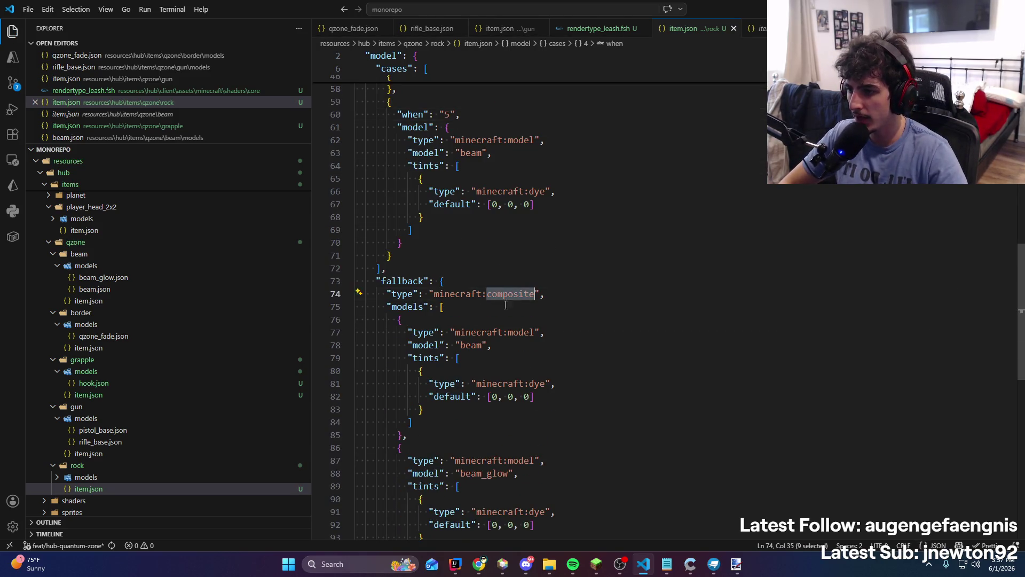
{"action": "scroll", "coordinate": [506, 305], "scroll_direction": "up", "scroll_amount": 6}
{"action": "scroll", "coordinate": [534, 373], "scroll_direction": "down", "scroll_amount": 3}
{"action": "type", "text": "model"}
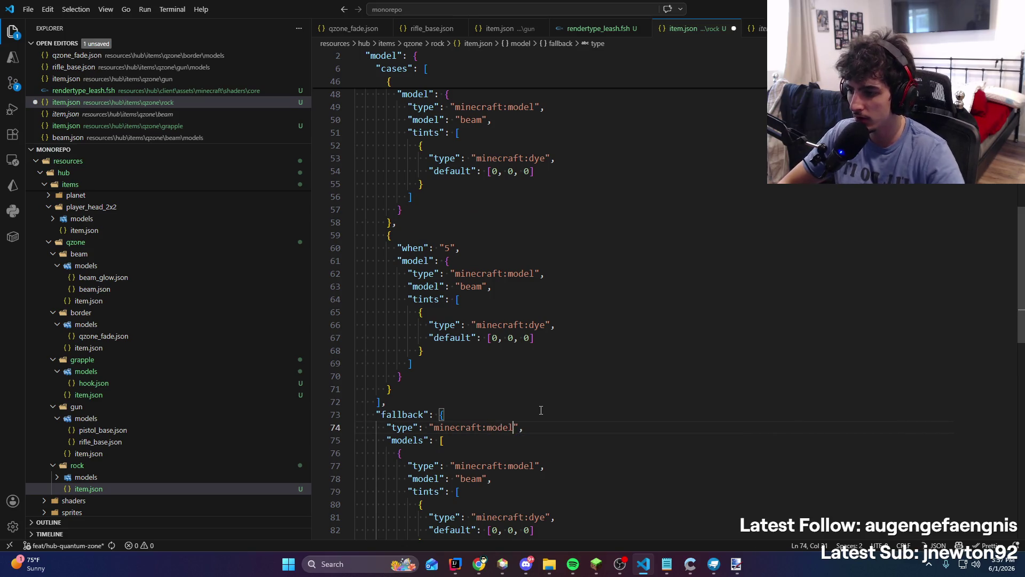
{"action": "scroll", "coordinate": [541, 411], "scroll_direction": "down", "scroll_amount": 4}
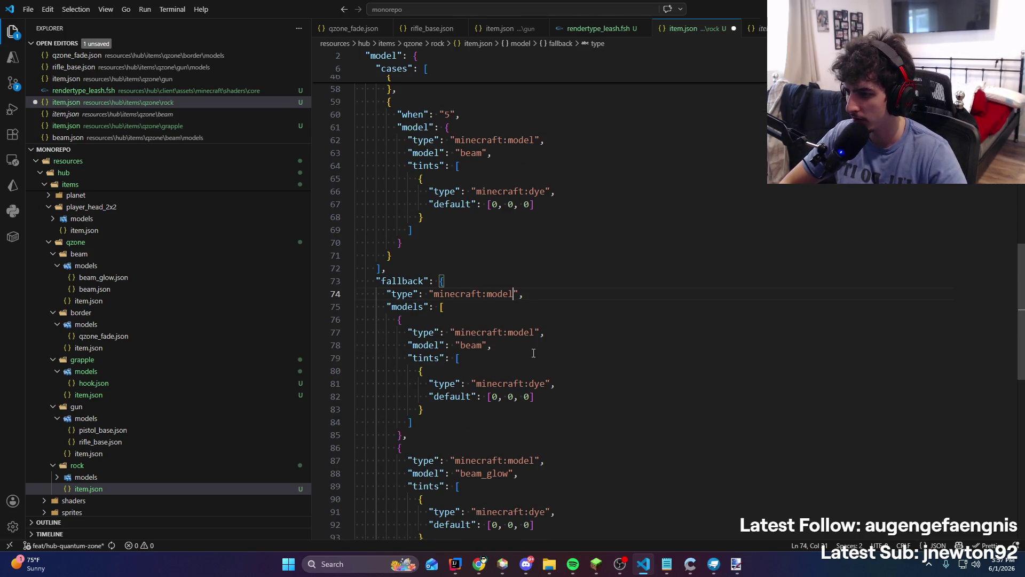
{"action": "key", "text": "ctrl+s"}
{"action": "scroll", "coordinate": [533, 353], "scroll_direction": "down", "scroll_amount": 2}
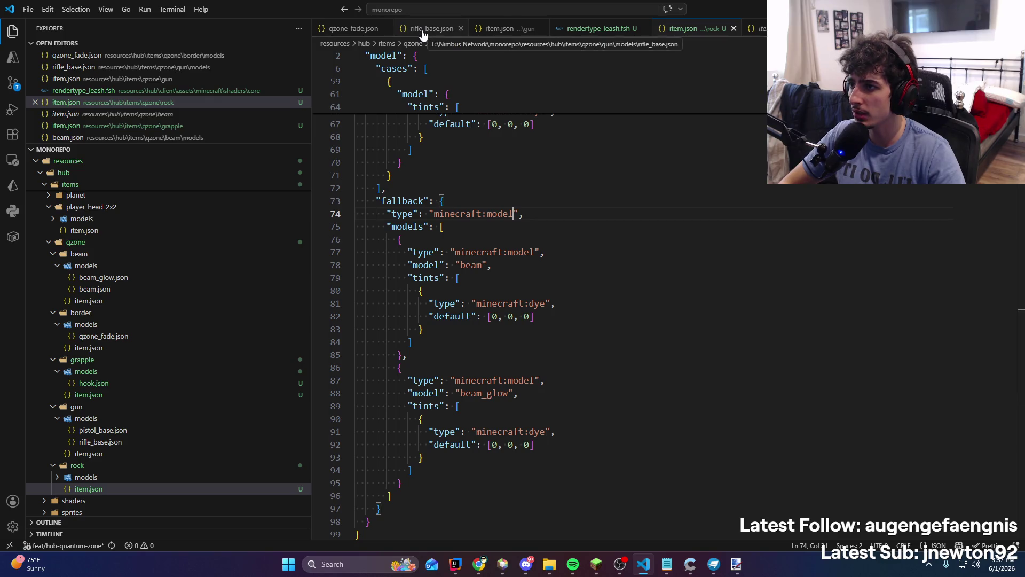
Close the rifle_base and qzone_fade tabs and briefly search the project for fallback
{"action": "left_click", "coordinate": [422, 29]}
{"action": "middle_click", "coordinate": [422, 30]}
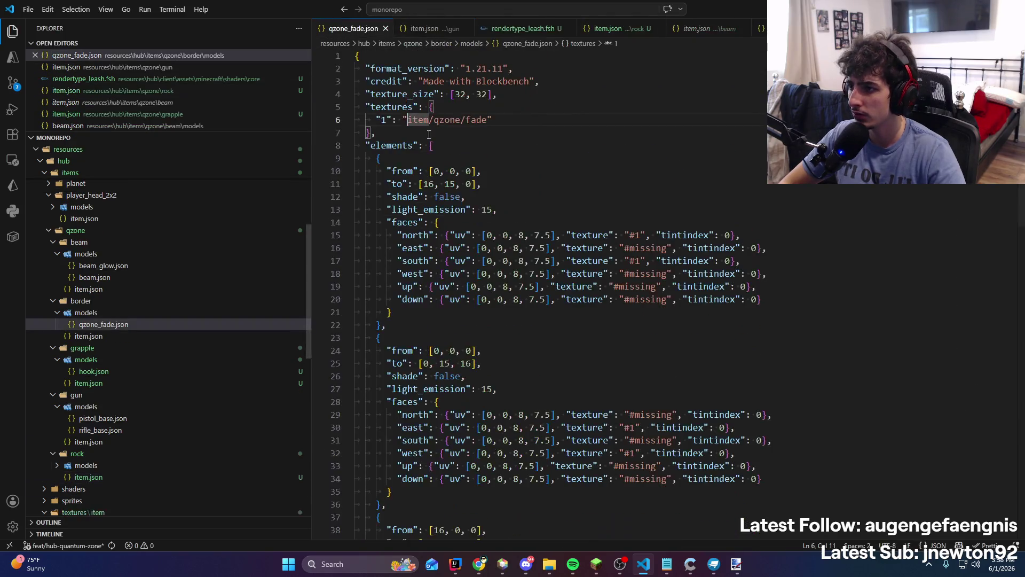
{"action": "middle_click", "coordinate": [337, 35]}
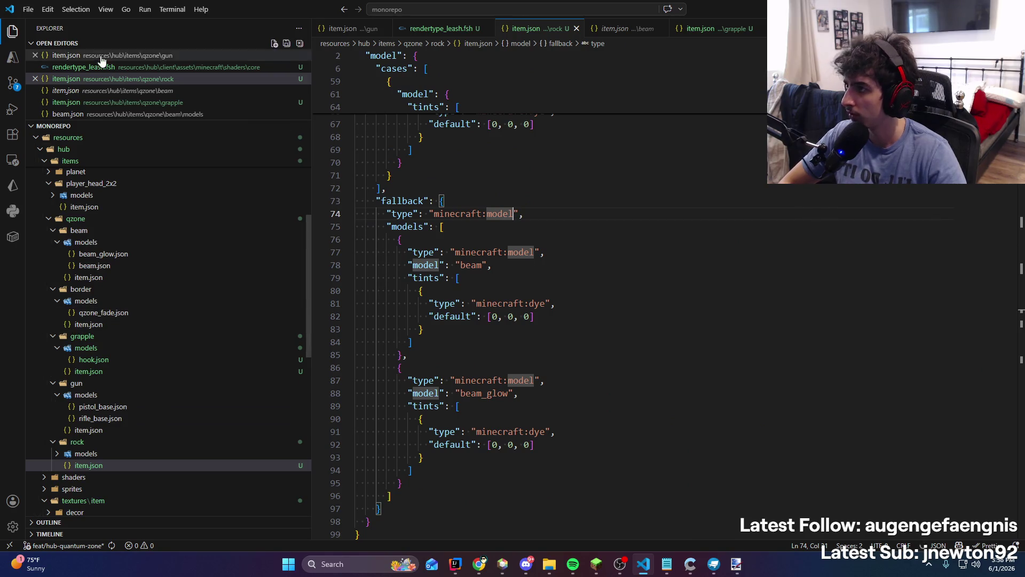
{"action": "key", "text": "ctrl+shift+f"}
{"action": "type", "text": "fallback:"}
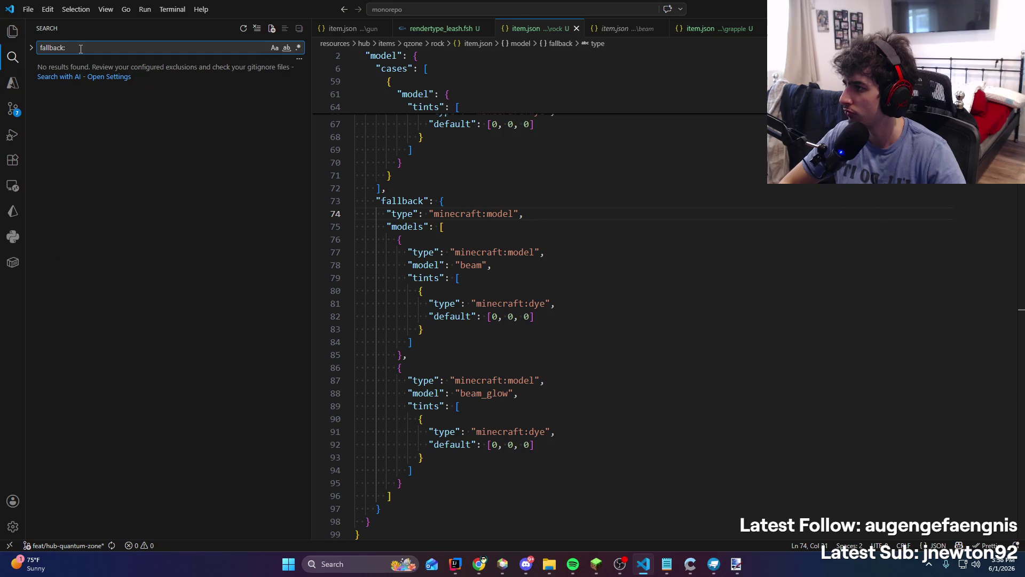
{"action": "key", "text": "ctrl+a"}
{"action": "key", "text": "BackSpace"}
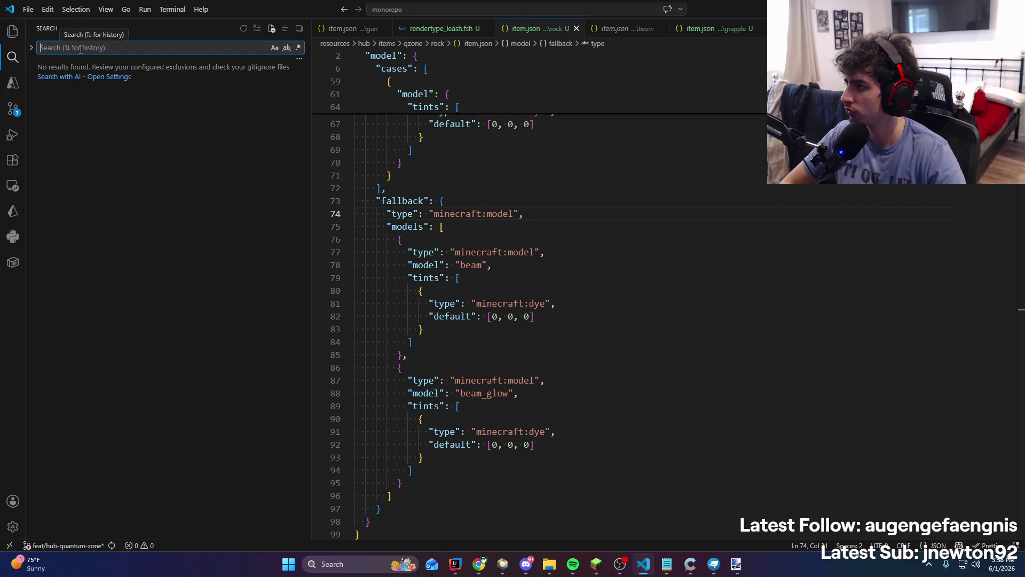
{"action": "left_click", "coordinate": [12, 30]}
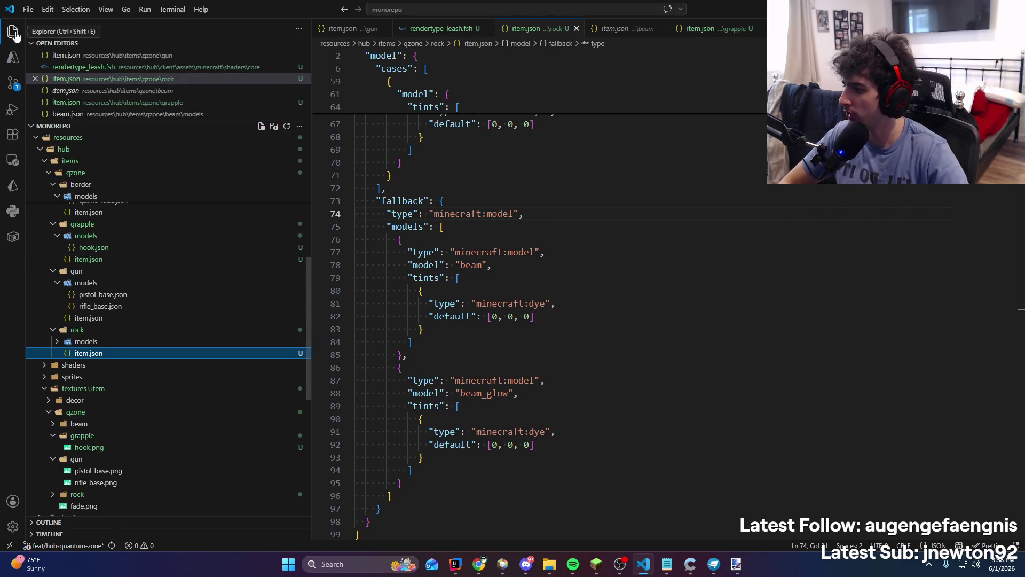
Open gun/item.json and select its model and tints definition from line 3 down
{"action": "left_click", "coordinate": [107, 318]}
{"action": "scroll", "coordinate": [569, 303], "scroll_direction": "up", "scroll_amount": 10}
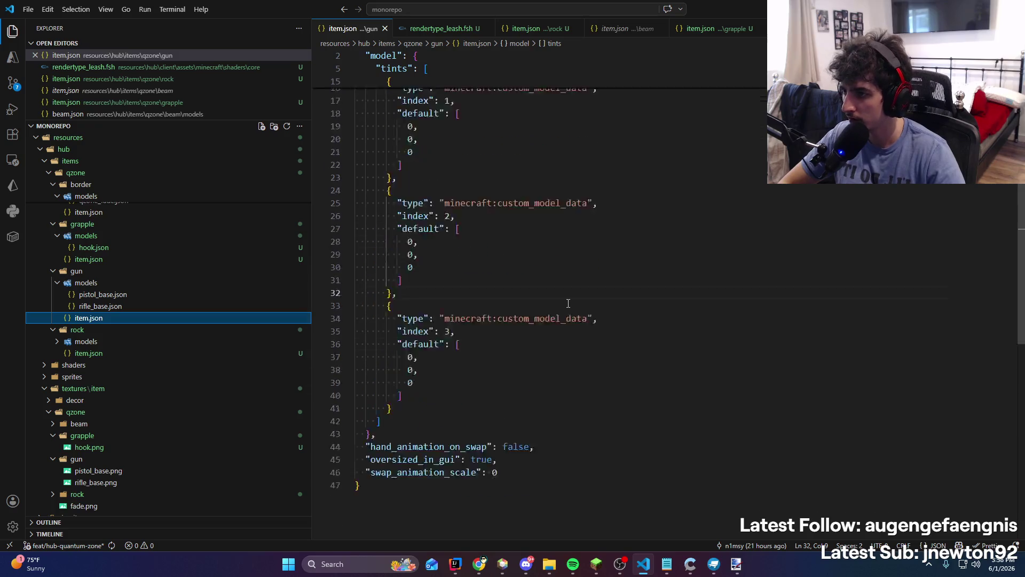
{"action": "scroll", "coordinate": [123, 309], "scroll_direction": "up", "scroll_amount": 2}
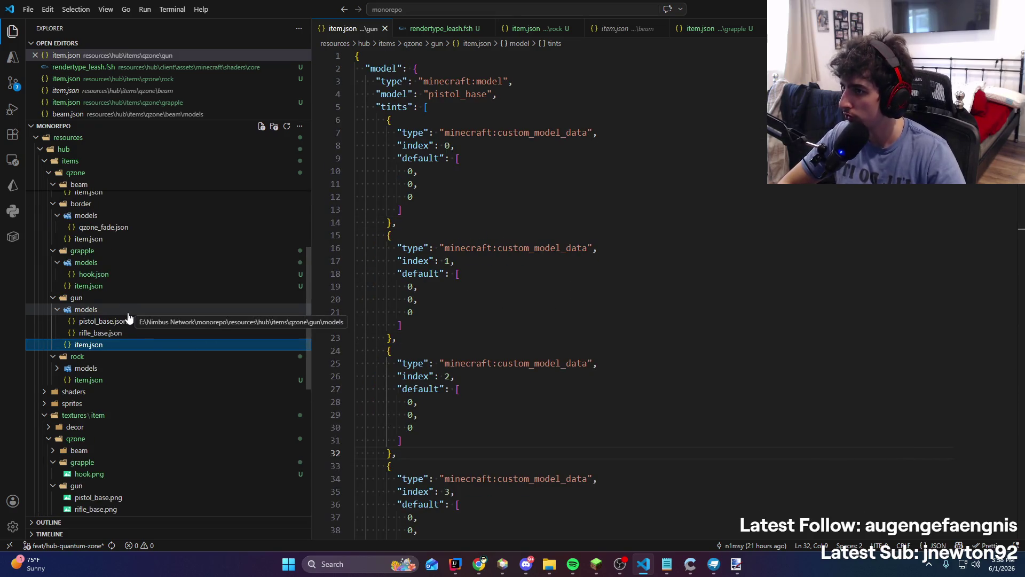
{"action": "left_click", "coordinate": [540, 84]}
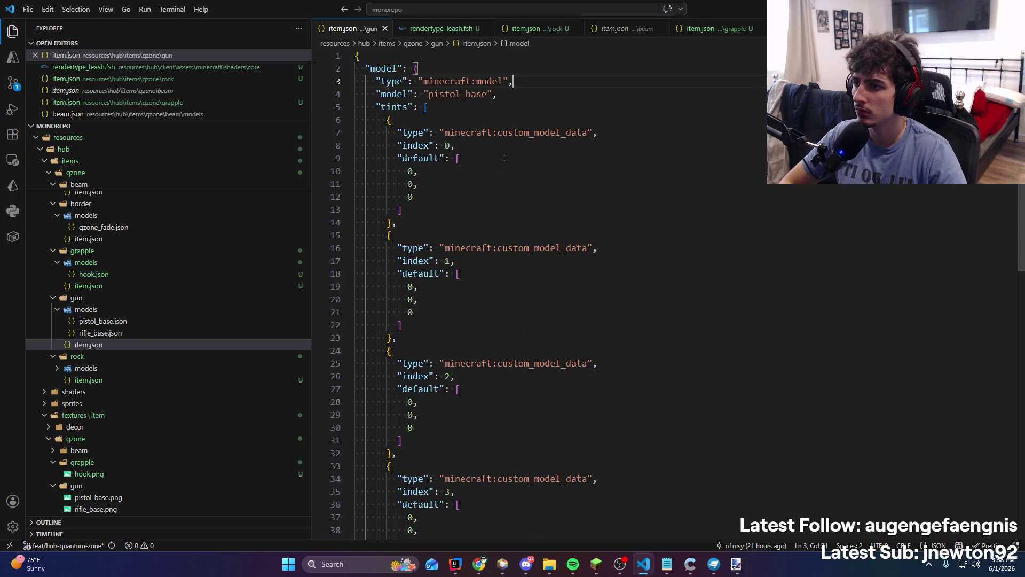
{"action": "scroll", "coordinate": [440, 366], "scroll_direction": "down", "scroll_amount": 5}
{"action": "mouse_move", "coordinate": [502, 410]}
{"action": "left_mouse_down"}
{"action": "mouse_move", "coordinate": [374, 380]}
{"action": "mouse_move", "coordinate": [355, 98]}
{"action": "mouse_move", "coordinate": [308, 87]}
{"action": "left_mouse_up"}
Back in rock's item.json, select the whole fallback definition
{"action": "left_click", "coordinate": [460, 29]}
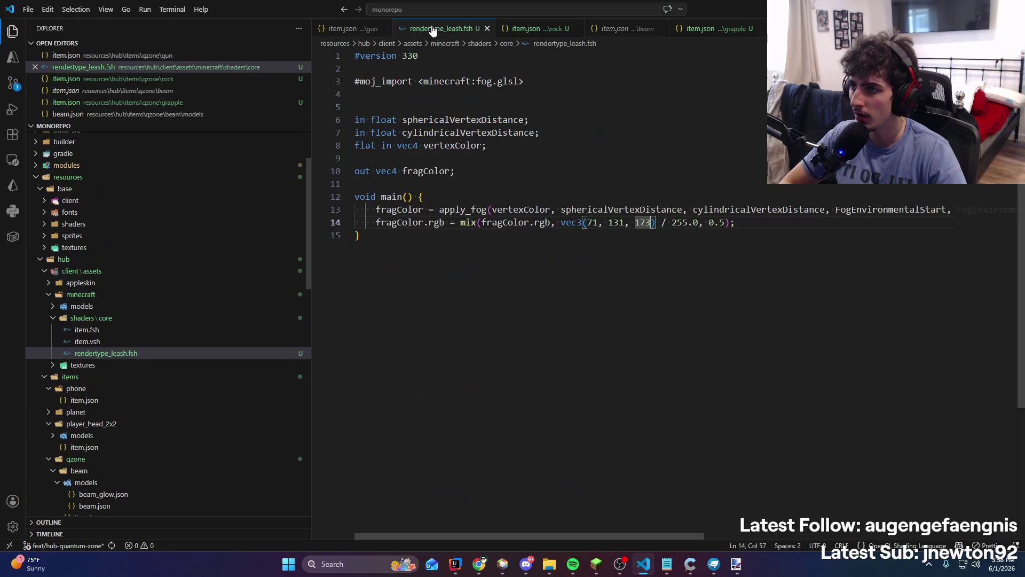
{"action": "left_click", "coordinate": [550, 31]}
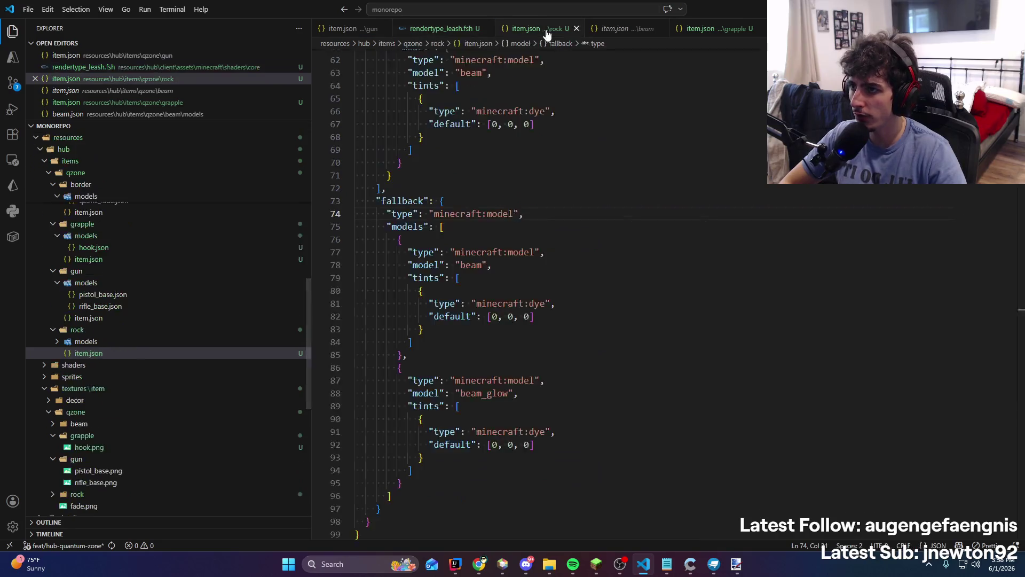
{"action": "left_click", "coordinate": [377, 201]}
{"action": "scroll", "coordinate": [388, 199], "scroll_direction": "down", "scroll_amount": 1}
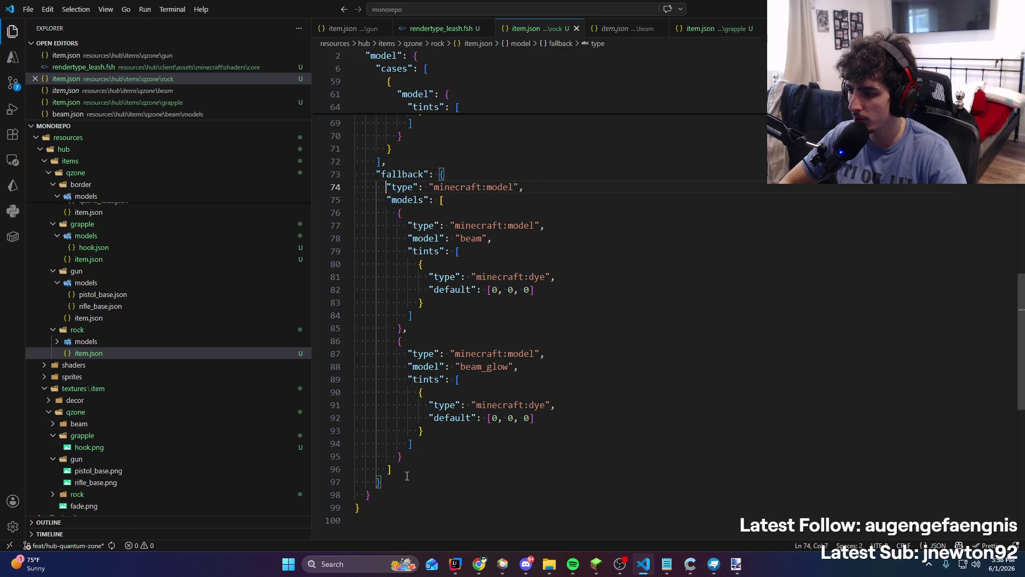
{"action": "left_click_drag", "start_coordinate": [404, 480], "coordinate": [381, 176]}
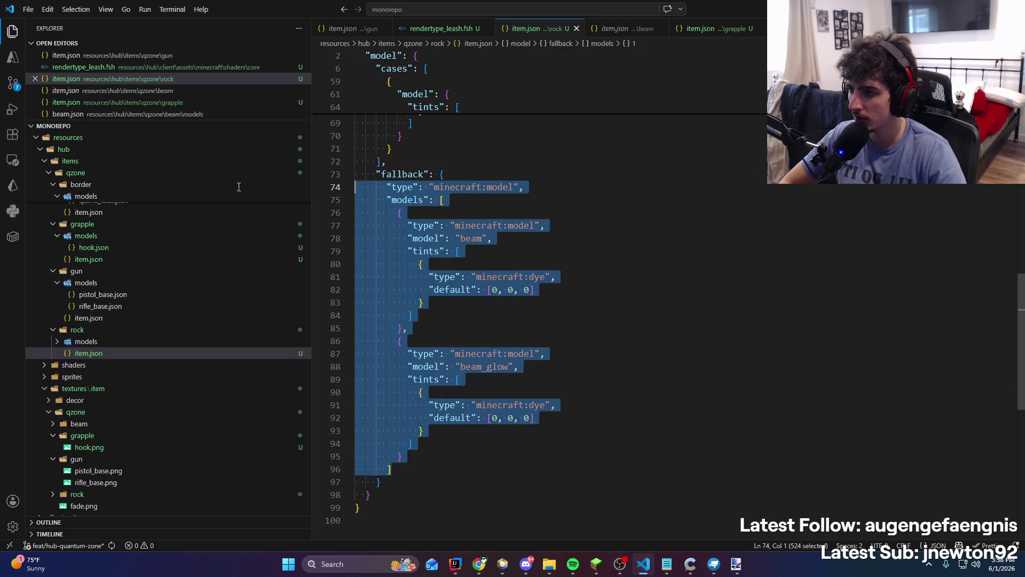
Paste the gun definition over the fallback and delete its tints block
{"action": "key", "text": "ctrl+v"}
{"action": "scroll", "coordinate": [490, 259], "scroll_direction": "down", "scroll_amount": 4}
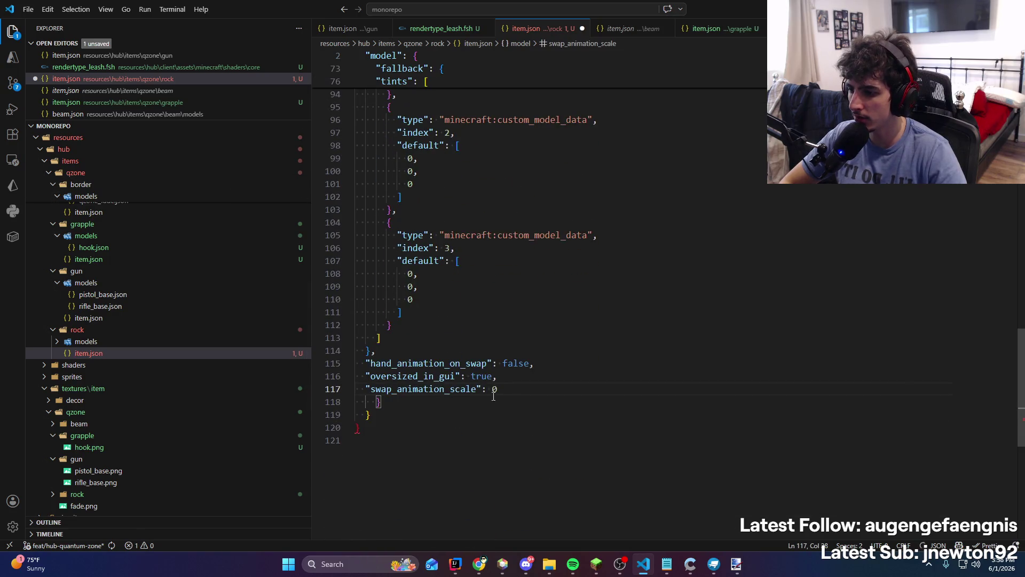
{"action": "mouse_move", "coordinate": [492, 394]}
{"action": "left_mouse_down"}
{"action": "mouse_move", "coordinate": [434, 332]}
{"action": "mouse_move", "coordinate": [432, 125]}
{"action": "left_mouse_up"}
{"action": "scroll", "coordinate": [432, 330], "scroll_direction": "up", "scroll_amount": 6}
{"action": "scroll", "coordinate": [431, 331], "scroll_direction": "up", "scroll_amount": 4}
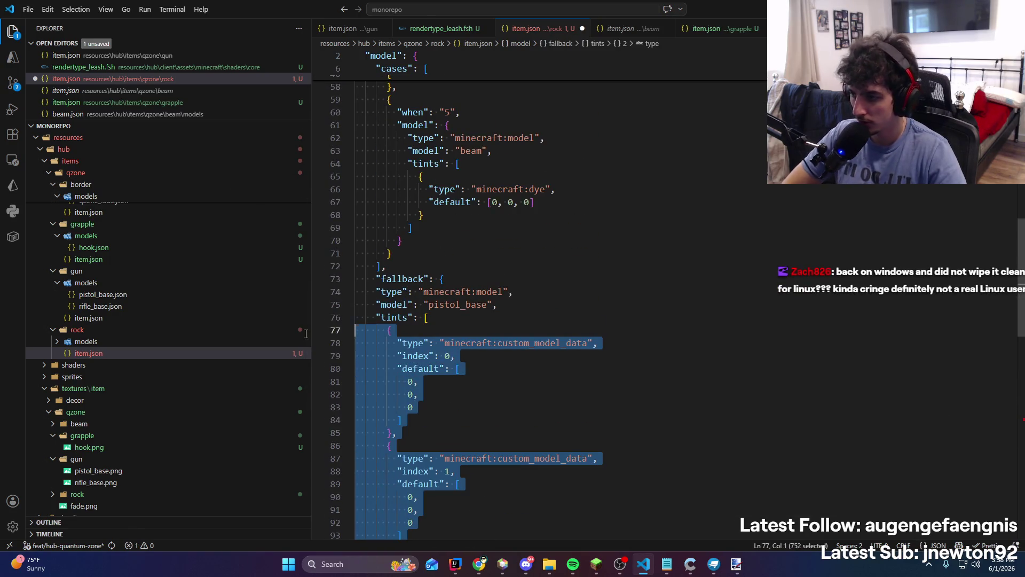
{"action": "mouse_move", "coordinate": [431, 332]}
{"action": "left_mouse_down"}
{"action": "mouse_move", "coordinate": [496, 304]}
{"action": "mouse_move", "coordinate": [356, 291]}
{"action": "left_mouse_up"}
{"action": "key", "text": "BackSpace"}
{"action": "key", "text": "BackSpace"}
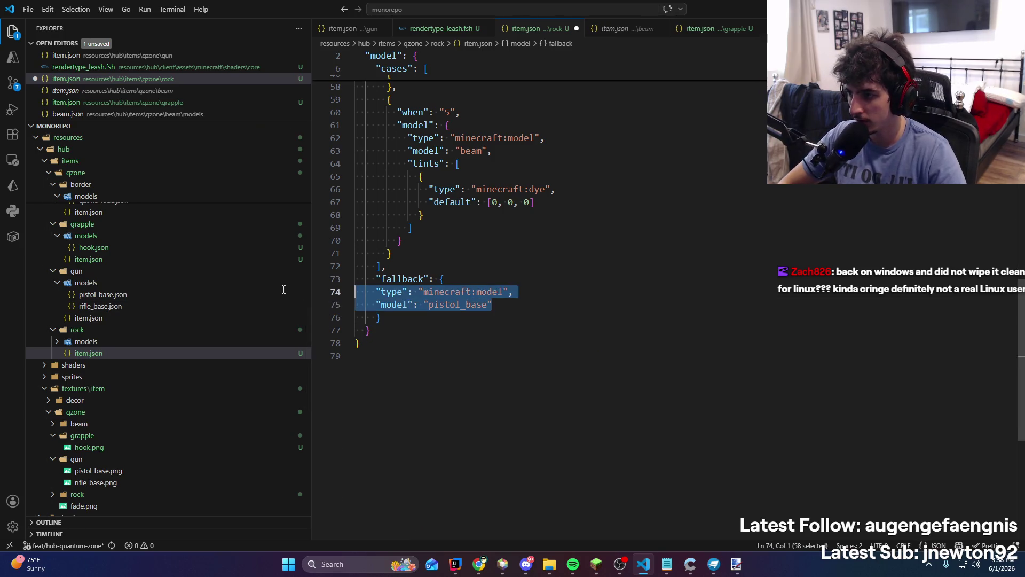
{"action": "key", "text": "Tab"}
Replace the fallback model name pistol_base with 1 and save
{"action": "double_click", "coordinate": [474, 305]}
{"action": "type", "text": "1"}
{"action": "key", "text": "ctrl+s"}
Select the first case's tints block at the top of the file
{"action": "scroll", "coordinate": [533, 288], "scroll_direction": "up", "scroll_amount": 2}
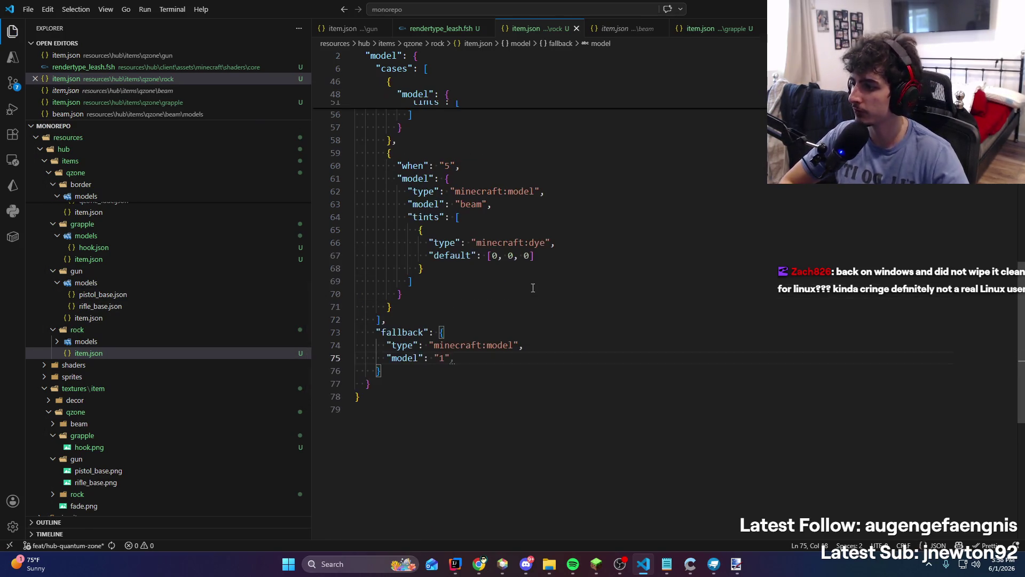
{"action": "key", "text": "Up"}
{"action": "scroll", "coordinate": [571, 320], "scroll_direction": "up", "scroll_amount": 15}
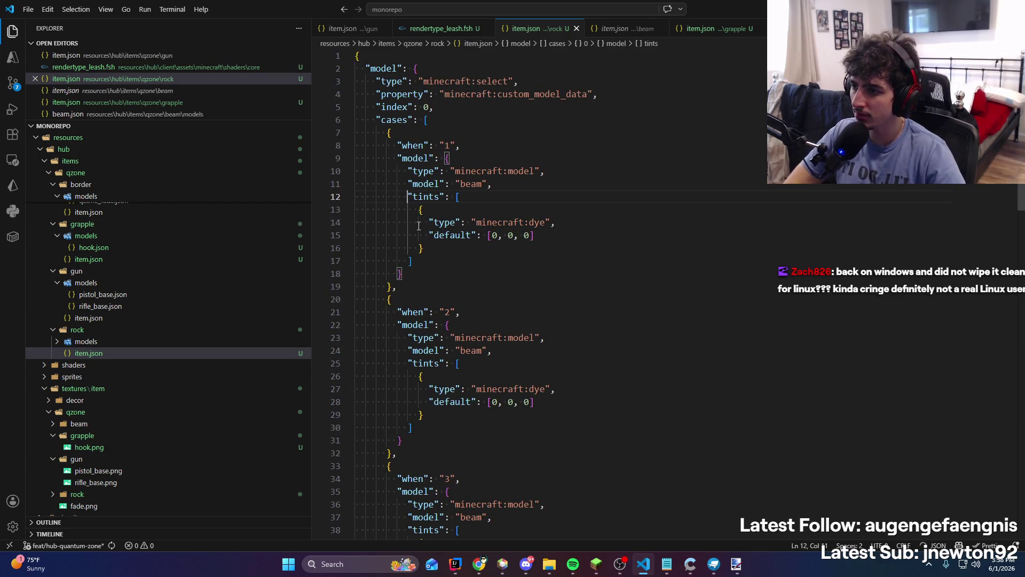
{"action": "left_click_drag", "start_coordinate": [414, 271], "coordinate": [319, 195]}
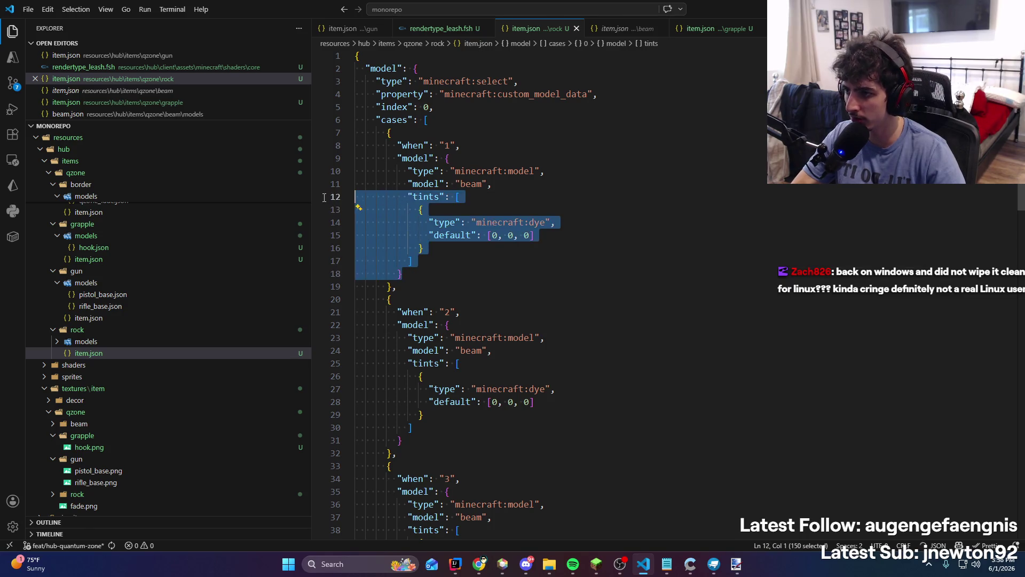
Delete the tints arrays from all five rock cases in item.json and save
{"action": "key", "text": "BackSpace"}
{"action": "key", "text": "BackSpace"}
{"action": "key", "text": "BackSpace"}
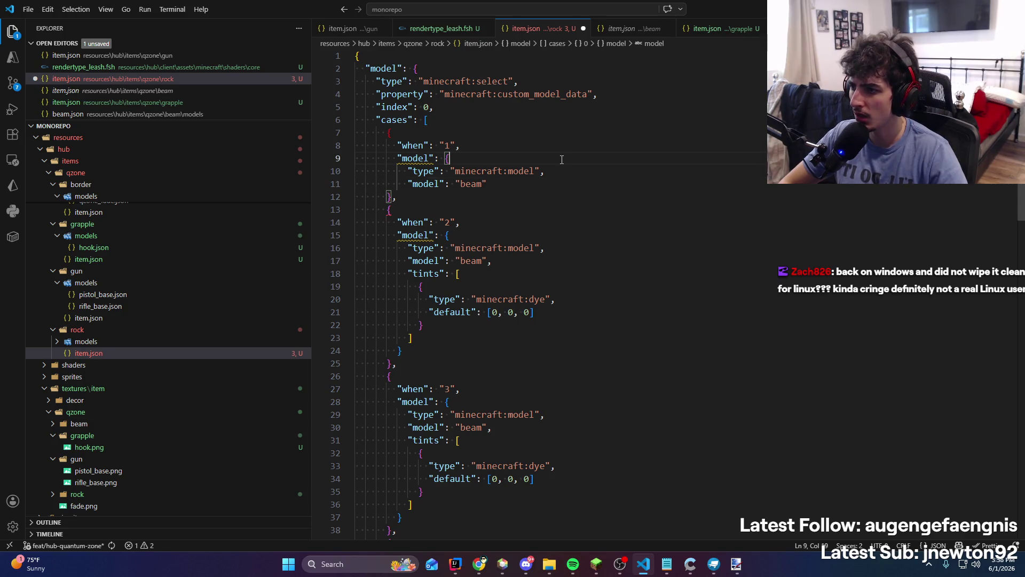
{"action": "key", "text": "ctrl+z"}
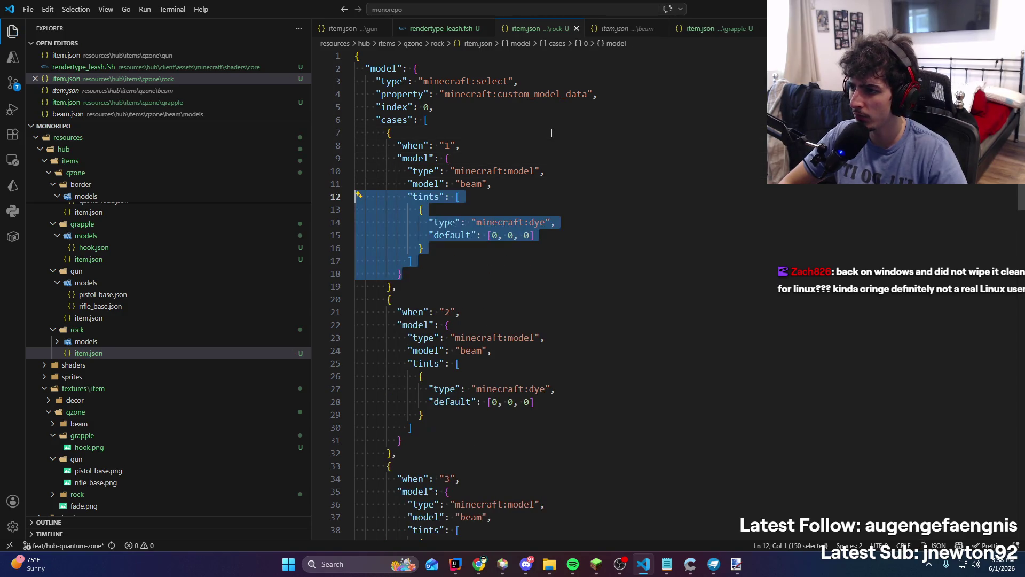
{"action": "left_click_drag", "start_coordinate": [480, 254], "coordinate": [347, 199]}
{"action": "key", "text": "BackSpace"}
{"action": "key", "text": "BackSpace"}
{"action": "key", "text": "BackSpace"}
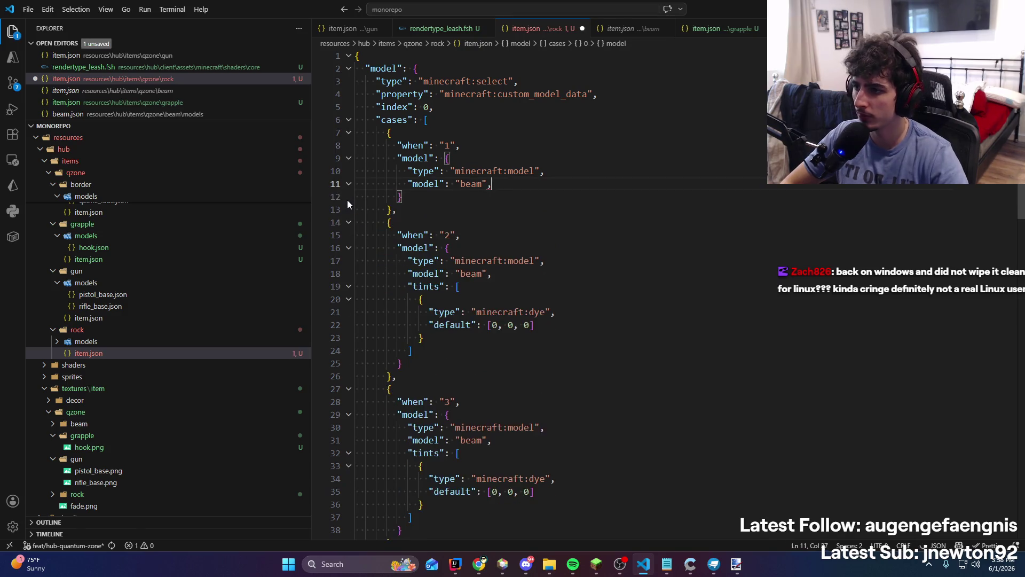
{"action": "scroll", "coordinate": [451, 281], "scroll_direction": "down", "scroll_amount": 2}
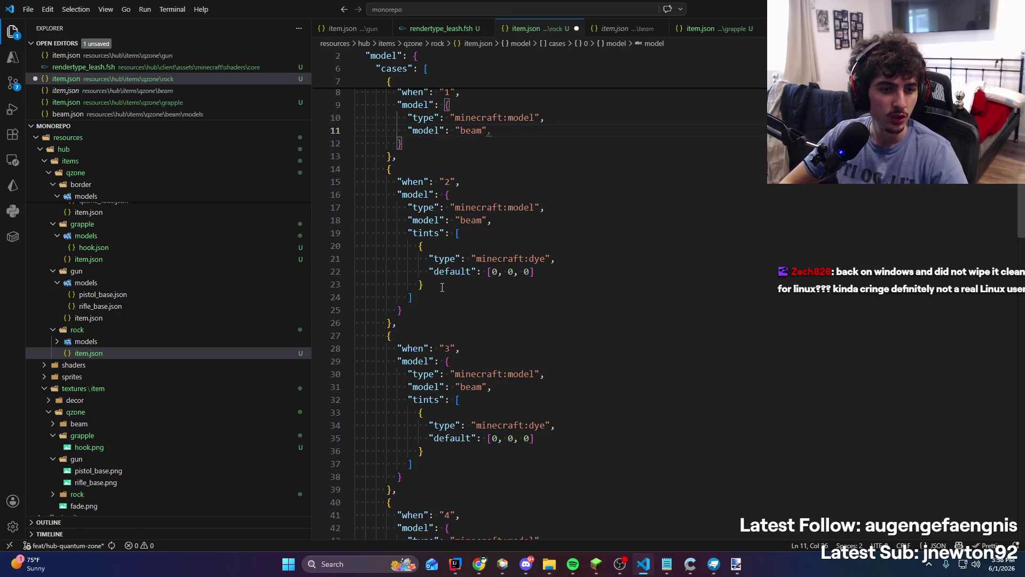
{"action": "left_click", "coordinate": [426, 299]}
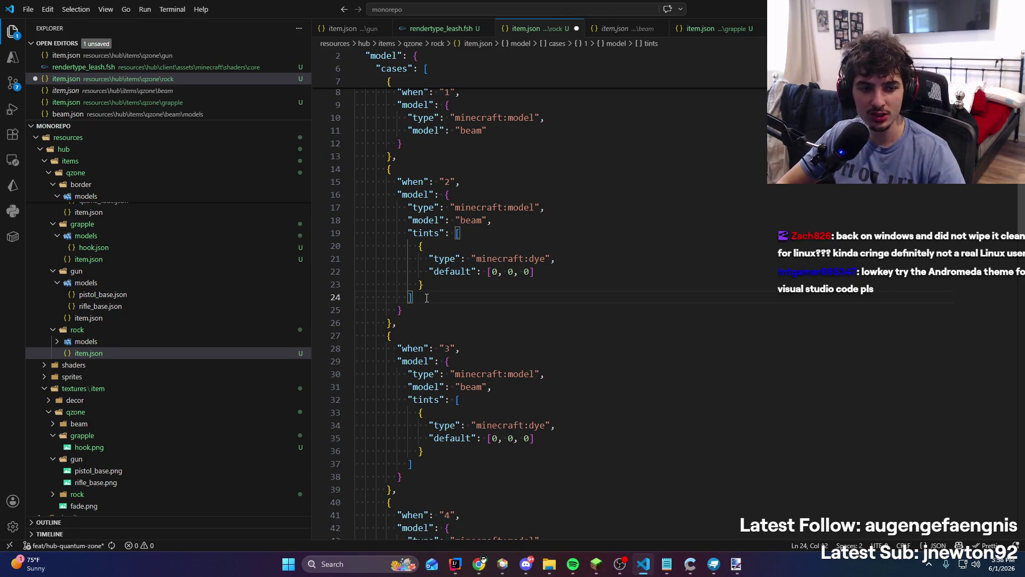
{"action": "left_click_drag", "start_coordinate": [425, 299], "coordinate": [352, 242]}
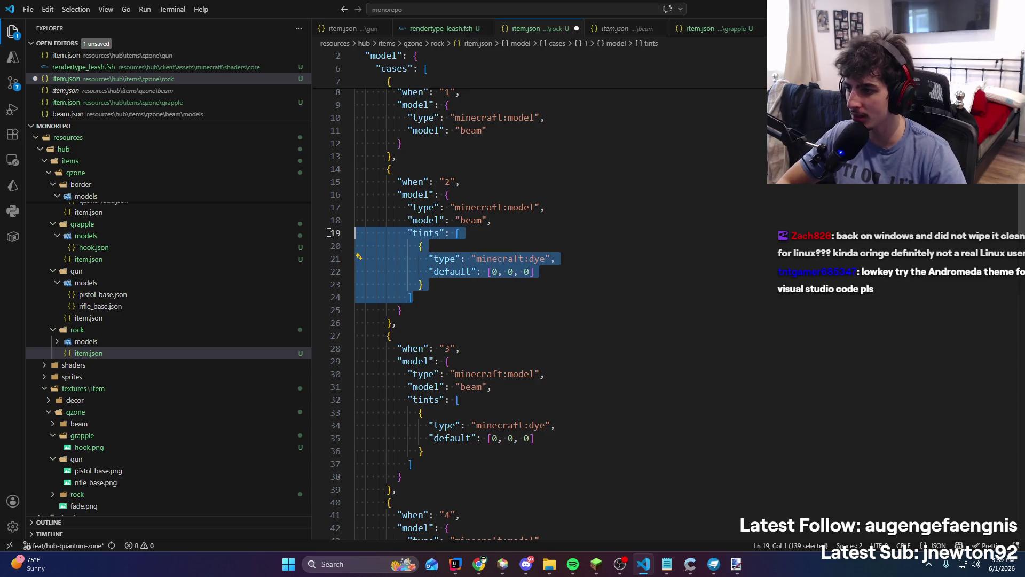
{"action": "key", "text": "ctrl+d"}
{"action": "key", "text": "ctrl+d"}
{"action": "key", "text": "ctrl+d"}
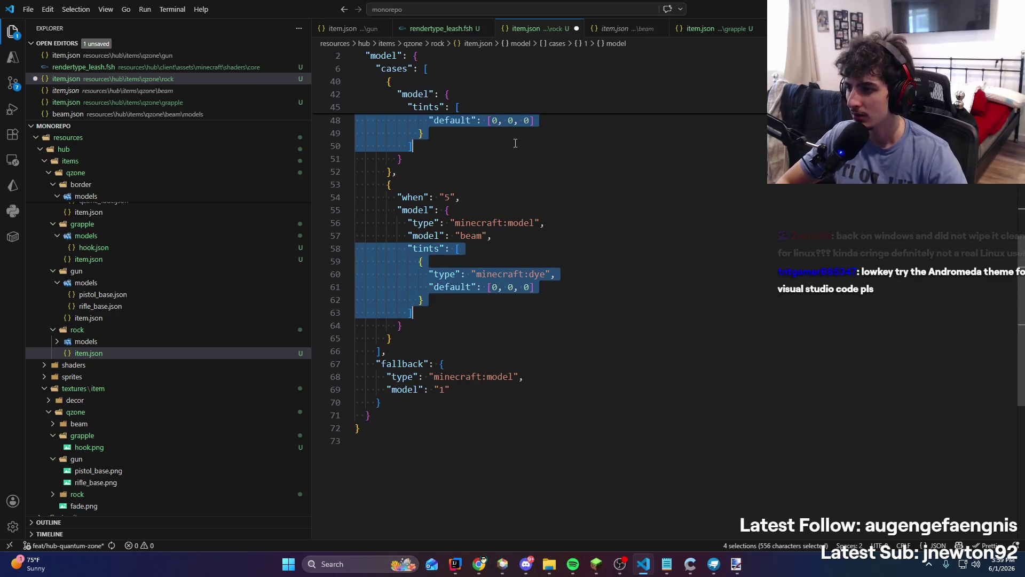
{"action": "key", "text": "BackSpace"}
{"action": "key", "text": "ctrl+BackSpace"}
{"action": "key", "text": "ctrl+BackSpace"}
{"action": "key", "text": "ctrl+BackSpace"}
{"action": "key", "text": "ctrl+s"}
Change the five cases' "beam" model names to 1, 2, 3, 4 and 5, and save
{"action": "scroll", "coordinate": [515, 143], "scroll_direction": "up", "scroll_amount": 5}
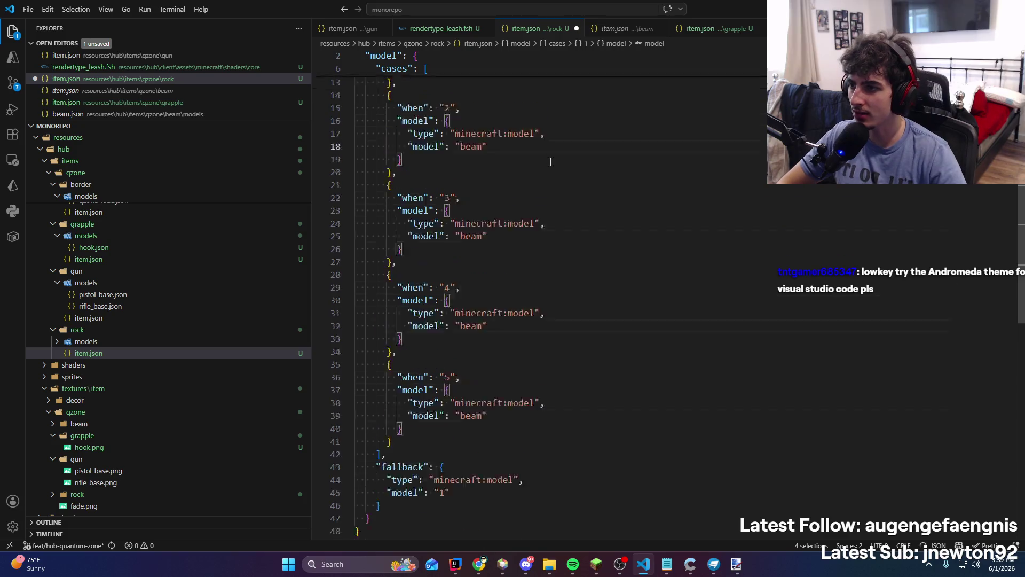
{"action": "key", "text": "ctrl+shift+Left"}
{"action": "type", "text": "1"}
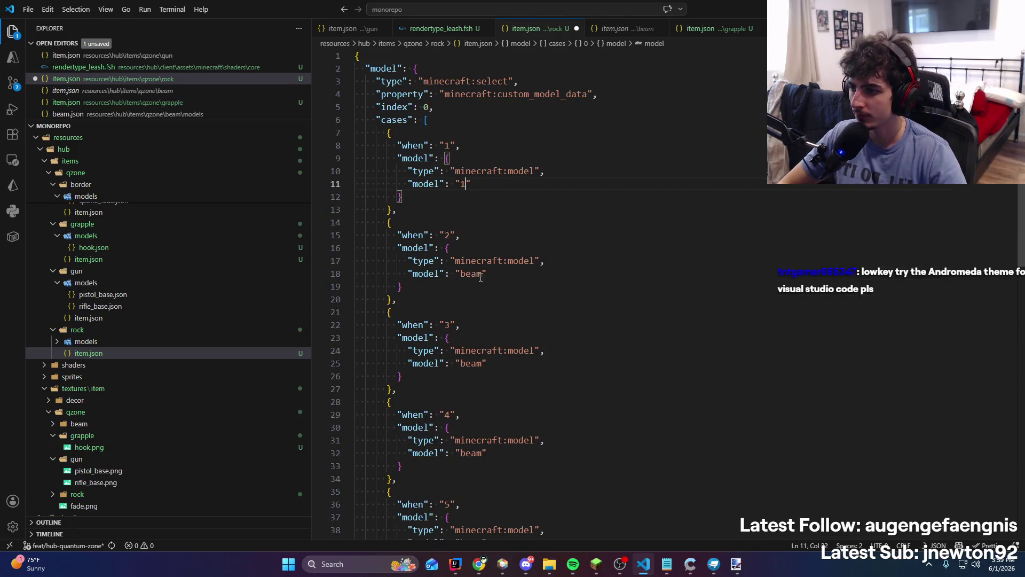
{"action": "double_click", "coordinate": [470, 274]}
{"action": "scroll", "coordinate": [469, 259], "scroll_direction": "down", "scroll_amount": 3}
{"action": "type", "text": "2"}
{"action": "double_click", "coordinate": [469, 256]}
{"action": "type", "text": "3"}
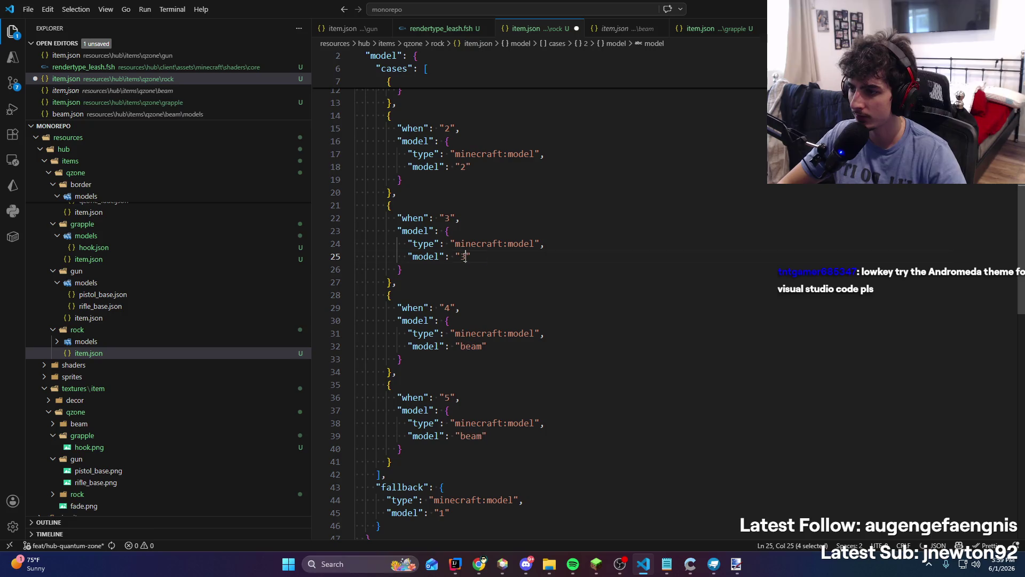
{"action": "double_click", "coordinate": [470, 347]}
{"action": "type", "text": "4"}
{"action": "scroll", "coordinate": [473, 342], "scroll_direction": "down", "scroll_amount": 3}
{"action": "double_click", "coordinate": [472, 329]}
{"action": "type", "text": "5"}
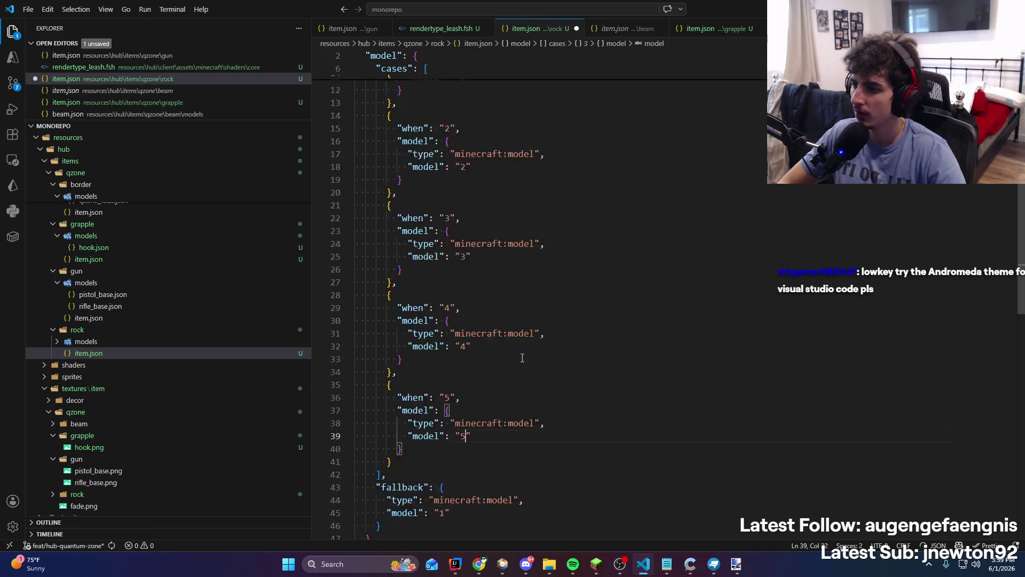
{"action": "scroll", "coordinate": [776, 237], "scroll_direction": "up", "scroll_amount": 7}
{"action": "left_click", "coordinate": [776, 237]}
{"action": "key", "text": "ctrl+s"}
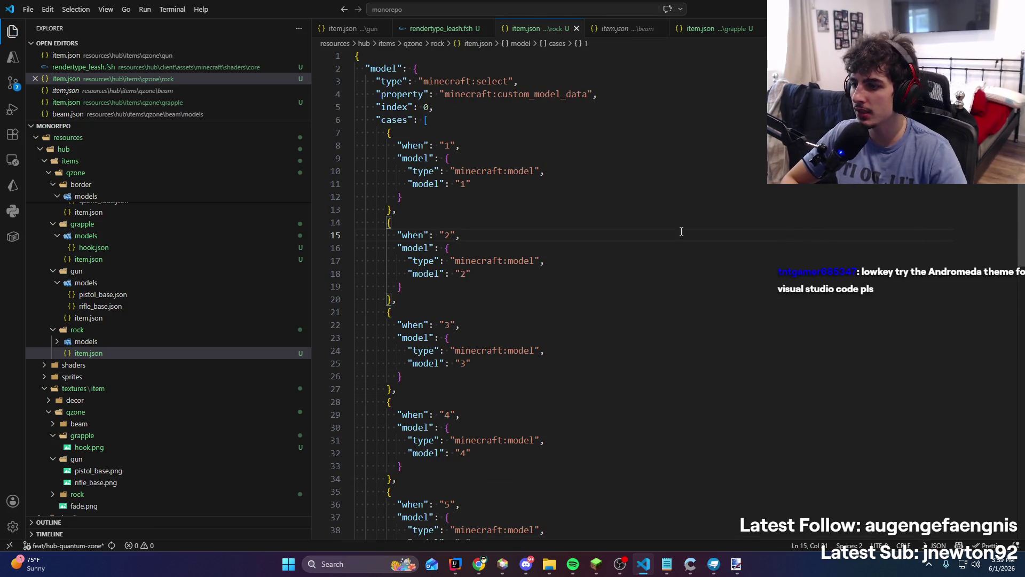
Select the remaining cases down to the end, then return to Blockbench
{"action": "scroll", "coordinate": [682, 230], "scroll_direction": "down", "scroll_amount": 3}
{"action": "mouse_move", "coordinate": [565, 465]}
{"action": "left_mouse_down"}
{"action": "mouse_move", "coordinate": [588, 338]}
{"action": "mouse_move", "coordinate": [601, 328]}
{"action": "left_mouse_up"}
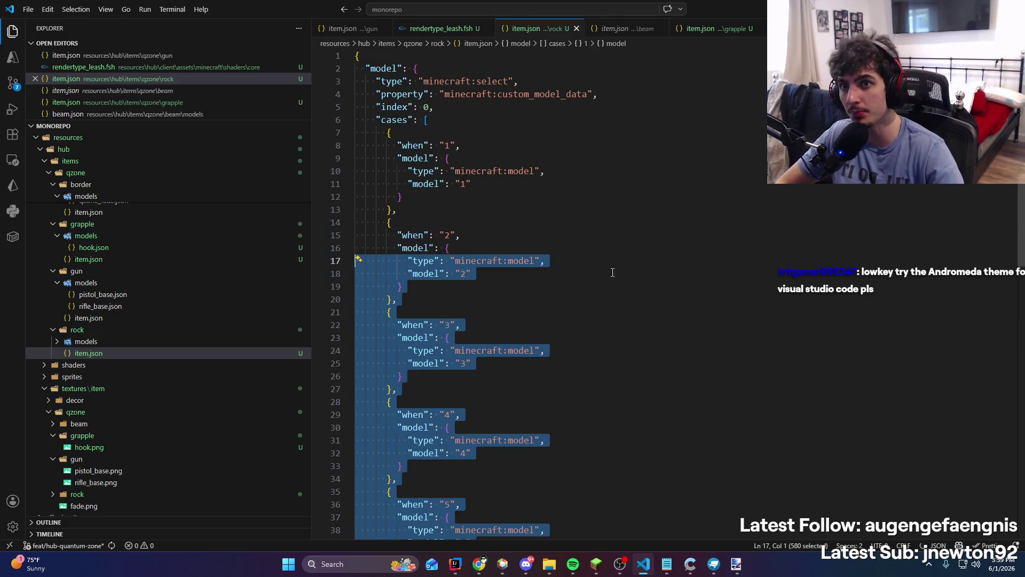
{"action": "key", "text": "alt+Tab"}
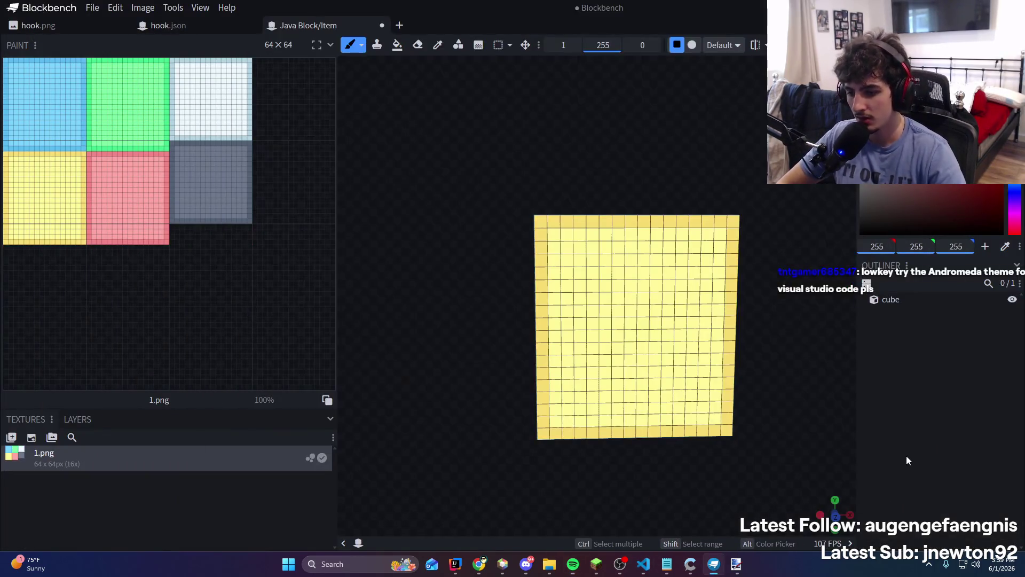
Start a new 1:30:00 line in the Notepad stream notes, then angle the Blockbench cube view
{"action": "left_click", "coordinate": [667, 564]}
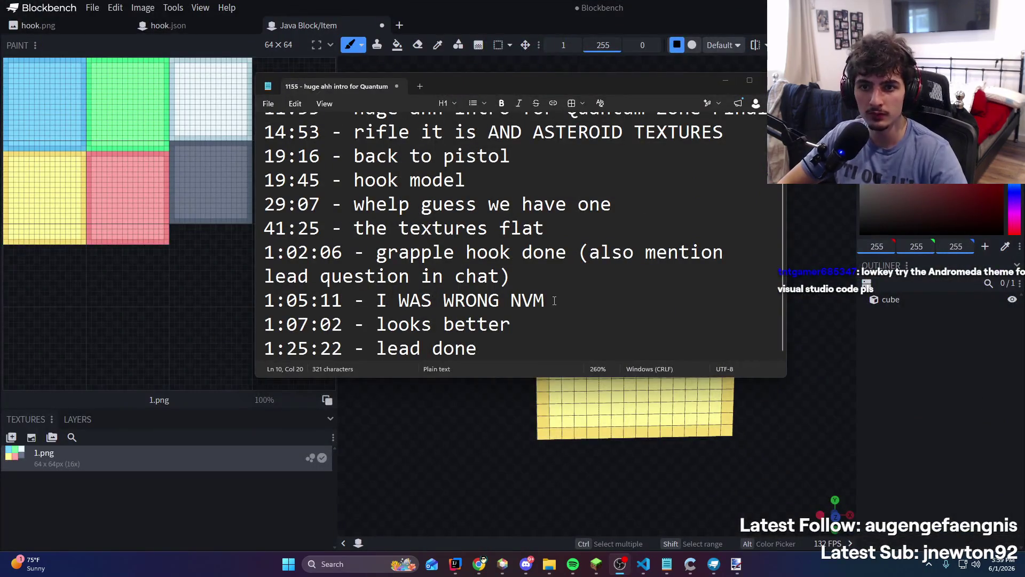
{"action": "key", "text": "Return"}
{"action": "type", "text": "1:30:00 - oh god"}
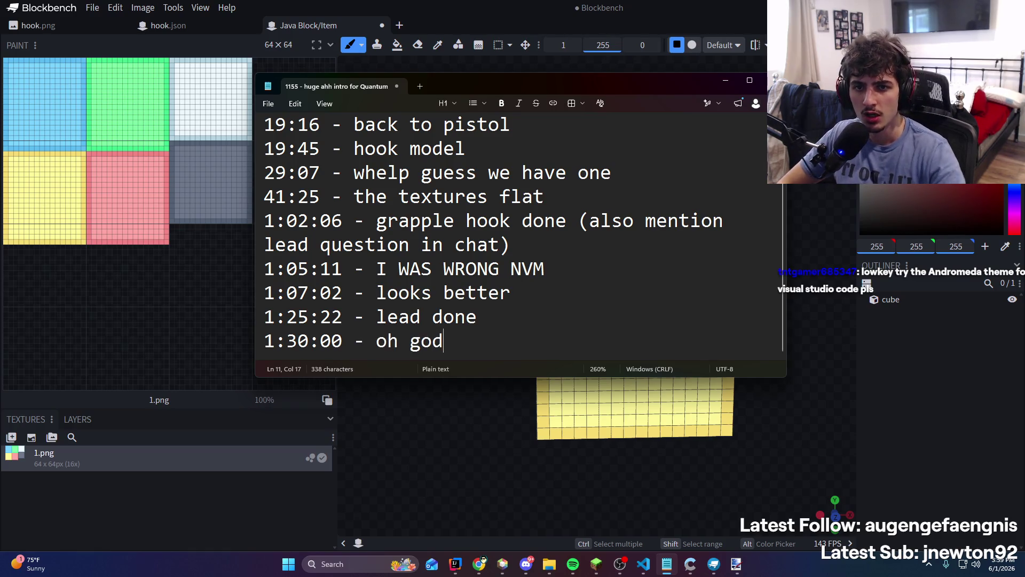
{"action": "key", "text": "alt+Tab"}
{"action": "mouse_move", "coordinate": [469, 346]}
{"action": "left_mouse_down"}
{"action": "mouse_move", "coordinate": [508, 378]}
{"action": "mouse_move", "coordinate": [600, 159]}
{"action": "mouse_move", "coordinate": [680, 171]}
{"action": "mouse_move", "coordinate": [648, 162]}
{"action": "mouse_move", "coordinate": [679, 158]}
{"action": "left_mouse_up"}
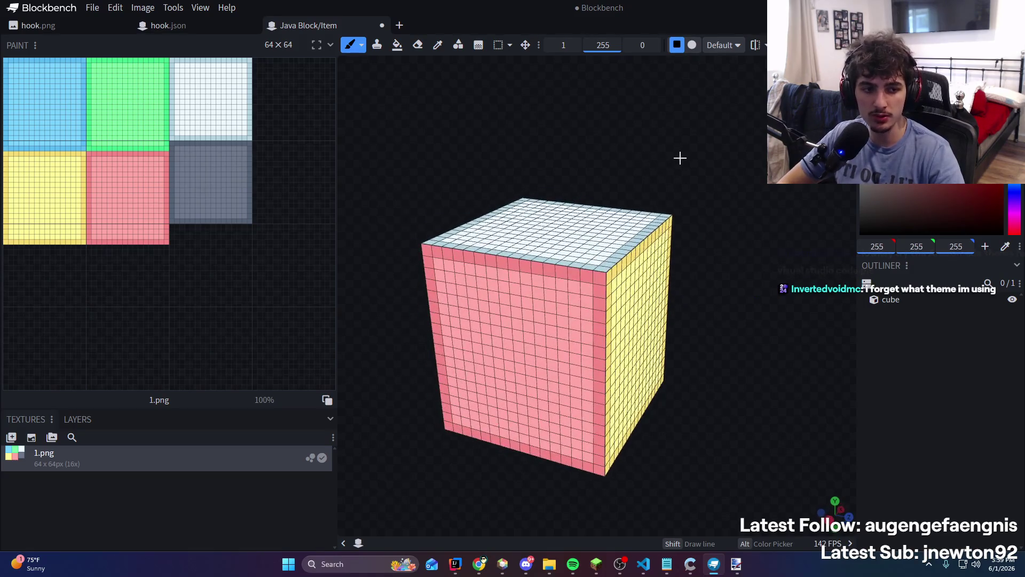
{"action": "left_click_drag", "start_coordinate": [487, 268], "coordinate": [556, 279]}
Try dark and grey strokes along the cube's edges and pink face, undoing each one
{"action": "key", "text": "ctrl+z"}
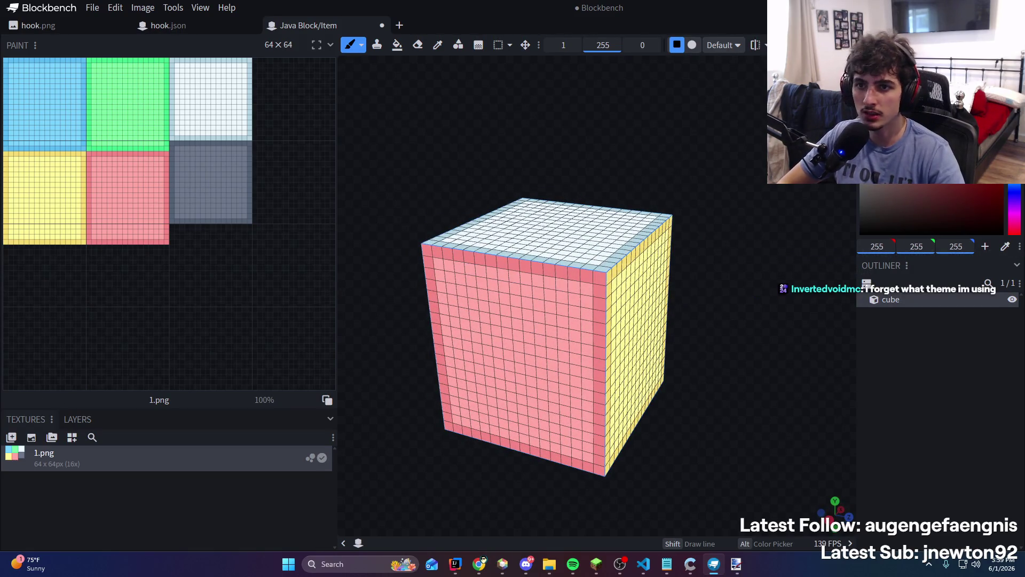
{"action": "mouse_move", "coordinate": [592, 130]}
{"action": "left_mouse_down"}
{"action": "mouse_move", "coordinate": [481, 229]}
{"action": "mouse_move", "coordinate": [486, 242]}
{"action": "mouse_move", "coordinate": [552, 154]}
{"action": "left_mouse_up"}
{"action": "key", "text": "ctrl+z"}
{"action": "left_click_drag", "start_coordinate": [435, 217], "coordinate": [569, 219]}
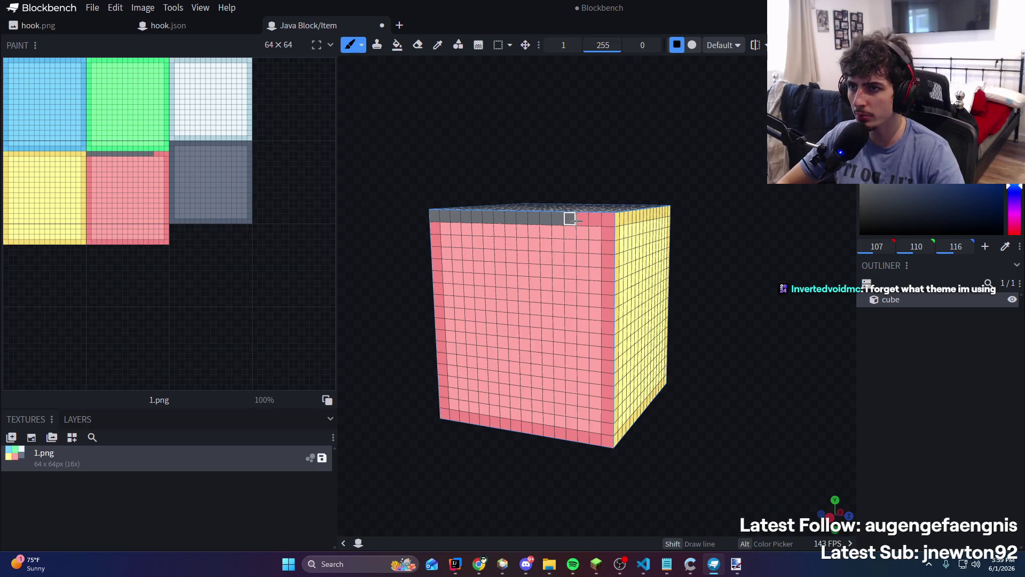
{"action": "left_click_drag", "start_coordinate": [614, 171], "coordinate": [673, 110]}
{"action": "key", "text": "ctrl+z"}
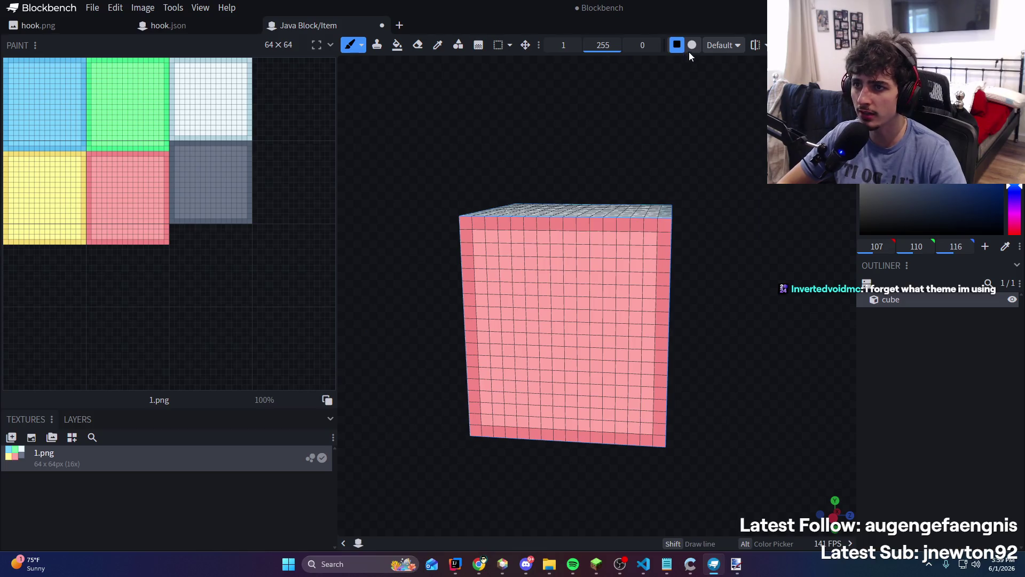
{"action": "left_click", "coordinate": [722, 45]}
{"action": "left_click", "coordinate": [722, 44]}
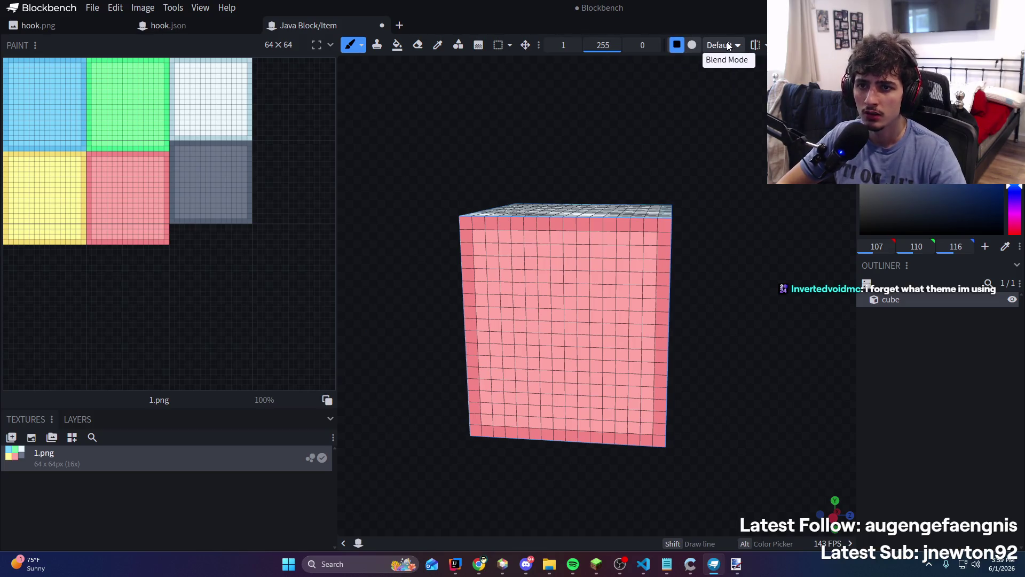
{"action": "left_click", "coordinate": [722, 44]}
{"action": "left_click", "coordinate": [529, 175]}
{"action": "mouse_move", "coordinate": [467, 220]}
{"action": "left_mouse_down"}
{"action": "mouse_move", "coordinate": [473, 439]}
{"action": "mouse_move", "coordinate": [530, 433]}
{"action": "left_mouse_up"}
{"action": "key", "text": "ctrl+z"}
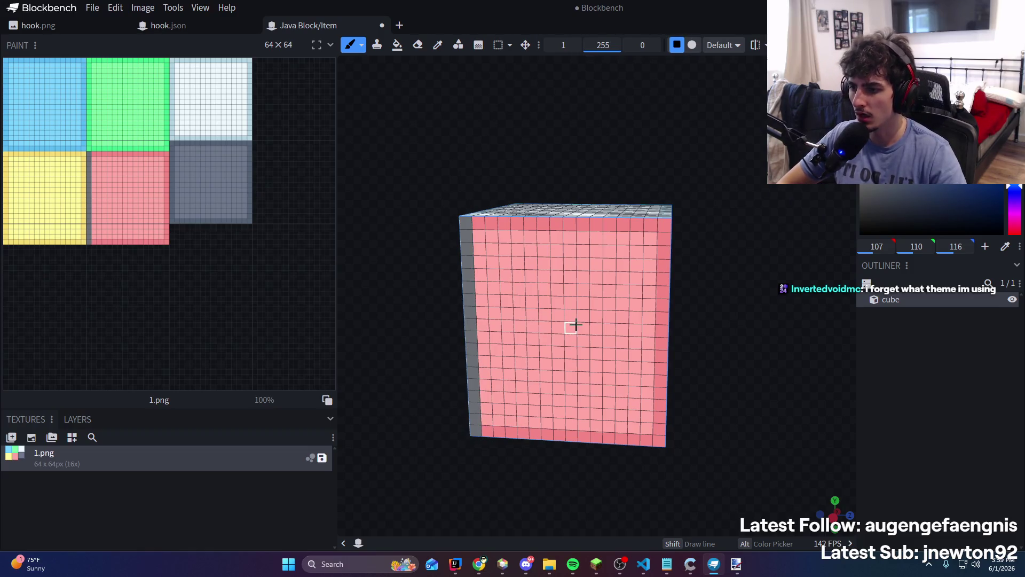
{"action": "key", "text": "ctrl+z"}
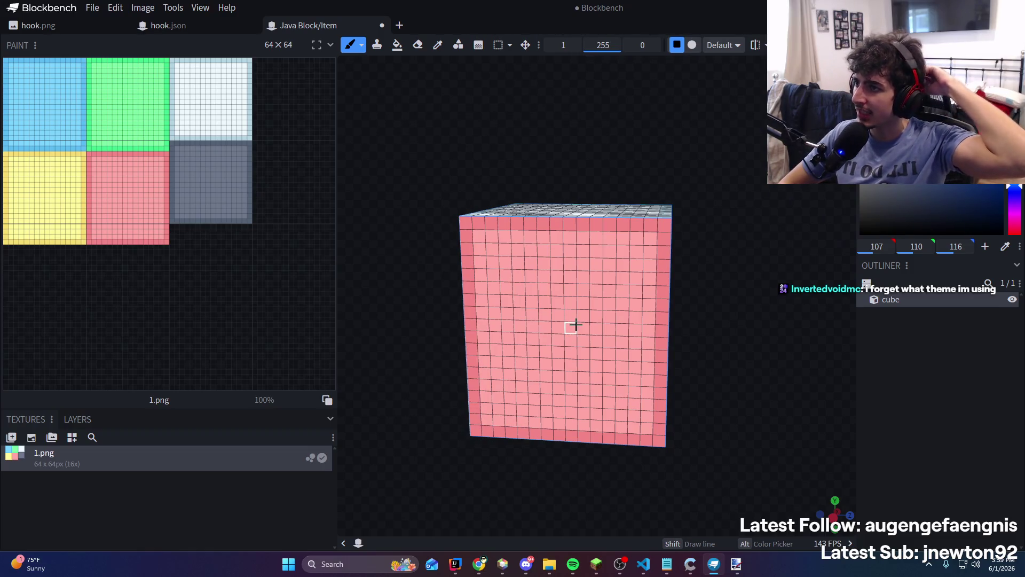
{"action": "left_click_drag", "start_coordinate": [103, 173], "coordinate": [118, 243]}
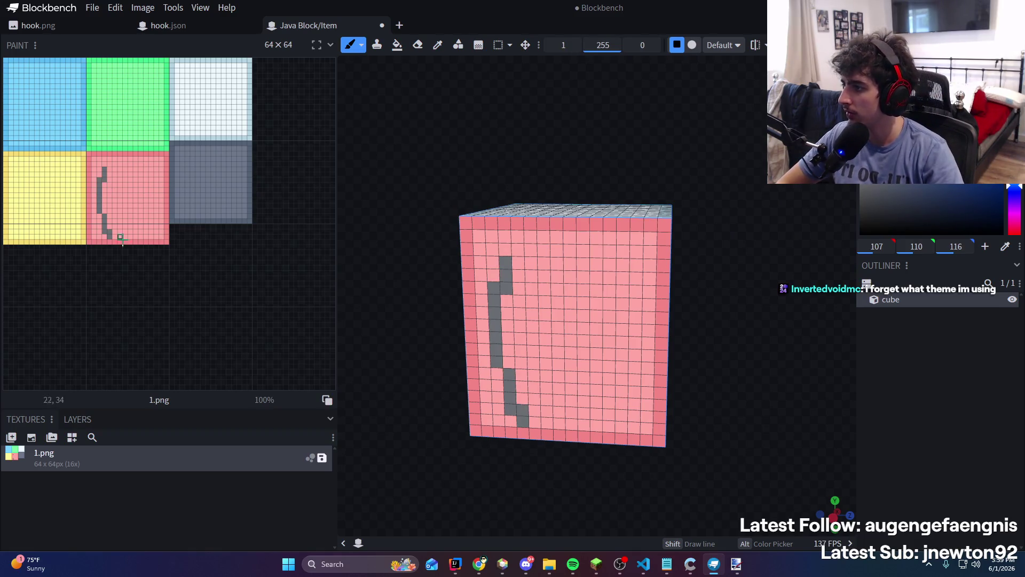
{"action": "key", "text": "ctrl+z"}
Draw a dark grey line along the pink area's left edge and select colour 83,83,83
{"action": "scroll", "coordinate": [102, 181], "scroll_direction": "up", "scroll_amount": 5}
{"action": "scroll", "coordinate": [128, 146], "scroll_direction": "right", "scroll_amount": 2}
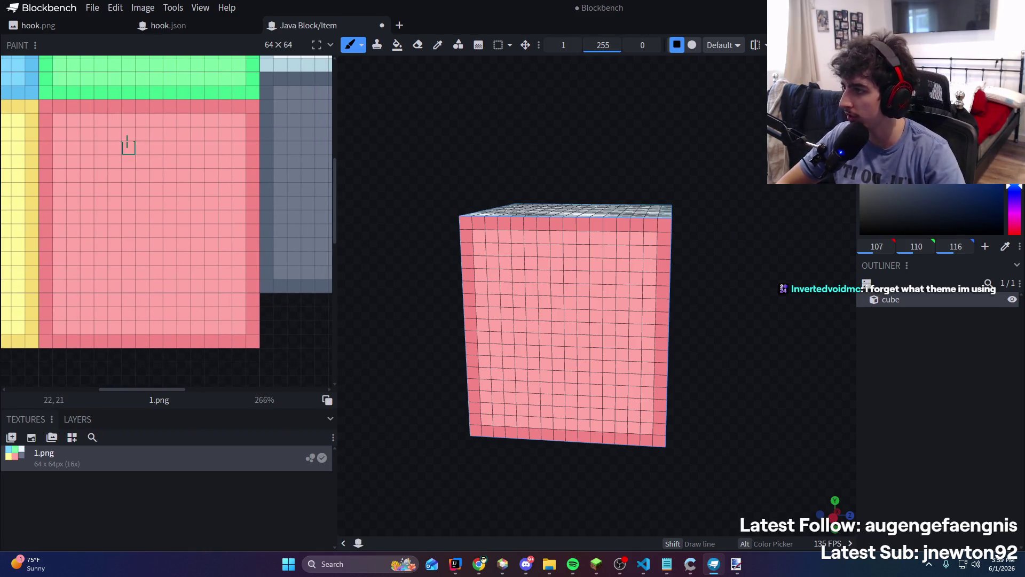
{"action": "scroll", "coordinate": [136, 176], "scroll_direction": "left", "scroll_amount": 2}
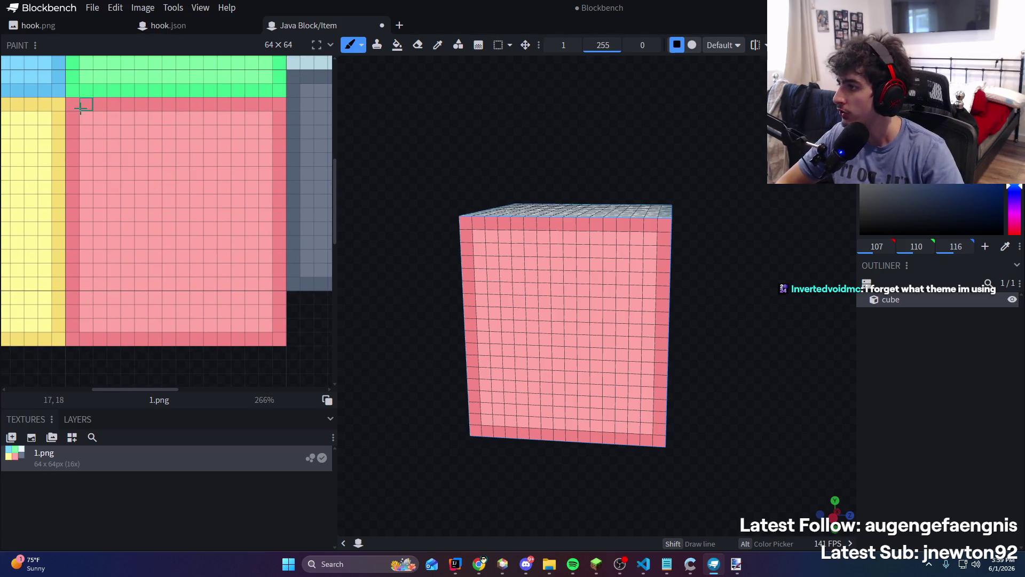
{"action": "scroll", "coordinate": [204, 190], "scroll_direction": "down", "scroll_amount": 5}
{"action": "scroll", "coordinate": [172, 151], "scroll_direction": "up", "scroll_amount": 4}
{"action": "scroll", "coordinate": [190, 121], "scroll_direction": "up", "scroll_amount": 1}
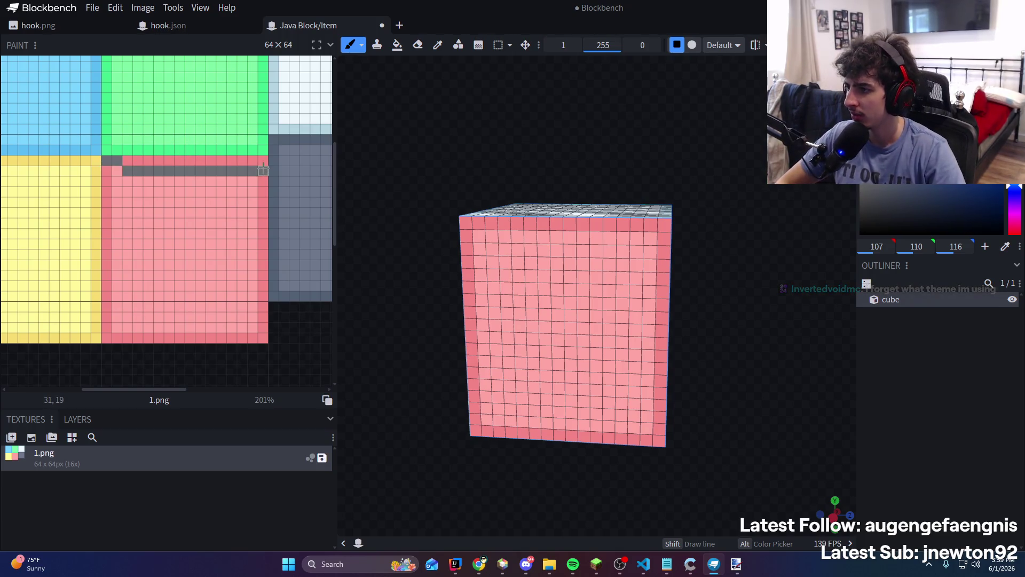
{"action": "mouse_move", "coordinate": [104, 160]}
{"action": "left_mouse_down"}
{"action": "mouse_move", "coordinate": [267, 160]}
{"action": "mouse_move", "coordinate": [259, 340]}
{"action": "left_mouse_up"}
{"action": "key", "text": "ctrl+z"}
{"action": "mouse_move", "coordinate": [107, 159]}
{"action": "left_mouse_down"}
{"action": "mouse_move", "coordinate": [96, 201]}
{"action": "mouse_move", "coordinate": [109, 339]}
{"action": "left_mouse_up"}
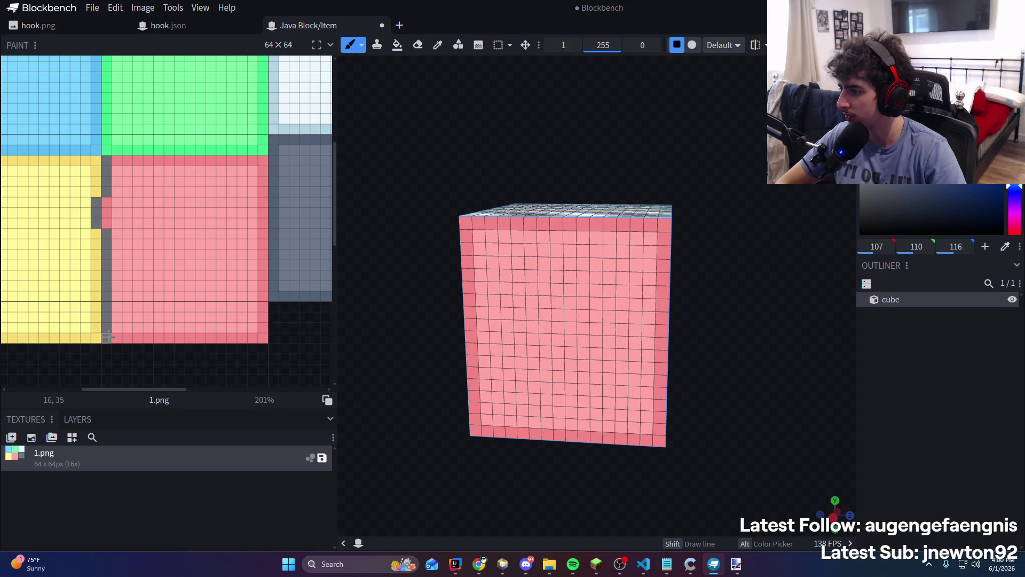
{"action": "key", "text": "ctrl+z"}
{"action": "key", "text": "ctrl+y"}
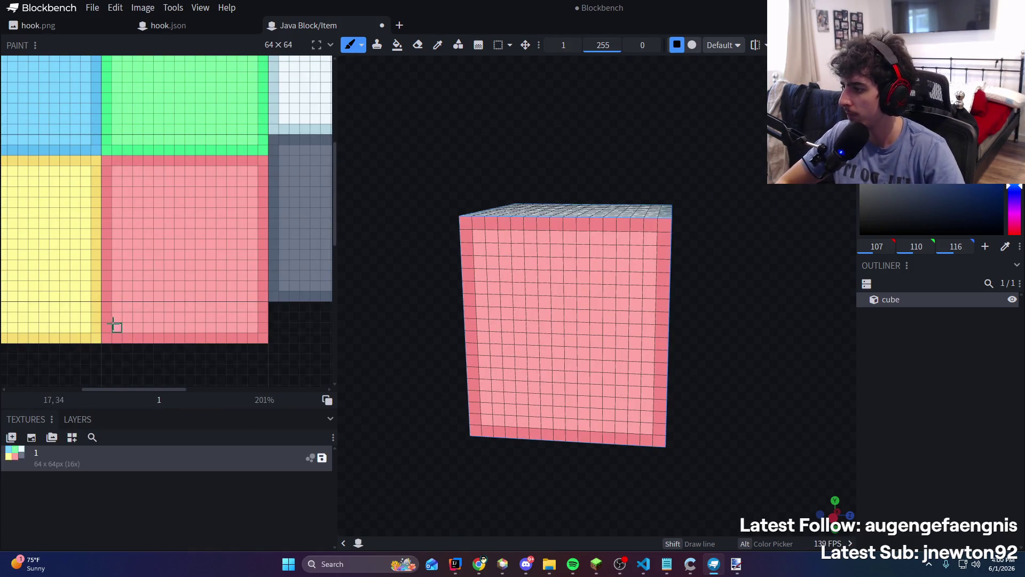
{"action": "mouse_move", "coordinate": [106, 340]}
{"action": "left_mouse_down"}
{"action": "mouse_move", "coordinate": [105, 171]}
{"action": "mouse_move", "coordinate": [213, 161]}
{"action": "mouse_move", "coordinate": [263, 182]}
{"action": "mouse_move", "coordinate": [262, 323]}
{"action": "mouse_move", "coordinate": [205, 340]}
{"action": "mouse_move", "coordinate": [106, 339]}
{"action": "left_mouse_up"}
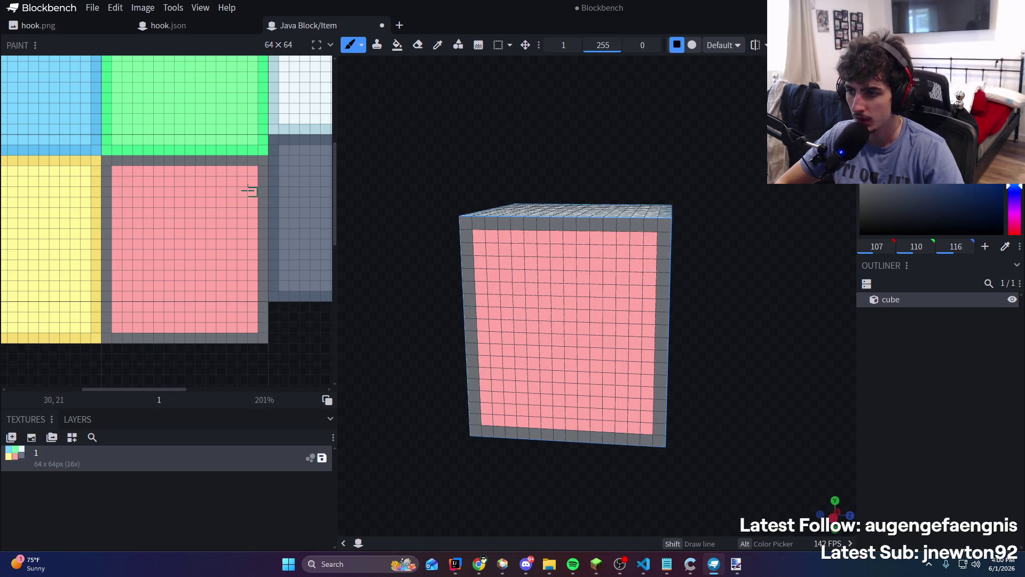
{"action": "left_click", "coordinate": [860, 194]}
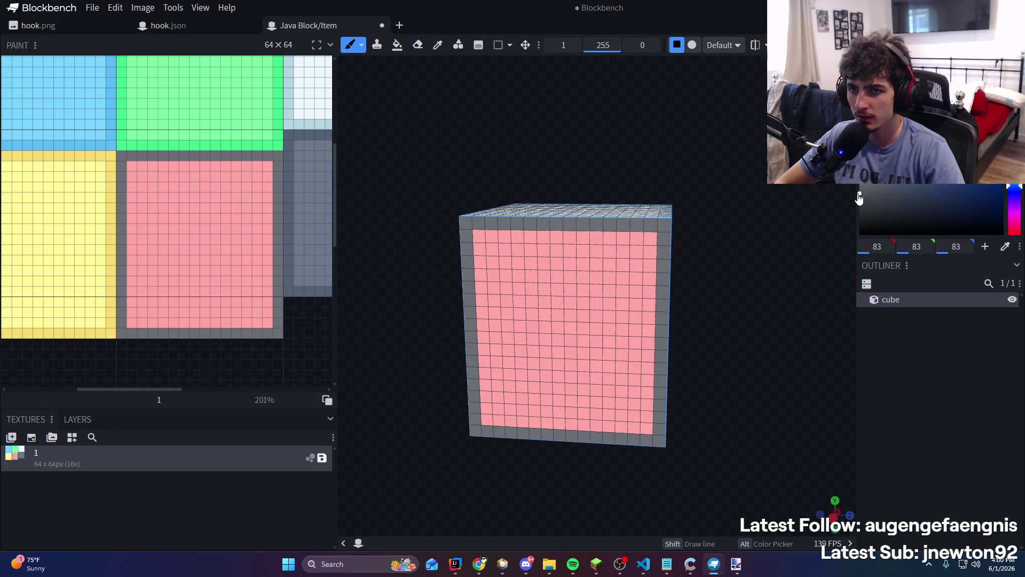
Test dark grey brush strokes and Paint Bucket fills on the face, undoing the fills
{"action": "mouse_move", "coordinate": [151, 224]}
{"action": "left_mouse_down"}
{"action": "mouse_move", "coordinate": [202, 189]}
{"action": "mouse_move", "coordinate": [237, 295]}
{"action": "mouse_move", "coordinate": [235, 181]}
{"action": "mouse_move", "coordinate": [265, 182]}
{"action": "mouse_move", "coordinate": [247, 315]}
{"action": "left_mouse_up"}
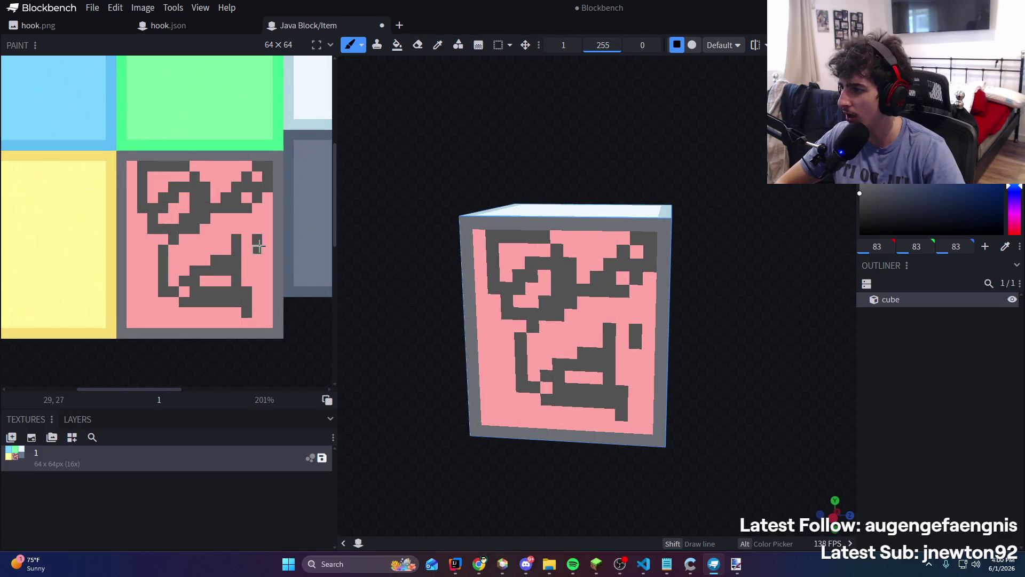
{"action": "key", "text": "g"}
{"action": "left_click_drag", "start_coordinate": [520, 289], "coordinate": [598, 342]}
{"action": "key", "text": "ctrl+z"}
{"action": "key", "text": "ctrl+z"}
{"action": "key", "text": "ctrl+z"}
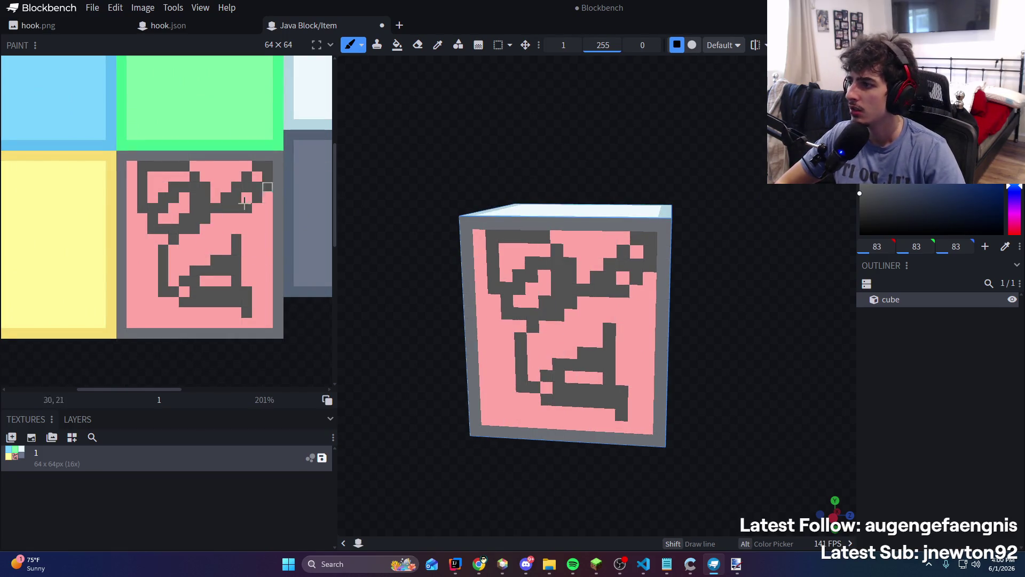
{"action": "key", "text": "g"}
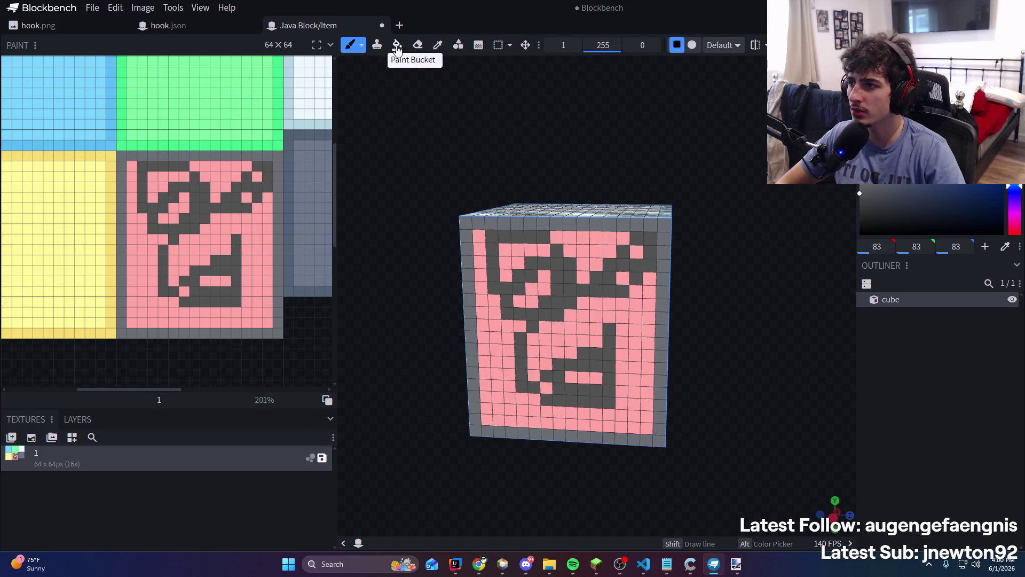
{"action": "left_click", "coordinate": [397, 45]}
{"action": "left_click", "coordinate": [219, 221]}
{"action": "key", "text": "ctrl+z"}
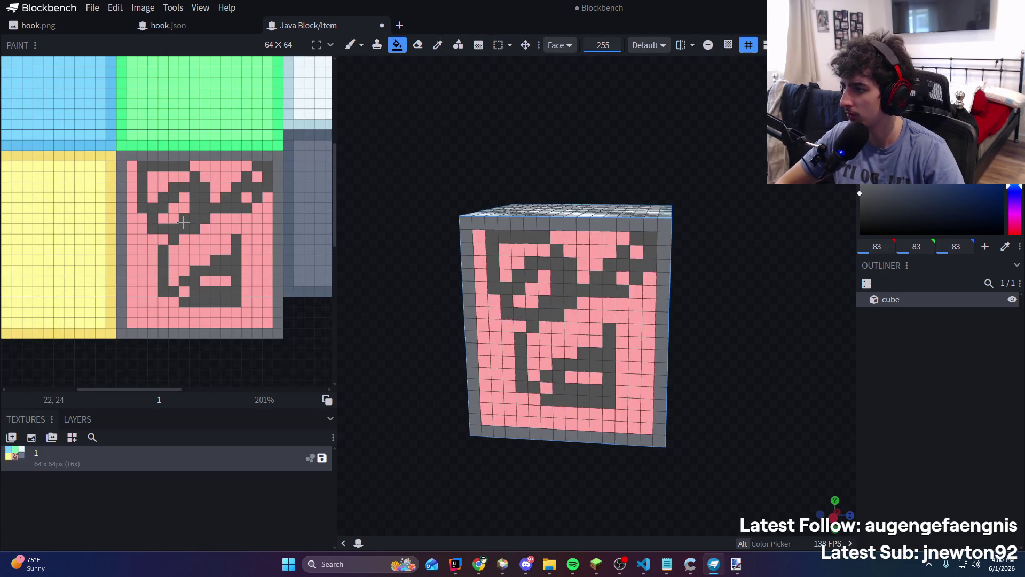
{"action": "left_click", "coordinate": [223, 224]}
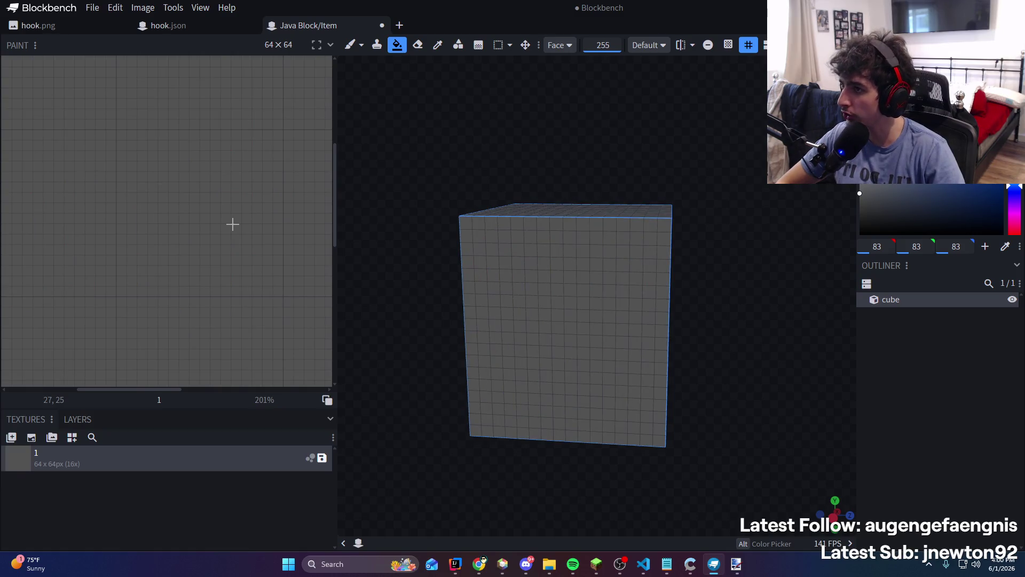
{"action": "key", "text": "ctrl+z"}
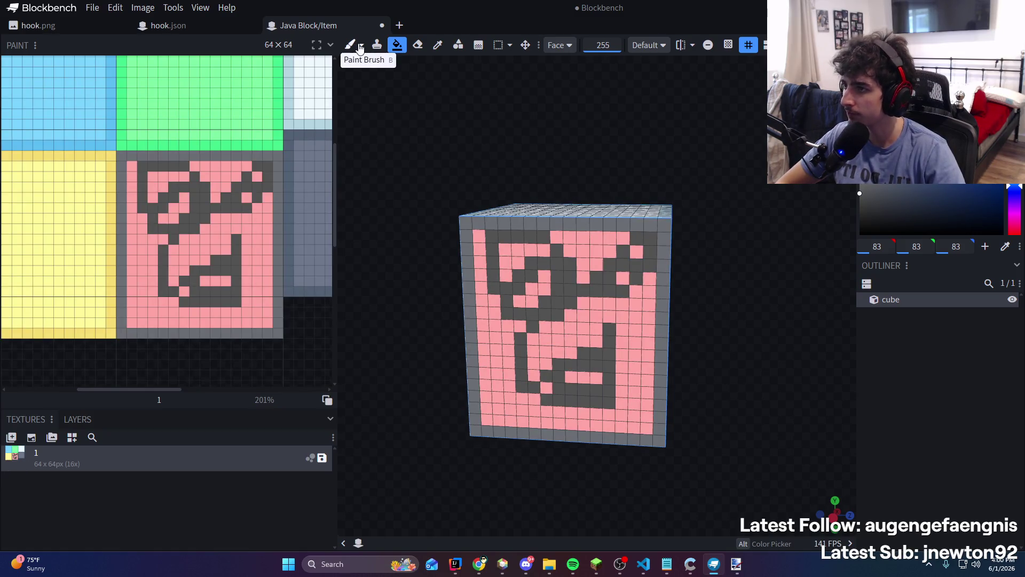
Brush over every remaining pink pixel in dark grey, adding a light grey patch upper left
{"action": "left_click", "coordinate": [351, 46]}
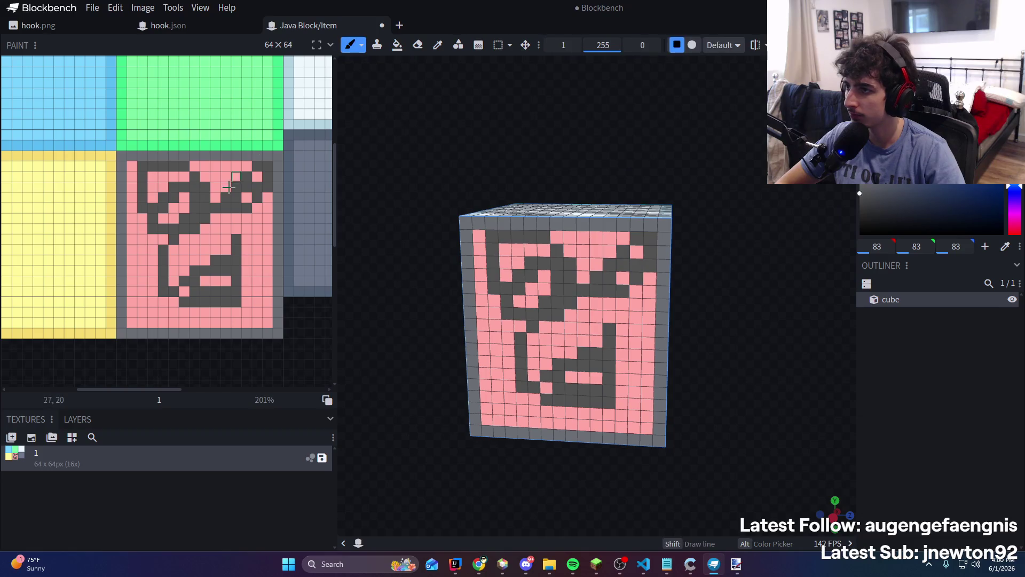
{"action": "mouse_move", "coordinate": [177, 205]}
{"action": "left_mouse_down"}
{"action": "mouse_move", "coordinate": [224, 176]}
{"action": "mouse_move", "coordinate": [213, 187]}
{"action": "mouse_move", "coordinate": [246, 238]}
{"action": "left_mouse_up"}
{"action": "key", "text": "ctrl+z"}
{"action": "key", "text": "ctrl+z"}
{"action": "key", "text": "ctrl+z"}
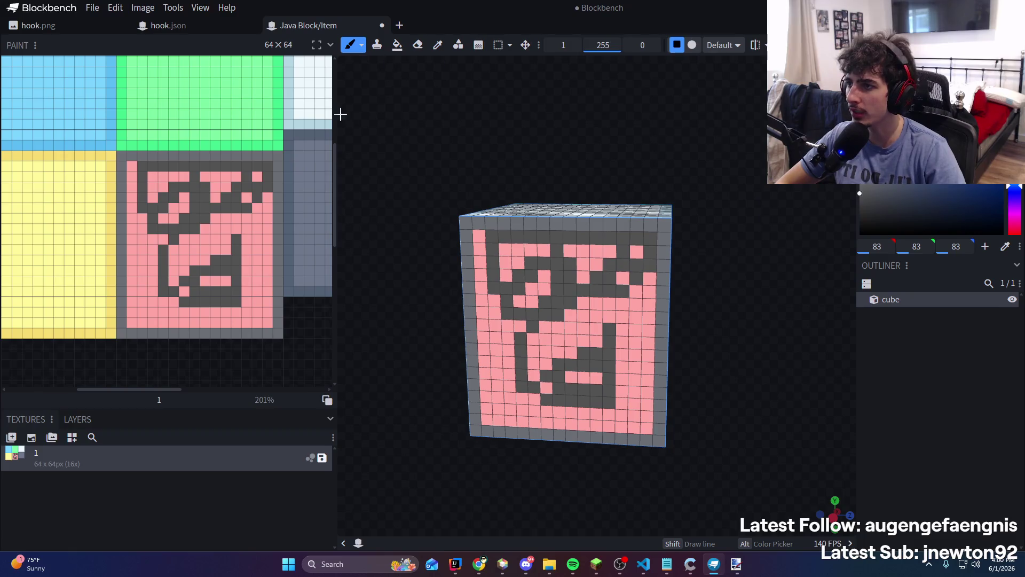
{"action": "mouse_move", "coordinate": [262, 193]}
{"action": "left_mouse_down"}
{"action": "mouse_move", "coordinate": [262, 295]}
{"action": "mouse_move", "coordinate": [267, 228]}
{"action": "mouse_move", "coordinate": [141, 177]}
{"action": "mouse_move", "coordinate": [133, 323]}
{"action": "mouse_move", "coordinate": [264, 321]}
{"action": "mouse_move", "coordinate": [267, 305]}
{"action": "mouse_move", "coordinate": [174, 258]}
{"action": "mouse_move", "coordinate": [243, 271]}
{"action": "left_mouse_up"}
{"action": "key", "text": "ctrl+z"}
{"action": "mouse_move", "coordinate": [184, 304]}
{"action": "left_mouse_down"}
{"action": "mouse_move", "coordinate": [159, 310]}
{"action": "mouse_move", "coordinate": [132, 213]}
{"action": "mouse_move", "coordinate": [171, 175]}
{"action": "mouse_move", "coordinate": [182, 200]}
{"action": "mouse_move", "coordinate": [246, 186]}
{"action": "left_mouse_up"}
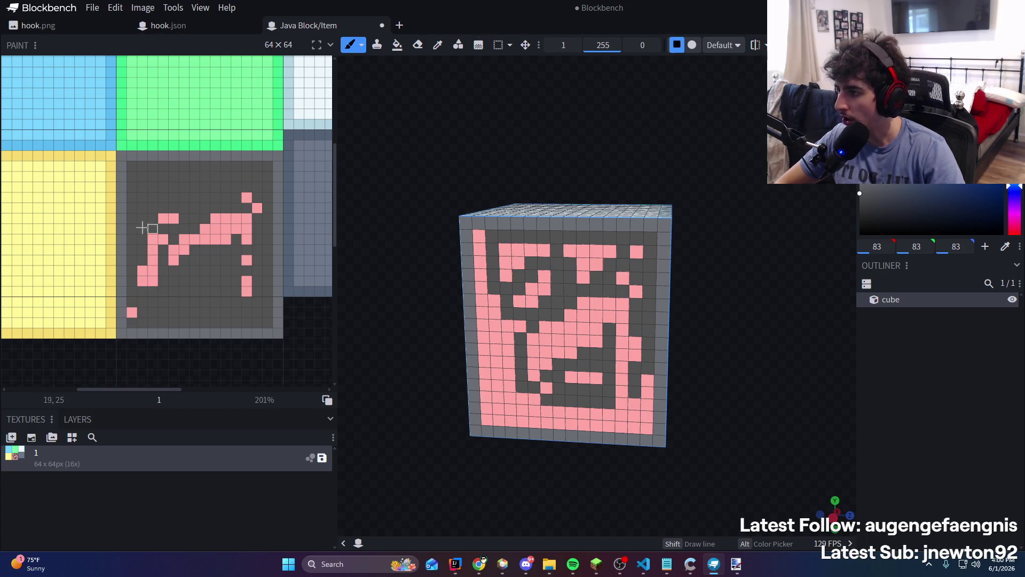
{"action": "mouse_move", "coordinate": [142, 228]}
{"action": "left_mouse_down"}
{"action": "mouse_move", "coordinate": [142, 287]}
{"action": "mouse_move", "coordinate": [143, 262]}
{"action": "mouse_move", "coordinate": [244, 209]}
{"action": "left_mouse_up"}
{"action": "mouse_move", "coordinate": [236, 303]}
{"action": "left_mouse_down"}
{"action": "mouse_move", "coordinate": [211, 247]}
{"action": "mouse_move", "coordinate": [224, 238]}
{"action": "left_mouse_up"}
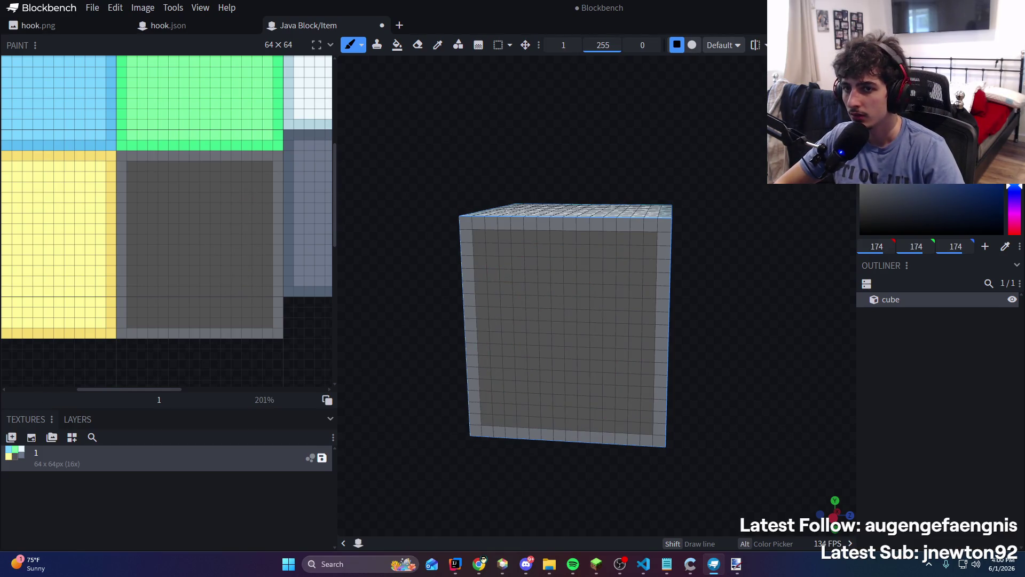
{"action": "mouse_move", "coordinate": [152, 243]}
{"action": "left_mouse_down"}
{"action": "mouse_move", "coordinate": [142, 184]}
{"action": "mouse_move", "coordinate": [176, 187]}
{"action": "mouse_move", "coordinate": [149, 206]}
{"action": "mouse_move", "coordinate": [184, 207]}
{"action": "left_mouse_up"}
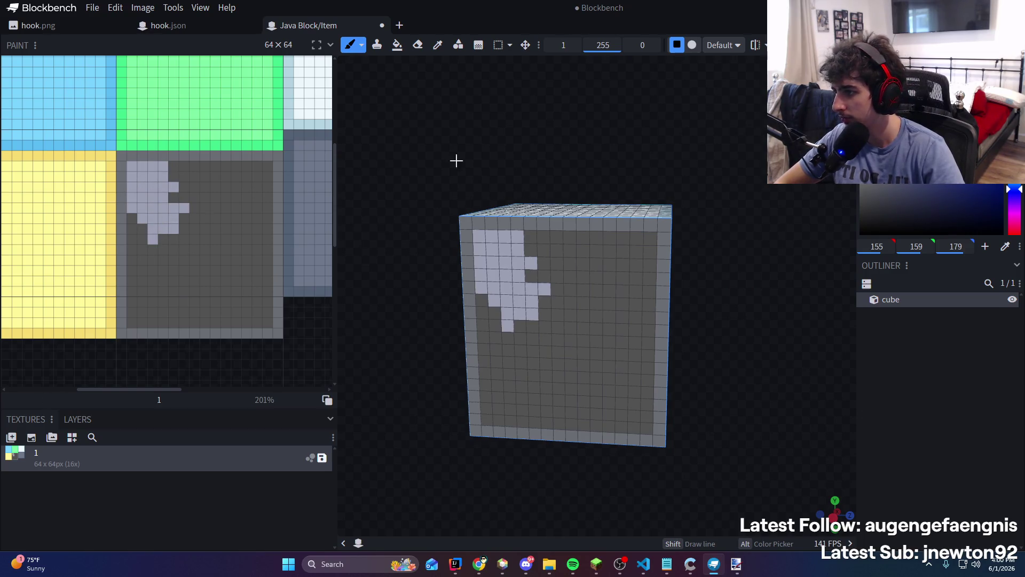
Sample dark grey 76,77,81 and paint a darker blotch beside the light patch
{"action": "left_click", "coordinate": [236, 220], "text": "alt"}
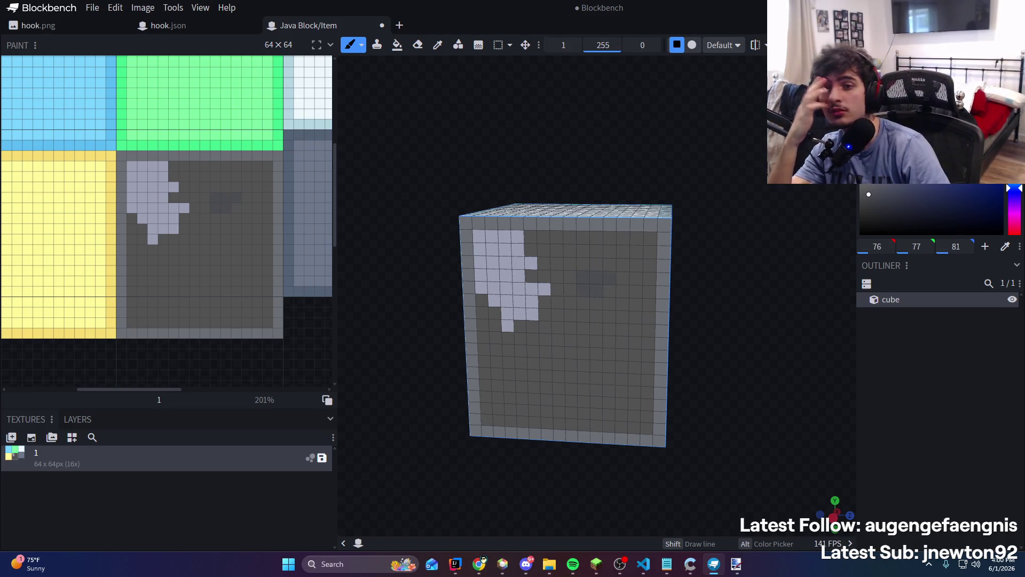
{"action": "mouse_move", "coordinate": [228, 220]}
{"action": "left_mouse_down"}
{"action": "mouse_move", "coordinate": [253, 195]}
{"action": "mouse_move", "coordinate": [245, 174]}
{"action": "mouse_move", "coordinate": [195, 197]}
{"action": "left_mouse_up"}
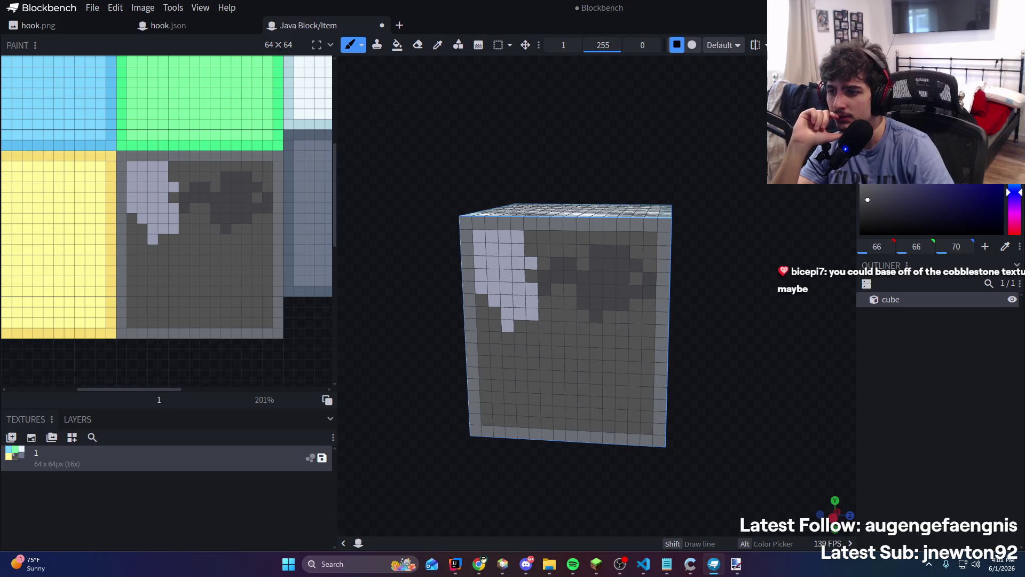
{"action": "mouse_move", "coordinate": [131, 259]}
{"action": "left_mouse_down"}
{"action": "mouse_move", "coordinate": [160, 270]}
{"action": "mouse_move", "coordinate": [181, 261]}
{"action": "left_mouse_up"}
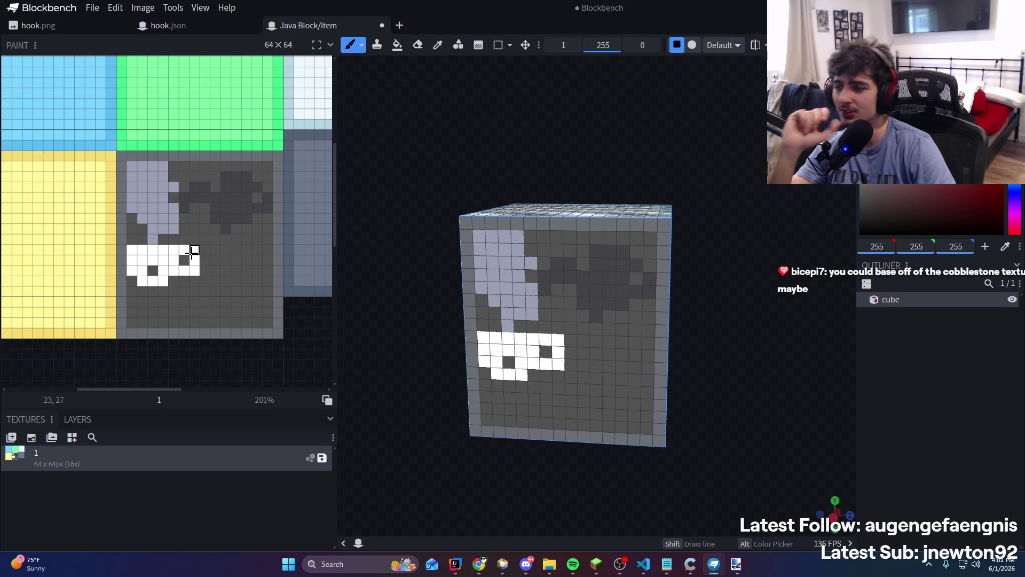
{"action": "key", "text": "ctrl+z"}
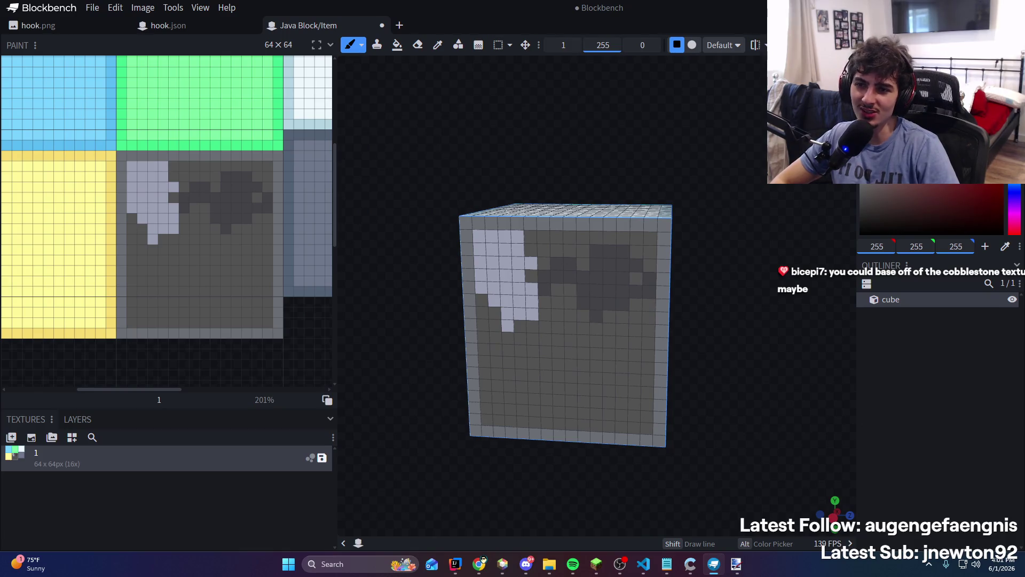
{"action": "key", "text": "ctrl+z"}
{"action": "left_click_drag", "start_coordinate": [160, 257], "coordinate": [155, 288]}
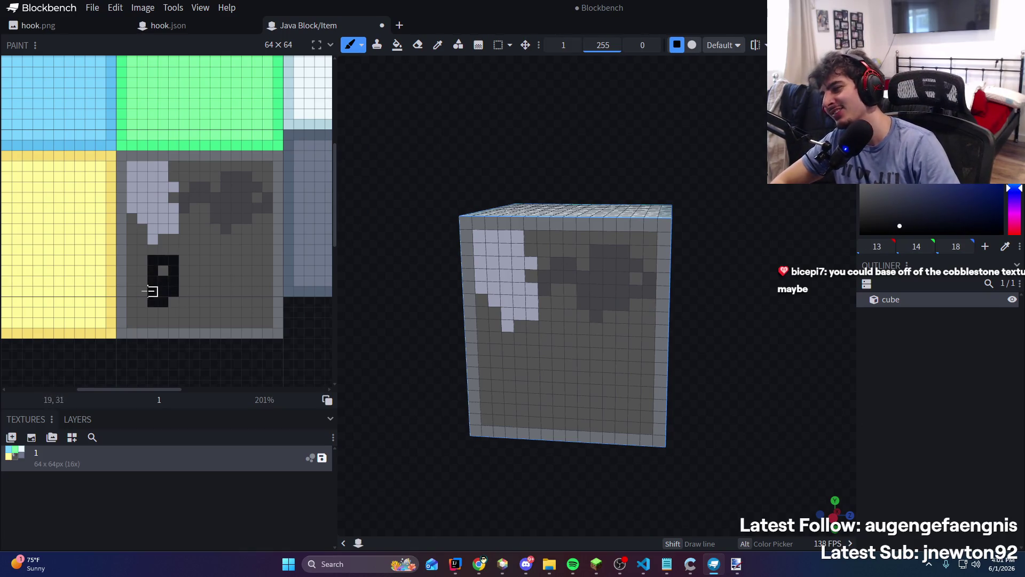
{"action": "key", "text": "ctrl+z"}
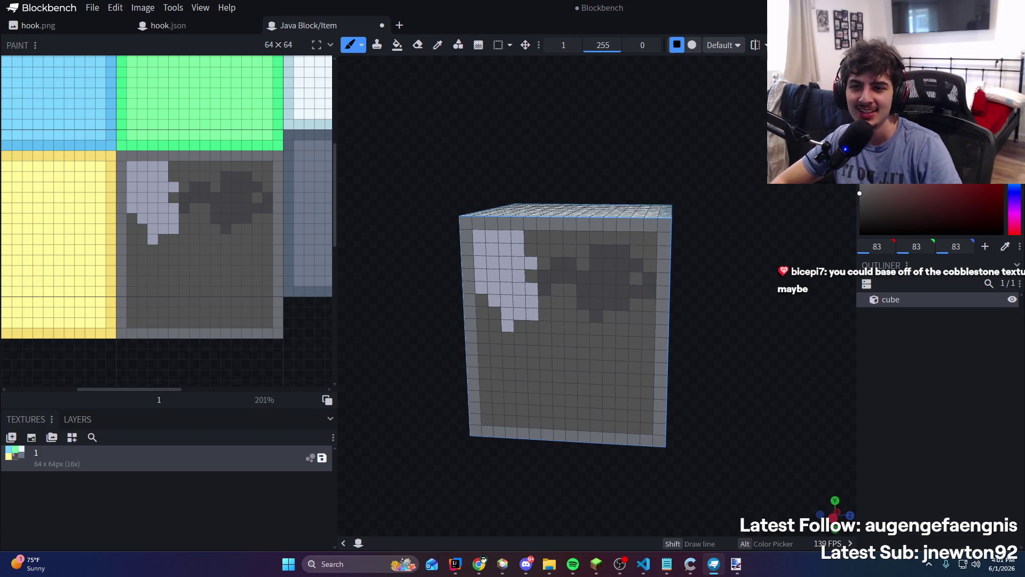
{"action": "key", "text": "ctrl+z"}
Paint a near-black 13,14,18 patch lower left and dark grey 66,66,70 mottling
{"action": "left_click", "coordinate": [900, 226]}
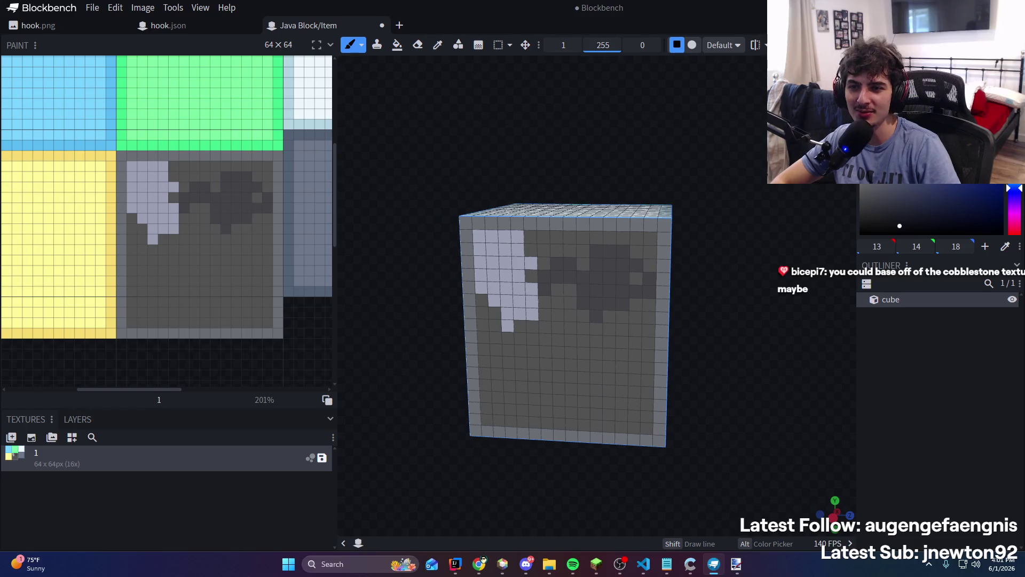
{"action": "mouse_move", "coordinate": [131, 302]}
{"action": "left_mouse_down"}
{"action": "mouse_move", "coordinate": [133, 314]}
{"action": "mouse_move", "coordinate": [163, 323]}
{"action": "mouse_move", "coordinate": [206, 323]}
{"action": "left_mouse_up"}
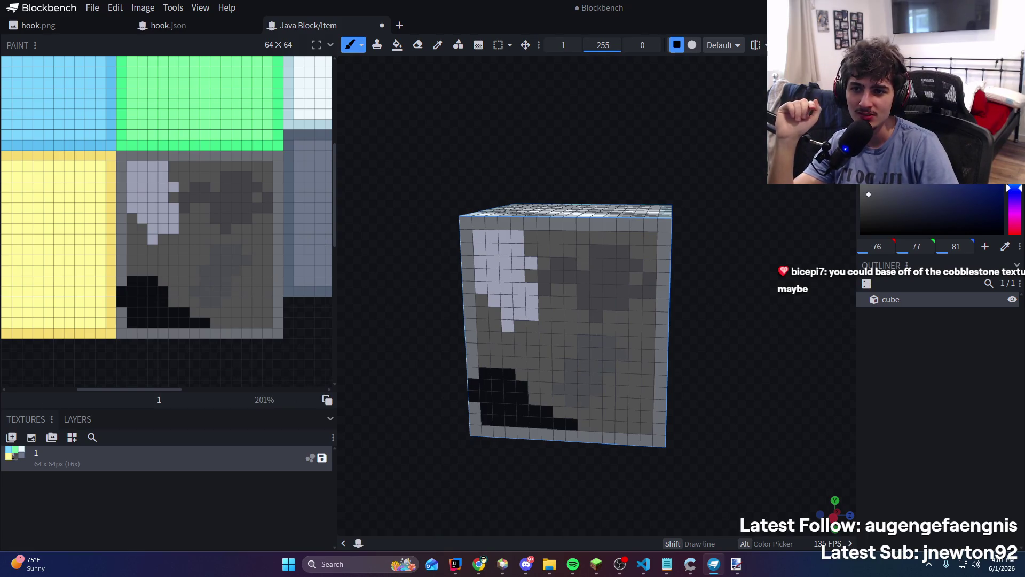
{"action": "left_click", "coordinate": [566, 288], "text": "alt"}
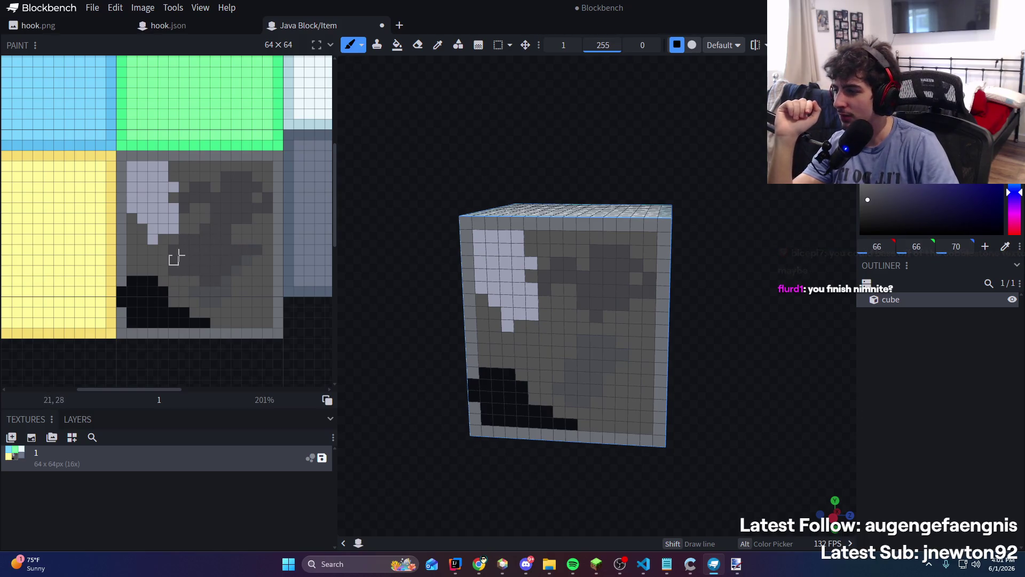
{"action": "mouse_move", "coordinate": [183, 282]}
{"action": "left_mouse_down"}
{"action": "mouse_move", "coordinate": [224, 309]}
{"action": "mouse_move", "coordinate": [247, 251]}
{"action": "left_mouse_up"}
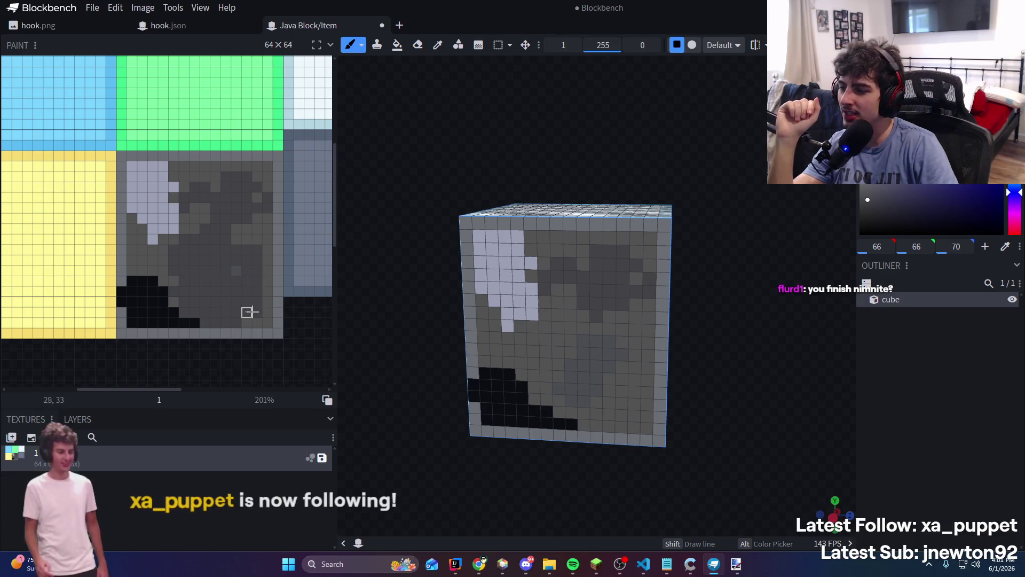
{"action": "mouse_move", "coordinate": [255, 311]}
{"action": "left_mouse_down"}
{"action": "mouse_move", "coordinate": [240, 248]}
{"action": "mouse_move", "coordinate": [266, 270]}
{"action": "mouse_move", "coordinate": [245, 218]}
{"action": "mouse_move", "coordinate": [176, 219]}
{"action": "left_mouse_up"}
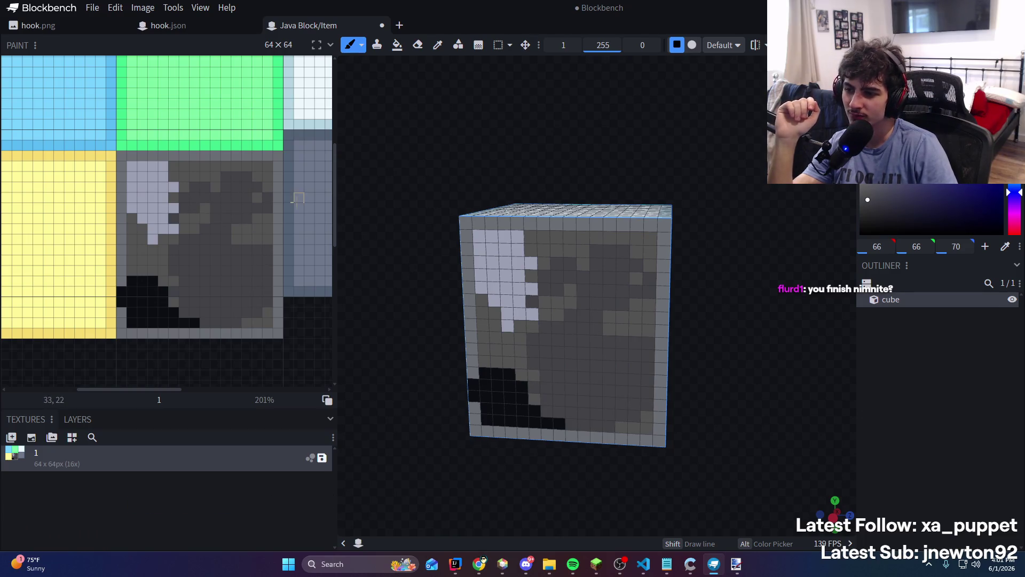
{"action": "left_click_drag", "start_coordinate": [609, 278], "coordinate": [569, 312]}
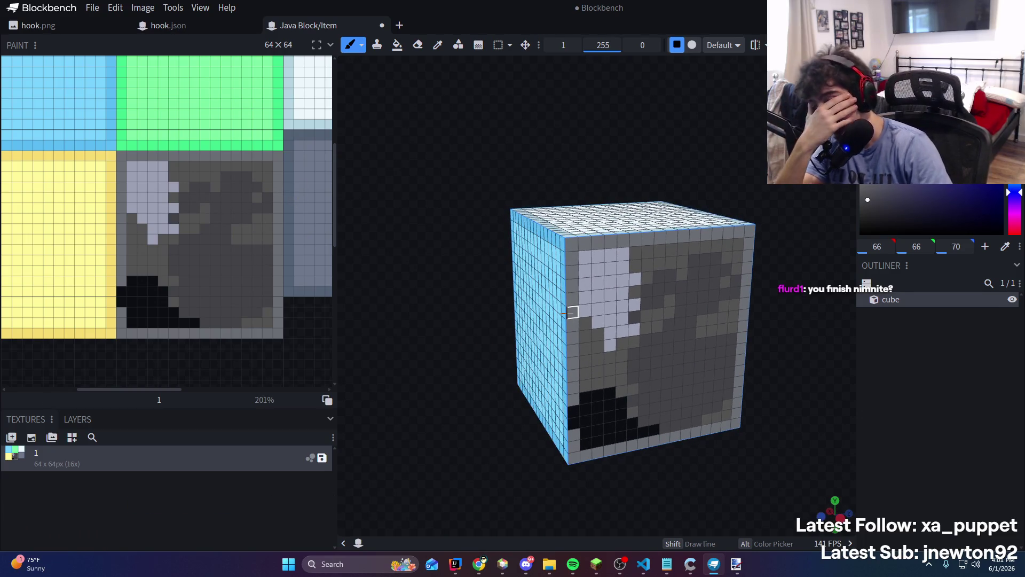
{"action": "left_click", "coordinate": [502, 564]}
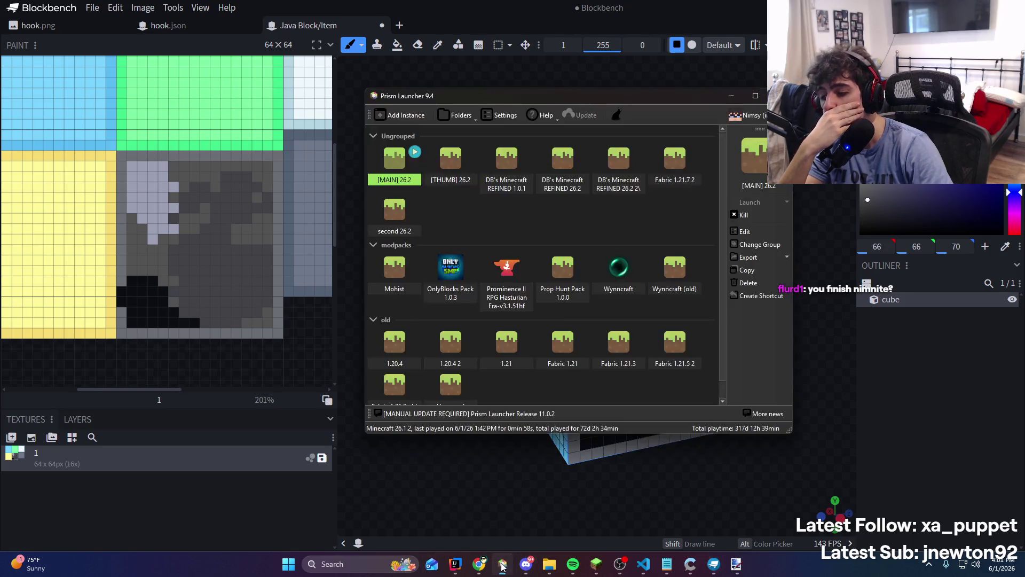
Minimise Prism Launcher so it no longer covers the Blockbench model
{"action": "left_click", "coordinate": [502, 564]}
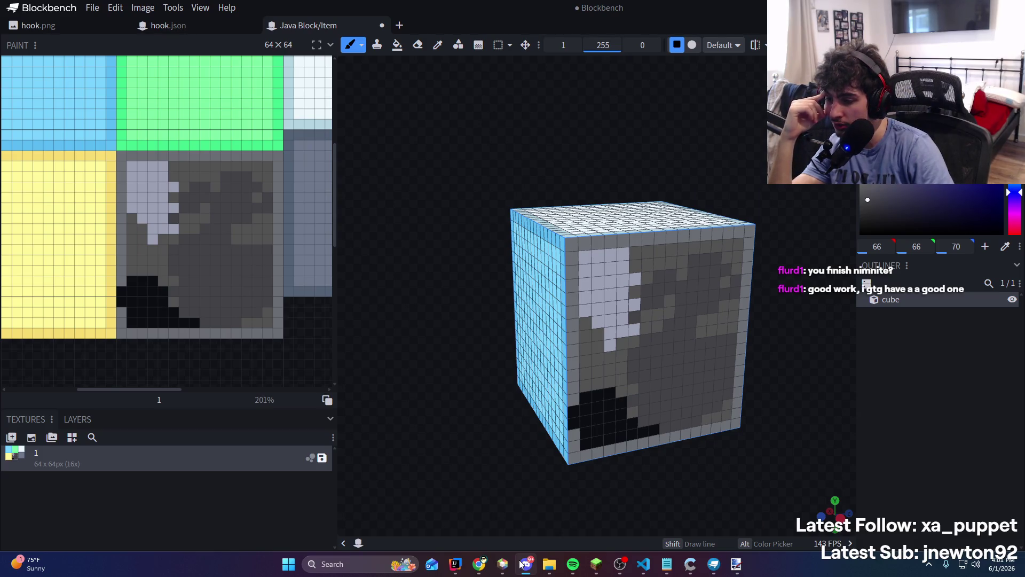
Search 'how to make pixel art rock textures for minecraft' and open the r/PixelArt stone texture post
{"action": "mouse_move", "coordinate": [479, 564]}
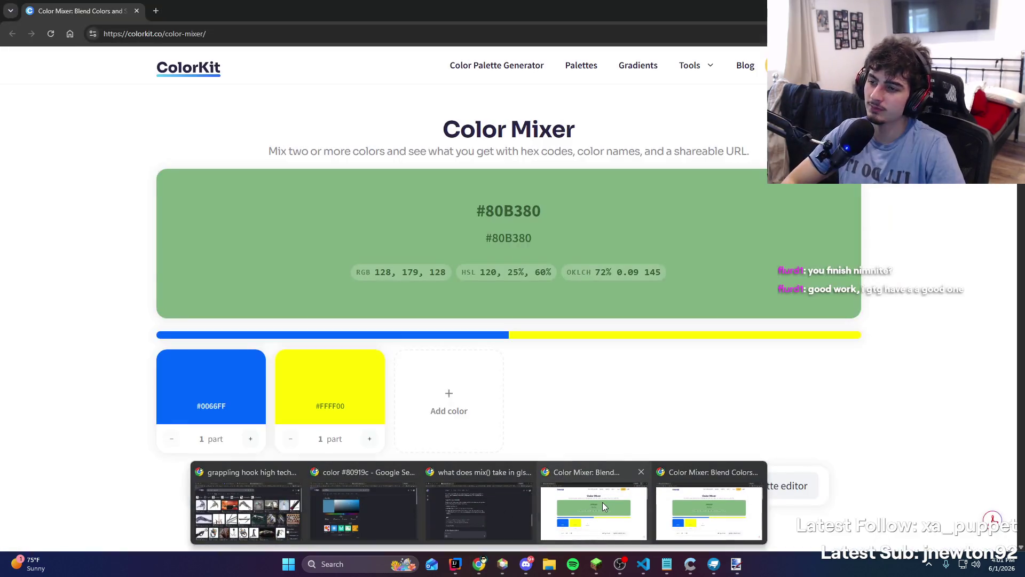
{"action": "left_click", "coordinate": [602, 502]}
{"action": "key", "text": "ctrl+t"}
{"action": "type", "text": "how to make "}
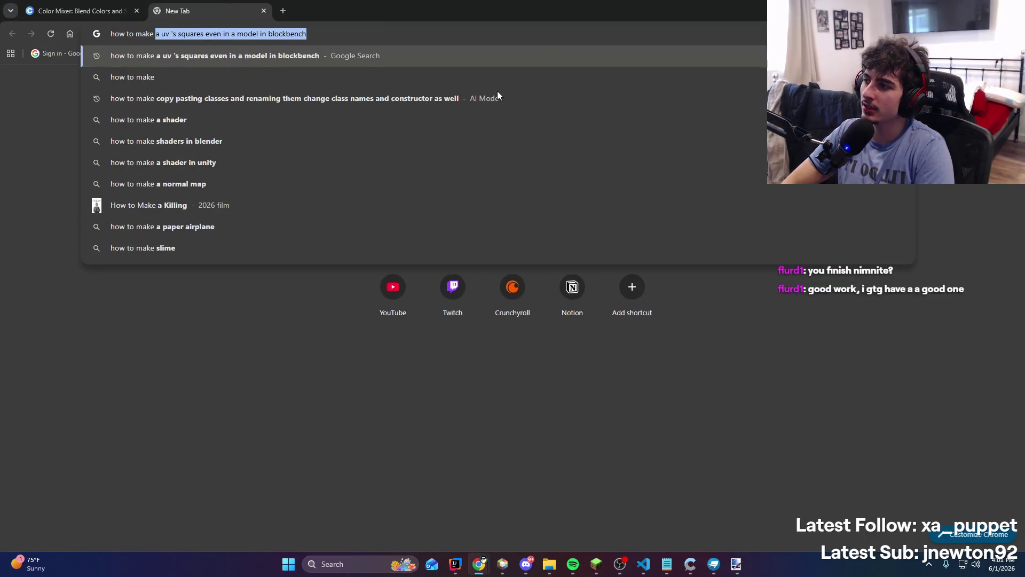
{"action": "type", "text": "texture"}
{"action": "key", "text": "BackSpace"}
{"action": "key", "text": "BackSpace"}
{"action": "key", "text": "BackSpace"}
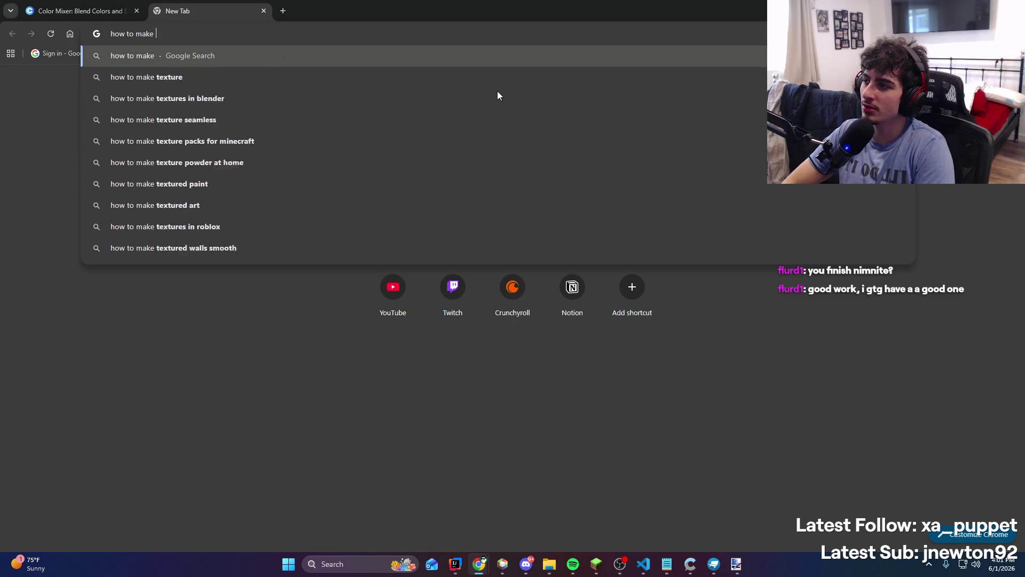
{"action": "type", "text": "pixel art tex"}
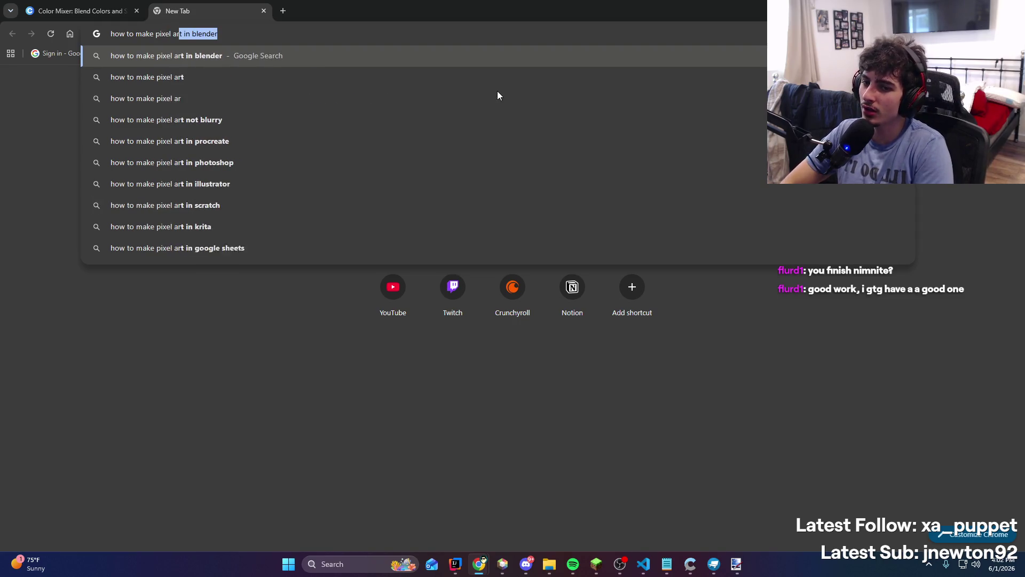
{"action": "key", "text": "BackSpace"}
{"action": "key", "text": "BackSpace"}
{"action": "key", "text": "BackSpace"}
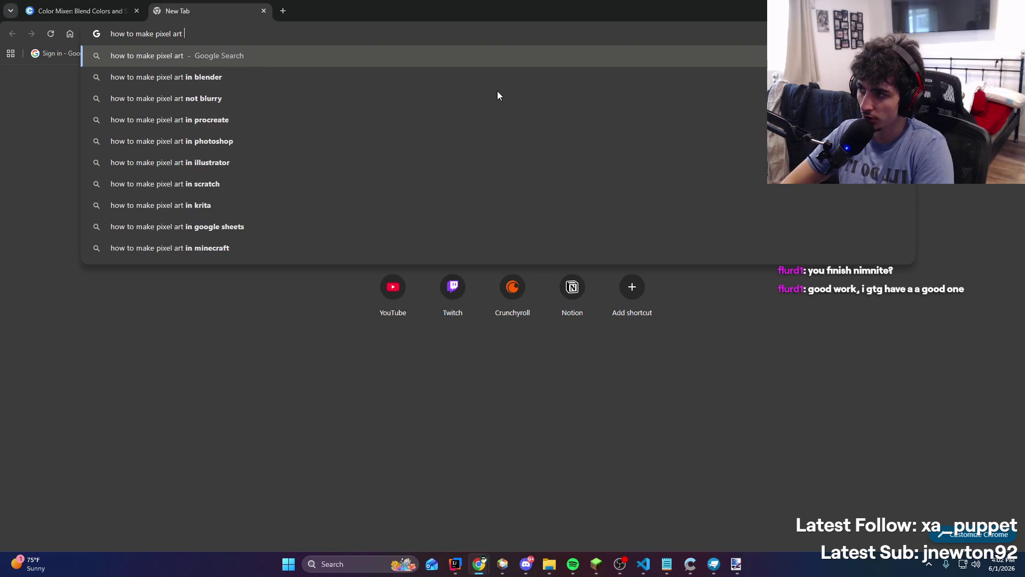
{"action": "type", "text": "rock textures for minecraf"}
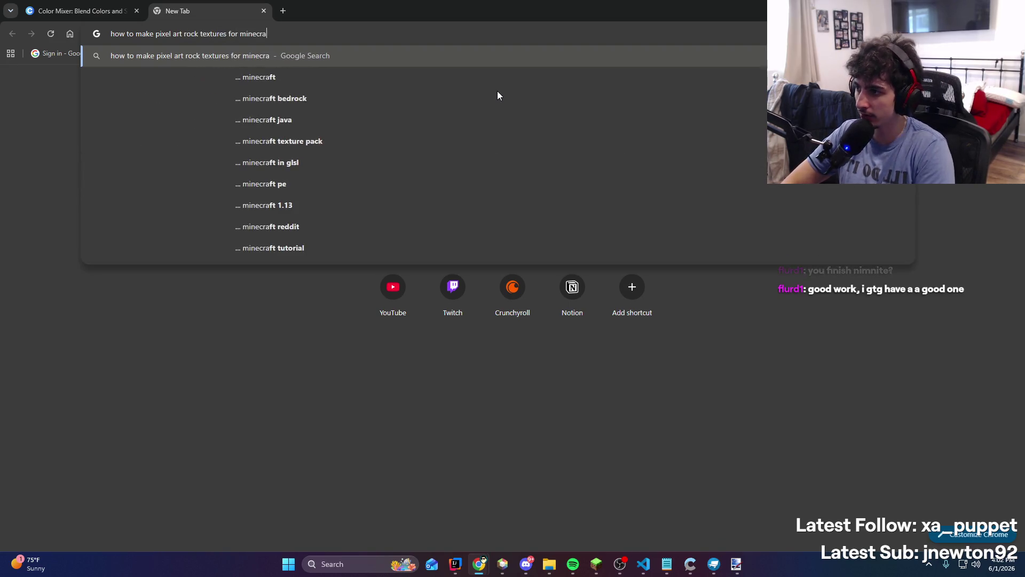
{"action": "key", "text": "Return"}
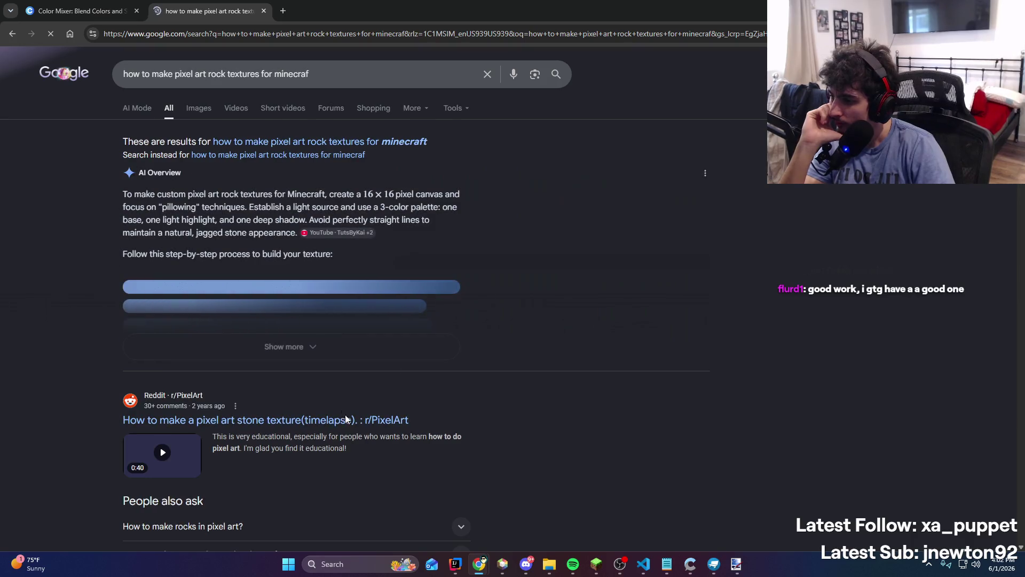
{"action": "left_click", "coordinate": [348, 421]}
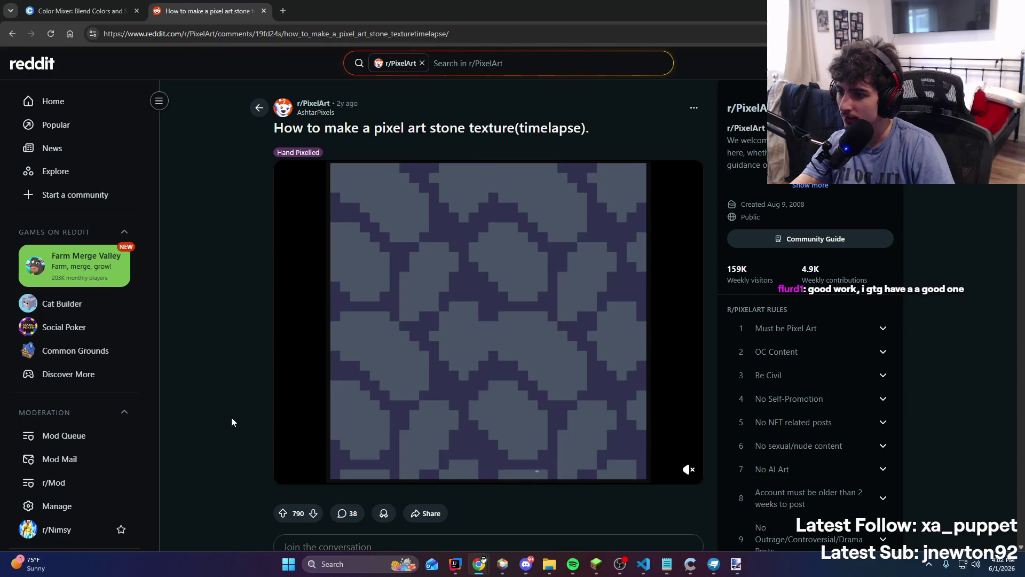
{"action": "scroll", "coordinate": [232, 421], "scroll_direction": "down", "scroll_amount": 1}
{"action": "scroll", "coordinate": [232, 422], "scroll_direction": "down", "scroll_amount": 3}
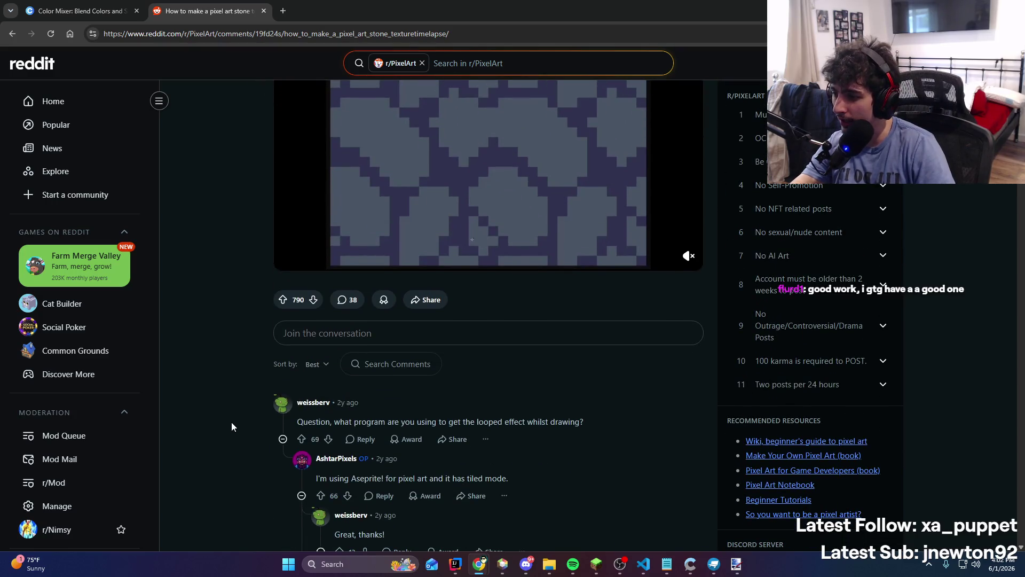
{"action": "scroll", "coordinate": [232, 422], "scroll_direction": "up", "scroll_amount": 4}
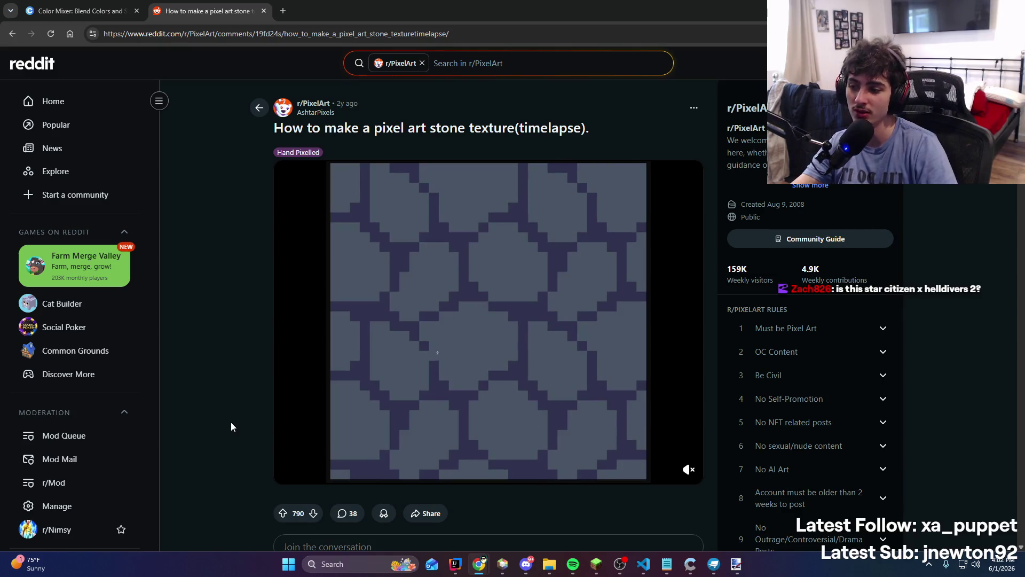
{"action": "scroll", "coordinate": [495, 334], "scroll_direction": "down", "scroll_amount": 7}
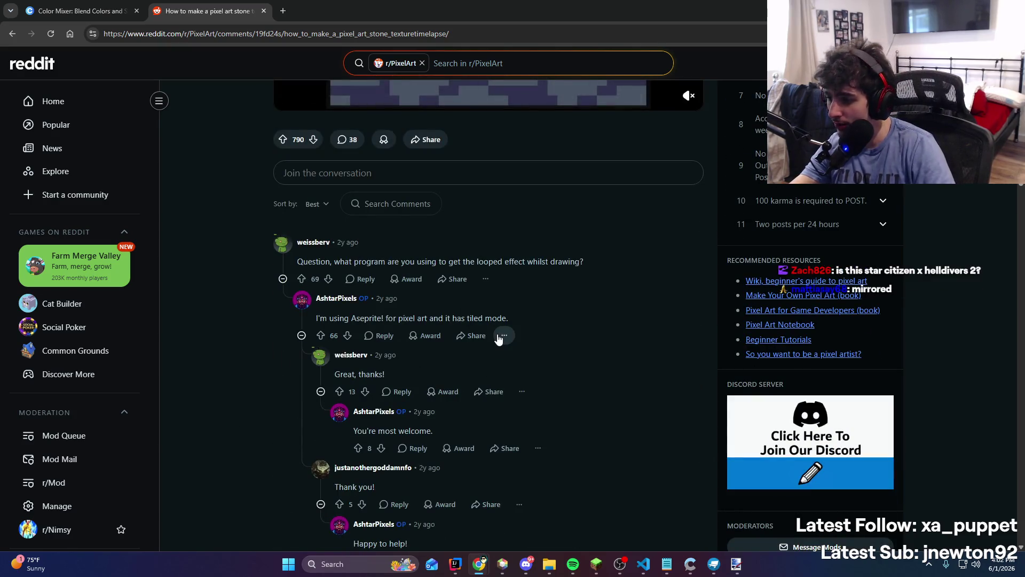
{"action": "scroll", "coordinate": [495, 347], "scroll_direction": "down", "scroll_amount": 3}
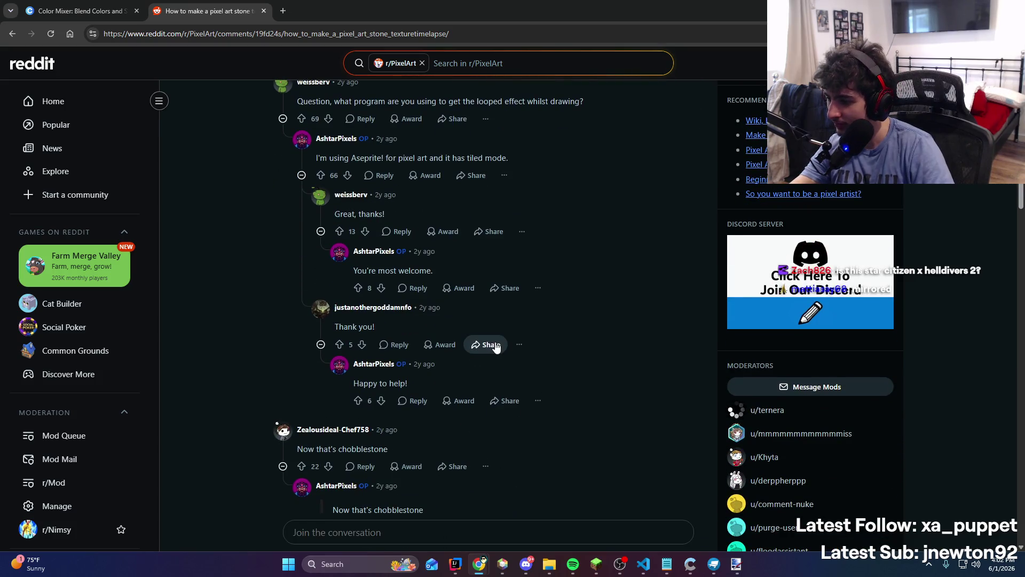
{"action": "scroll", "coordinate": [499, 350], "scroll_direction": "up", "scroll_amount": 10}
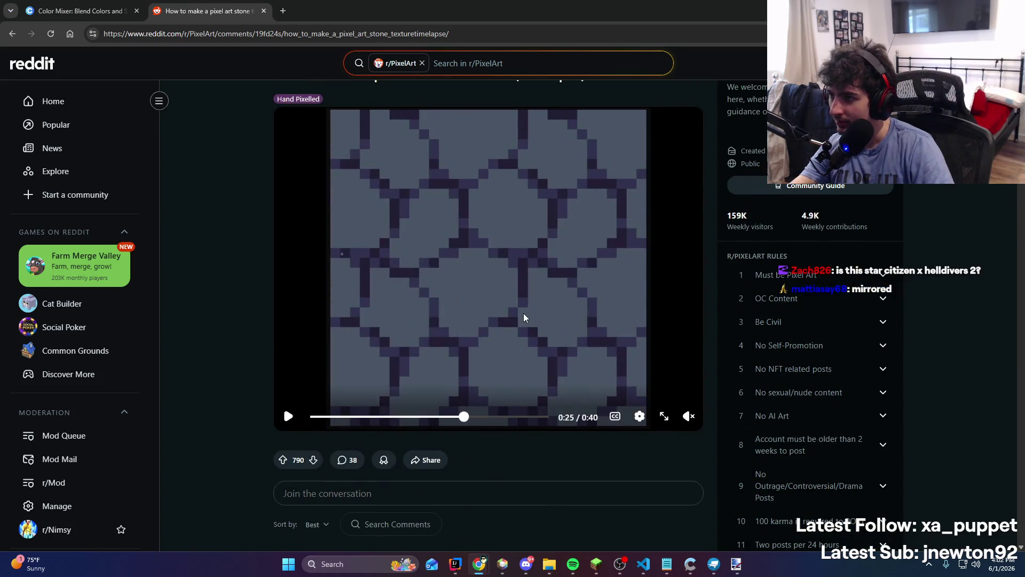
{"action": "scroll", "coordinate": [521, 321], "scroll_direction": "down", "scroll_amount": 7}
{"action": "scroll", "coordinate": [517, 327], "scroll_direction": "down", "scroll_amount": 8}
{"action": "scroll", "coordinate": [516, 333], "scroll_direction": "up", "scroll_amount": 9}
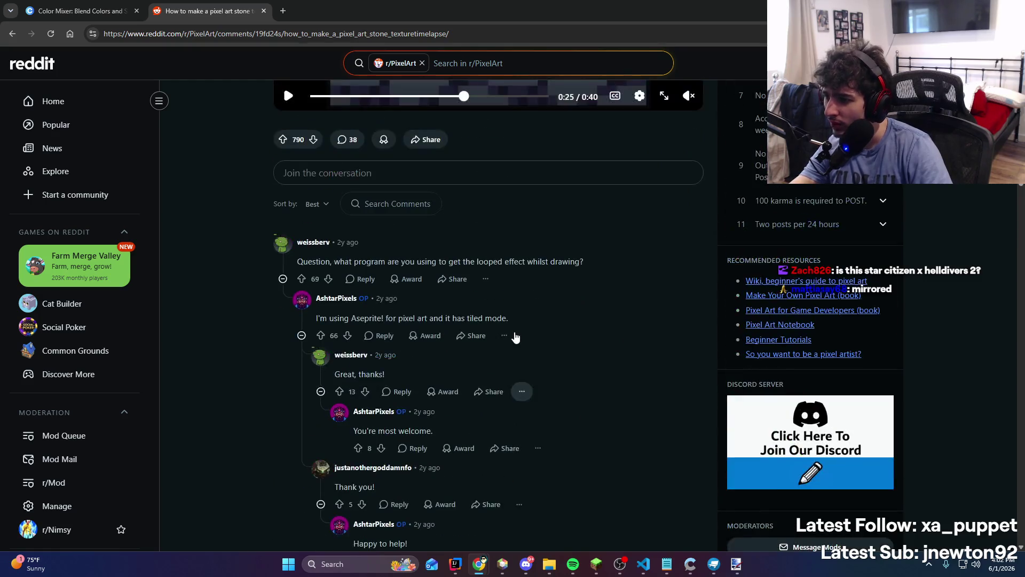
{"action": "scroll", "coordinate": [512, 338], "scroll_direction": "down", "scroll_amount": 7}
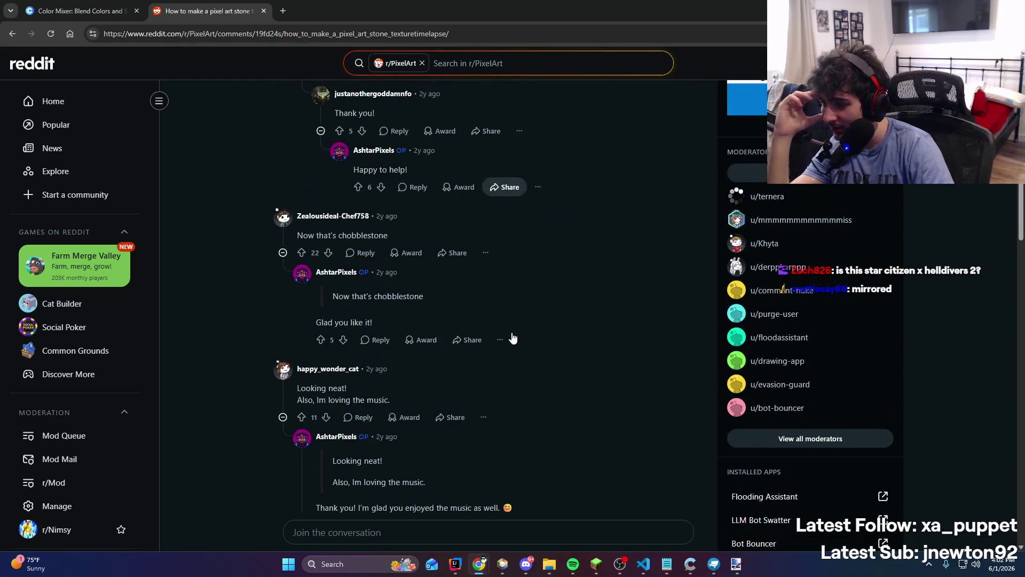
{"action": "scroll", "coordinate": [512, 337], "scroll_direction": "down", "scroll_amount": 7}
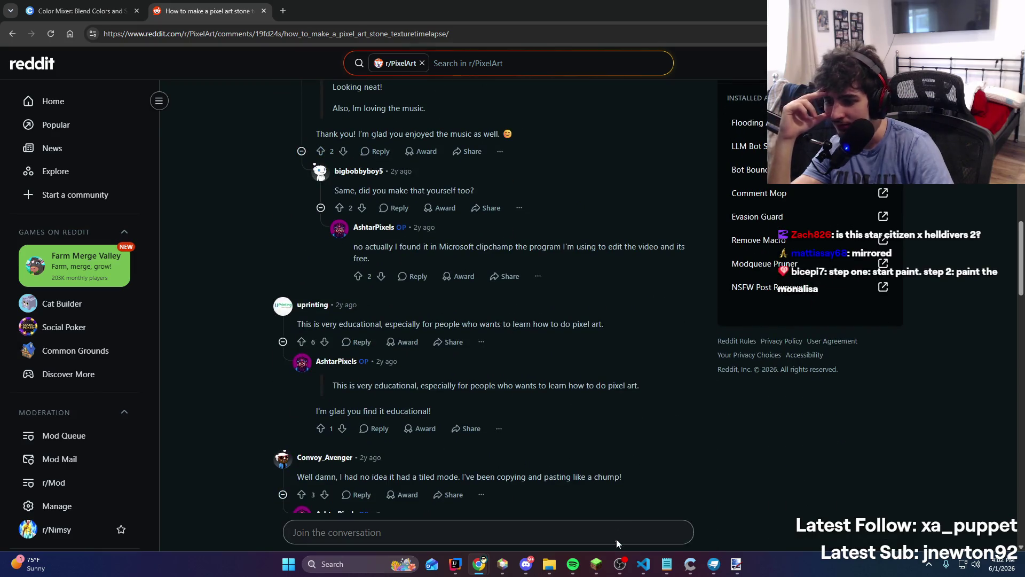
{"action": "left_click", "coordinate": [619, 564]}
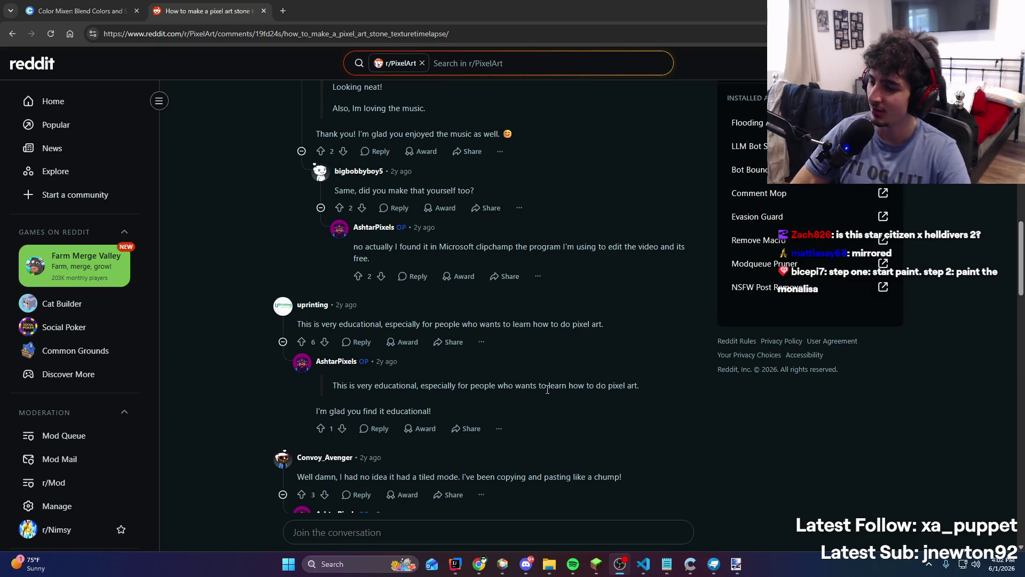
{"action": "left_click", "coordinate": [454, 564]}
{"action": "left_click", "coordinate": [454, 564]}
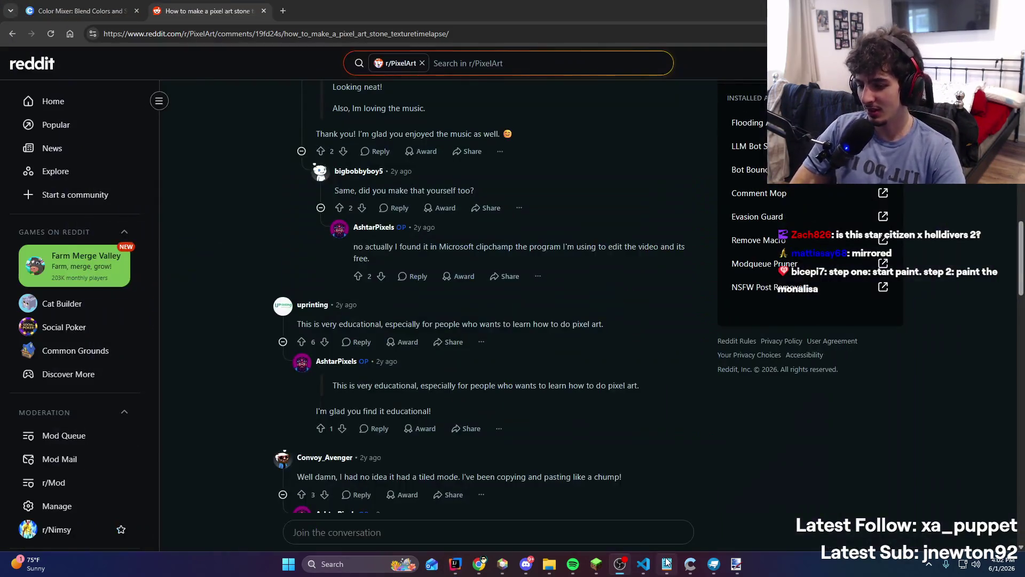
{"action": "left_click", "coordinate": [668, 499]}
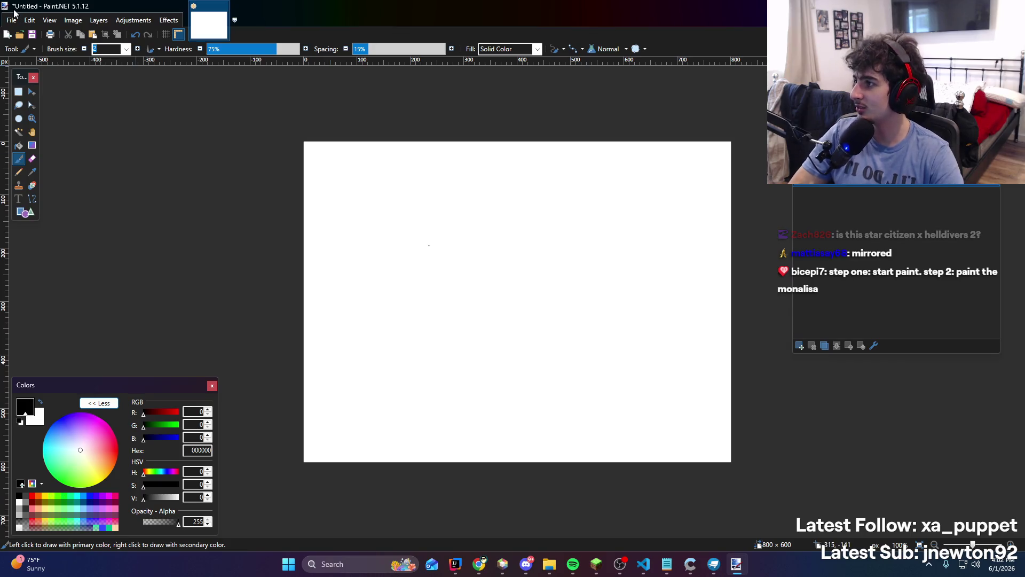
Bring Blockbench back in front of Paint.NET, showing the grey stone-textured cube
{"action": "left_click", "coordinate": [718, 562]}
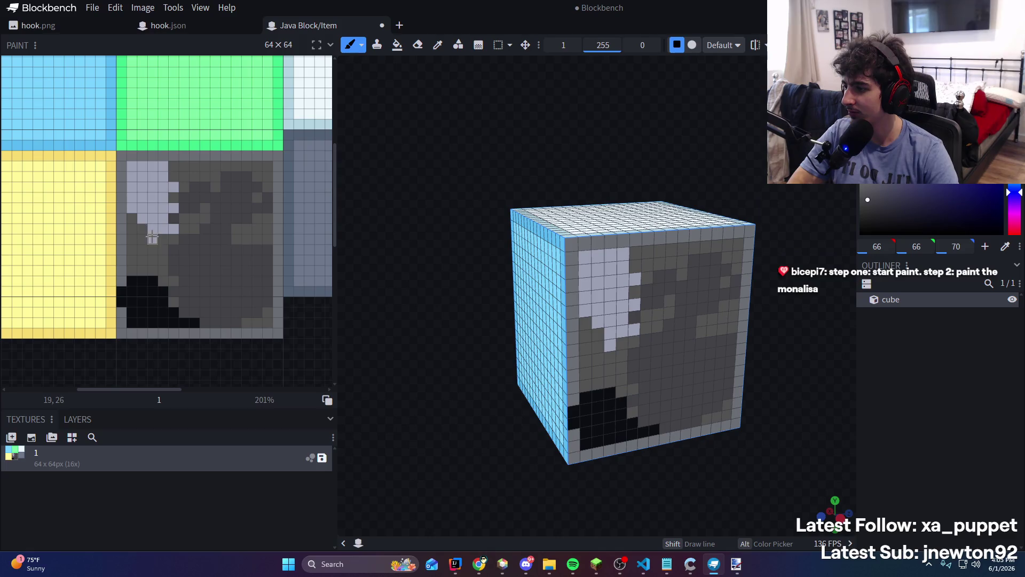
Darken part of the light-grey patch and save the texture over the existing 1.png
{"action": "left_click_drag", "start_coordinate": [152, 238], "coordinate": [164, 206]}
{"action": "key", "text": "KP_1"}
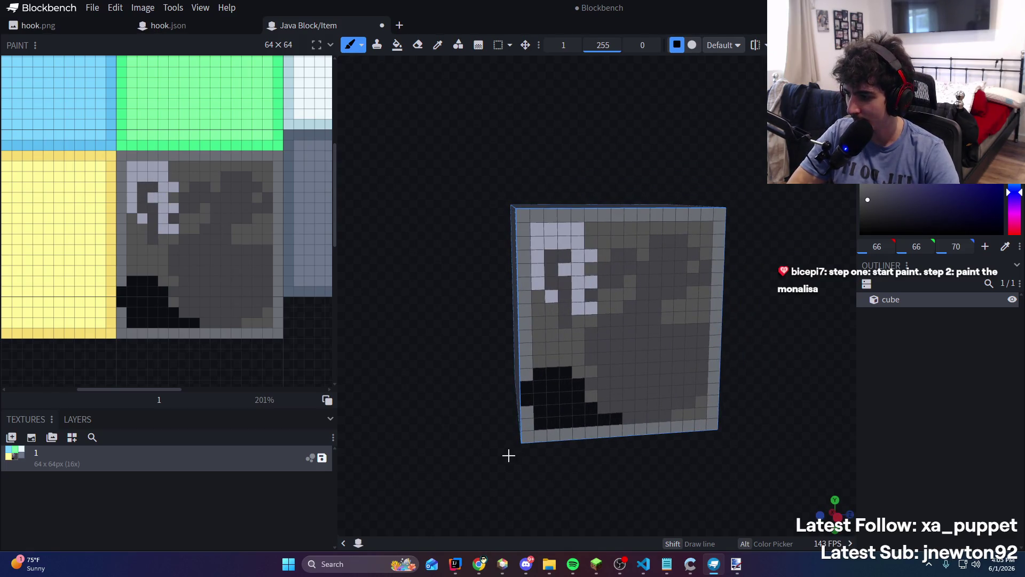
{"action": "right_click", "coordinate": [194, 475]}
{"action": "right_click", "coordinate": [149, 460]}
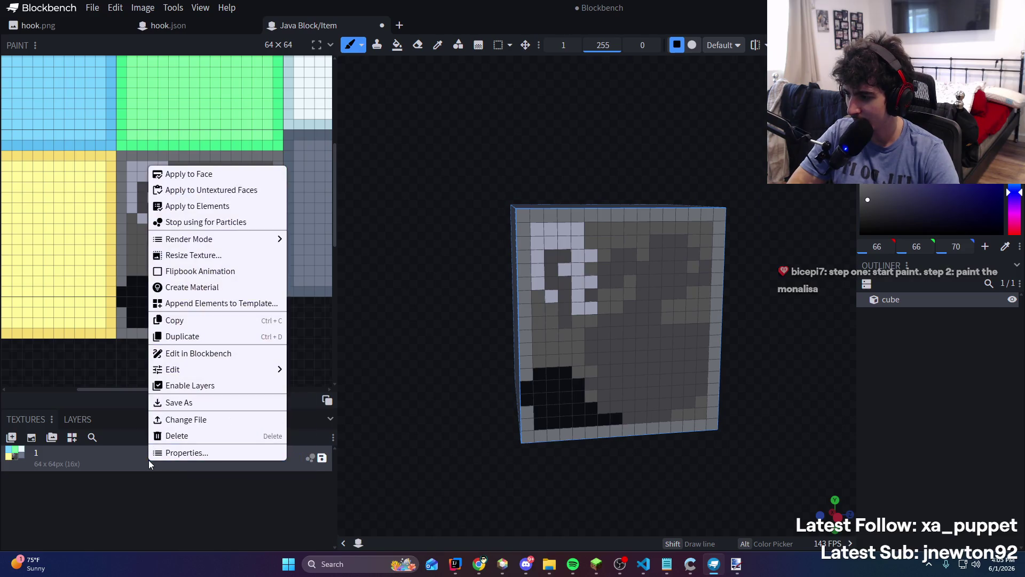
{"action": "key", "text": "ctrl+s"}
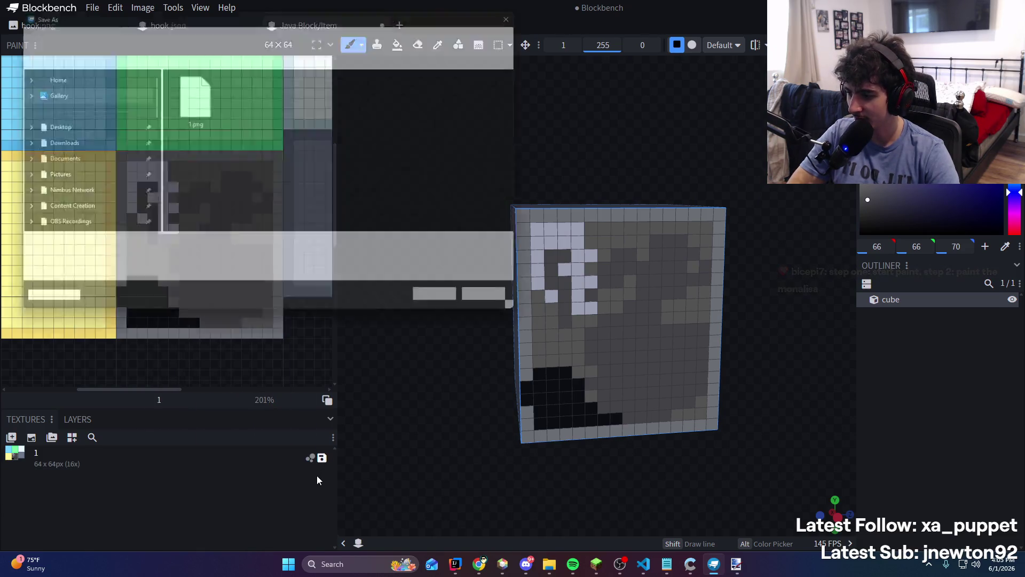
{"action": "left_click", "coordinate": [452, 306]}
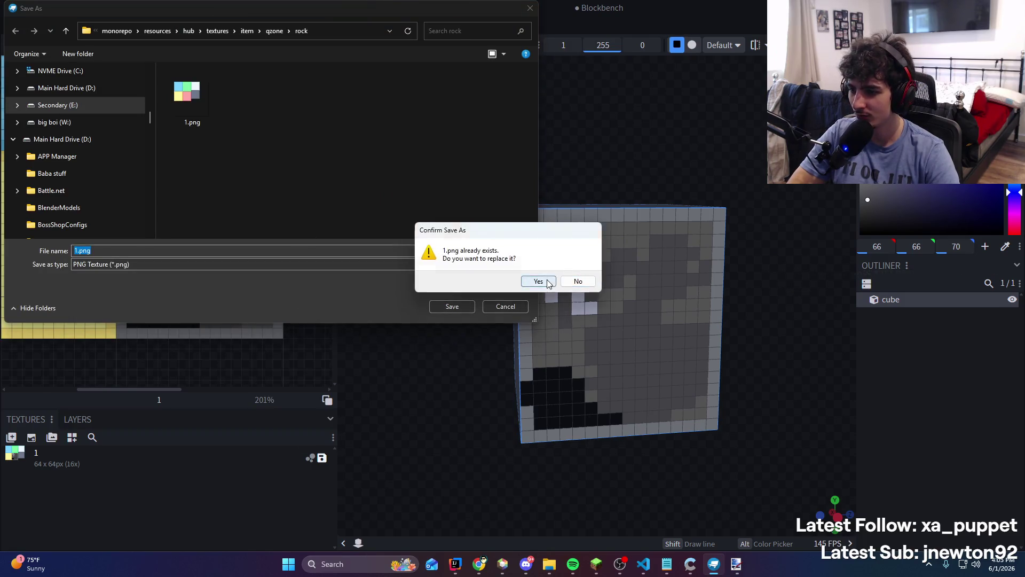
{"action": "left_click", "coordinate": [533, 278]}
{"action": "left_click", "coordinate": [736, 564]}
{"action": "left_click", "coordinate": [10, 22]}
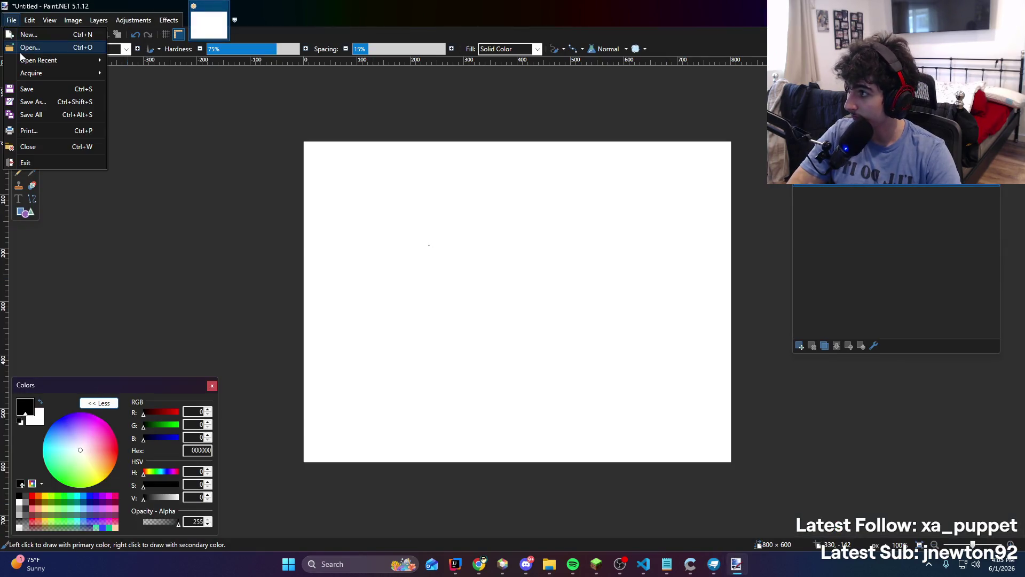
Open 1.png from the textures/item/qzone/rock folder
{"action": "left_click", "coordinate": [65, 50]}
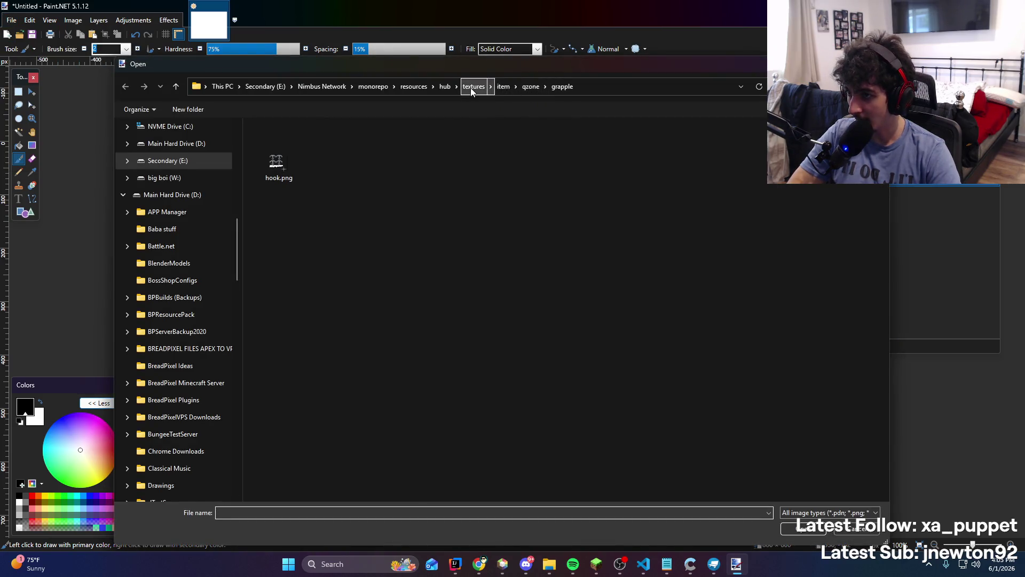
{"action": "left_click", "coordinate": [503, 86]}
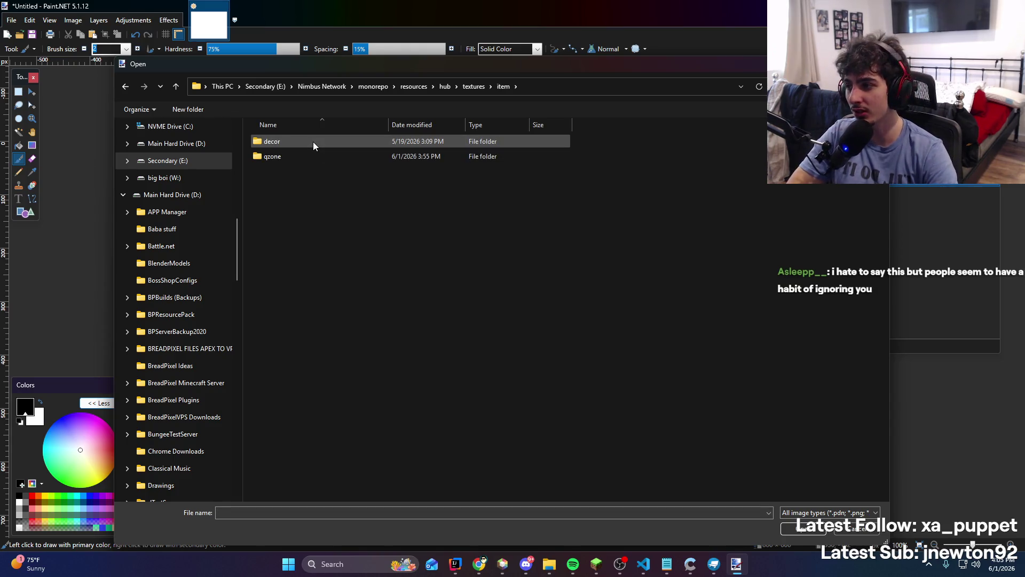
{"action": "double_click", "coordinate": [324, 156]}
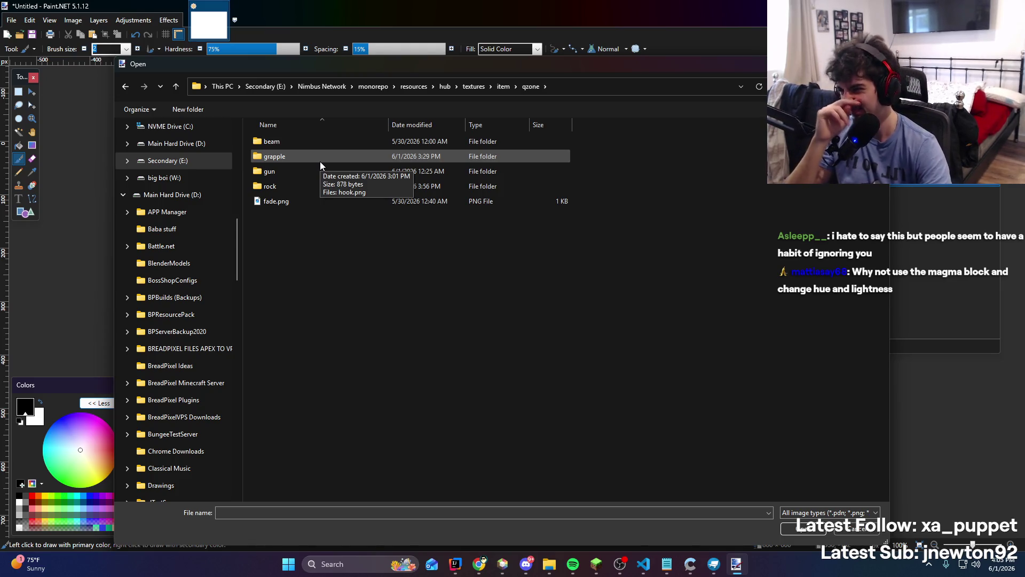
{"action": "double_click", "coordinate": [306, 185]}
{"action": "left_click", "coordinate": [292, 160]}
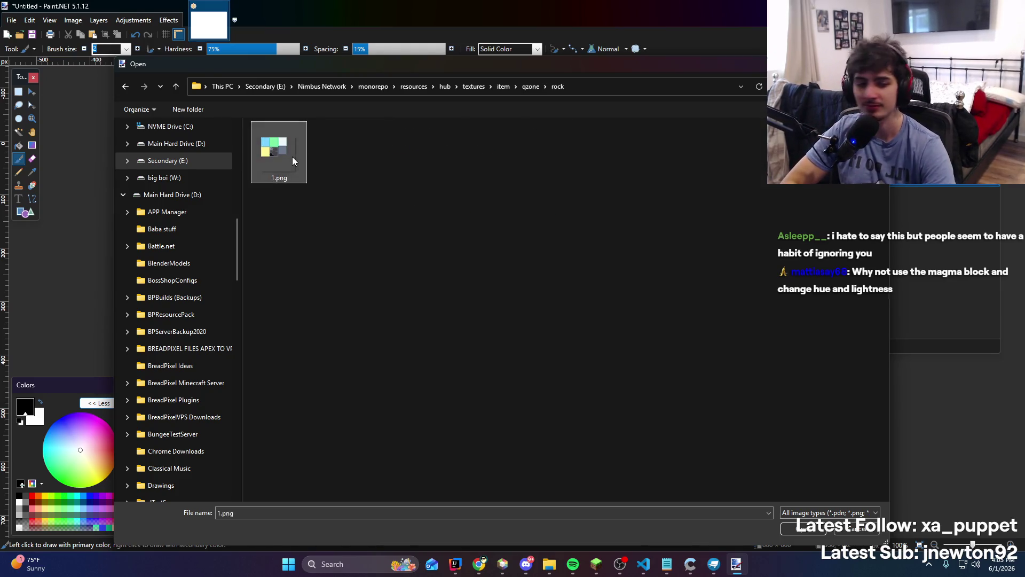
{"action": "double_click", "coordinate": [293, 159]}
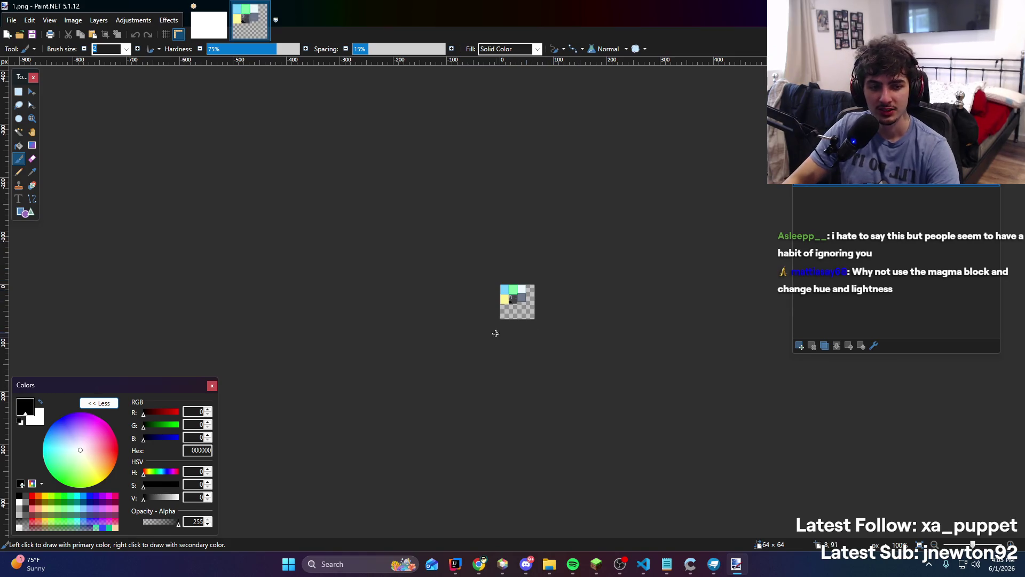
Paint a black test stroke on the grey tile, then undo it
{"action": "scroll", "coordinate": [502, 320], "scroll_direction": "up", "scroll_amount": 5}
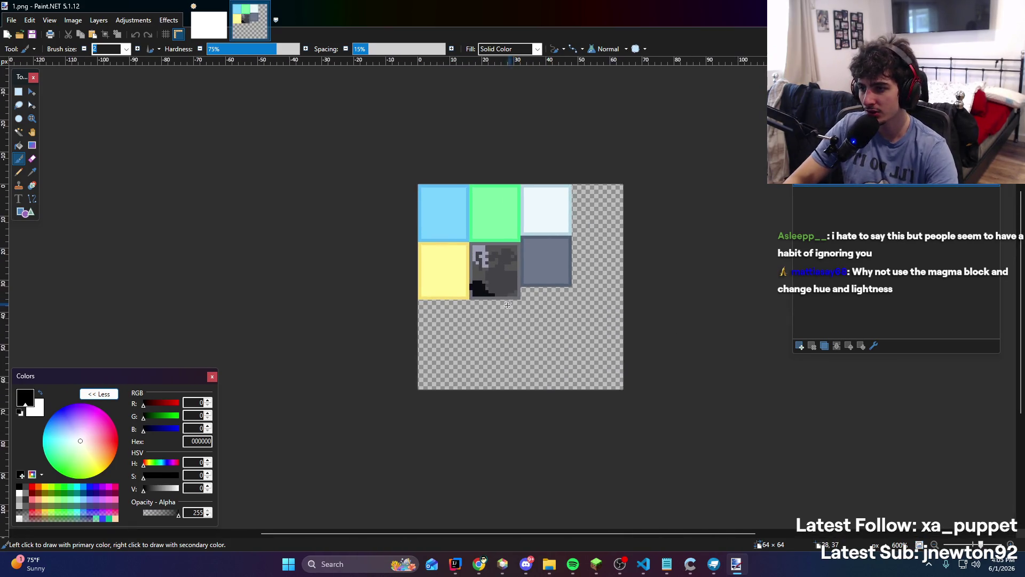
{"action": "scroll", "coordinate": [508, 233], "scroll_direction": "up", "scroll_amount": 3}
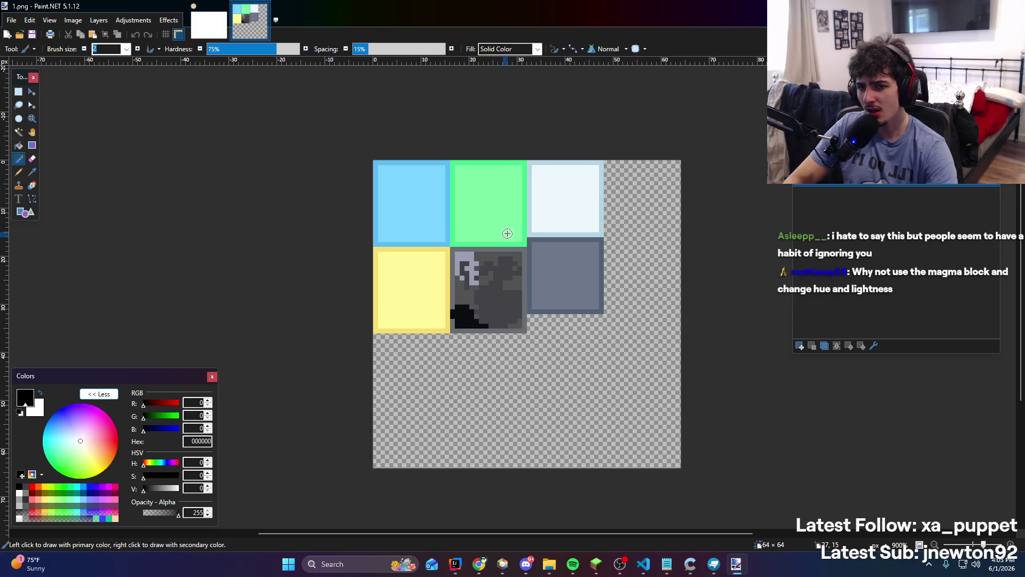
{"action": "scroll", "coordinate": [479, 323], "scroll_direction": "up", "scroll_amount": 3}
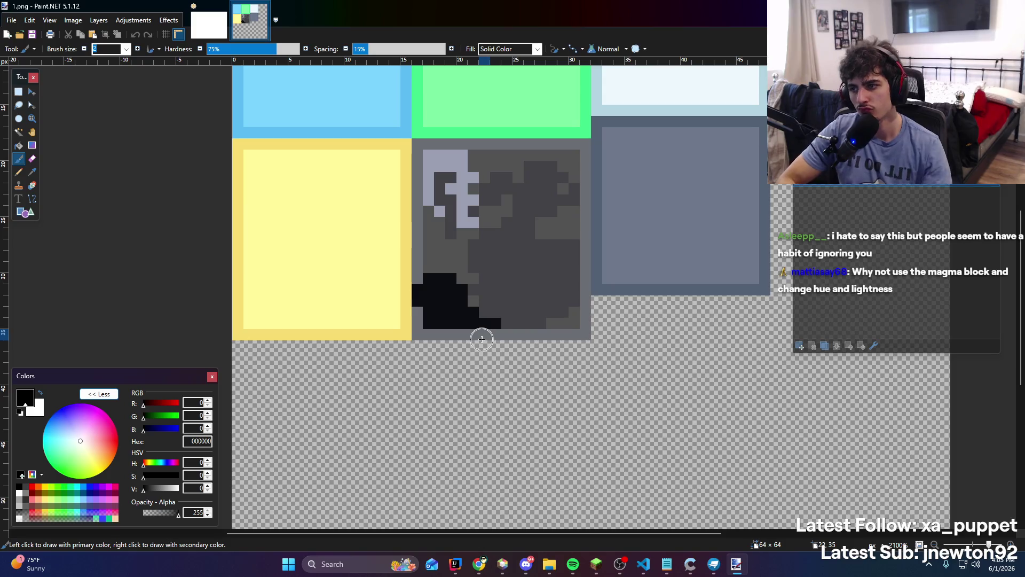
{"action": "scroll", "coordinate": [417, 252], "scroll_direction": "up", "scroll_amount": 1}
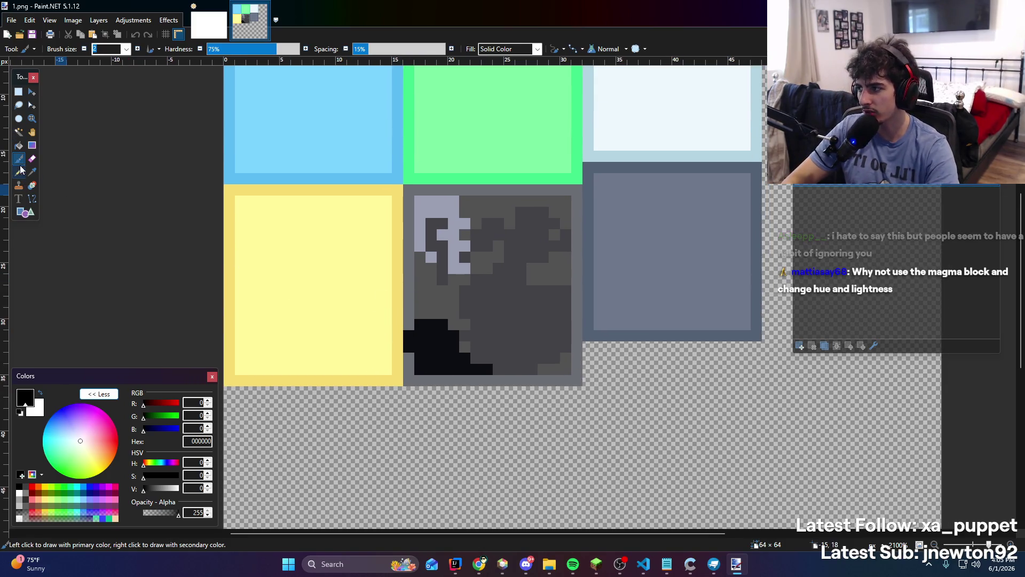
{"action": "left_click_drag", "start_coordinate": [485, 272], "coordinate": [490, 313]}
{"action": "key", "text": "ctrl+z"}
Lighten the painting colour to dark grey 3F3F3F, test it on the blue tile, then undo
{"action": "scroll", "coordinate": [480, 214], "scroll_direction": "up", "scroll_amount": 3}
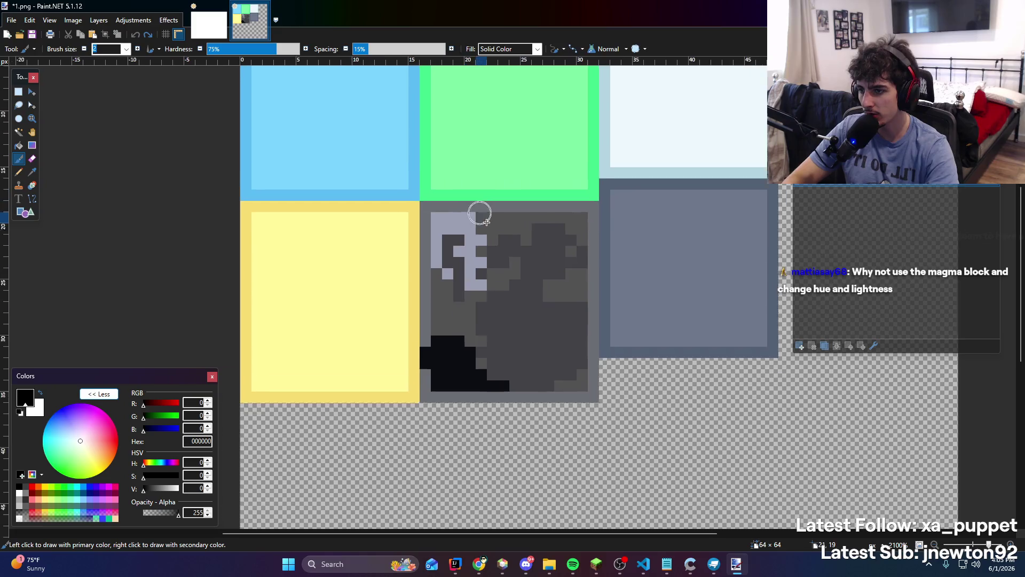
{"action": "scroll", "coordinate": [158, 161], "scroll_direction": "up", "scroll_amount": 3}
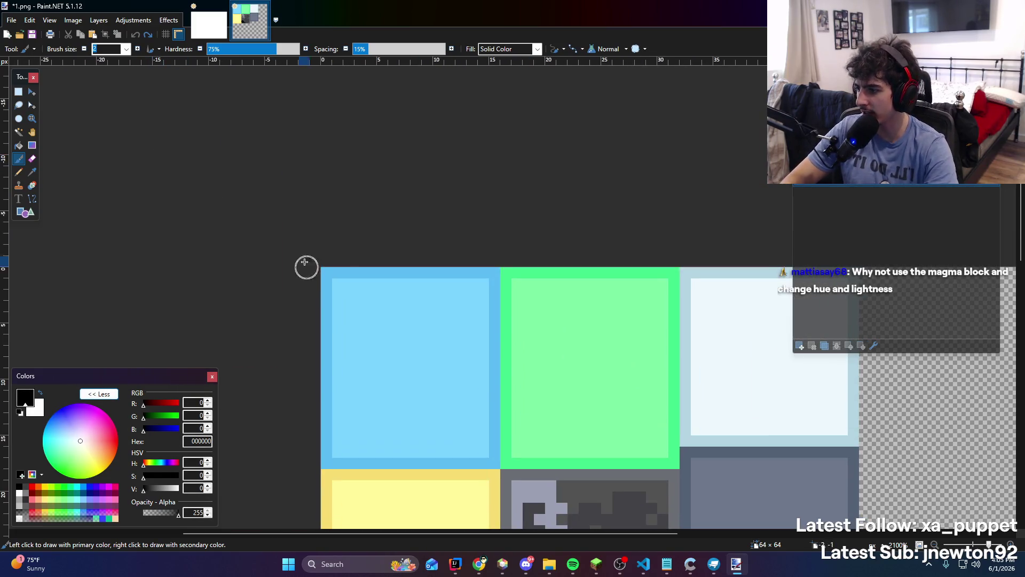
{"action": "scroll", "coordinate": [296, 160], "scroll_direction": "down", "scroll_amount": 2}
{"action": "left_click_drag", "start_coordinate": [143, 492], "coordinate": [152, 491]}
{"action": "mouse_move", "coordinate": [353, 294]}
{"action": "left_mouse_down"}
{"action": "mouse_move", "coordinate": [302, 331]}
{"action": "mouse_move", "coordinate": [298, 366]}
{"action": "left_mouse_up"}
{"action": "key", "text": "ctrl+z"}
Paint a dark grey stroke across the bottom of the blue tile
{"action": "scroll", "coordinate": [435, 293], "scroll_direction": "down", "scroll_amount": 3}
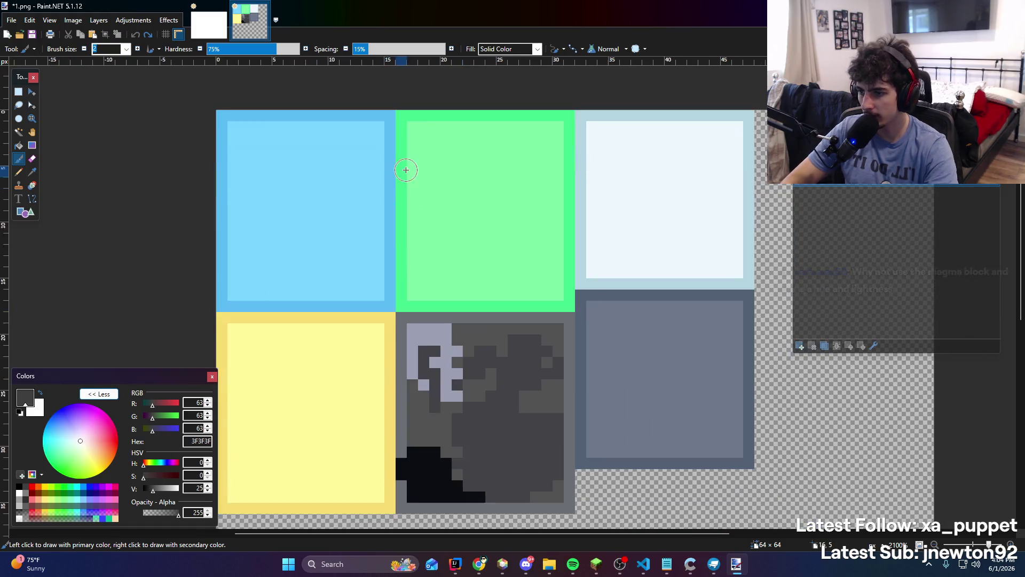
{"action": "scroll", "coordinate": [448, 243], "scroll_direction": "down", "scroll_amount": 3}
{"action": "scroll", "coordinate": [458, 247], "scroll_direction": "up", "scroll_amount": 4}
{"action": "scroll", "coordinate": [459, 248], "scroll_direction": "down", "scroll_amount": 3}
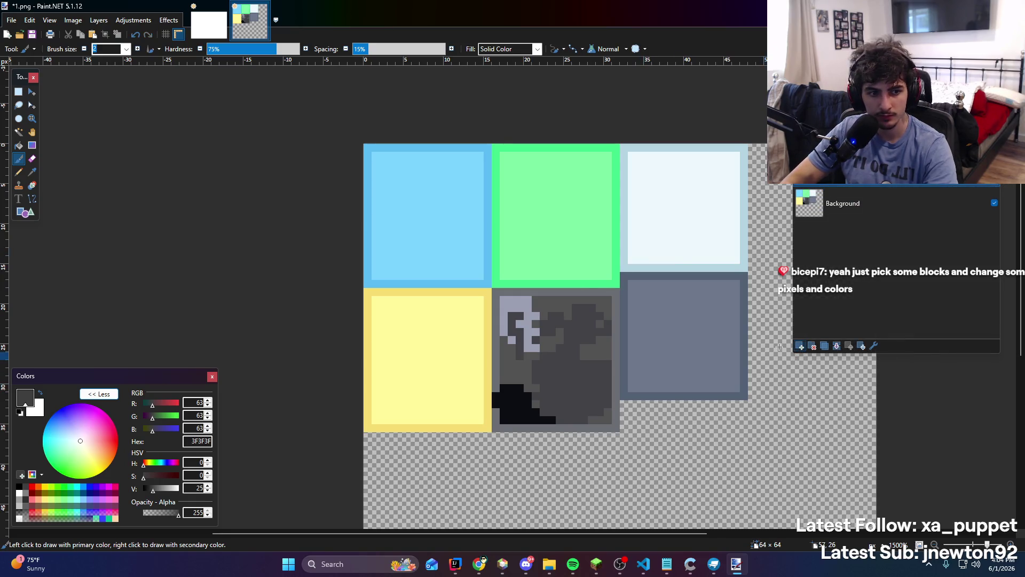
{"action": "scroll", "coordinate": [531, 247], "scroll_direction": "up", "scroll_amount": 2}
{"action": "mouse_move", "coordinate": [327, 271]}
{"action": "left_mouse_down"}
{"action": "mouse_move", "coordinate": [307, 261]}
{"action": "mouse_move", "coordinate": [318, 238]}
{"action": "mouse_move", "coordinate": [345, 267]}
{"action": "mouse_move", "coordinate": [411, 240]}
{"action": "mouse_move", "coordinate": [325, 160]}
{"action": "mouse_move", "coordinate": [421, 144]}
{"action": "mouse_move", "coordinate": [421, 205]}
{"action": "mouse_move", "coordinate": [385, 204]}
{"action": "mouse_move", "coordinate": [426, 275]}
{"action": "left_mouse_up"}
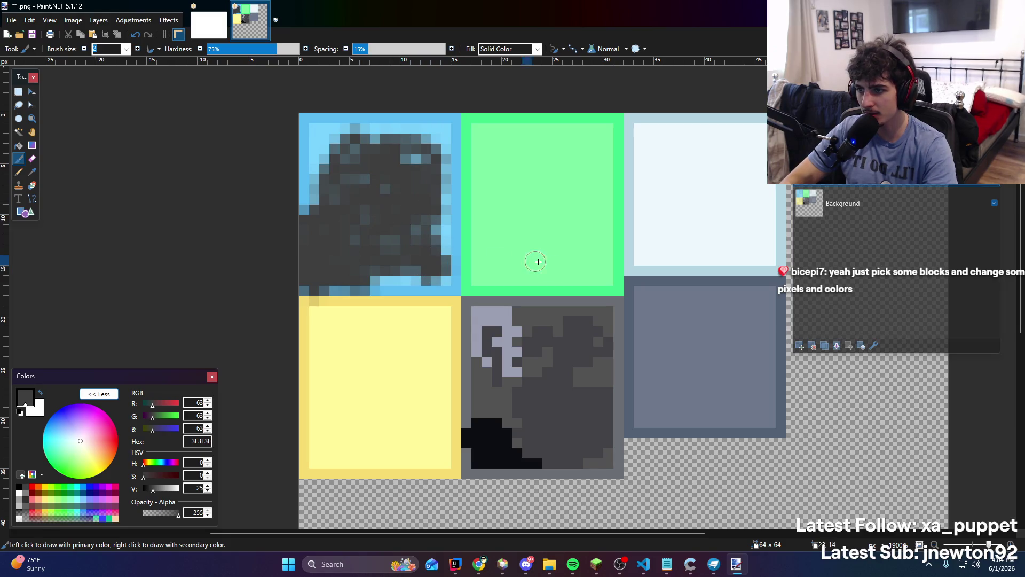
Set the brush hardness to 100%, testing and undoing strokes on the green tile
{"action": "left_click_drag", "start_coordinate": [512, 267], "coordinate": [490, 229]}
{"action": "key", "text": "ctrl+z"}
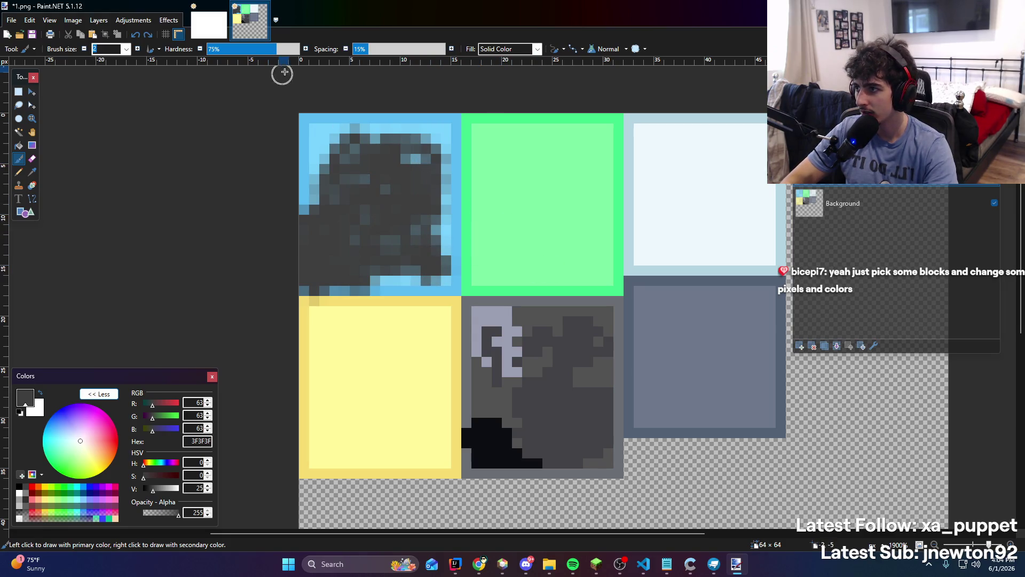
{"action": "left_click_drag", "start_coordinate": [289, 48], "coordinate": [324, 54]}
{"action": "left_click_drag", "start_coordinate": [509, 221], "coordinate": [517, 217]}
{"action": "key", "text": "ctrl+z"}
{"action": "key", "text": "ctrl+z"}
{"action": "key", "text": "ctrl+z"}
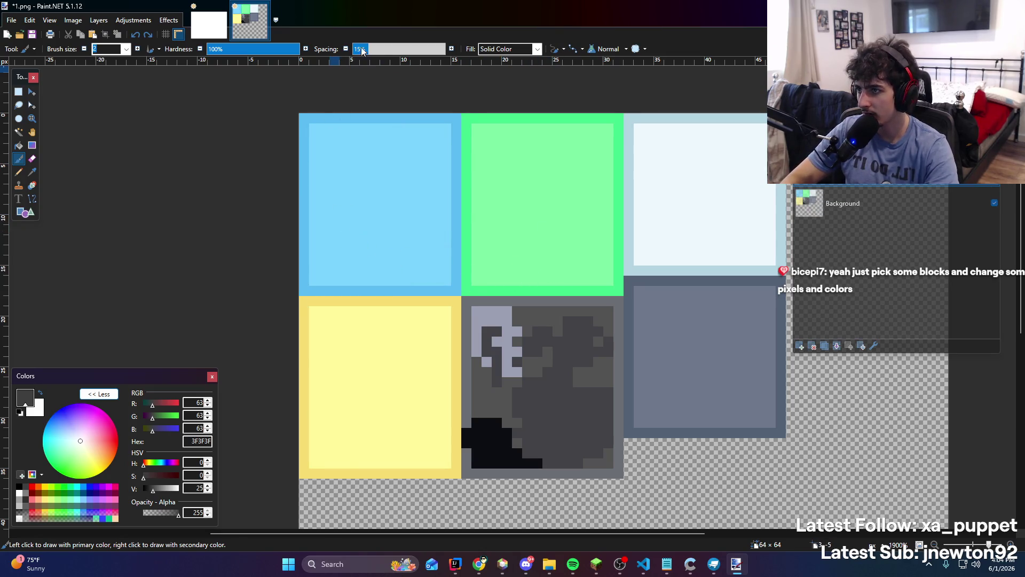
Try brush sizes 6 and 7 on the blue tile, undo them, and settle on size 4
{"action": "left_click", "coordinate": [127, 49]}
{"action": "left_click", "coordinate": [114, 105]}
{"action": "mouse_move", "coordinate": [353, 251]}
{"action": "left_mouse_down"}
{"action": "mouse_move", "coordinate": [315, 245]}
{"action": "mouse_move", "coordinate": [379, 260]}
{"action": "mouse_move", "coordinate": [410, 254]}
{"action": "mouse_move", "coordinate": [350, 199]}
{"action": "mouse_move", "coordinate": [400, 189]}
{"action": "mouse_move", "coordinate": [393, 155]}
{"action": "mouse_move", "coordinate": [373, 199]}
{"action": "mouse_move", "coordinate": [325, 146]}
{"action": "left_mouse_up"}
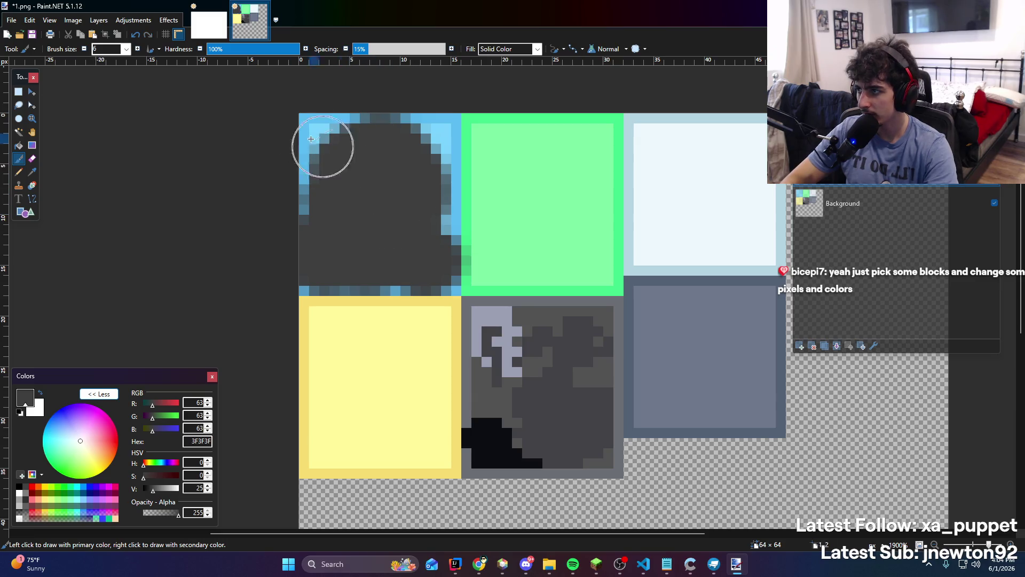
{"action": "key", "text": "ctrl+z"}
{"action": "left_click", "coordinate": [126, 49]}
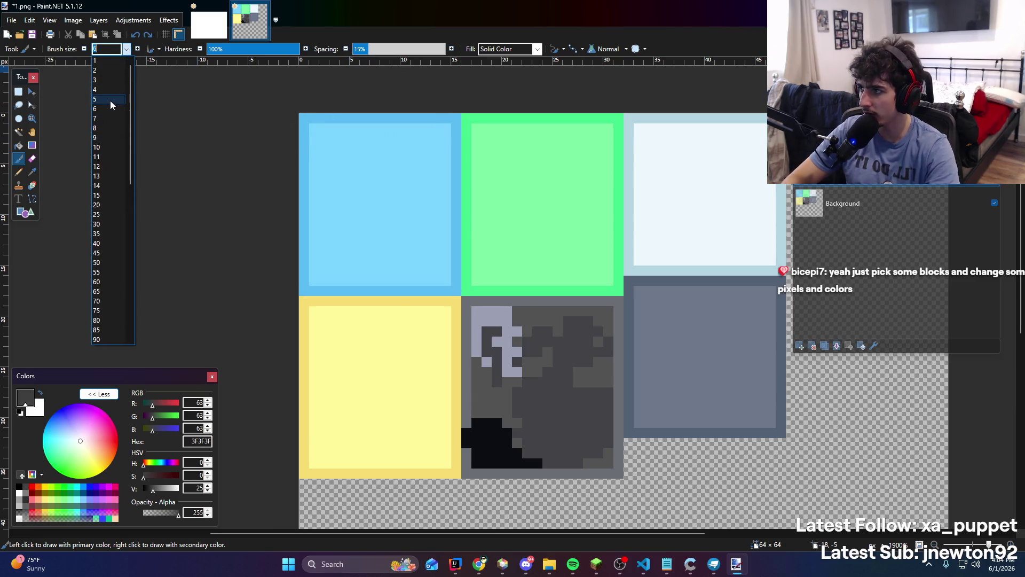
{"action": "left_click", "coordinate": [106, 119]}
{"action": "left_click", "coordinate": [350, 218]}
{"action": "key", "text": "ctrl+z"}
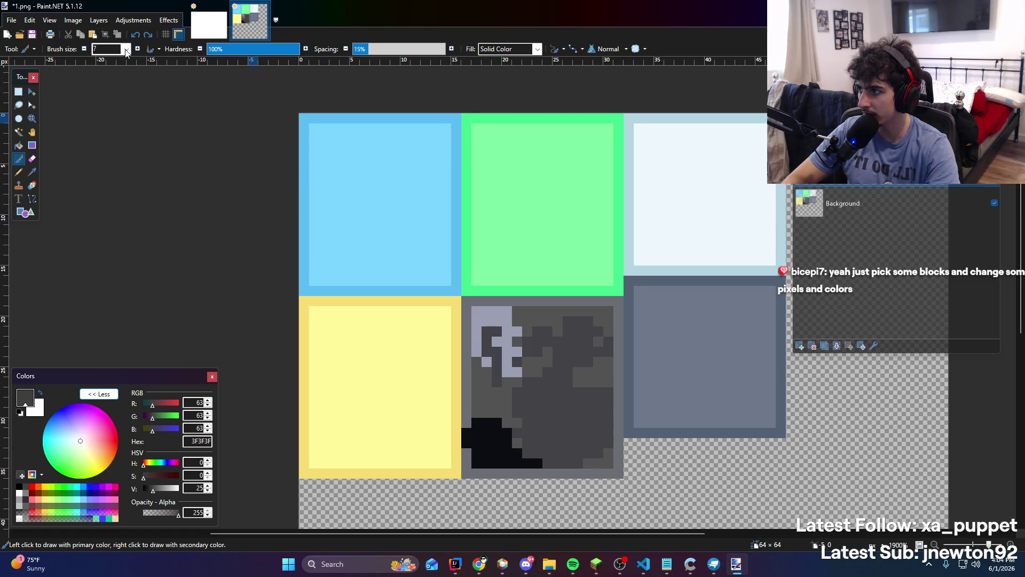
{"action": "left_click", "coordinate": [126, 48]}
{"action": "left_click", "coordinate": [120, 90]}
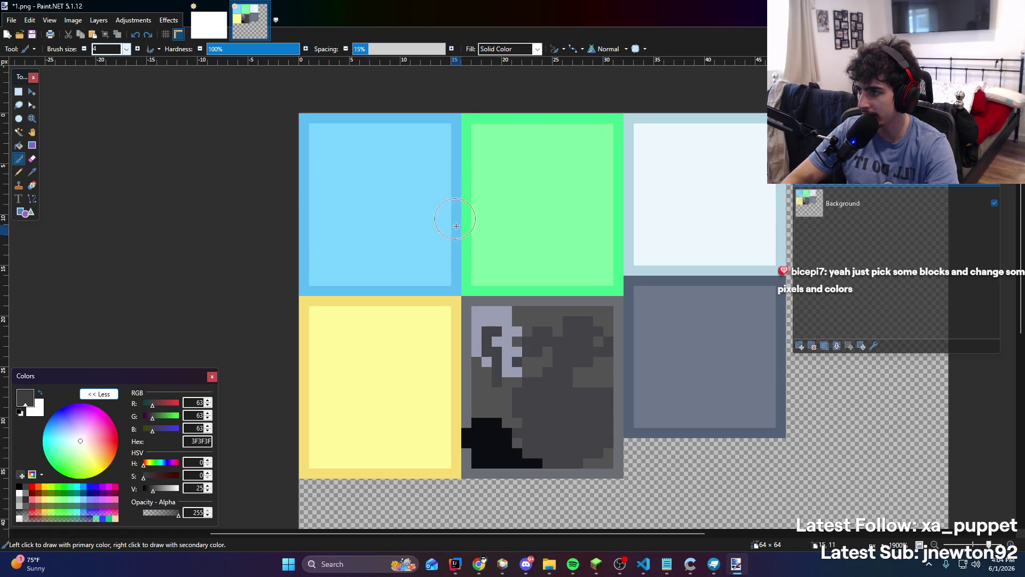
Paint dark grey blotches across the blue, green and white tiles
{"action": "mouse_move", "coordinate": [395, 229]}
{"action": "left_mouse_down"}
{"action": "mouse_move", "coordinate": [354, 221]}
{"action": "mouse_move", "coordinate": [328, 251]}
{"action": "mouse_move", "coordinate": [392, 263]}
{"action": "mouse_move", "coordinate": [379, 217]}
{"action": "mouse_move", "coordinate": [336, 154]}
{"action": "mouse_move", "coordinate": [394, 165]}
{"action": "mouse_move", "coordinate": [331, 184]}
{"action": "left_mouse_up"}
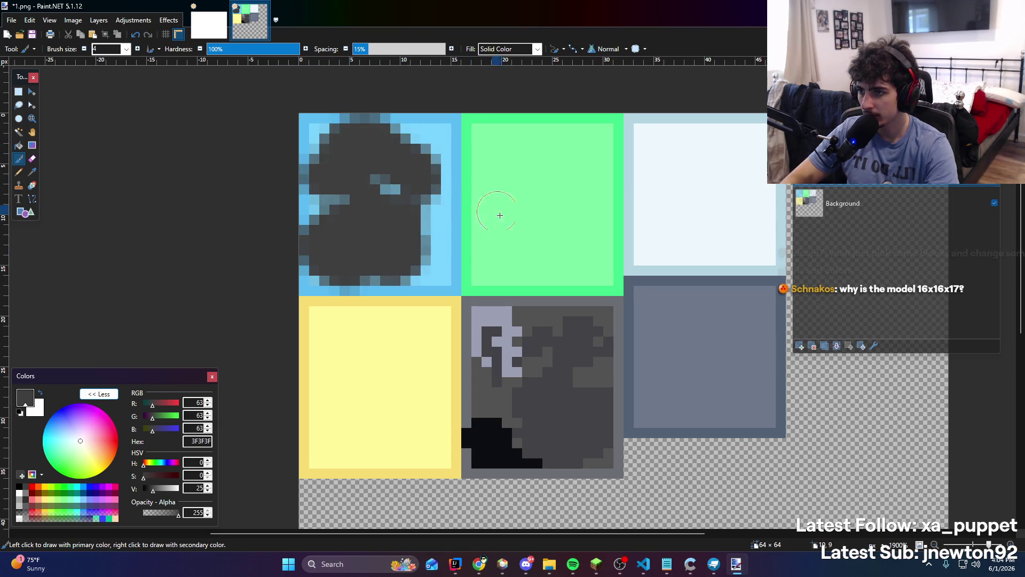
{"action": "mouse_move", "coordinate": [499, 214]}
{"action": "left_mouse_down"}
{"action": "mouse_move", "coordinate": [497, 235]}
{"action": "mouse_move", "coordinate": [563, 236]}
{"action": "mouse_move", "coordinate": [523, 203]}
{"action": "mouse_move", "coordinate": [527, 188]}
{"action": "mouse_move", "coordinate": [503, 165]}
{"action": "mouse_move", "coordinate": [555, 160]}
{"action": "mouse_move", "coordinate": [588, 184]}
{"action": "left_mouse_up"}
{"action": "left_click_drag", "start_coordinate": [662, 204], "coordinate": [657, 230]}
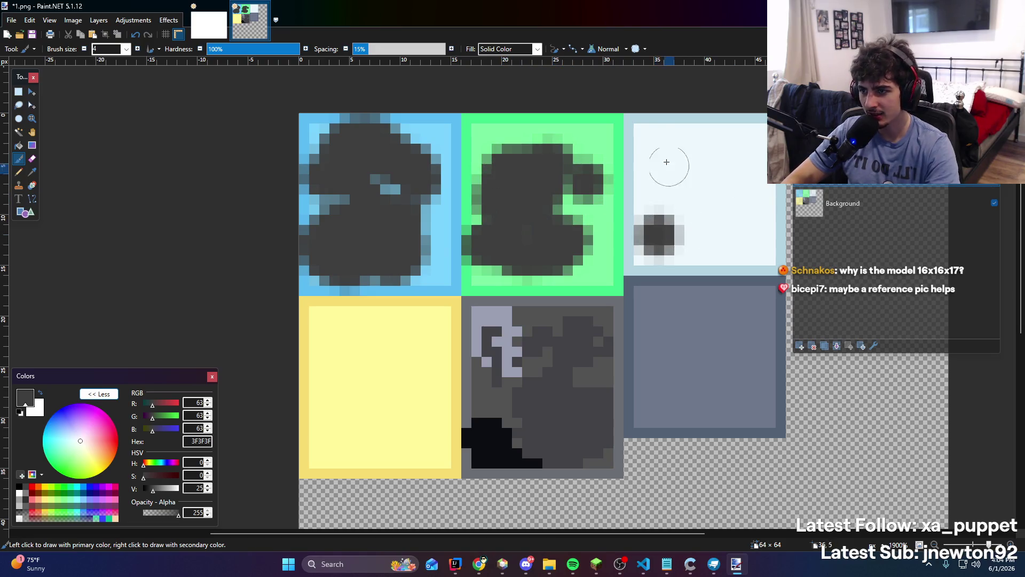
{"action": "scroll", "coordinate": [662, 160], "scroll_direction": "right", "scroll_amount": 3}
{"action": "mouse_move", "coordinate": [558, 238]}
{"action": "left_mouse_down"}
{"action": "mouse_move", "coordinate": [586, 252]}
{"action": "mouse_move", "coordinate": [668, 247]}
{"action": "mouse_move", "coordinate": [666, 131]}
{"action": "mouse_move", "coordinate": [586, 121]}
{"action": "mouse_move", "coordinate": [550, 142]}
{"action": "mouse_move", "coordinate": [550, 240]}
{"action": "left_mouse_up"}
Cover the yellow tile and the grey tile's bottom with dark grey patches
{"action": "left_click", "coordinate": [296, 364]}
{"action": "mouse_move", "coordinate": [295, 363]}
{"action": "left_mouse_down"}
{"action": "mouse_move", "coordinate": [425, 451]}
{"action": "mouse_move", "coordinate": [456, 382]}
{"action": "mouse_move", "coordinate": [400, 366]}
{"action": "mouse_move", "coordinate": [490, 320]}
{"action": "mouse_move", "coordinate": [415, 310]}
{"action": "mouse_move", "coordinate": [441, 396]}
{"action": "mouse_move", "coordinate": [469, 430]}
{"action": "left_mouse_up"}
{"action": "scroll", "coordinate": [494, 280], "scroll_direction": "left", "scroll_amount": 3}
{"action": "scroll", "coordinate": [495, 279], "scroll_direction": "down", "scroll_amount": 2}
{"action": "mouse_move", "coordinate": [321, 384]}
{"action": "left_mouse_down"}
{"action": "mouse_move", "coordinate": [322, 343]}
{"action": "mouse_move", "coordinate": [374, 396]}
{"action": "mouse_move", "coordinate": [344, 247]}
{"action": "mouse_move", "coordinate": [334, 291]}
{"action": "left_mouse_up"}
Dab several dark grey blobs over the grey-blue tile
{"action": "scroll", "coordinate": [527, 322], "scroll_direction": "right", "scroll_amount": 3}
{"action": "scroll", "coordinate": [527, 323], "scroll_direction": "up", "scroll_amount": 1}
{"action": "left_click", "coordinate": [514, 314]}
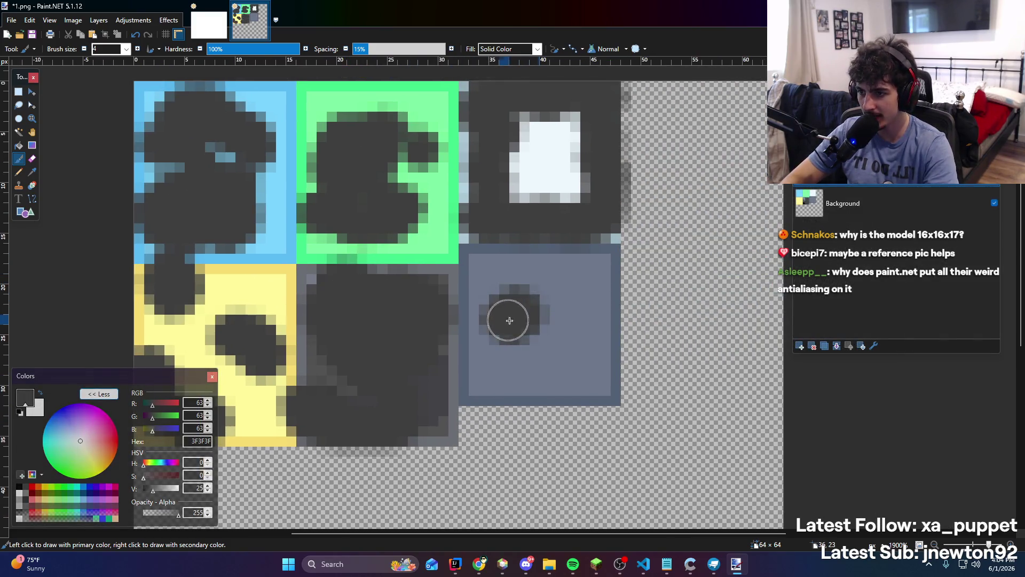
{"action": "left_click_drag", "start_coordinate": [590, 265], "coordinate": [586, 291]}
{"action": "left_click", "coordinate": [549, 369]}
{"action": "left_click", "coordinate": [483, 263]}
{"action": "scroll", "coordinate": [506, 279], "scroll_direction": "down", "scroll_amount": 3, "text": "ctrl"}
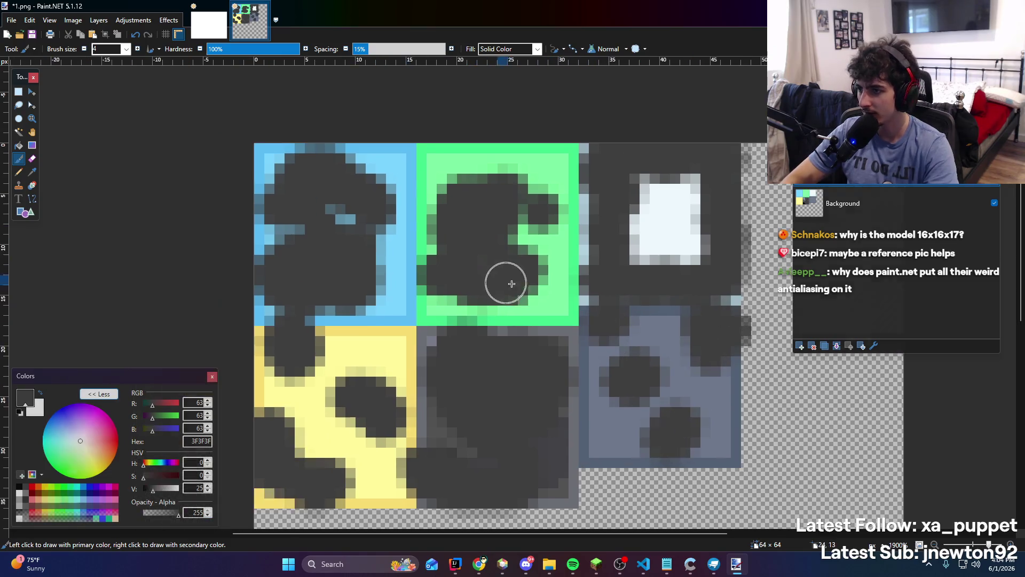
{"action": "scroll", "coordinate": [374, 320], "scroll_direction": "up", "scroll_amount": 2, "text": "ctrl"}
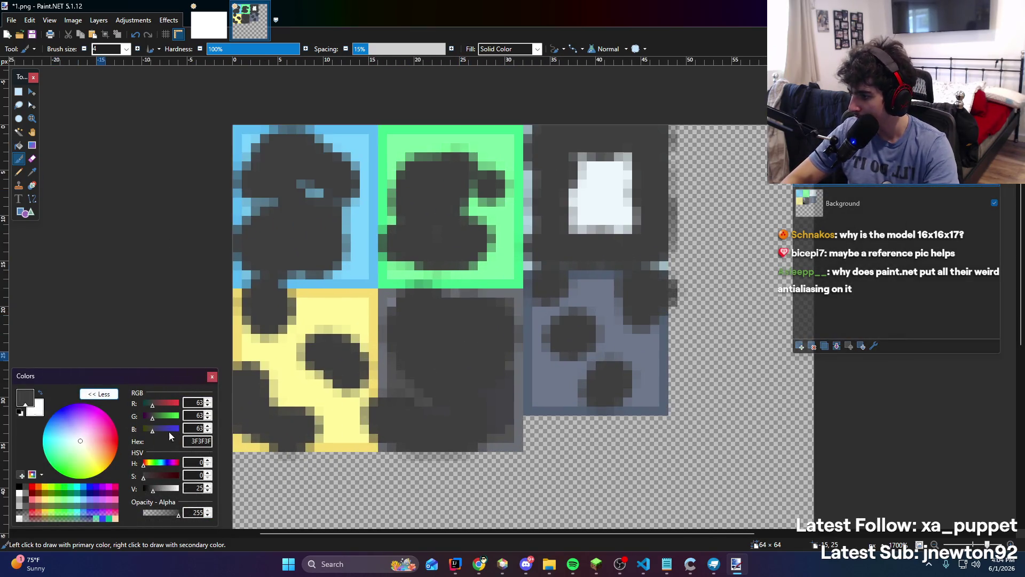
Test a darker edge stroke, undo it, and change the painting colour to grey 919191
{"action": "left_click", "coordinate": [147, 489]}
{"action": "mouse_move", "coordinate": [305, 265]}
{"action": "left_mouse_down"}
{"action": "mouse_move", "coordinate": [338, 263]}
{"action": "mouse_move", "coordinate": [348, 214]}
{"action": "left_mouse_up"}
{"action": "key", "text": "ctrl+z"}
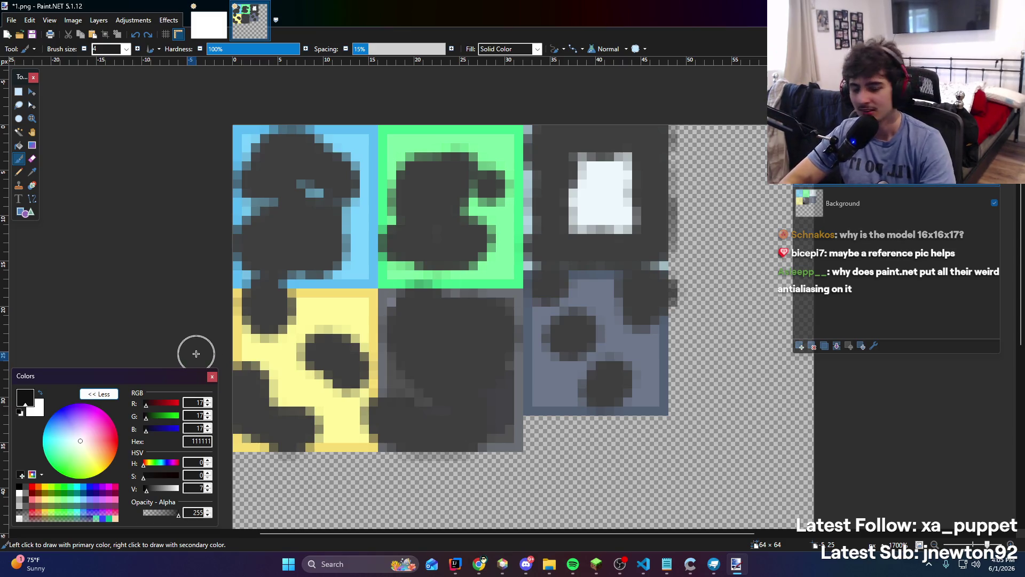
{"action": "left_click_drag", "start_coordinate": [150, 490], "coordinate": [163, 489]}
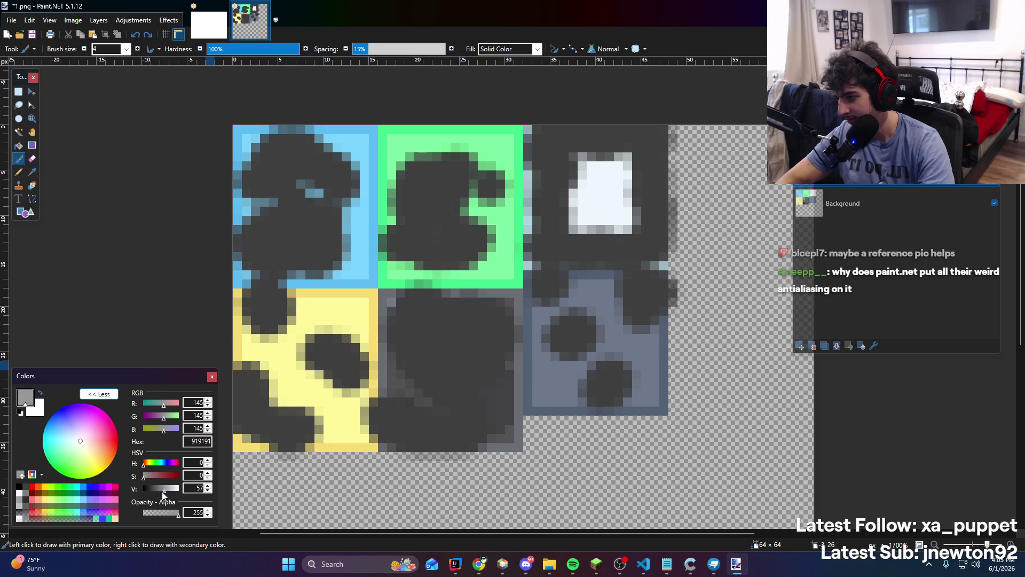
Set the painting colour to 686868 and the brush size to 3
{"action": "left_click", "coordinate": [158, 489]}
{"action": "mouse_move", "coordinate": [305, 264]}
{"action": "left_mouse_down"}
{"action": "mouse_move", "coordinate": [312, 270]}
{"action": "mouse_move", "coordinate": [357, 245]}
{"action": "left_mouse_up"}
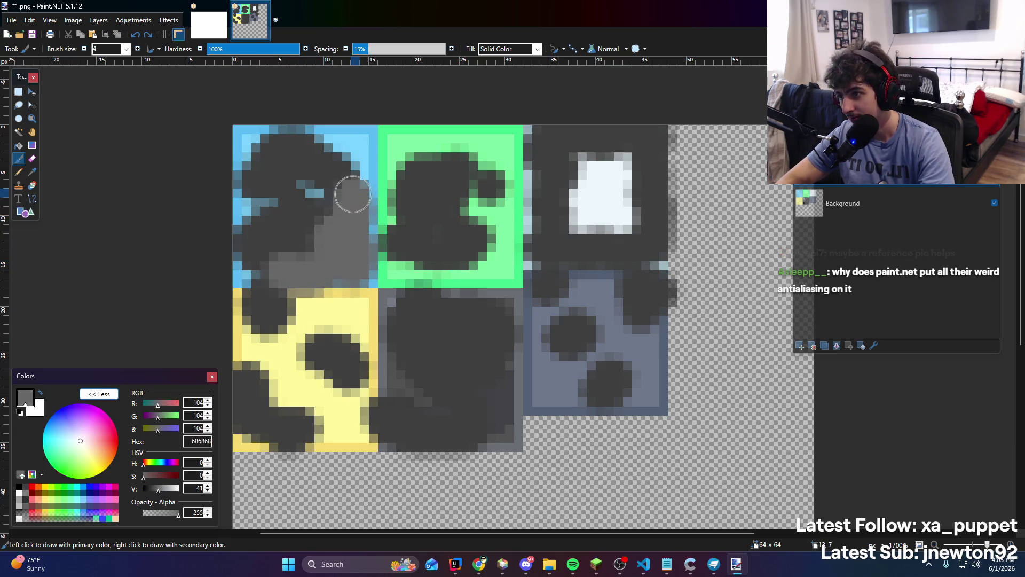
{"action": "key", "text": "ctrl+z"}
{"action": "left_click", "coordinate": [127, 49]}
{"action": "type", "text": "3"}
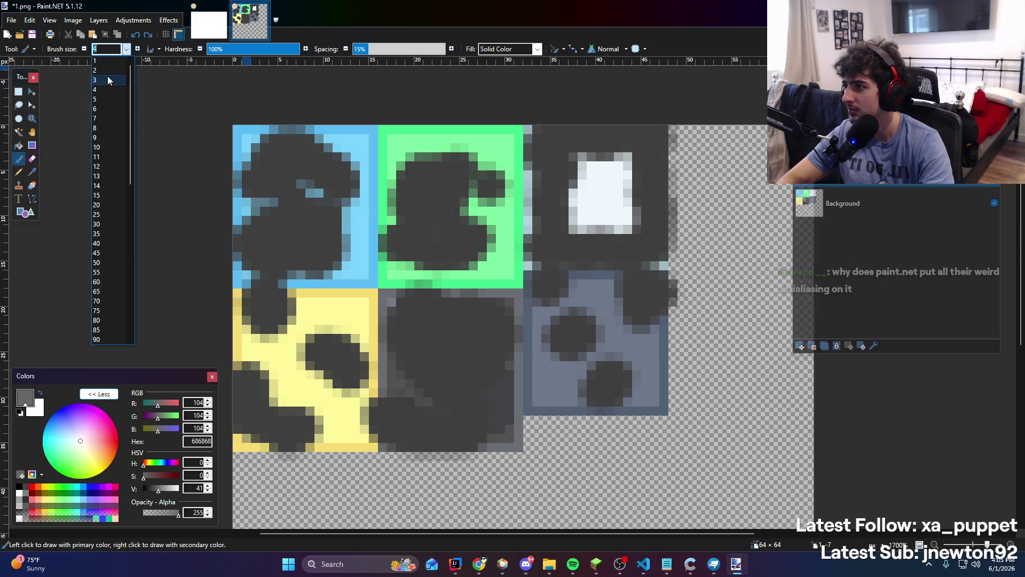
{"action": "key", "text": "Return"}
Paint mid-grey over the blue, green, white and yellow areas
{"action": "mouse_move", "coordinate": [309, 264]}
{"action": "left_mouse_down"}
{"action": "mouse_move", "coordinate": [366, 275]}
{"action": "mouse_move", "coordinate": [355, 137]}
{"action": "mouse_move", "coordinate": [256, 126]}
{"action": "mouse_move", "coordinate": [240, 201]}
{"action": "mouse_move", "coordinate": [244, 265]}
{"action": "mouse_move", "coordinate": [348, 247]}
{"action": "mouse_move", "coordinate": [286, 195]}
{"action": "mouse_move", "coordinate": [307, 151]}
{"action": "left_mouse_up"}
{"action": "mouse_move", "coordinate": [397, 137]}
{"action": "left_mouse_down"}
{"action": "mouse_move", "coordinate": [407, 269]}
{"action": "mouse_move", "coordinate": [509, 273]}
{"action": "mouse_move", "coordinate": [504, 214]}
{"action": "mouse_move", "coordinate": [456, 130]}
{"action": "mouse_move", "coordinate": [383, 137]}
{"action": "left_mouse_up"}
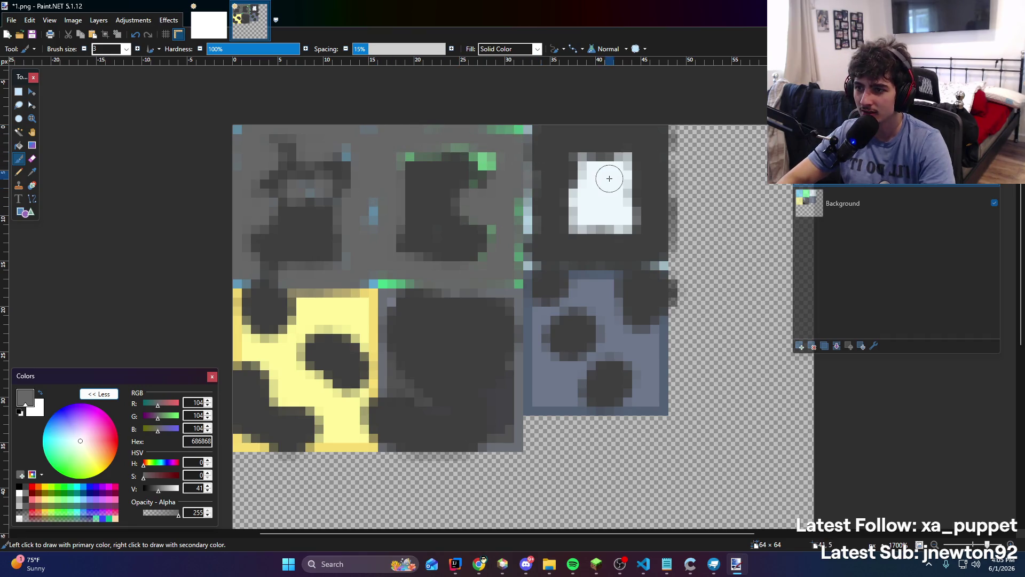
{"action": "mouse_move", "coordinate": [606, 176]}
{"action": "left_mouse_down"}
{"action": "mouse_move", "coordinate": [584, 193]}
{"action": "mouse_move", "coordinate": [607, 231]}
{"action": "mouse_move", "coordinate": [588, 229]}
{"action": "mouse_move", "coordinate": [618, 146]}
{"action": "mouse_move", "coordinate": [551, 195]}
{"action": "left_mouse_up"}
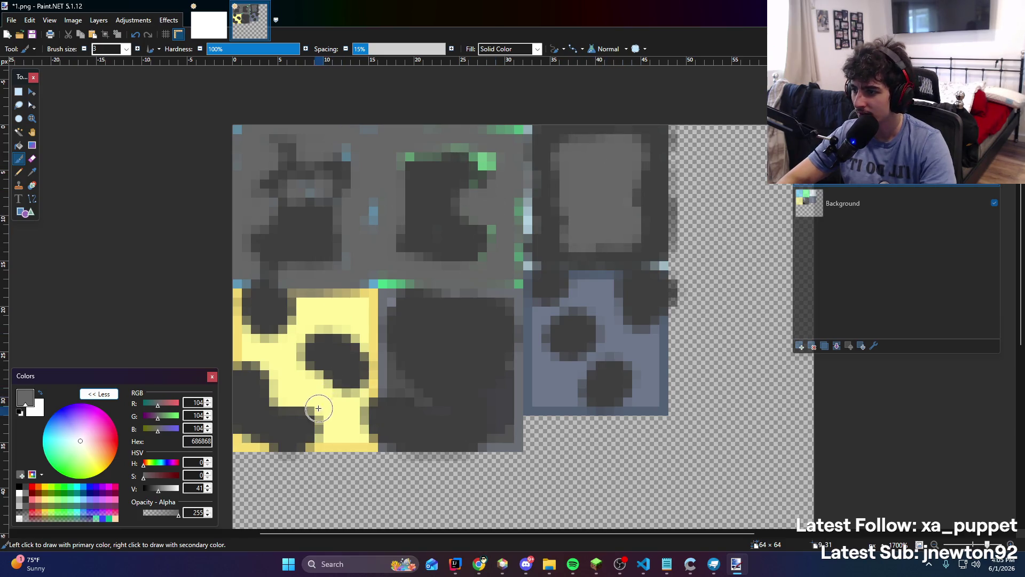
{"action": "mouse_move", "coordinate": [318, 408]}
{"action": "left_mouse_down"}
{"action": "mouse_move", "coordinate": [283, 381]}
{"action": "mouse_move", "coordinate": [298, 380]}
{"action": "mouse_move", "coordinate": [334, 416]}
{"action": "mouse_move", "coordinate": [328, 442]}
{"action": "mouse_move", "coordinate": [261, 442]}
{"action": "mouse_move", "coordinate": [283, 380]}
{"action": "mouse_move", "coordinate": [241, 303]}
{"action": "mouse_move", "coordinate": [298, 328]}
{"action": "mouse_move", "coordinate": [357, 299]}
{"action": "mouse_move", "coordinate": [381, 383]}
{"action": "mouse_move", "coordinate": [424, 395]}
{"action": "left_mouse_up"}
Grey over the central block, light-blue patch and bluish edge, then pick near-black 212121
{"action": "mouse_move", "coordinate": [516, 372]}
{"action": "left_mouse_down"}
{"action": "mouse_move", "coordinate": [457, 389]}
{"action": "mouse_move", "coordinate": [447, 336]}
{"action": "left_mouse_up"}
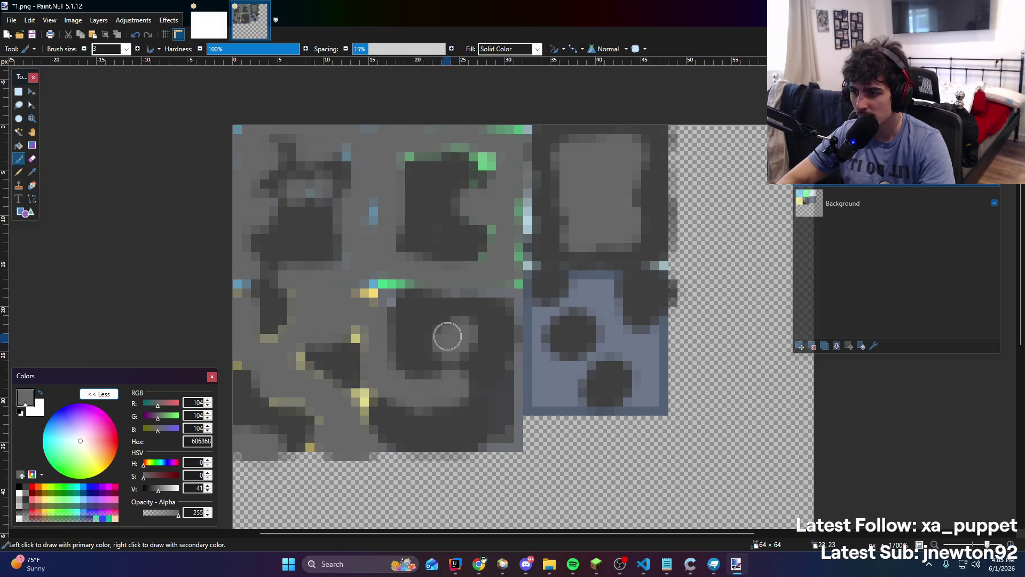
{"action": "mouse_move", "coordinate": [547, 391]}
{"action": "left_mouse_down"}
{"action": "mouse_move", "coordinate": [444, 425]}
{"action": "mouse_move", "coordinate": [623, 337]}
{"action": "mouse_move", "coordinate": [657, 394]}
{"action": "mouse_move", "coordinate": [637, 403]}
{"action": "left_mouse_up"}
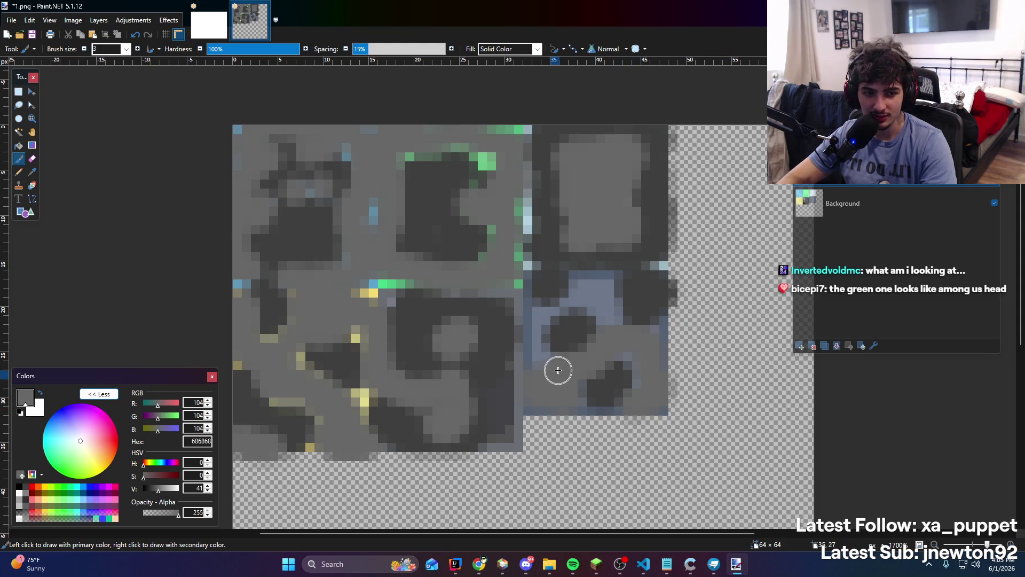
{"action": "mouse_move", "coordinate": [558, 370]}
{"action": "left_mouse_down"}
{"action": "mouse_move", "coordinate": [515, 346]}
{"action": "mouse_move", "coordinate": [541, 371]}
{"action": "mouse_move", "coordinate": [532, 307]}
{"action": "mouse_move", "coordinate": [602, 277]}
{"action": "mouse_move", "coordinate": [606, 327]}
{"action": "left_mouse_up"}
{"action": "scroll", "coordinate": [465, 256], "scroll_direction": "down", "scroll_amount": 2}
{"action": "scroll", "coordinate": [468, 277], "scroll_direction": "up", "scroll_amount": 1}
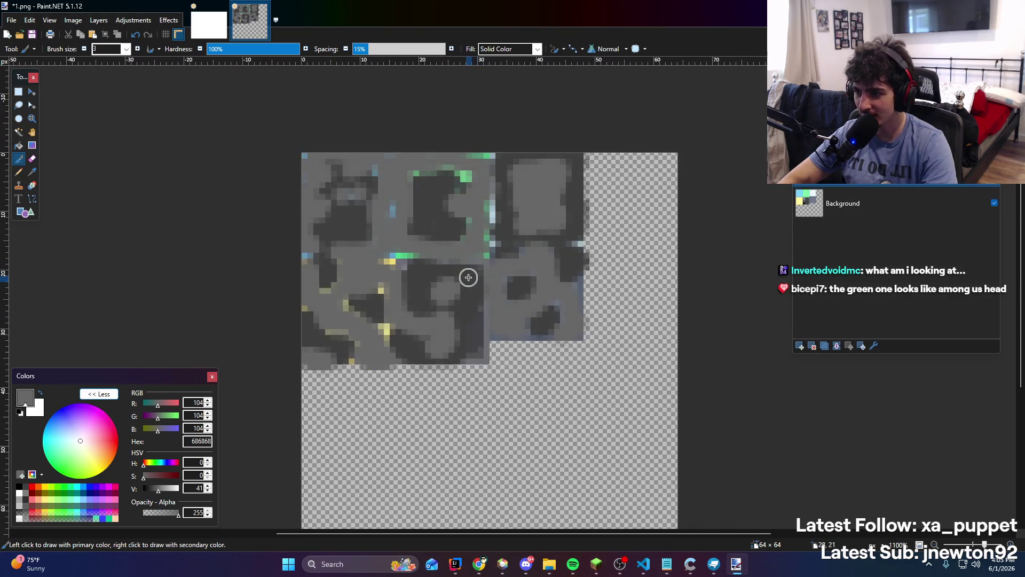
{"action": "scroll", "coordinate": [468, 277], "scroll_direction": "up", "scroll_amount": 2}
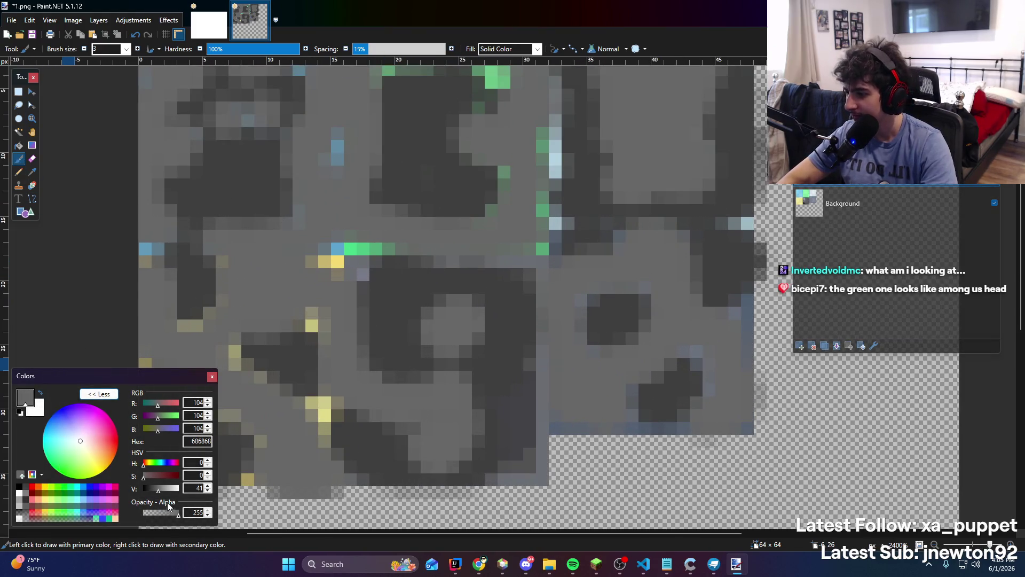
{"action": "left_click_drag", "start_coordinate": [149, 492], "coordinate": [150, 490]}
{"action": "scroll", "coordinate": [396, 210], "scroll_direction": "down", "scroll_amount": 3}
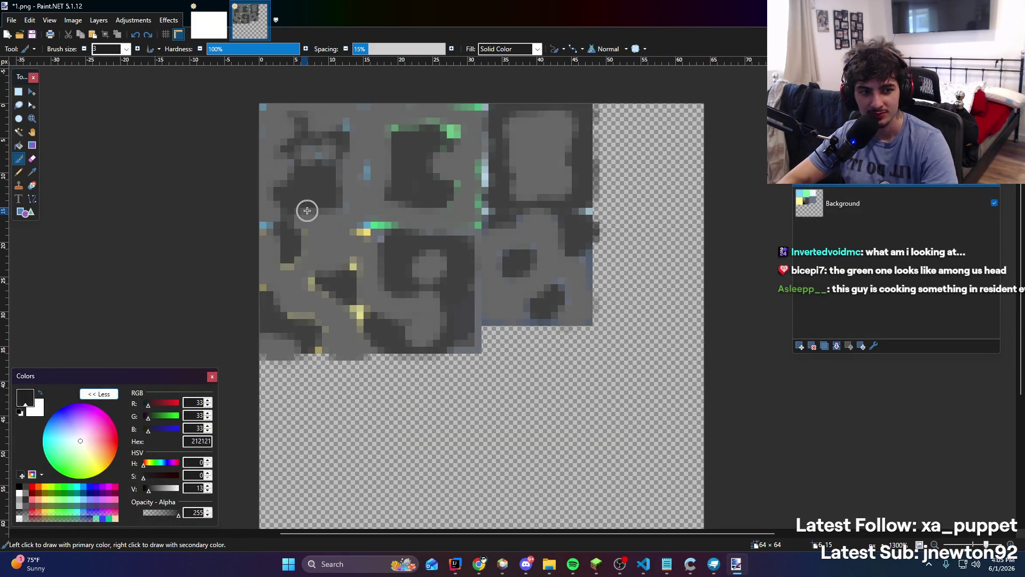
Try dark strokes on the left, middle and right shapes, undo them, and use brush size 1
{"action": "mouse_move", "coordinate": [280, 240]}
{"action": "left_mouse_down"}
{"action": "mouse_move", "coordinate": [263, 252]}
{"action": "mouse_move", "coordinate": [275, 286]}
{"action": "left_mouse_up"}
{"action": "left_click_drag", "start_coordinate": [398, 275], "coordinate": [433, 286]}
{"action": "left_click_drag", "start_coordinate": [531, 270], "coordinate": [522, 256]}
{"action": "key", "text": "ctrl+z"}
{"action": "key", "text": "ctrl+z"}
{"action": "key", "text": "ctrl+z"}
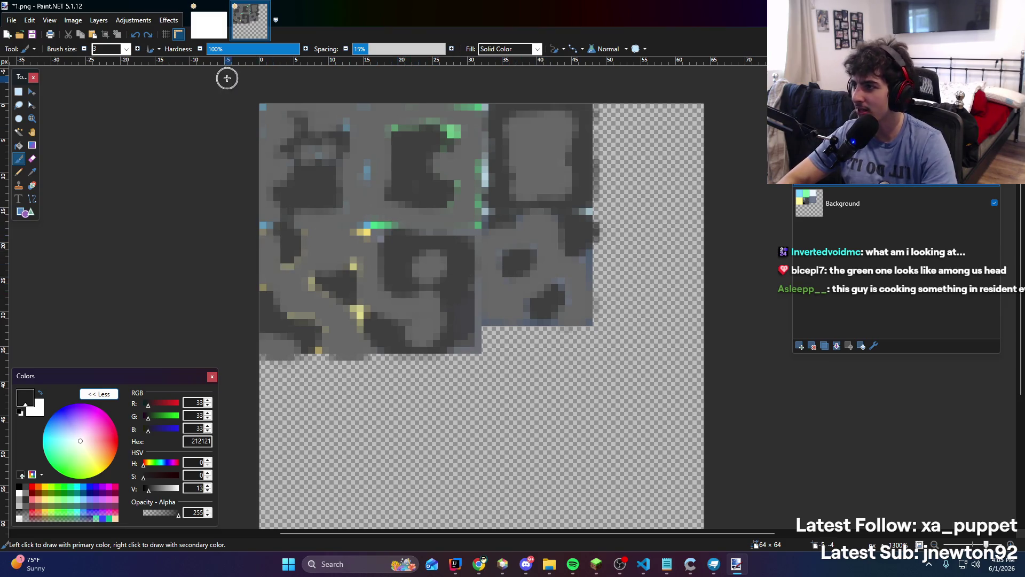
{"action": "left_click", "coordinate": [127, 49]}
{"action": "left_click", "coordinate": [107, 60]}
Add single-pixel dark details on the left side, middle '9' shape and right blob
{"action": "mouse_move", "coordinate": [345, 305]}
{"action": "left_mouse_down"}
{"action": "mouse_move", "coordinate": [318, 288]}
{"action": "mouse_move", "coordinate": [337, 279]}
{"action": "mouse_move", "coordinate": [349, 238]}
{"action": "mouse_move", "coordinate": [334, 267]}
{"action": "left_mouse_up"}
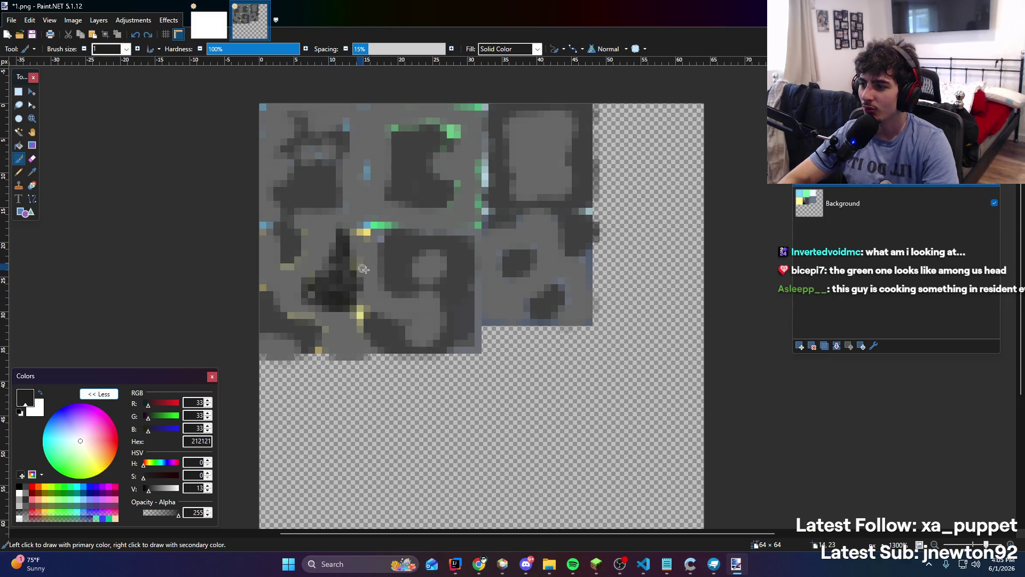
{"action": "mouse_move", "coordinate": [415, 302]}
{"action": "left_mouse_down"}
{"action": "mouse_move", "coordinate": [395, 315]}
{"action": "mouse_move", "coordinate": [409, 288]}
{"action": "mouse_move", "coordinate": [408, 298]}
{"action": "left_mouse_up"}
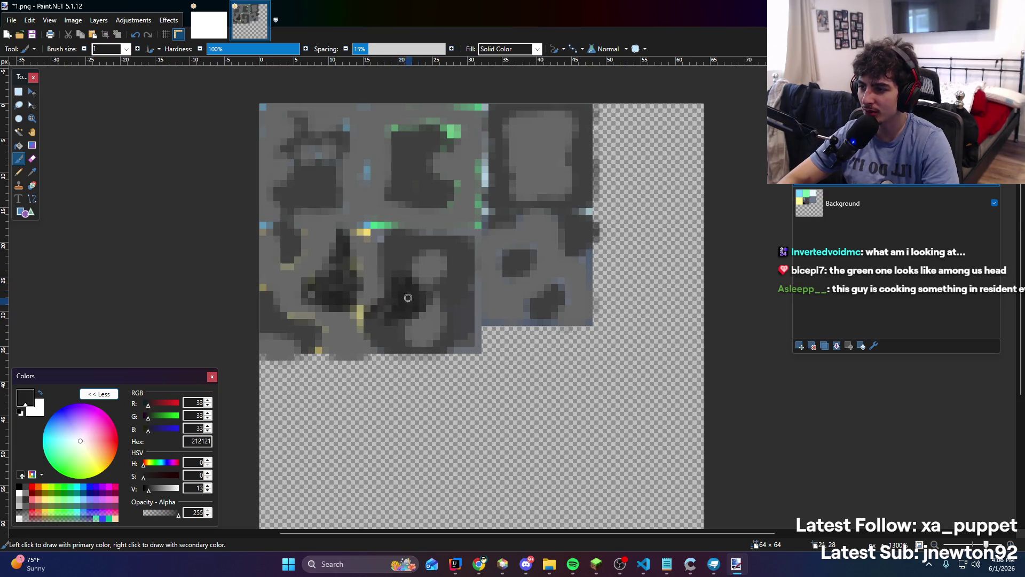
{"action": "mouse_move", "coordinate": [512, 303]}
{"action": "left_mouse_down"}
{"action": "mouse_move", "coordinate": [486, 283]}
{"action": "mouse_move", "coordinate": [483, 242]}
{"action": "mouse_move", "coordinate": [488, 266]}
{"action": "left_mouse_up"}
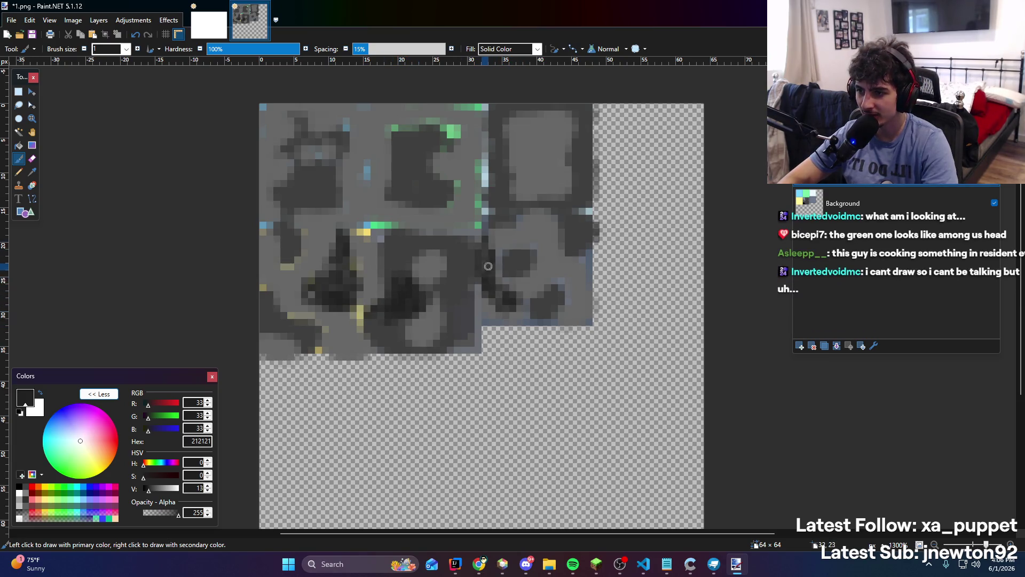
{"action": "mouse_move", "coordinate": [571, 288]}
{"action": "left_mouse_down"}
{"action": "mouse_move", "coordinate": [563, 124]}
{"action": "mouse_move", "coordinate": [505, 121]}
{"action": "left_mouse_up"}
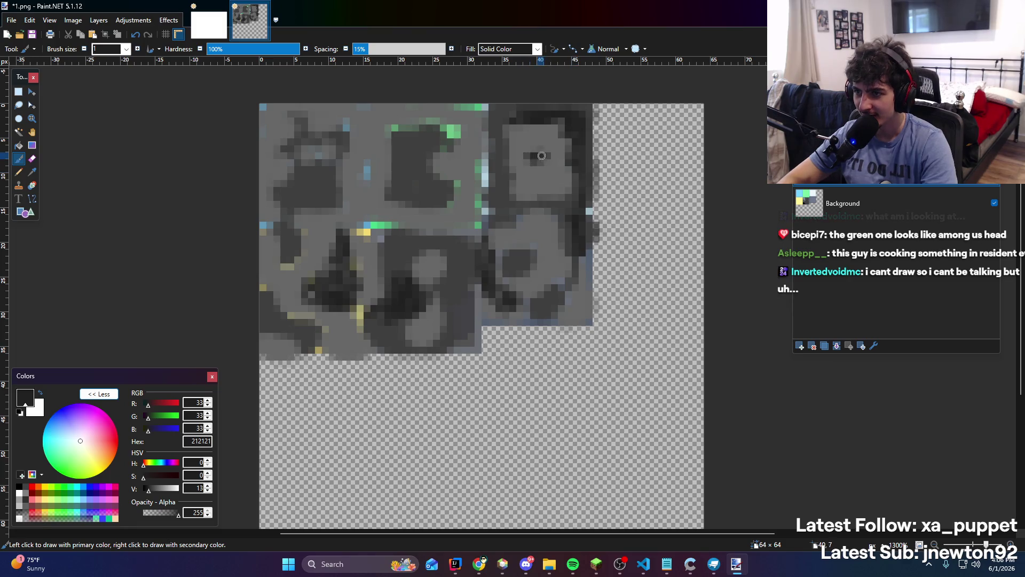
{"action": "left_click_drag", "start_coordinate": [542, 155], "coordinate": [510, 196]}
{"action": "key", "text": "ctrl+z"}
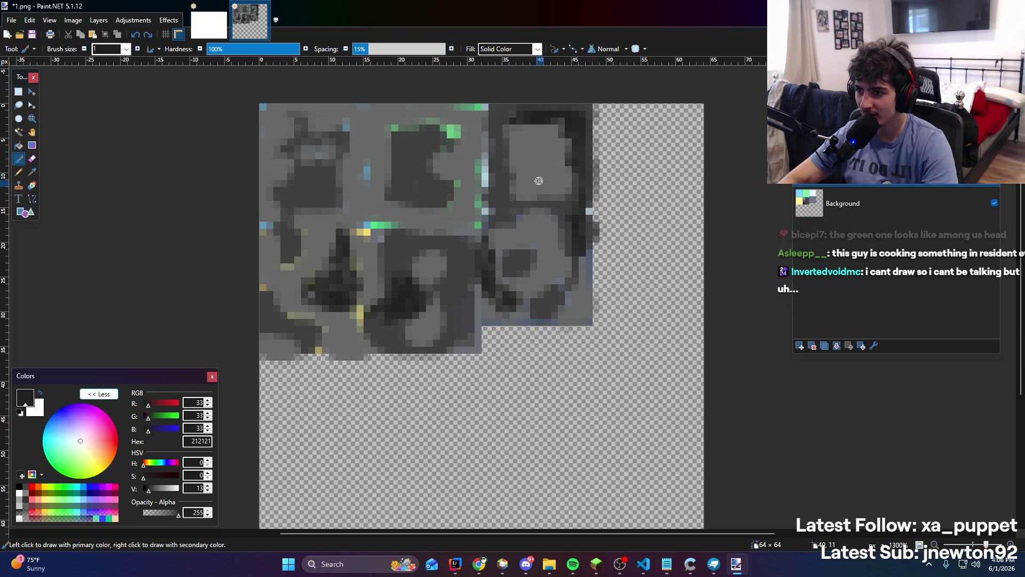
Draw dark outline lines between the stones and along the left stone and middle face
{"action": "mouse_move", "coordinate": [411, 212]}
{"action": "left_mouse_down"}
{"action": "mouse_move", "coordinate": [453, 214]}
{"action": "mouse_move", "coordinate": [373, 234]}
{"action": "left_mouse_up"}
{"action": "left_click_drag", "start_coordinate": [385, 277], "coordinate": [384, 243]}
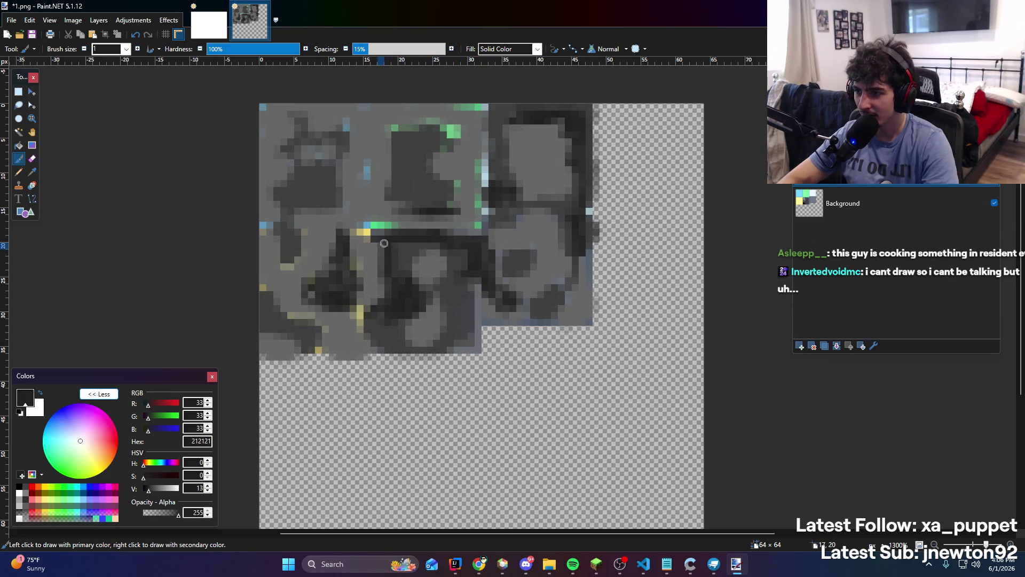
{"action": "left_click_drag", "start_coordinate": [267, 211], "coordinate": [329, 215]}
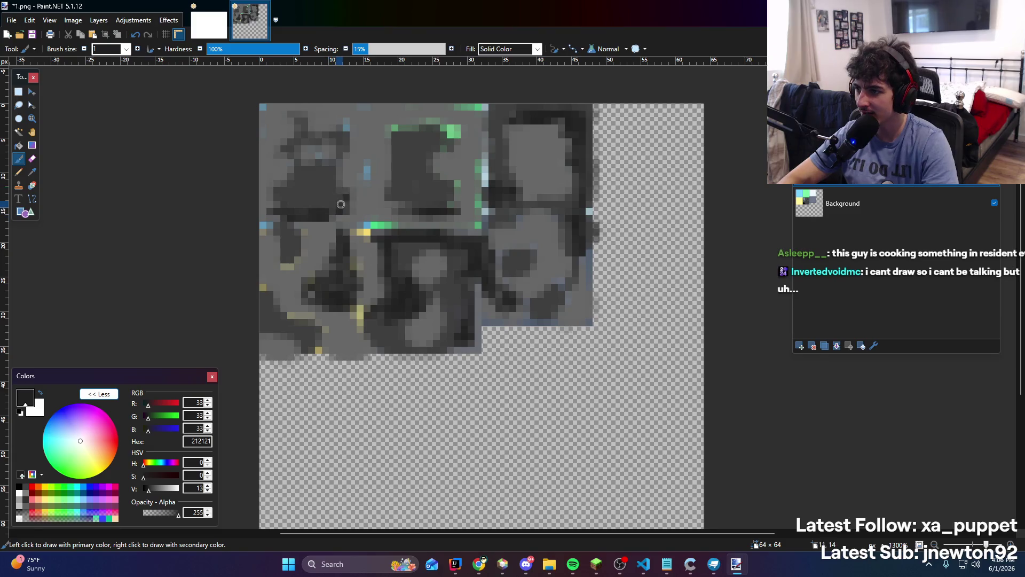
{"action": "mouse_move", "coordinate": [348, 171]}
{"action": "left_mouse_down"}
{"action": "mouse_move", "coordinate": [348, 119]}
{"action": "mouse_move", "coordinate": [269, 108]}
{"action": "mouse_move", "coordinate": [361, 134]}
{"action": "mouse_move", "coordinate": [354, 190]}
{"action": "mouse_move", "coordinate": [391, 203]}
{"action": "mouse_move", "coordinate": [366, 179]}
{"action": "left_mouse_up"}
{"action": "mouse_move", "coordinate": [431, 137]}
{"action": "left_mouse_down"}
{"action": "mouse_move", "coordinate": [395, 114]}
{"action": "mouse_move", "coordinate": [452, 146]}
{"action": "left_mouse_up"}
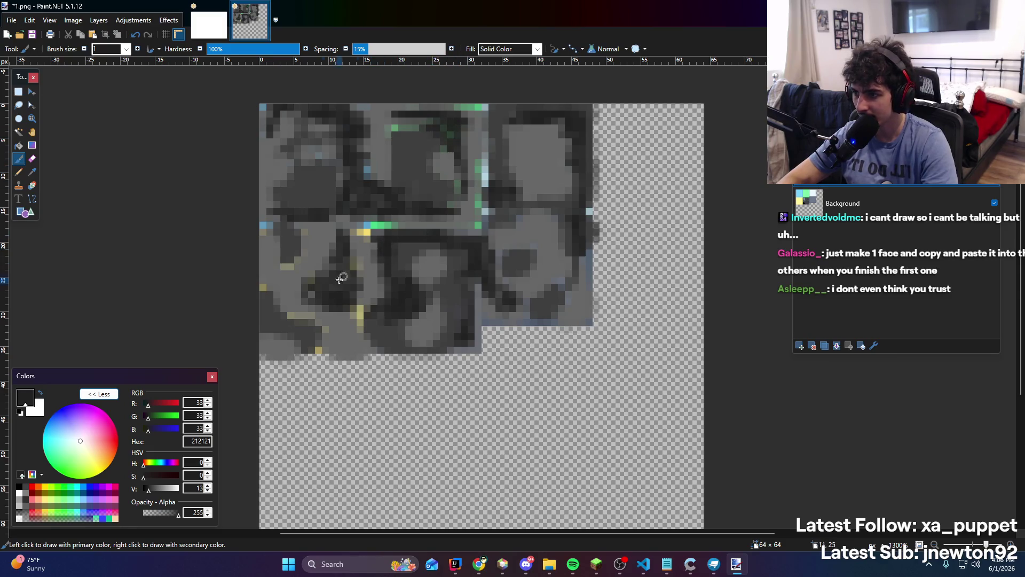
Darken the bottom-left corner, left edge, and edges of the right and middle stones
{"action": "mouse_move", "coordinate": [280, 345]}
{"action": "left_mouse_down"}
{"action": "mouse_move", "coordinate": [251, 314]}
{"action": "mouse_move", "coordinate": [290, 328]}
{"action": "mouse_move", "coordinate": [261, 269]}
{"action": "left_mouse_up"}
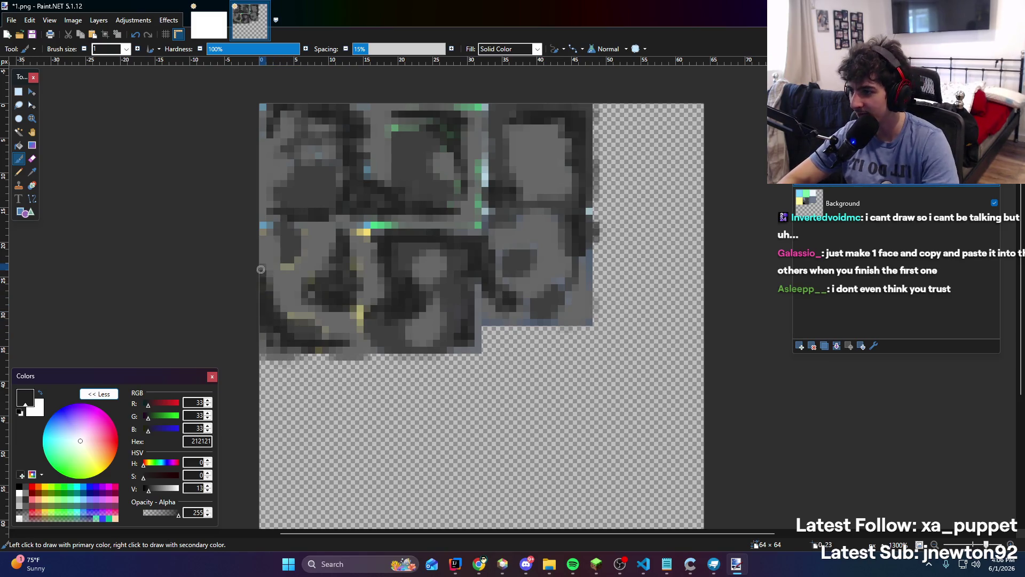
{"action": "mouse_move", "coordinate": [281, 223]}
{"action": "left_mouse_down"}
{"action": "mouse_move", "coordinate": [263, 216]}
{"action": "mouse_move", "coordinate": [265, 204]}
{"action": "left_mouse_up"}
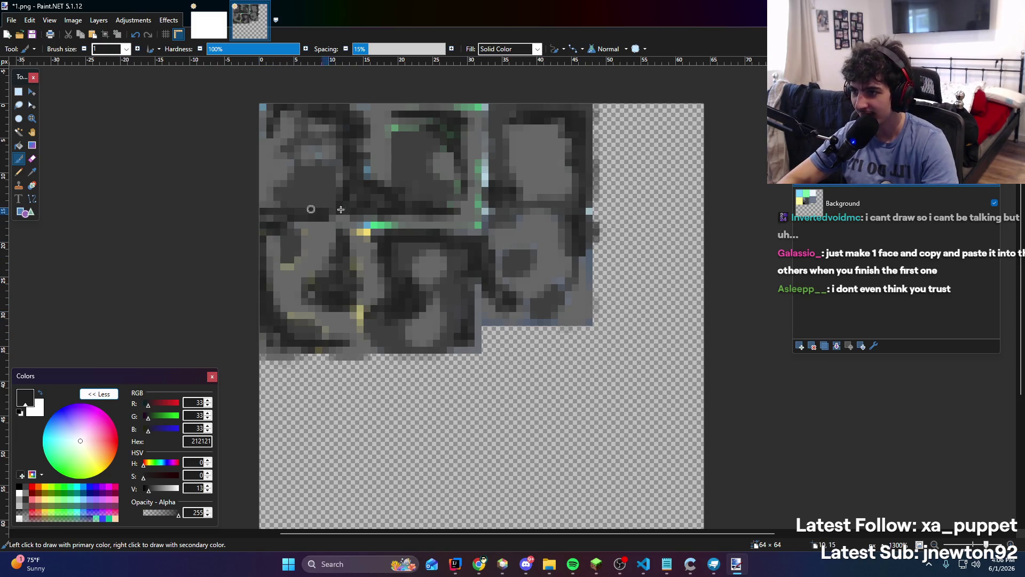
{"action": "left_click_drag", "start_coordinate": [497, 218], "coordinate": [495, 251]}
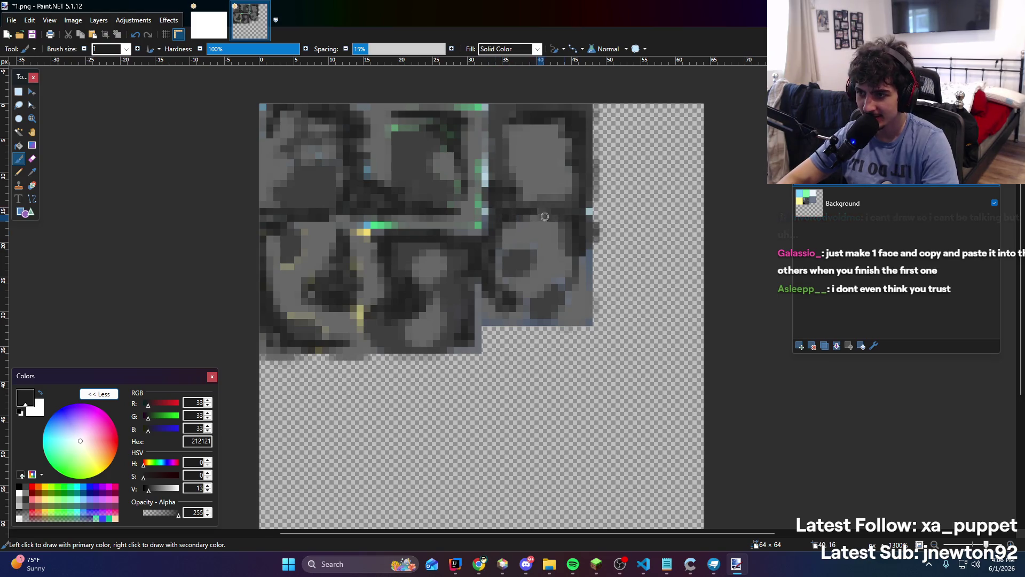
{"action": "left_click_drag", "start_coordinate": [578, 285], "coordinate": [547, 318]}
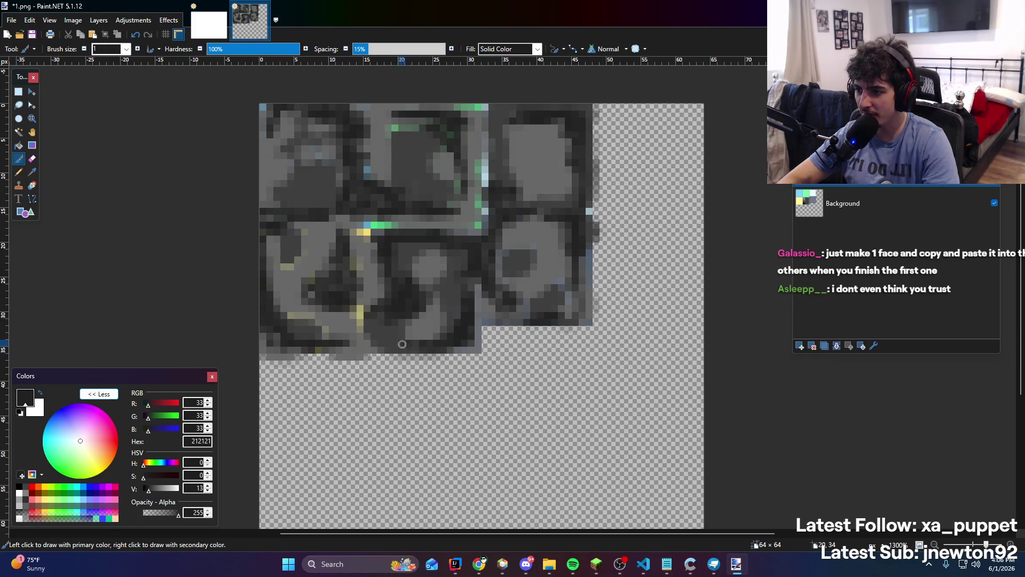
{"action": "left_click_drag", "start_coordinate": [434, 335], "coordinate": [380, 320]}
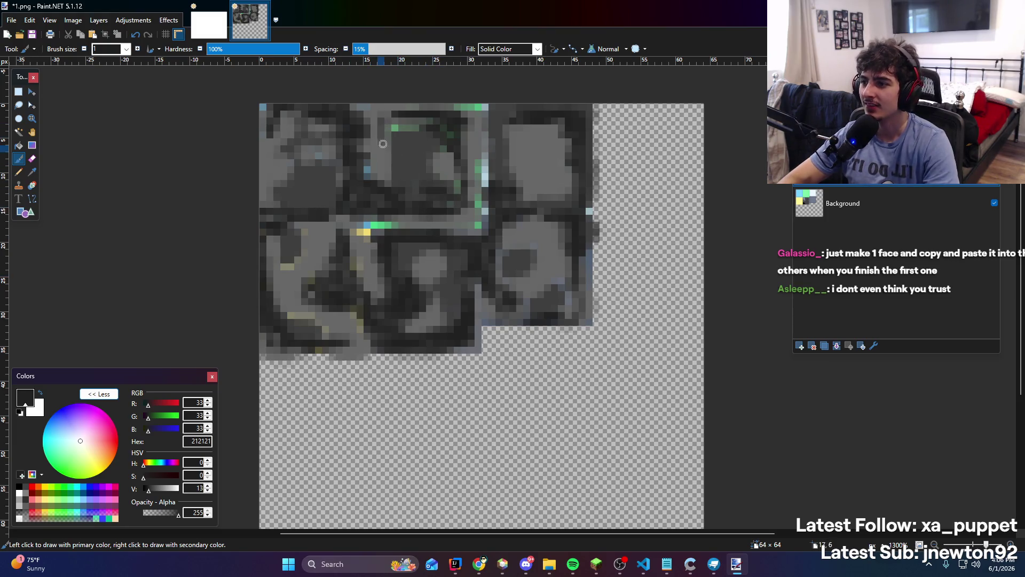
{"action": "left_click_drag", "start_coordinate": [461, 116], "coordinate": [482, 139]}
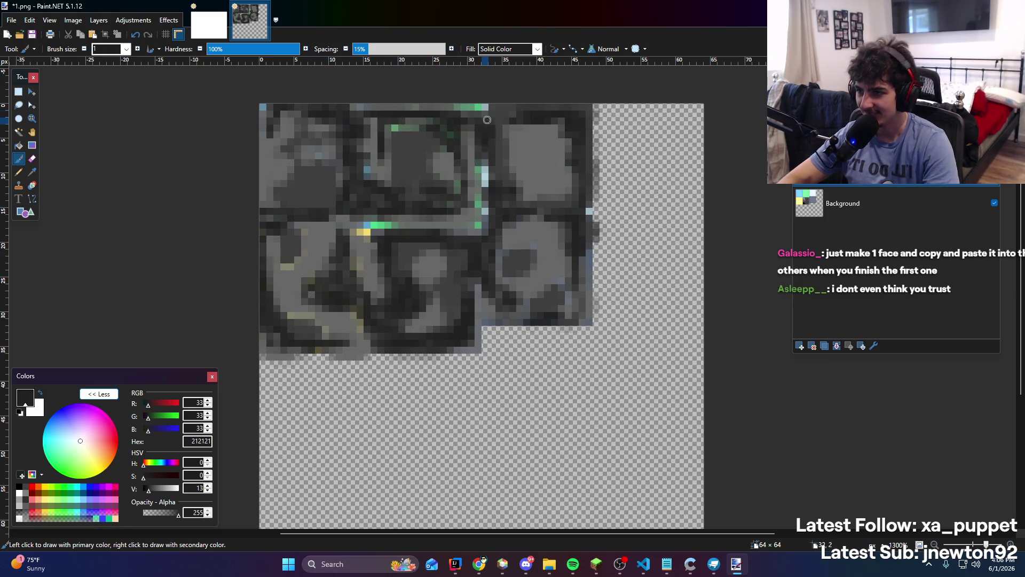
Cover the green pixels with dark grey and darken the texture's top and left edges
{"action": "left_click_drag", "start_coordinate": [473, 197], "coordinate": [469, 165]}
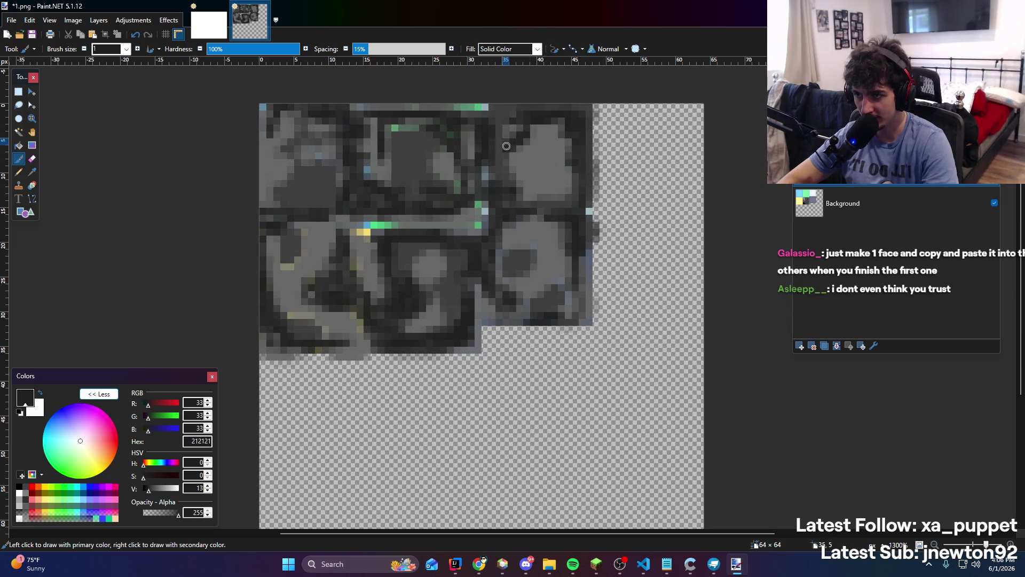
{"action": "mouse_move", "coordinate": [483, 124]}
{"action": "left_mouse_down"}
{"action": "mouse_move", "coordinate": [432, 107]}
{"action": "mouse_move", "coordinate": [357, 106]}
{"action": "left_mouse_up"}
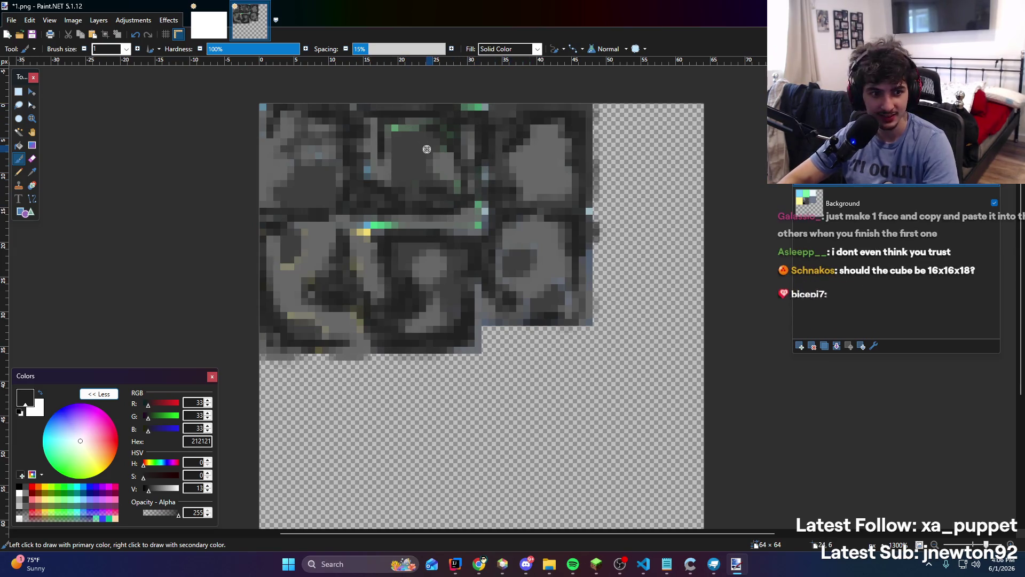
{"action": "scroll", "coordinate": [427, 149], "scroll_direction": "down", "scroll_amount": 6}
{"action": "scroll", "coordinate": [323, 196], "scroll_direction": "up", "scroll_amount": 6}
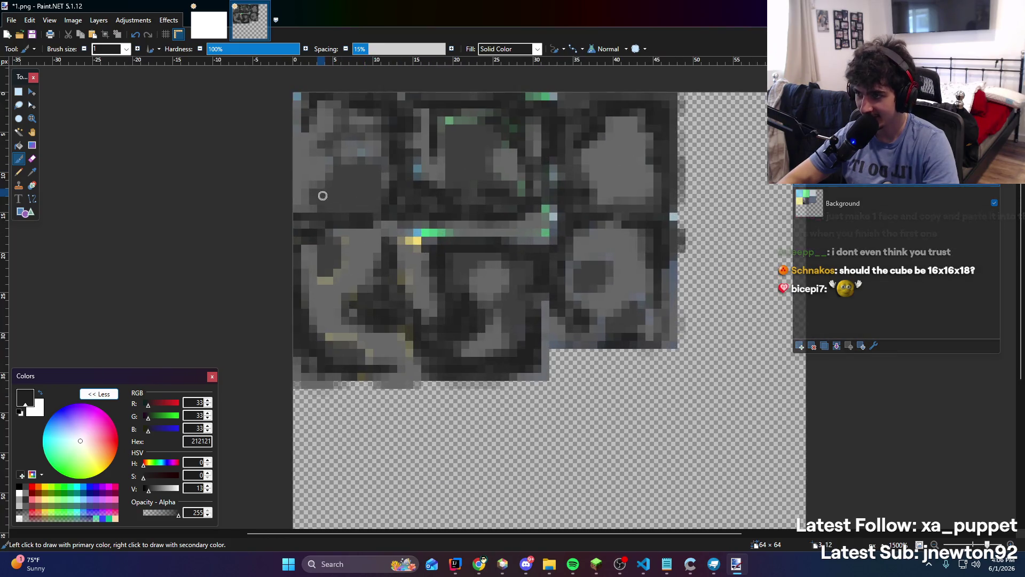
{"action": "mouse_move", "coordinate": [323, 195]}
{"action": "left_mouse_down"}
{"action": "mouse_move", "coordinate": [297, 136]}
{"action": "mouse_move", "coordinate": [298, 184]}
{"action": "left_mouse_up"}
{"action": "scroll", "coordinate": [453, 220], "scroll_direction": "down", "scroll_amount": 5}
{"action": "scroll", "coordinate": [451, 221], "scroll_direction": "up", "scroll_amount": 5}
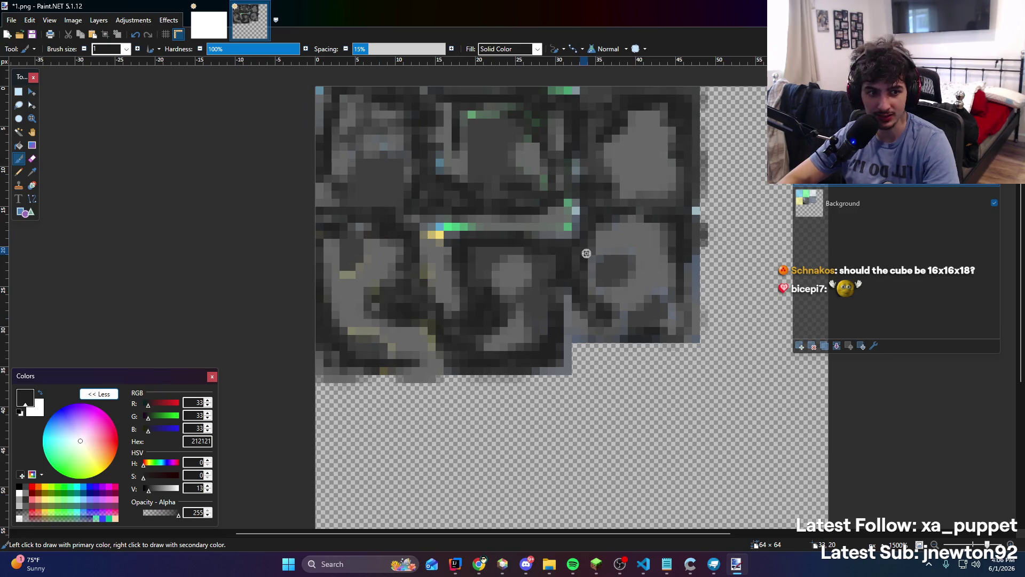
{"action": "scroll", "coordinate": [569, 242], "scroll_direction": "down", "scroll_amount": 5}
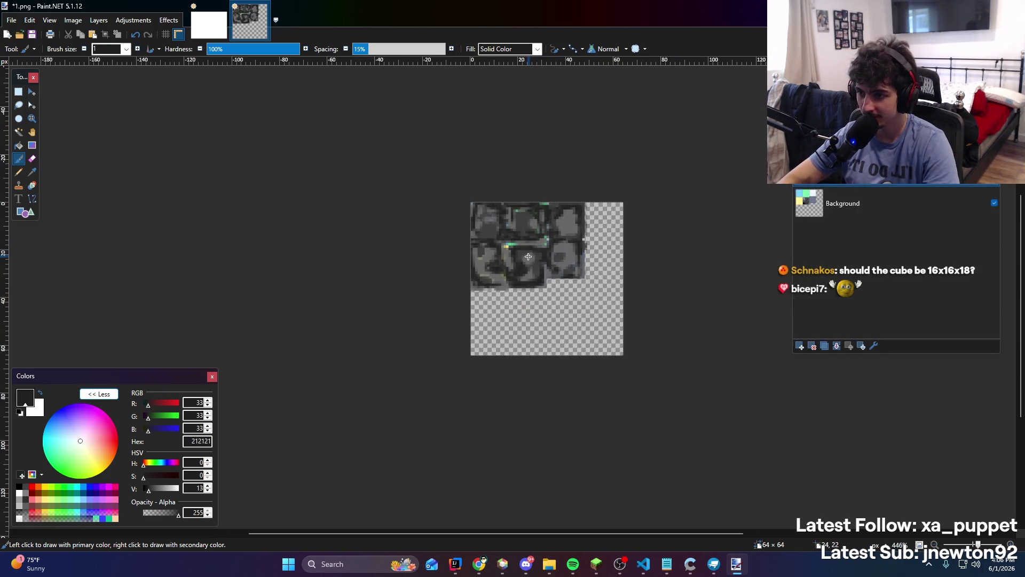
{"action": "scroll", "coordinate": [571, 203], "scroll_direction": "up", "scroll_amount": 5}
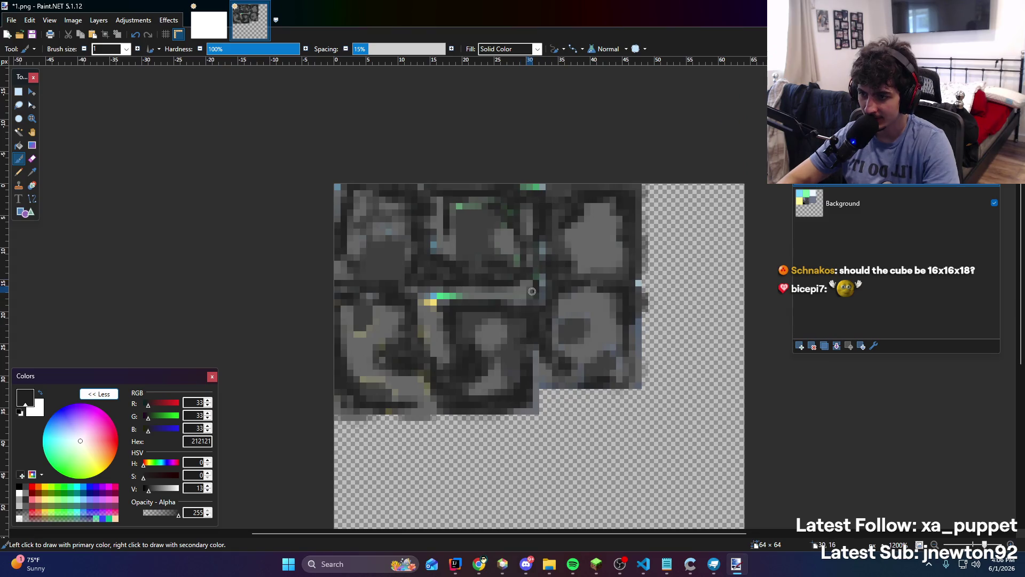
{"action": "scroll", "coordinate": [467, 201], "scroll_direction": "down", "scroll_amount": 6}
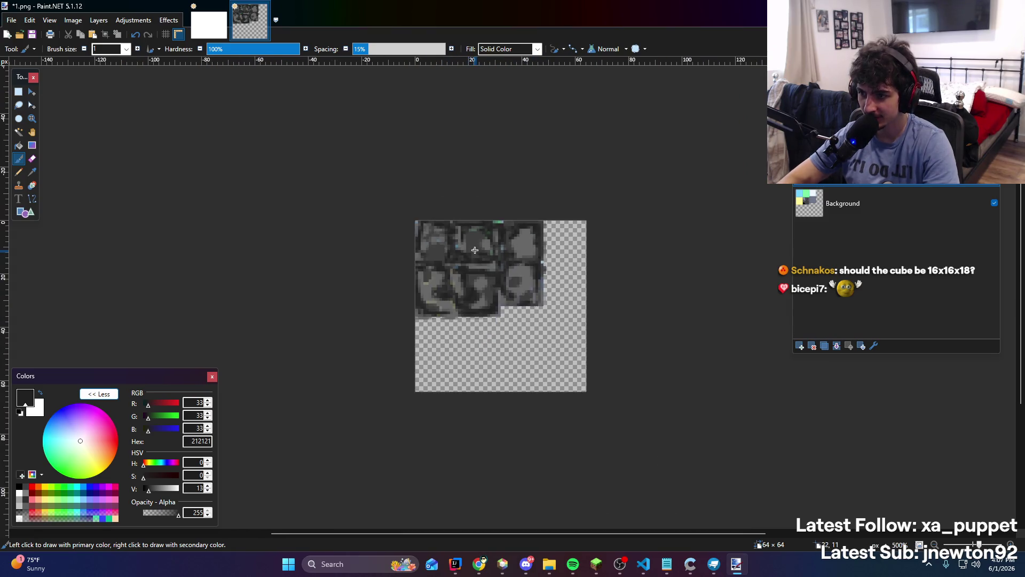
{"action": "scroll", "coordinate": [478, 260], "scroll_direction": "up", "scroll_amount": 4}
{"action": "key", "text": "ctrl+shift+s"}
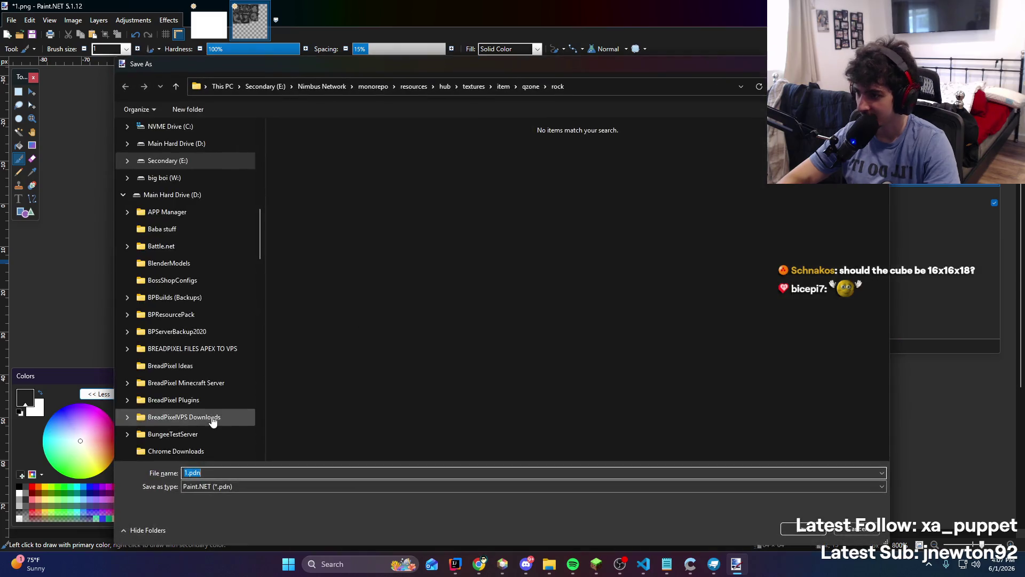
Save the texture as a flattened PNG over the existing 1.png
{"action": "left_click", "coordinate": [232, 487]}
{"action": "left_click", "coordinate": [262, 372]}
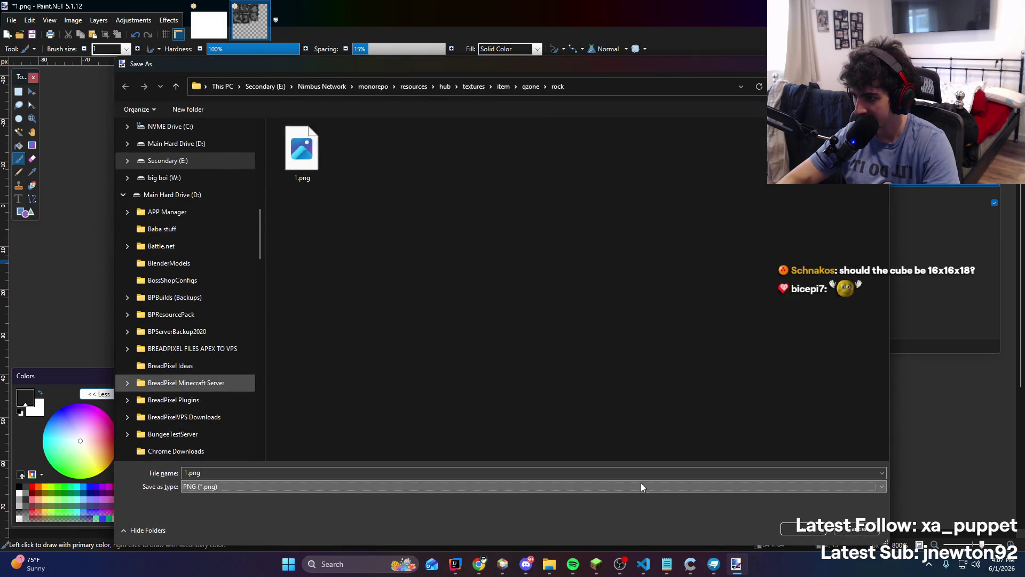
{"action": "left_click", "coordinate": [803, 528]}
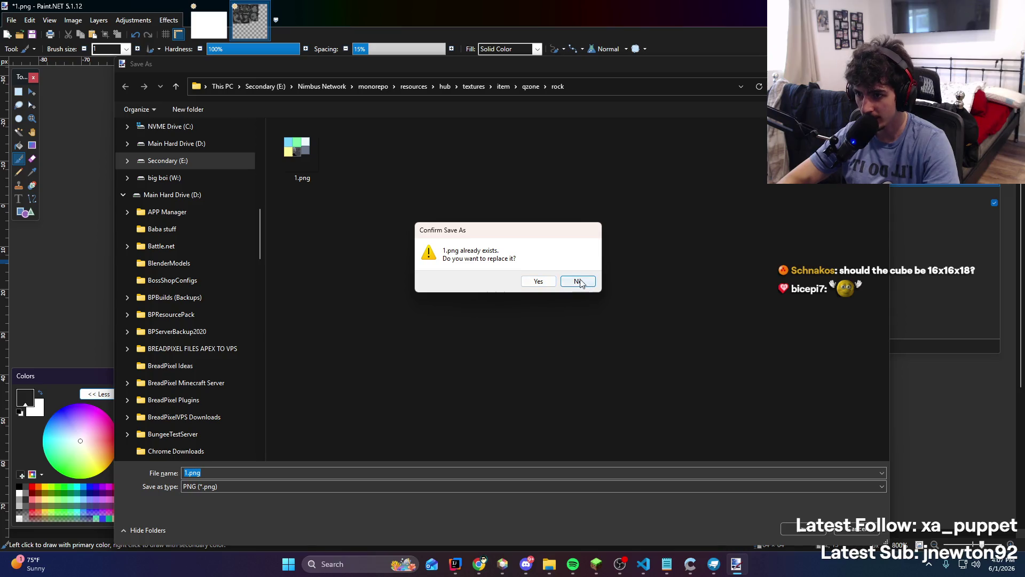
{"action": "left_click", "coordinate": [538, 281]}
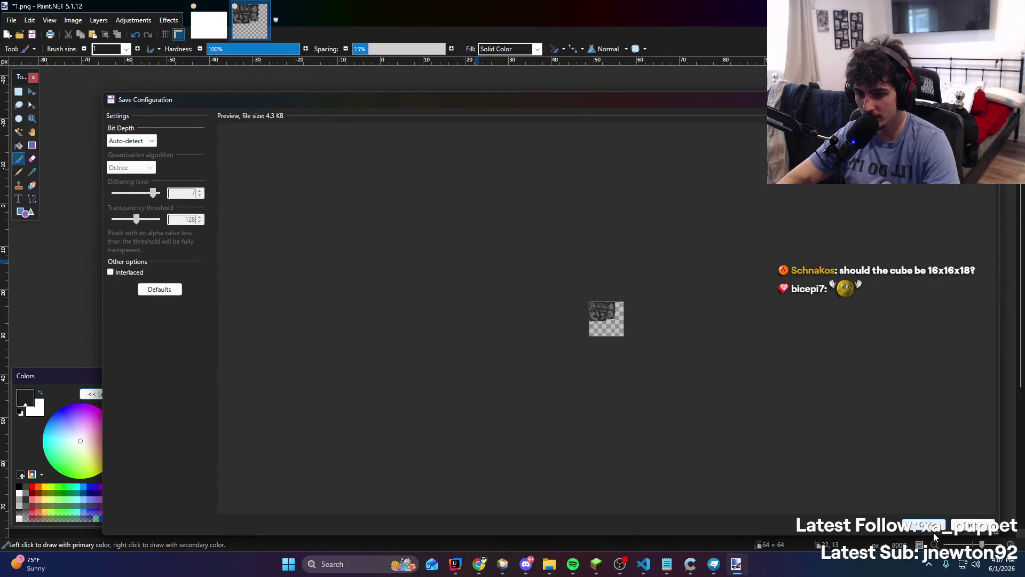
{"action": "key", "text": "Return"}
{"action": "left_click", "coordinate": [588, 298]}
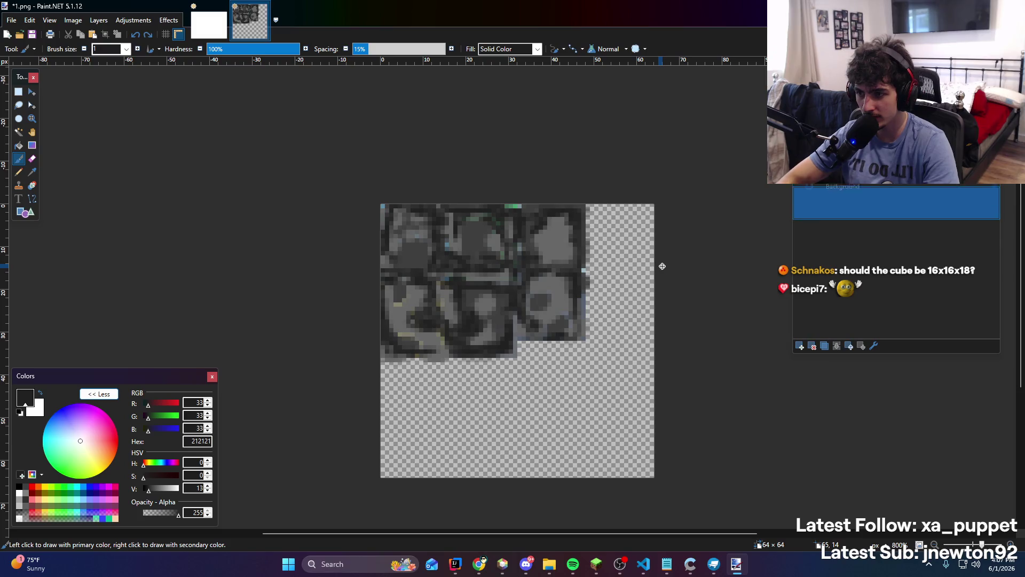
{"action": "left_click", "coordinate": [714, 564]}
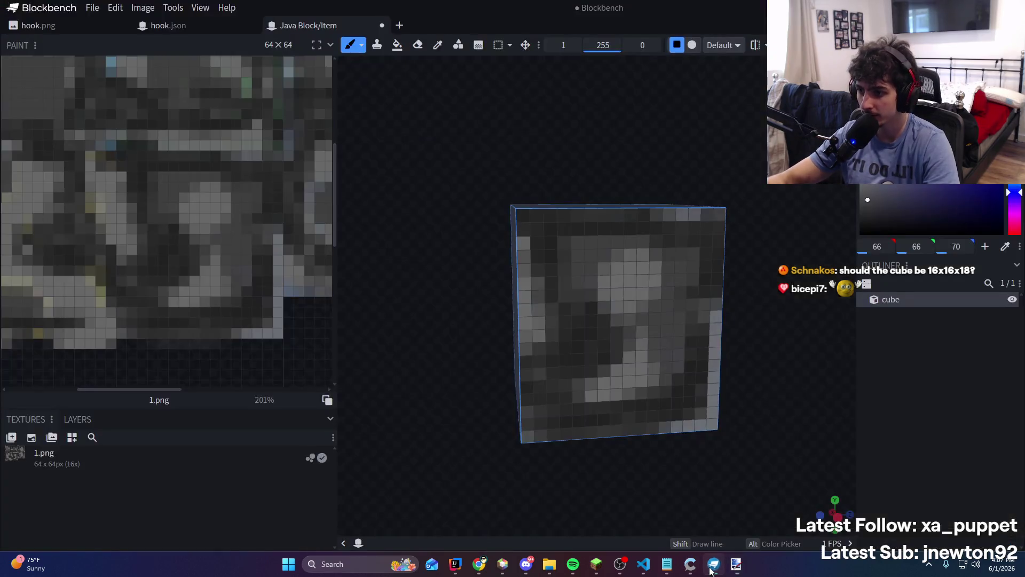
Orbit and zoom around the cube to view its top, front and side faces
{"action": "mouse_move", "coordinate": [814, 467]}
{"action": "left_mouse_down"}
{"action": "mouse_move", "coordinate": [804, 498]}
{"action": "mouse_move", "coordinate": [950, 414]}
{"action": "mouse_move", "coordinate": [959, 447]}
{"action": "mouse_move", "coordinate": [1007, 436]}
{"action": "left_mouse_up"}
{"action": "scroll", "coordinate": [803, 499], "scroll_direction": "down", "scroll_amount": 3}
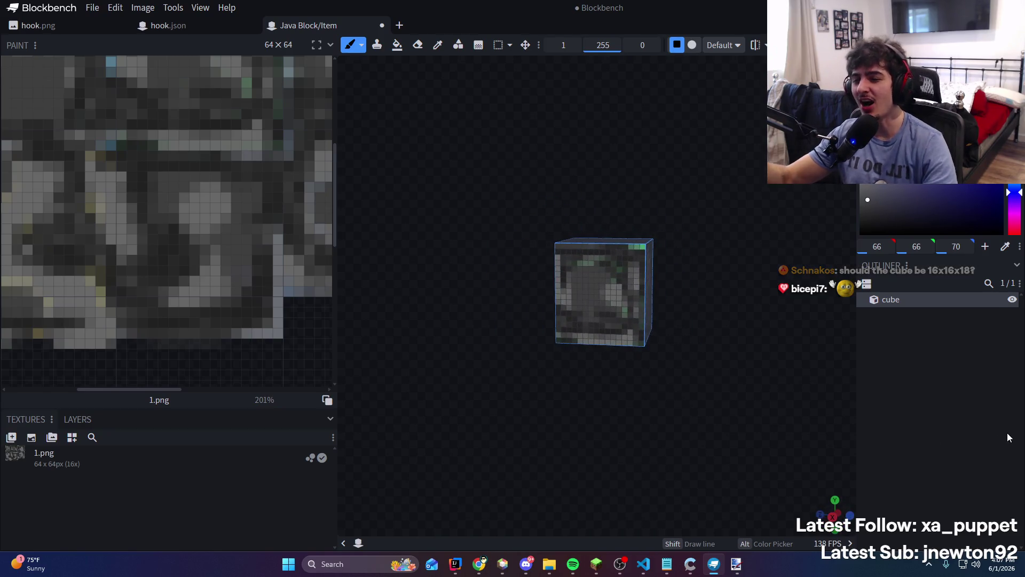
{"action": "scroll", "coordinate": [533, 316], "scroll_direction": "up", "scroll_amount": 5}
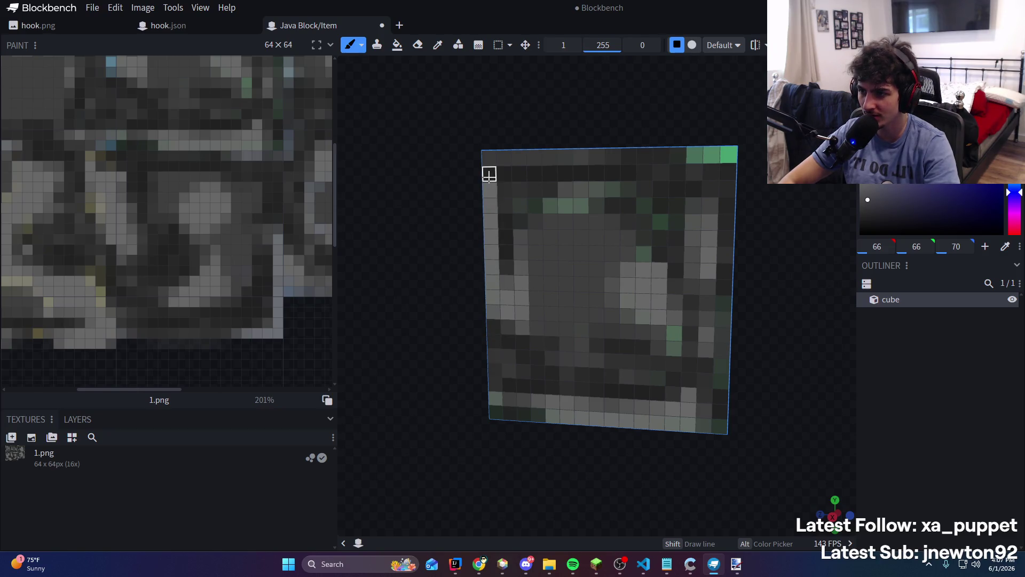
{"action": "left_click_drag", "start_coordinate": [487, 154], "coordinate": [618, 142]}
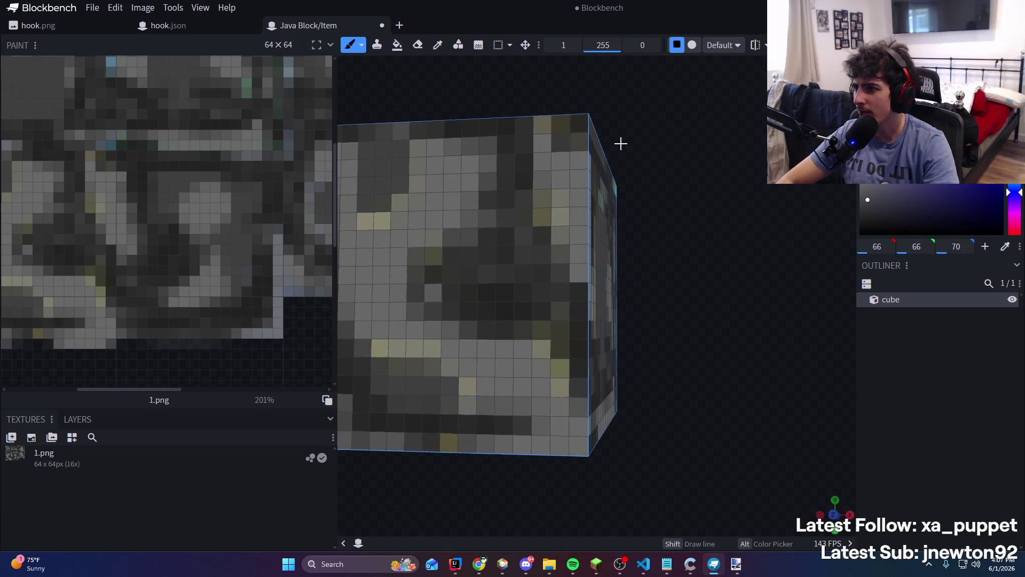
{"action": "mouse_move", "coordinate": [620, 142]}
{"action": "left_mouse_down"}
{"action": "mouse_move", "coordinate": [646, 183]}
{"action": "mouse_move", "coordinate": [529, 190]}
{"action": "mouse_move", "coordinate": [433, 178]}
{"action": "left_mouse_up"}
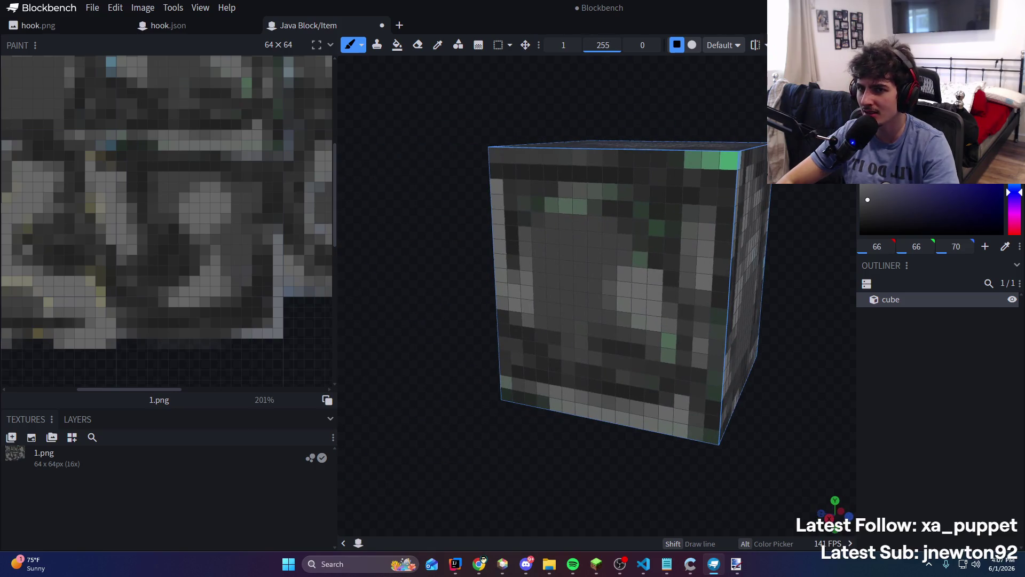
Check the East face UV mapping, save the model, and return to 1.png in Paint.NET
{"action": "key", "text": "Tab"}
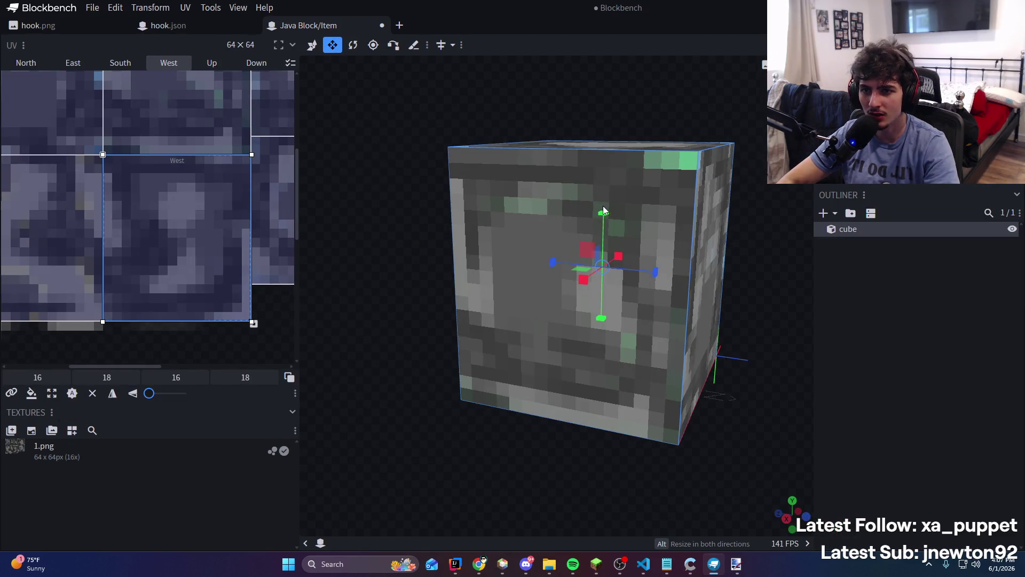
{"action": "left_click", "coordinate": [603, 209]}
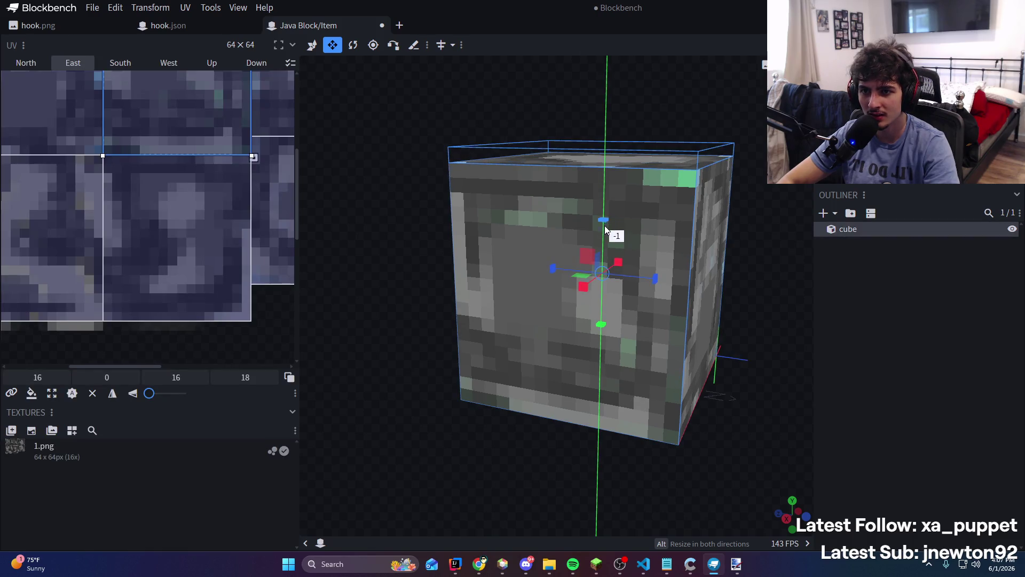
{"action": "key", "text": "ctrl+s"}
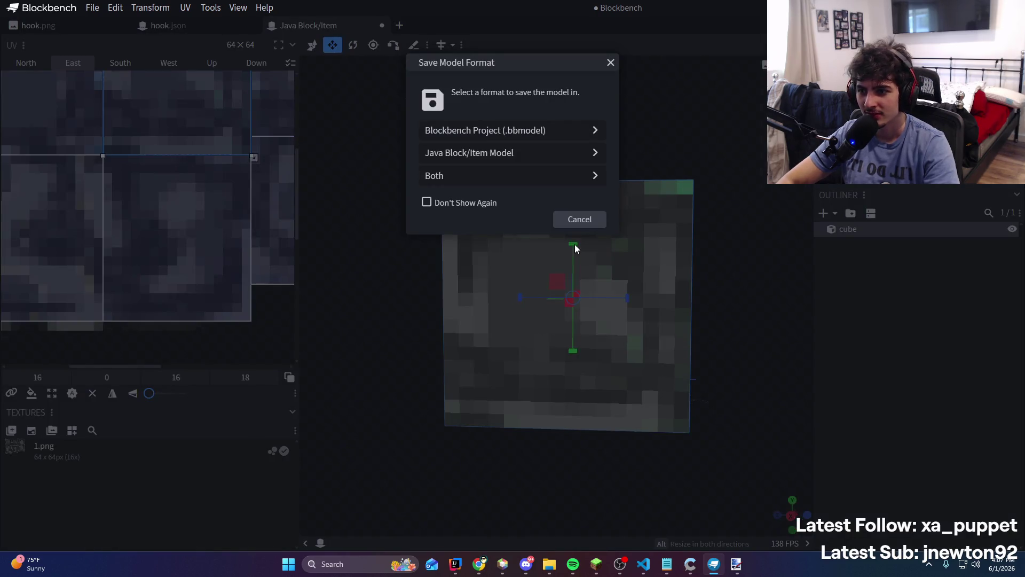
{"action": "left_click", "coordinate": [571, 228]}
{"action": "key", "text": "Tab"}
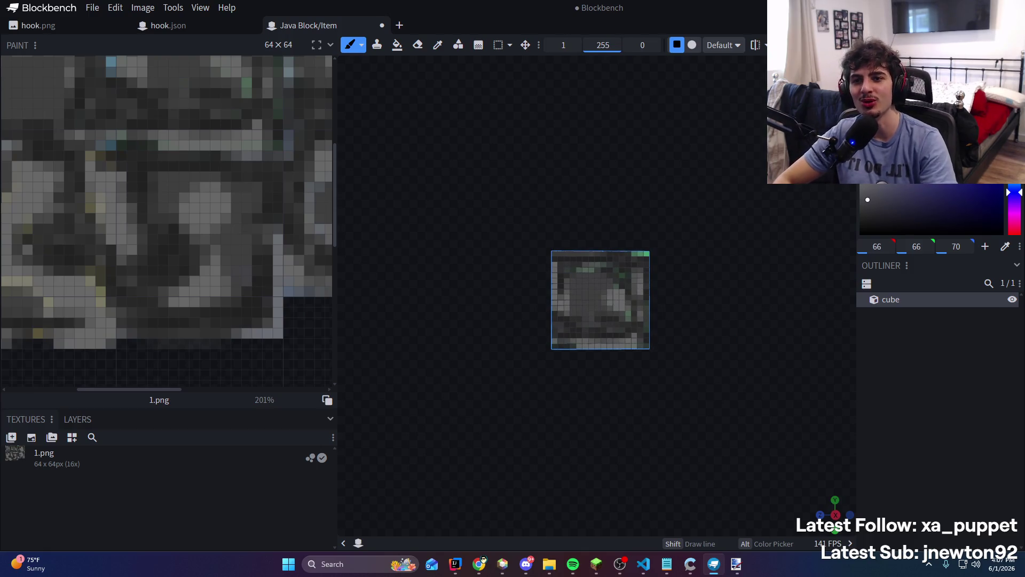
{"action": "key", "text": "alt+Tab"}
{"action": "scroll", "coordinate": [427, 278], "scroll_direction": "up", "scroll_amount": 3}
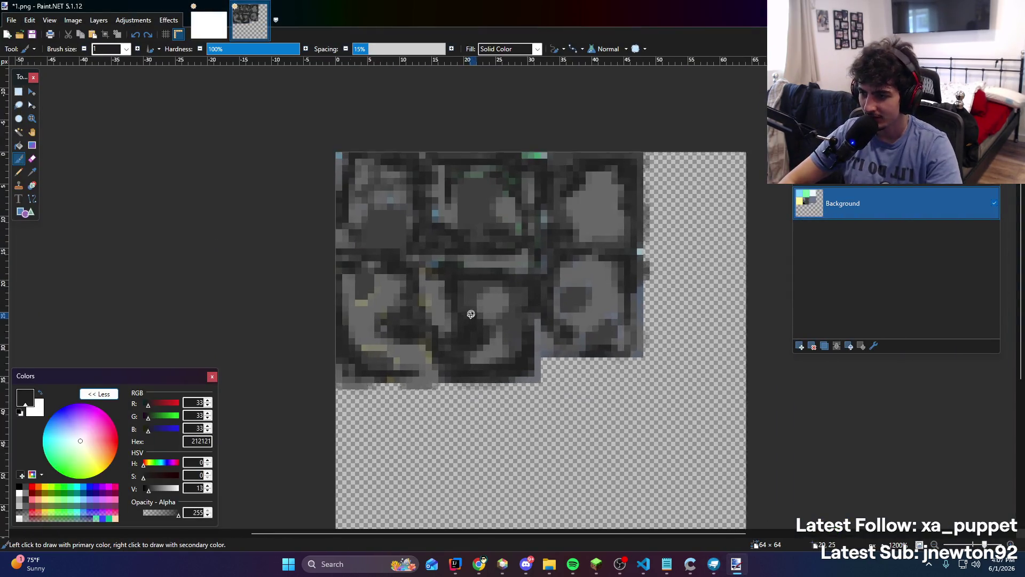
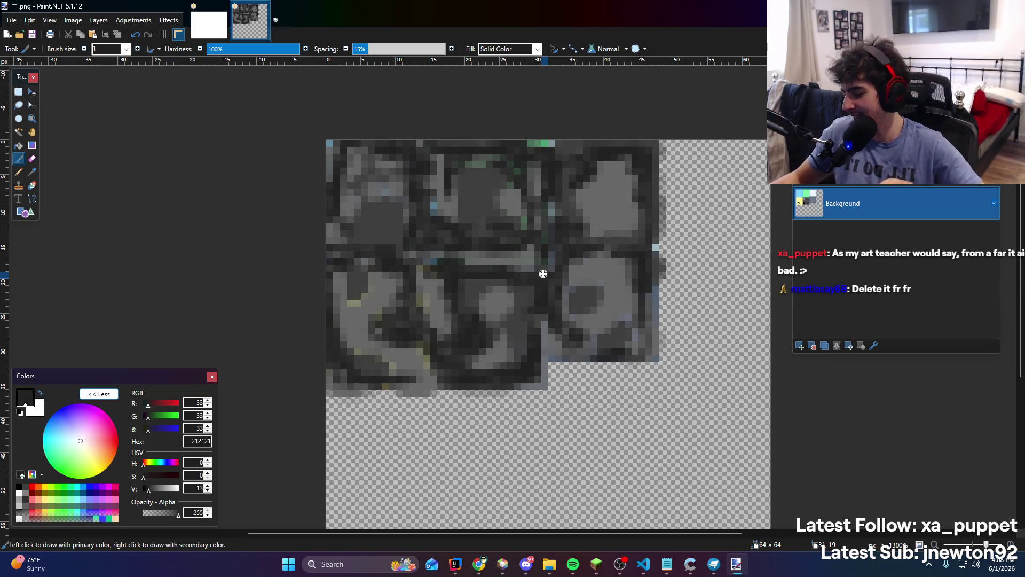
Cycle through the taskbar windows and minimize the code editor
{"action": "left_click", "coordinate": [737, 564]}
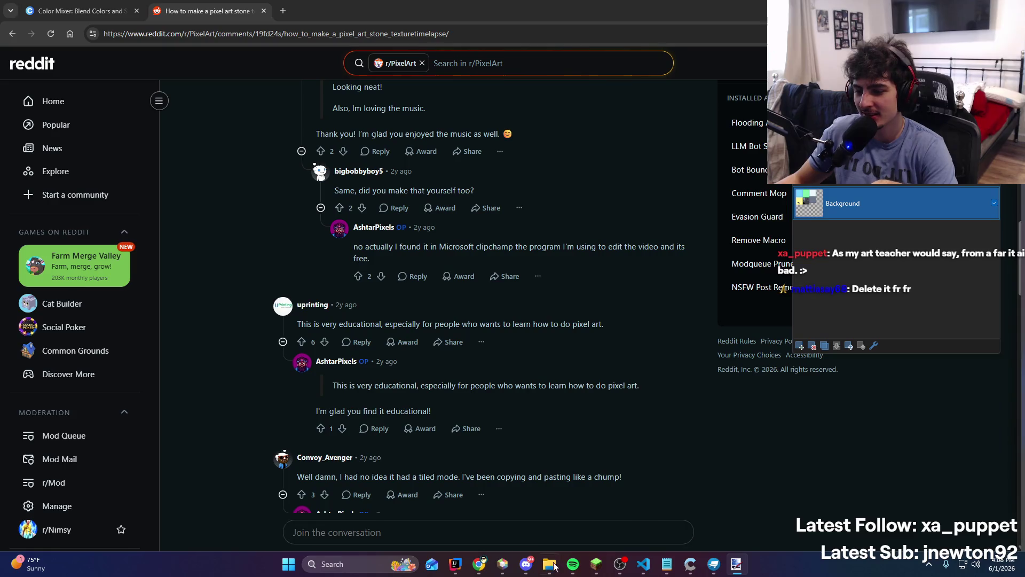
{"action": "left_click", "coordinate": [456, 564]}
{"action": "left_click", "coordinate": [455, 564]}
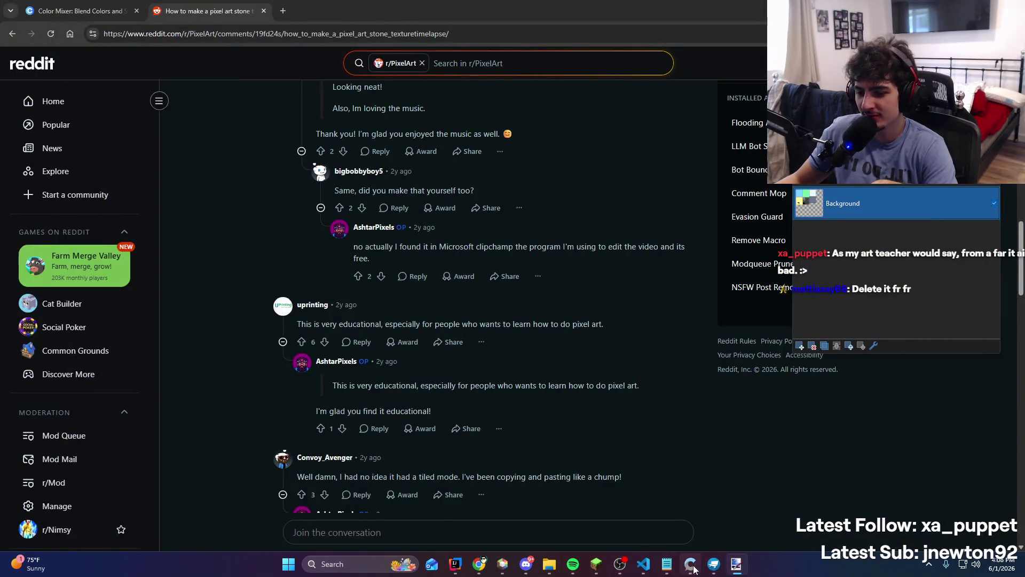
{"action": "left_click", "coordinate": [619, 564]}
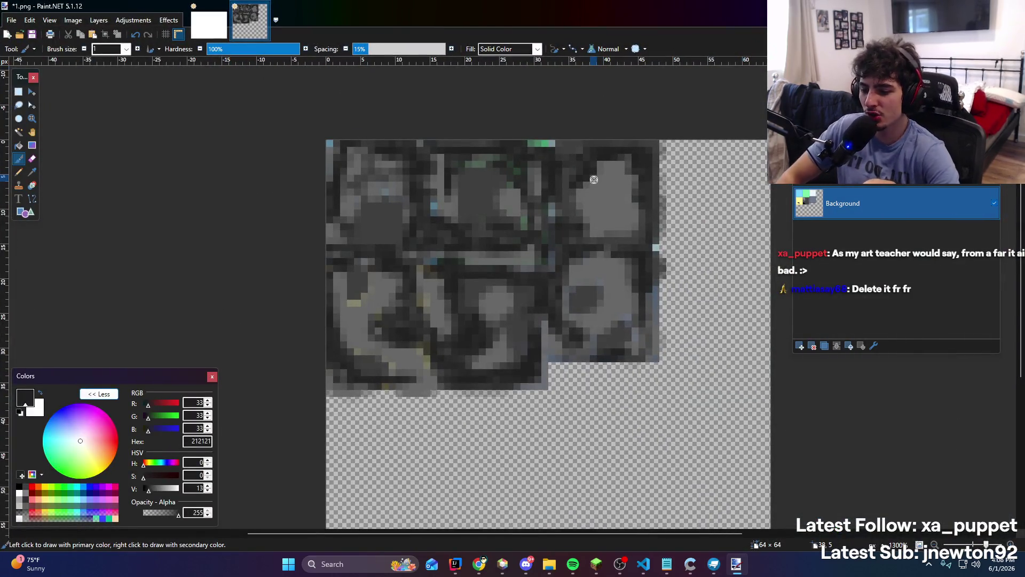
Add the '- at2' attempt-2 timestamp note in Notepad, then go back to the texture
{"action": "left_click", "coordinate": [667, 564]}
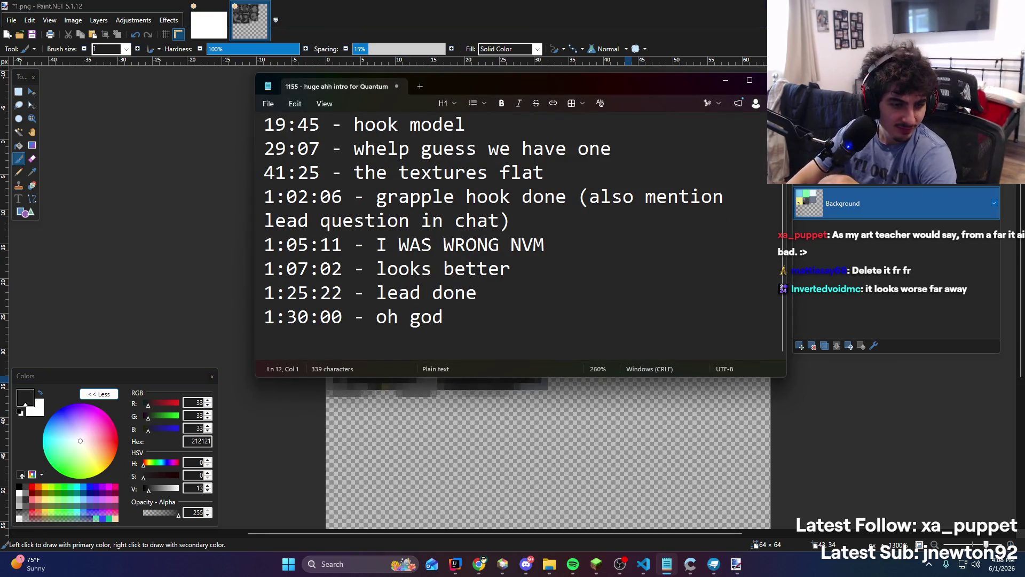
{"action": "type", "text": "1:38:52- at"}
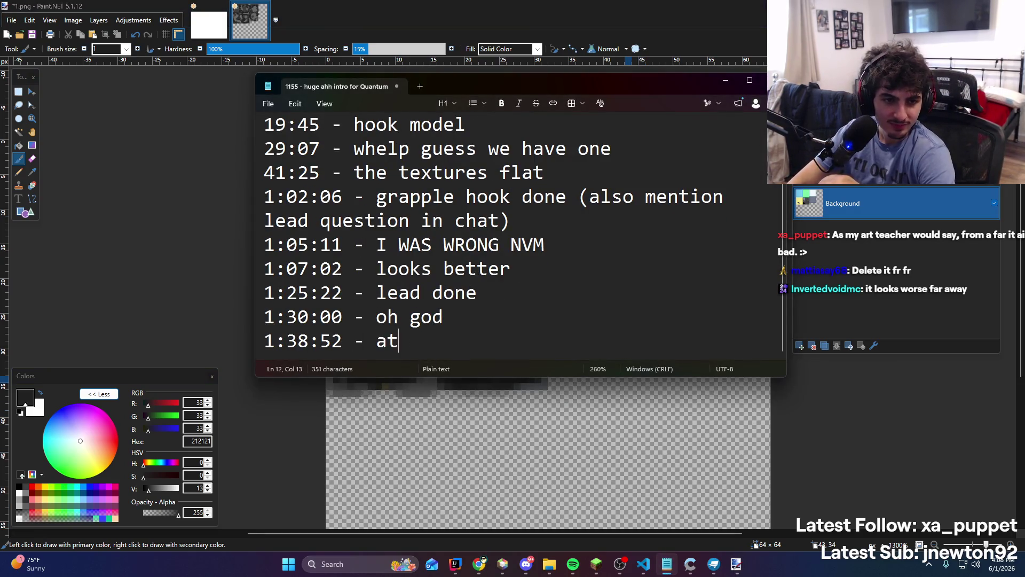
{"action": "type", "text": "2"}
{"action": "left_click", "coordinate": [891, 274]}
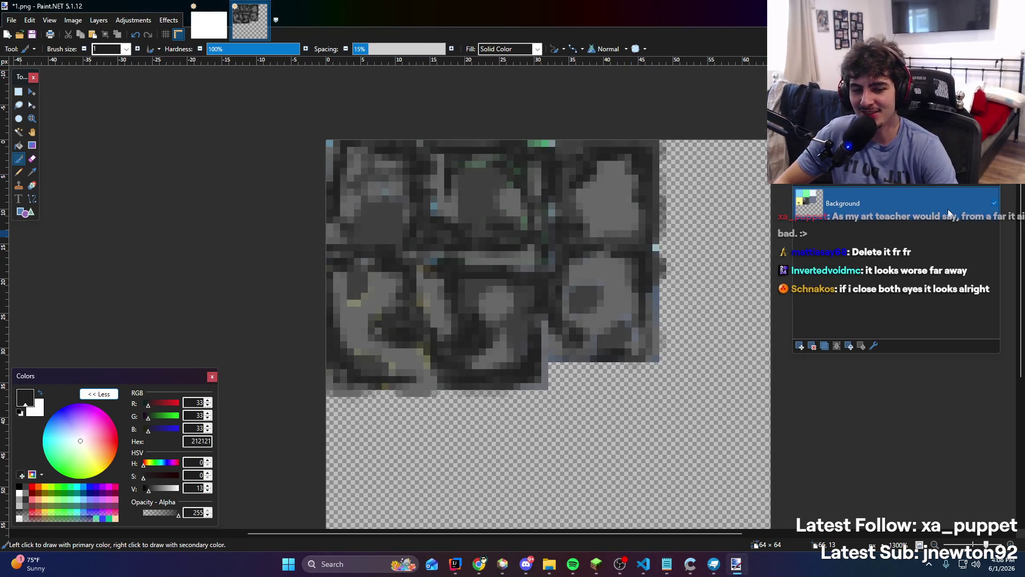
Undo back to the coloured tiles, add Layer 3, and try dark strokes, undoing them
{"action": "key", "text": "ctrl+z"}
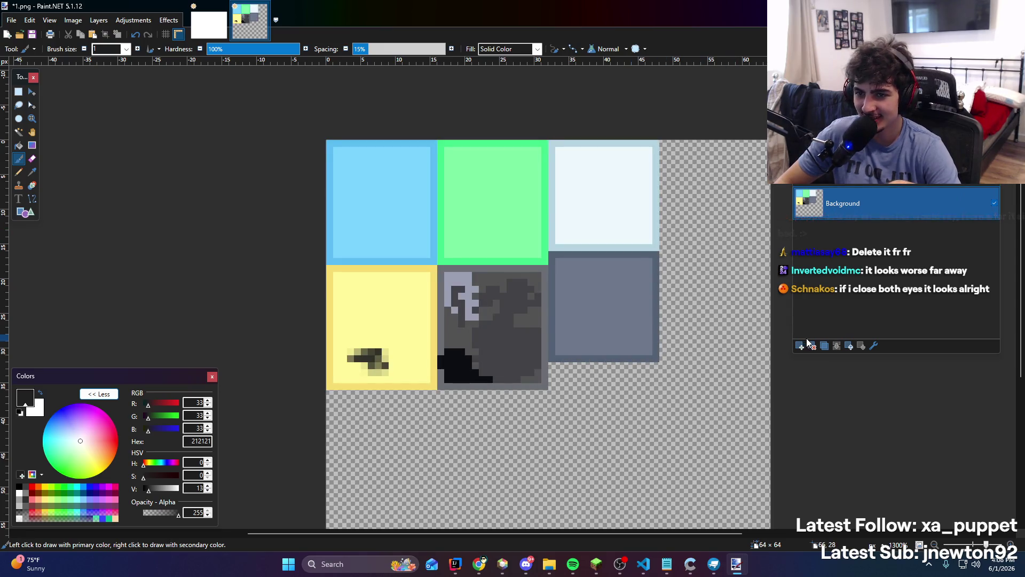
{"action": "left_click", "coordinate": [801, 346]}
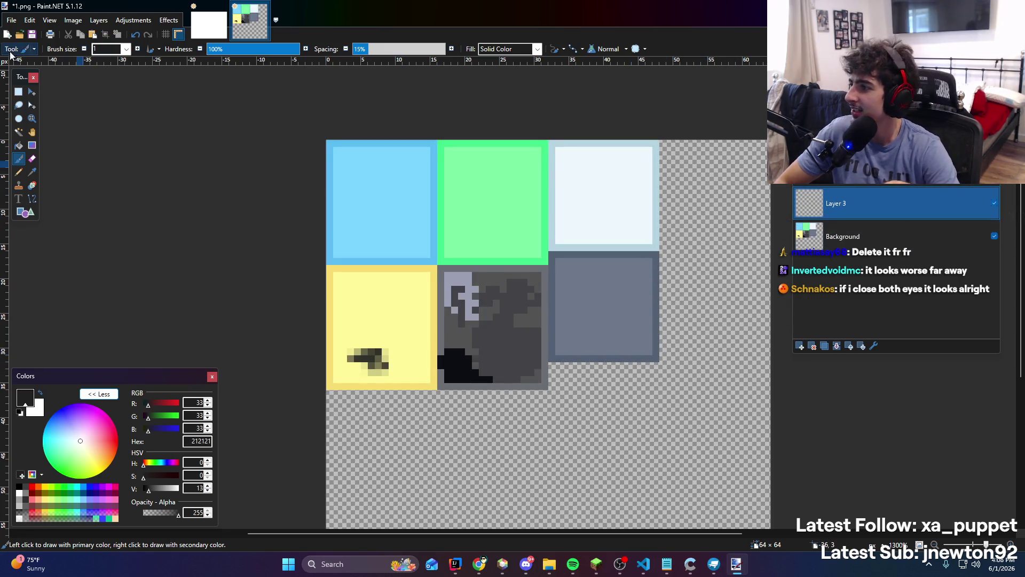
{"action": "mouse_move", "coordinate": [347, 184]}
{"action": "left_mouse_down"}
{"action": "mouse_move", "coordinate": [349, 229]}
{"action": "mouse_move", "coordinate": [443, 213]}
{"action": "mouse_move", "coordinate": [425, 214]}
{"action": "left_mouse_up"}
{"action": "key", "text": "ctrl+z"}
{"action": "key", "text": "ctrl+z"}
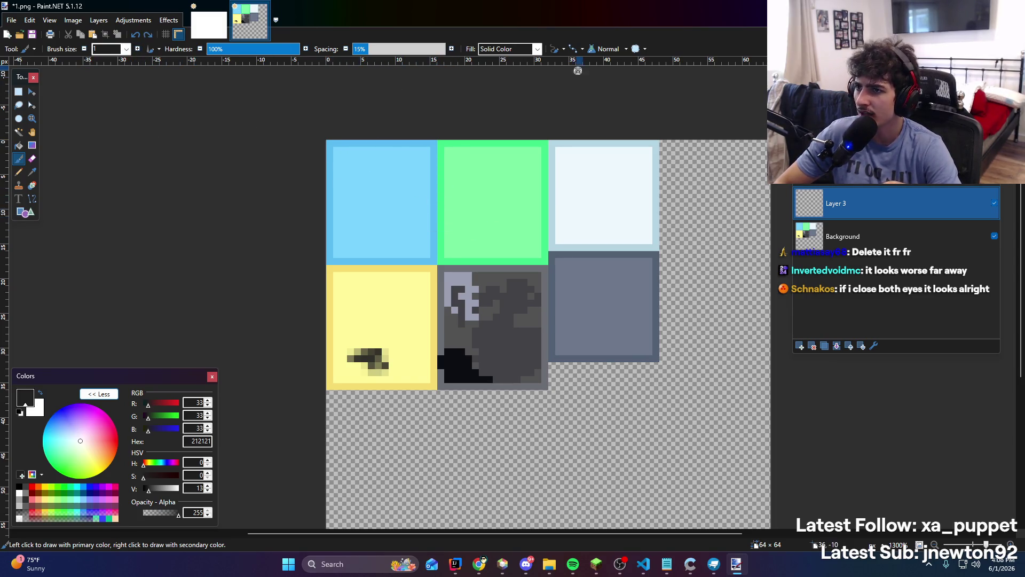
{"action": "mouse_move", "coordinate": [473, 159]}
{"action": "left_mouse_down"}
{"action": "mouse_move", "coordinate": [534, 211]}
{"action": "mouse_move", "coordinate": [444, 205]}
{"action": "left_mouse_up"}
{"action": "key", "text": "ctrl+z"}
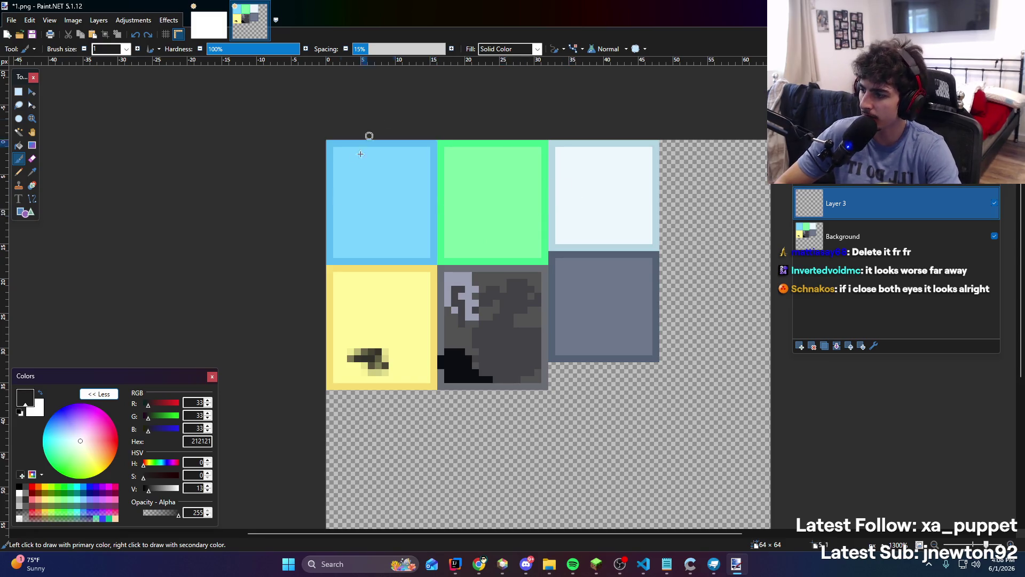
Try dark lines and scribbles on the blue and green tiles, deleting each one
{"action": "scroll", "coordinate": [485, 320], "scroll_direction": "down", "scroll_amount": 1}
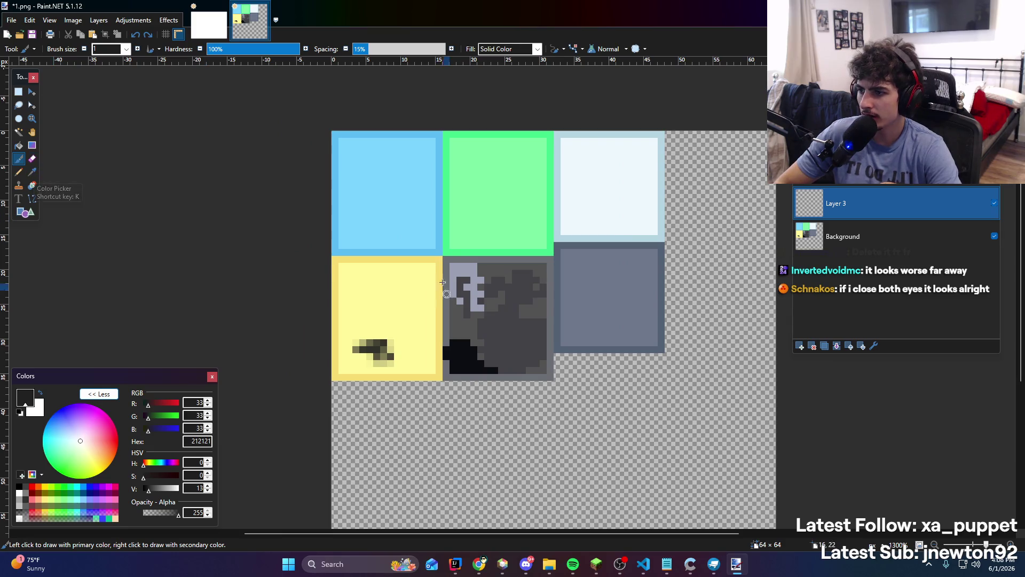
{"action": "mouse_move", "coordinate": [442, 252]}
{"action": "left_mouse_down"}
{"action": "mouse_move", "coordinate": [393, 246]}
{"action": "mouse_move", "coordinate": [428, 133]}
{"action": "left_mouse_up"}
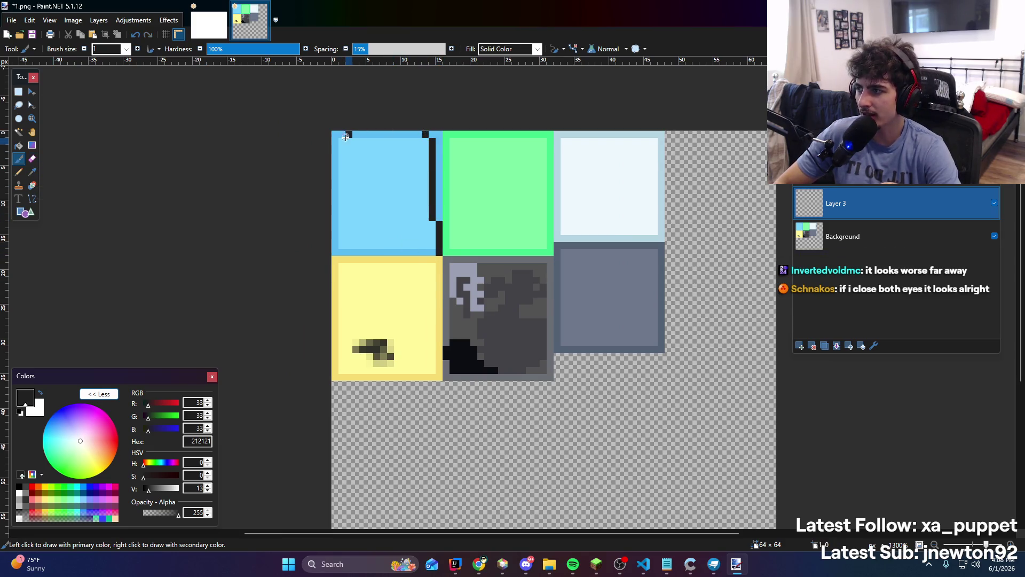
{"action": "key", "text": "Delete"}
{"action": "mouse_move", "coordinate": [371, 165]}
{"action": "left_mouse_down"}
{"action": "mouse_move", "coordinate": [422, 163]}
{"action": "mouse_move", "coordinate": [406, 235]}
{"action": "mouse_move", "coordinate": [441, 202]}
{"action": "mouse_move", "coordinate": [451, 139]}
{"action": "left_mouse_up"}
{"action": "key", "text": "Delete"}
{"action": "mouse_move", "coordinate": [545, 132]}
{"action": "left_mouse_down"}
{"action": "mouse_move", "coordinate": [526, 209]}
{"action": "mouse_move", "coordinate": [537, 197]}
{"action": "left_mouse_up"}
{"action": "key", "text": "Delete"}
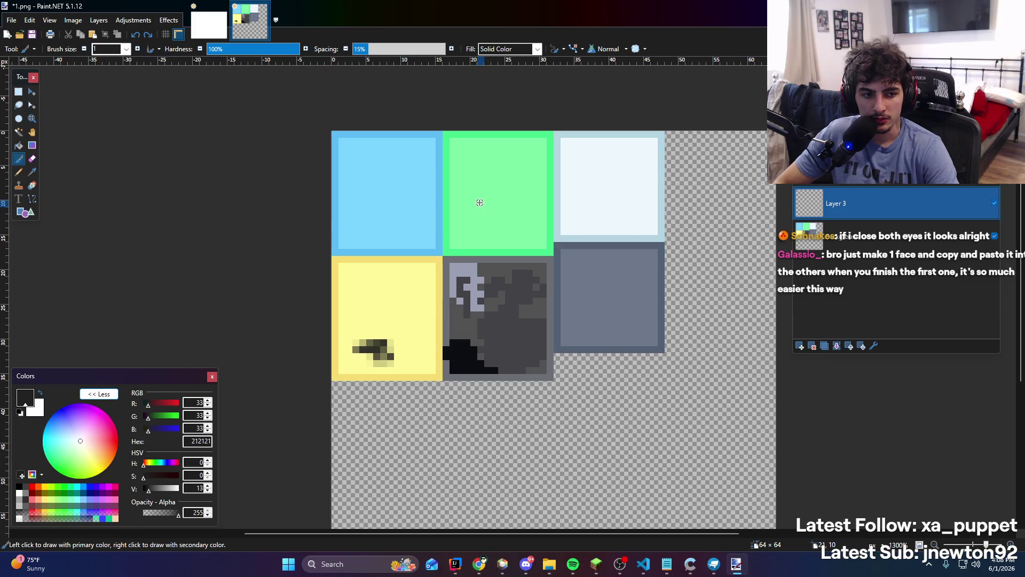
{"action": "left_click", "coordinate": [595, 571]}
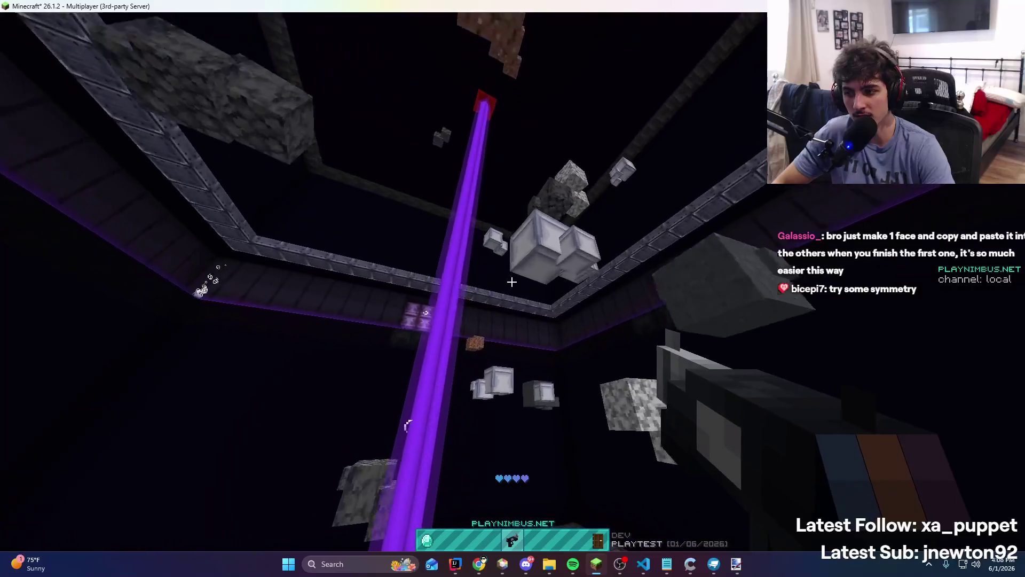
Fire the grapple at several arena blocks, move toward the white block, and open chat
{"action": "right_click", "coordinate": [512, 282]}
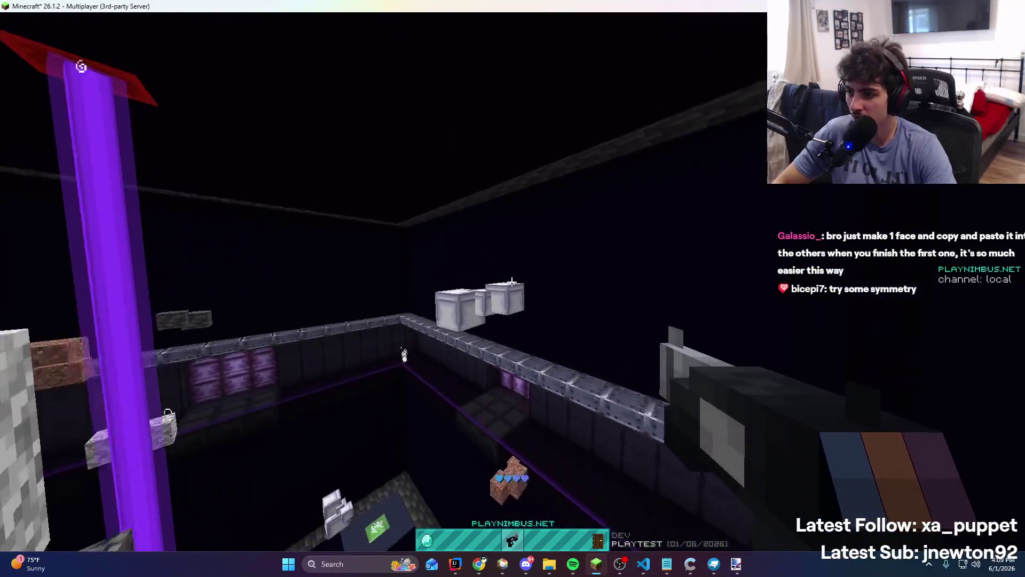
{"action": "right_click", "coordinate": [512, 282]}
{"action": "key", "text": "w"}
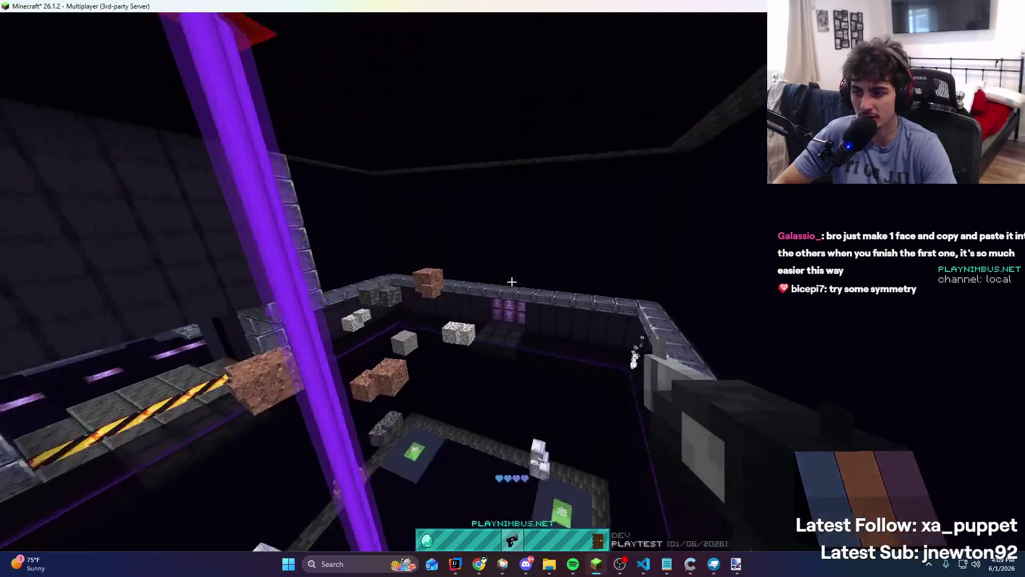
{"action": "right_click", "coordinate": [513, 282]}
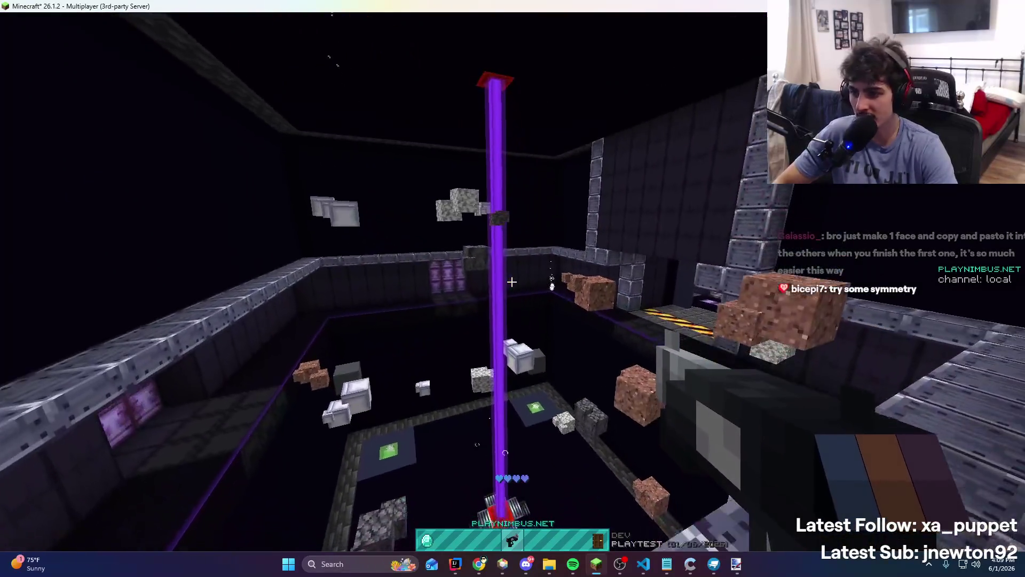
{"action": "key", "text": "t"}
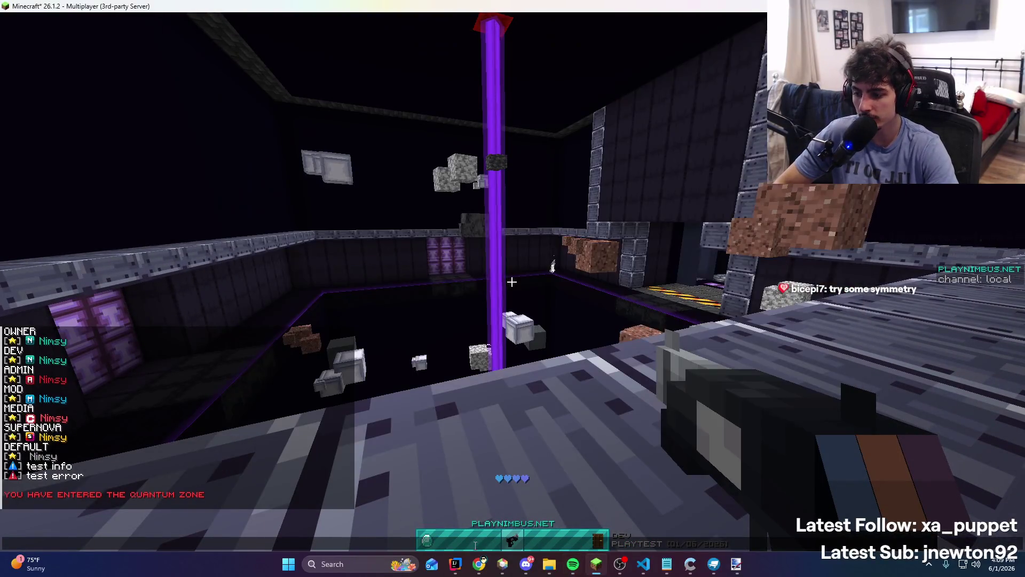
Switch back from Minecraft to the texture in Paint.NET
{"action": "left_click", "coordinate": [457, 563]}
{"action": "left_click", "coordinate": [502, 563]}
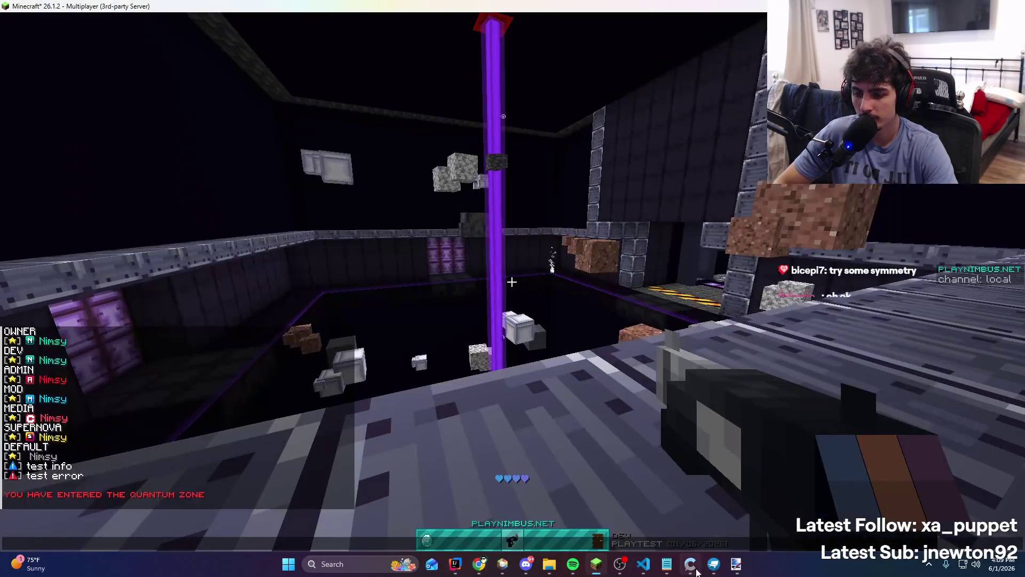
{"action": "left_click", "coordinate": [736, 564]}
{"action": "scroll", "coordinate": [410, 262], "scroll_direction": "up", "scroll_amount": 3, "text": "ctrl"}
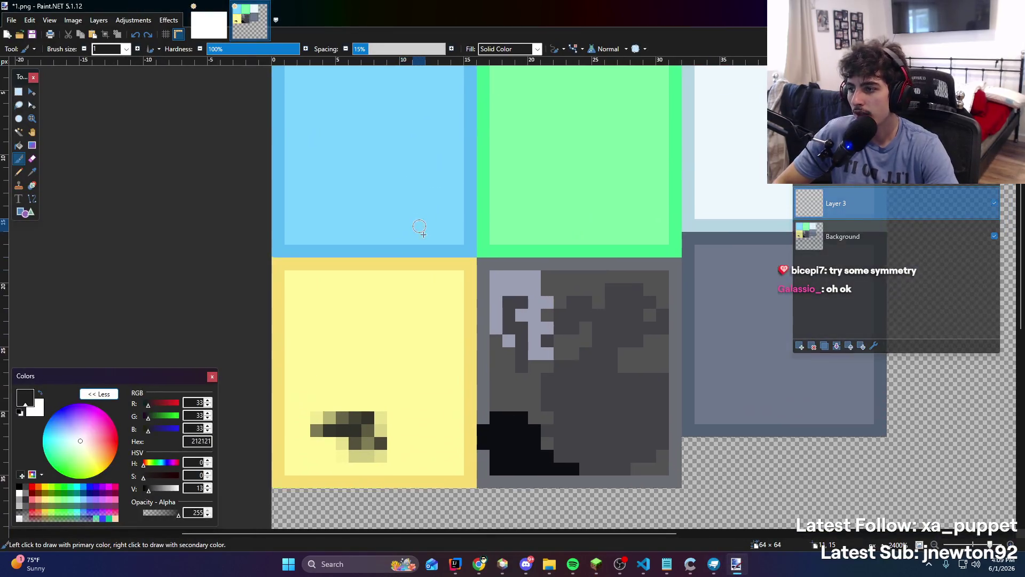
Select the top-left blue tile and fill it with dark grey 212121
{"action": "left_click", "coordinate": [18, 93]}
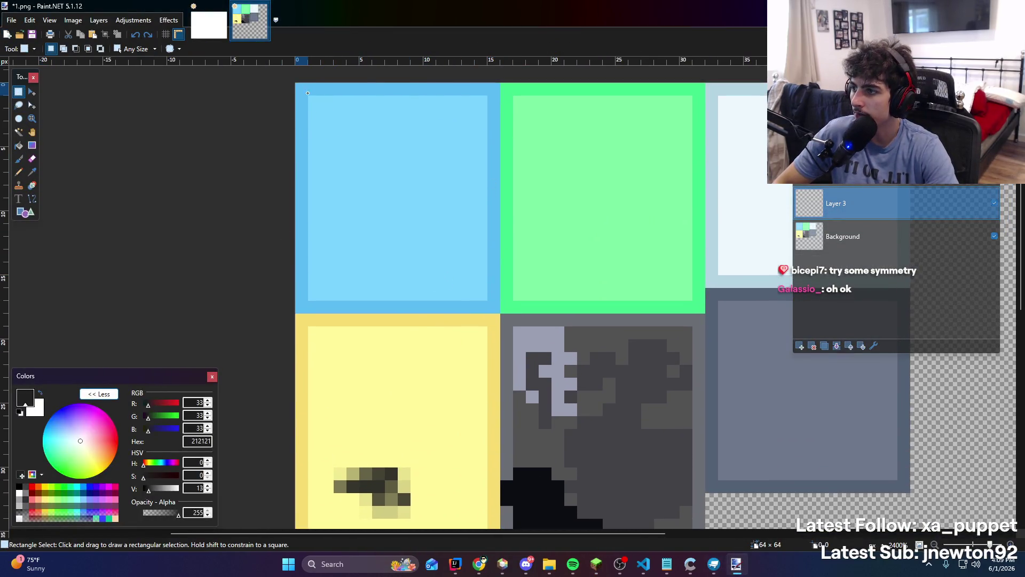
{"action": "left_click_drag", "start_coordinate": [308, 93], "coordinate": [498, 310]}
{"action": "key", "text": "f"}
{"action": "left_click", "coordinate": [442, 217]}
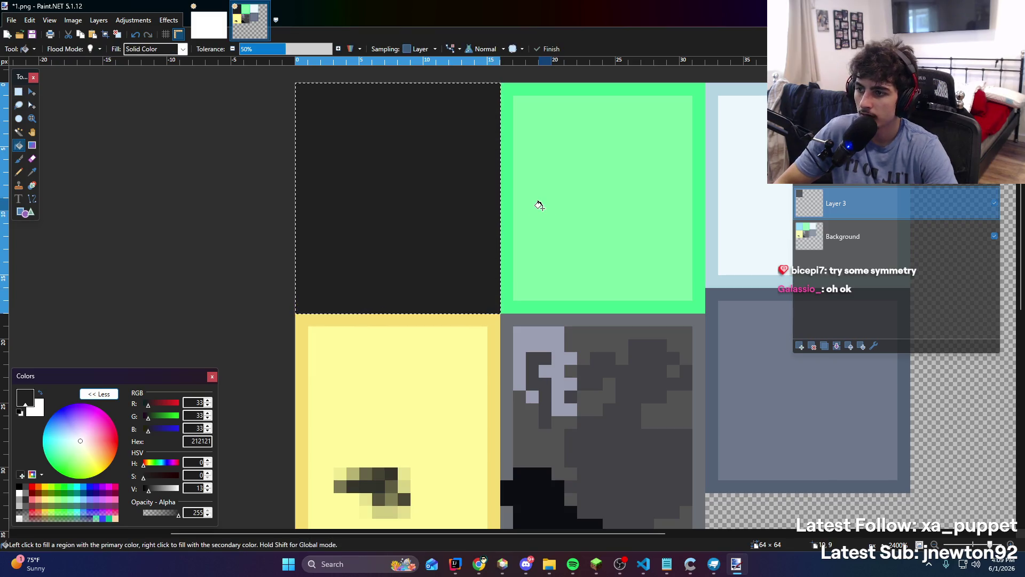
Fill the green tile with grey 3F3F3F and commit the fill
{"action": "left_click_drag", "start_coordinate": [530, 188], "coordinate": [343, 160]}
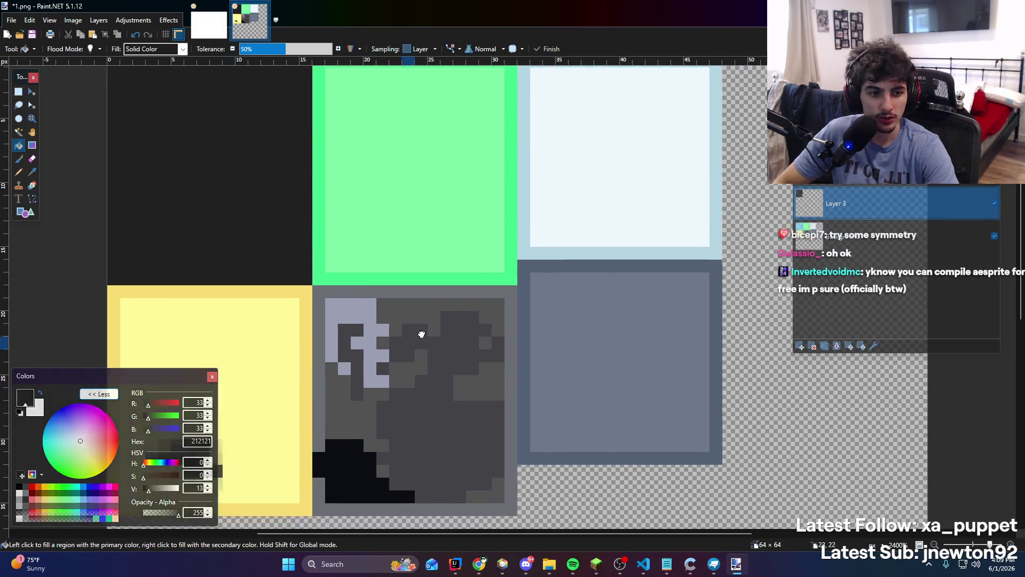
{"action": "left_click_drag", "start_coordinate": [422, 334], "coordinate": [455, 289]}
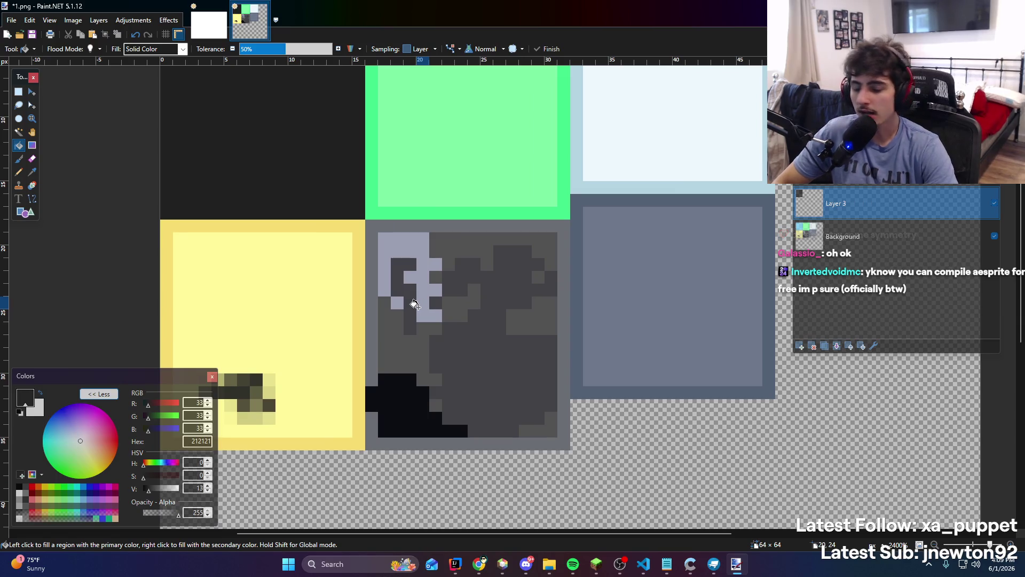
{"action": "left_click_drag", "start_coordinate": [155, 490], "coordinate": [152, 490]}
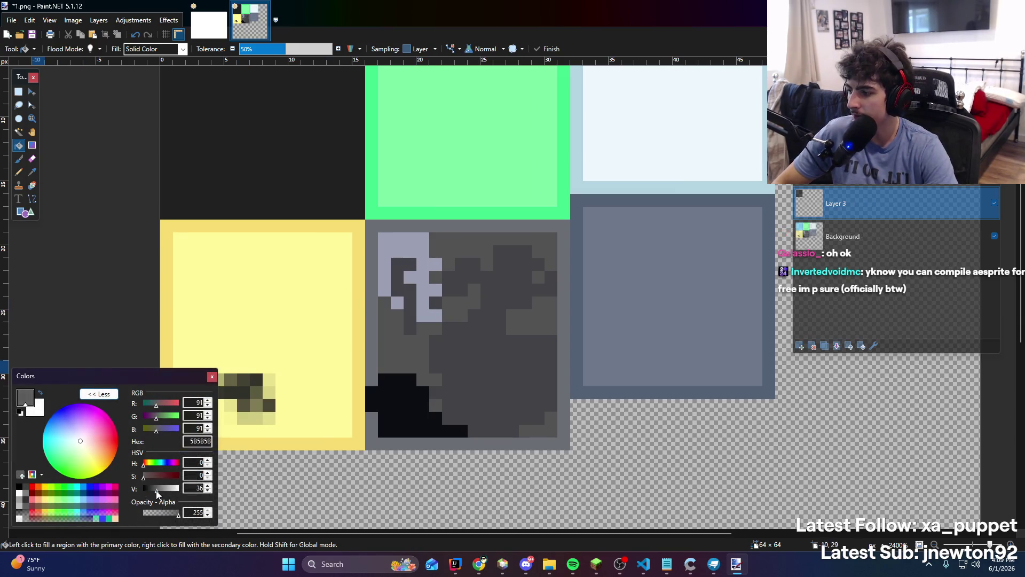
{"action": "scroll", "coordinate": [342, 102], "scroll_direction": "up", "scroll_amount": 3}
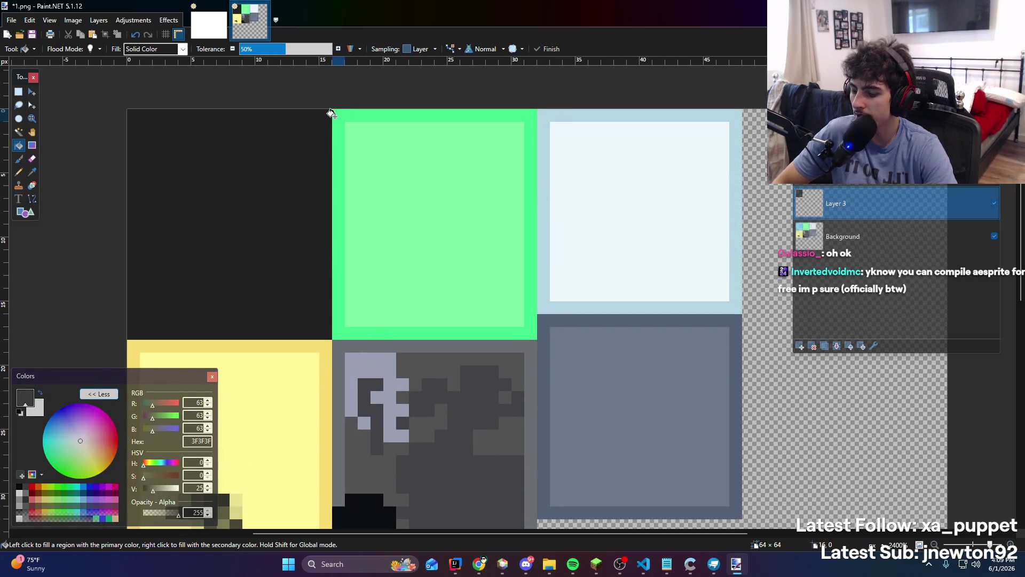
{"action": "left_click", "coordinate": [492, 255]}
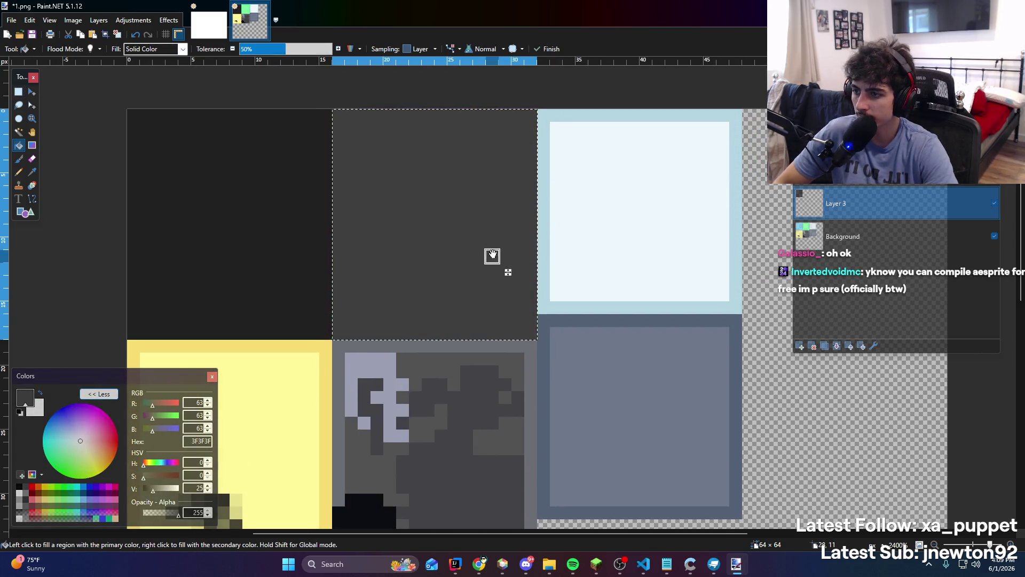
{"action": "key", "text": "Return"}
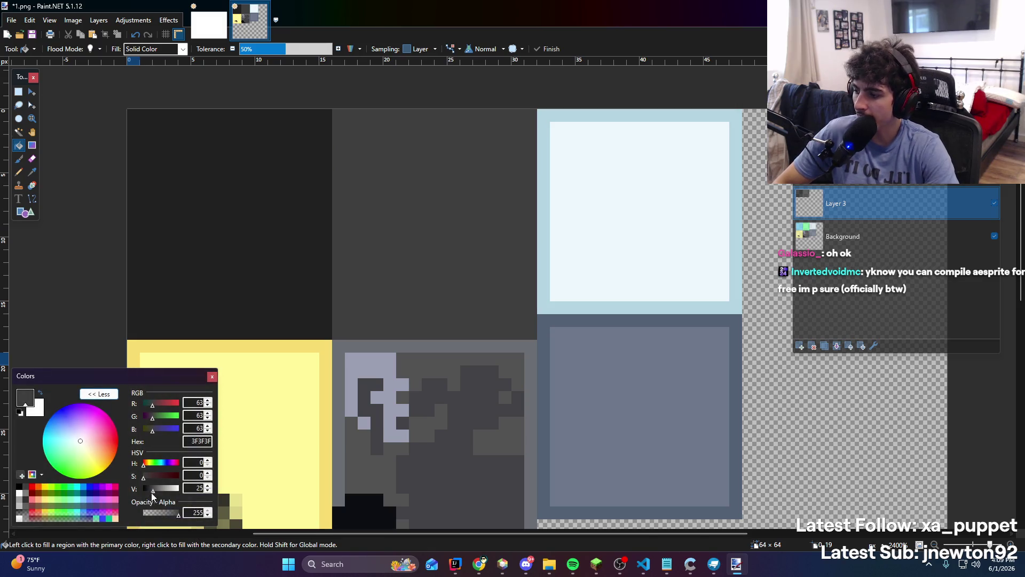
{"action": "left_click_drag", "start_coordinate": [151, 492], "coordinate": [148, 492]}
Try squashing the selected dark left tiles upward with Move Selected Pixels, then undo it
{"action": "key", "text": "m"}
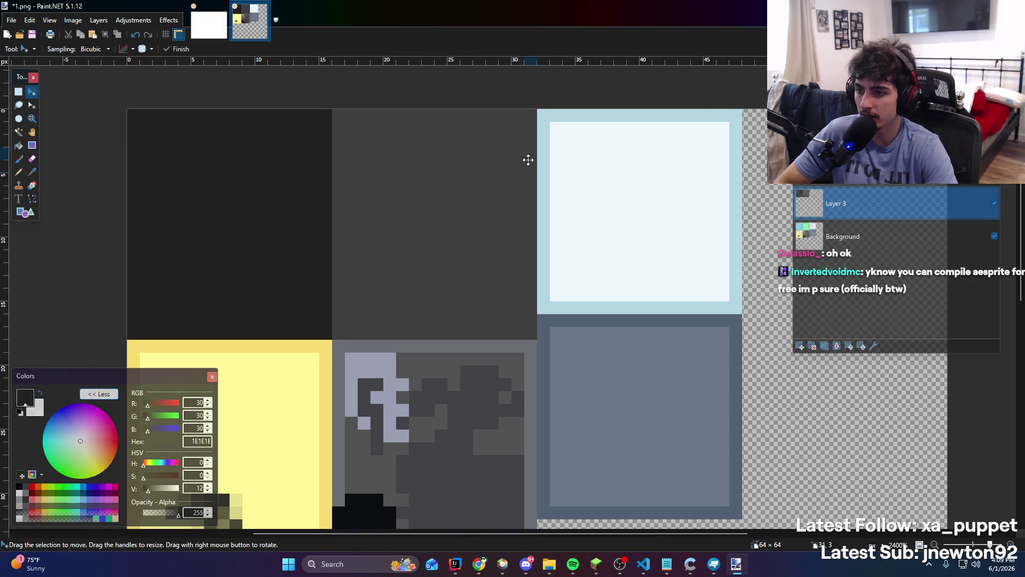
{"action": "scroll", "coordinate": [534, 171], "scroll_direction": "down", "scroll_amount": 3, "text": "ctrl"}
{"action": "scroll", "coordinate": [491, 311], "scroll_direction": "up", "scroll_amount": 2, "text": "ctrl"}
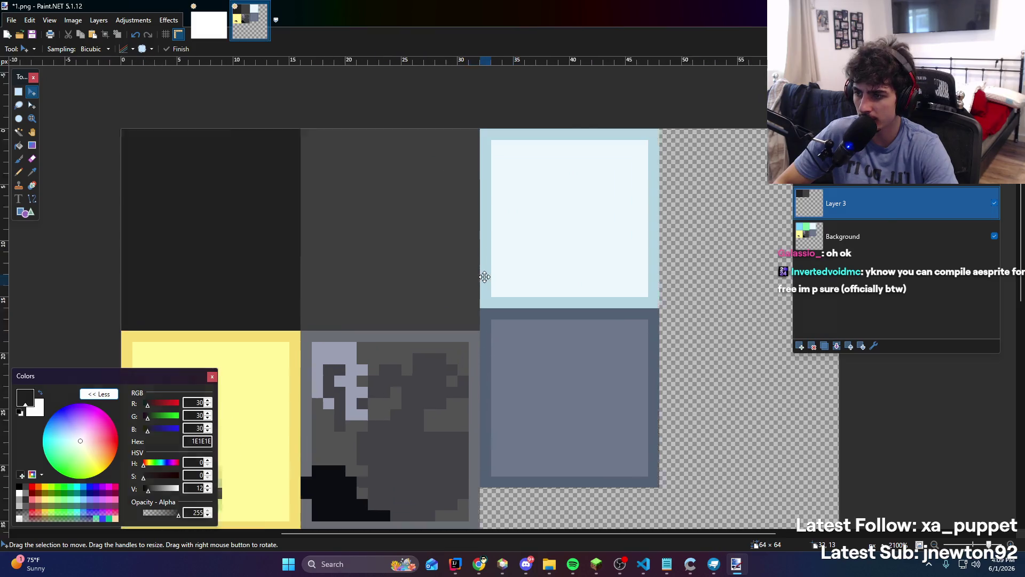
{"action": "scroll", "coordinate": [479, 286], "scroll_direction": "down", "scroll_amount": 3, "text": "ctrl"}
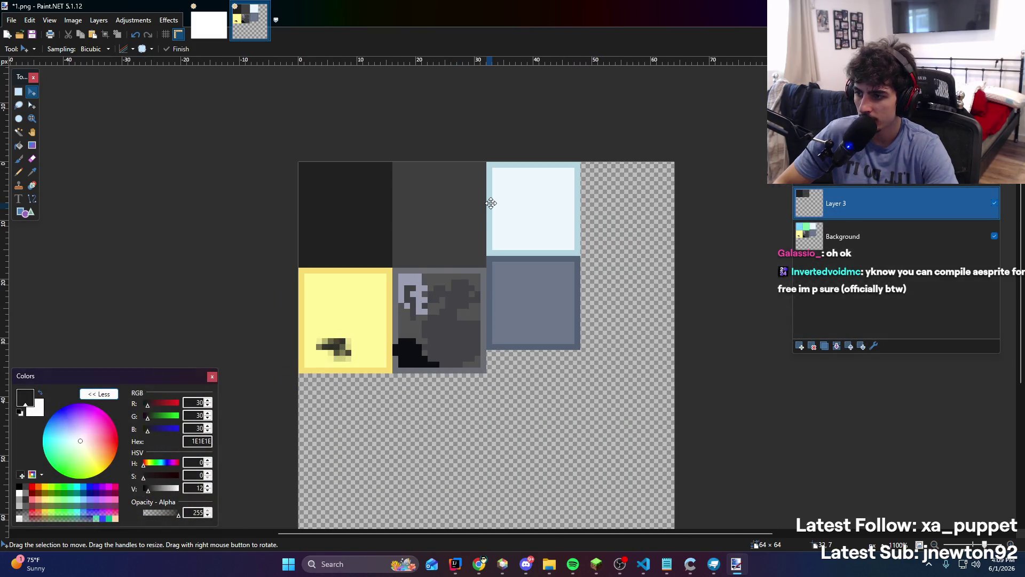
{"action": "scroll", "coordinate": [491, 202], "scroll_direction": "up", "scroll_amount": 4, "text": "ctrl"}
{"action": "scroll", "coordinate": [378, 214], "scroll_direction": "down", "scroll_amount": 1, "text": "ctrl"}
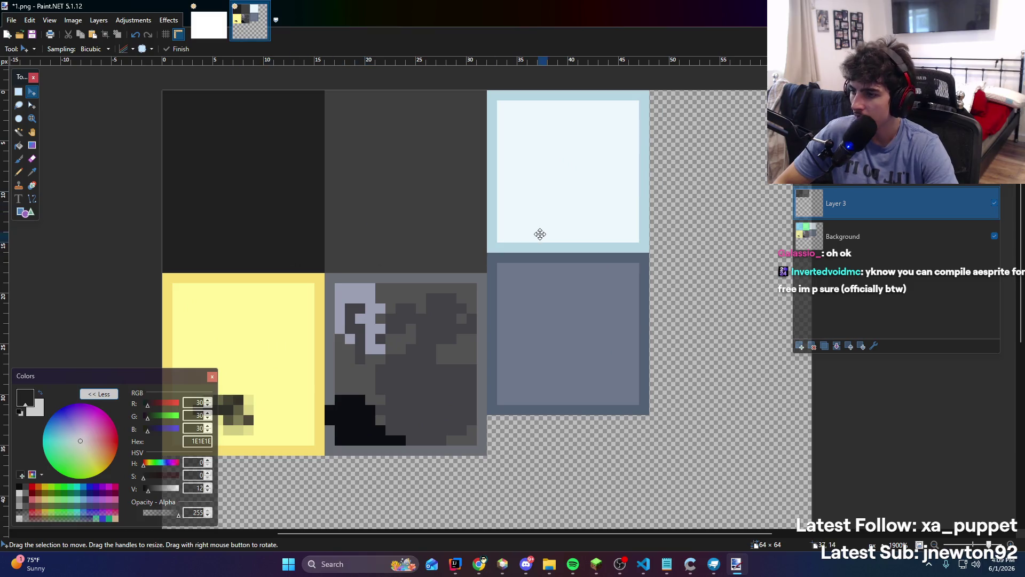
{"action": "scroll", "coordinate": [497, 213], "scroll_direction": "down", "scroll_amount": 3, "text": "ctrl"}
{"action": "key", "text": "s"}
{"action": "mouse_move", "coordinate": [264, 380]}
{"action": "left_mouse_down"}
{"action": "mouse_move", "coordinate": [441, 117]}
{"action": "mouse_move", "coordinate": [485, 118]}
{"action": "left_mouse_up"}
{"action": "left_click", "coordinate": [31, 92]}
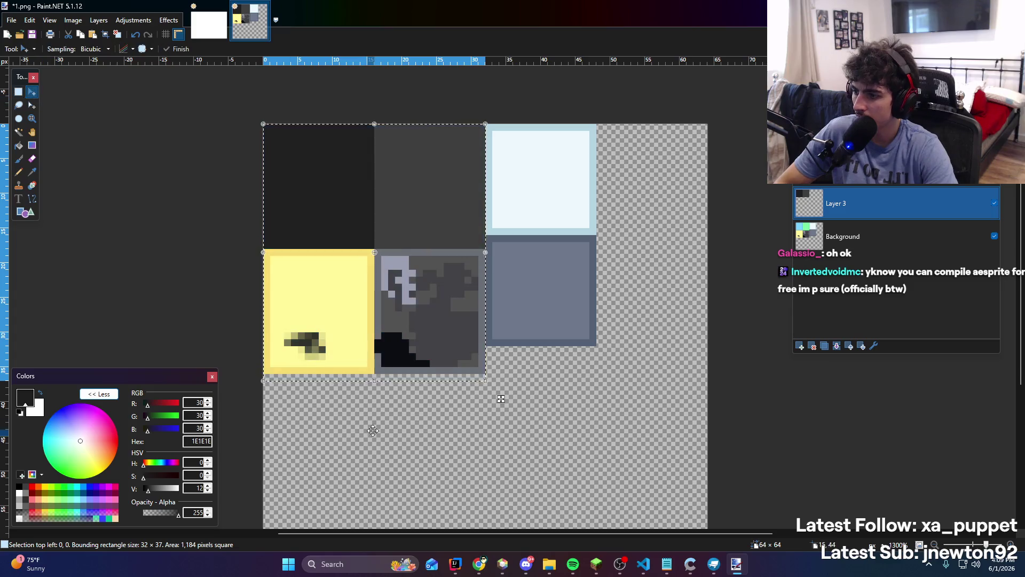
{"action": "left_click_drag", "start_coordinate": [377, 380], "coordinate": [377, 354]}
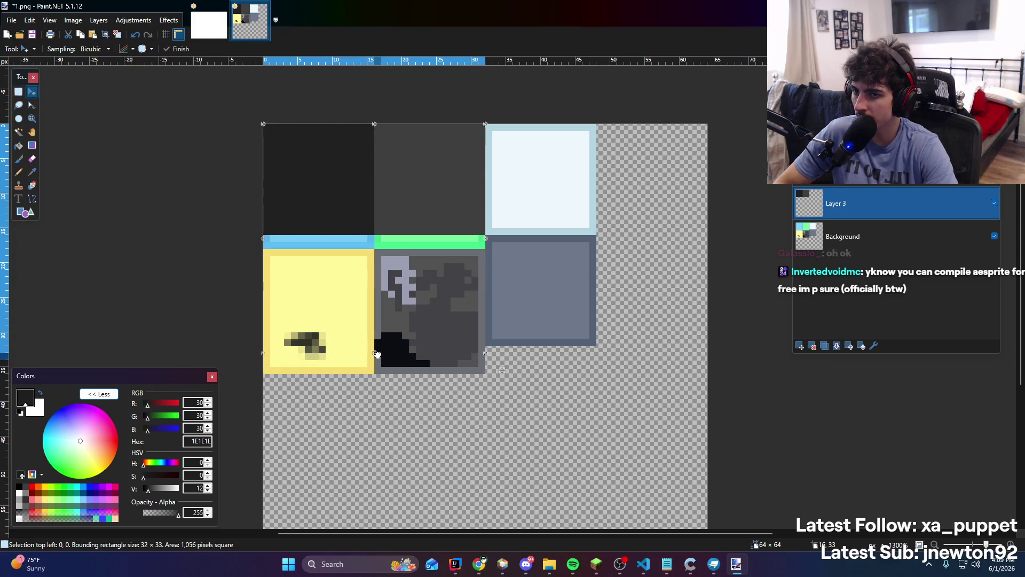
{"action": "key", "text": "ctrl+z"}
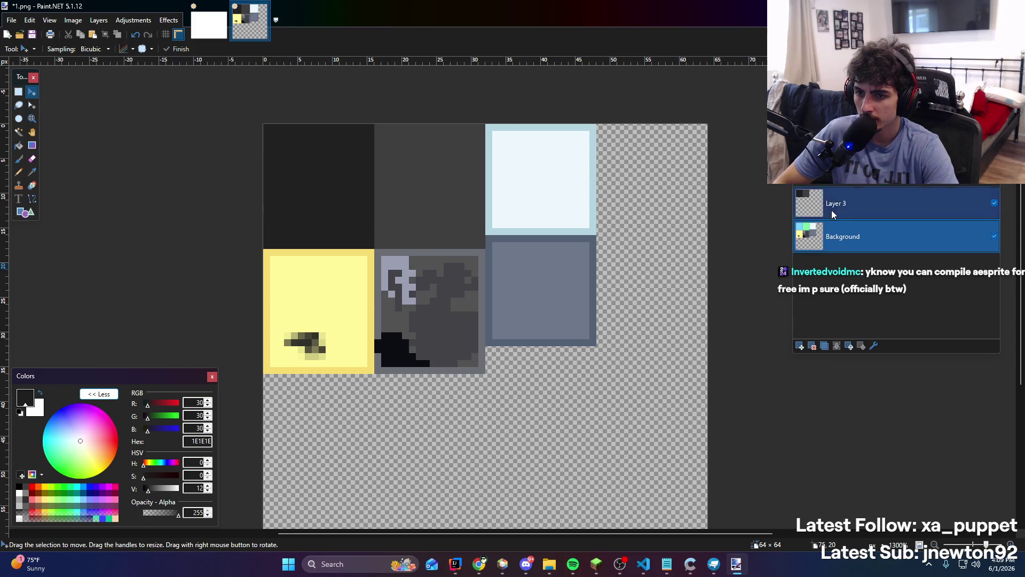
Try shifting the whole dark layer right and down, then undo the shift
{"action": "key", "text": "ctrl+z"}
{"action": "key", "text": "ctrl+y"}
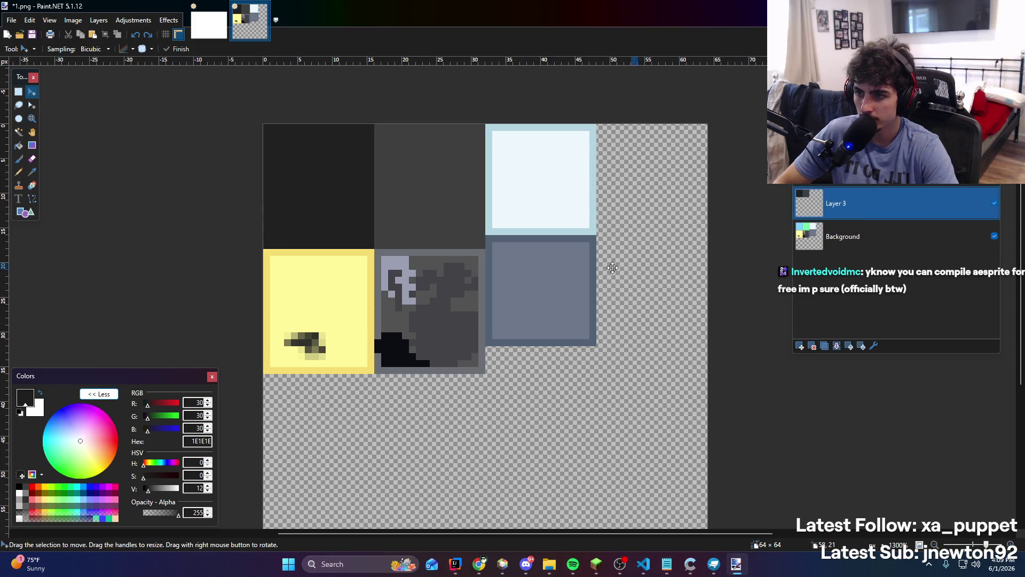
{"action": "key", "text": "ctrl+a"}
{"action": "left_click_drag", "start_coordinate": [225, 114], "coordinate": [405, 190]}
{"action": "key", "text": "ctrl+z"}
{"action": "scroll", "coordinate": [536, 391], "scroll_direction": "down", "scroll_amount": 3}
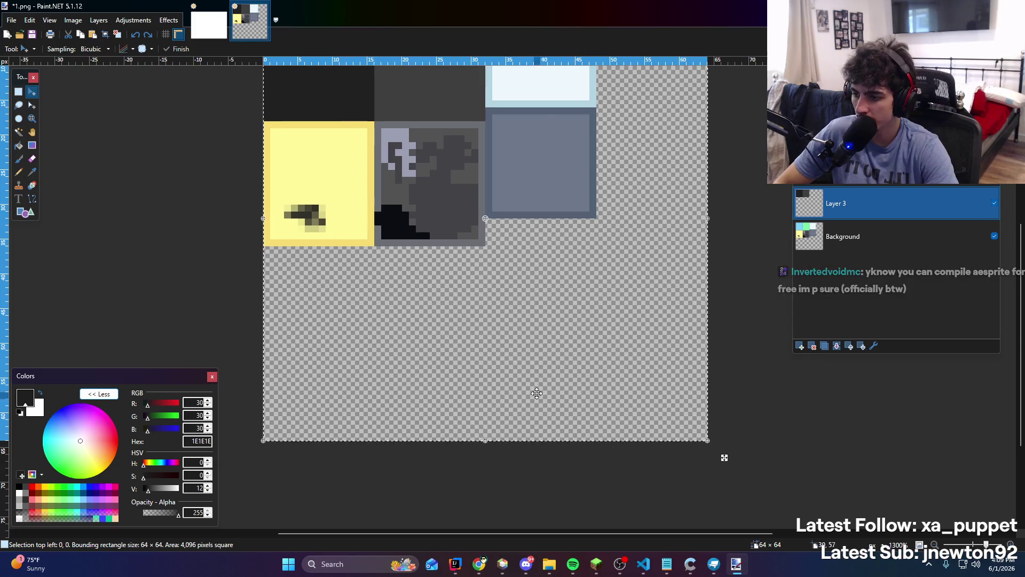
{"action": "scroll", "coordinate": [506, 427], "scroll_direction": "down", "scroll_amount": 1}
{"action": "scroll", "coordinate": [496, 321], "scroll_direction": "up", "scroll_amount": 3}
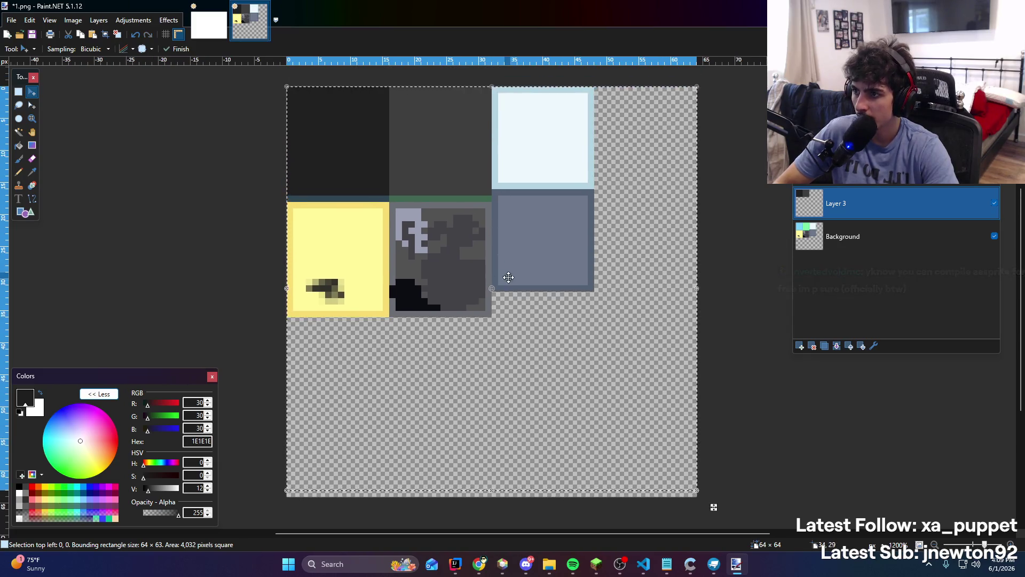
{"action": "scroll", "coordinate": [485, 241], "scroll_direction": "up", "scroll_amount": 3}
{"action": "scroll", "coordinate": [485, 241], "scroll_direction": "down", "scroll_amount": 3}
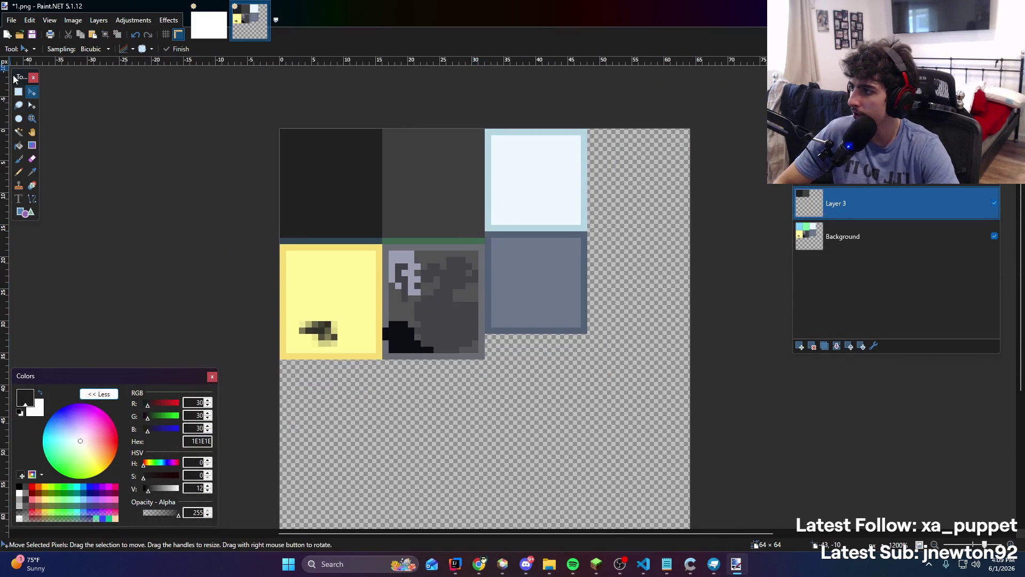
Select the two top-left dark tiles and shorten them one pixel from below
{"action": "left_click", "coordinate": [18, 92]}
{"action": "scroll", "coordinate": [534, 182], "scroll_direction": "up", "scroll_amount": 3}
{"action": "scroll", "coordinate": [480, 191], "scroll_direction": "down", "scroll_amount": 3}
{"action": "scroll", "coordinate": [426, 187], "scroll_direction": "up", "scroll_amount": 1}
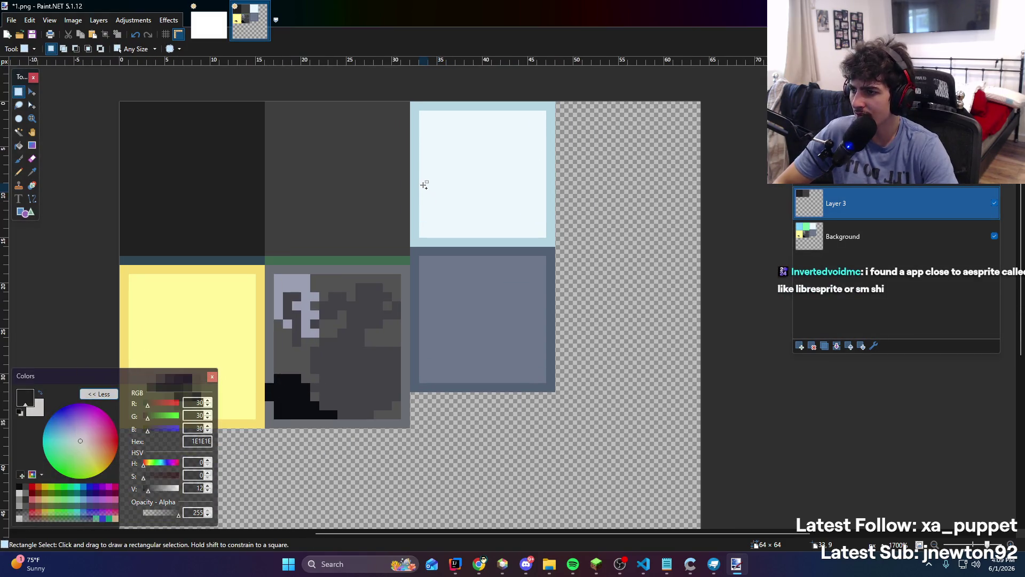
{"action": "left_click_drag", "start_coordinate": [129, 256], "coordinate": [412, 101]}
{"action": "left_click", "coordinate": [46, 293]}
{"action": "left_click_drag", "start_coordinate": [121, 107], "coordinate": [421, 308]}
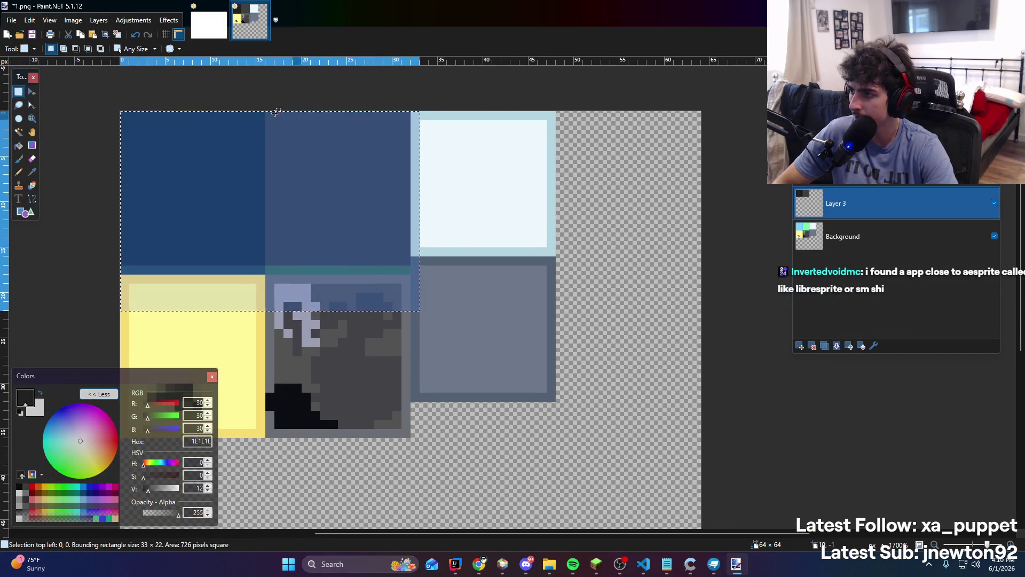
{"action": "left_click", "coordinate": [32, 92]}
{"action": "left_click_drag", "start_coordinate": [270, 311], "coordinate": [271, 302]}
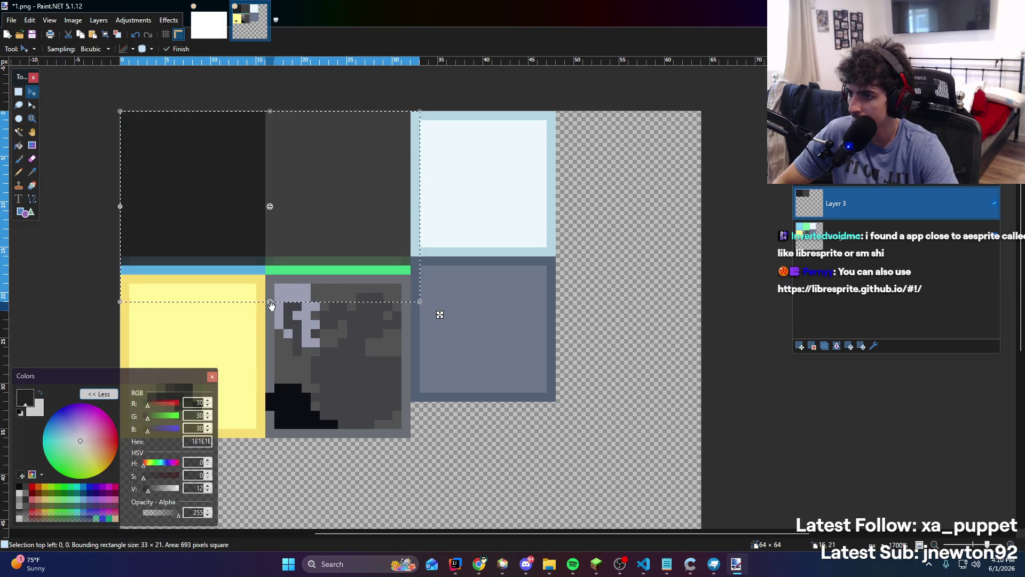
{"action": "key", "text": "ctrl+d"}
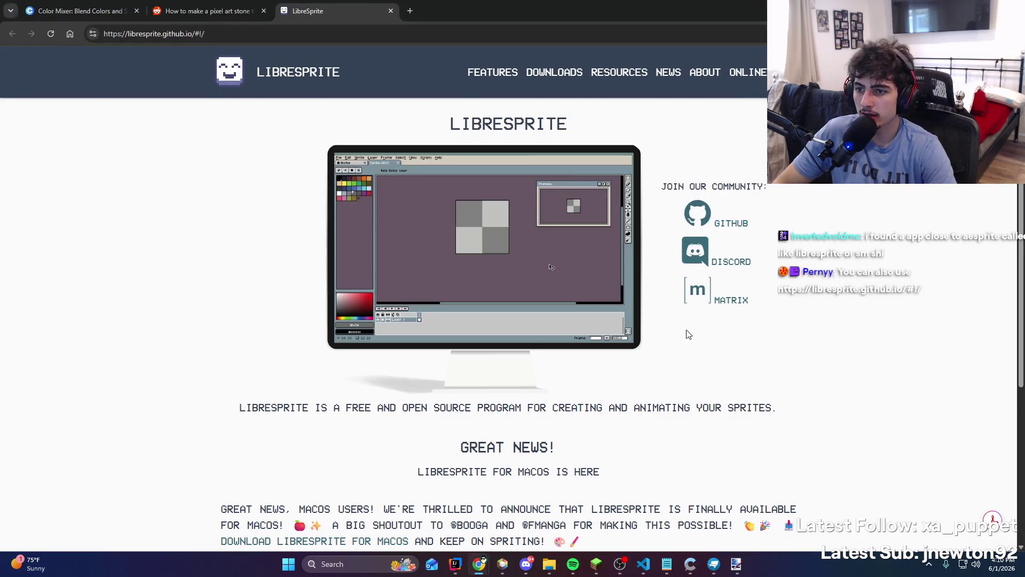
{"action": "scroll", "coordinate": [543, 319], "scroll_direction": "down", "scroll_amount": 4}
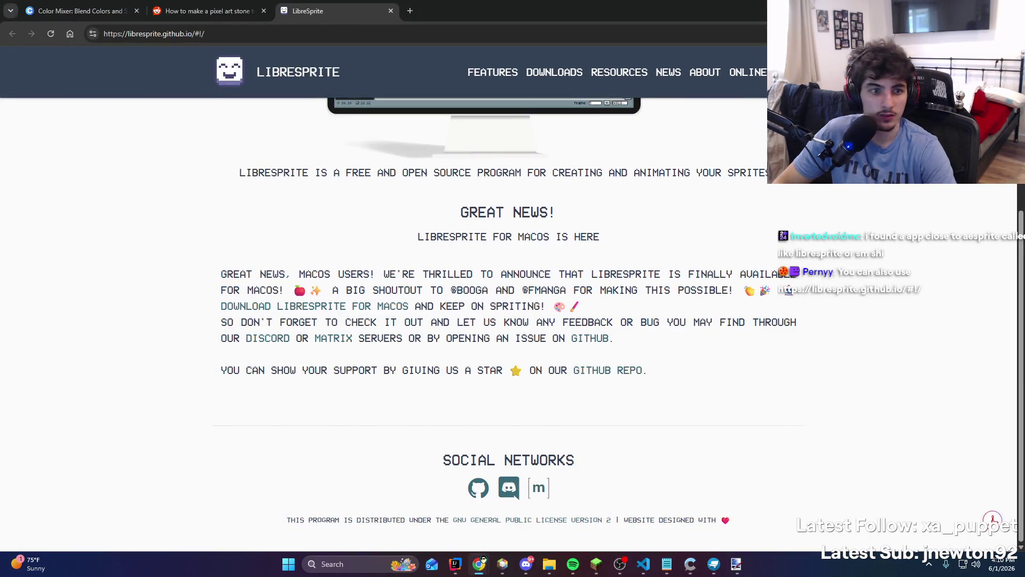
{"action": "key", "text": "alt+Tab"}
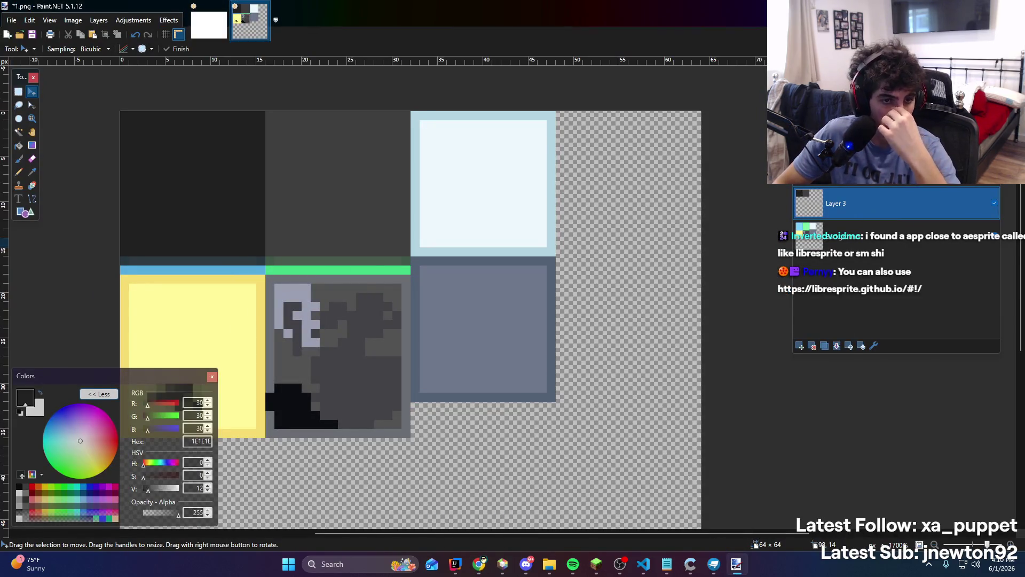
Select the light-blue top-right tile and fill it dark grey
{"action": "scroll", "coordinate": [328, 178], "scroll_direction": "up", "scroll_amount": 2}
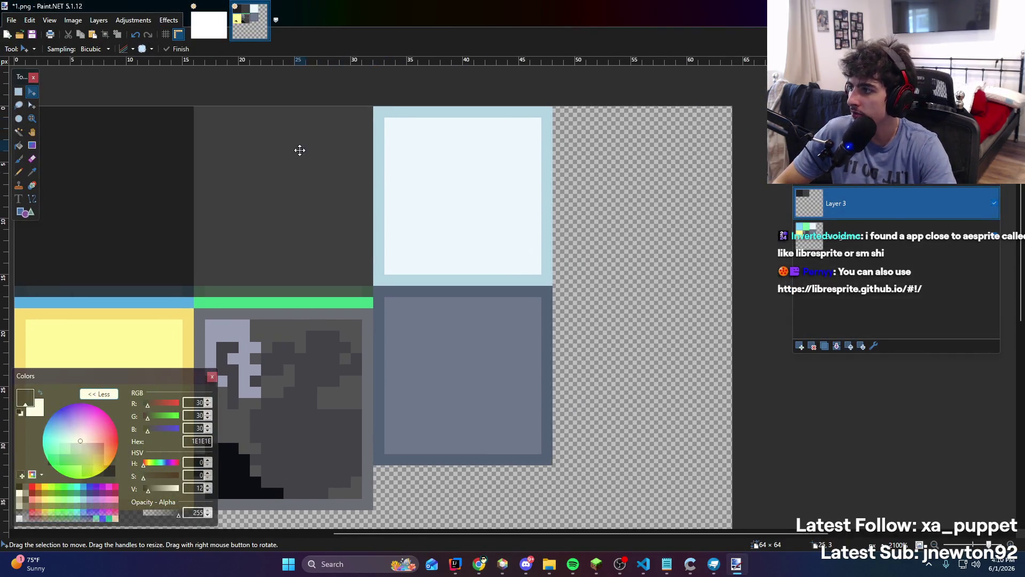
{"action": "left_click", "coordinate": [22, 93]}
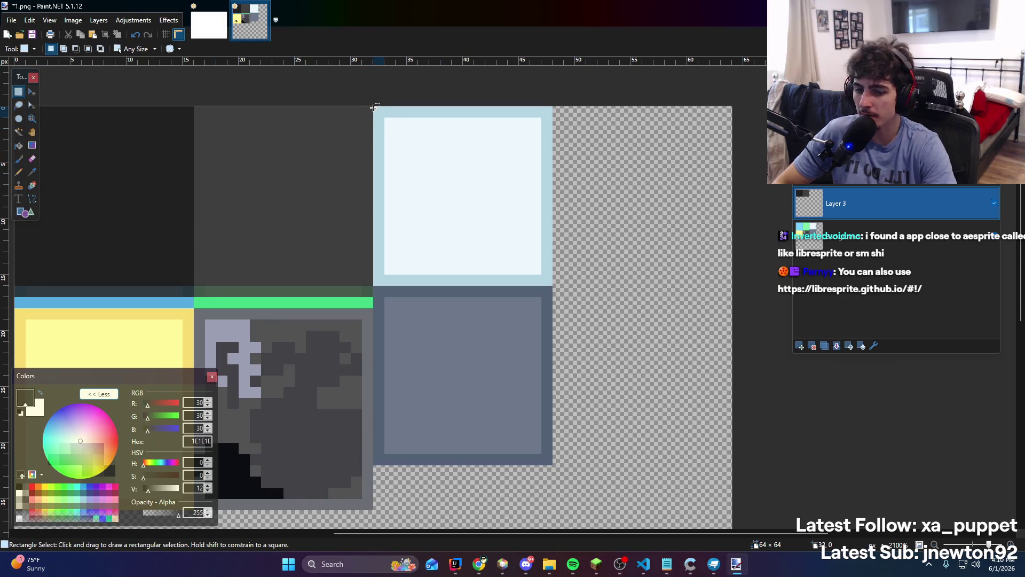
{"action": "left_click_drag", "start_coordinate": [375, 108], "coordinate": [543, 275]}
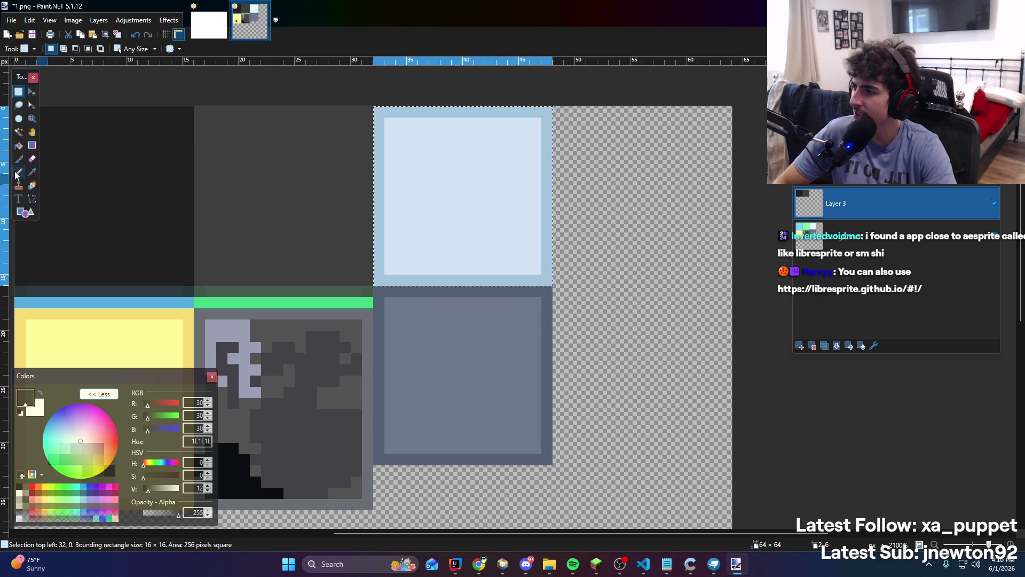
{"action": "key", "text": "f"}
{"action": "left_click", "coordinate": [401, 212]}
{"action": "key", "text": "ctrl+d"}
{"action": "scroll", "coordinate": [506, 226], "scroll_direction": "down", "scroll_amount": 1}
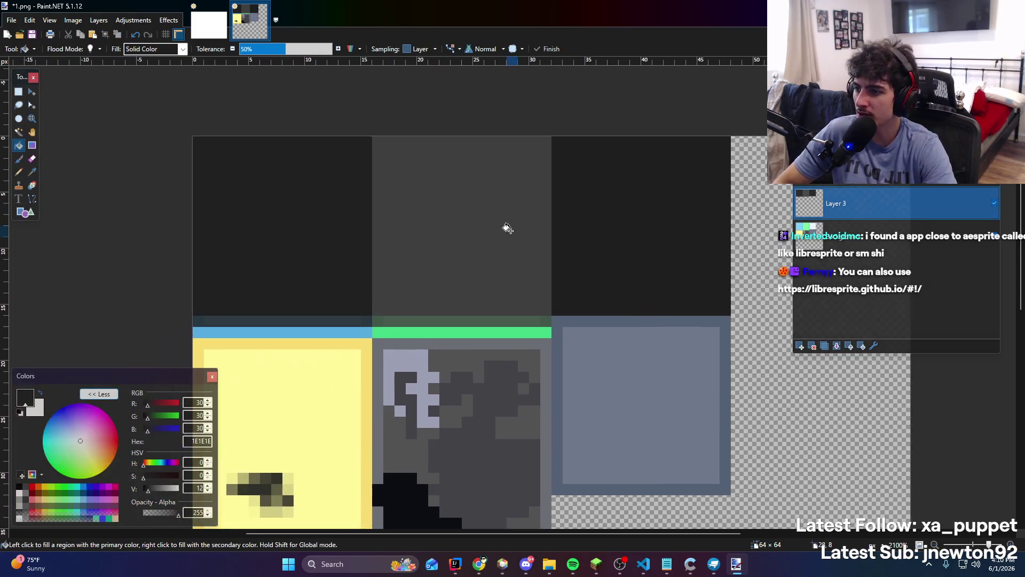
{"action": "scroll", "coordinate": [374, 268], "scroll_direction": "up", "scroll_amount": 3}
Try filling the upper area of the yellow tile dark, then undo it
{"action": "key", "text": "s"}
{"action": "mouse_move", "coordinate": [225, 196]}
{"action": "left_mouse_down"}
{"action": "mouse_move", "coordinate": [256, 254]}
{"action": "mouse_move", "coordinate": [447, 382]}
{"action": "mouse_move", "coordinate": [448, 400]}
{"action": "left_mouse_up"}
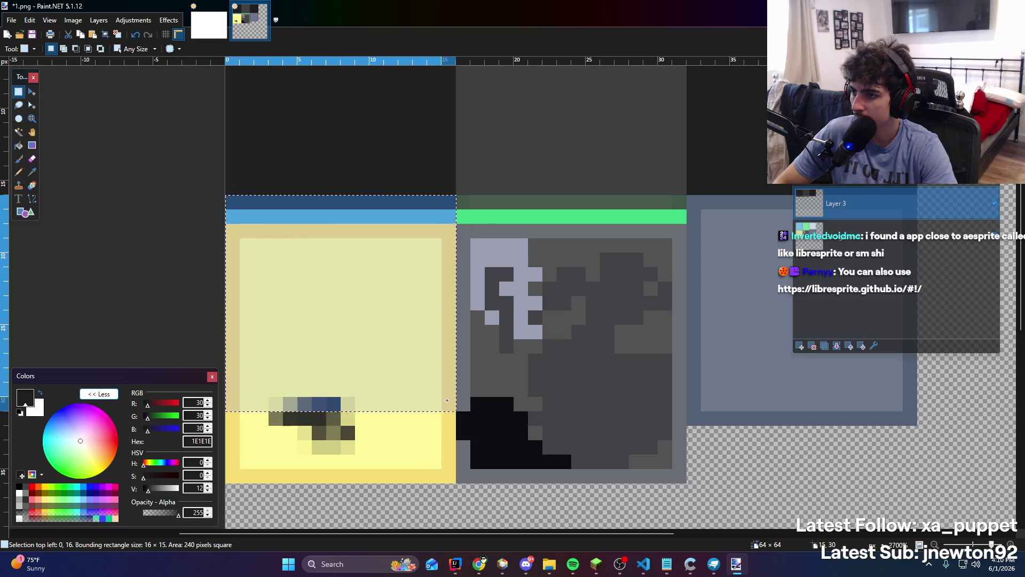
{"action": "key", "text": "f"}
{"action": "left_click", "coordinate": [390, 314]}
{"action": "scroll", "coordinate": [373, 297], "scroll_direction": "up", "scroll_amount": 2}
{"action": "key", "text": "ctrl+z"}
{"action": "scroll", "coordinate": [331, 278], "scroll_direction": "down", "scroll_amount": 3}
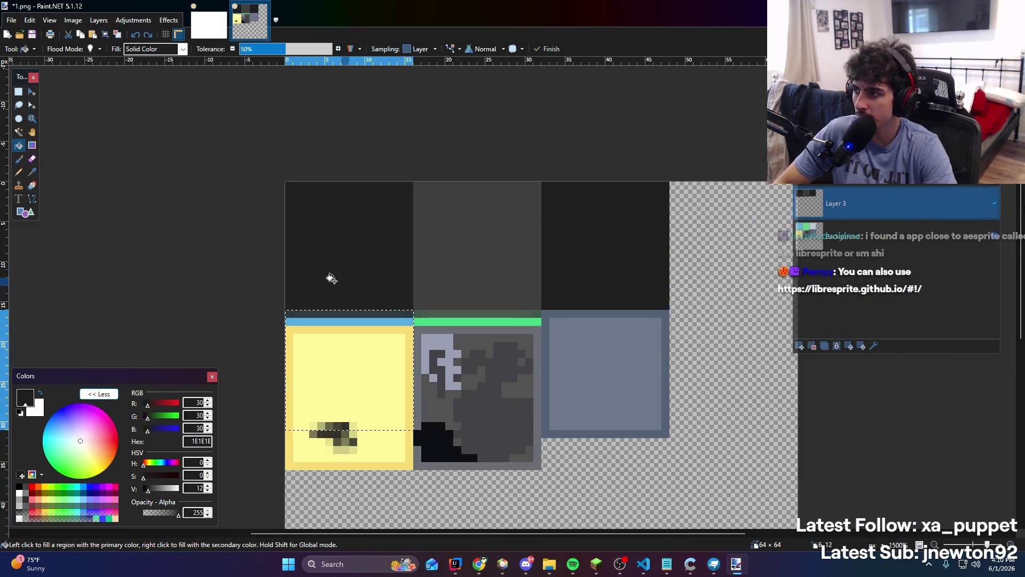
Try moving the top row down over the lower tiles, undo it, and select the lower canvas
{"action": "left_click", "coordinate": [19, 91]}
{"action": "left_click_drag", "start_coordinate": [283, 180], "coordinate": [666, 308]}
{"action": "left_click", "coordinate": [32, 91]}
{"action": "mouse_move", "coordinate": [419, 217]}
{"action": "left_mouse_down"}
{"action": "mouse_move", "coordinate": [520, 336]}
{"action": "mouse_move", "coordinate": [514, 361]}
{"action": "left_mouse_up"}
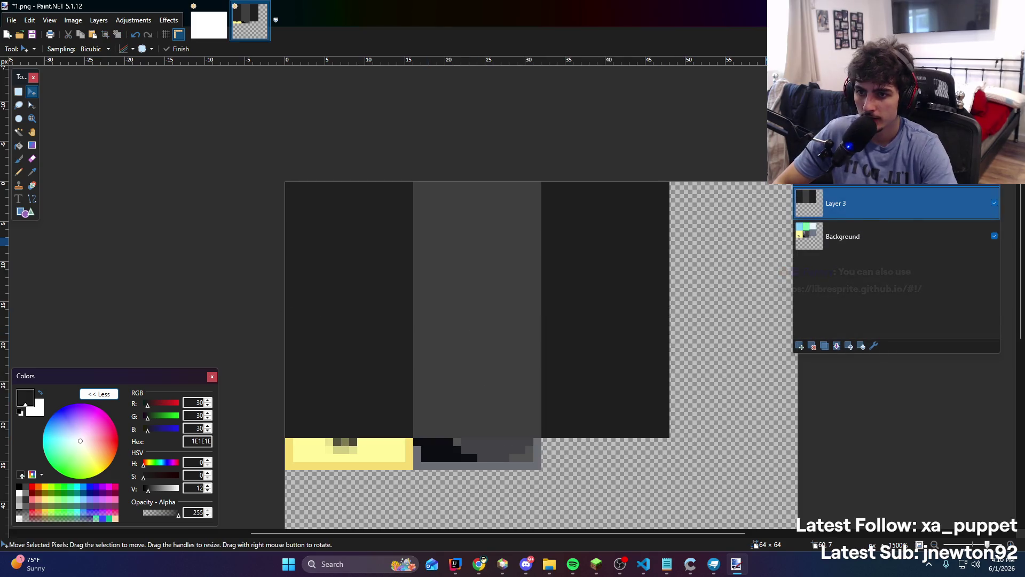
{"action": "key", "text": "ctrl+z"}
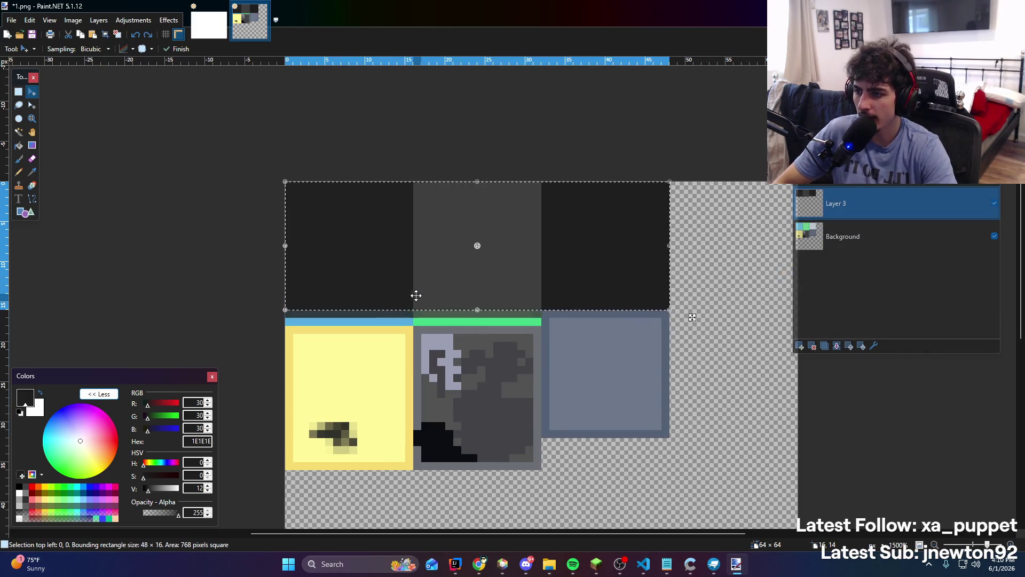
{"action": "key", "text": "ctrl+d"}
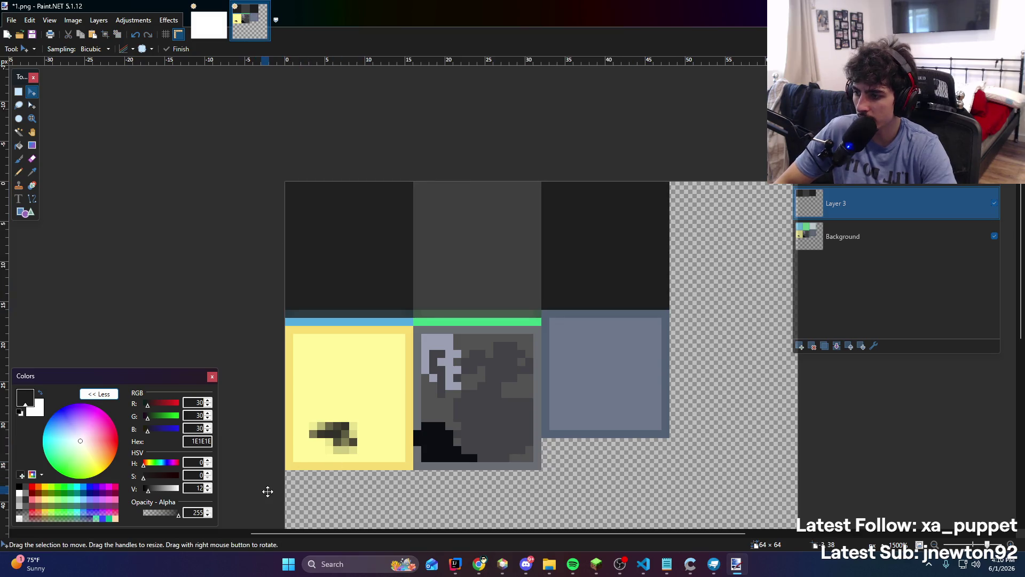
{"action": "key", "text": "s"}
{"action": "mouse_move", "coordinate": [268, 494]}
{"action": "left_mouse_down"}
{"action": "mouse_move", "coordinate": [354, 470]}
{"action": "mouse_move", "coordinate": [701, 311]}
{"action": "left_mouse_up"}
{"action": "left_click", "coordinate": [839, 243]}
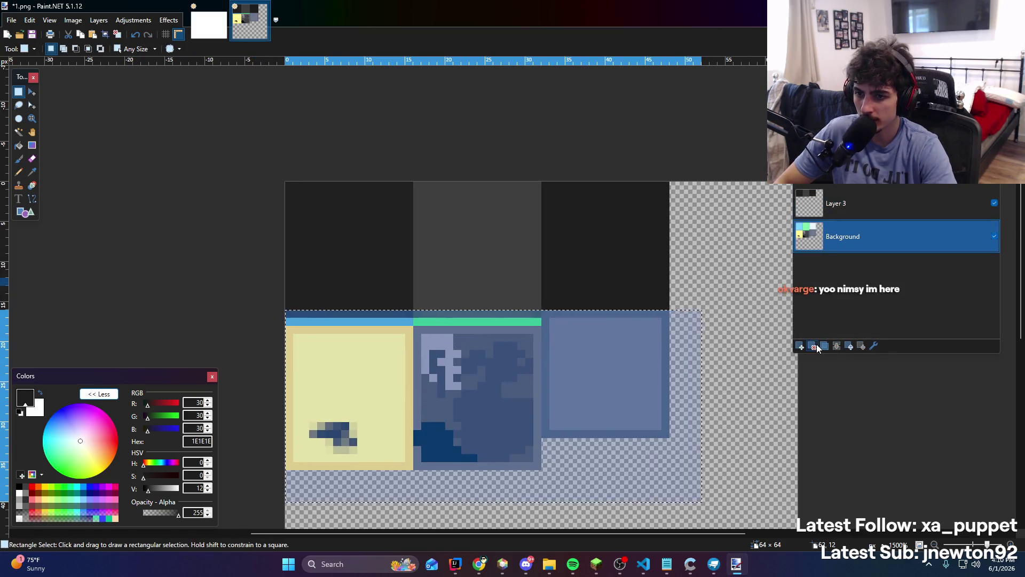
Duplicate the top strip of three dark tiles and place the copy directly below it
{"action": "left_click", "coordinate": [815, 346]}
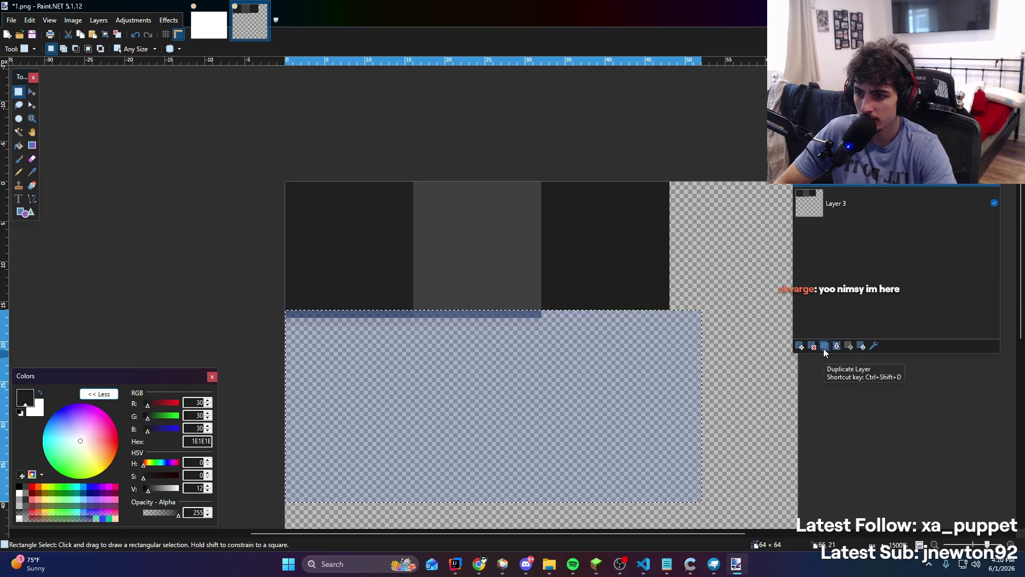
{"action": "key", "text": "ctrl+d"}
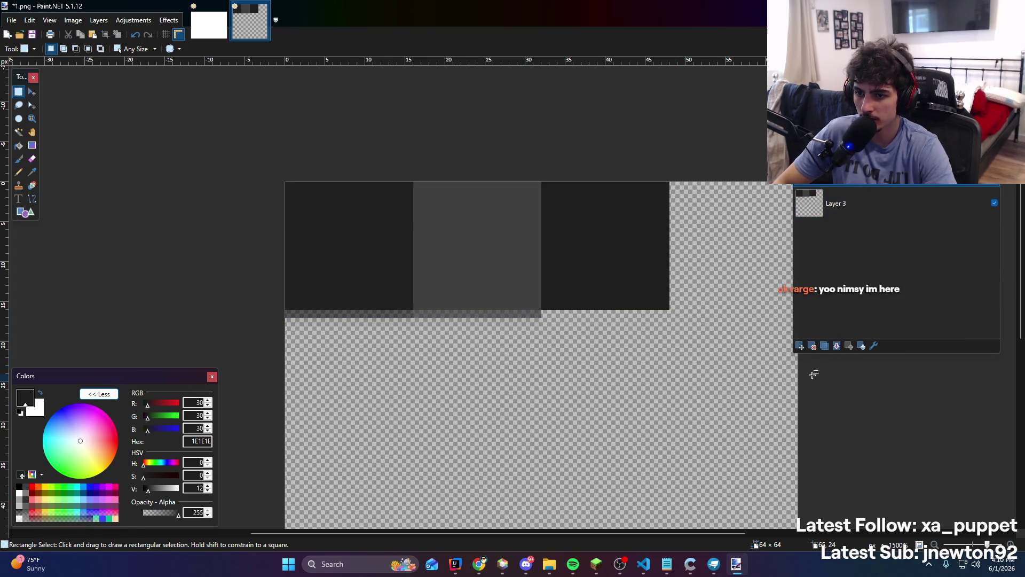
{"action": "left_click", "coordinate": [811, 345]}
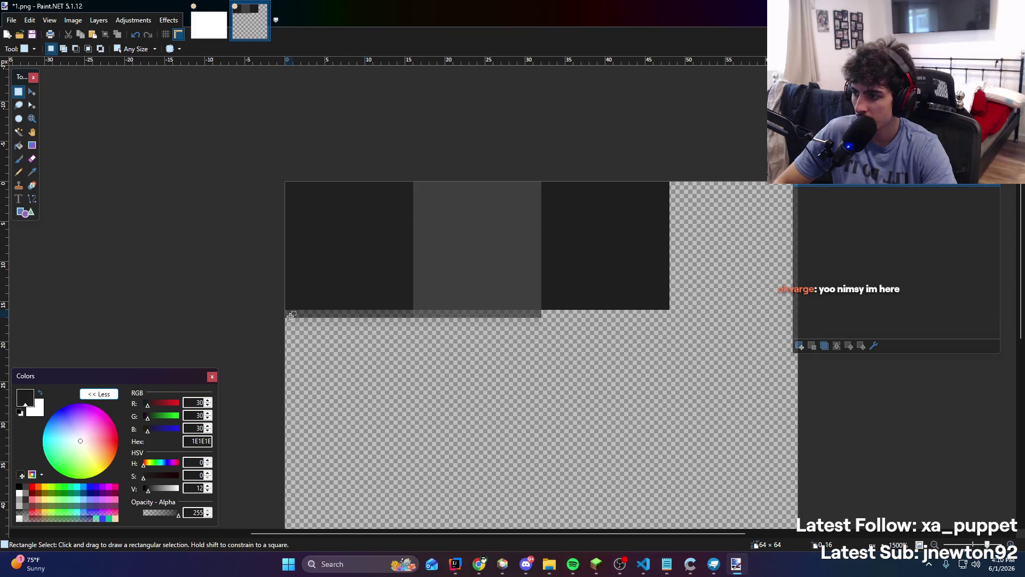
{"action": "left_click_drag", "start_coordinate": [291, 306], "coordinate": [671, 180]}
{"action": "key", "text": "ctrl+c"}
{"action": "key", "text": "ctrl+v"}
{"action": "mouse_move", "coordinate": [398, 252]}
{"action": "left_mouse_down"}
{"action": "mouse_move", "coordinate": [393, 371]}
{"action": "mouse_move", "coordinate": [405, 390]}
{"action": "mouse_move", "coordinate": [404, 380]}
{"action": "left_mouse_up"}
Fill the lower strip with medium grey 828282
{"action": "key", "text": "f"}
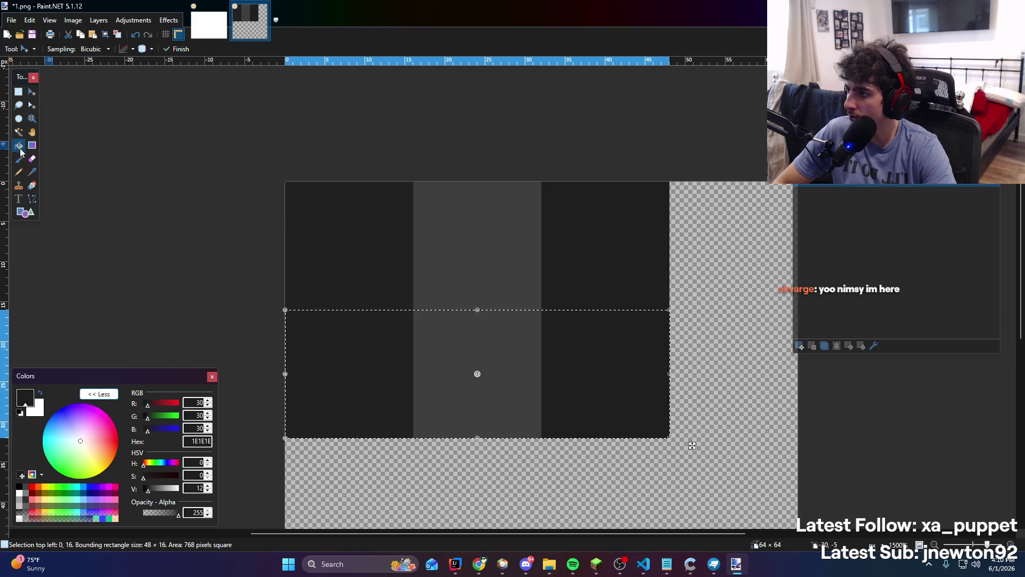
{"action": "left_click", "coordinate": [326, 373]}
{"action": "key", "text": "ctrl+z"}
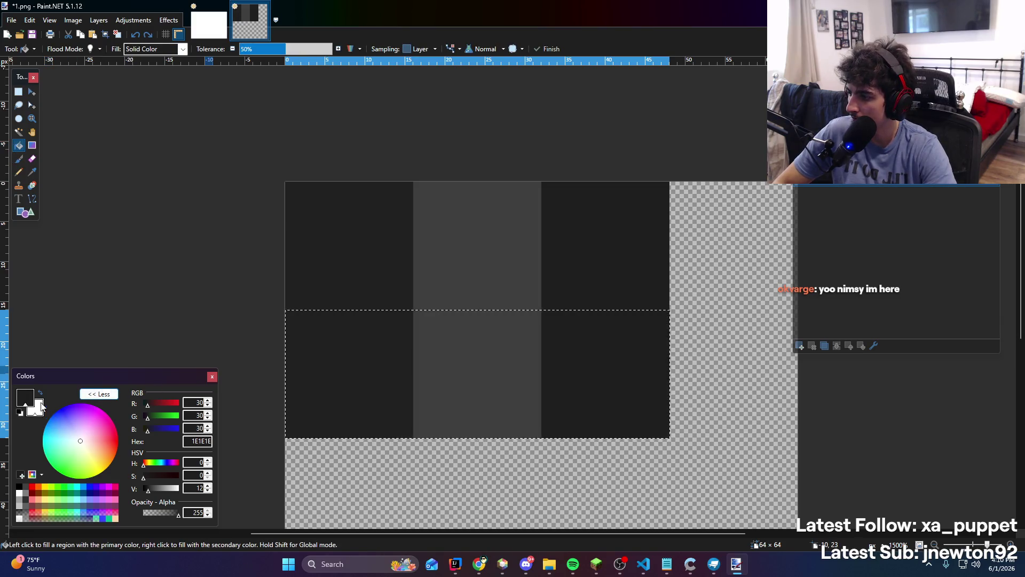
{"action": "left_click", "coordinate": [40, 395]}
{"action": "left_click", "coordinate": [40, 394]}
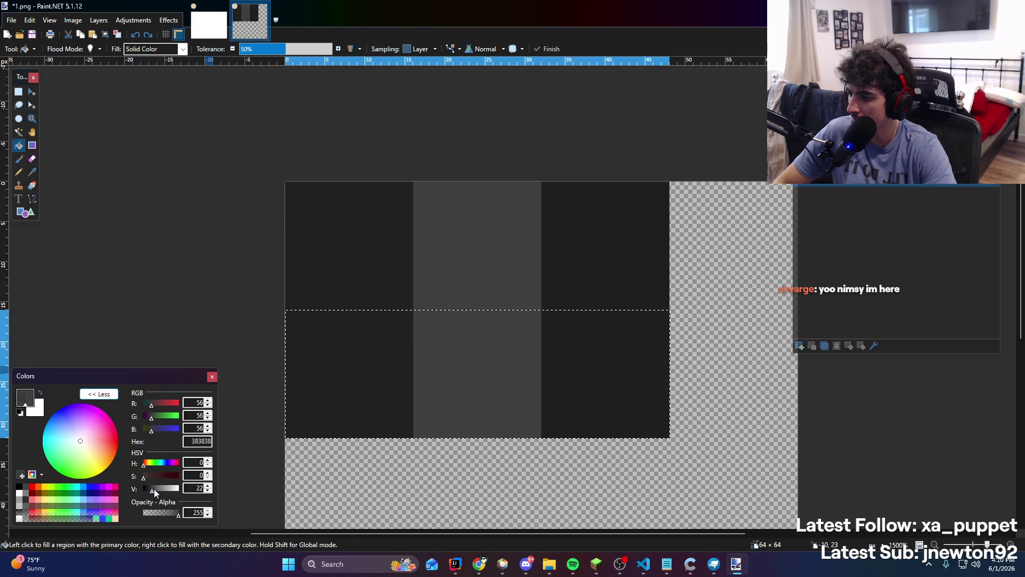
{"action": "left_click_drag", "start_coordinate": [154, 492], "coordinate": [162, 489]}
{"action": "left_click", "coordinate": [358, 363]}
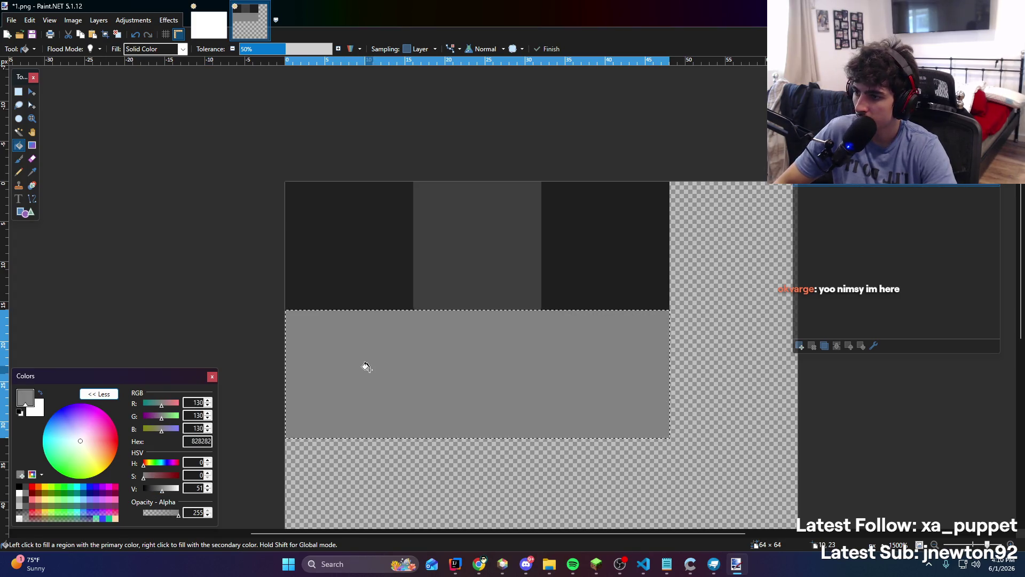
{"action": "key", "text": "ctrl+d"}
Fill the lower-middle square with lighter grey ADADAD
{"action": "left_click", "coordinate": [19, 93]}
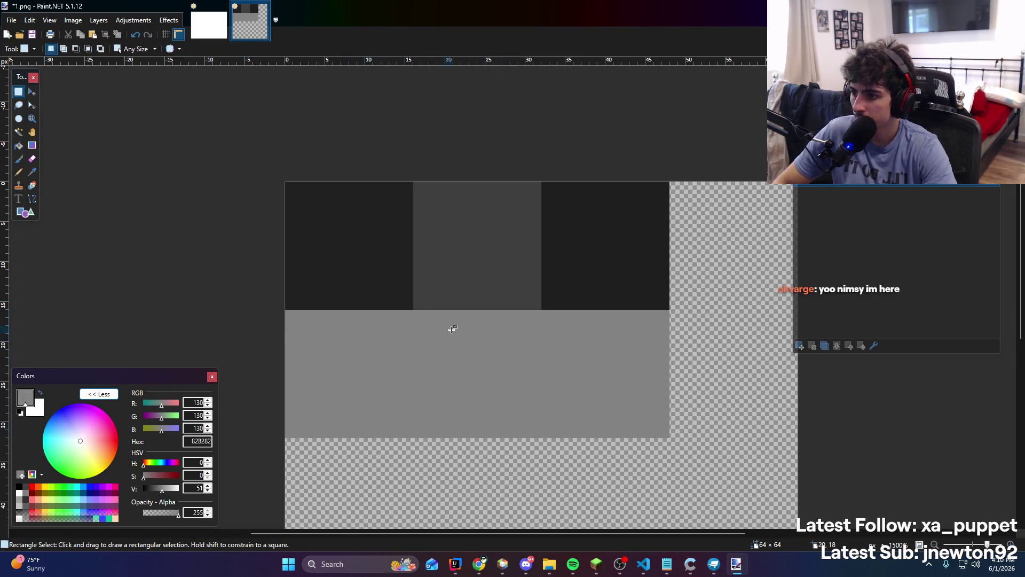
{"action": "left_click_drag", "start_coordinate": [416, 311], "coordinate": [538, 425]}
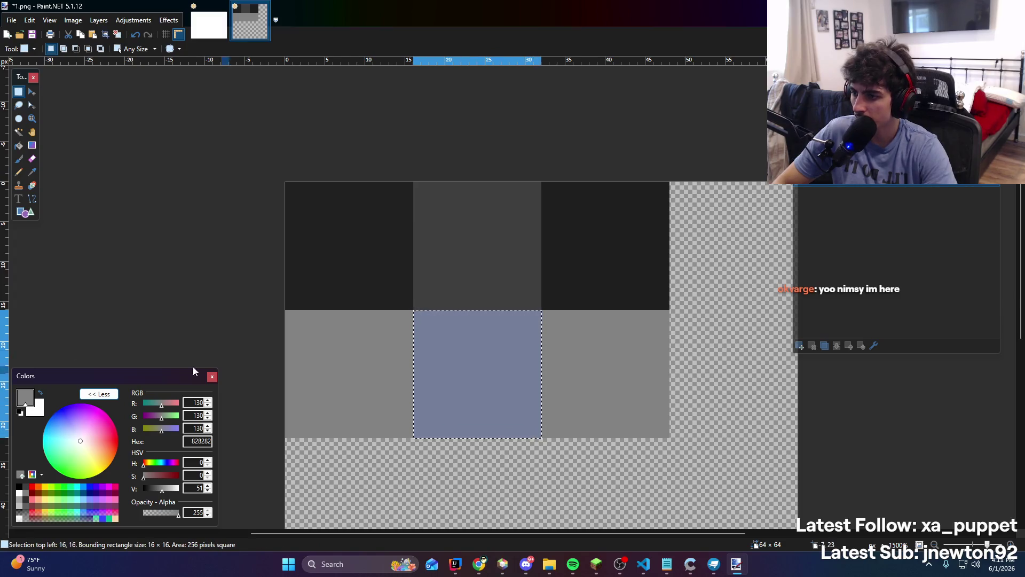
{"action": "key", "text": "f"}
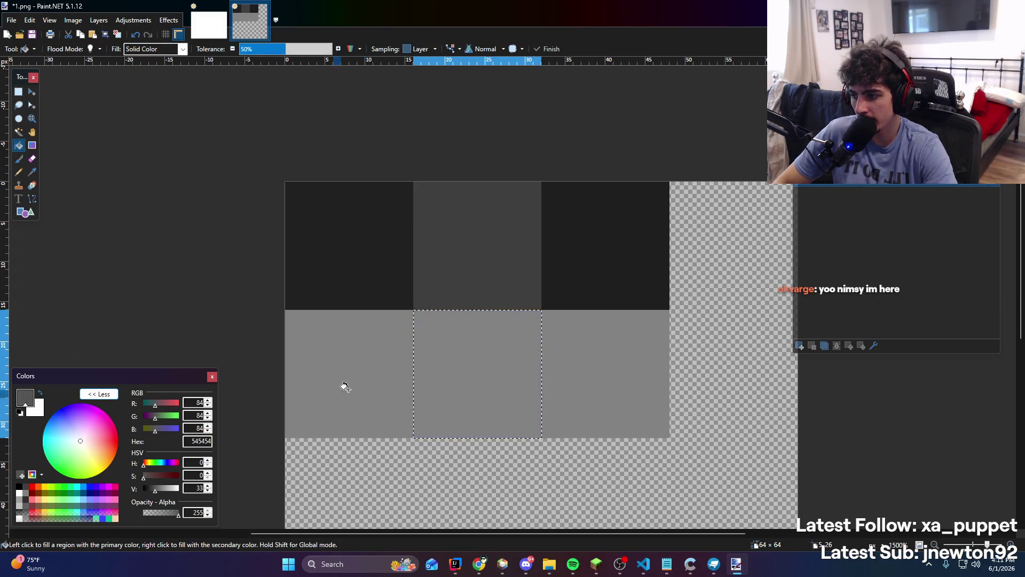
{"action": "left_click", "coordinate": [425, 362]}
{"action": "left_click_drag", "start_coordinate": [149, 491], "coordinate": [168, 489]}
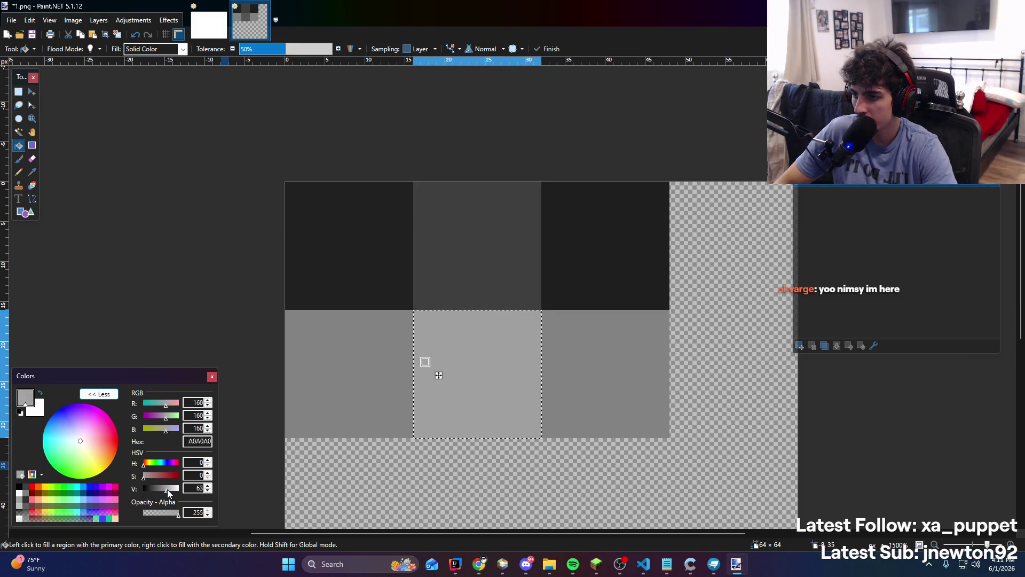
{"action": "key", "text": "ctrl+d"}
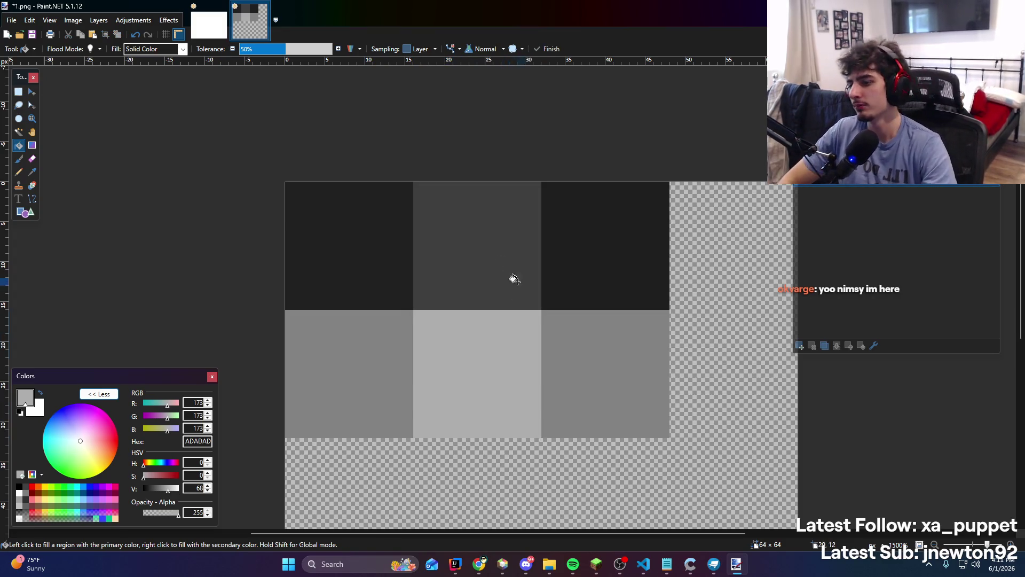
Save the texture as 1.png
{"action": "scroll", "coordinate": [508, 206], "scroll_direction": "down", "scroll_amount": 5}
{"action": "scroll", "coordinate": [565, 378], "scroll_direction": "up", "scroll_amount": 4}
{"action": "key", "text": "ctrl+s"}
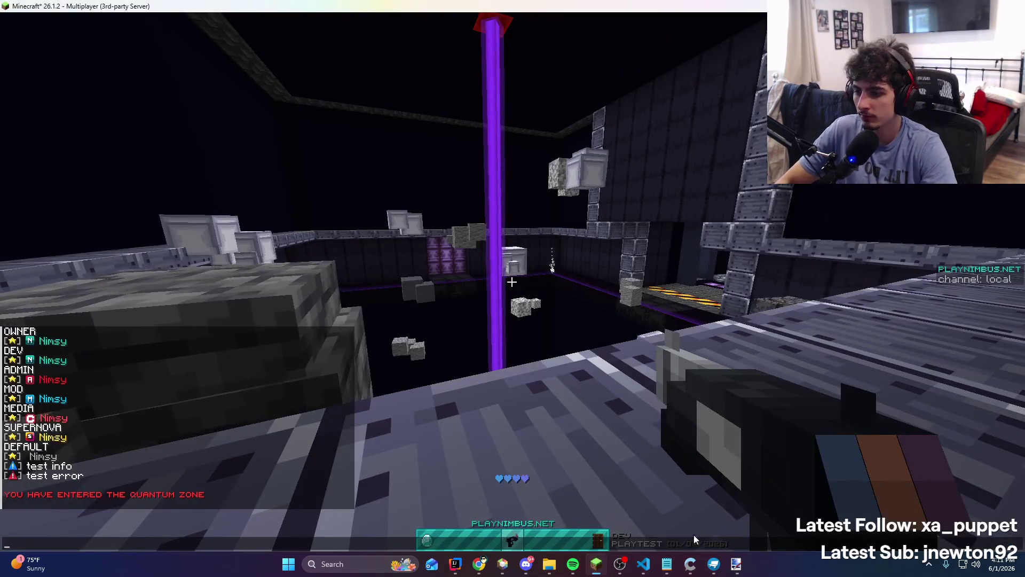
In Blockbench's Edit mode, fit the cube's East face UV to 16 pixels tall
{"action": "left_click", "coordinate": [714, 564]}
{"action": "left_click_drag", "start_coordinate": [774, 402], "coordinate": [787, 385]}
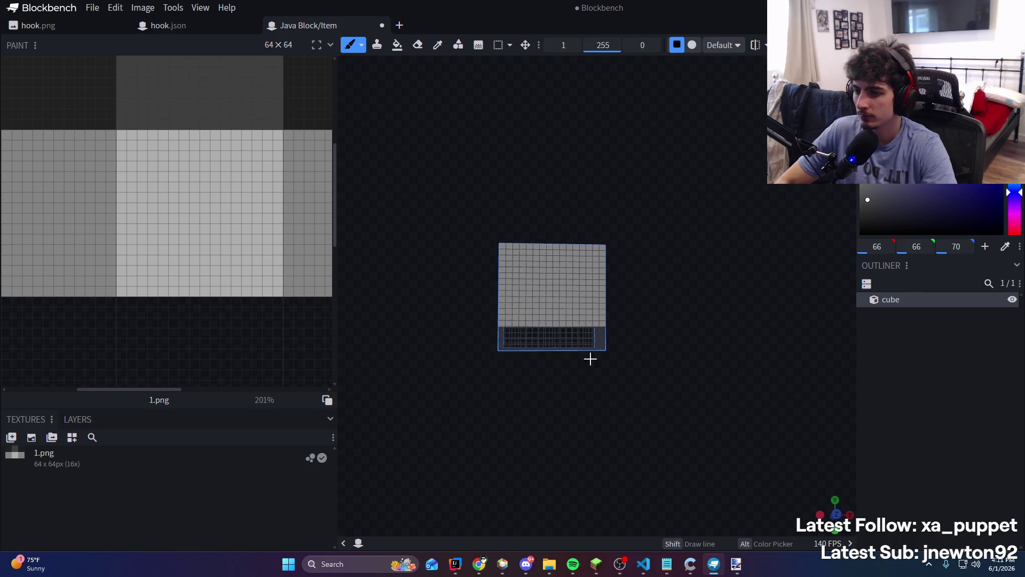
{"action": "key", "text": "Tab"}
{"action": "right_click", "coordinate": [540, 264]}
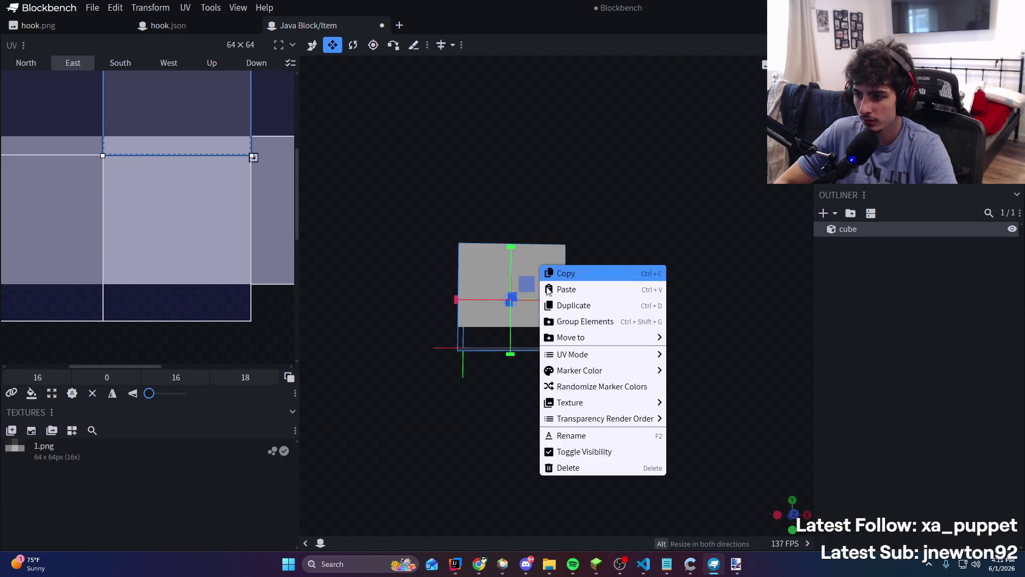
{"action": "mouse_move", "coordinate": [587, 402]}
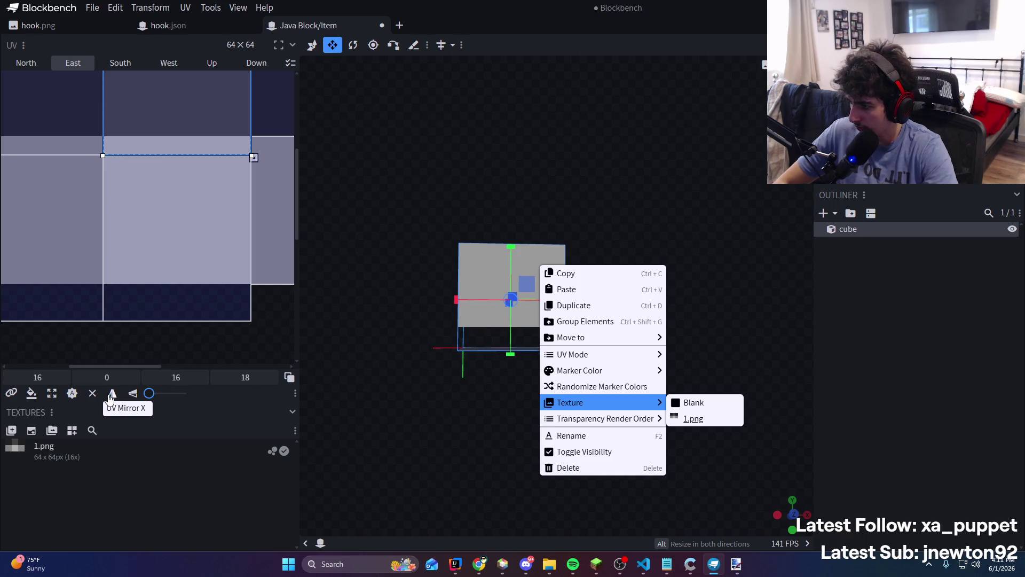
{"action": "left_click", "coordinate": [69, 395]}
Reposition the South face UV and shrink the North face UV to 16 pixels tall
{"action": "scroll", "coordinate": [191, 182], "scroll_direction": "down", "scroll_amount": 2}
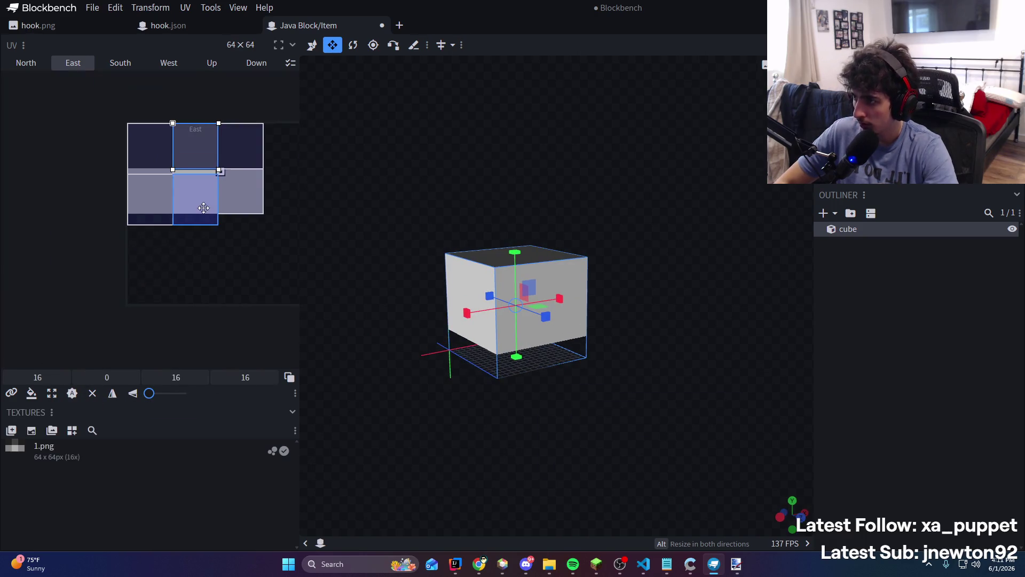
{"action": "left_click", "coordinate": [110, 256]}
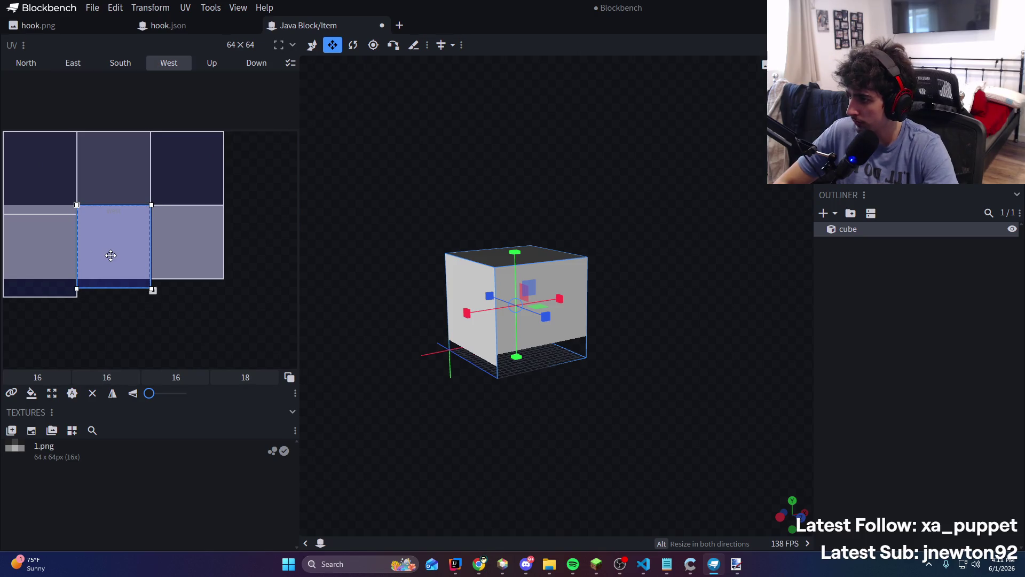
{"action": "left_click", "coordinate": [48, 268]}
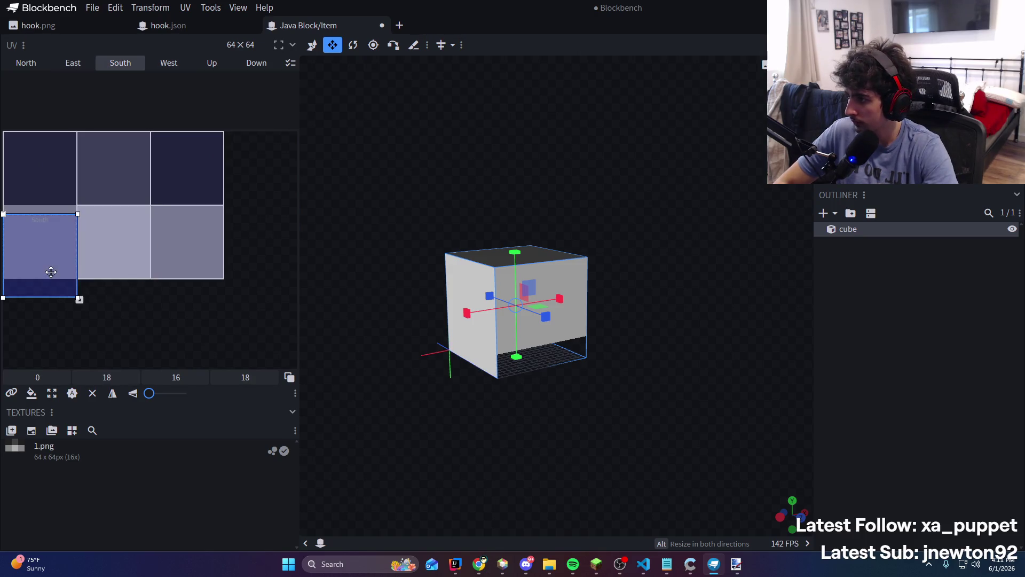
{"action": "mouse_move", "coordinate": [49, 268]}
{"action": "left_mouse_down"}
{"action": "mouse_move", "coordinate": [48, 251]}
{"action": "mouse_move", "coordinate": [46, 261]}
{"action": "mouse_move", "coordinate": [74, 272]}
{"action": "left_mouse_up"}
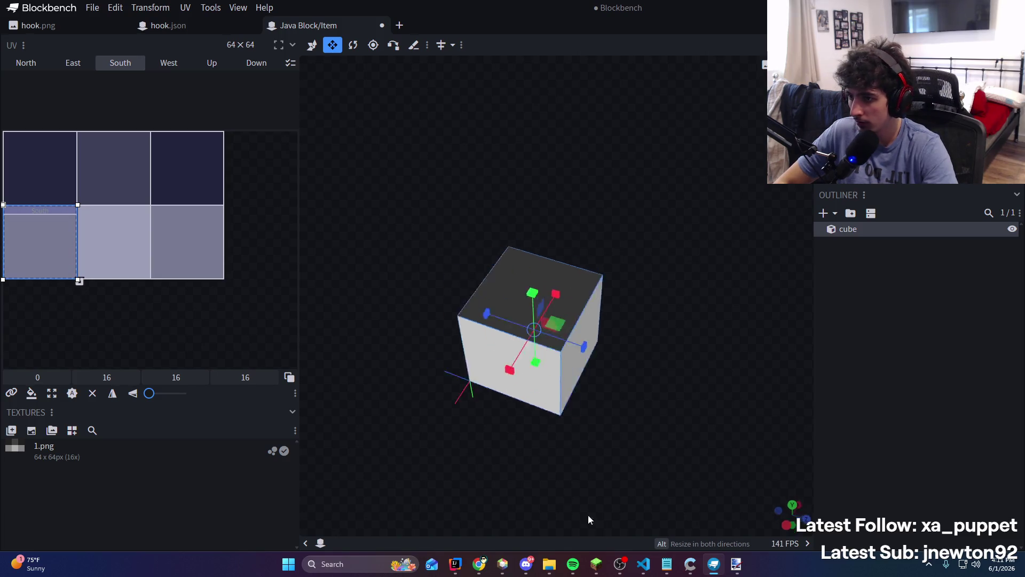
{"action": "mouse_move", "coordinate": [588, 517]}
{"action": "left_mouse_down"}
{"action": "mouse_move", "coordinate": [737, 366]}
{"action": "mouse_move", "coordinate": [565, 259]}
{"action": "left_mouse_up"}
{"action": "left_click", "coordinate": [565, 258]}
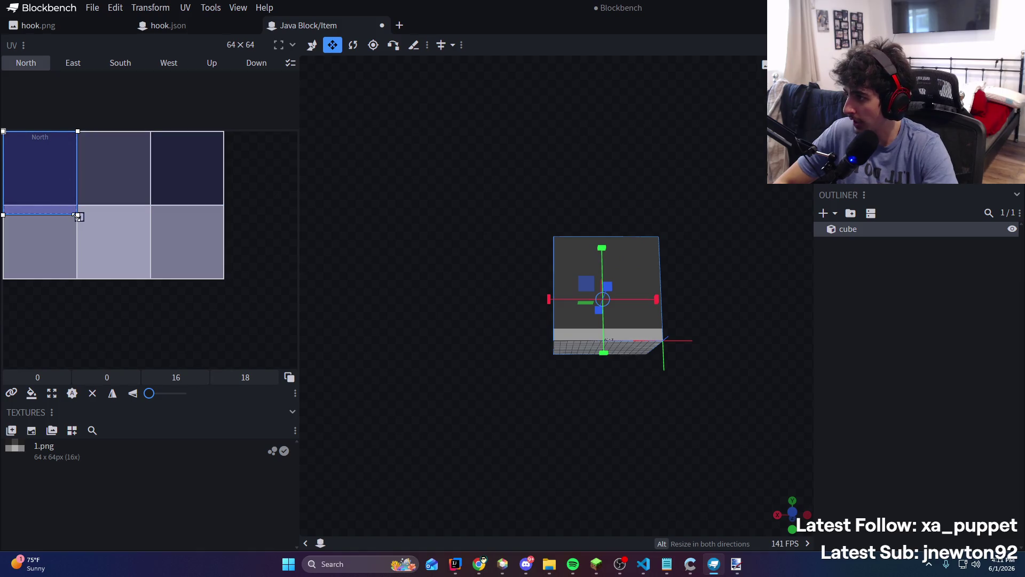
{"action": "left_click_drag", "start_coordinate": [78, 215], "coordinate": [79, 207]}
{"action": "mouse_move", "coordinate": [560, 441]}
{"action": "left_mouse_down"}
{"action": "mouse_move", "coordinate": [748, 351]}
{"action": "mouse_move", "coordinate": [957, 476]}
{"action": "mouse_move", "coordinate": [662, 490]}
{"action": "mouse_move", "coordinate": [716, 390]}
{"action": "mouse_move", "coordinate": [740, 449]}
{"action": "mouse_move", "coordinate": [447, 382]}
{"action": "mouse_move", "coordinate": [618, 437]}
{"action": "left_mouse_up"}
Cancel saving the model, return to Paint.NET, and skip to the next song
{"action": "key", "text": "ctrl+s"}
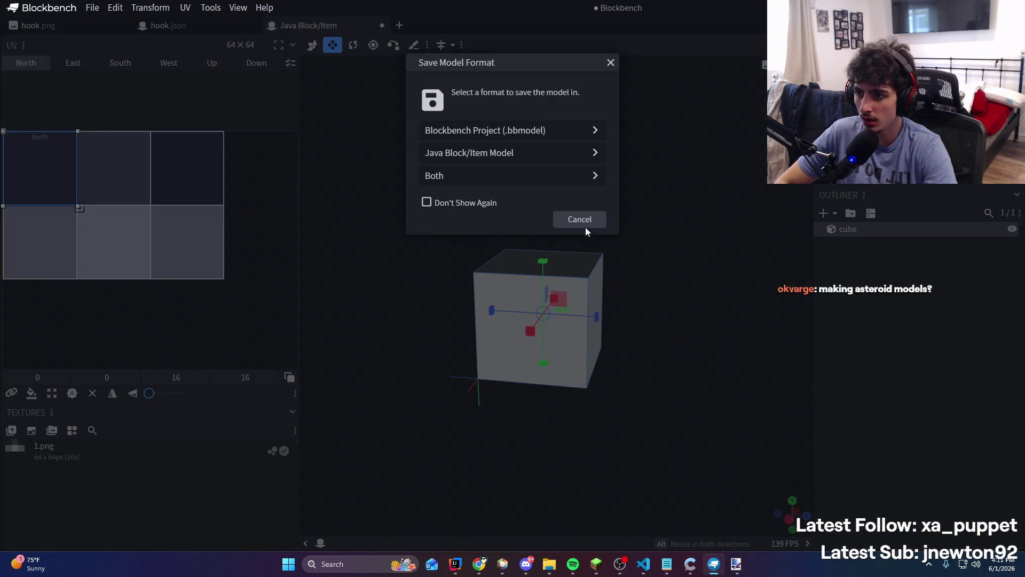
{"action": "left_click", "coordinate": [585, 227]}
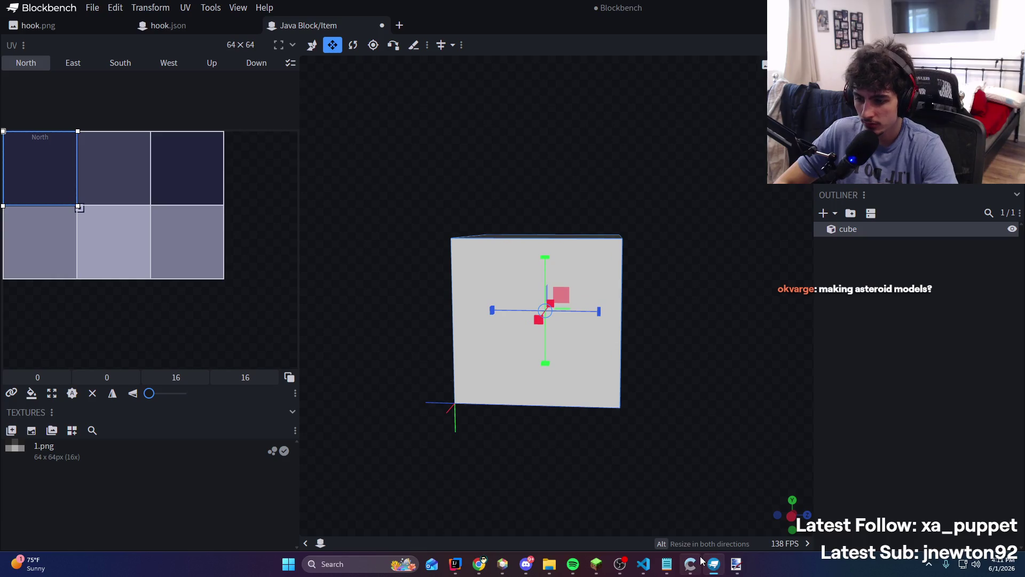
{"action": "left_click", "coordinate": [737, 564]}
{"action": "scroll", "coordinate": [449, 308], "scroll_direction": "up", "scroll_amount": 5}
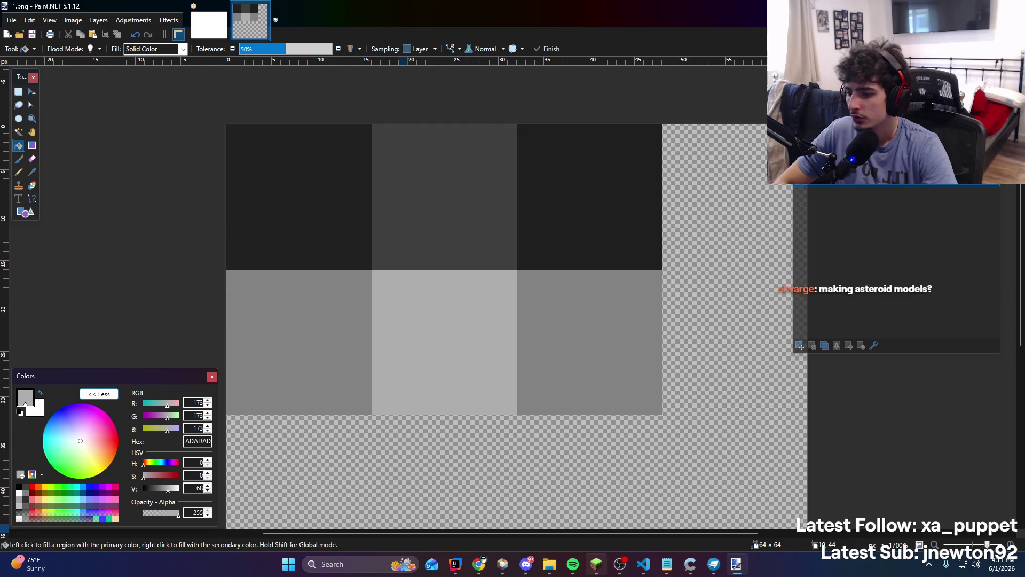
{"action": "left_click", "coordinate": [573, 564]}
{"action": "left_click", "coordinate": [569, 451]}
Skip ahead through eight songs in Spotify
{"action": "left_click", "coordinate": [569, 452]}
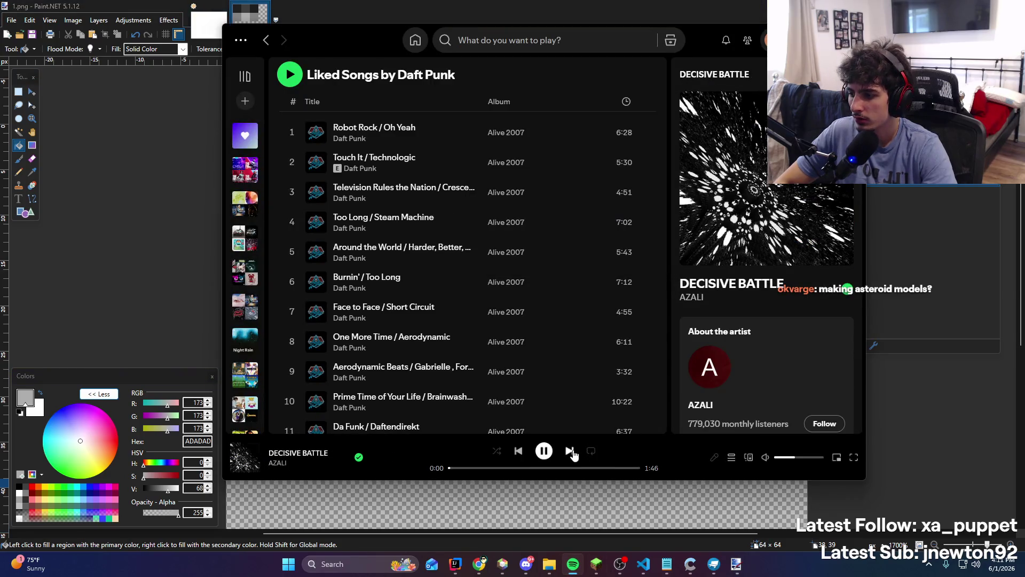
{"action": "left_click", "coordinate": [571, 452]}
{"action": "left_click", "coordinate": [570, 452]}
{"action": "left_click", "coordinate": [570, 452]}
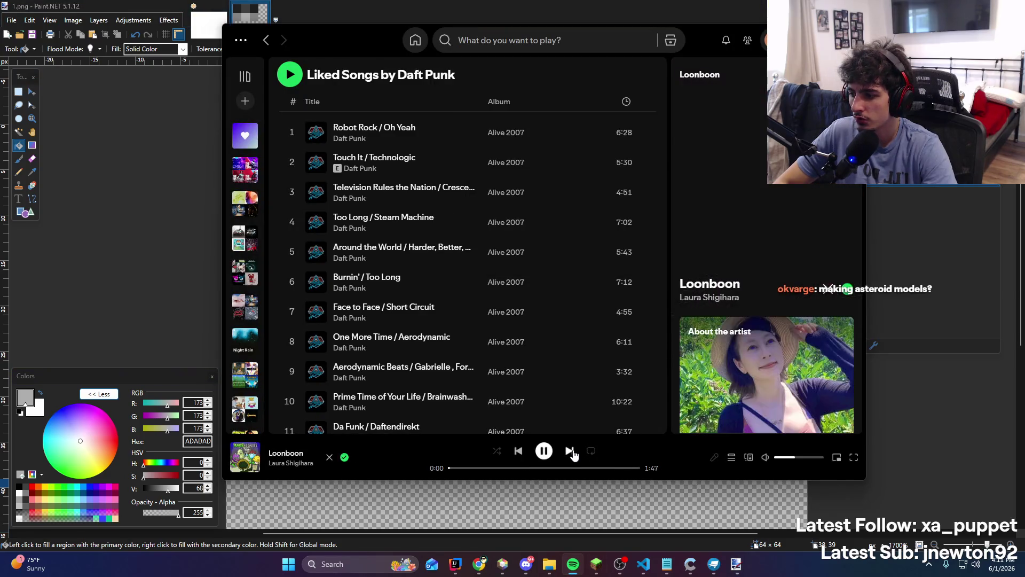
{"action": "left_click", "coordinate": [570, 452]}
{"action": "left_click", "coordinate": [570, 452]}
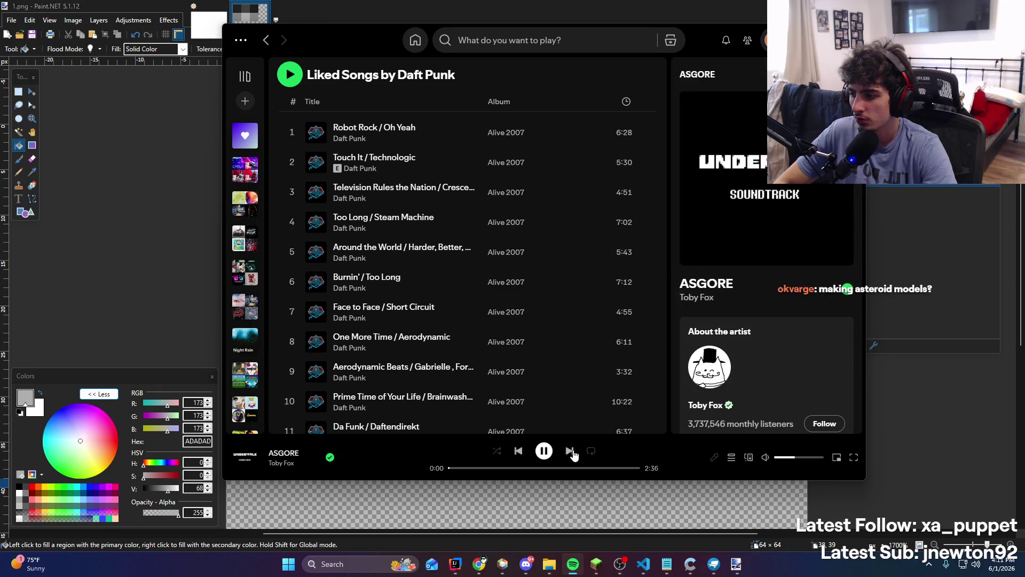
{"action": "left_click", "coordinate": [571, 452]}
{"action": "left_click", "coordinate": [570, 452]}
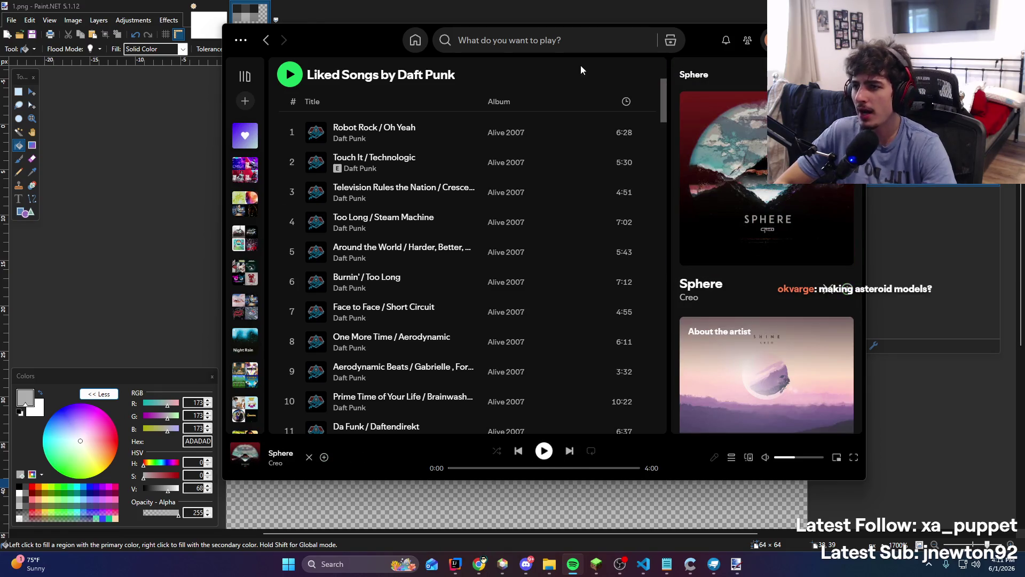
Search 'wings', play Wings - Nu:Logic Remix, raise the volume slightly, and return to Paint.NET
{"action": "left_click", "coordinate": [576, 32]}
{"action": "type", "text": "wings"}
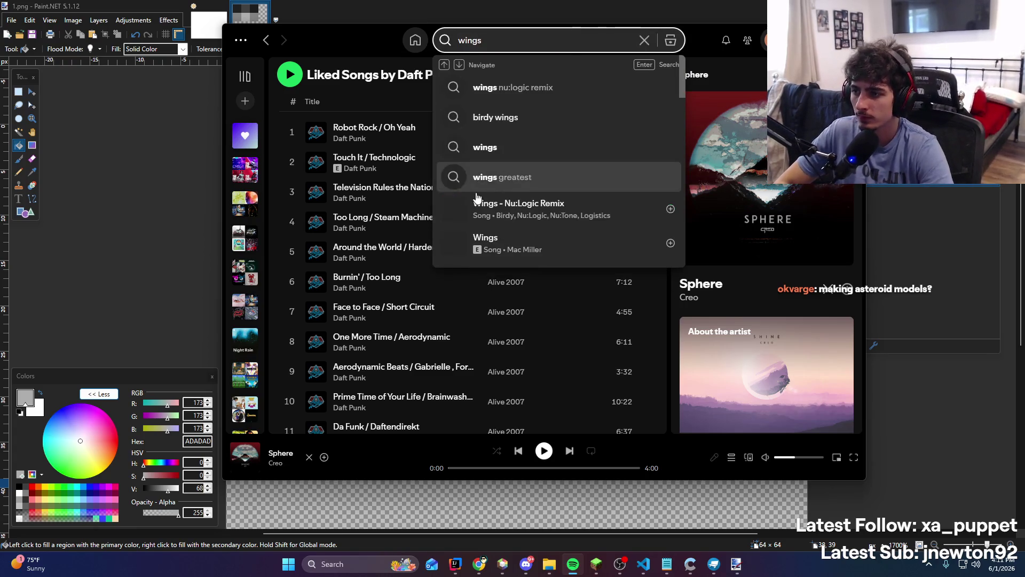
{"action": "left_click", "coordinate": [454, 208]}
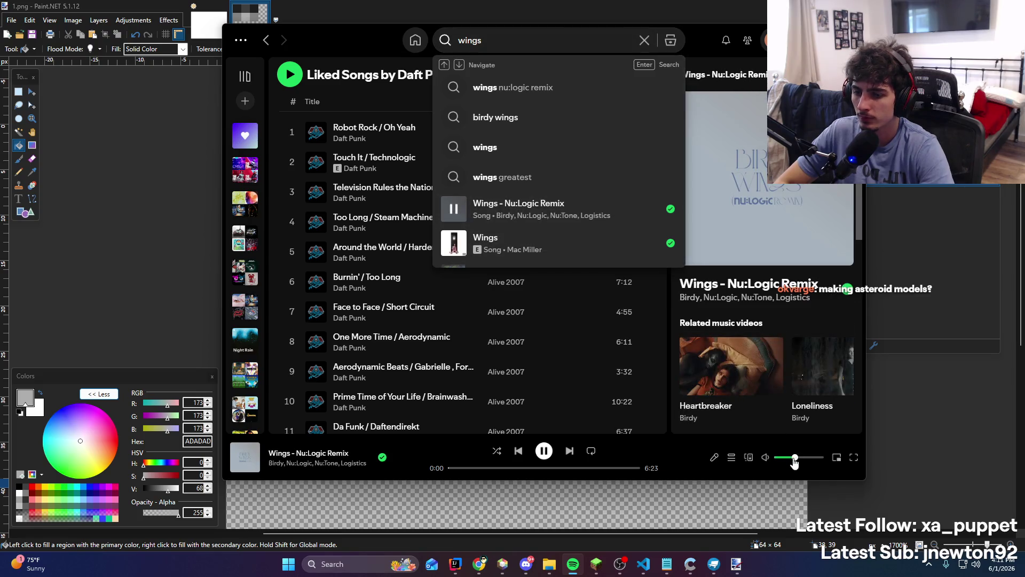
{"action": "left_click", "coordinate": [798, 457]}
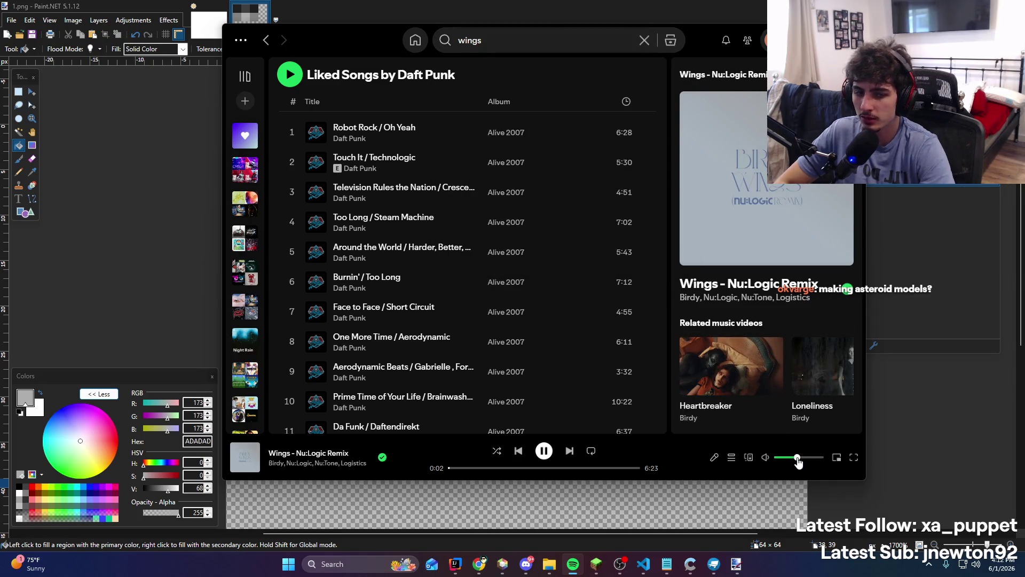
{"action": "left_click", "coordinate": [168, 10]}
{"action": "left_click", "coordinate": [19, 172]}
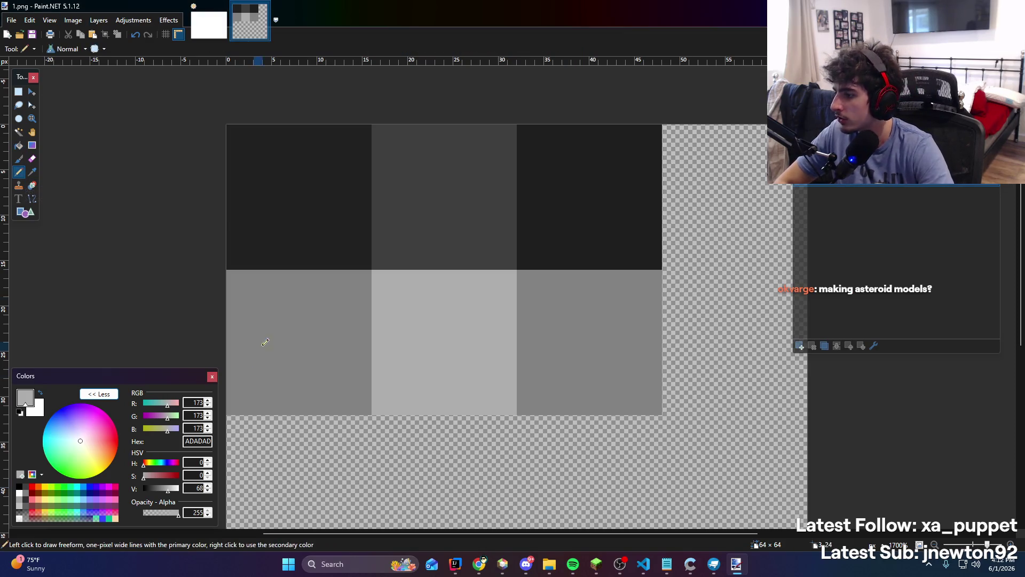
Undo a stray stroke and draw a light-grey pixel line on the lower-left face
{"action": "left_click_drag", "start_coordinate": [298, 335], "coordinate": [362, 347]}
{"action": "key", "text": "ctrl+z"}
{"action": "scroll", "coordinate": [308, 322], "scroll_direction": "up", "scroll_amount": 1}
{"action": "scroll", "coordinate": [420, 271], "scroll_direction": "down", "scroll_amount": 2}
{"action": "scroll", "coordinate": [307, 242], "scroll_direction": "left", "scroll_amount": 2}
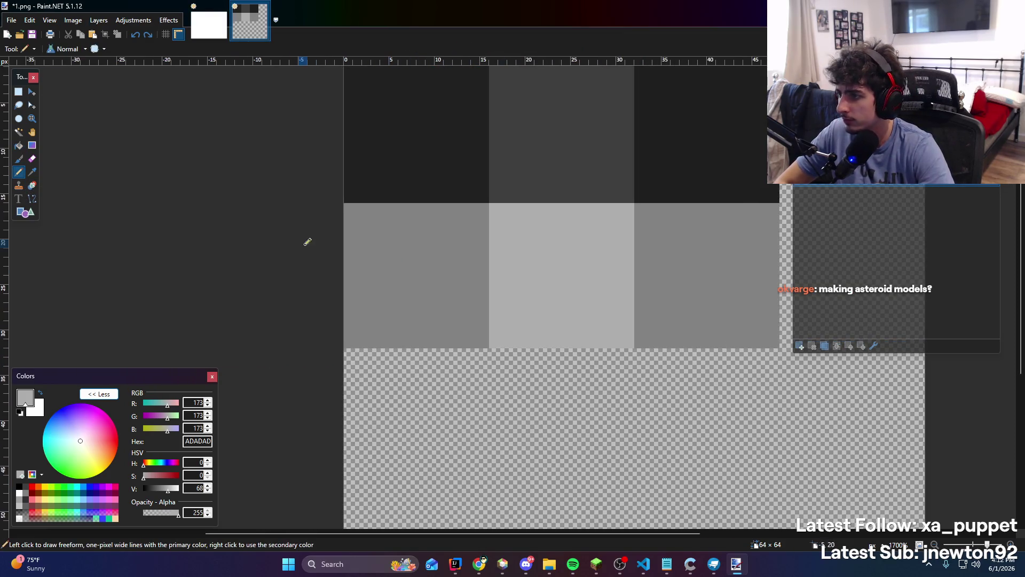
{"action": "mouse_move", "coordinate": [353, 264]}
{"action": "left_mouse_down"}
{"action": "mouse_move", "coordinate": [383, 215]}
{"action": "mouse_move", "coordinate": [359, 216]}
{"action": "left_mouse_up"}
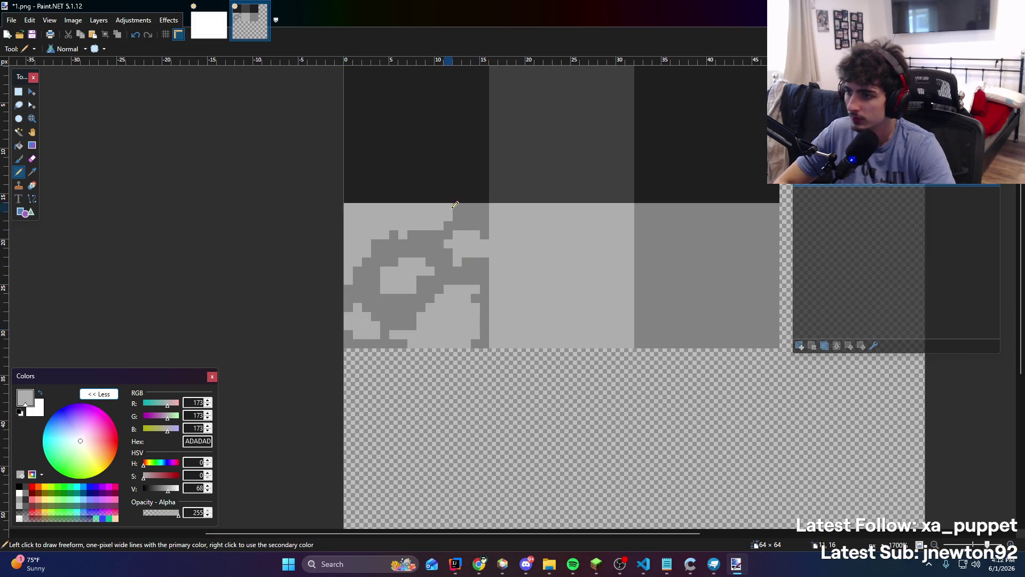
{"action": "scroll", "coordinate": [455, 205], "scroll_direction": "down", "scroll_amount": 3}
{"action": "scroll", "coordinate": [422, 283], "scroll_direction": "up", "scroll_amount": 4}
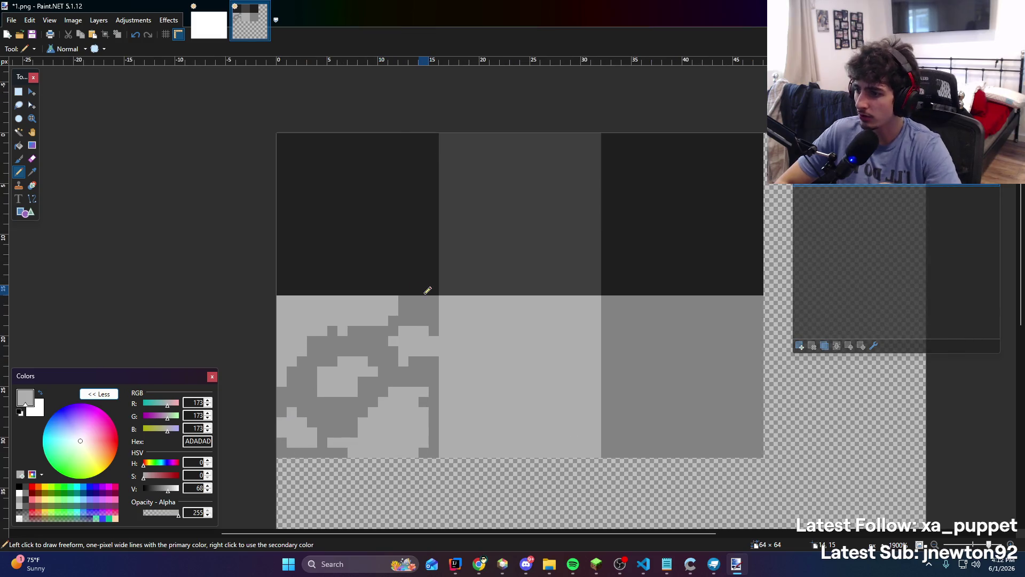
{"action": "scroll", "coordinate": [332, 233], "scroll_direction": "down", "scroll_amount": 1}
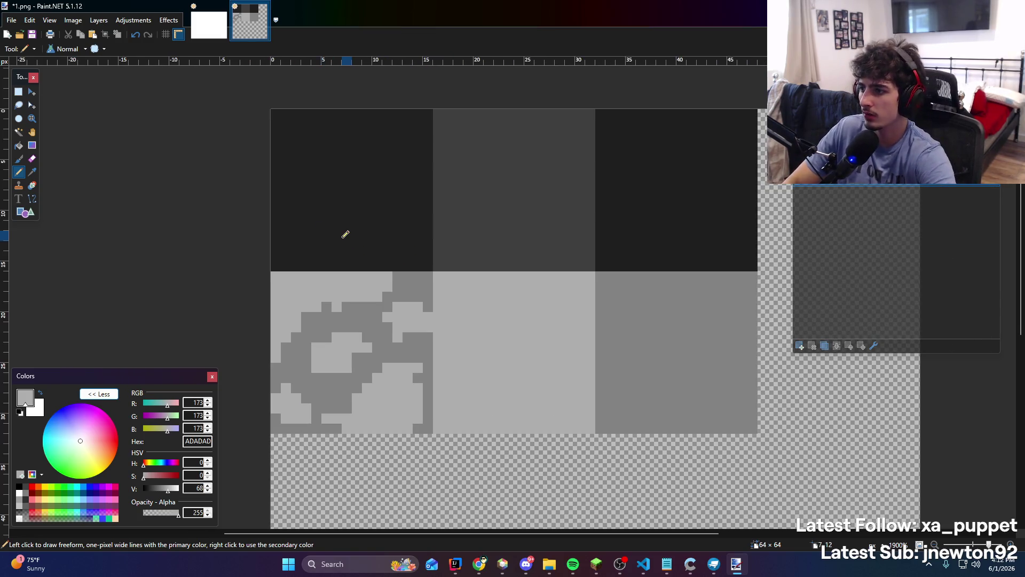
Pick dark grey 3F3F3F from the middle top face and return to the Pencil
{"action": "key", "text": "k"}
{"action": "left_click", "coordinate": [538, 239]}
{"action": "left_click", "coordinate": [305, 182]}
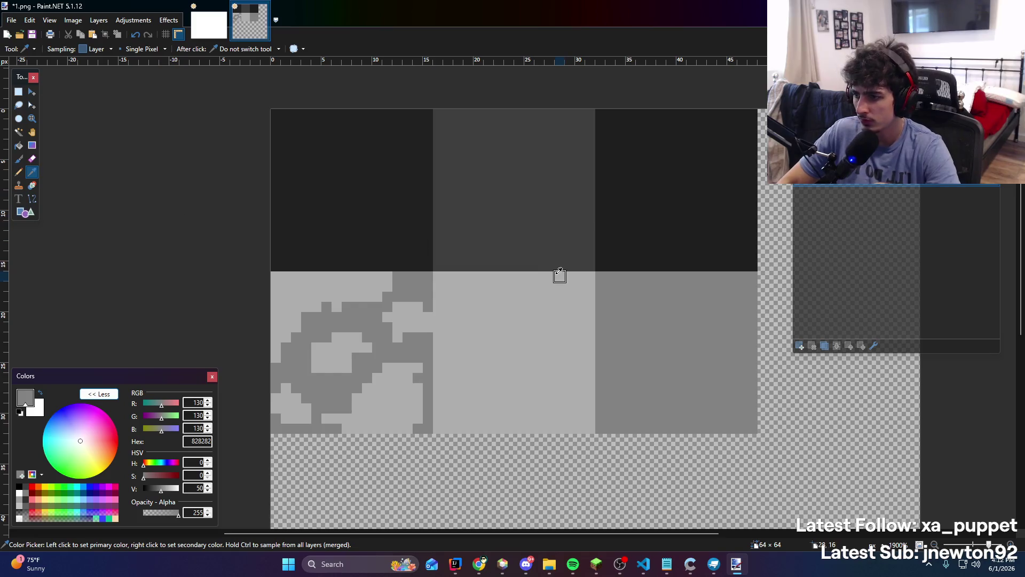
{"action": "left_click", "coordinate": [539, 204]}
{"action": "left_click", "coordinate": [19, 172]}
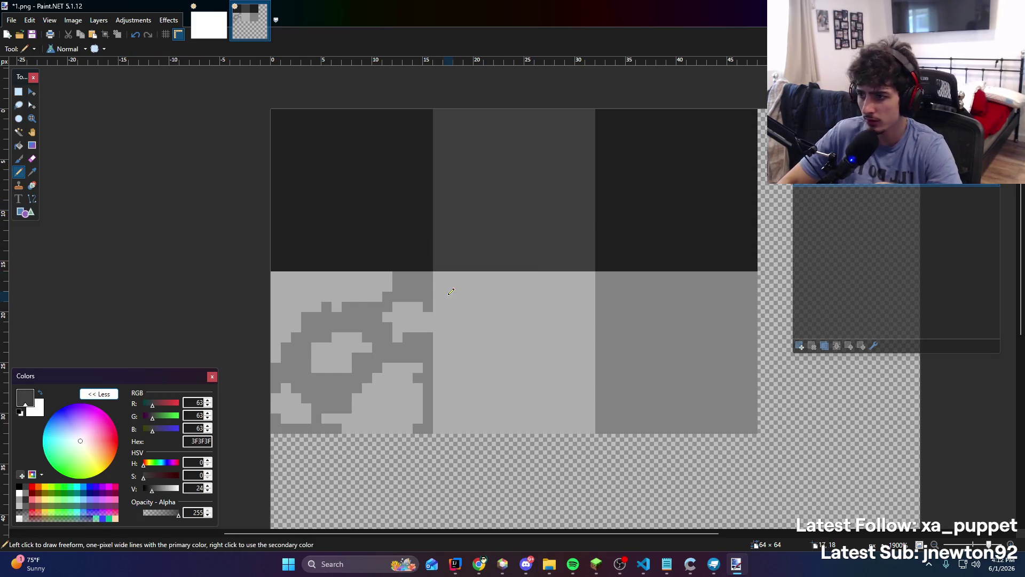
Scatter dark grey 3F3F3F blotches over the light middle bottom face
{"action": "mouse_move", "coordinate": [448, 296]}
{"action": "left_mouse_down"}
{"action": "mouse_move", "coordinate": [439, 280]}
{"action": "mouse_move", "coordinate": [448, 286]}
{"action": "left_mouse_up"}
{"action": "key", "text": "ctrl+z"}
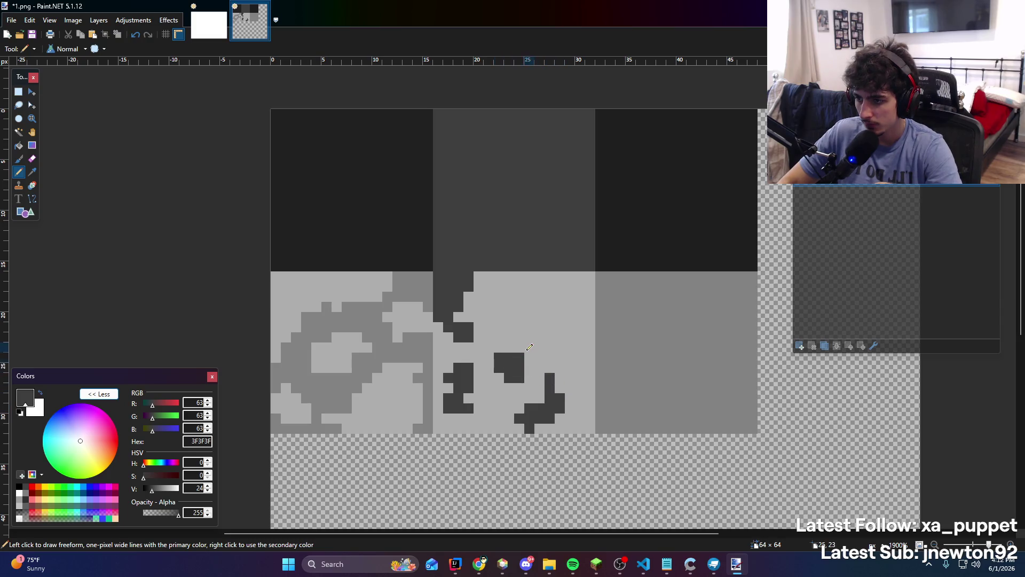
{"action": "mouse_move", "coordinate": [530, 347]}
{"action": "left_mouse_down"}
{"action": "mouse_move", "coordinate": [517, 346]}
{"action": "mouse_move", "coordinate": [534, 284]}
{"action": "mouse_move", "coordinate": [579, 320]}
{"action": "mouse_move", "coordinate": [524, 314]}
{"action": "mouse_move", "coordinate": [551, 301]}
{"action": "left_mouse_up"}
{"action": "scroll", "coordinate": [579, 329], "scroll_direction": "right", "scroll_amount": 3}
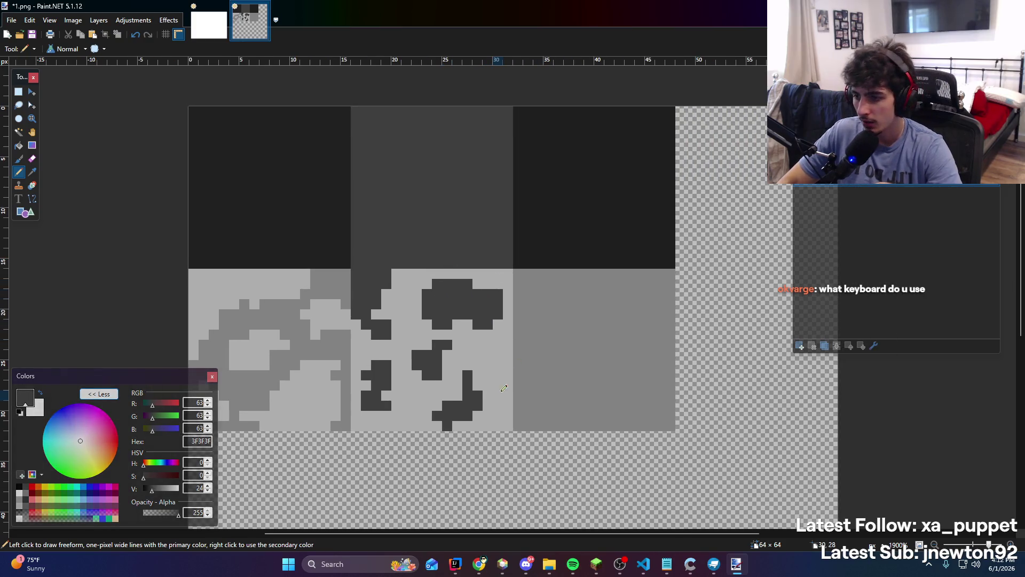
{"action": "scroll", "coordinate": [625, 329], "scroll_direction": "down", "scroll_amount": 2}
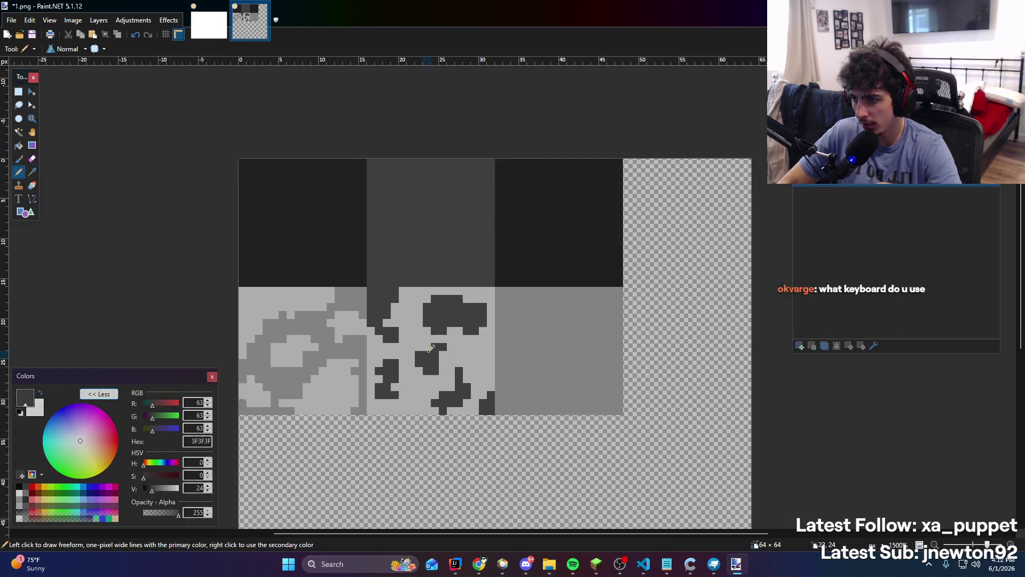
{"action": "scroll", "coordinate": [513, 305], "scroll_direction": "up", "scroll_amount": 3}
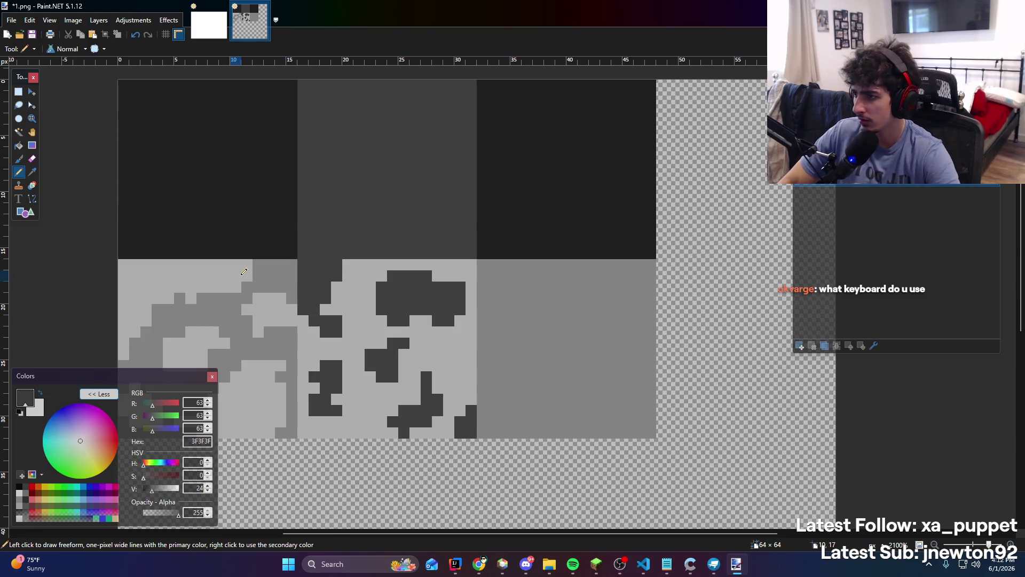
Sample near-black 212121 from the top-left face
{"action": "key", "text": "k"}
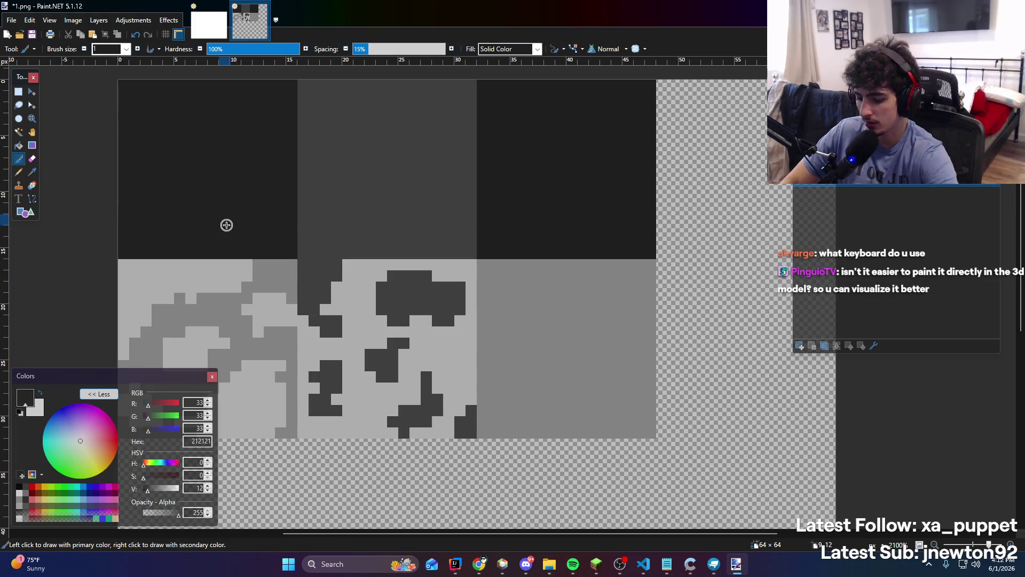
{"action": "left_click", "coordinate": [228, 222]}
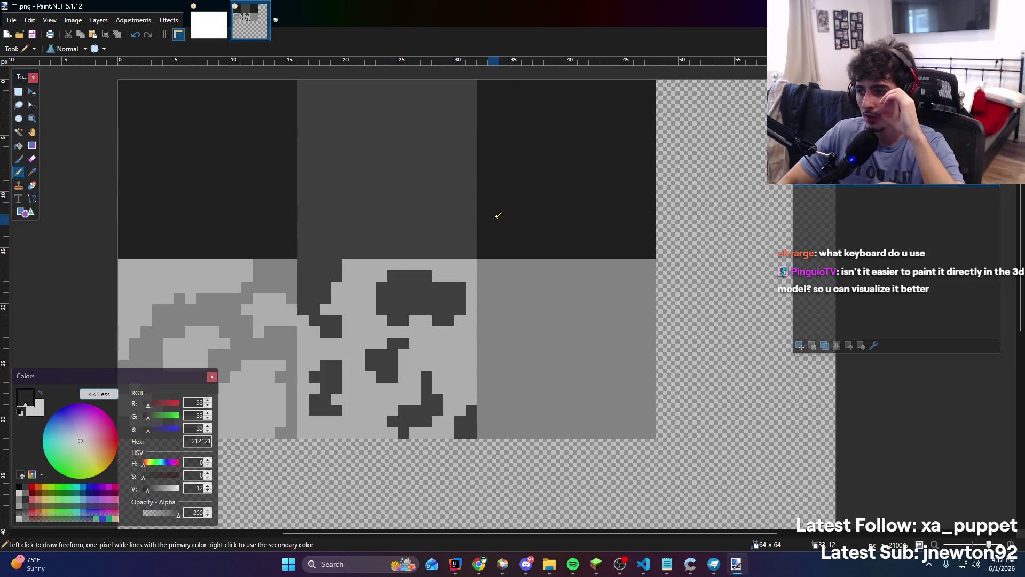
{"action": "scroll", "coordinate": [462, 243], "scroll_direction": "down", "scroll_amount": 1}
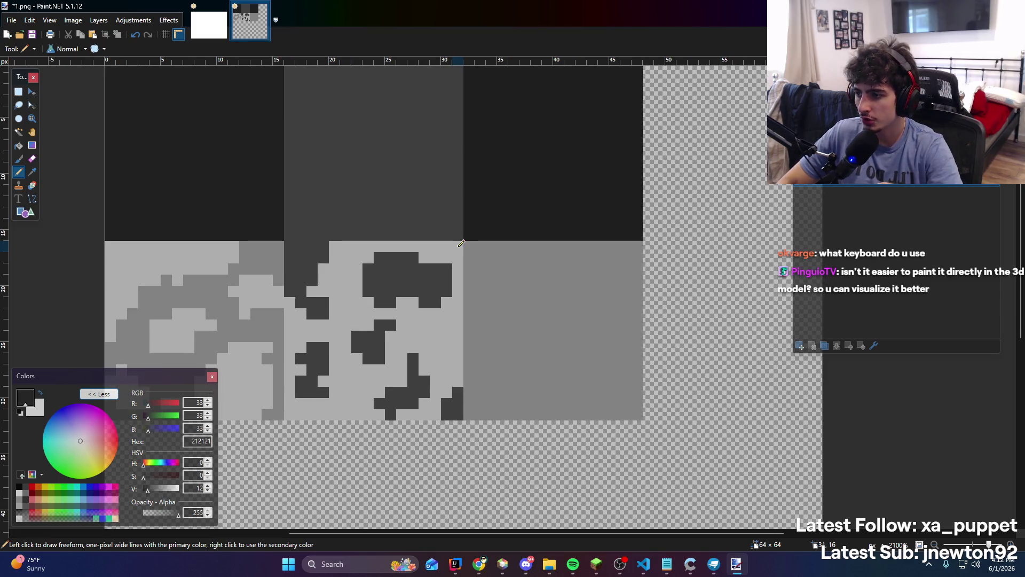
Paint near-black 212121 patches across the mid-grey right bottom face
{"action": "mouse_move", "coordinate": [461, 244]}
{"action": "left_mouse_down"}
{"action": "mouse_move", "coordinate": [643, 304]}
{"action": "mouse_move", "coordinate": [556, 181]}
{"action": "mouse_move", "coordinate": [534, 348]}
{"action": "mouse_move", "coordinate": [437, 267]}
{"action": "mouse_move", "coordinate": [437, 311]}
{"action": "left_mouse_up"}
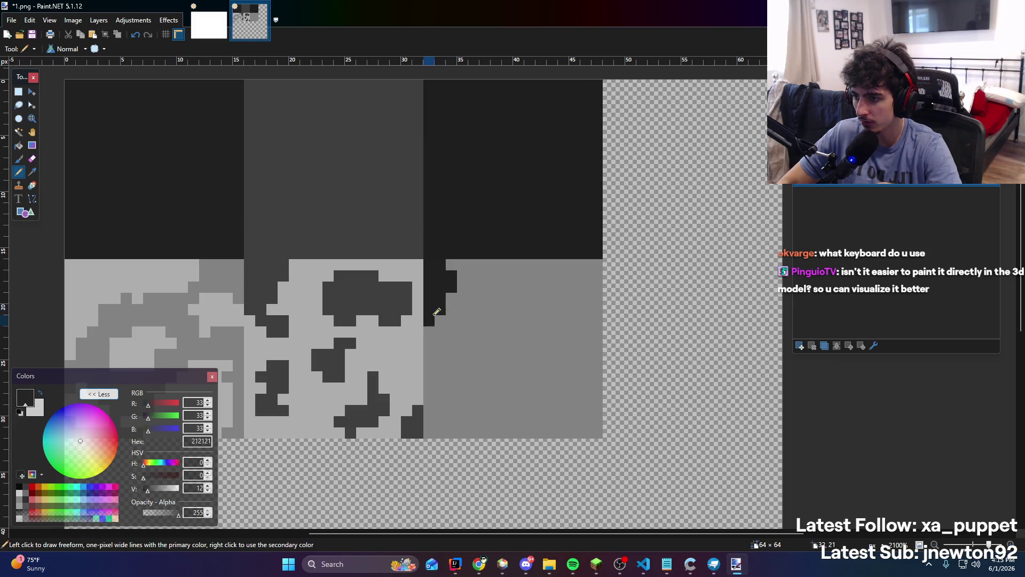
{"action": "mouse_move", "coordinate": [453, 267]}
{"action": "left_mouse_down"}
{"action": "mouse_move", "coordinate": [560, 304]}
{"action": "mouse_move", "coordinate": [533, 307]}
{"action": "mouse_move", "coordinate": [550, 320]}
{"action": "left_mouse_up"}
{"action": "mouse_move", "coordinate": [471, 353]}
{"action": "left_mouse_down"}
{"action": "mouse_move", "coordinate": [505, 356]}
{"action": "mouse_move", "coordinate": [491, 376]}
{"action": "mouse_move", "coordinate": [519, 357]}
{"action": "mouse_move", "coordinate": [540, 359]}
{"action": "mouse_move", "coordinate": [497, 331]}
{"action": "left_mouse_up"}
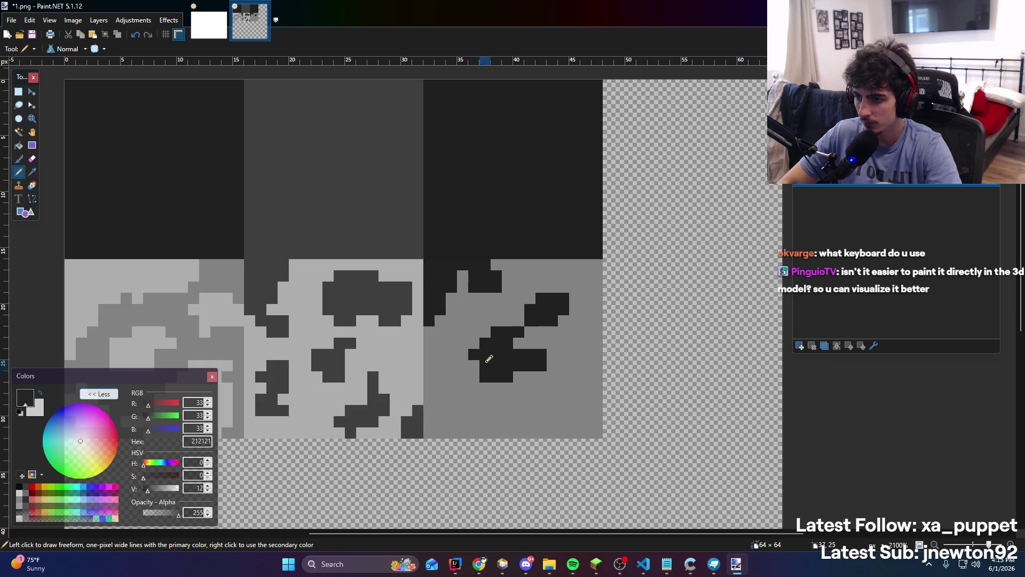
{"action": "mouse_move", "coordinate": [416, 366]}
{"action": "left_mouse_down"}
{"action": "mouse_move", "coordinate": [457, 390]}
{"action": "mouse_move", "coordinate": [438, 428]}
{"action": "mouse_move", "coordinate": [494, 424]}
{"action": "left_mouse_up"}
{"action": "key", "text": "ctrl+z"}
Add a near-black staircase and edge patches on the right face, then sample the left face's light grey
{"action": "mouse_move", "coordinate": [559, 435]}
{"action": "left_mouse_down"}
{"action": "mouse_move", "coordinate": [557, 412]}
{"action": "mouse_move", "coordinate": [534, 428]}
{"action": "mouse_move", "coordinate": [587, 401]}
{"action": "left_mouse_up"}
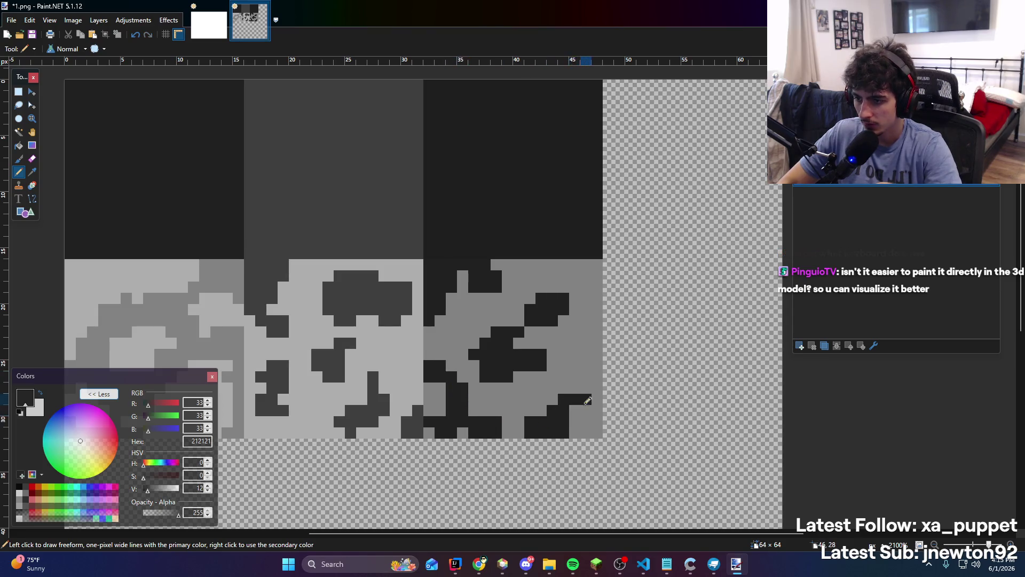
{"action": "mouse_move", "coordinate": [584, 346]}
{"action": "left_mouse_down"}
{"action": "mouse_move", "coordinate": [563, 349]}
{"action": "mouse_move", "coordinate": [596, 310]}
{"action": "mouse_move", "coordinate": [598, 331]}
{"action": "left_mouse_up"}
{"action": "left_click_drag", "start_coordinate": [574, 278], "coordinate": [592, 265]}
{"action": "scroll", "coordinate": [511, 321], "scroll_direction": "down", "scroll_amount": 3}
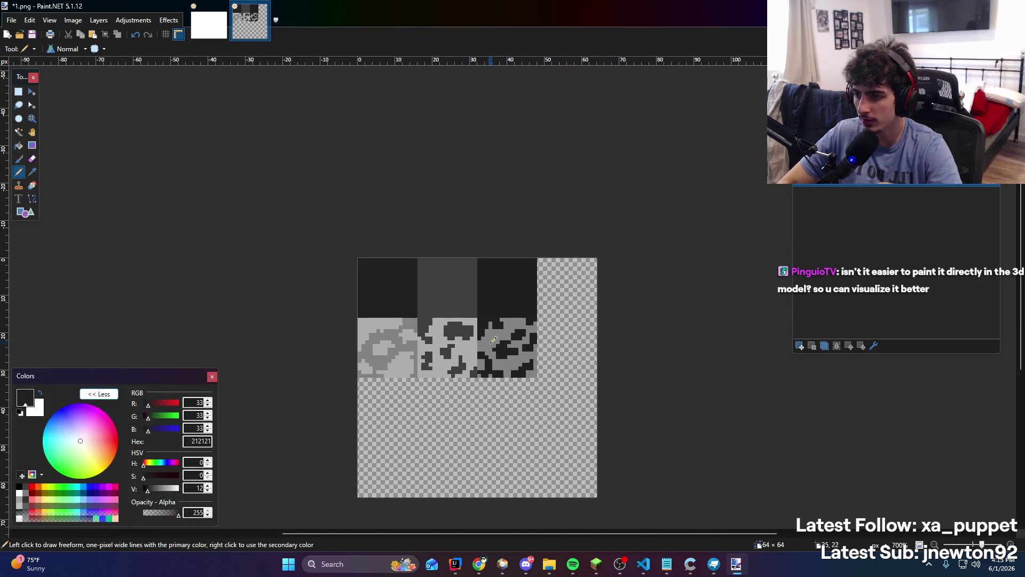
{"action": "scroll", "coordinate": [352, 296], "scroll_direction": "up", "scroll_amount": 2}
{"action": "scroll", "coordinate": [352, 296], "scroll_direction": "up", "scroll_amount": 1}
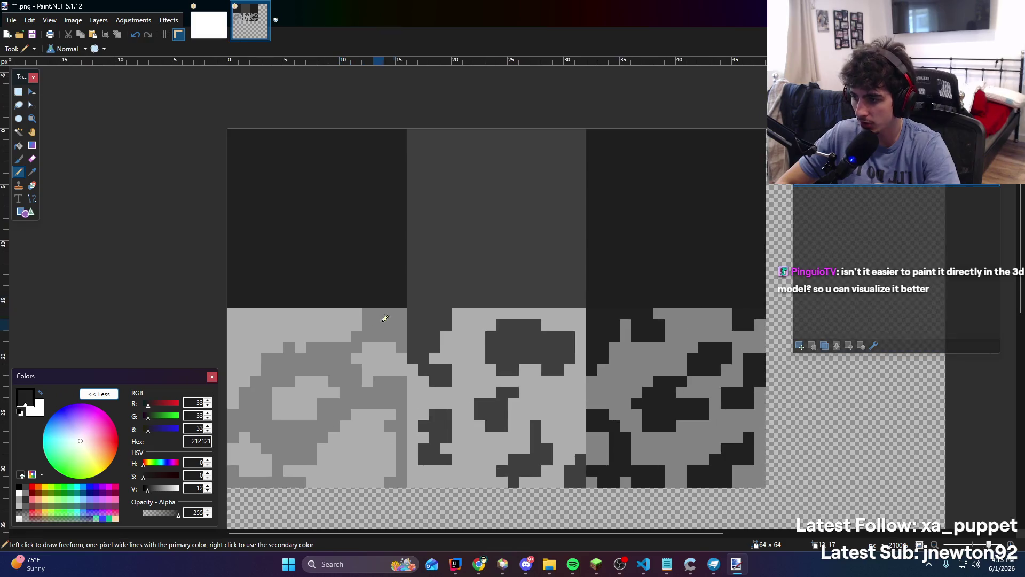
{"action": "scroll", "coordinate": [364, 299], "scroll_direction": "down", "scroll_amount": 2}
{"action": "scroll", "coordinate": [374, 302], "scroll_direction": "up", "scroll_amount": 3}
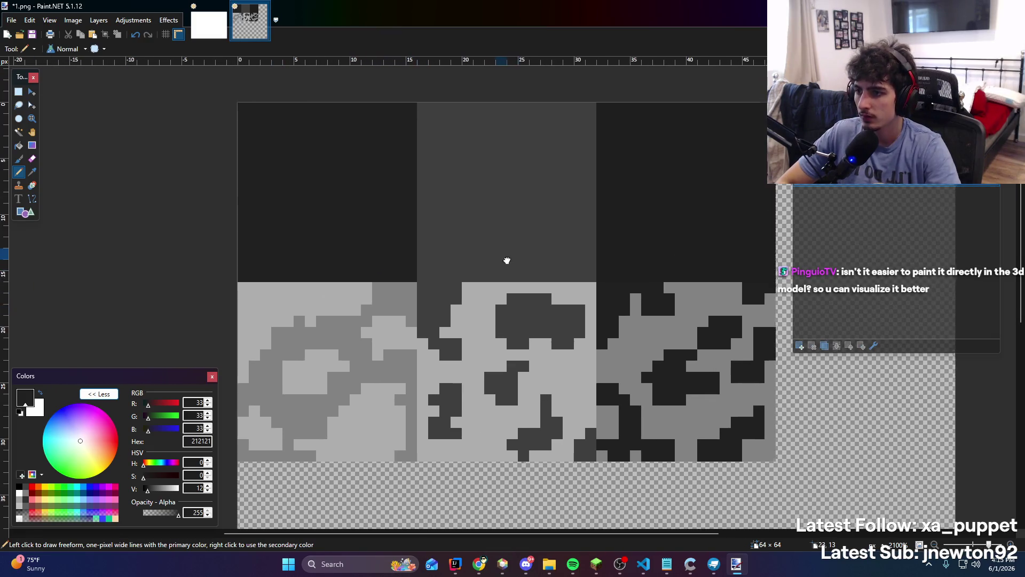
{"action": "key", "text": "k"}
{"action": "left_click", "coordinate": [237, 344]}
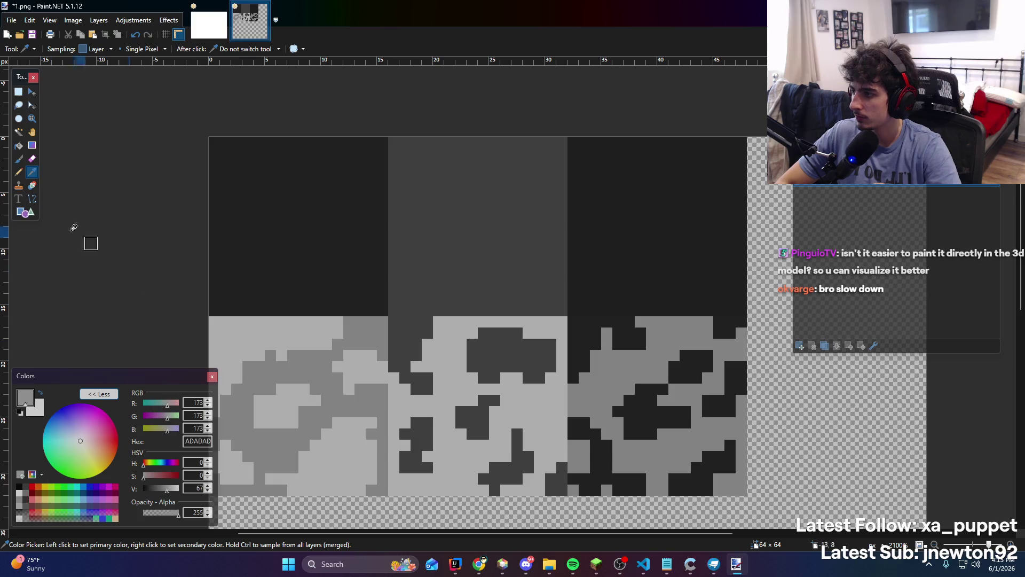
Discard trial light-grey pixels and pick dark grey 3F3F3F from the middle top face
{"action": "key", "text": "p"}
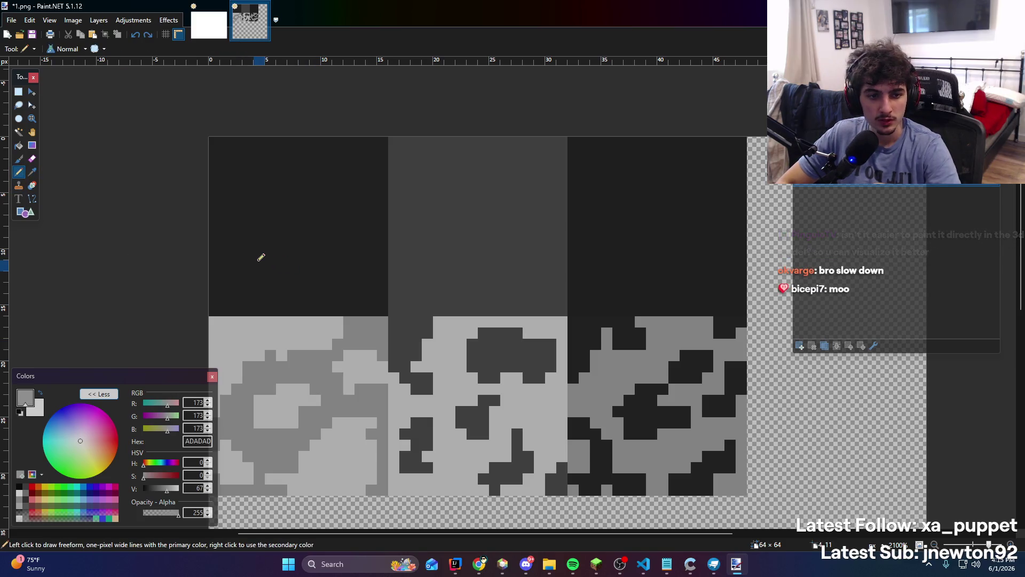
{"action": "left_click_drag", "start_coordinate": [214, 310], "coordinate": [223, 297]}
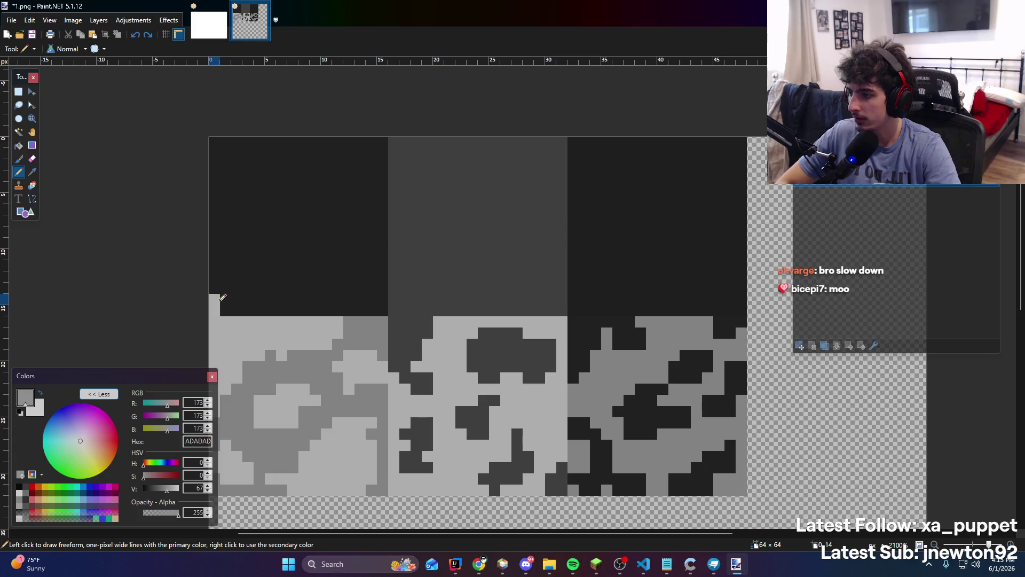
{"action": "key", "text": "ctrl+z"}
{"action": "left_click_drag", "start_coordinate": [212, 153], "coordinate": [235, 152]}
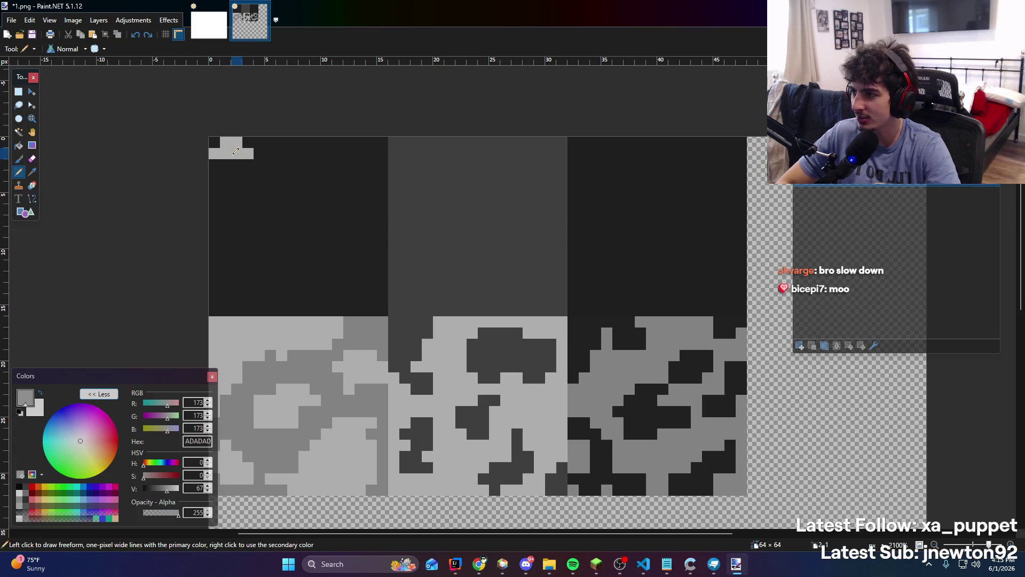
{"action": "key", "text": "ctrl+z"}
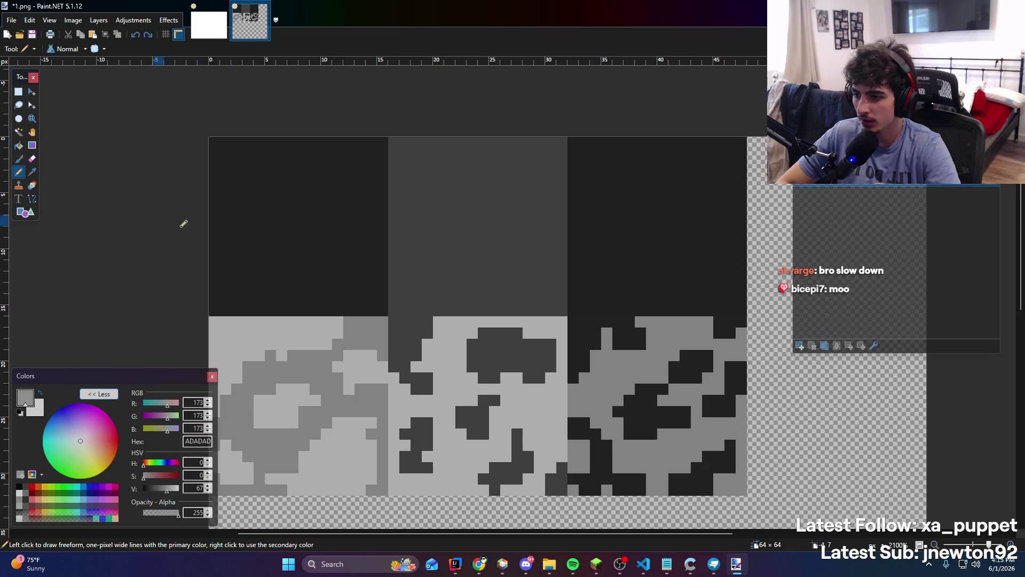
{"action": "key", "text": "k"}
{"action": "left_click", "coordinate": [394, 311]}
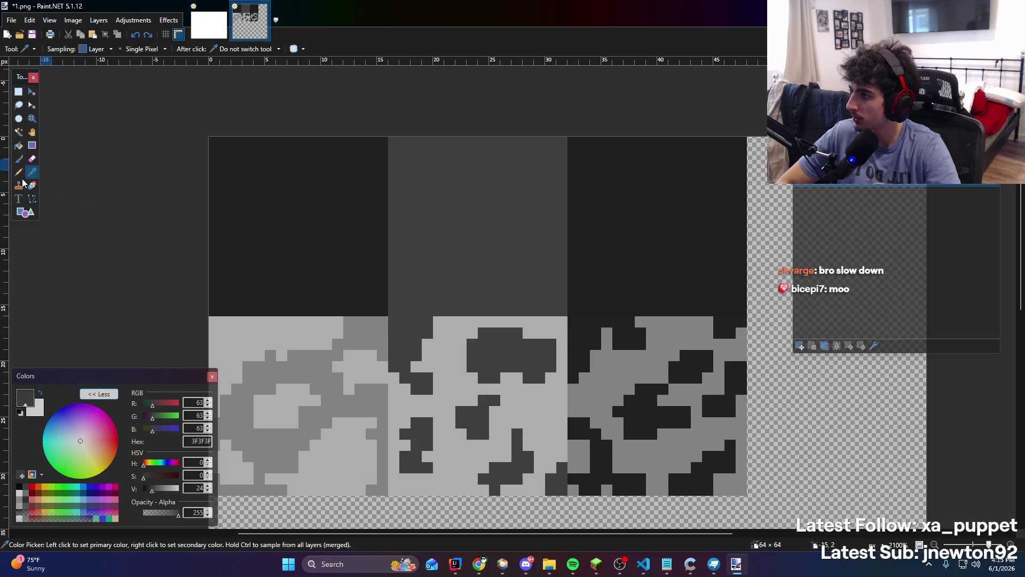
Pencil 3F3F3F patches, a round blob and left-edge pixels over the top-left face
{"action": "key", "text": "p"}
{"action": "left_click_drag", "start_coordinate": [213, 300], "coordinate": [259, 295]}
{"action": "mouse_move", "coordinate": [277, 261]}
{"action": "left_mouse_down"}
{"action": "mouse_move", "coordinate": [327, 286]}
{"action": "mouse_move", "coordinate": [340, 275]}
{"action": "left_mouse_up"}
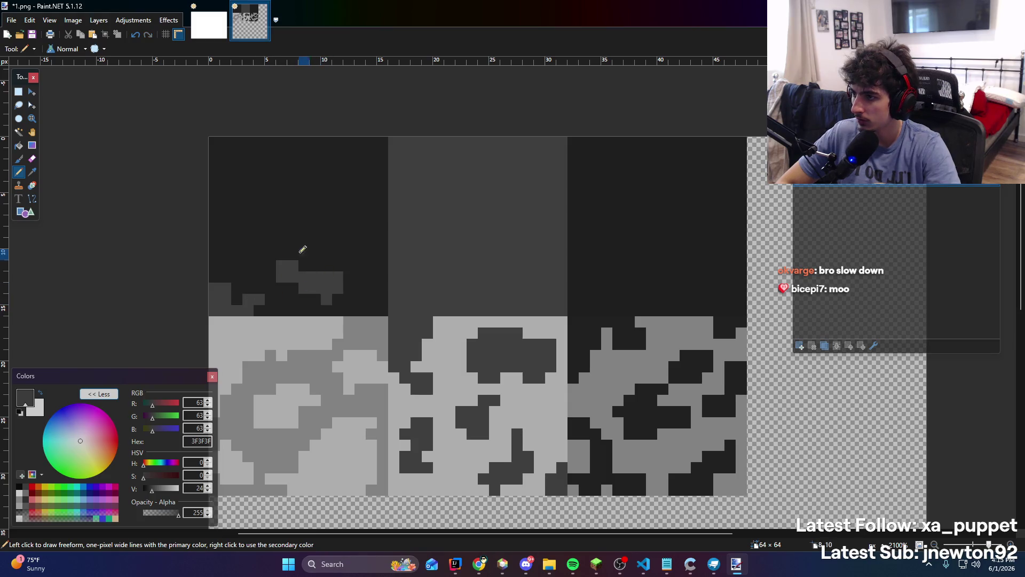
{"action": "mouse_move", "coordinate": [270, 185]}
{"action": "left_mouse_down"}
{"action": "mouse_move", "coordinate": [269, 215]}
{"action": "mouse_move", "coordinate": [338, 202]}
{"action": "mouse_move", "coordinate": [282, 188]}
{"action": "mouse_move", "coordinate": [296, 216]}
{"action": "mouse_move", "coordinate": [318, 209]}
{"action": "mouse_move", "coordinate": [328, 219]}
{"action": "left_mouse_up"}
{"action": "mouse_move", "coordinate": [359, 176]}
{"action": "left_mouse_down"}
{"action": "mouse_move", "coordinate": [370, 153]}
{"action": "mouse_move", "coordinate": [382, 159]}
{"action": "left_mouse_up"}
{"action": "left_click_drag", "start_coordinate": [237, 154], "coordinate": [229, 151]}
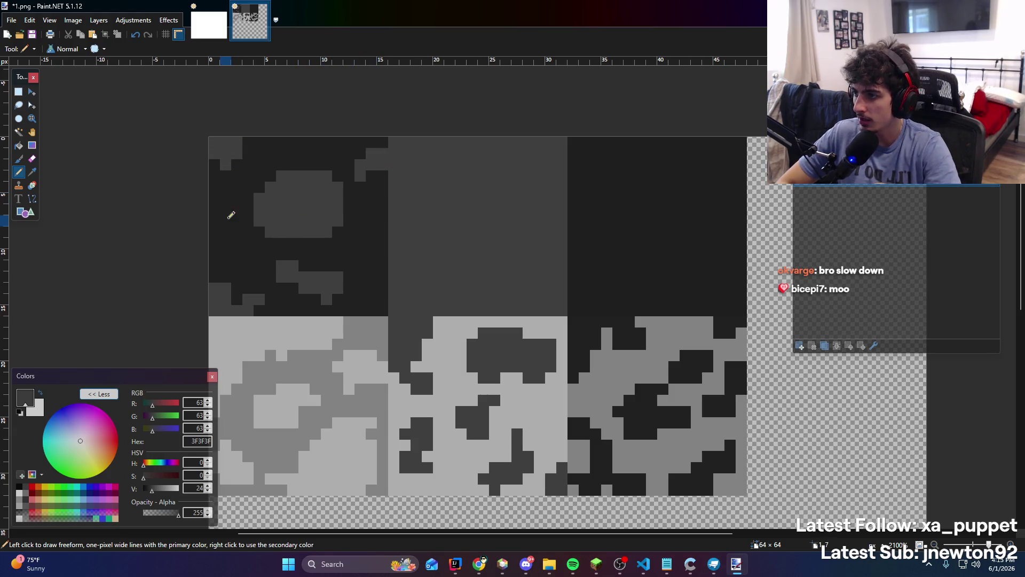
{"action": "mouse_move", "coordinate": [235, 211]}
{"action": "left_mouse_down"}
{"action": "mouse_move", "coordinate": [219, 226]}
{"action": "mouse_move", "coordinate": [244, 257]}
{"action": "left_mouse_up"}
{"action": "mouse_move", "coordinate": [347, 243]}
{"action": "left_mouse_down"}
{"action": "mouse_move", "coordinate": [355, 238]}
{"action": "mouse_move", "coordinate": [357, 255]}
{"action": "left_mouse_up"}
{"action": "left_click_drag", "start_coordinate": [371, 300], "coordinate": [383, 288]}
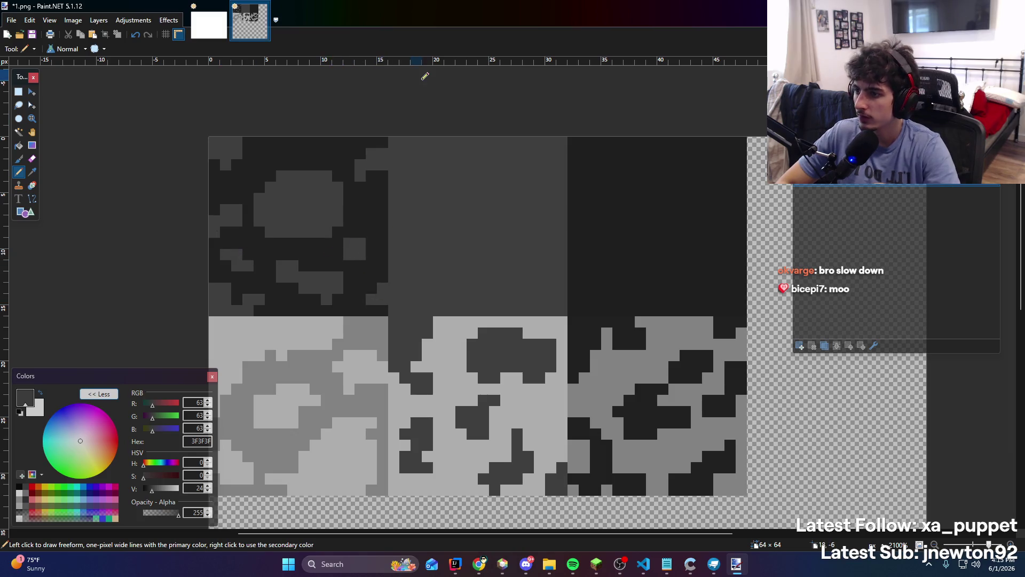
Take mid grey 828282 from the right bottom face as the drawing colour
{"action": "left_click", "coordinate": [32, 172]}
{"action": "left_click", "coordinate": [652, 198]}
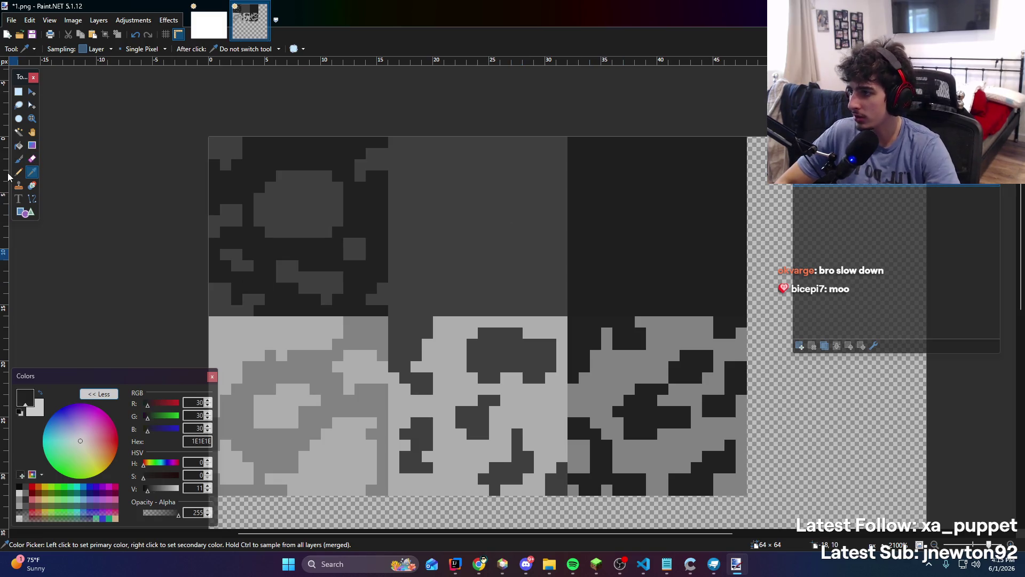
{"action": "left_click", "coordinate": [18, 172]}
{"action": "left_click", "coordinate": [32, 171]}
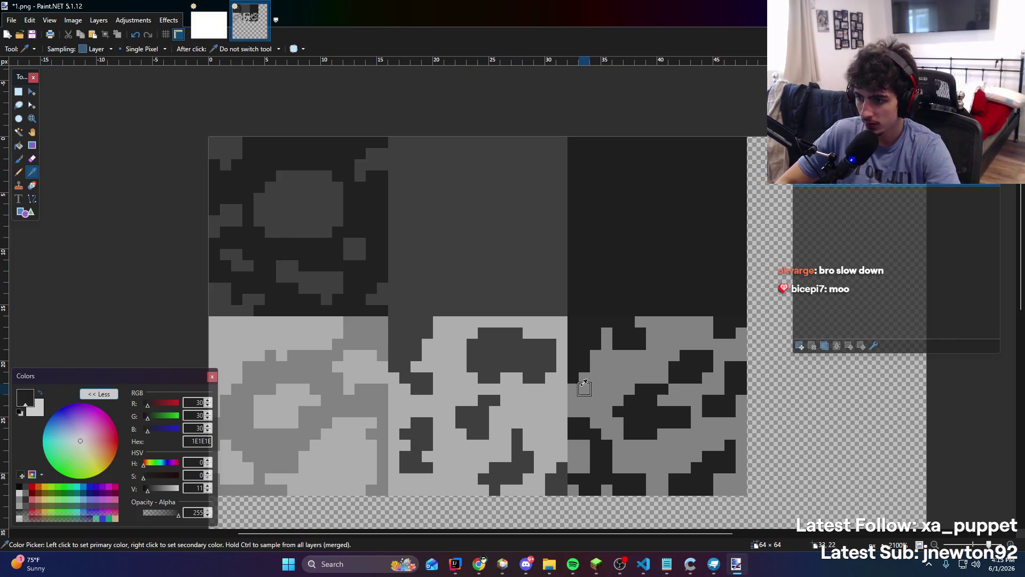
{"action": "left_click", "coordinate": [324, 367]}
{"action": "left_click", "coordinate": [19, 172]}
{"action": "key", "text": "ctrl+z"}
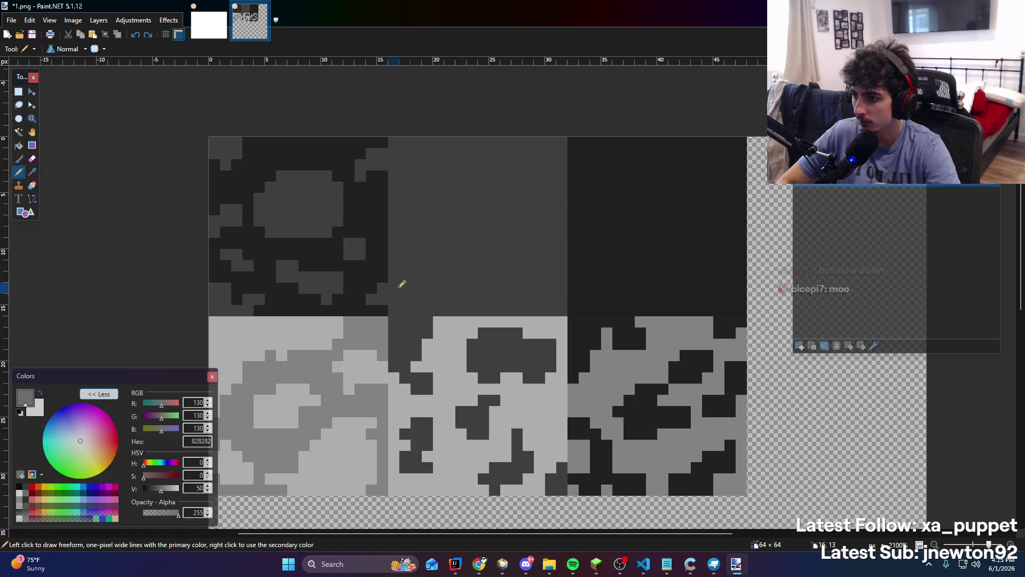
{"action": "mouse_move", "coordinate": [396, 278]}
{"action": "left_mouse_down"}
{"action": "mouse_move", "coordinate": [418, 292]}
{"action": "mouse_move", "coordinate": [454, 274]}
{"action": "left_mouse_up"}
{"action": "mouse_move", "coordinate": [450, 221]}
{"action": "left_mouse_down"}
{"action": "mouse_move", "coordinate": [462, 230]}
{"action": "mouse_move", "coordinate": [416, 227]}
{"action": "mouse_move", "coordinate": [416, 217]}
{"action": "left_mouse_up"}
{"action": "mouse_move", "coordinate": [416, 176]}
{"action": "left_mouse_down"}
{"action": "mouse_move", "coordinate": [430, 179]}
{"action": "mouse_move", "coordinate": [470, 147]}
{"action": "mouse_move", "coordinate": [497, 186]}
{"action": "mouse_move", "coordinate": [558, 182]}
{"action": "mouse_move", "coordinate": [539, 213]}
{"action": "left_mouse_up"}
{"action": "mouse_move", "coordinate": [516, 231]}
{"action": "left_mouse_down"}
{"action": "mouse_move", "coordinate": [541, 251]}
{"action": "mouse_move", "coordinate": [522, 288]}
{"action": "mouse_move", "coordinate": [547, 300]}
{"action": "mouse_move", "coordinate": [561, 288]}
{"action": "left_mouse_up"}
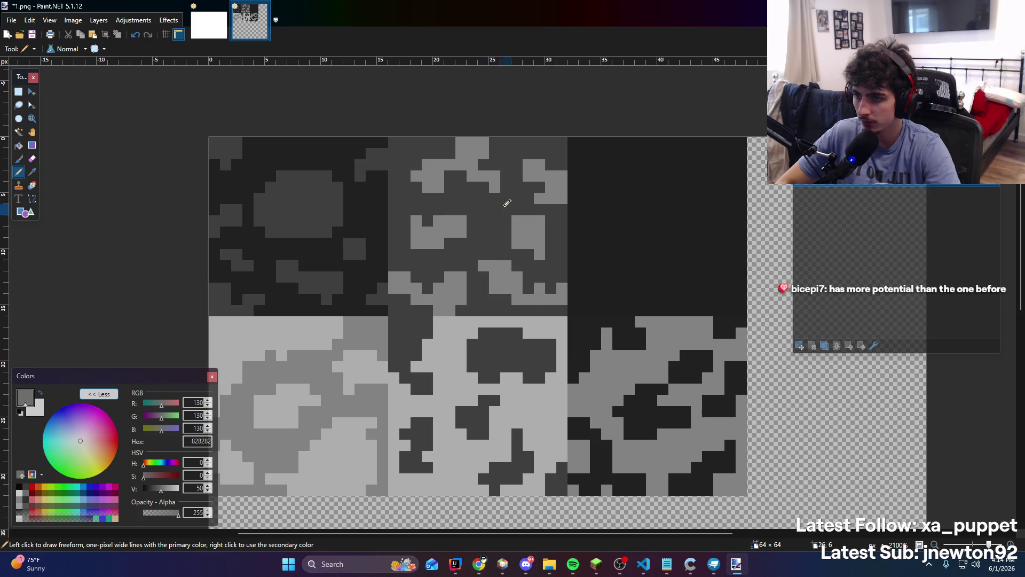
{"action": "scroll", "coordinate": [477, 200], "scroll_direction": "down", "scroll_amount": 4}
{"action": "scroll", "coordinate": [433, 149], "scroll_direction": "up", "scroll_amount": 6}
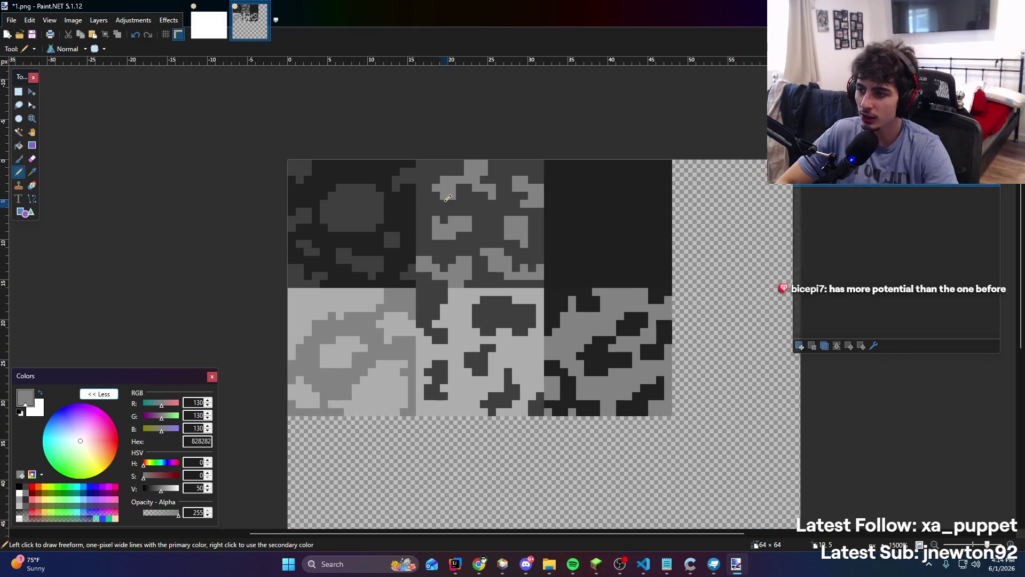
{"action": "scroll", "coordinate": [470, 207], "scroll_direction": "down", "scroll_amount": 5}
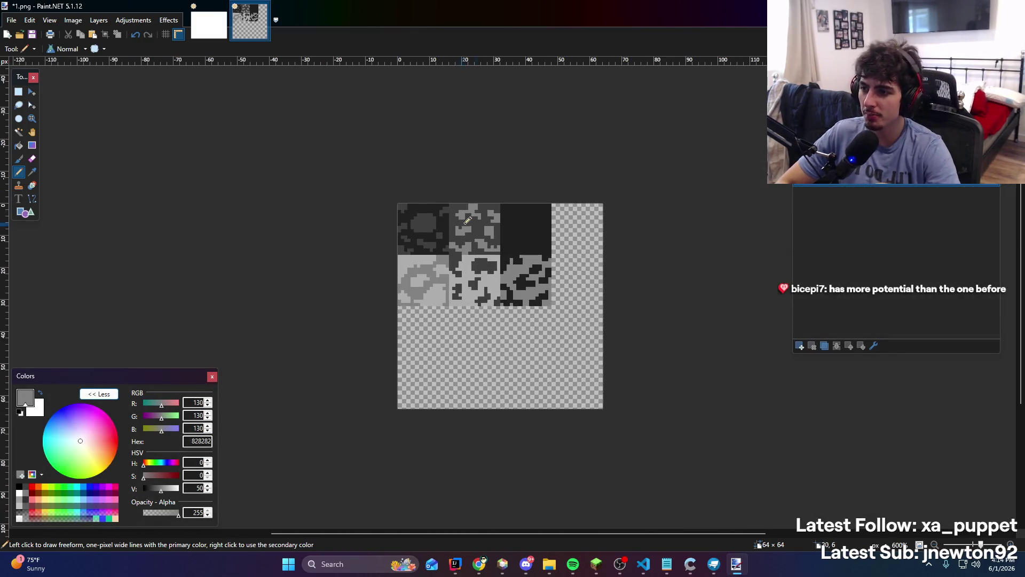
{"action": "scroll", "coordinate": [523, 260], "scroll_direction": "up", "scroll_amount": 3}
{"action": "scroll", "coordinate": [384, 205], "scroll_direction": "down", "scroll_amount": 5}
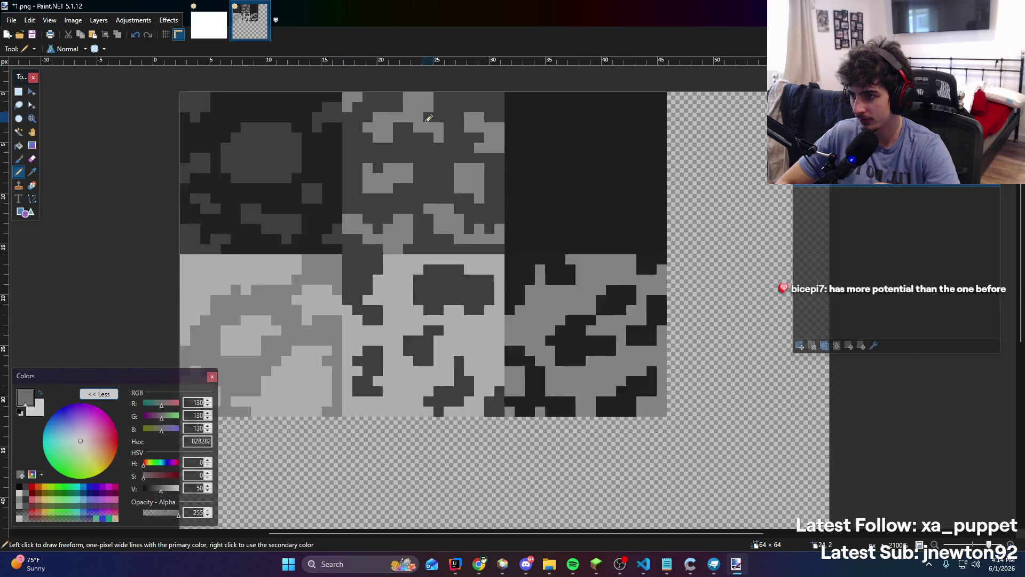
{"action": "scroll", "coordinate": [395, 150], "scroll_direction": "up", "scroll_amount": 4}
{"action": "scroll", "coordinate": [391, 186], "scroll_direction": "down", "scroll_amount": 2}
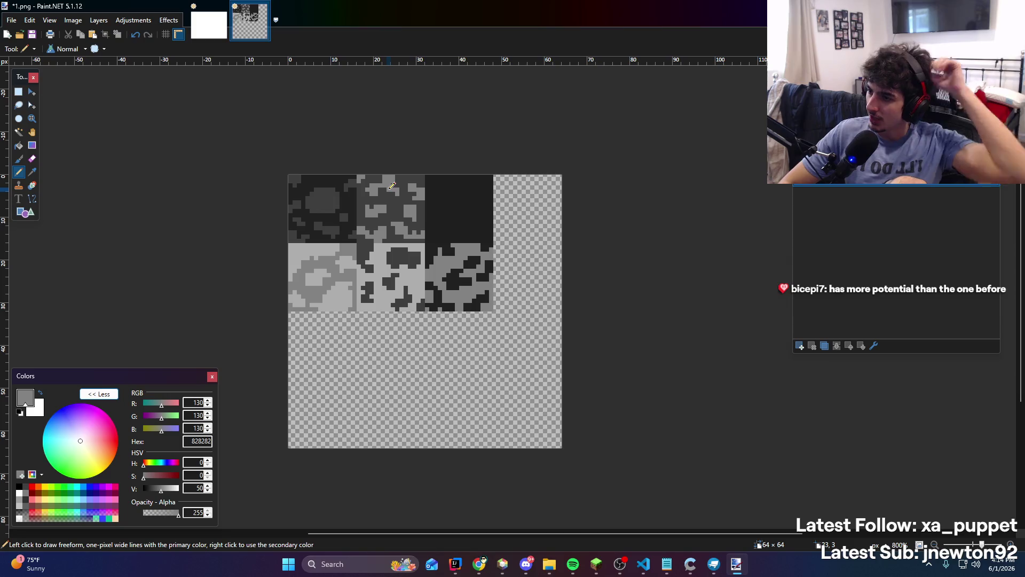
{"action": "scroll", "coordinate": [384, 194], "scroll_direction": "up", "scroll_amount": 2}
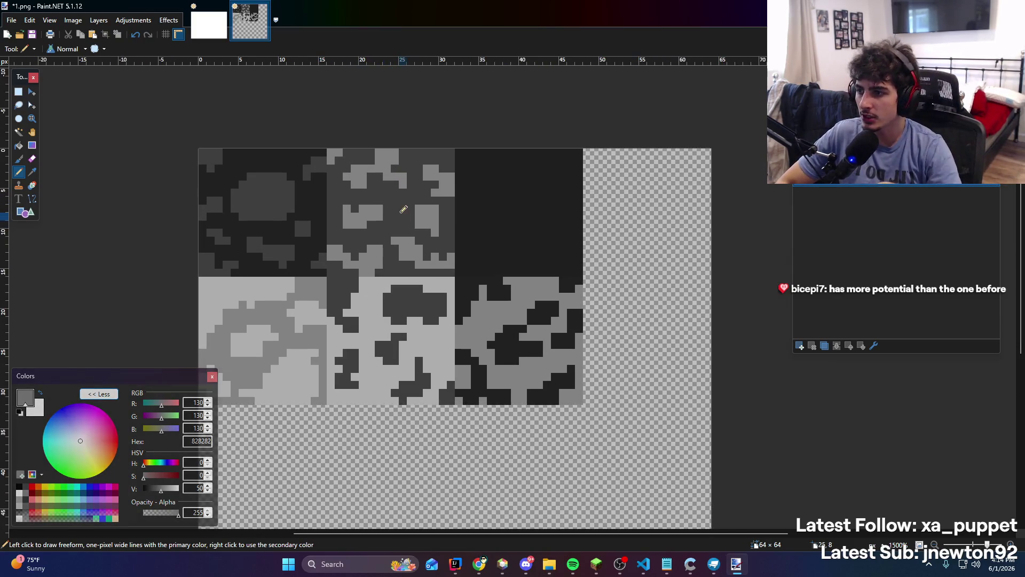
{"action": "scroll", "coordinate": [401, 181], "scroll_direction": "up", "scroll_amount": 1}
{"action": "scroll", "coordinate": [434, 164], "scroll_direction": "down", "scroll_amount": 3}
{"action": "scroll", "coordinate": [424, 155], "scroll_direction": "up", "scroll_amount": 3}
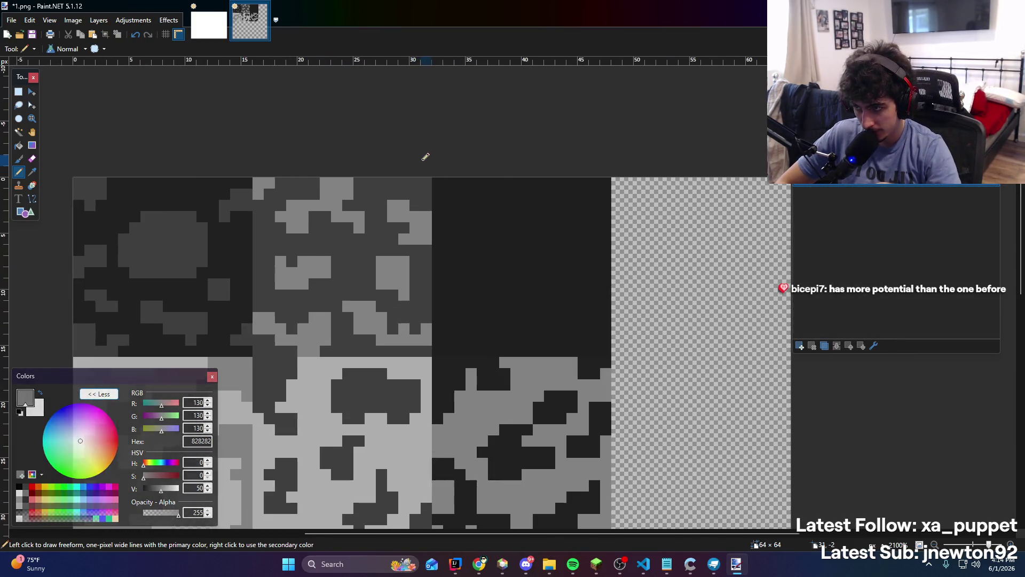
{"action": "scroll", "coordinate": [442, 258], "scroll_direction": "down", "scroll_amount": 3}
{"action": "scroll", "coordinate": [406, 251], "scroll_direction": "up", "scroll_amount": 1}
{"action": "scroll", "coordinate": [406, 251], "scroll_direction": "up", "scroll_amount": 1}
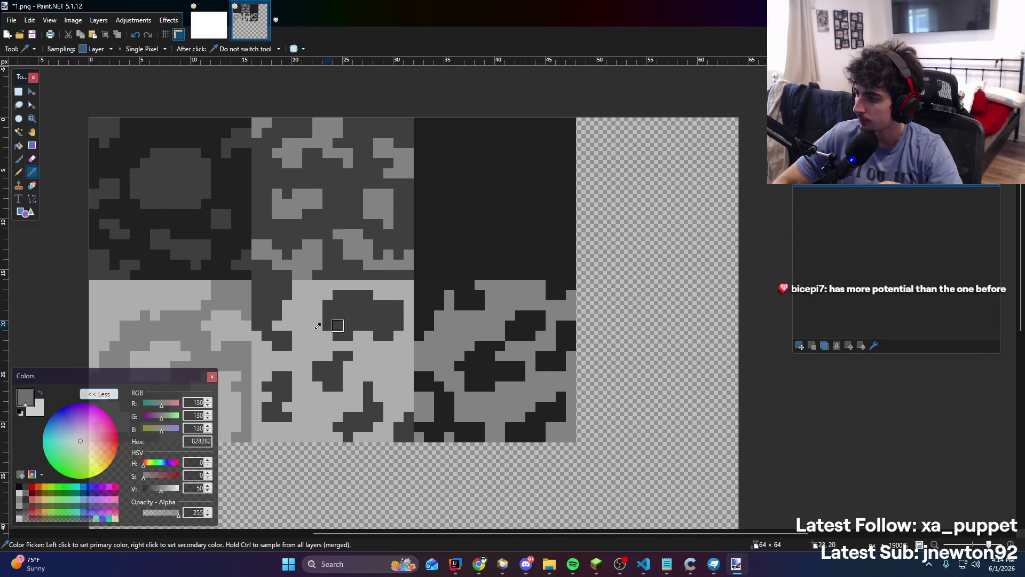
Select the top-right 16x16 tile and fill it with flat grey 4C4C4C
{"action": "left_click_drag", "start_coordinate": [156, 487], "coordinate": [167, 491]}
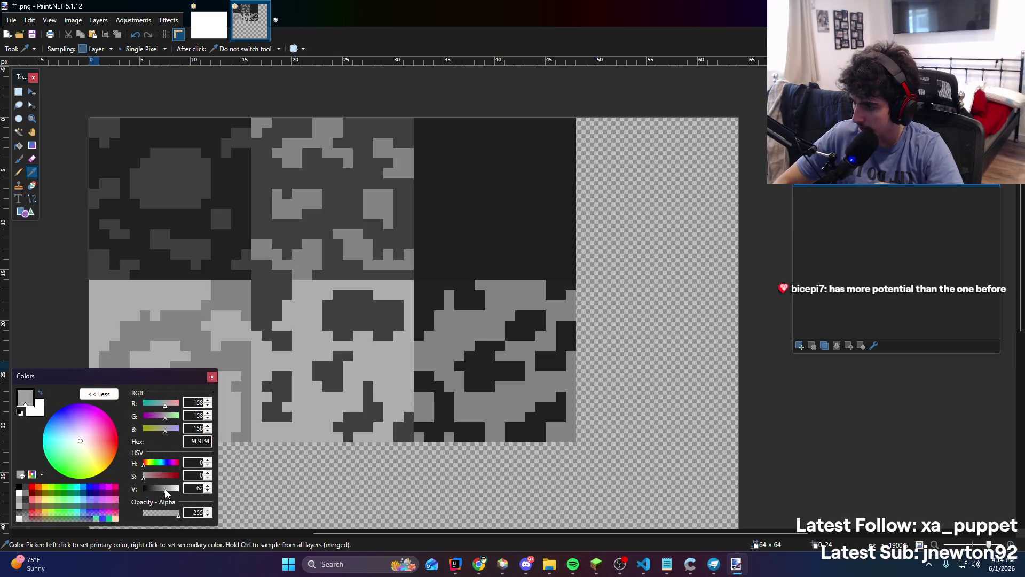
{"action": "key", "text": "s"}
{"action": "left_click_drag", "start_coordinate": [419, 121], "coordinate": [569, 274]}
{"action": "key", "text": "f"}
{"action": "left_click", "coordinate": [518, 225]}
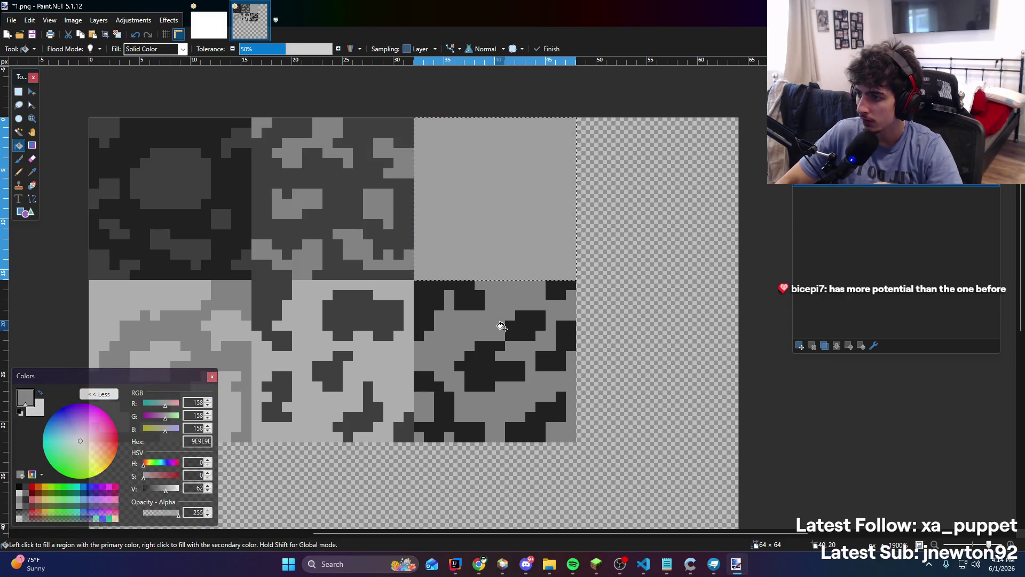
{"action": "mouse_move", "coordinate": [167, 492]}
{"action": "left_mouse_down"}
{"action": "mouse_move", "coordinate": [144, 493]}
{"action": "mouse_move", "coordinate": [167, 495]}
{"action": "mouse_move", "coordinate": [154, 496]}
{"action": "left_mouse_up"}
{"action": "left_click", "coordinate": [481, 189]}
{"action": "key", "text": "ctrl+d"}
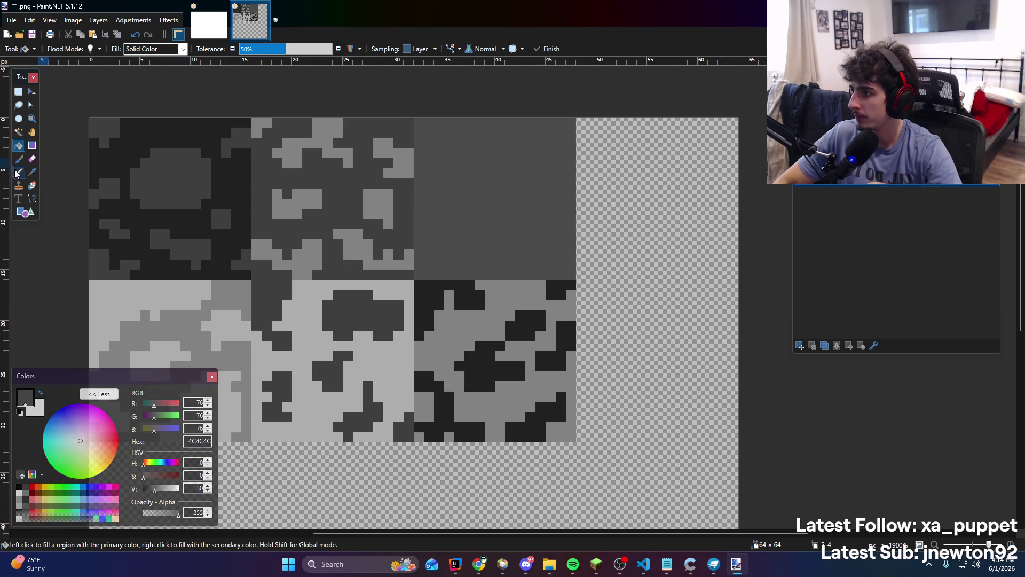
{"action": "key", "text": "p"}
{"action": "scroll", "coordinate": [193, 233], "scroll_direction": "down", "scroll_amount": 6}
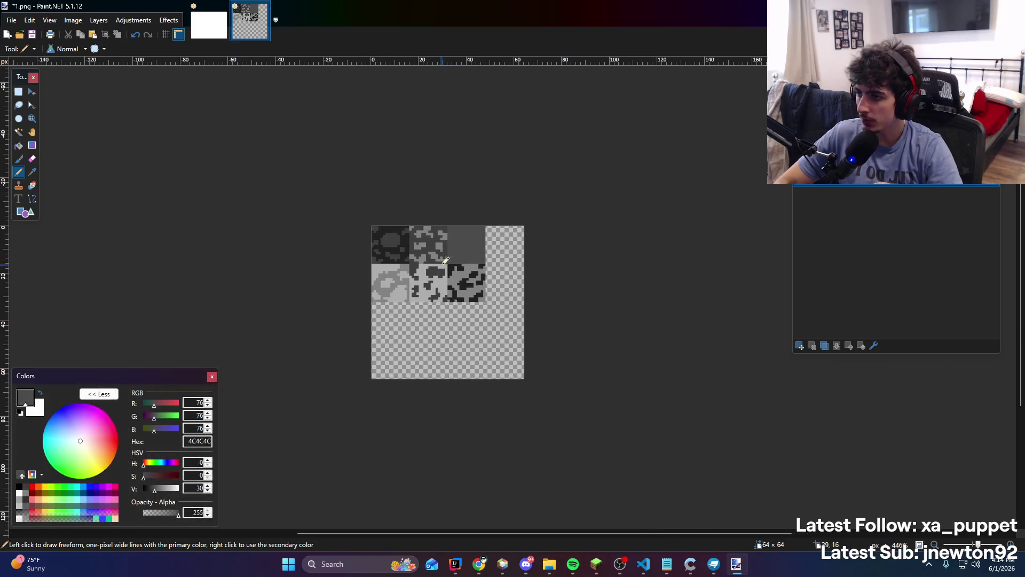
Mottle the top-right tile with lighter grey 707070 curves and edge patches
{"action": "scroll", "coordinate": [193, 233], "scroll_direction": "up", "scroll_amount": 6}
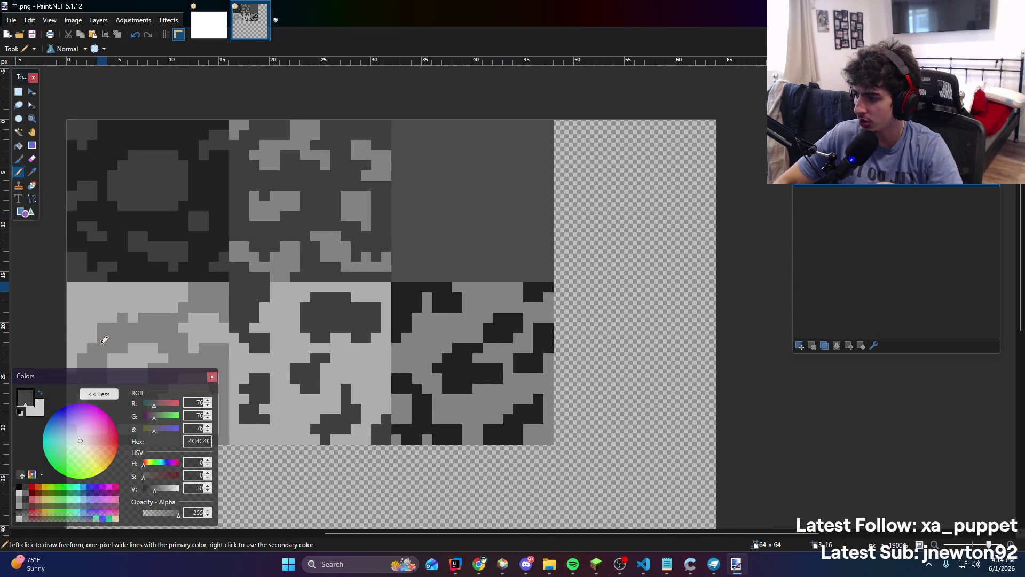
{"action": "left_click", "coordinate": [158, 493]}
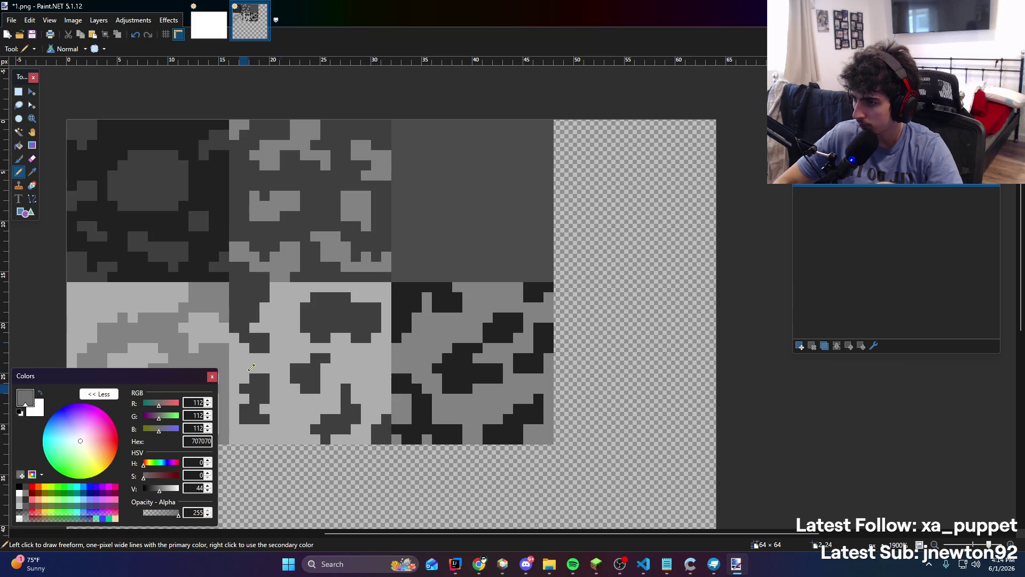
{"action": "mouse_move", "coordinate": [412, 251]}
{"action": "left_mouse_down"}
{"action": "mouse_move", "coordinate": [414, 275]}
{"action": "mouse_move", "coordinate": [467, 265]}
{"action": "mouse_move", "coordinate": [491, 245]}
{"action": "mouse_move", "coordinate": [490, 213]}
{"action": "left_mouse_up"}
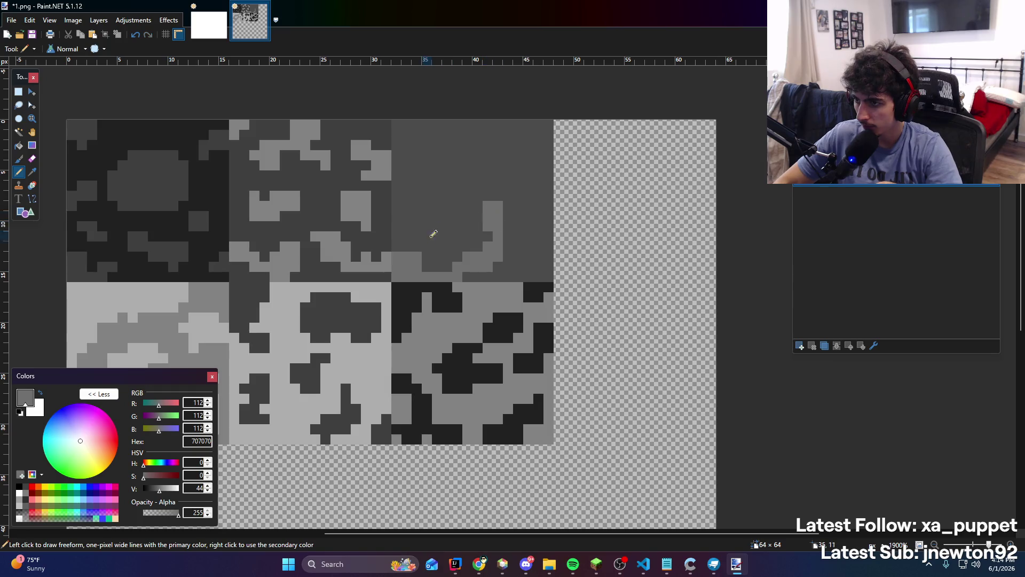
{"action": "mouse_move", "coordinate": [434, 234]}
{"action": "left_mouse_down"}
{"action": "mouse_move", "coordinate": [428, 200]}
{"action": "mouse_move", "coordinate": [402, 251]}
{"action": "left_mouse_up"}
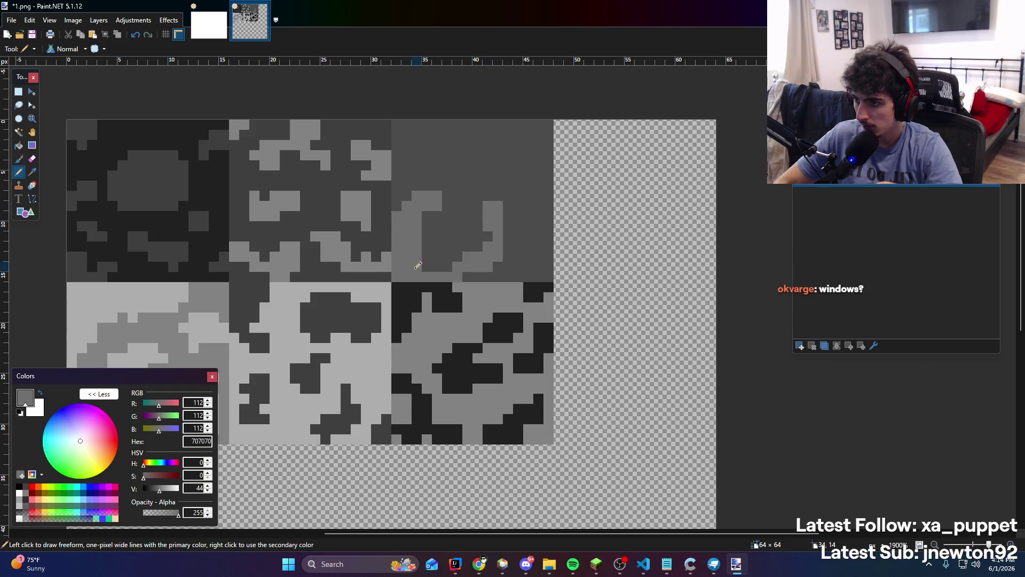
{"action": "mouse_move", "coordinate": [403, 164]}
{"action": "left_mouse_down"}
{"action": "mouse_move", "coordinate": [452, 161]}
{"action": "mouse_move", "coordinate": [465, 190]}
{"action": "mouse_move", "coordinate": [509, 156]}
{"action": "mouse_move", "coordinate": [532, 158]}
{"action": "left_mouse_up"}
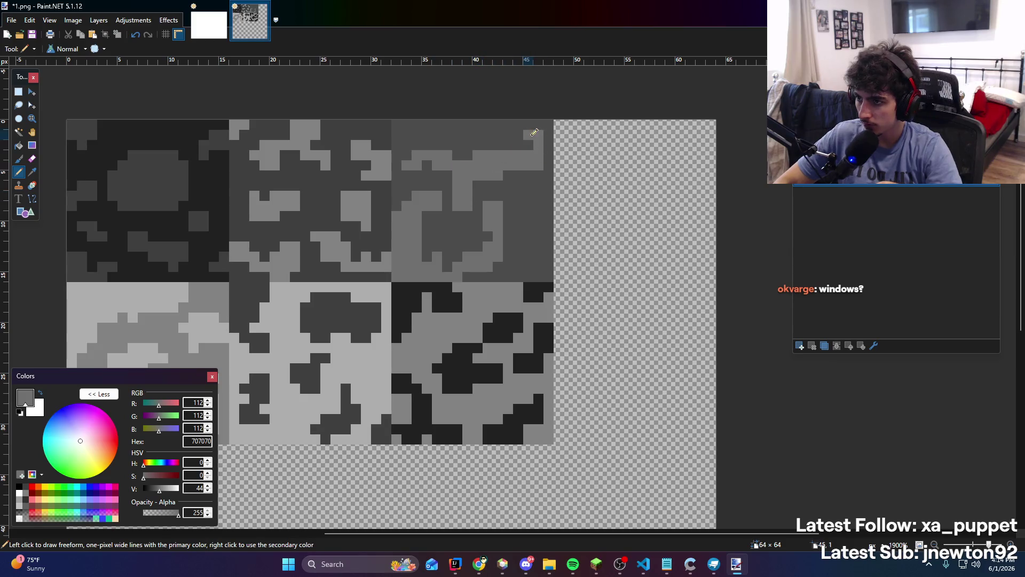
{"action": "left_click_drag", "start_coordinate": [409, 150], "coordinate": [457, 115]}
{"action": "left_click_drag", "start_coordinate": [543, 248], "coordinate": [545, 198]}
Save the finished texture to 1.png
{"action": "scroll", "coordinate": [544, 201], "scroll_direction": "down", "scroll_amount": 5}
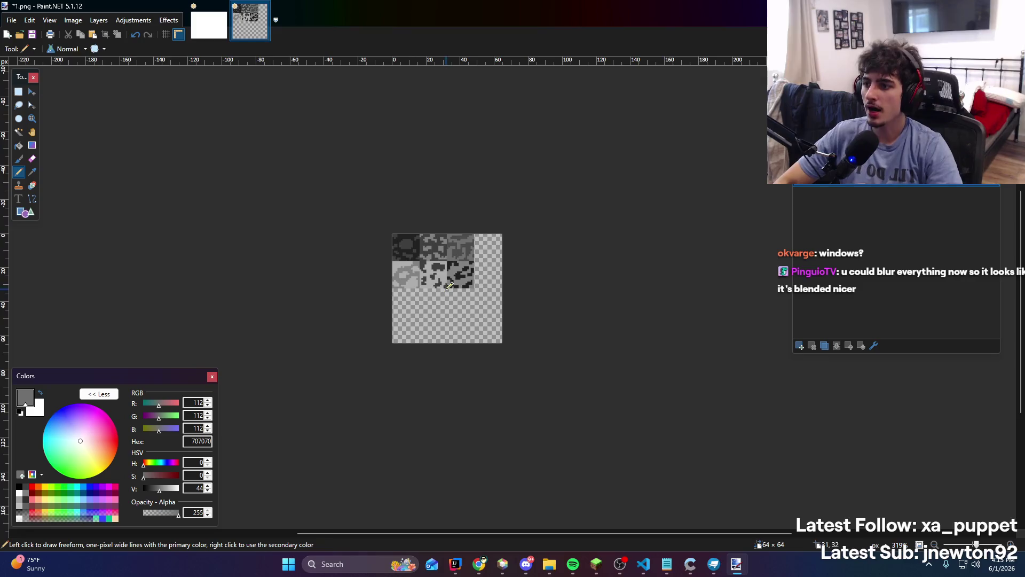
{"action": "scroll", "coordinate": [467, 267], "scroll_direction": "up", "scroll_amount": 4}
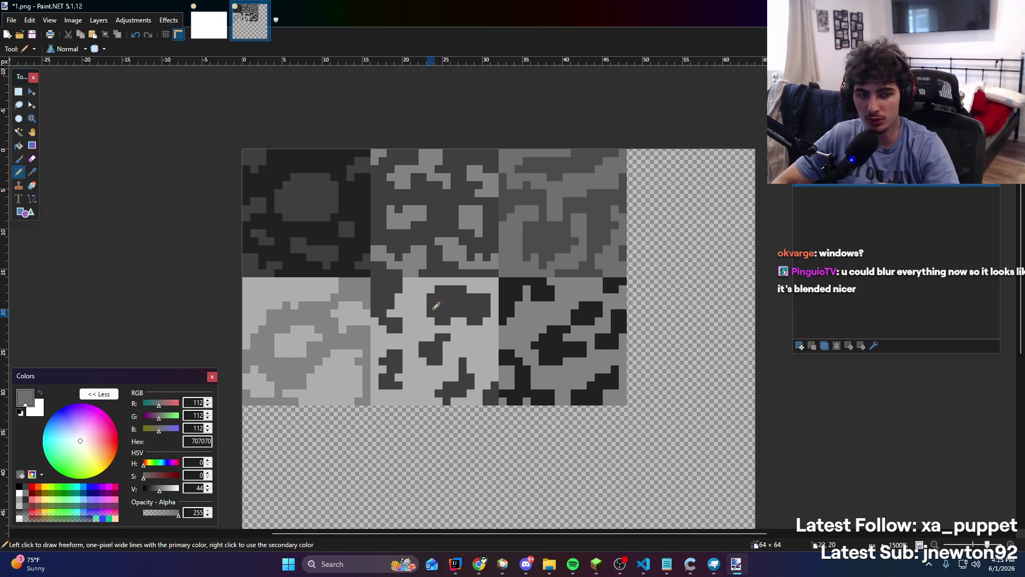
{"action": "scroll", "coordinate": [452, 300], "scroll_direction": "down", "scroll_amount": 4}
{"action": "scroll", "coordinate": [234, 275], "scroll_direction": "up", "scroll_amount": 4}
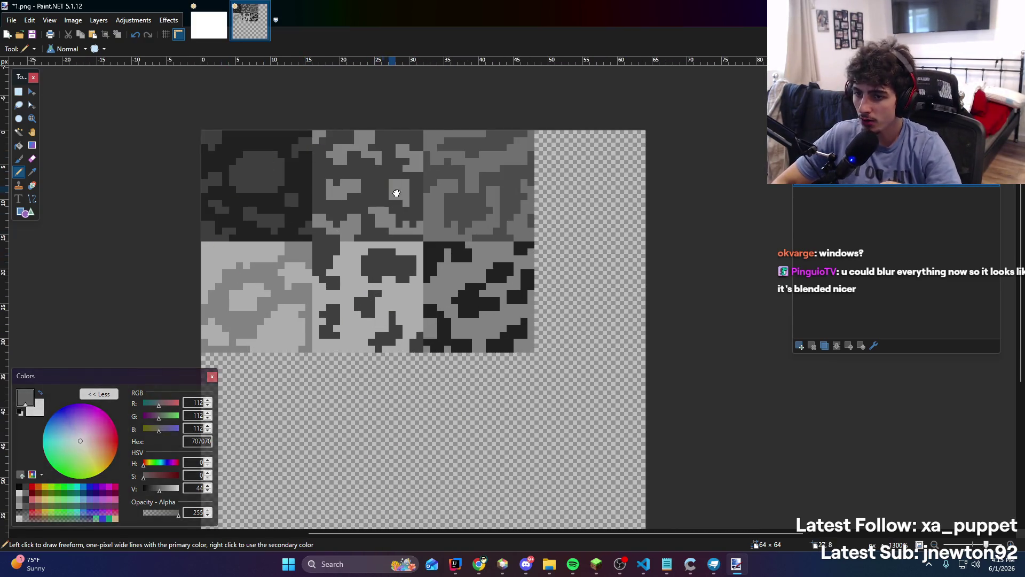
{"action": "scroll", "coordinate": [393, 194], "scroll_direction": "left", "scroll_amount": 5}
{"action": "scroll", "coordinate": [394, 194], "scroll_direction": "up", "scroll_amount": 1}
{"action": "scroll", "coordinate": [401, 209], "scroll_direction": "right", "scroll_amount": 3}
{"action": "scroll", "coordinate": [400, 208], "scroll_direction": "down", "scroll_amount": 1}
{"action": "key", "text": "ctrl+s"}
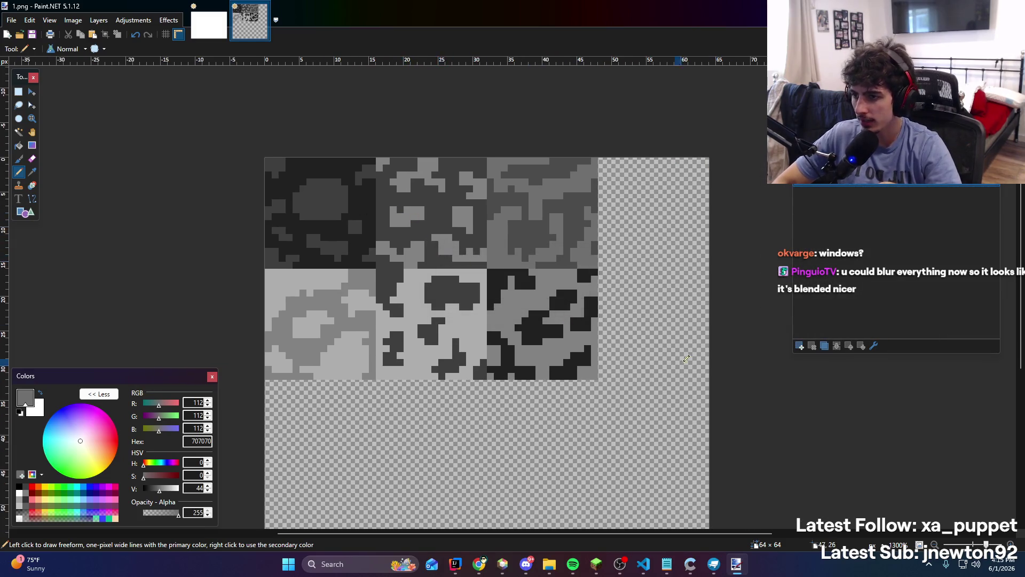
Add a new layer and set the Pencil's primary colour to dark grey 3D3D3D
{"action": "left_click", "coordinate": [801, 347]}
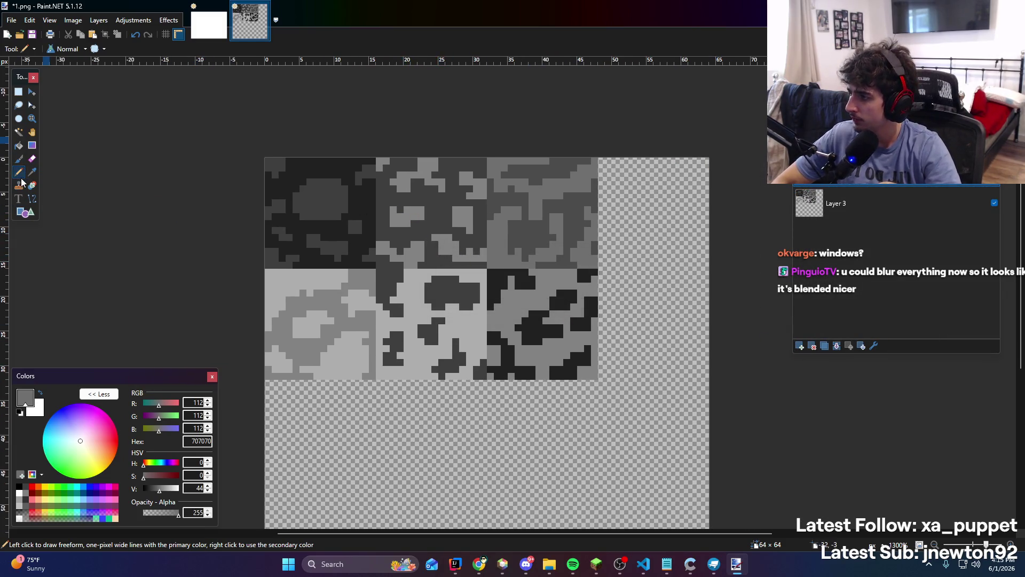
{"action": "left_click_drag", "start_coordinate": [159, 489], "coordinate": [155, 490]}
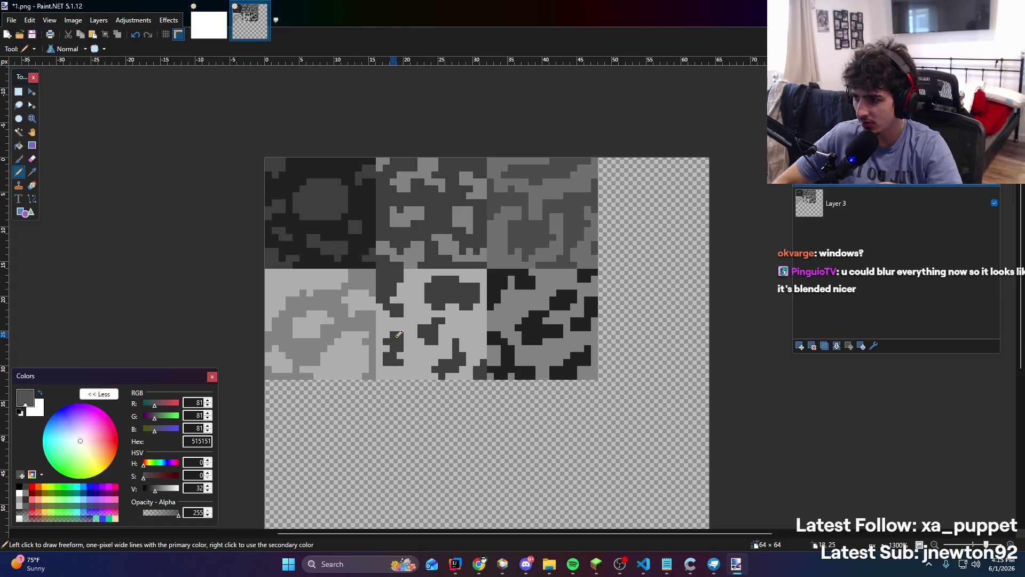
{"action": "scroll", "coordinate": [399, 334], "scroll_direction": "up", "scroll_amount": 1}
{"action": "left_click", "coordinate": [152, 490]}
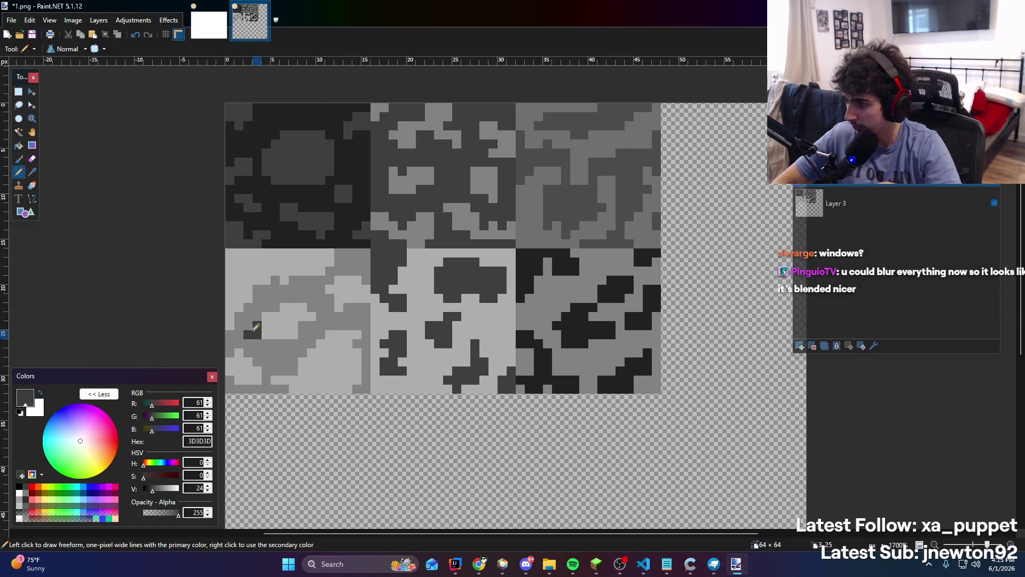
{"action": "key", "text": "ctrl+z"}
{"action": "key", "text": "k"}
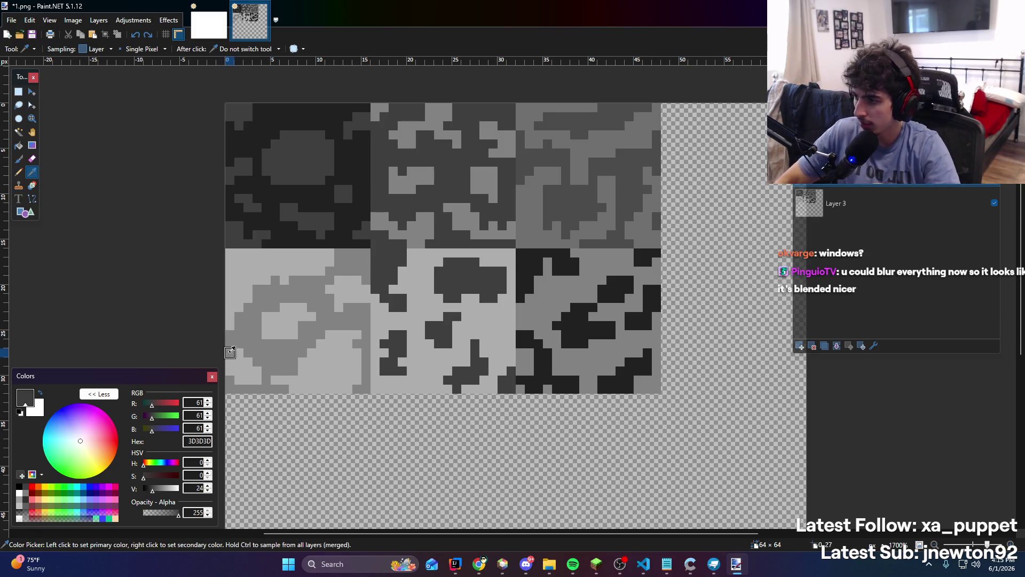
{"action": "left_click", "coordinate": [18, 172]}
Sketch first dark strokes across the lower-left tile, undoing the last one
{"action": "mouse_move", "coordinate": [234, 361]}
{"action": "left_mouse_down"}
{"action": "mouse_move", "coordinate": [249, 380]}
{"action": "mouse_move", "coordinate": [259, 376]}
{"action": "mouse_move", "coordinate": [301, 312]}
{"action": "left_mouse_up"}
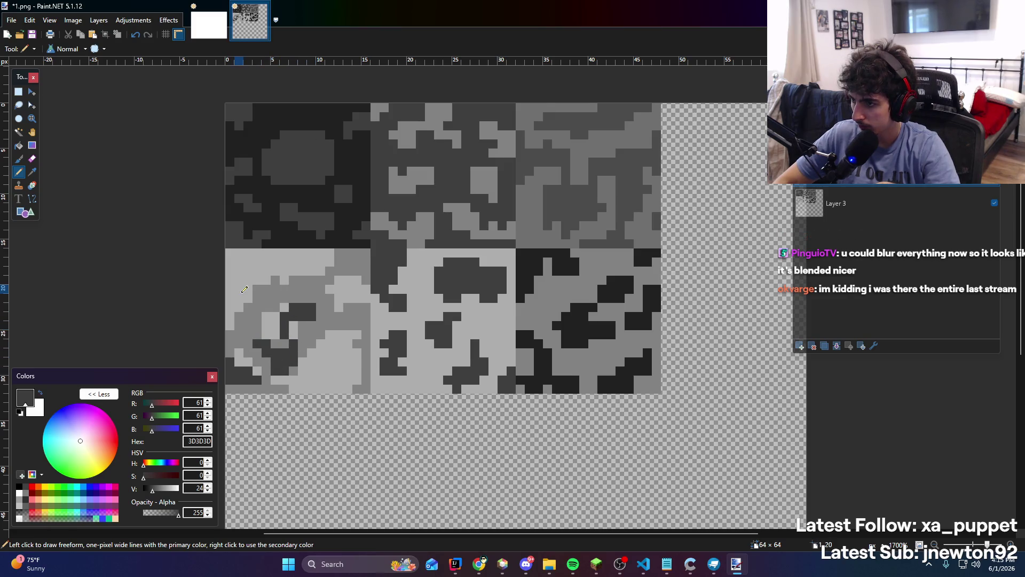
{"action": "mouse_move", "coordinate": [257, 287]}
{"action": "left_mouse_down"}
{"action": "mouse_move", "coordinate": [241, 291]}
{"action": "mouse_move", "coordinate": [244, 270]}
{"action": "mouse_move", "coordinate": [274, 257]}
{"action": "mouse_move", "coordinate": [236, 257]}
{"action": "left_mouse_up"}
{"action": "left_click_drag", "start_coordinate": [320, 260], "coordinate": [312, 286]}
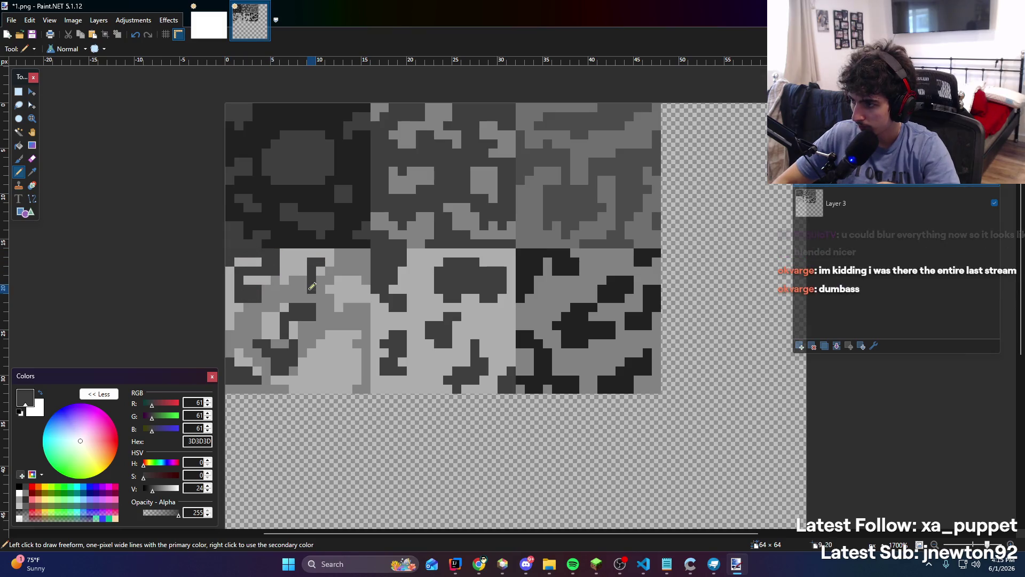
{"action": "mouse_move", "coordinate": [345, 255]}
{"action": "left_mouse_down"}
{"action": "mouse_move", "coordinate": [361, 288]}
{"action": "mouse_move", "coordinate": [353, 346]}
{"action": "left_mouse_up"}
{"action": "key", "text": "ctrl+z"}
{"action": "key", "text": "ctrl+z"}
{"action": "key", "text": "ctrl+z"}
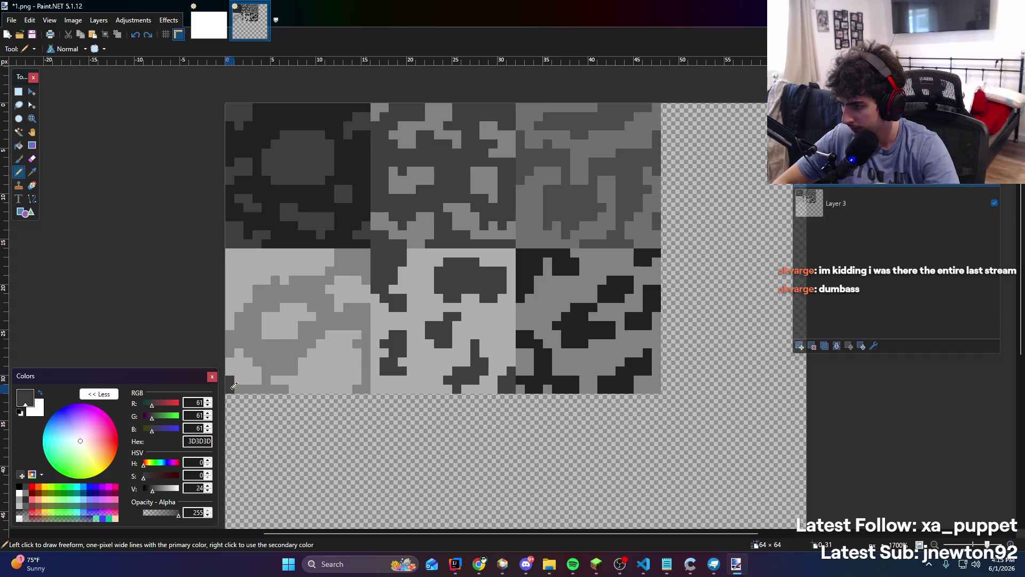
Draw dark diagonal and curving swirl strokes across the lower-left tile
{"action": "left_click_drag", "start_coordinate": [232, 338], "coordinate": [256, 307]}
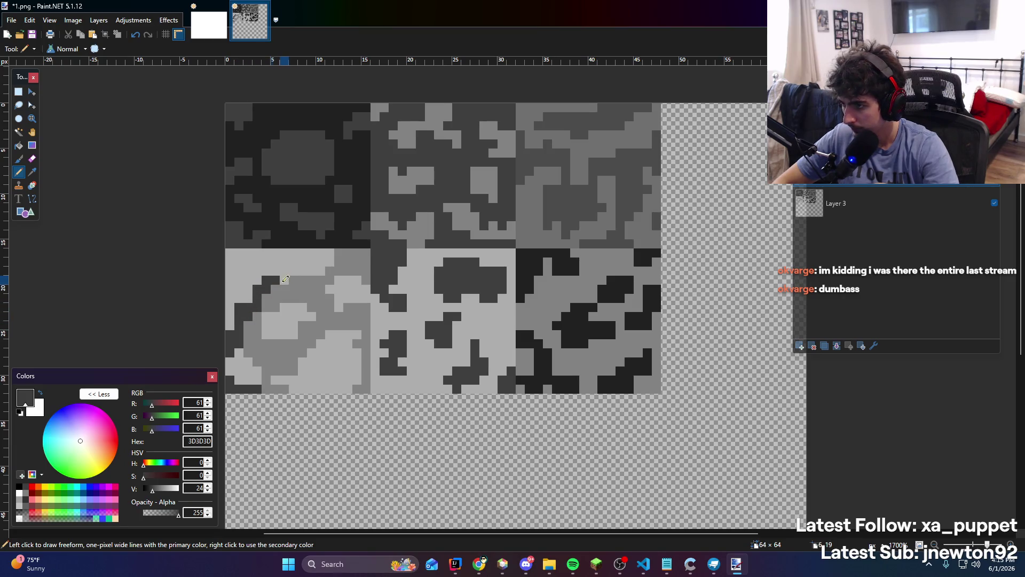
{"action": "left_click_drag", "start_coordinate": [321, 276], "coordinate": [357, 249]}
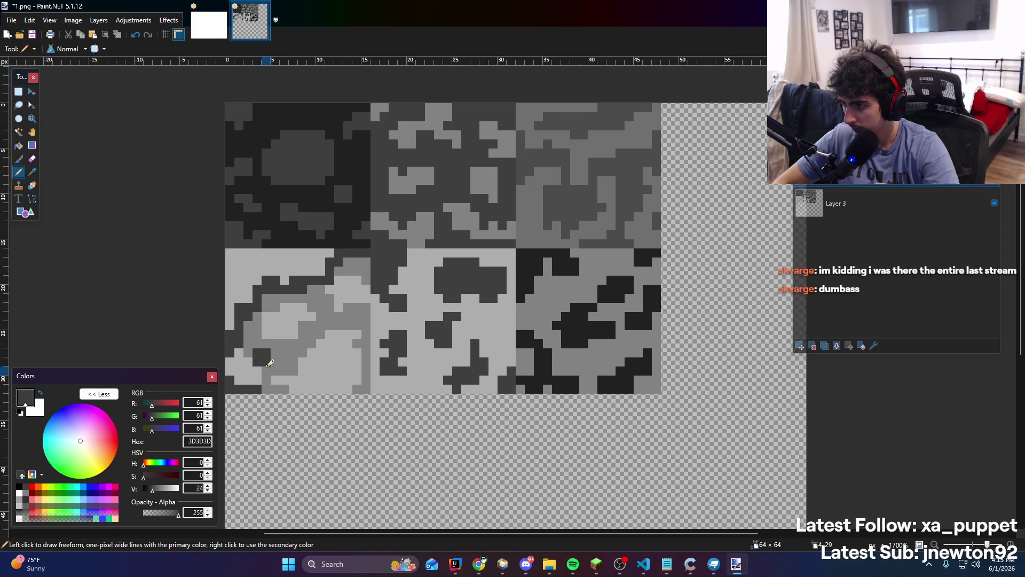
{"action": "left_click_drag", "start_coordinate": [269, 365], "coordinate": [284, 373]}
{"action": "mouse_move", "coordinate": [293, 337]}
{"action": "left_mouse_down"}
{"action": "mouse_move", "coordinate": [326, 302]}
{"action": "mouse_move", "coordinate": [369, 308]}
{"action": "left_mouse_up"}
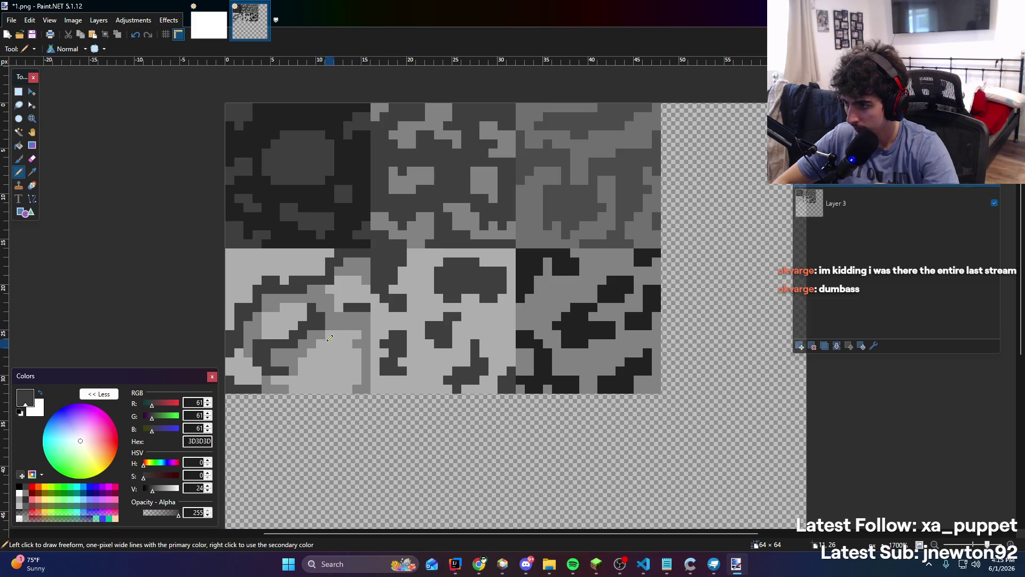
{"action": "left_click_drag", "start_coordinate": [330, 338], "coordinate": [292, 374]}
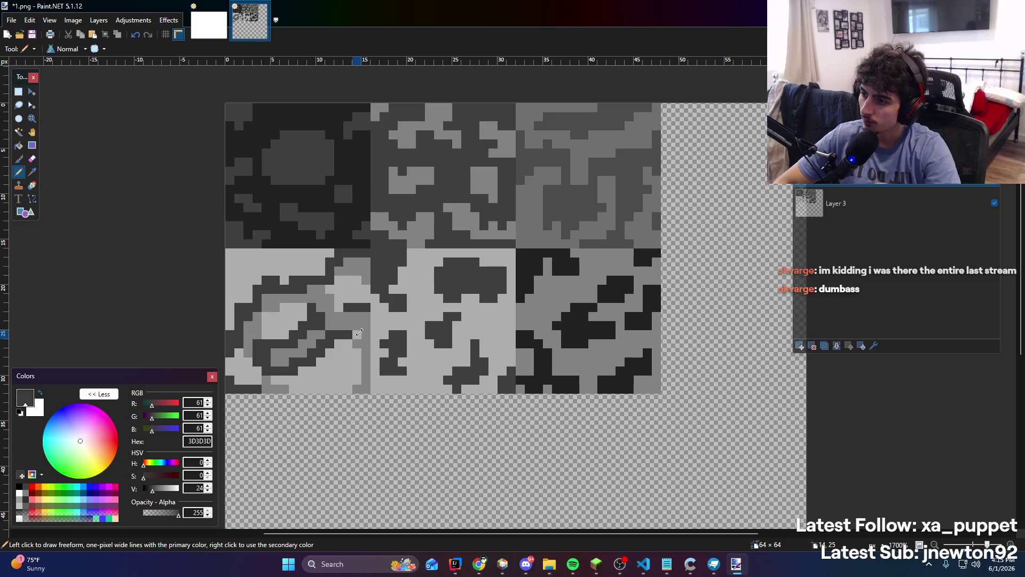
{"action": "mouse_move", "coordinate": [354, 328]}
{"action": "left_mouse_down"}
{"action": "mouse_move", "coordinate": [357, 374]}
{"action": "mouse_move", "coordinate": [345, 393]}
{"action": "left_mouse_up"}
{"action": "scroll", "coordinate": [339, 326], "scroll_direction": "down", "scroll_amount": 3, "text": "ctrl"}
{"action": "scroll", "coordinate": [340, 326], "scroll_direction": "down", "scroll_amount": 3, "text": "ctrl"}
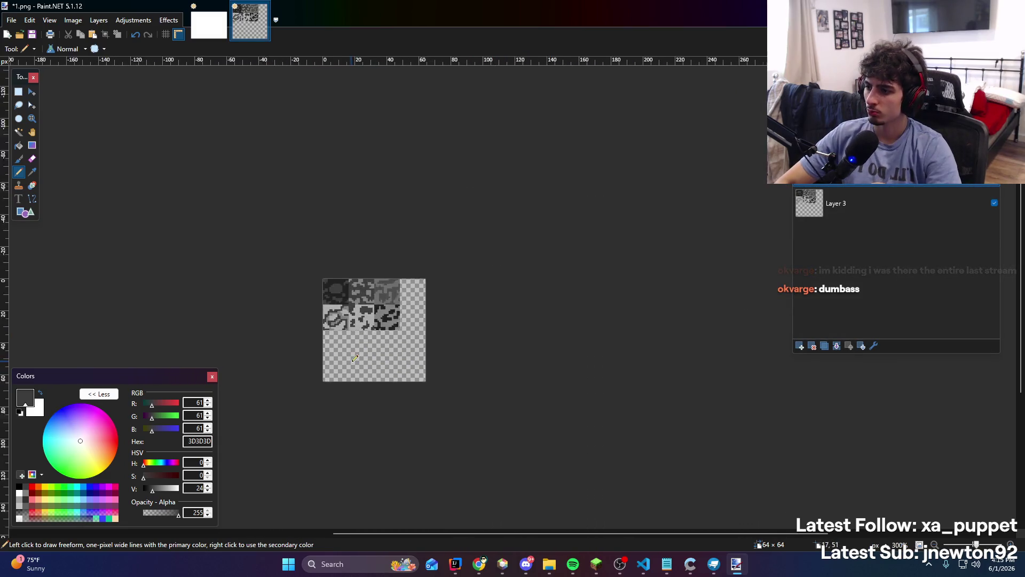
{"action": "scroll", "coordinate": [334, 210], "scroll_direction": "up", "scroll_amount": 6, "text": "ctrl"}
{"action": "scroll", "coordinate": [334, 210], "scroll_direction": "up", "scroll_amount": 2, "text": "ctrl"}
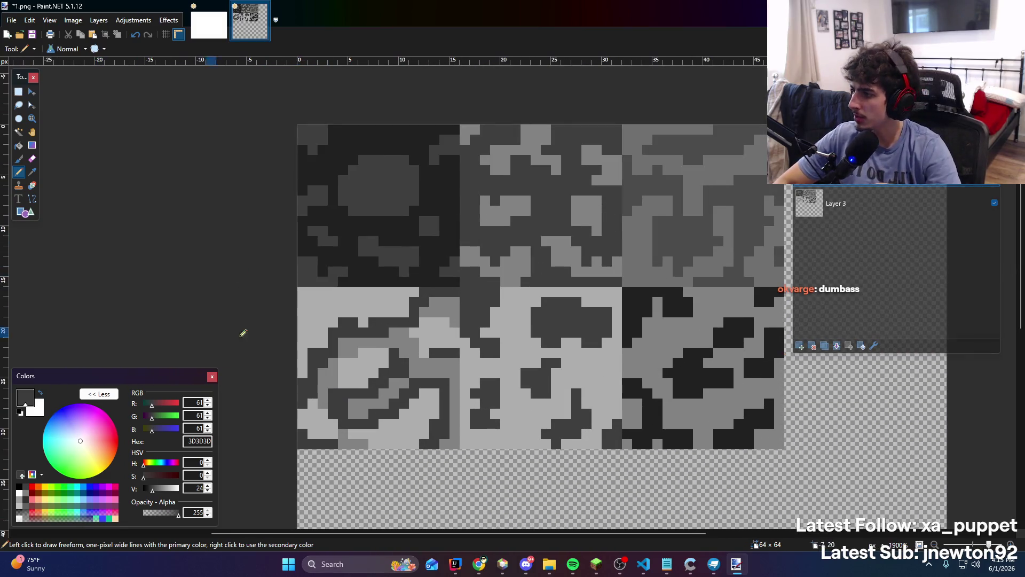
Lighten the primary colour to mid-grey 6B6B6B and return to the texture sheet
{"action": "left_click", "coordinate": [159, 494]}
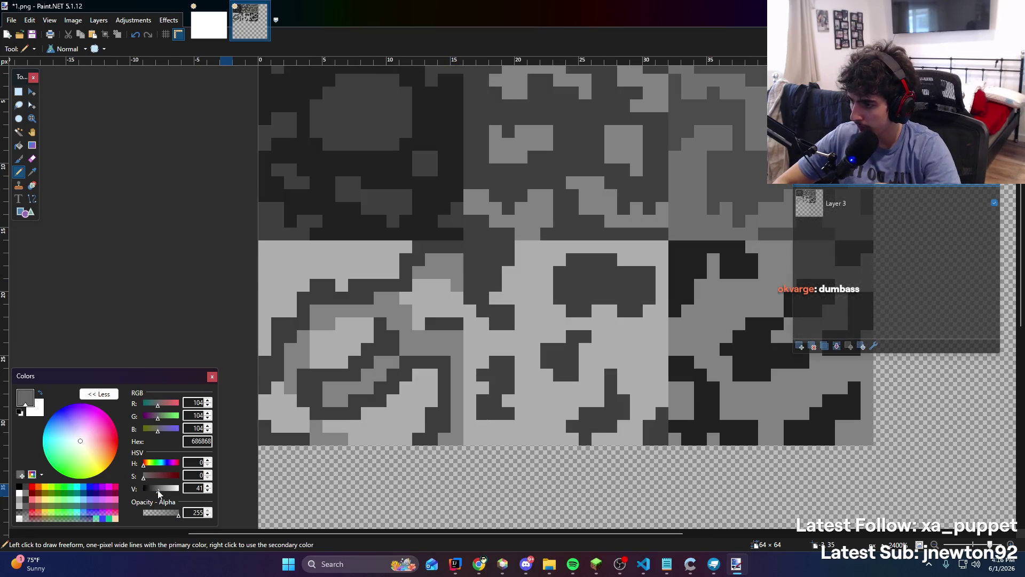
{"action": "key", "text": "g"}
{"action": "key", "text": "ctrl+Tab"}
{"action": "key", "text": "ctrl+Tab"}
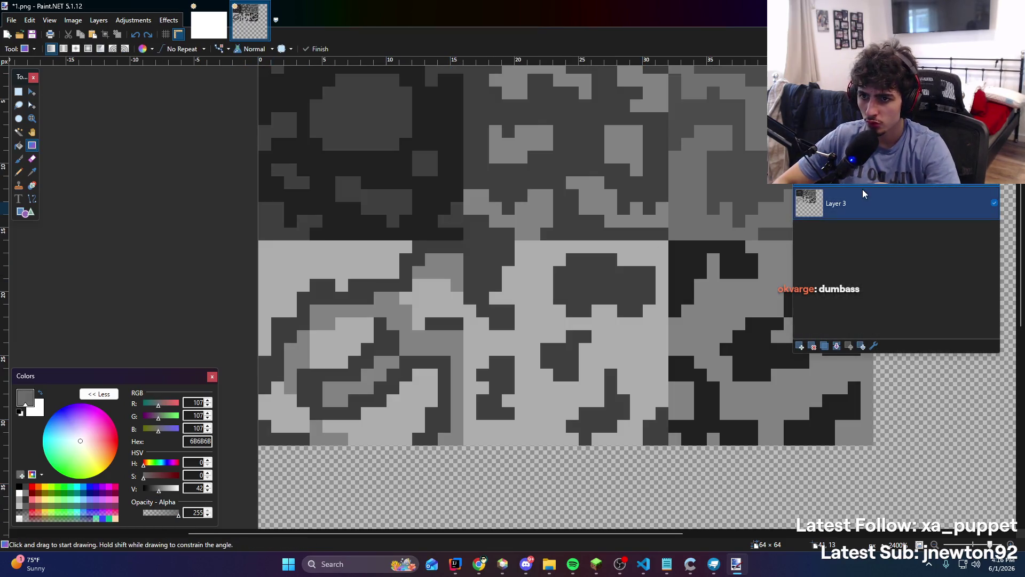
{"action": "key", "text": "ctrl+Tab"}
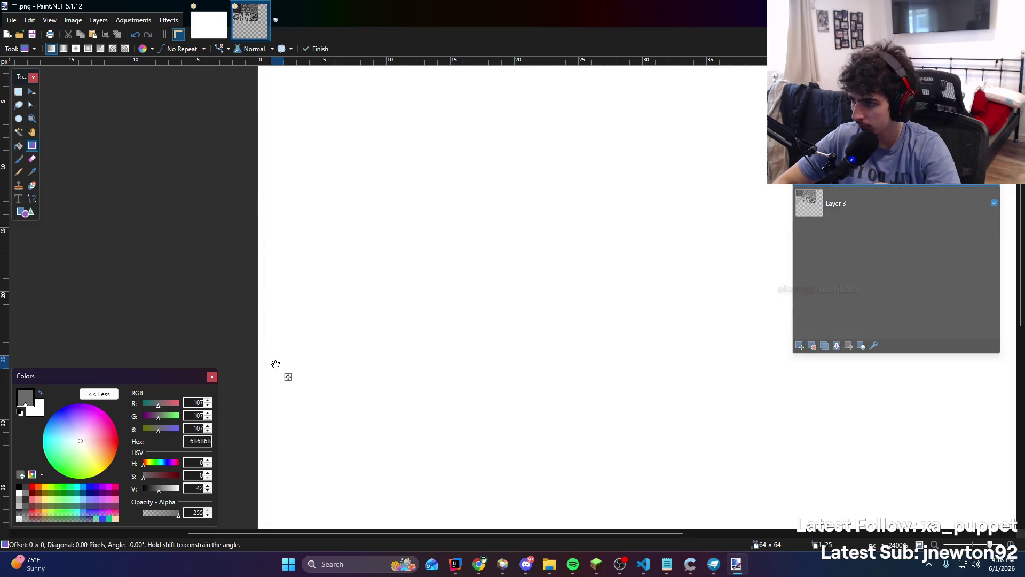
{"action": "key", "text": "ctrl+Tab"}
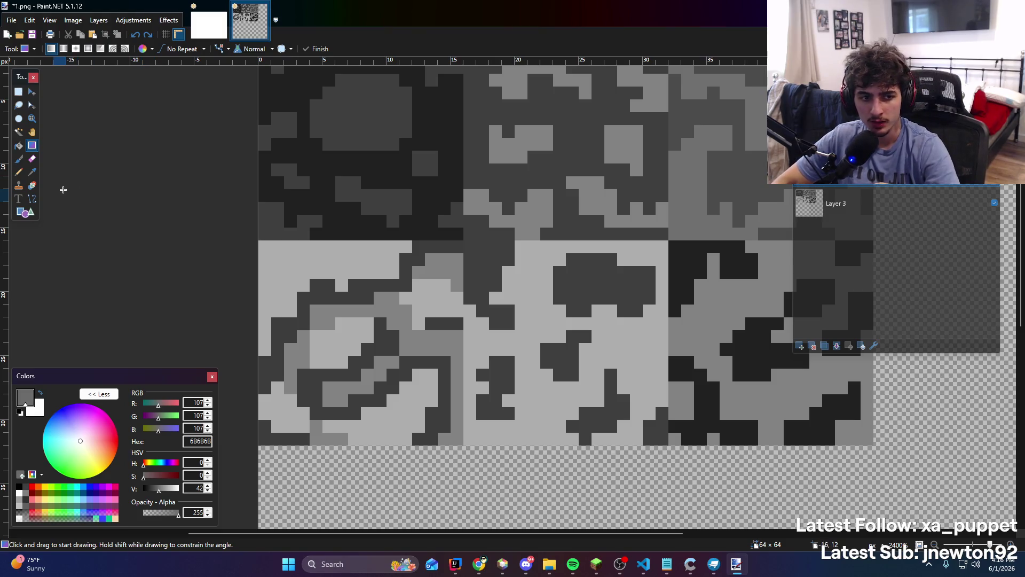
Repaint the swirl's left-edge, bottom-edge and inner-curl pixels in 6B6B6B with the Pencil
{"action": "left_click", "coordinate": [24, 176]}
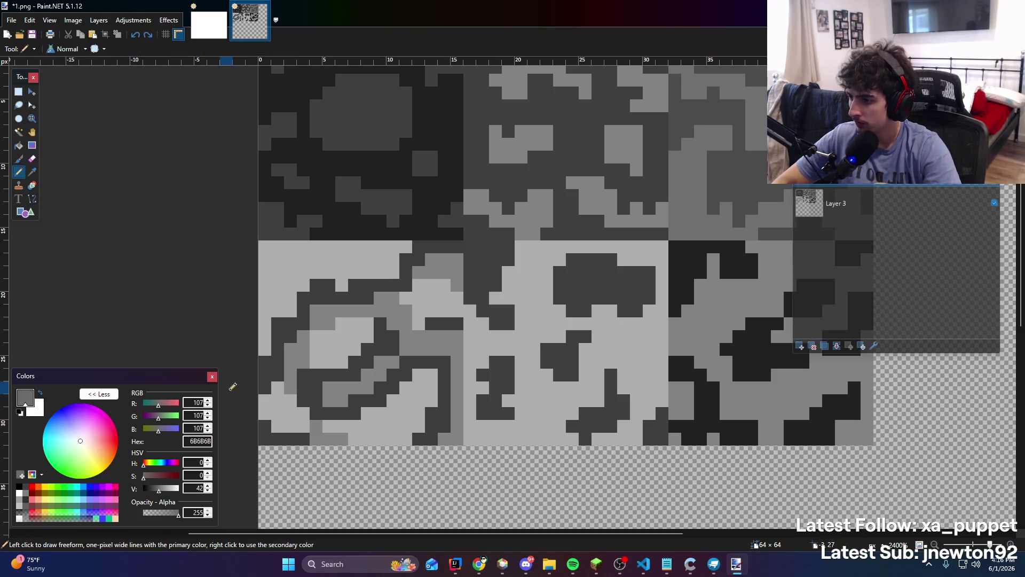
{"action": "mouse_move", "coordinate": [261, 392]}
{"action": "left_mouse_down"}
{"action": "mouse_move", "coordinate": [318, 285]}
{"action": "mouse_move", "coordinate": [387, 282]}
{"action": "mouse_move", "coordinate": [458, 246]}
{"action": "left_mouse_up"}
{"action": "key", "text": "ctrl+z"}
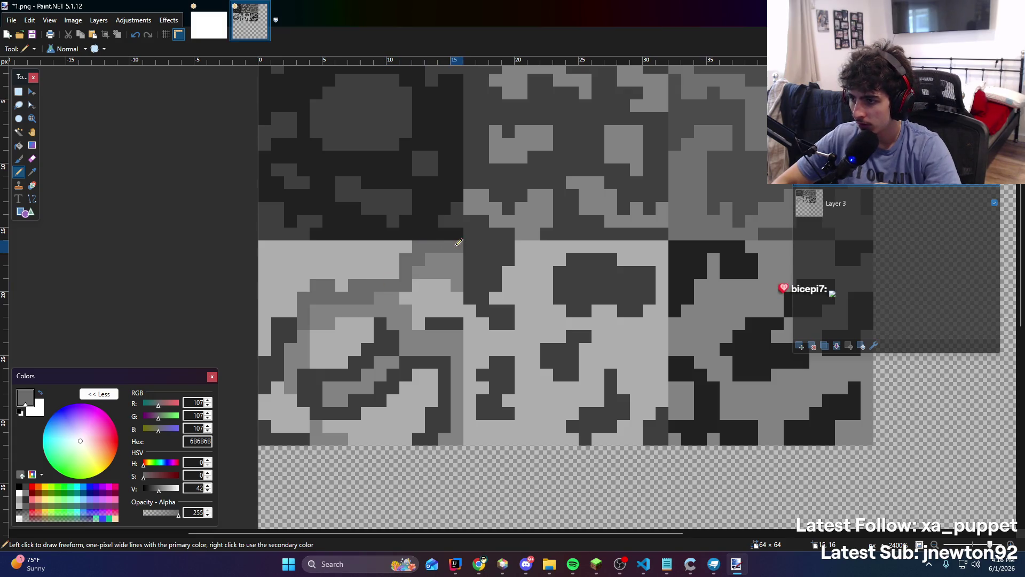
{"action": "mouse_move", "coordinate": [293, 326]}
{"action": "left_mouse_down"}
{"action": "mouse_move", "coordinate": [279, 335]}
{"action": "mouse_move", "coordinate": [268, 378]}
{"action": "left_mouse_up"}
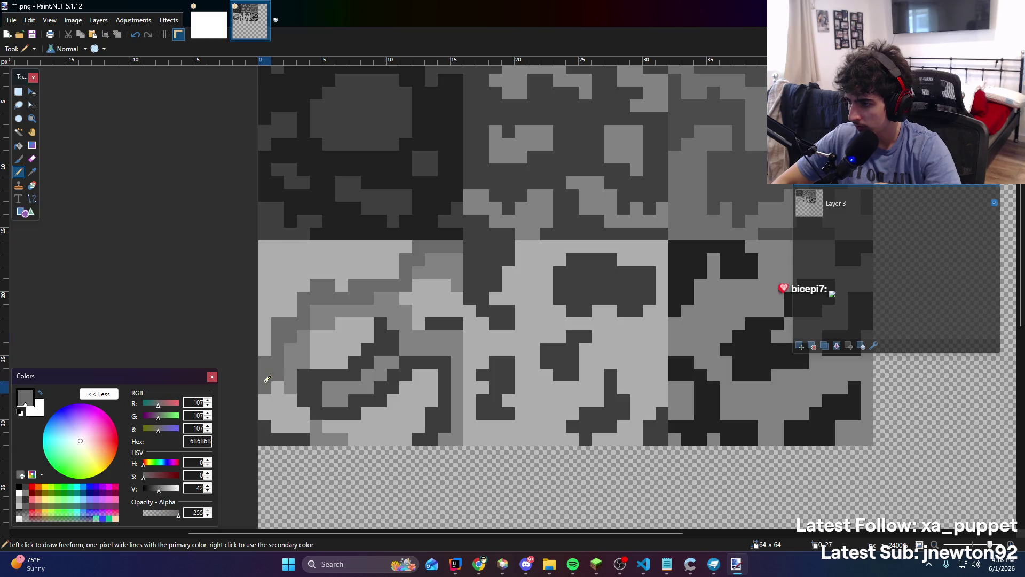
{"action": "mouse_move", "coordinate": [266, 425]}
{"action": "left_mouse_down"}
{"action": "mouse_move", "coordinate": [307, 437]}
{"action": "mouse_move", "coordinate": [303, 395]}
{"action": "mouse_move", "coordinate": [358, 401]}
{"action": "mouse_move", "coordinate": [401, 375]}
{"action": "mouse_move", "coordinate": [444, 374]}
{"action": "mouse_move", "coordinate": [441, 436]}
{"action": "mouse_move", "coordinate": [426, 437]}
{"action": "left_mouse_up"}
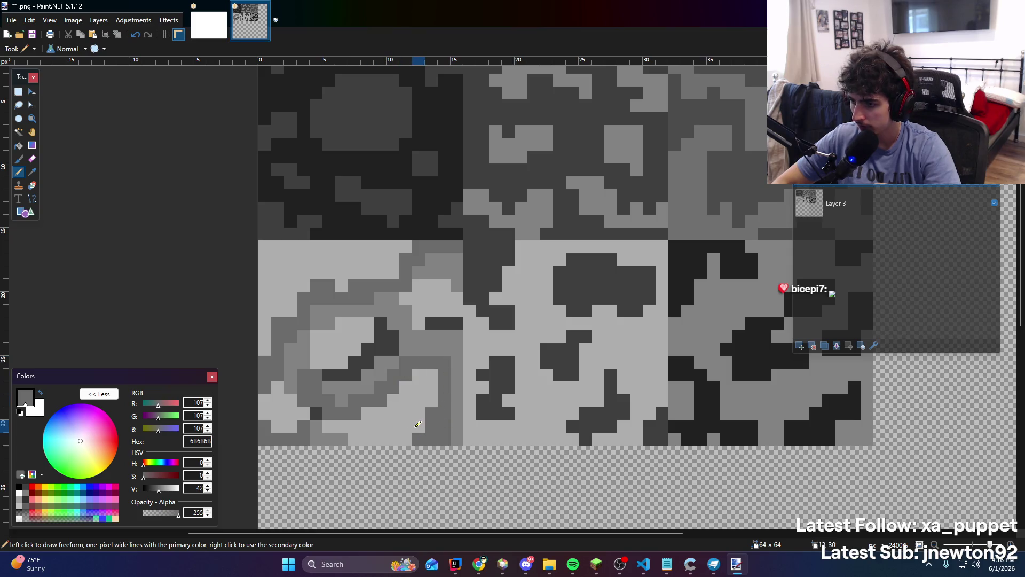
{"action": "mouse_move", "coordinate": [317, 414]}
{"action": "left_mouse_down"}
{"action": "mouse_move", "coordinate": [316, 401]}
{"action": "mouse_move", "coordinate": [381, 340]}
{"action": "mouse_move", "coordinate": [459, 323]}
{"action": "left_mouse_up"}
{"action": "scroll", "coordinate": [447, 290], "scroll_direction": "down", "scroll_amount": 5}
{"action": "scroll", "coordinate": [447, 290], "scroll_direction": "down", "scroll_amount": 4}
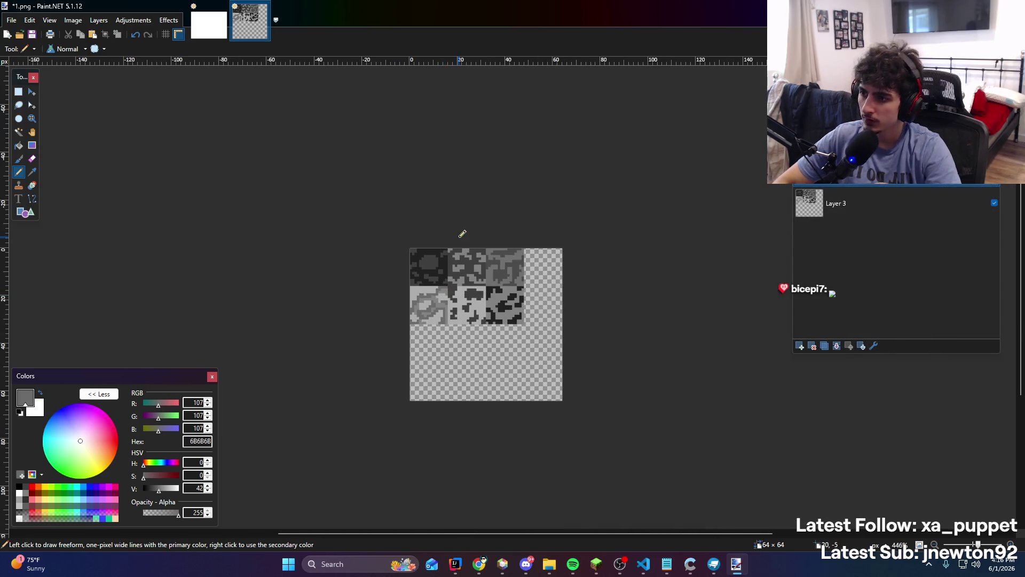
Zoom around the bottom-left face and sample a swirl colour with the Color Picker
{"action": "scroll", "coordinate": [542, 250], "scroll_direction": "up", "scroll_amount": 6}
{"action": "scroll", "coordinate": [542, 250], "scroll_direction": "down", "scroll_amount": 5}
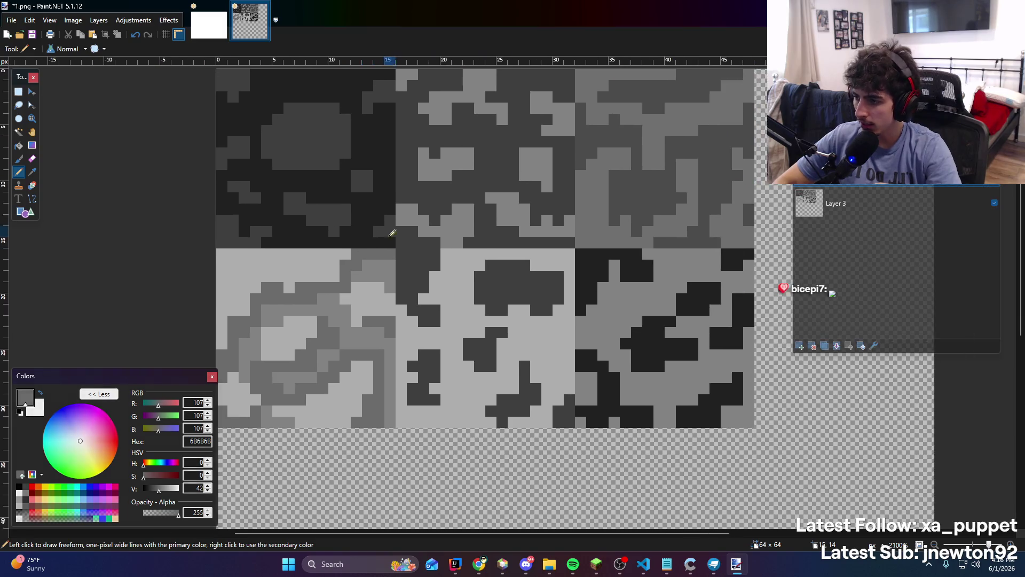
{"action": "scroll", "coordinate": [371, 260], "scroll_direction": "up", "scroll_amount": 2}
{"action": "scroll", "coordinate": [370, 261], "scroll_direction": "up", "scroll_amount": 4}
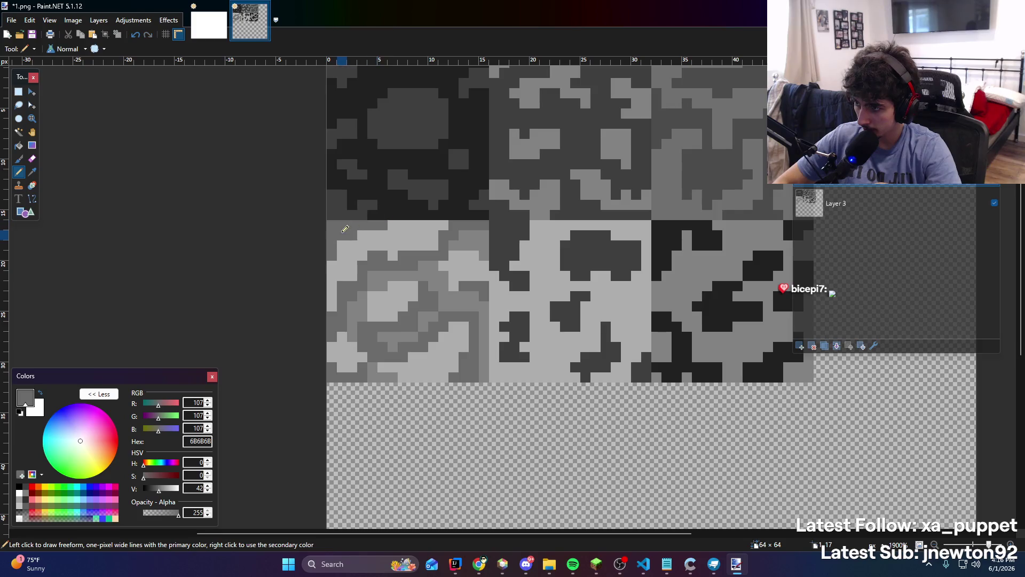
{"action": "scroll", "coordinate": [380, 216], "scroll_direction": "down", "scroll_amount": 6}
{"action": "scroll", "coordinate": [381, 217], "scroll_direction": "up", "scroll_amount": 6}
{"action": "scroll", "coordinate": [380, 217], "scroll_direction": "up", "scroll_amount": 1}
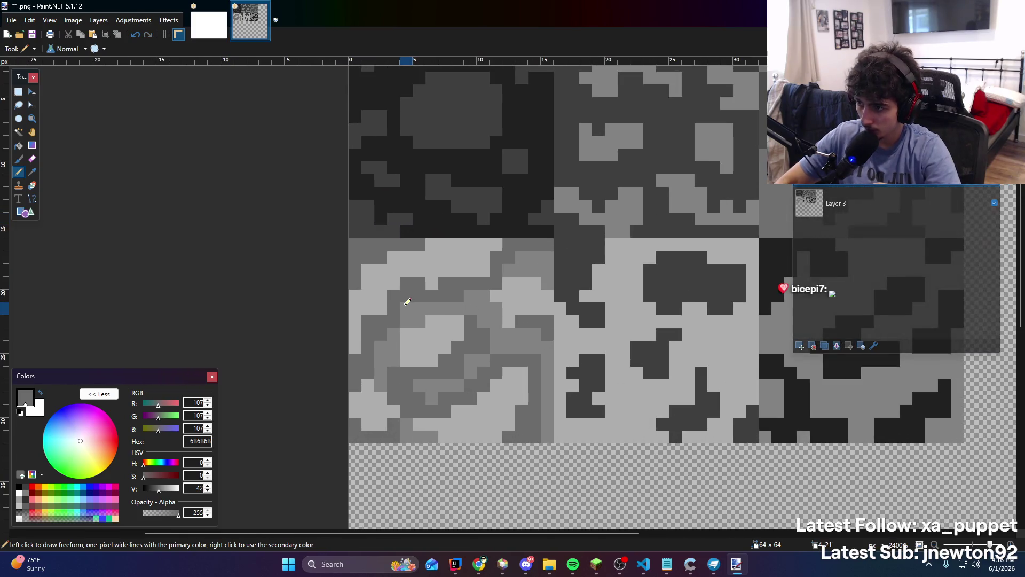
{"action": "key", "text": "k"}
{"action": "left_click", "coordinate": [415, 314]}
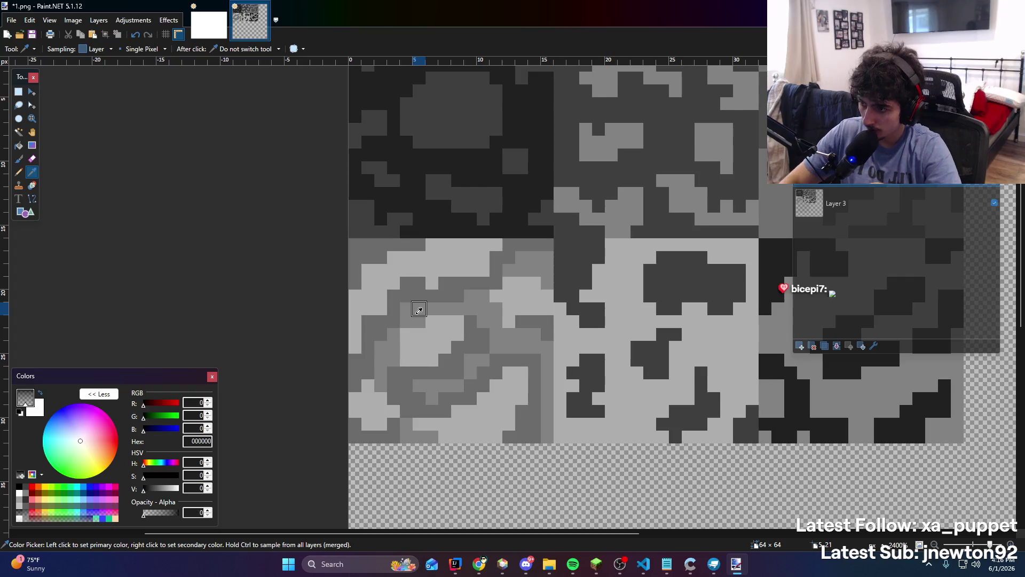
{"action": "key", "text": "b"}
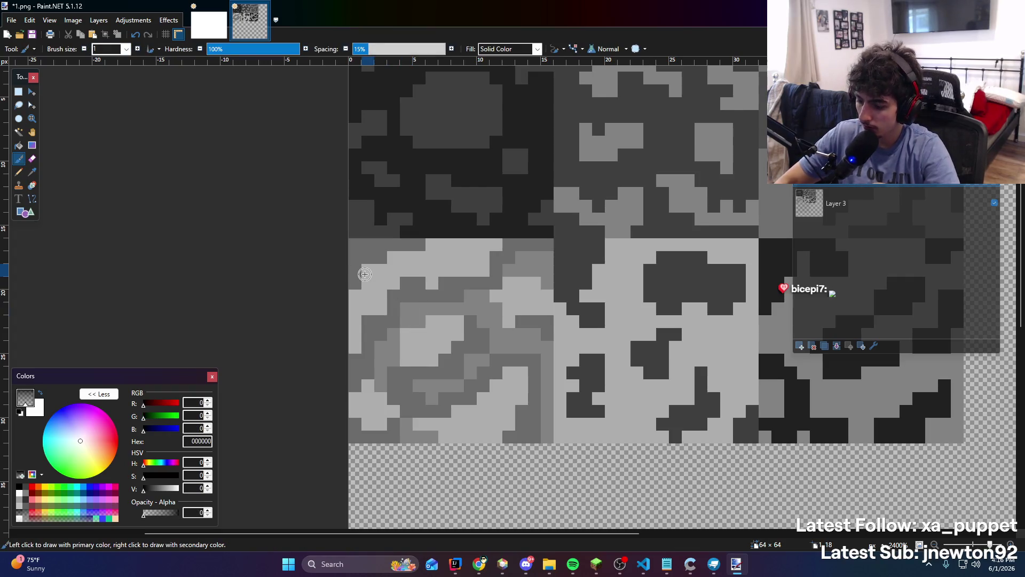
{"action": "key", "text": "p"}
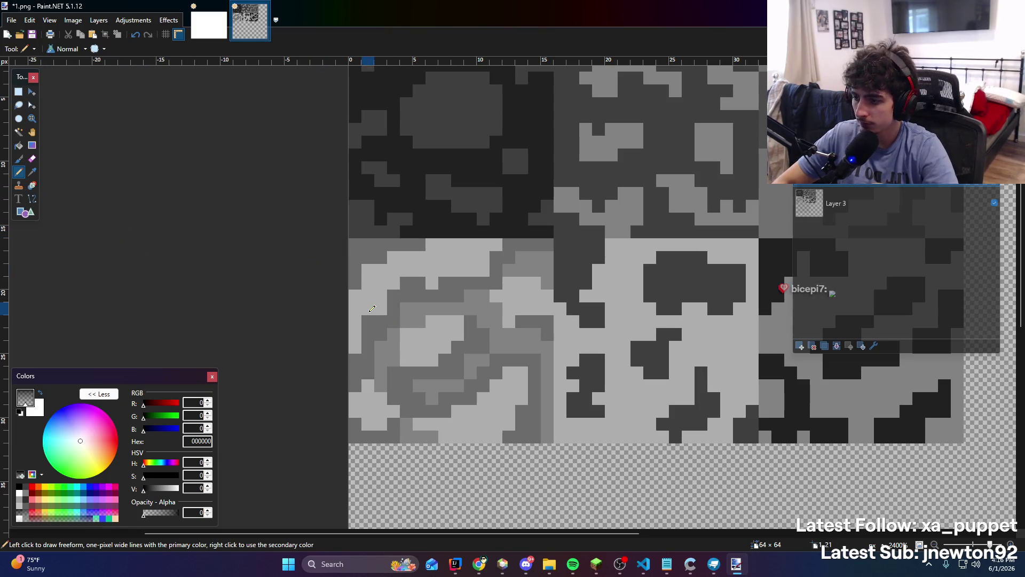
Pick the 828282 grey from the swirl and switch back to the Pencil
{"action": "key", "text": "k"}
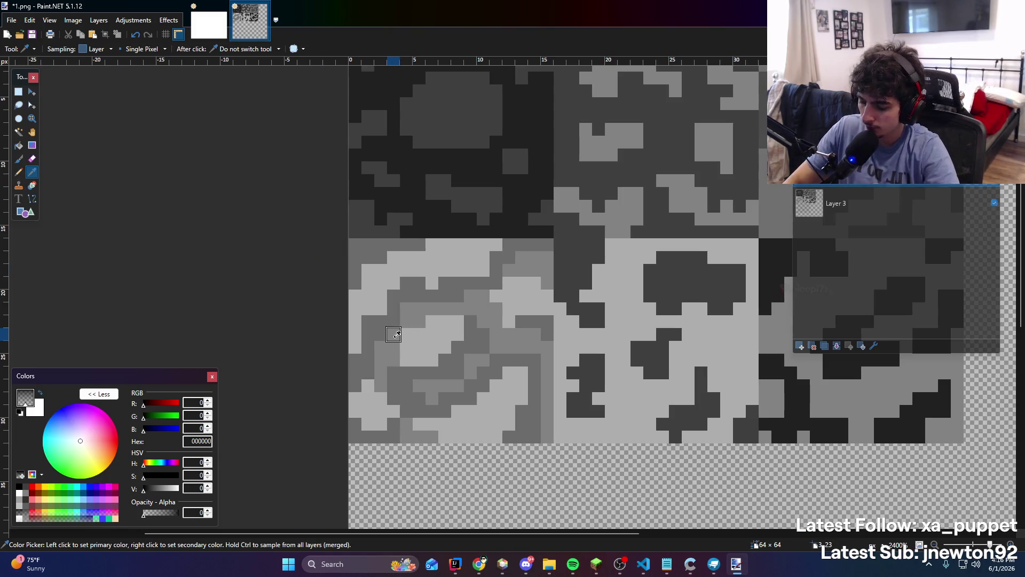
{"action": "key", "text": "p"}
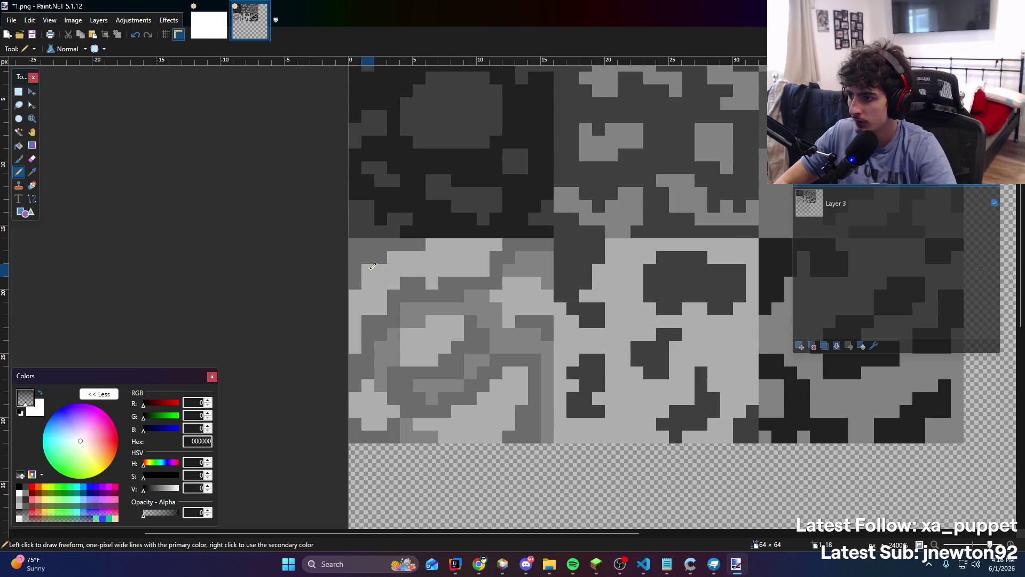
{"action": "key", "text": "b"}
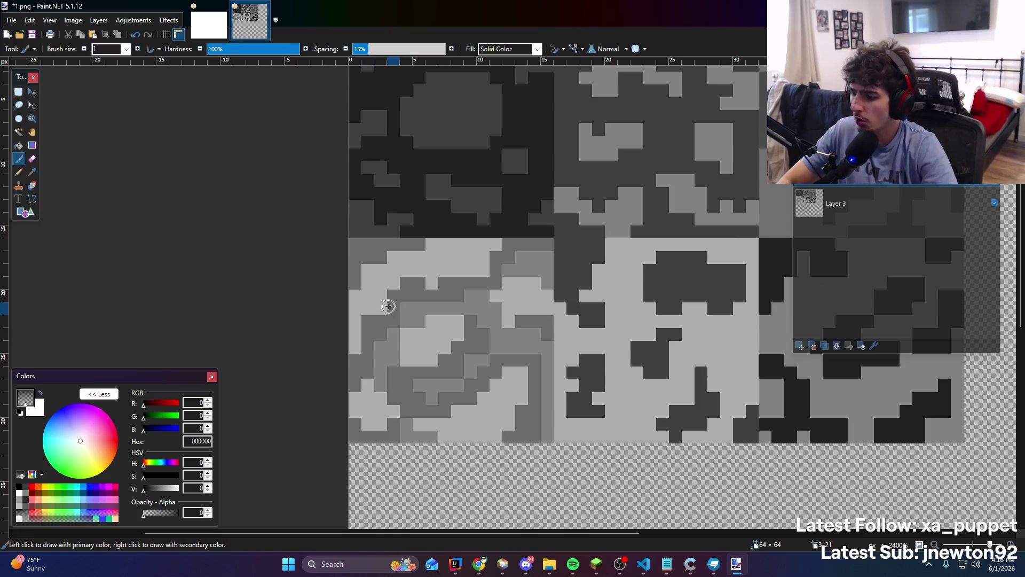
{"action": "key", "text": "k"}
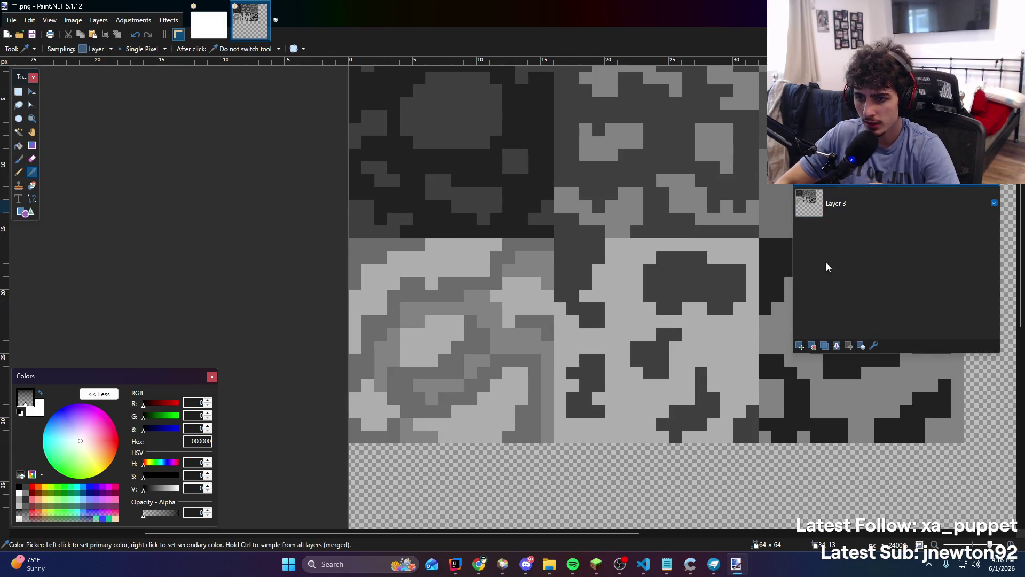
{"action": "left_click", "coordinate": [824, 346]}
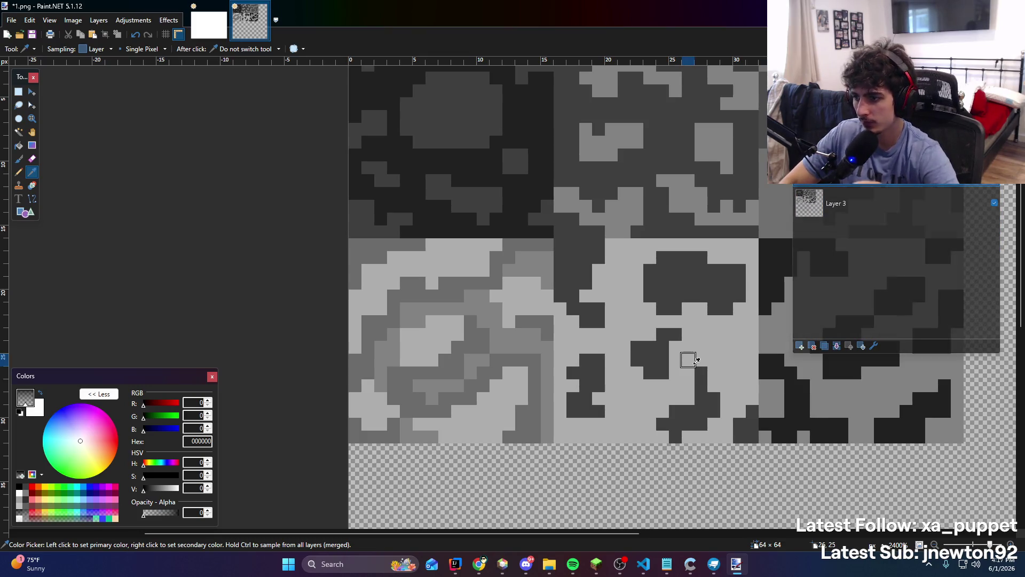
{"action": "left_click", "coordinate": [432, 308]}
{"action": "key", "text": "p"}
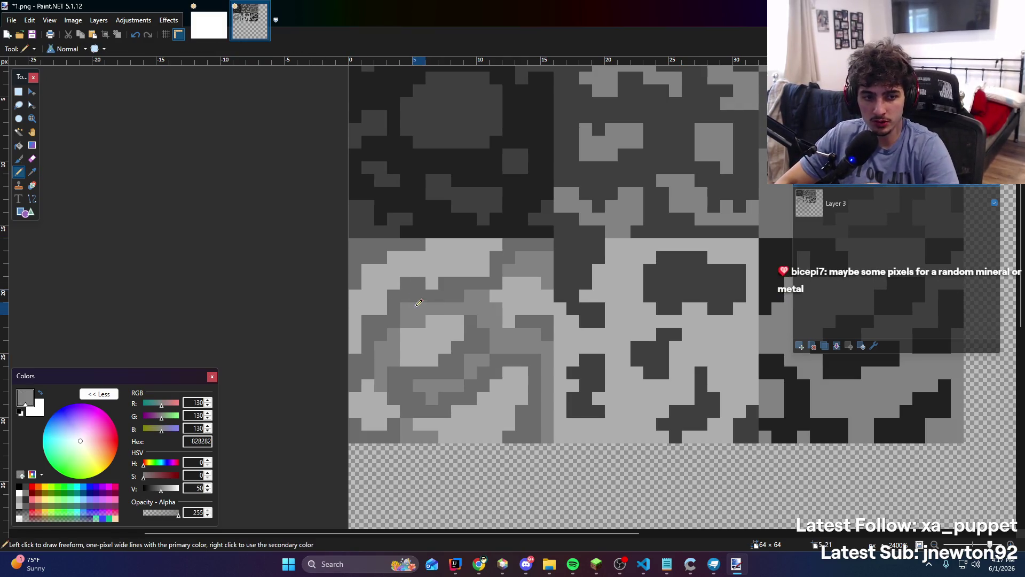
{"action": "scroll", "coordinate": [347, 230], "scroll_direction": "down", "scroll_amount": 3}
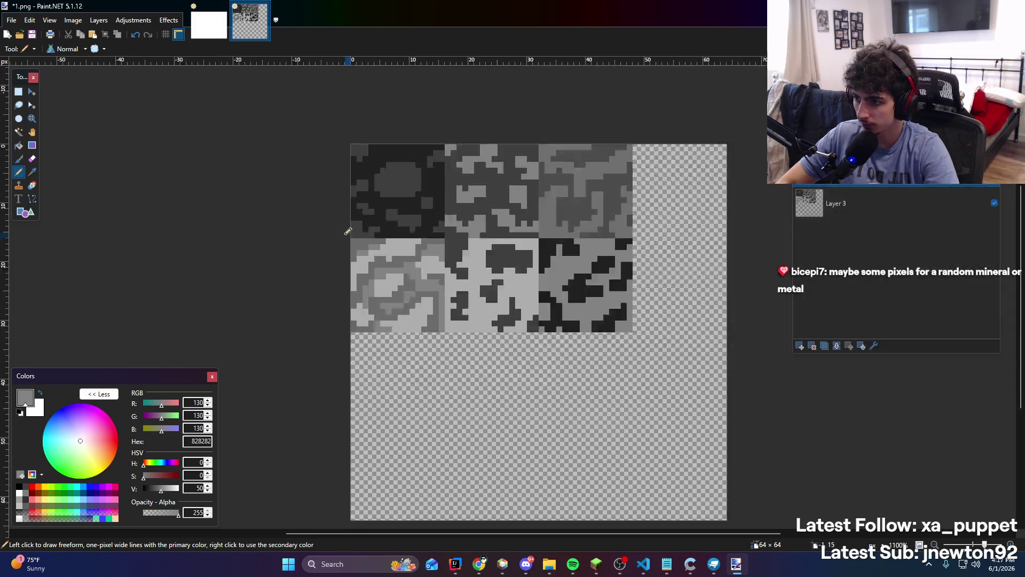
Zoom in and out to inspect the six-face grey texture up close
{"action": "scroll", "coordinate": [348, 231], "scroll_direction": "down", "scroll_amount": 2}
{"action": "scroll", "coordinate": [345, 260], "scroll_direction": "up", "scroll_amount": 3}
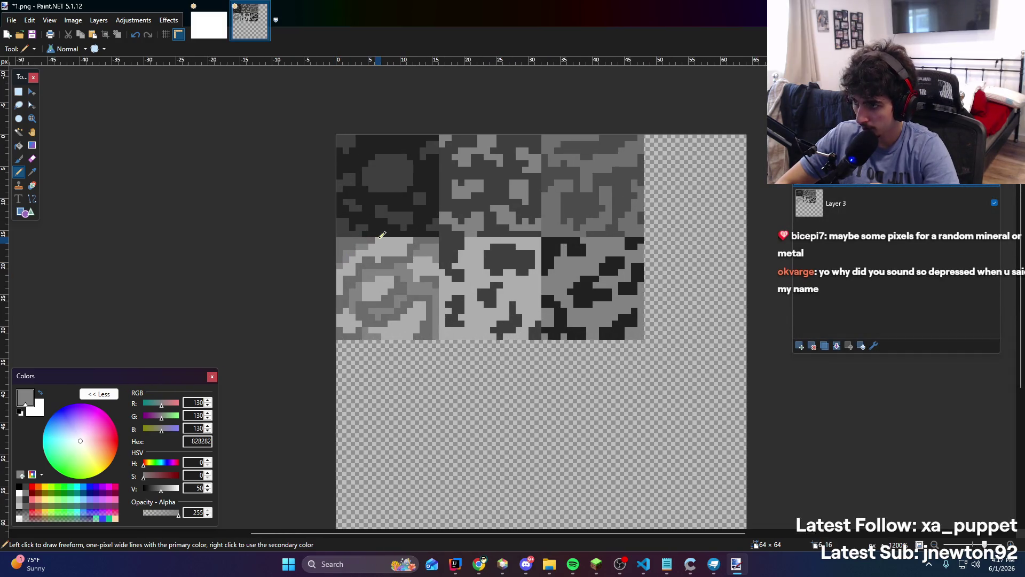
{"action": "scroll", "coordinate": [383, 235], "scroll_direction": "down", "scroll_amount": 2}
{"action": "scroll", "coordinate": [383, 235], "scroll_direction": "up", "scroll_amount": 4}
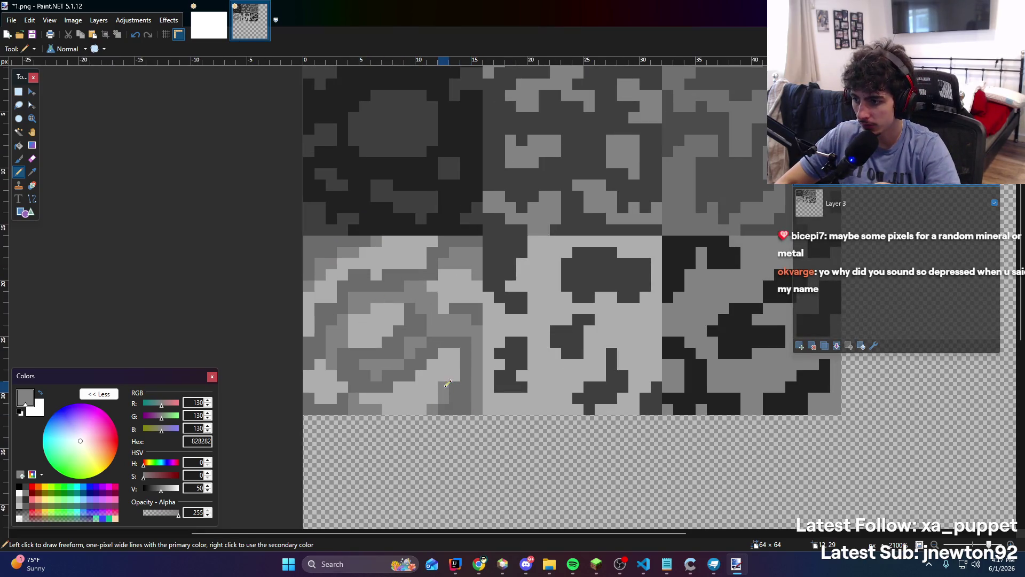
{"action": "scroll", "coordinate": [447, 383], "scroll_direction": "down", "scroll_amount": 4}
{"action": "scroll", "coordinate": [399, 280], "scroll_direction": "up", "scroll_amount": 1}
{"action": "scroll", "coordinate": [399, 279], "scroll_direction": "down", "scroll_amount": 2}
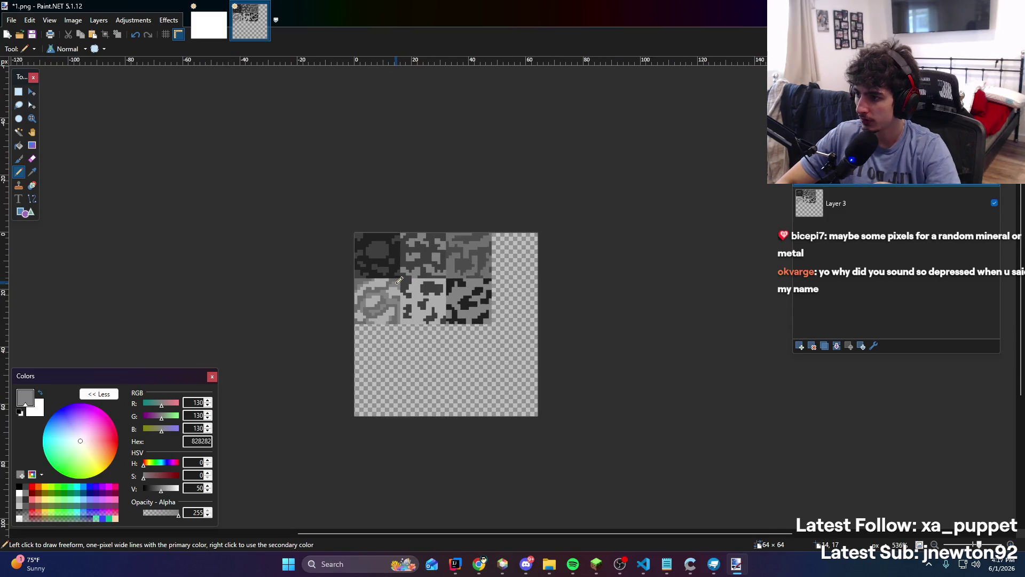
{"action": "scroll", "coordinate": [399, 279], "scroll_direction": "up", "scroll_amount": 4}
{"action": "scroll", "coordinate": [373, 331], "scroll_direction": "down", "scroll_amount": 6}
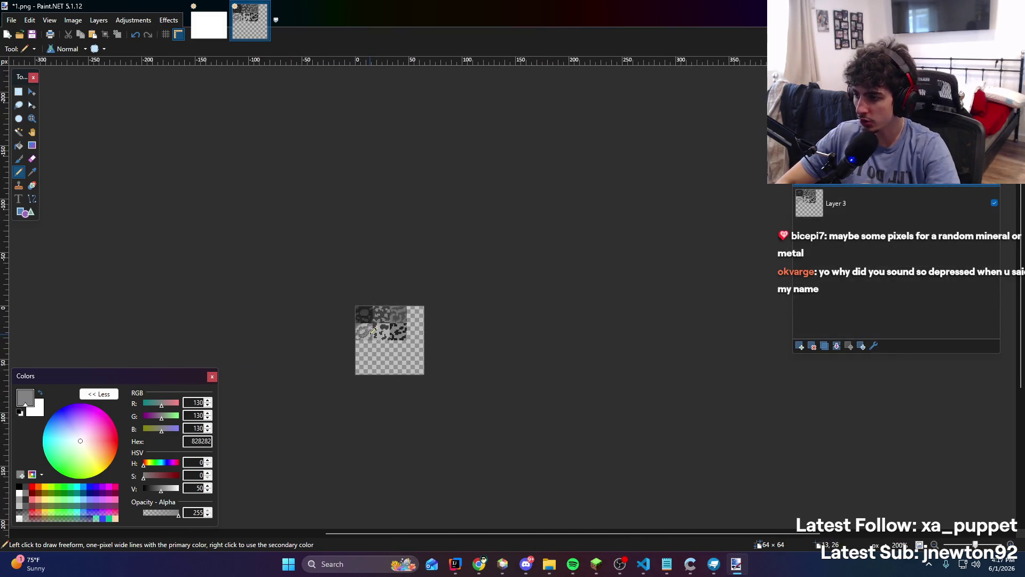
{"action": "scroll", "coordinate": [373, 331], "scroll_direction": "up", "scroll_amount": 8}
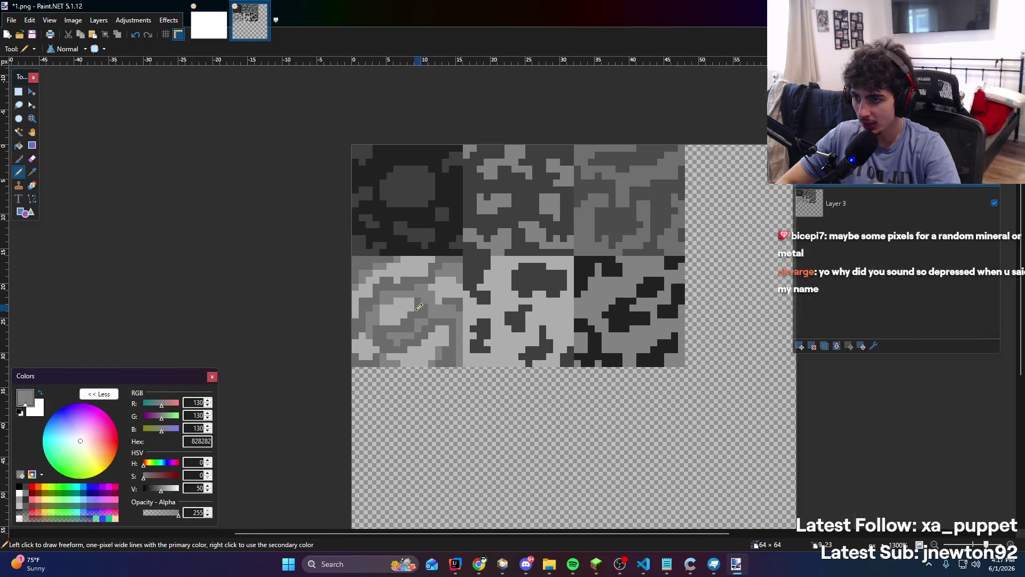
{"action": "scroll", "coordinate": [390, 267], "scroll_direction": "down", "scroll_amount": 1}
{"action": "scroll", "coordinate": [358, 229], "scroll_direction": "up", "scroll_amount": 1}
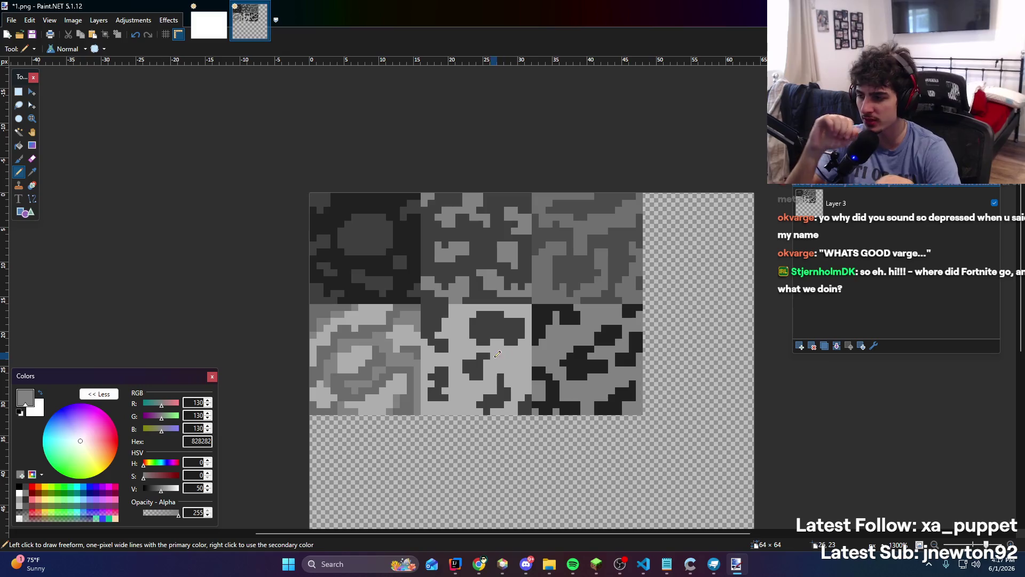
Zoom over the texture once more, then bring the Notepad timestamp notes forward
{"action": "scroll", "coordinate": [412, 384], "scroll_direction": "down", "scroll_amount": 1}
{"action": "scroll", "coordinate": [469, 213], "scroll_direction": "up", "scroll_amount": 2}
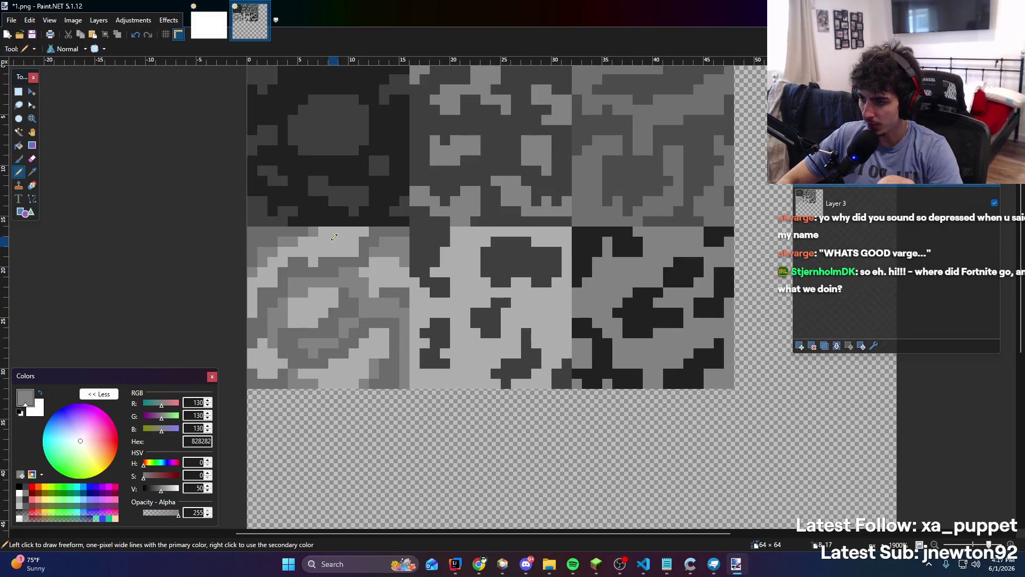
{"action": "scroll", "coordinate": [662, 369], "scroll_direction": "down", "scroll_amount": 5}
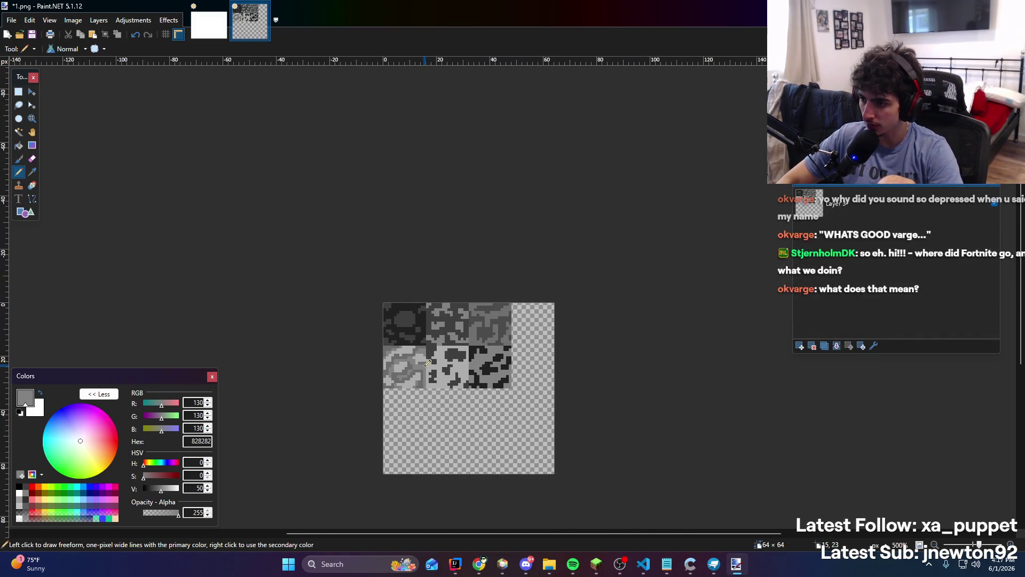
{"action": "scroll", "coordinate": [370, 317], "scroll_direction": "up", "scroll_amount": 3}
{"action": "scroll", "coordinate": [370, 318], "scroll_direction": "up", "scroll_amount": 1}
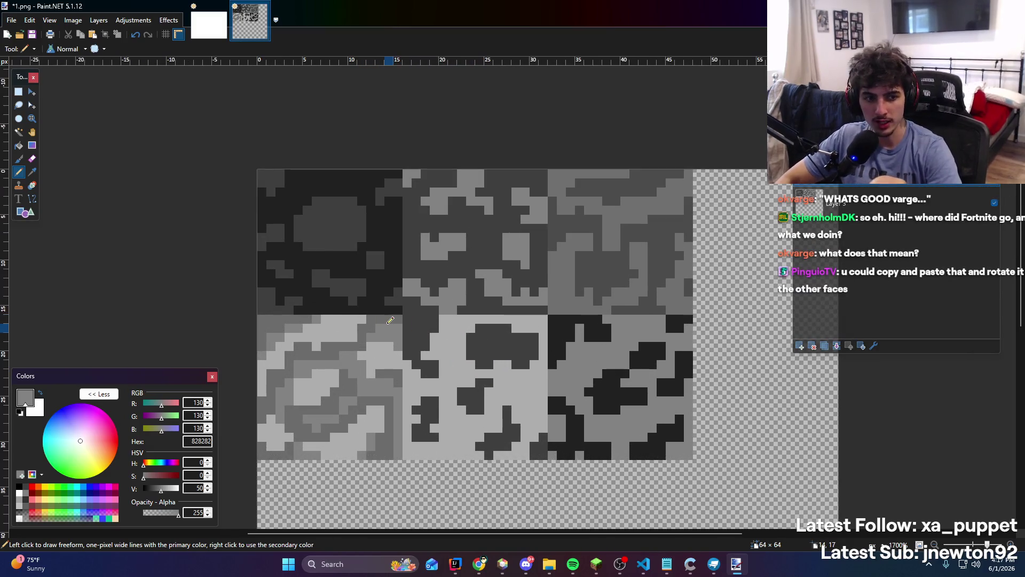
{"action": "left_click", "coordinate": [667, 564]}
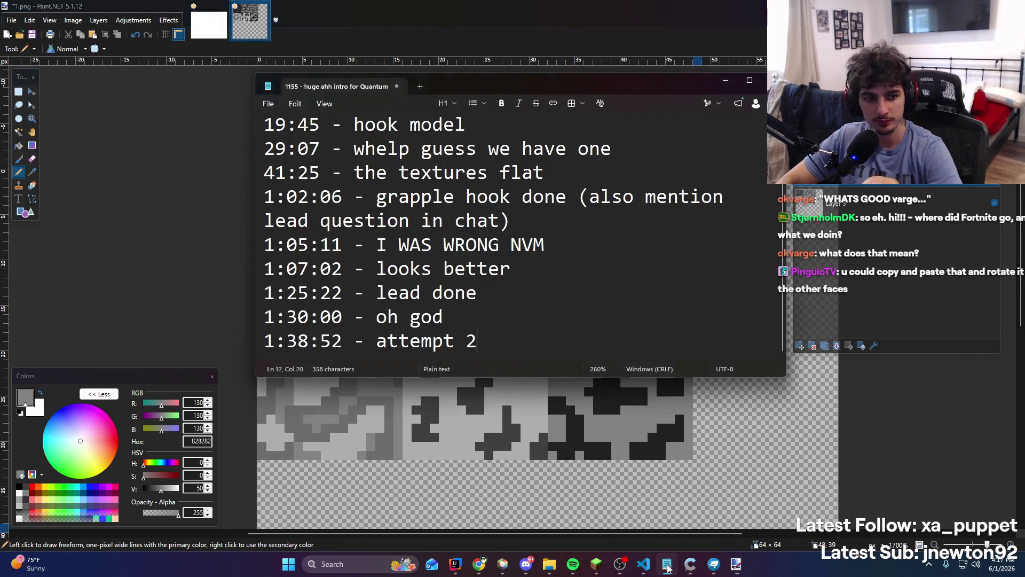
Append a '1:48:23 - what it's looking like' line to the notes and return to Paint.NET
{"action": "key", "text": "ctrl+a"}
{"action": "key", "text": "ctrl+End"}
{"action": "key", "text": "Return"}
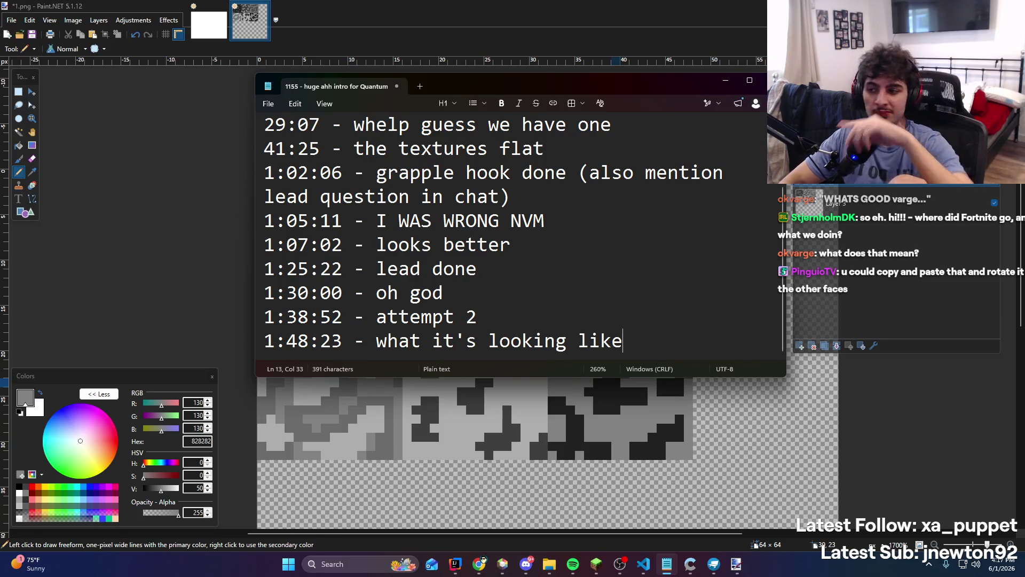
{"action": "left_click", "coordinate": [657, 5]}
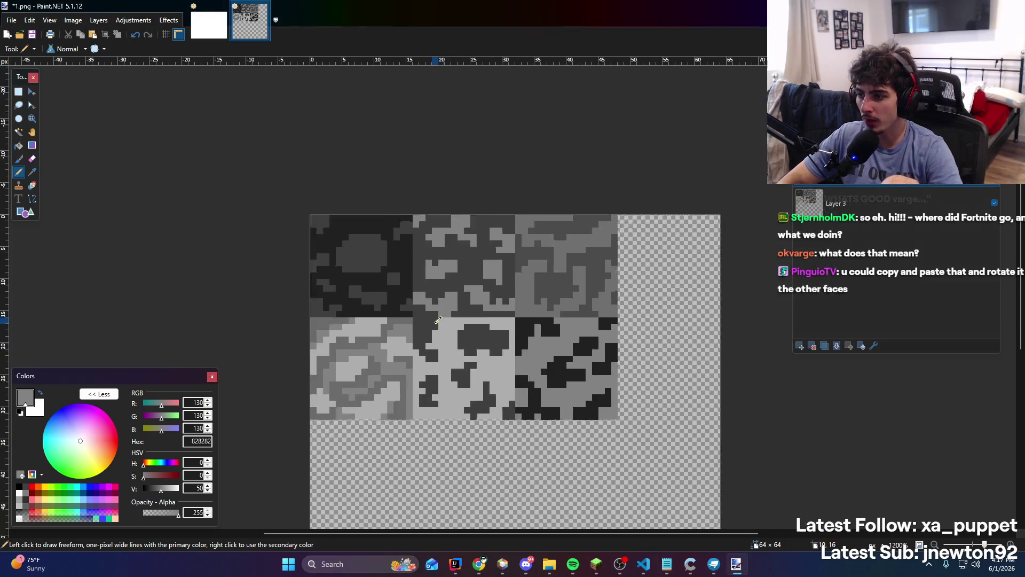
Sample the dark grey from the texture and lighten it to 6B6B6B for the Pencil
{"action": "scroll", "coordinate": [458, 346], "scroll_direction": "down", "scroll_amount": 3}
{"action": "scroll", "coordinate": [458, 347], "scroll_direction": "up", "scroll_amount": 4}
{"action": "scroll", "coordinate": [458, 346], "scroll_direction": "down", "scroll_amount": 5}
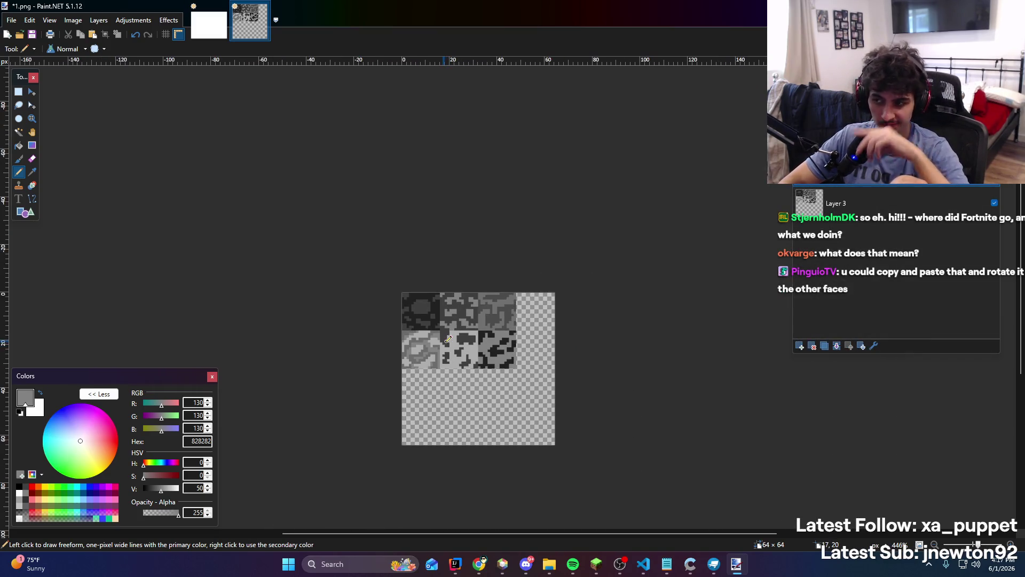
{"action": "scroll", "coordinate": [447, 339], "scroll_direction": "up", "scroll_amount": 5}
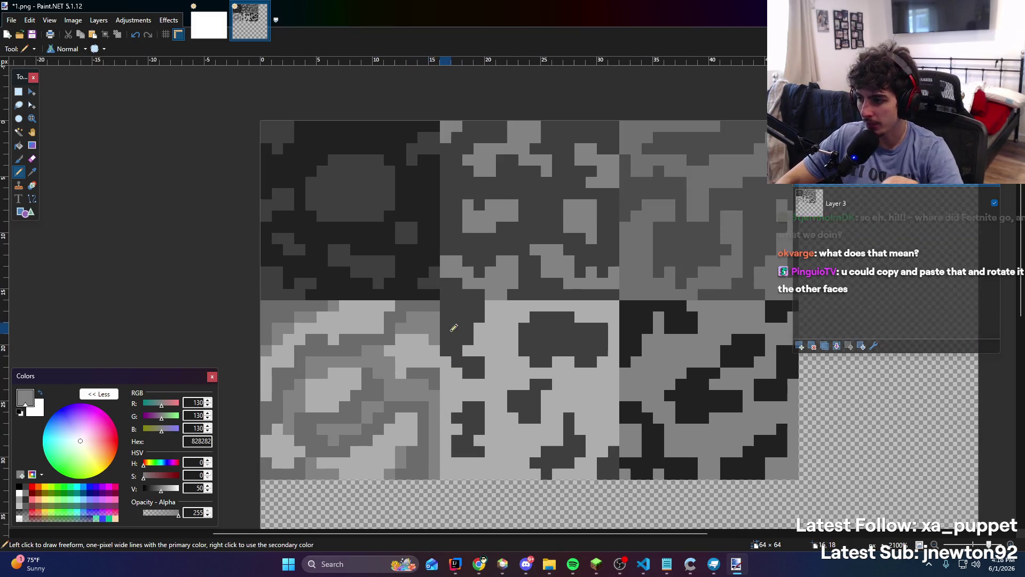
{"action": "scroll", "coordinate": [439, 279], "scroll_direction": "down", "scroll_amount": 4}
{"action": "scroll", "coordinate": [396, 311], "scroll_direction": "up", "scroll_amount": 5}
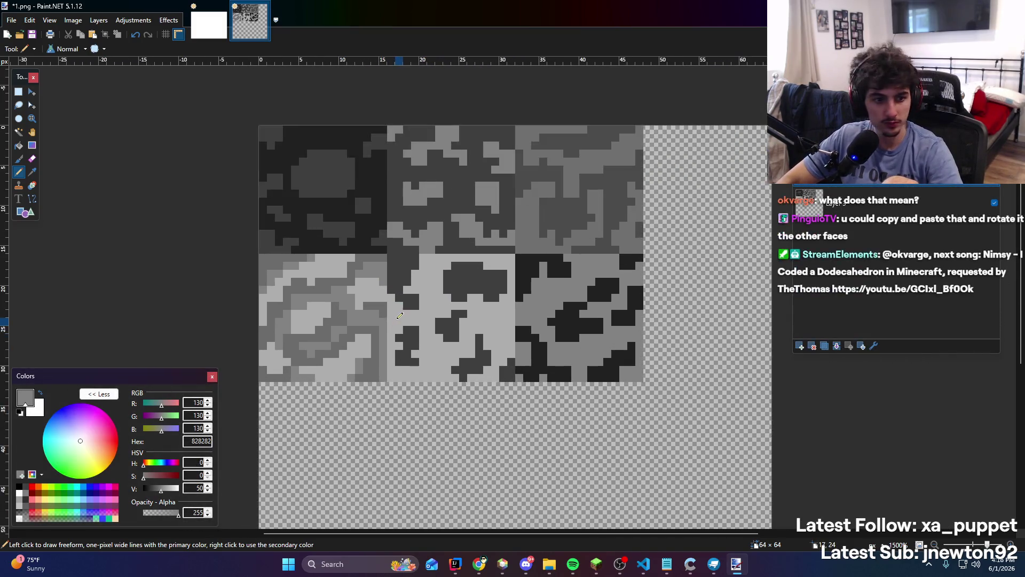
{"action": "key", "text": "k"}
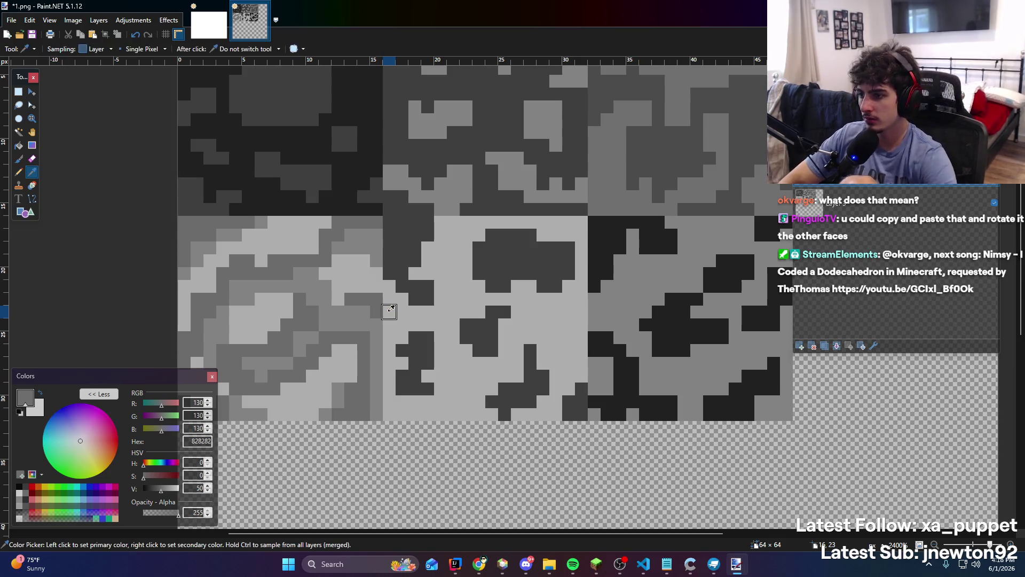
{"action": "left_click", "coordinate": [247, 304]}
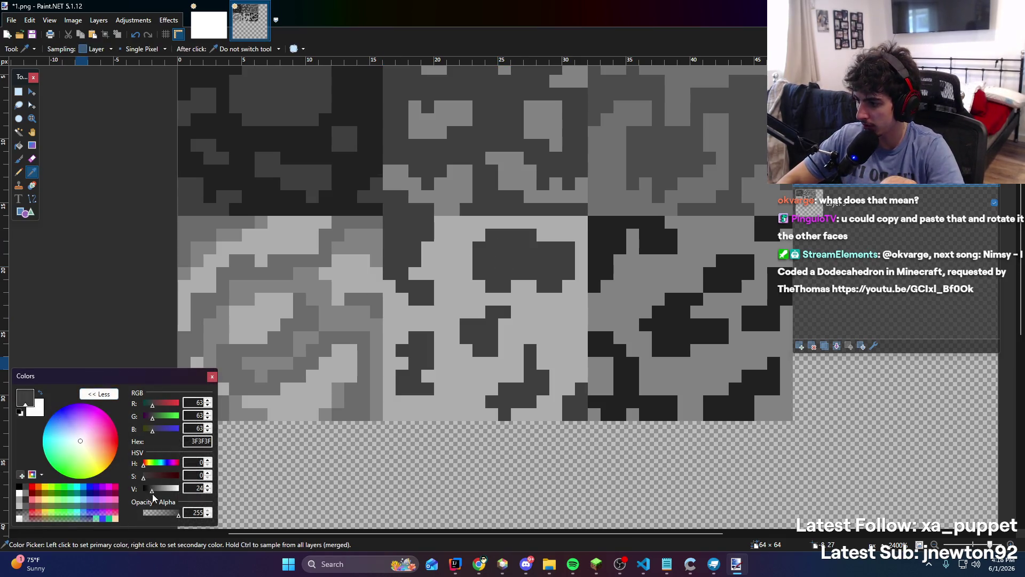
{"action": "left_click_drag", "start_coordinate": [152, 494], "coordinate": [159, 494]}
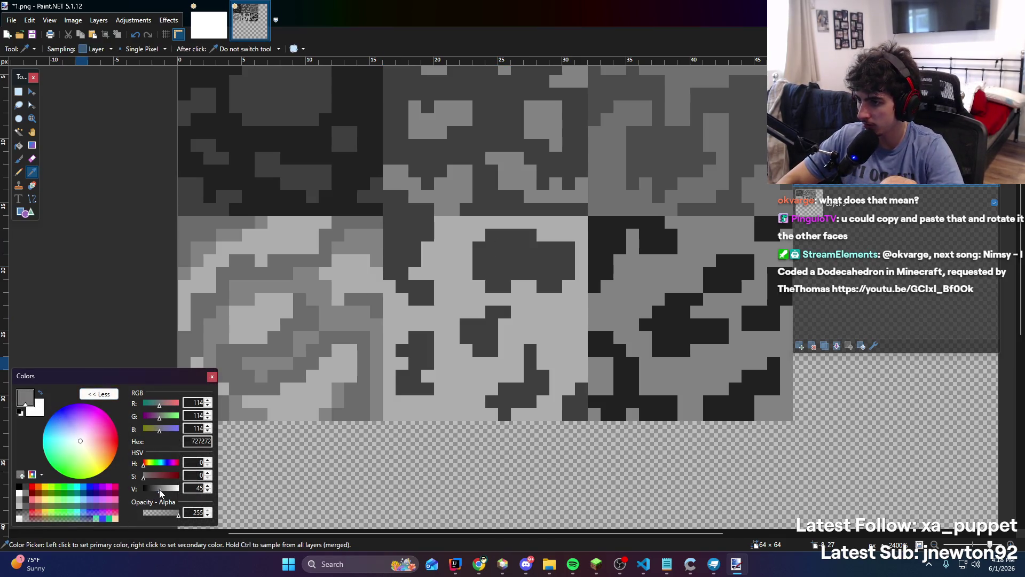
{"action": "left_click", "coordinate": [19, 172]}
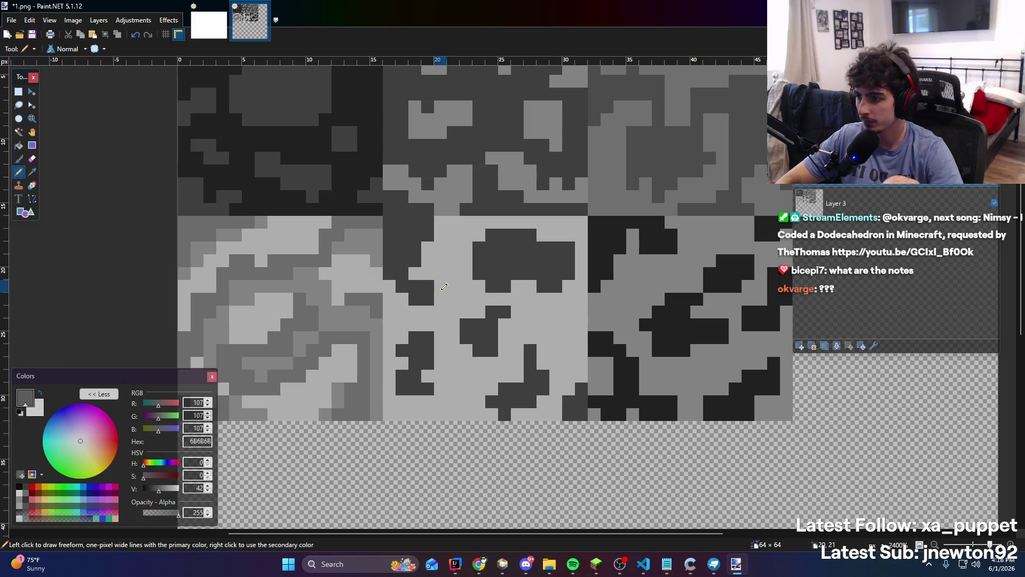
Try grey pixels on the bottom-middle face, undo them, and sample light grey ADADAD instead
{"action": "mouse_move", "coordinate": [444, 286]}
{"action": "left_mouse_down"}
{"action": "mouse_move", "coordinate": [411, 312]}
{"action": "mouse_move", "coordinate": [427, 304]}
{"action": "mouse_move", "coordinate": [390, 282]}
{"action": "left_mouse_up"}
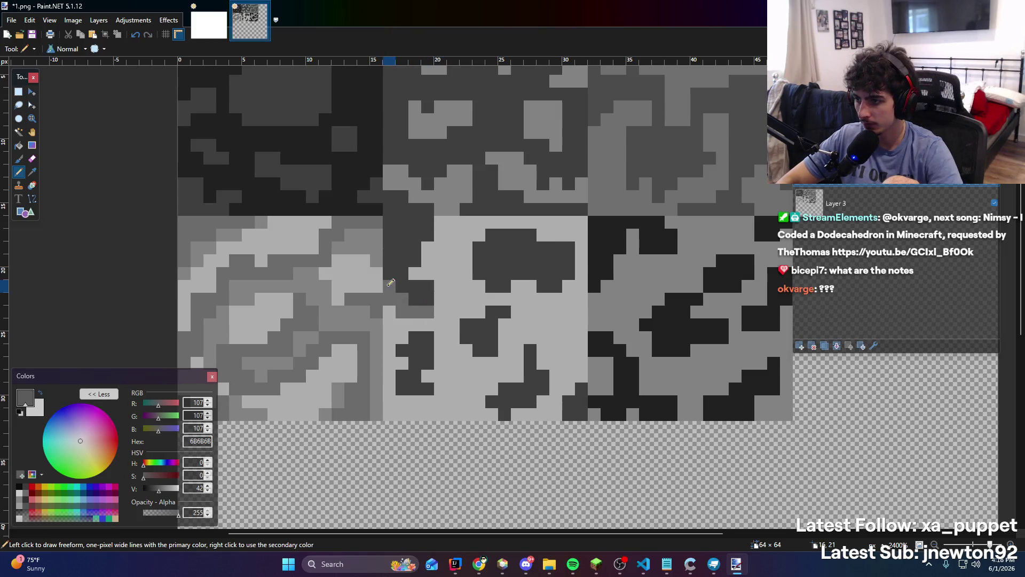
{"action": "key", "text": "ctrl+z"}
{"action": "key", "text": "ctrl+z"}
{"action": "key", "text": "ctrl+z"}
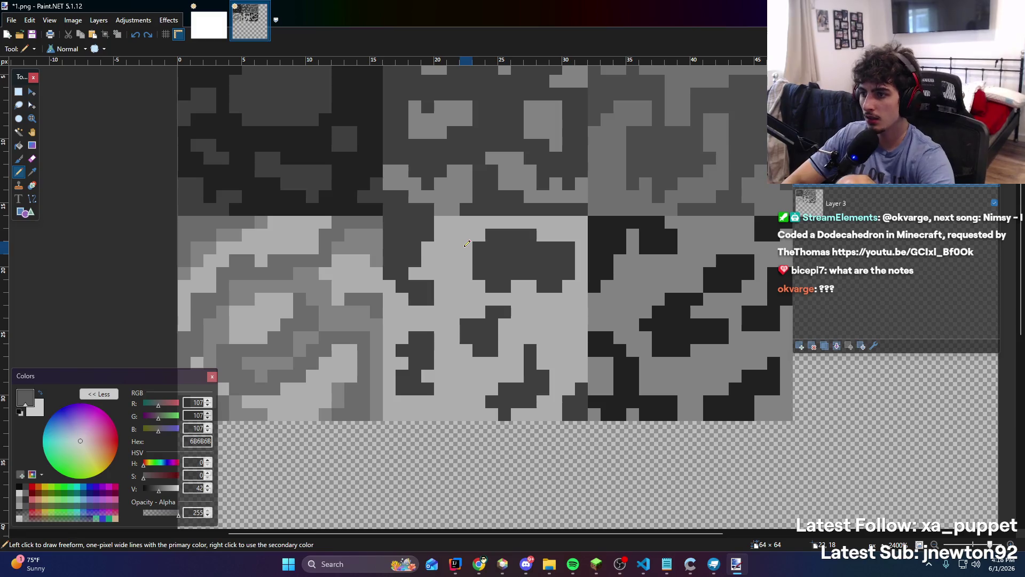
{"action": "key", "text": "k"}
{"action": "left_click", "coordinate": [457, 309]}
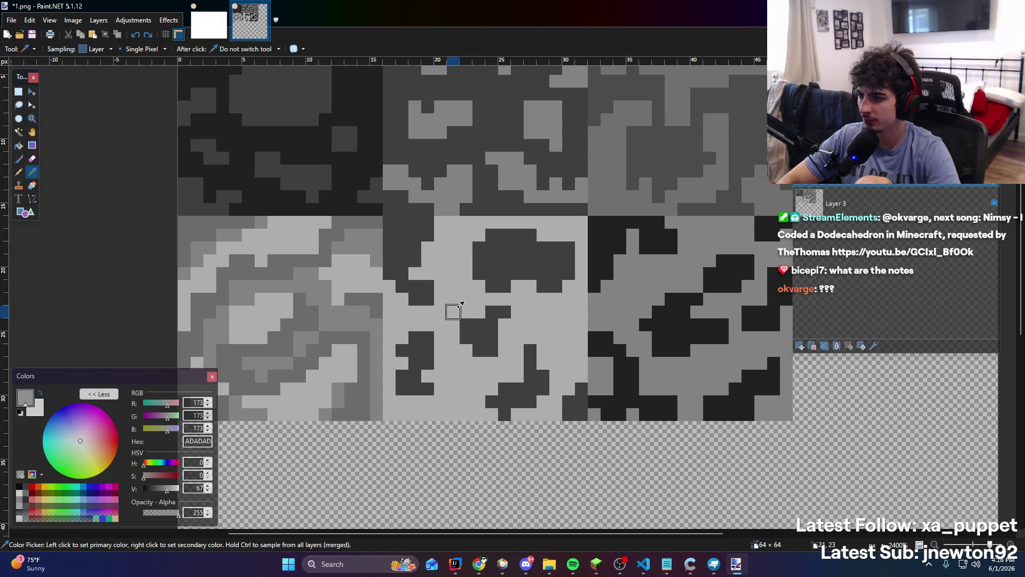
{"action": "left_click", "coordinate": [668, 563]}
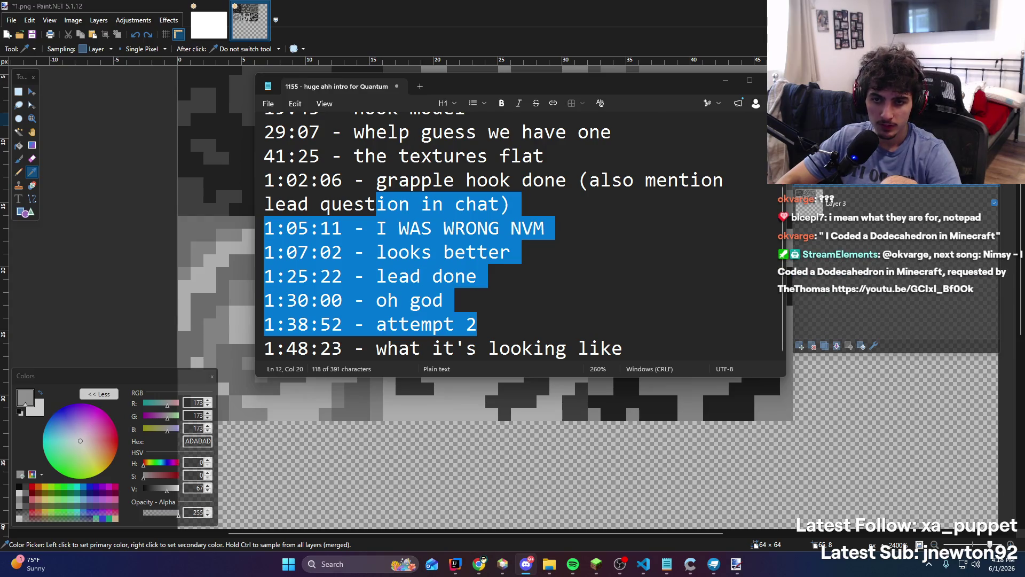
{"action": "key", "text": "alt+Tab"}
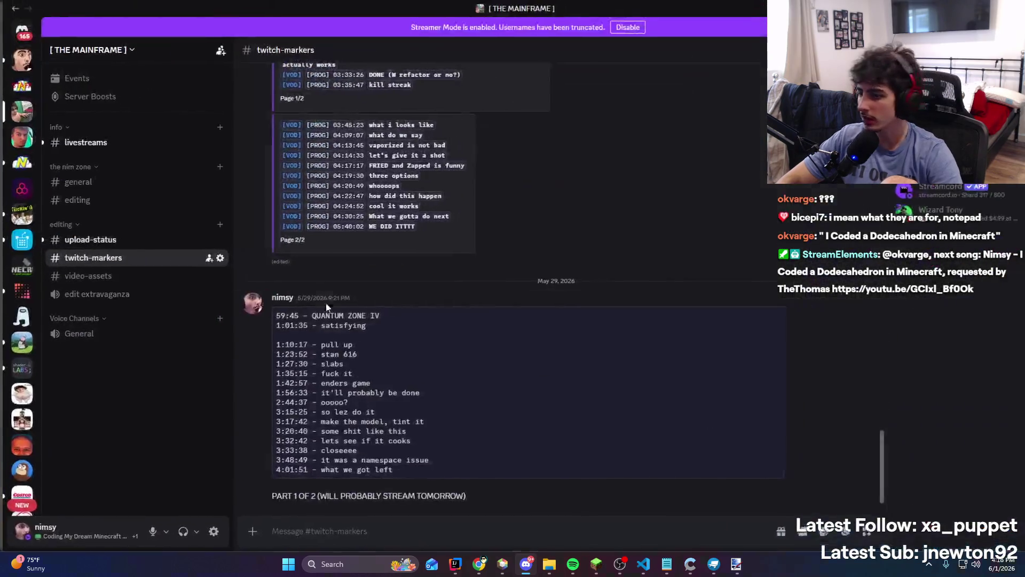
{"action": "scroll", "coordinate": [428, 392], "scroll_direction": "up", "scroll_amount": 10}
{"action": "scroll", "coordinate": [422, 384], "scroll_direction": "up", "scroll_amount": 10}
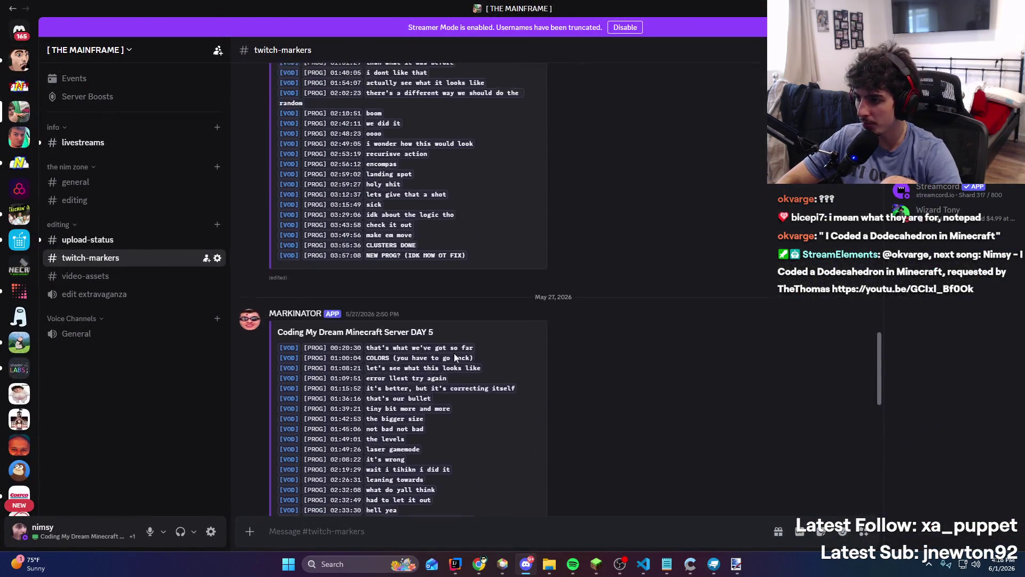
{"action": "scroll", "coordinate": [454, 353], "scroll_direction": "down", "scroll_amount": 3}
{"action": "left_click_drag", "start_coordinate": [462, 452], "coordinate": [306, 278]}
{"action": "left_click", "coordinate": [304, 194]}
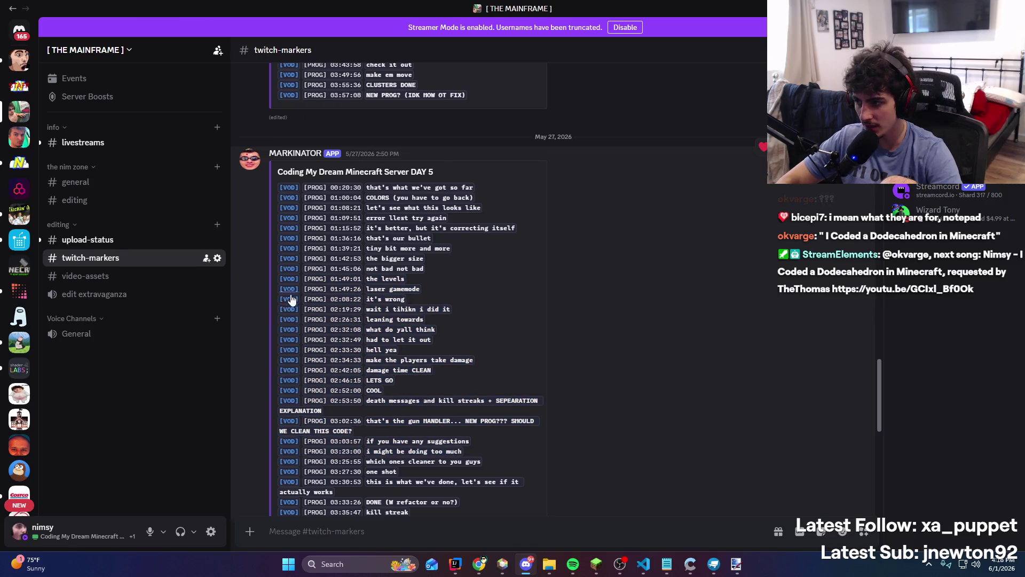
{"action": "scroll", "coordinate": [448, 308], "scroll_direction": "down", "scroll_amount": 8}
{"action": "scroll", "coordinate": [364, 361], "scroll_direction": "up", "scroll_amount": 3}
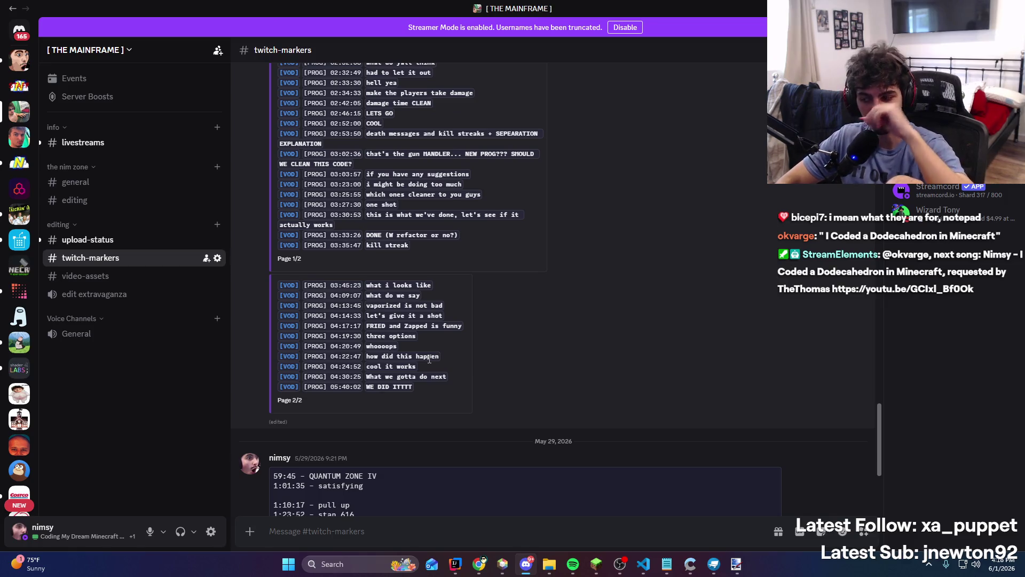
{"action": "key", "text": "alt+Tab"}
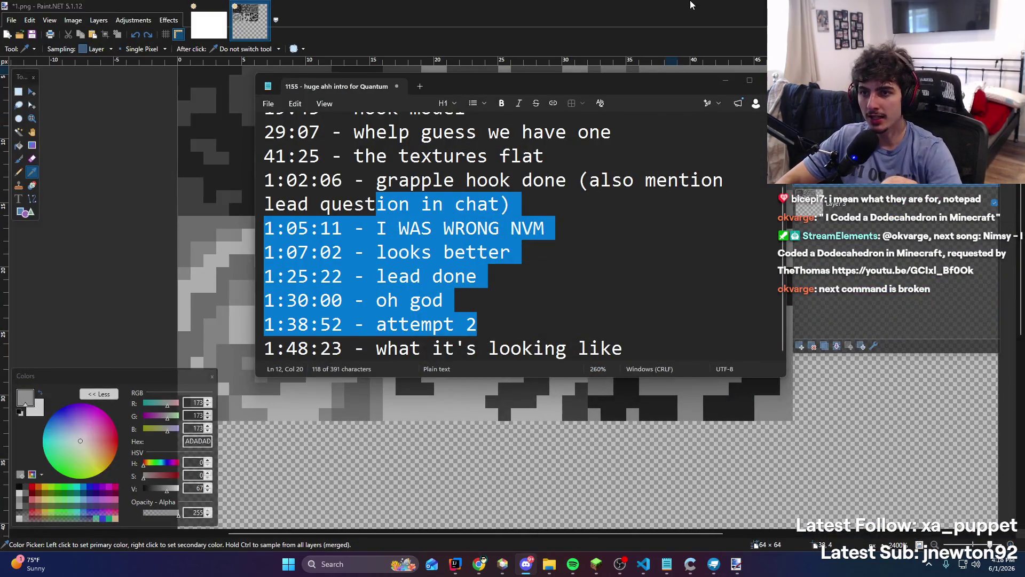
Bring the texture forward, sample mid grey 707070 and outline the bottom-middle face's dark blob
{"action": "left_click", "coordinate": [725, 5]}
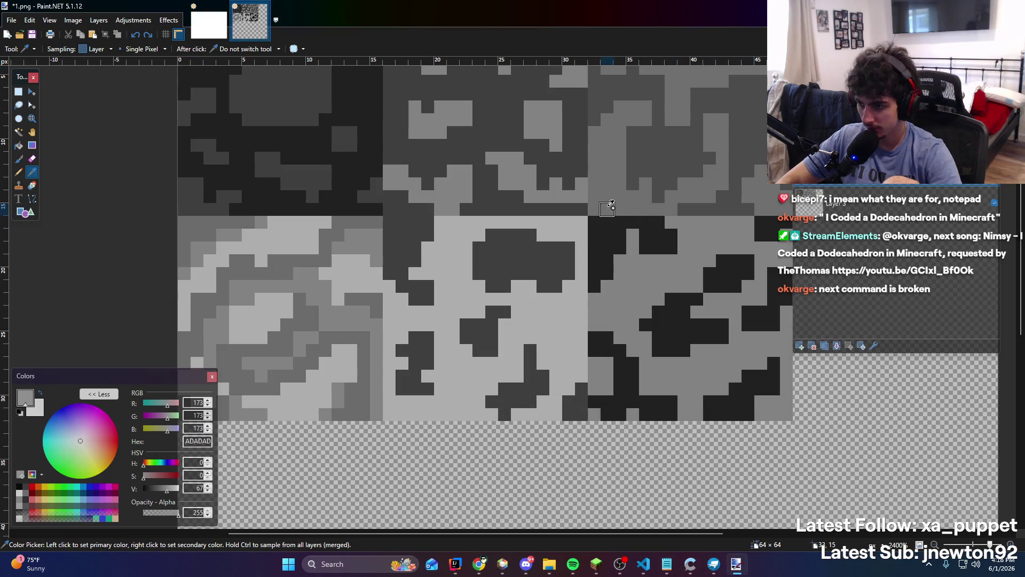
{"action": "scroll", "coordinate": [395, 305], "scroll_direction": "up", "scroll_amount": 1}
{"action": "left_click", "coordinate": [418, 342]}
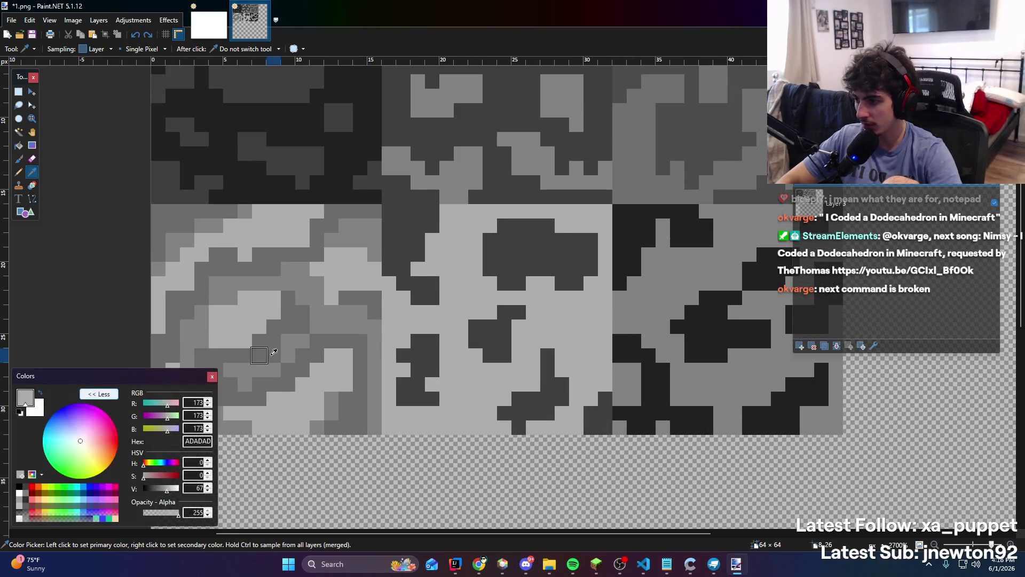
{"action": "left_click", "coordinate": [376, 346]}
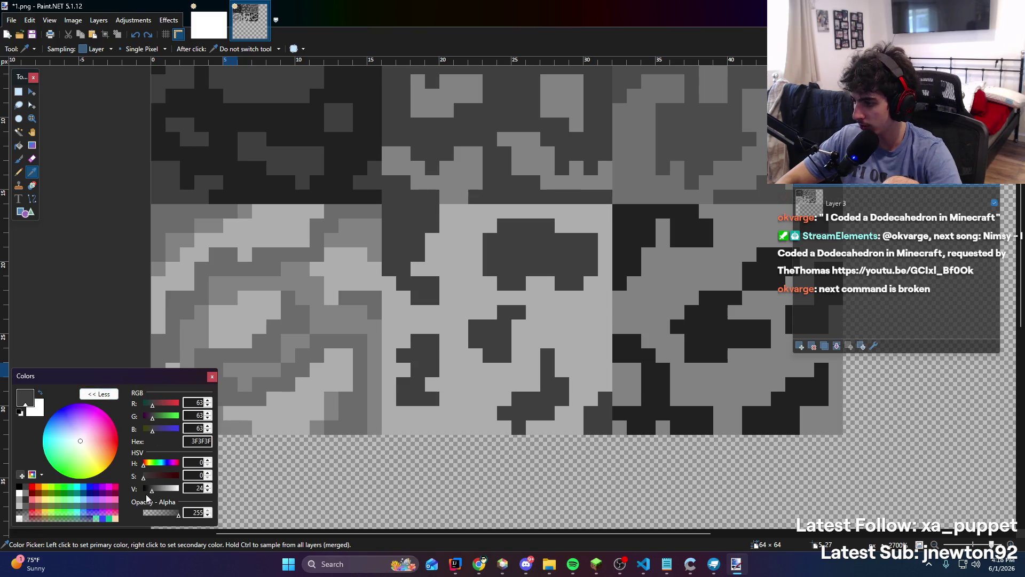
{"action": "key", "text": "p"}
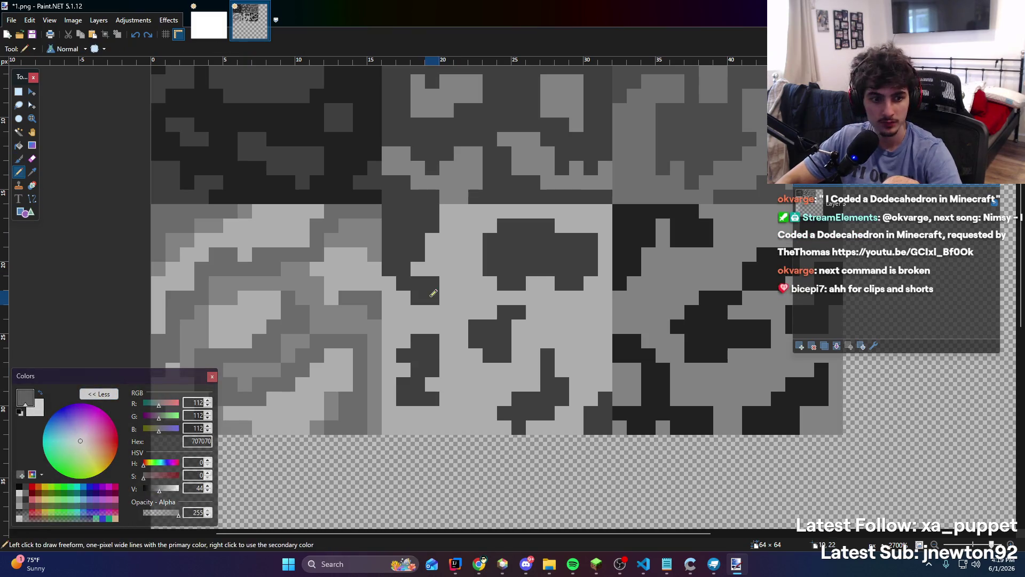
{"action": "mouse_move", "coordinate": [414, 326]}
{"action": "left_mouse_down"}
{"action": "mouse_move", "coordinate": [447, 327]}
{"action": "mouse_move", "coordinate": [431, 384]}
{"action": "left_mouse_up"}
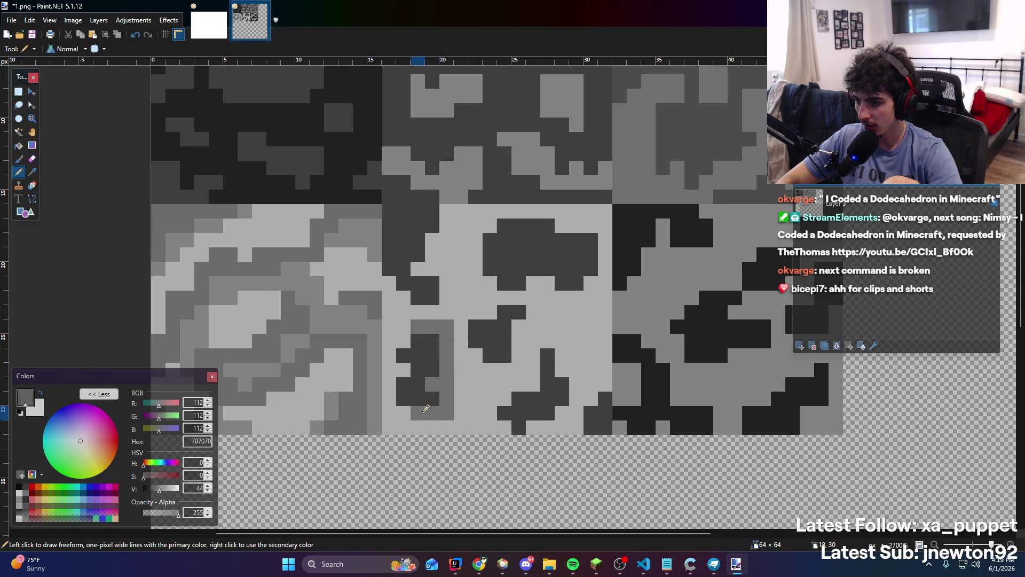
Paint 707070 pixels around the dark blob and over its dark edge, undoing one misplaced stroke
{"action": "left_click", "coordinate": [388, 370]}
{"action": "left_click", "coordinate": [388, 384]}
{"action": "left_click", "coordinate": [403, 341]}
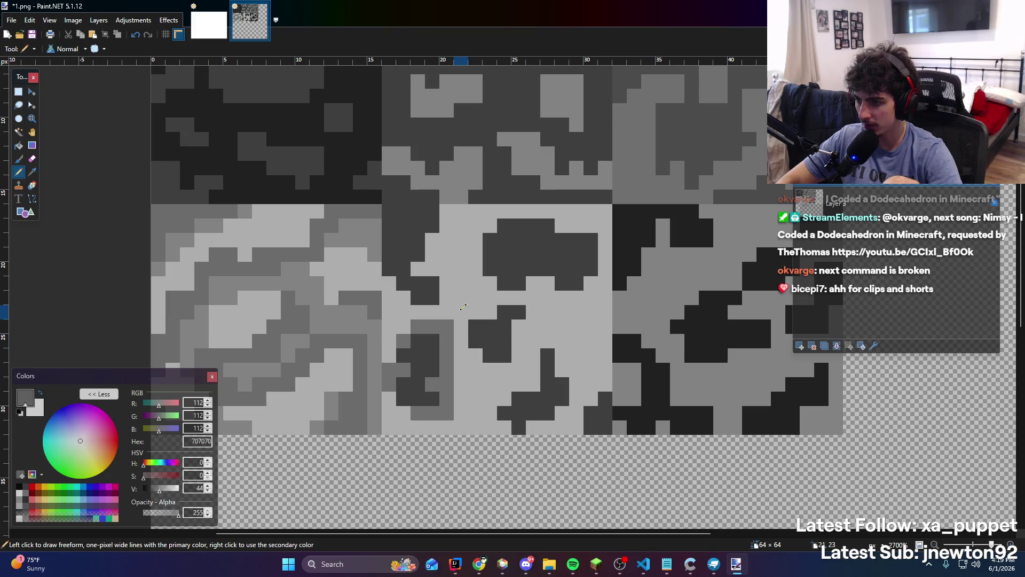
{"action": "scroll", "coordinate": [465, 305], "scroll_direction": "up", "scroll_amount": 1}
{"action": "left_click", "coordinate": [404, 299]}
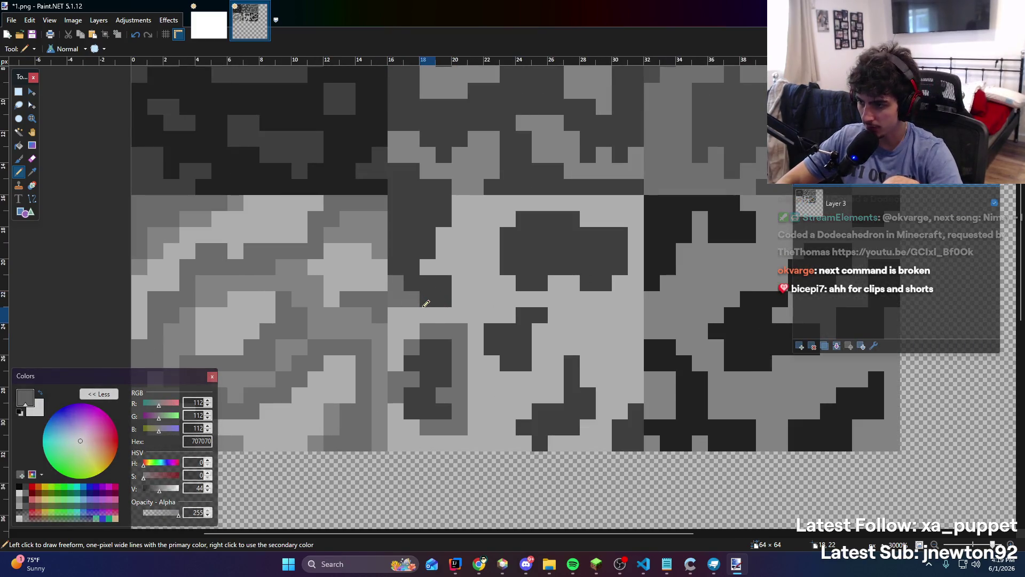
{"action": "left_click_drag", "start_coordinate": [460, 315], "coordinate": [461, 299]}
{"action": "key", "text": "ctrl+z"}
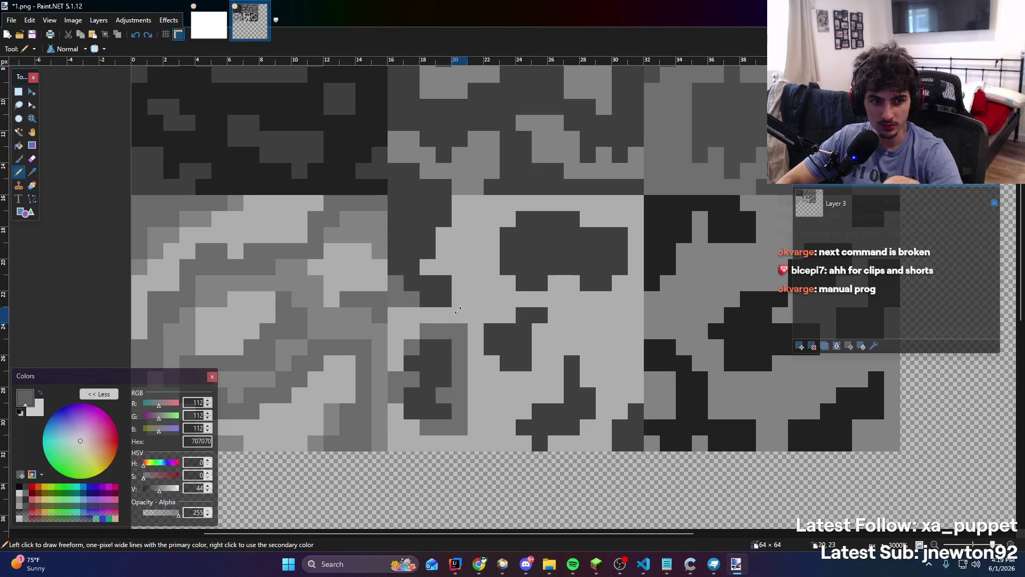
{"action": "left_click", "coordinate": [427, 299]}
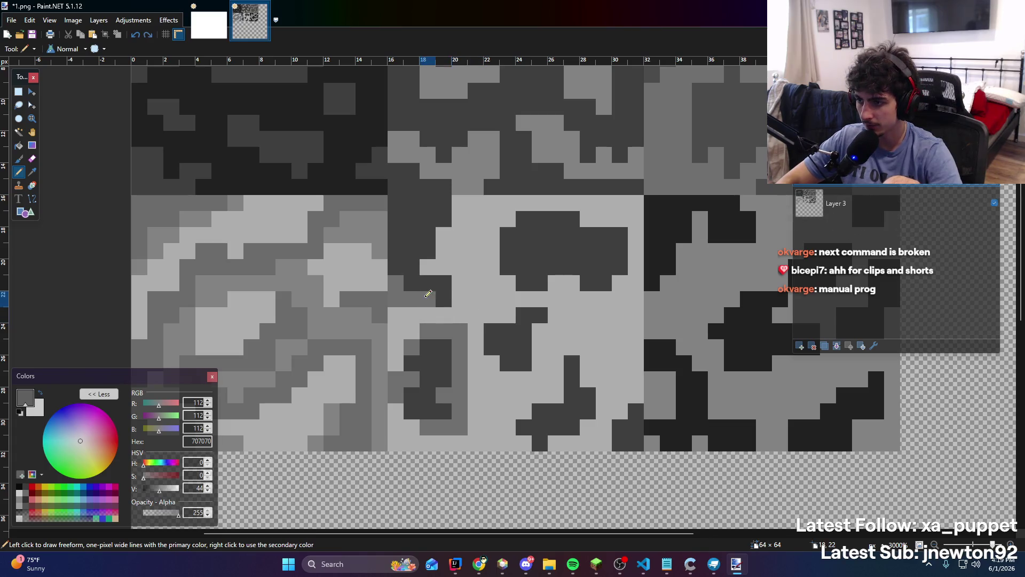
{"action": "mouse_move", "coordinate": [460, 288]}
{"action": "left_mouse_down"}
{"action": "mouse_move", "coordinate": [459, 262]}
{"action": "mouse_move", "coordinate": [427, 261]}
{"action": "left_mouse_up"}
{"action": "left_click_drag", "start_coordinate": [459, 225], "coordinate": [459, 200]}
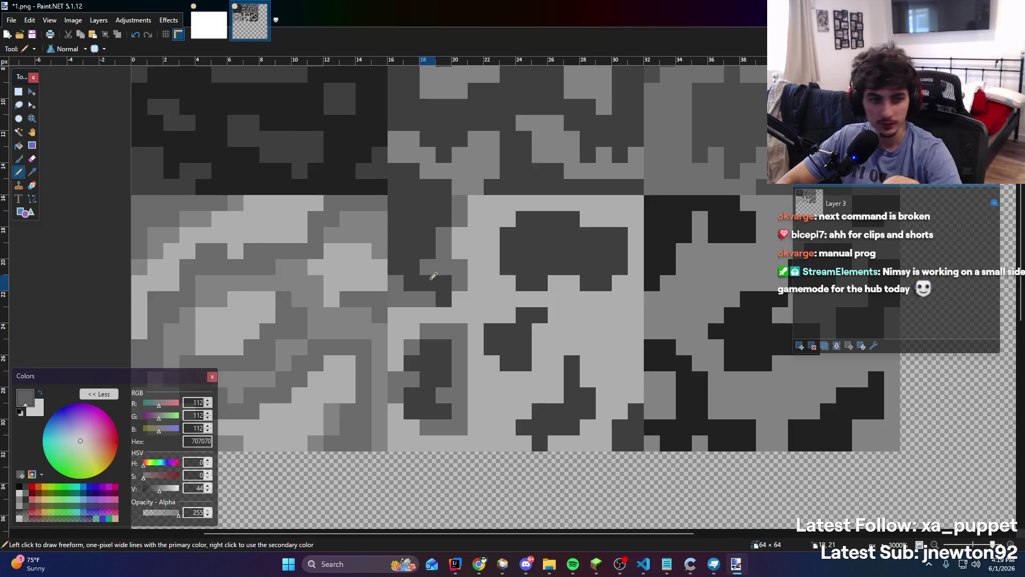
Edge the blob's left, top, right and lower sides with 707070 grey
{"action": "scroll", "coordinate": [421, 271], "scroll_direction": "up", "scroll_amount": 1}
{"action": "scroll", "coordinate": [368, 225], "scroll_direction": "right", "scroll_amount": 2}
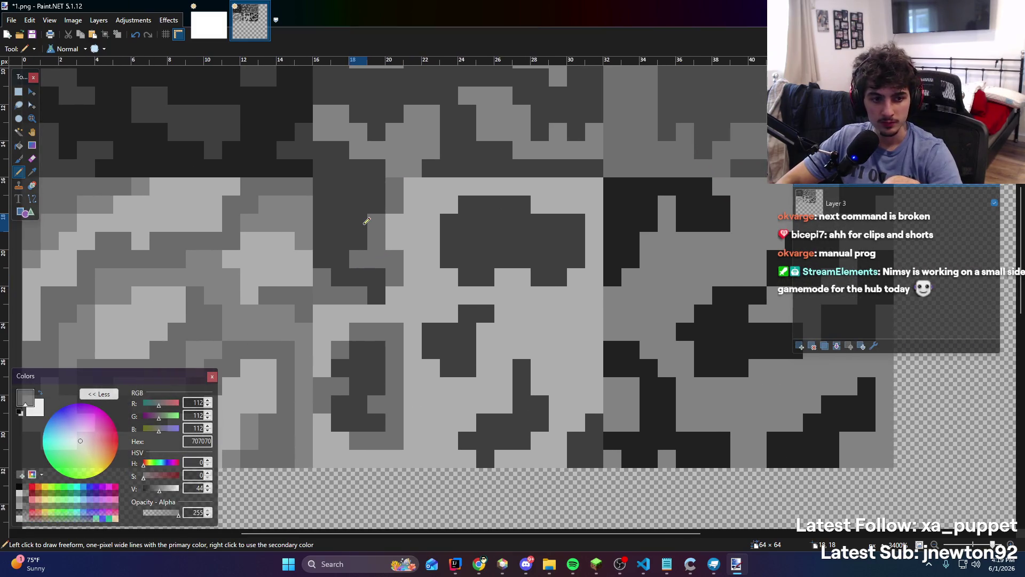
{"action": "left_click_drag", "start_coordinate": [431, 259], "coordinate": [438, 238]}
{"action": "mouse_move", "coordinate": [499, 276]}
{"action": "left_mouse_down"}
{"action": "mouse_move", "coordinate": [526, 277]}
{"action": "mouse_move", "coordinate": [472, 288]}
{"action": "left_mouse_up"}
{"action": "mouse_move", "coordinate": [447, 218]}
{"action": "left_mouse_down"}
{"action": "mouse_move", "coordinate": [452, 204]}
{"action": "mouse_move", "coordinate": [577, 217]}
{"action": "left_mouse_up"}
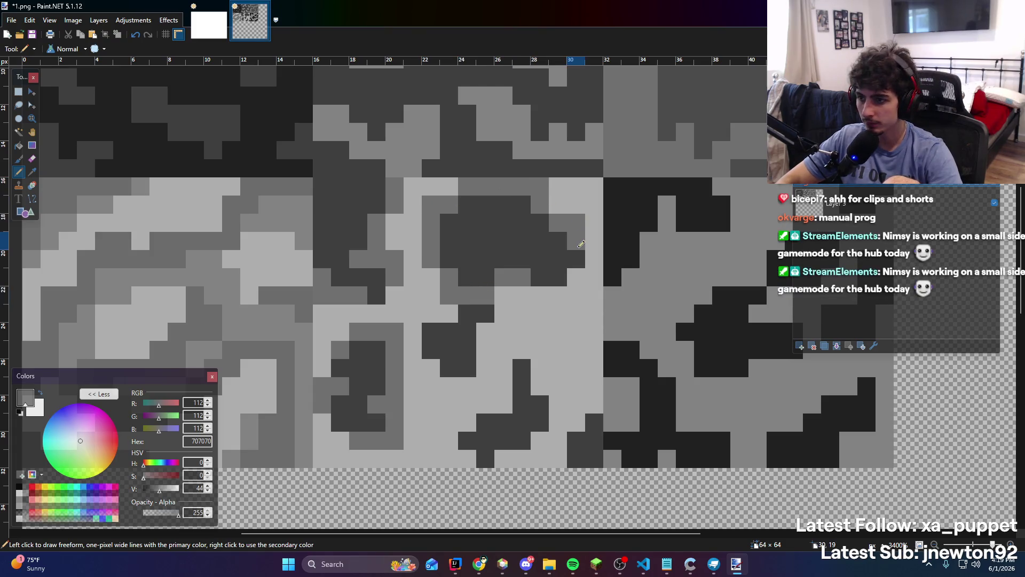
{"action": "scroll", "coordinate": [516, 276], "scroll_direction": "down", "scroll_amount": 1}
{"action": "left_click", "coordinate": [534, 274]}
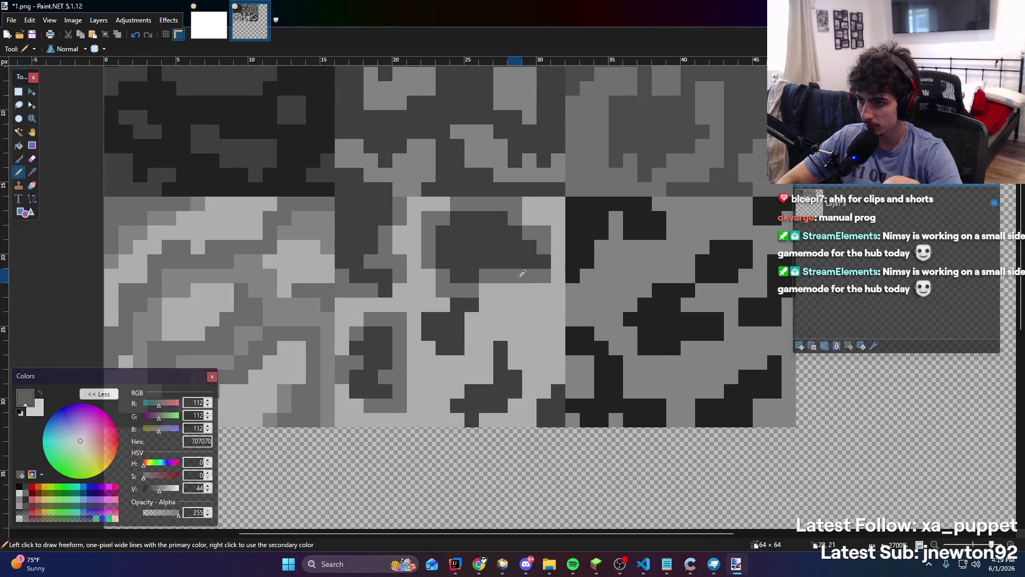
{"action": "left_click", "coordinate": [543, 261]}
{"action": "scroll", "coordinate": [539, 264], "scroll_direction": "down", "scroll_amount": 5}
{"action": "scroll", "coordinate": [483, 301], "scroll_direction": "up", "scroll_amount": 4}
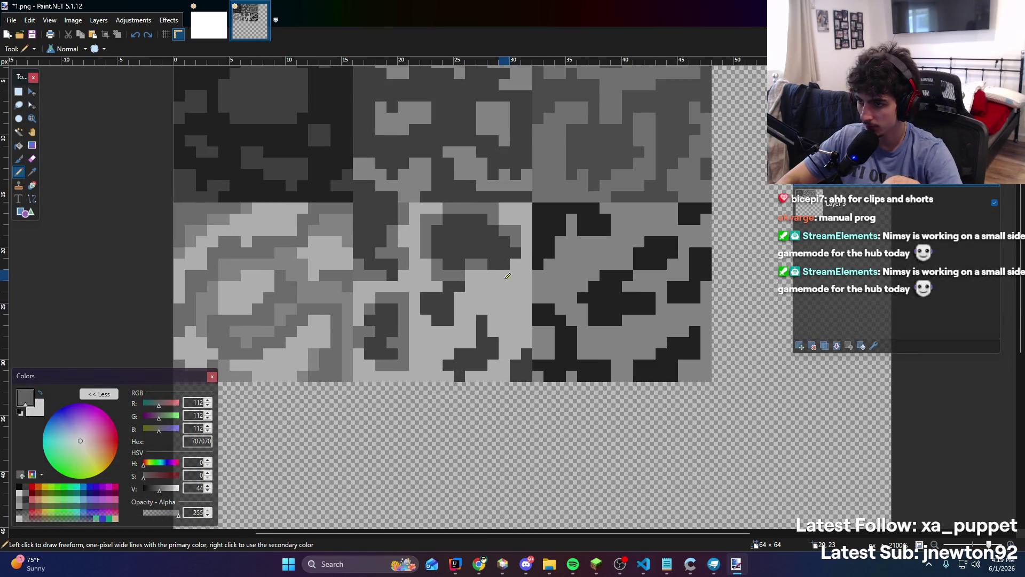
{"action": "scroll", "coordinate": [511, 256], "scroll_direction": "up", "scroll_amount": 1}
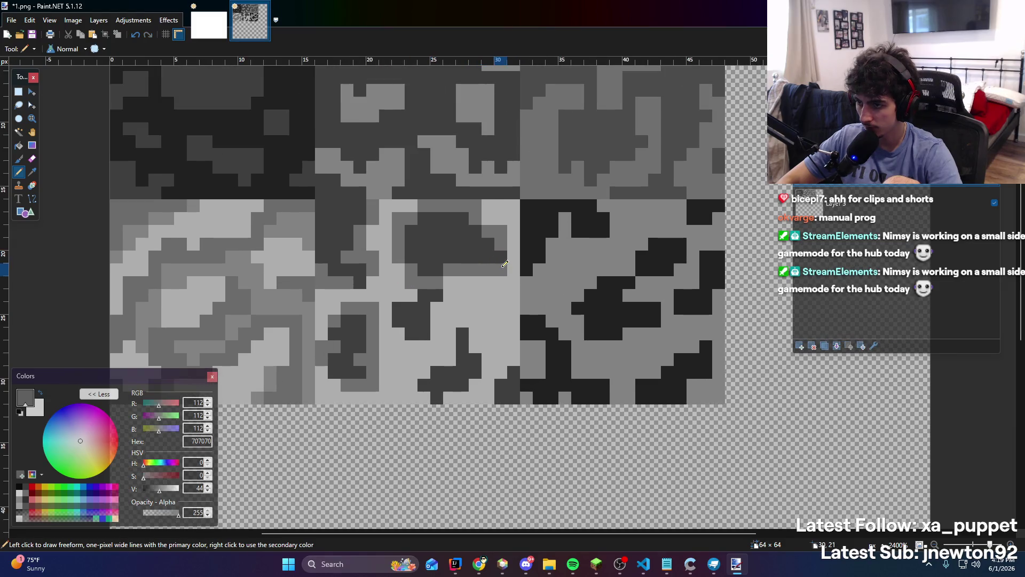
{"action": "scroll", "coordinate": [474, 261], "scroll_direction": "down", "scroll_amount": 4}
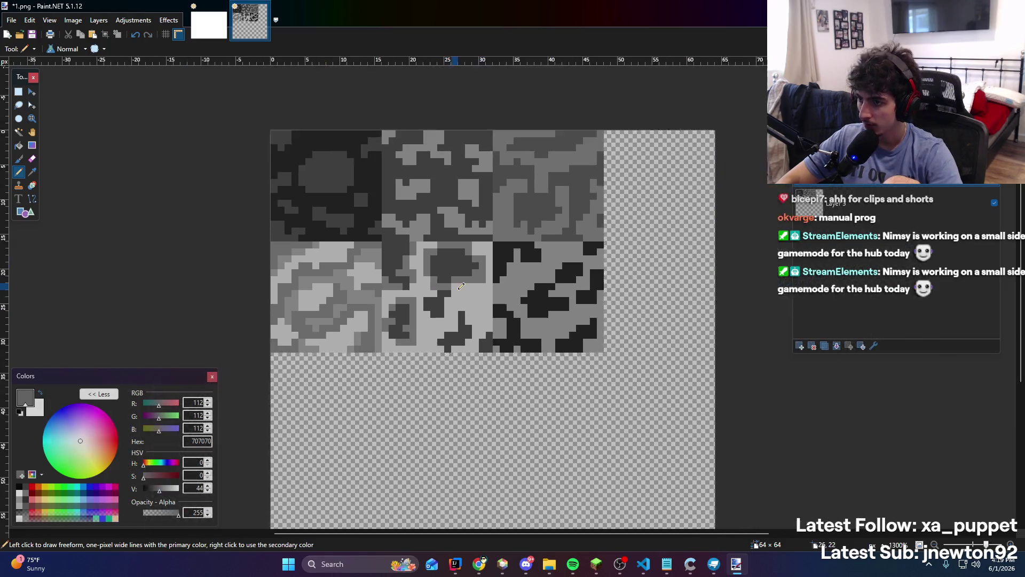
{"action": "scroll", "coordinate": [485, 264], "scroll_direction": "up", "scroll_amount": 4}
Recolour single dark pixels beside the lower blob grey, undoing misplaced pixels and a stroke
{"action": "left_click", "coordinate": [493, 261]}
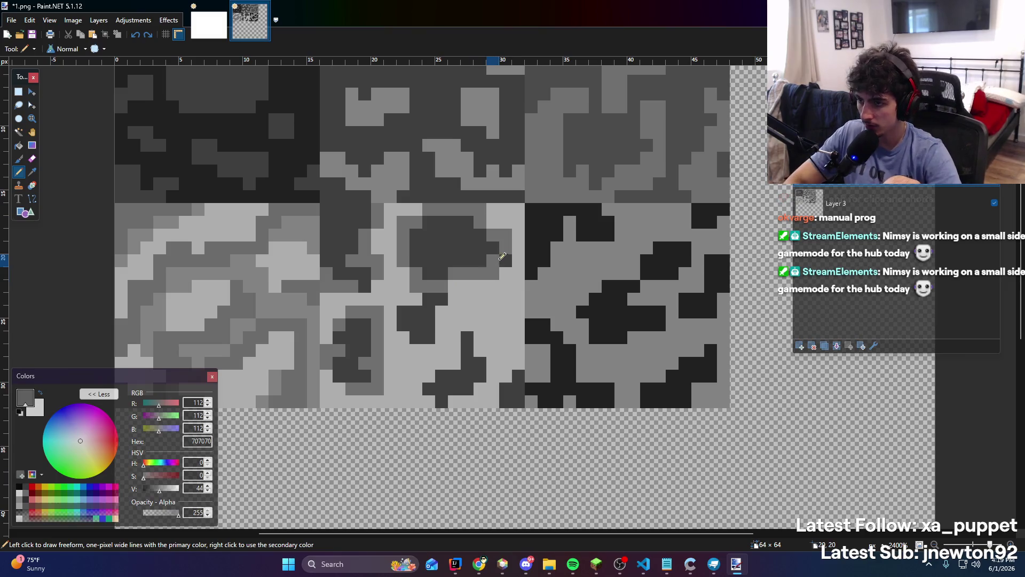
{"action": "left_click", "coordinate": [410, 319]}
{"action": "left_click", "coordinate": [416, 299]}
{"action": "key", "text": "ctrl+z"}
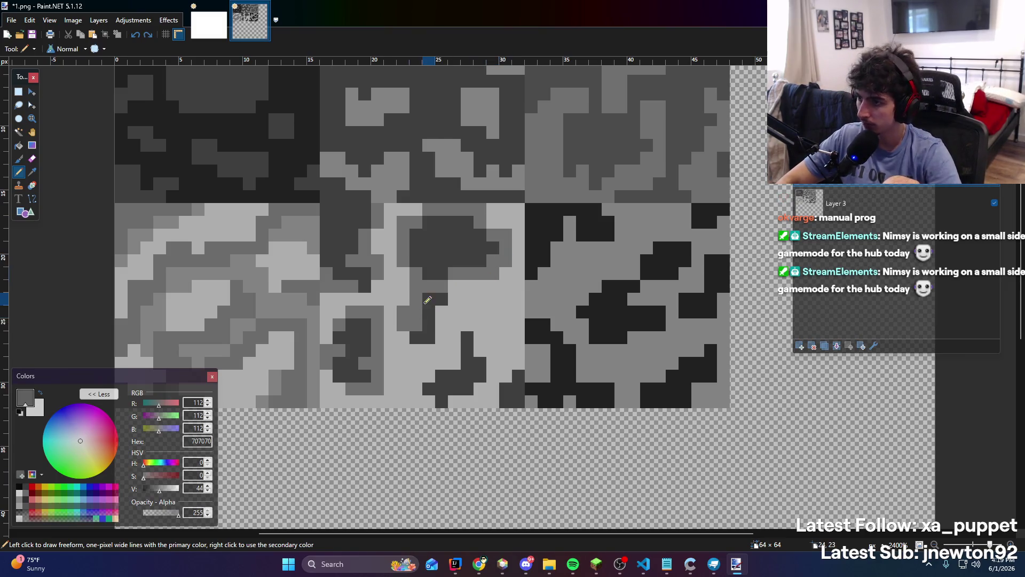
{"action": "scroll", "coordinate": [437, 301], "scroll_direction": "down", "scroll_amount": 4}
{"action": "scroll", "coordinate": [459, 301], "scroll_direction": "up", "scroll_amount": 5}
{"action": "key", "text": "ctrl+z"}
{"action": "key", "text": "ctrl+z"}
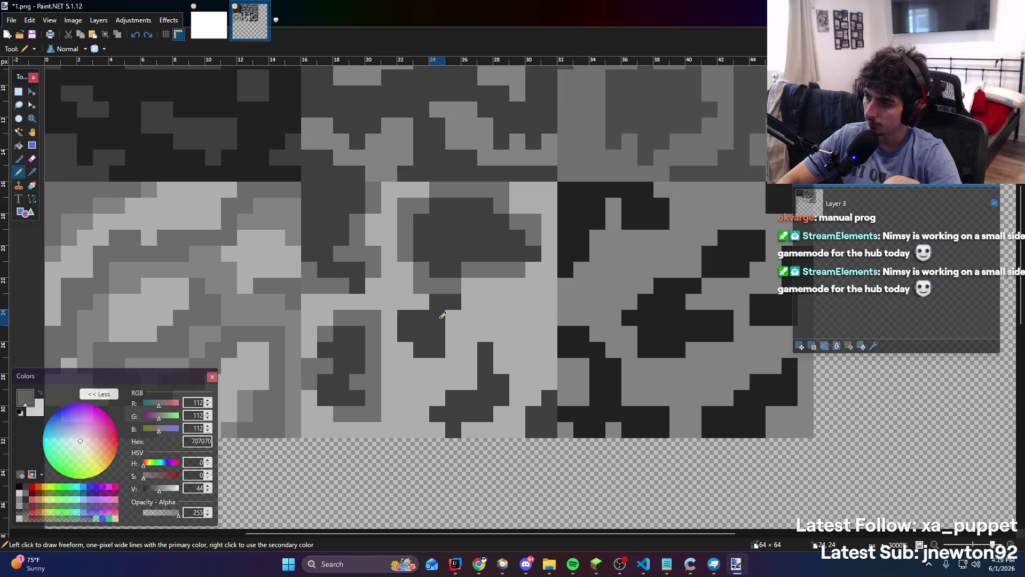
{"action": "key", "text": "ctrl+y"}
{"action": "left_click_drag", "start_coordinate": [406, 334], "coordinate": [441, 354]}
{"action": "key", "text": "ctrl+z"}
{"action": "left_click", "coordinate": [417, 334]}
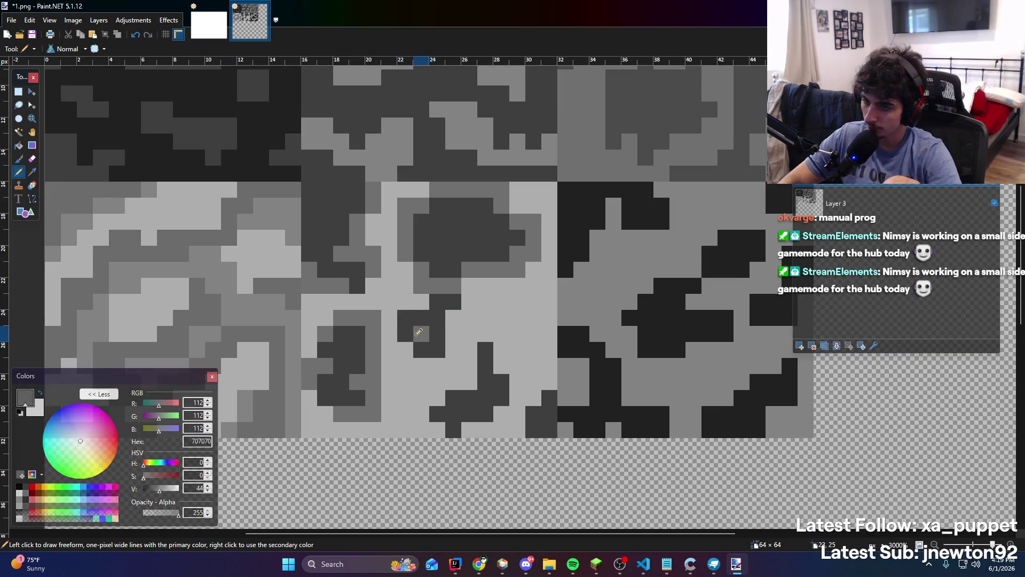
{"action": "left_click", "coordinate": [437, 349]}
{"action": "left_click", "coordinate": [405, 334]}
{"action": "left_click", "coordinate": [421, 319]}
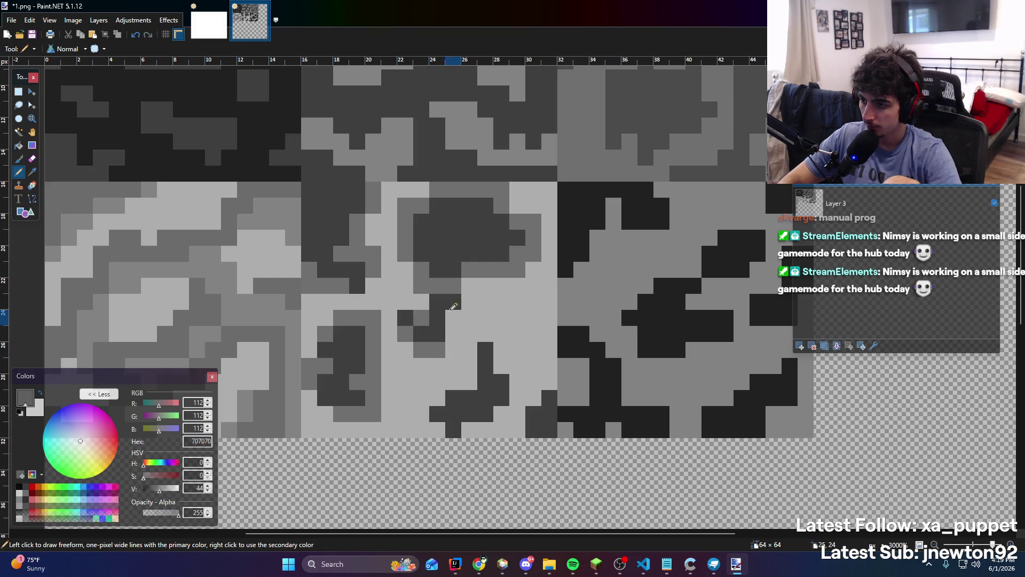
Turn two dark pixels and the dark column near the face's bottom medium grey
{"action": "scroll", "coordinate": [406, 316], "scroll_direction": "down", "scroll_amount": 5}
{"action": "scroll", "coordinate": [417, 331], "scroll_direction": "up", "scroll_amount": 5}
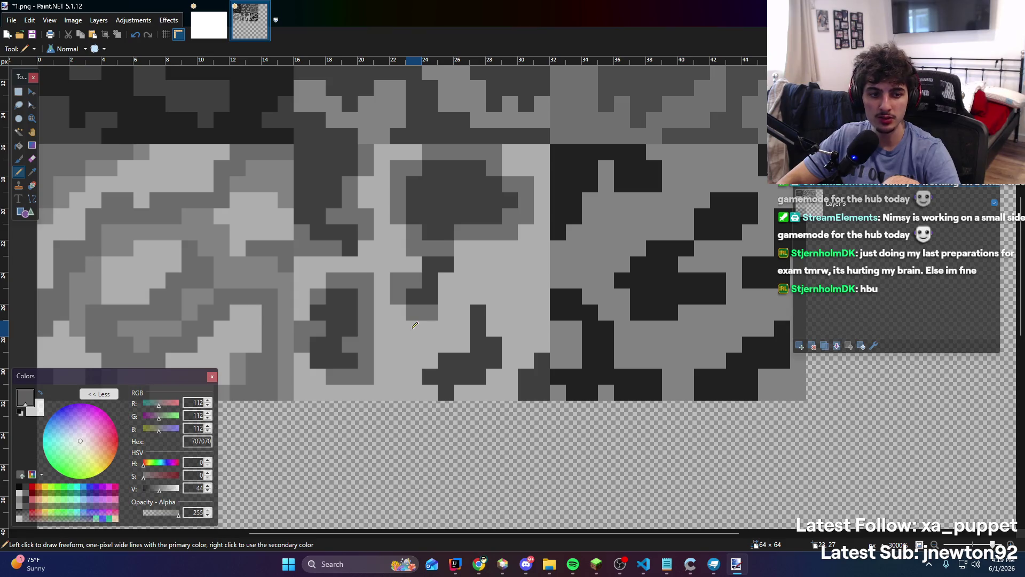
{"action": "mouse_move", "coordinate": [445, 386]}
{"action": "left_mouse_down"}
{"action": "mouse_move", "coordinate": [494, 347]}
{"action": "mouse_move", "coordinate": [484, 311]}
{"action": "left_mouse_up"}
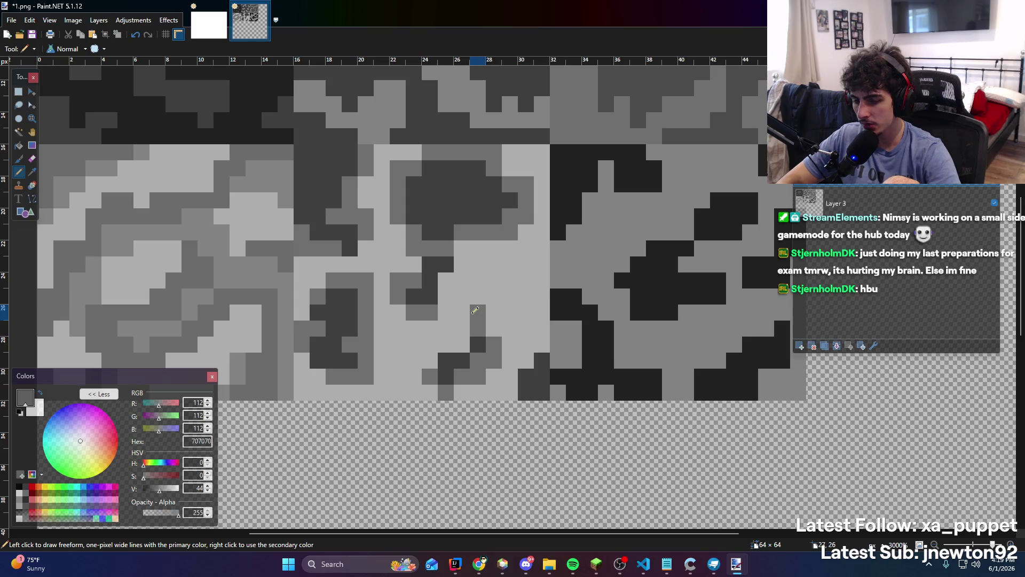
{"action": "scroll", "coordinate": [446, 344], "scroll_direction": "down", "scroll_amount": 3}
{"action": "scroll", "coordinate": [549, 364], "scroll_direction": "up", "scroll_amount": 5}
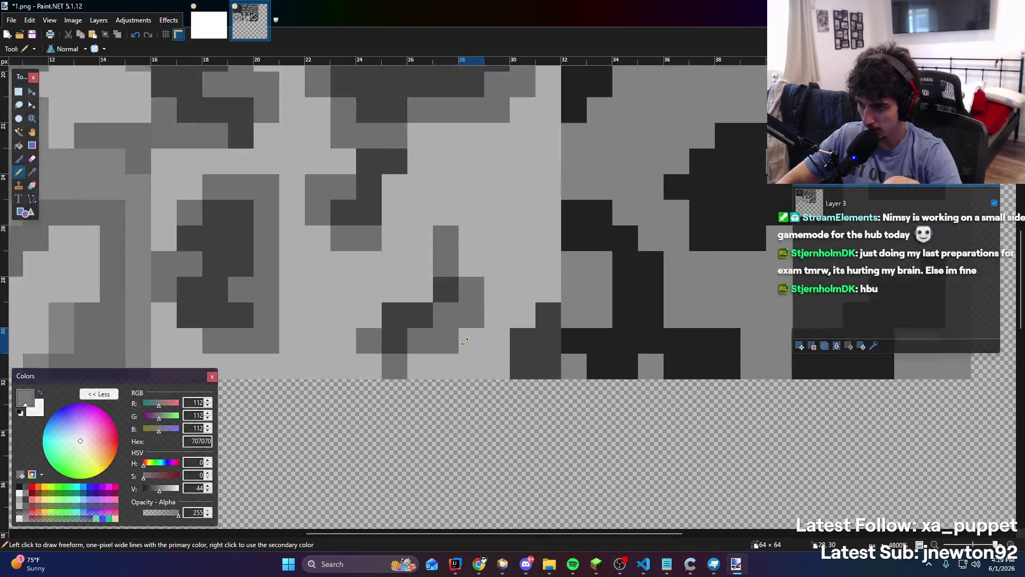
{"action": "left_click_drag", "start_coordinate": [548, 365], "coordinate": [559, 326]}
{"action": "scroll", "coordinate": [555, 331], "scroll_direction": "down", "scroll_amount": 6}
{"action": "scroll", "coordinate": [493, 259], "scroll_direction": "up", "scroll_amount": 4}
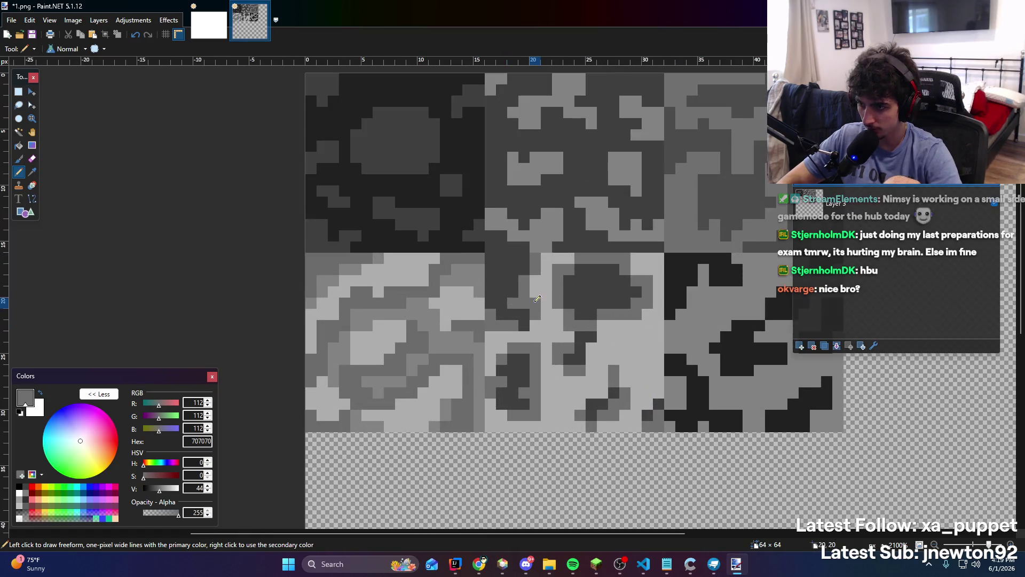
{"action": "scroll", "coordinate": [493, 259], "scroll_direction": "down", "scroll_amount": 3}
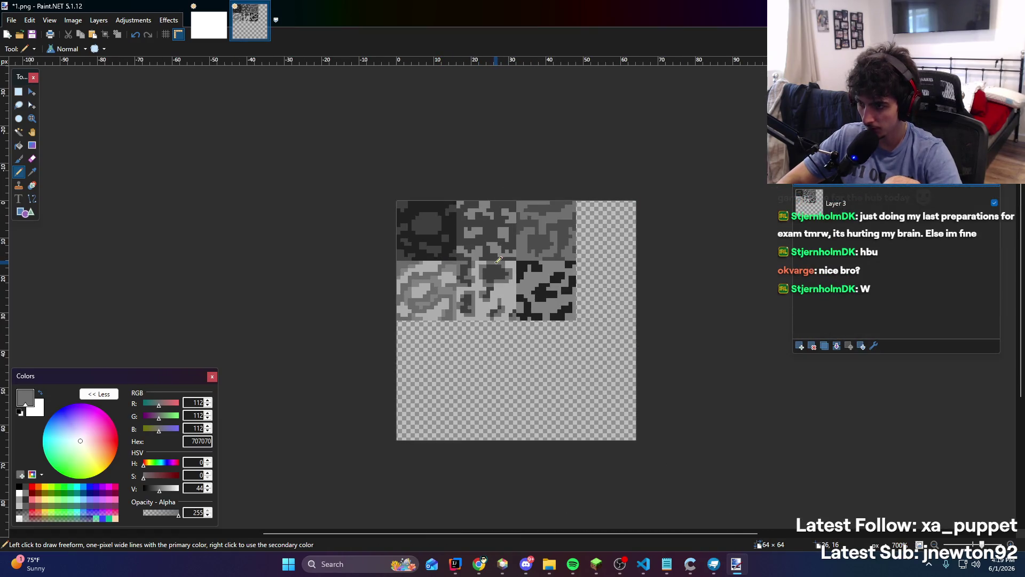
{"action": "scroll", "coordinate": [481, 280], "scroll_direction": "up", "scroll_amount": 6}
{"action": "scroll", "coordinate": [481, 279], "scroll_direction": "down", "scroll_amount": 3}
{"action": "scroll", "coordinate": [481, 275], "scroll_direction": "up", "scroll_amount": 4}
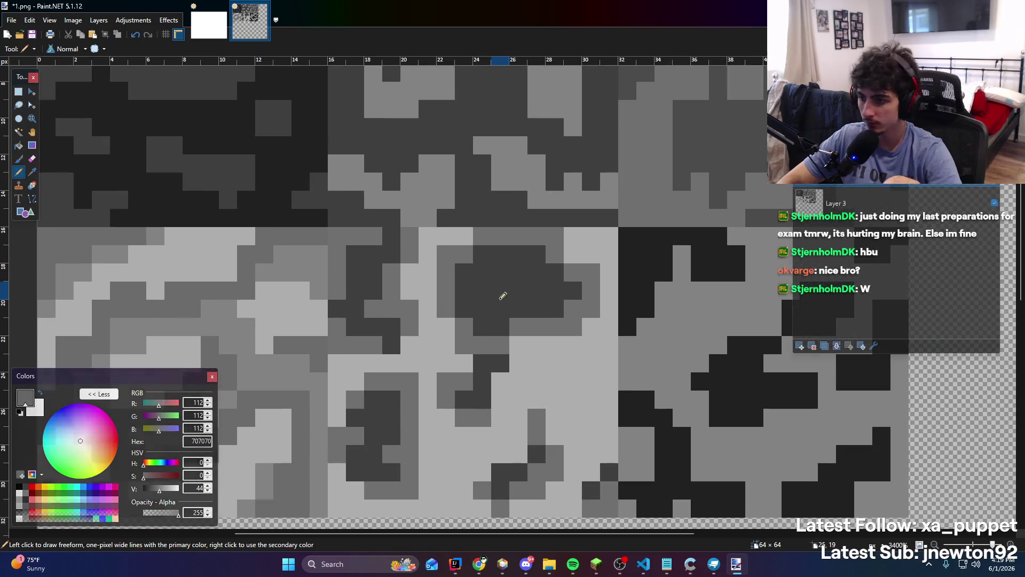
{"action": "scroll", "coordinate": [503, 295], "scroll_direction": "down", "scroll_amount": 3}
Sample ADADAD from the face and lower the paint colour to dark grey 383838, undoing test strokes
{"action": "left_click", "coordinate": [32, 171]}
{"action": "left_click", "coordinate": [404, 258]}
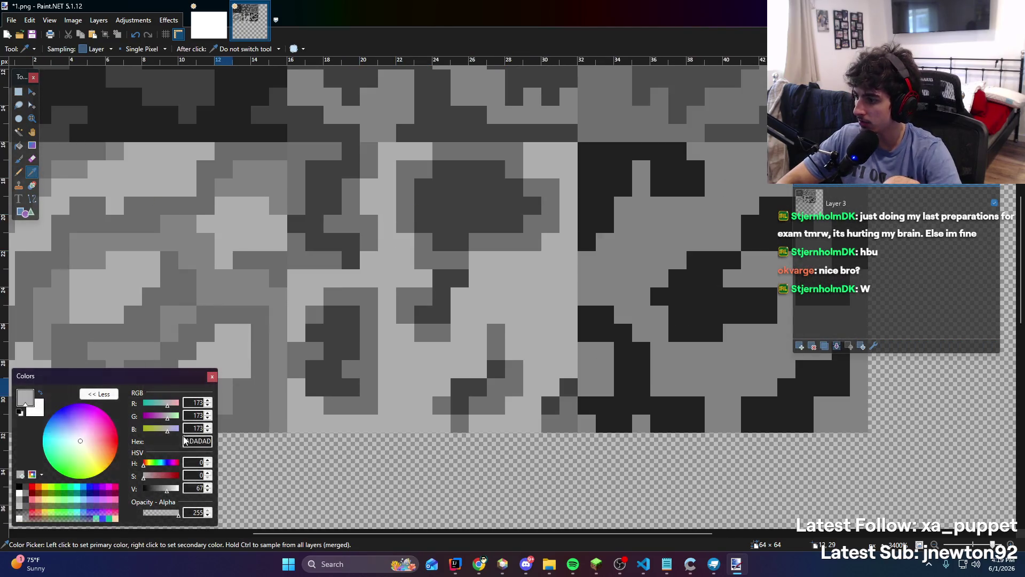
{"action": "left_click_drag", "start_coordinate": [171, 497], "coordinate": [160, 497]}
{"action": "left_click", "coordinate": [18, 172]}
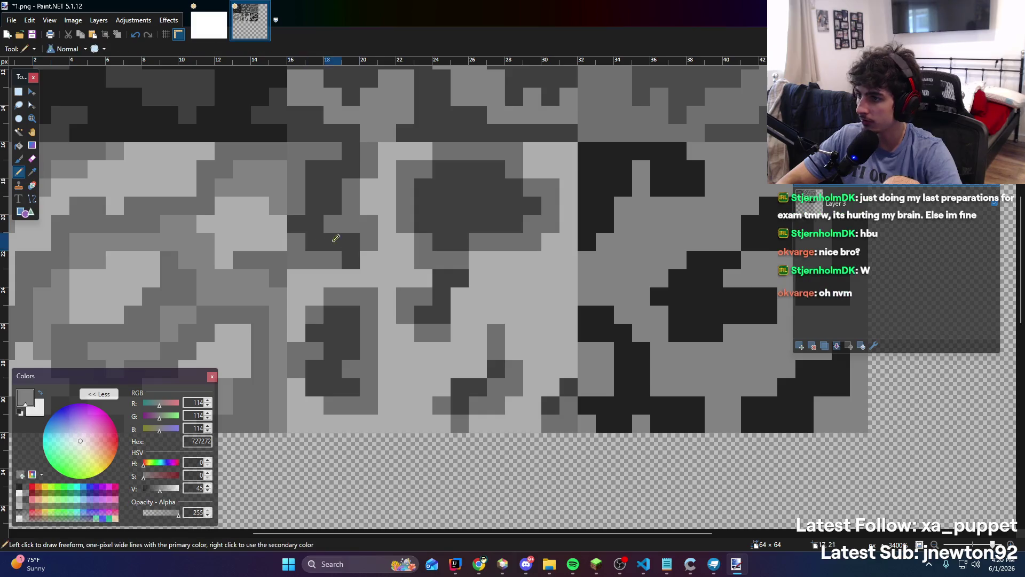
{"action": "left_click_drag", "start_coordinate": [159, 490], "coordinate": [154, 490]}
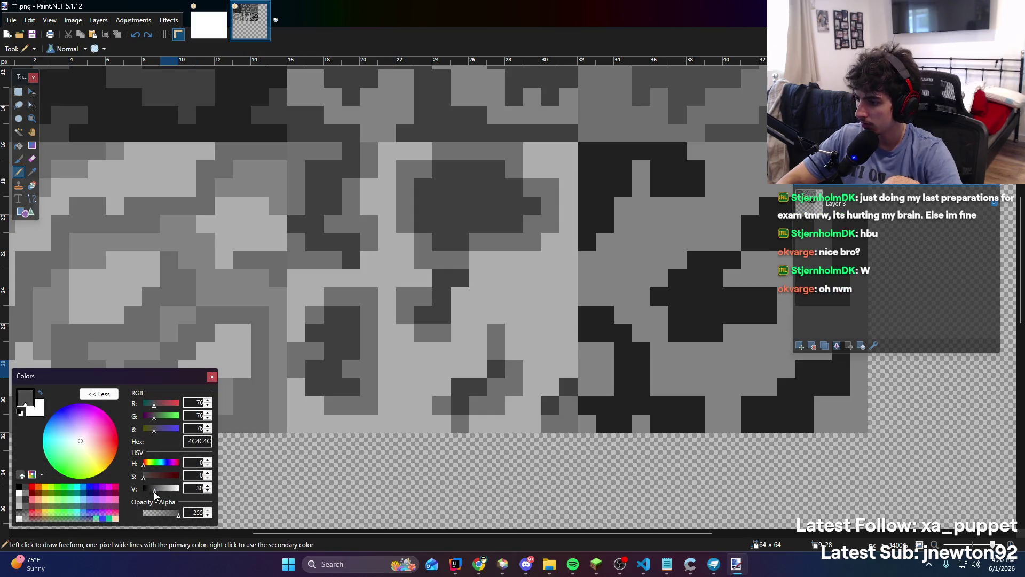
{"action": "left_click", "coordinate": [358, 276]}
{"action": "left_click_drag", "start_coordinate": [361, 274], "coordinate": [387, 277]}
{"action": "key", "text": "ctrl+z"}
{"action": "key", "text": "ctrl+z"}
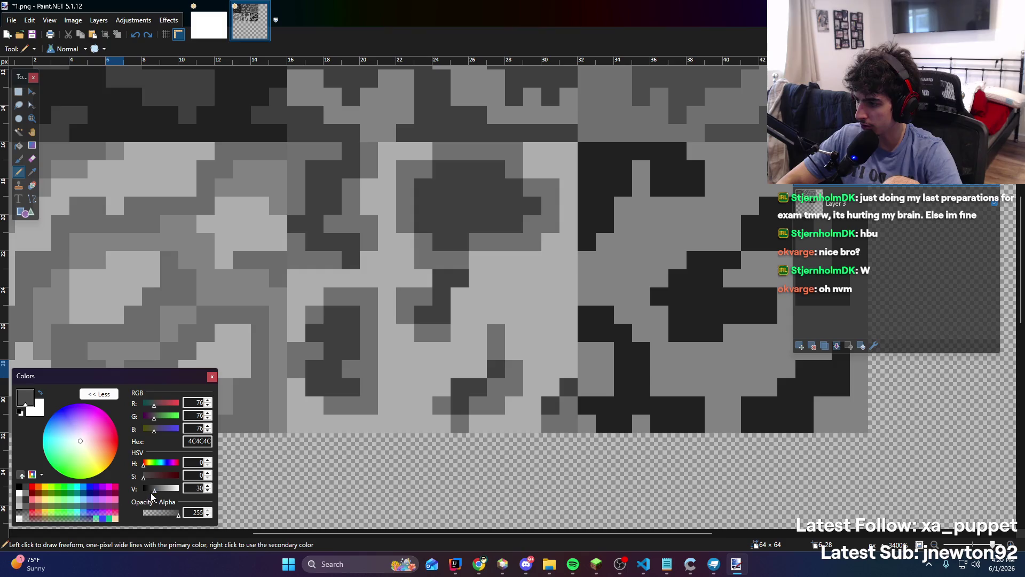
{"action": "left_click_drag", "start_coordinate": [152, 495], "coordinate": [150, 495]}
{"action": "mouse_move", "coordinate": [342, 276]}
{"action": "left_mouse_down"}
{"action": "mouse_move", "coordinate": [393, 275]}
{"action": "mouse_move", "coordinate": [377, 251]}
{"action": "mouse_move", "coordinate": [385, 179]}
{"action": "mouse_move", "coordinate": [404, 149]}
{"action": "left_mouse_up"}
{"action": "key", "text": "ctrl+z"}
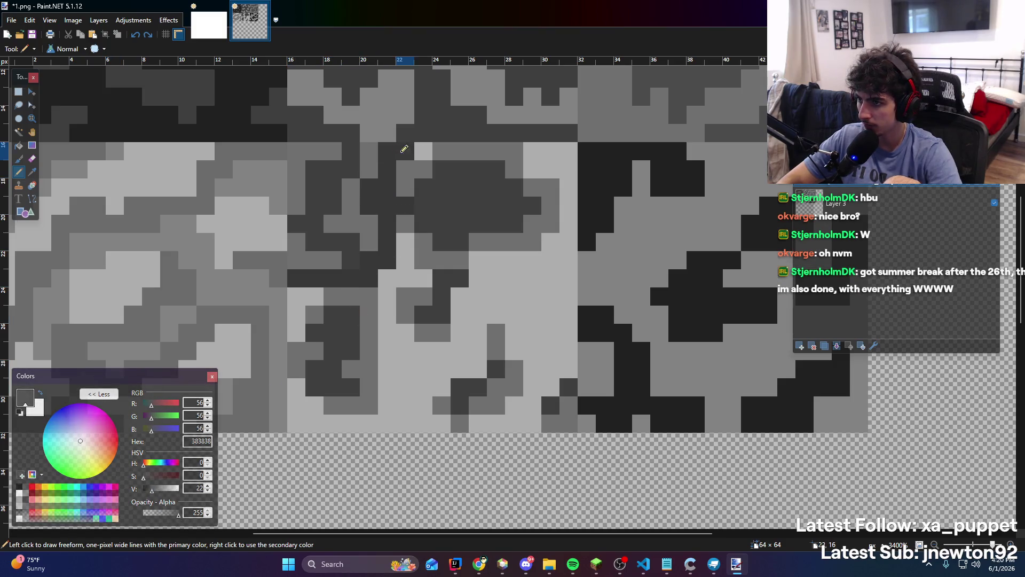
Draw 383838 pixels and a diagonal stroke across the bottom-middle face's lower half
{"action": "mouse_move", "coordinate": [404, 277]}
{"action": "left_mouse_down"}
{"action": "mouse_move", "coordinate": [418, 275]}
{"action": "mouse_move", "coordinate": [370, 422]}
{"action": "mouse_move", "coordinate": [314, 405]}
{"action": "mouse_move", "coordinate": [297, 291]}
{"action": "left_mouse_up"}
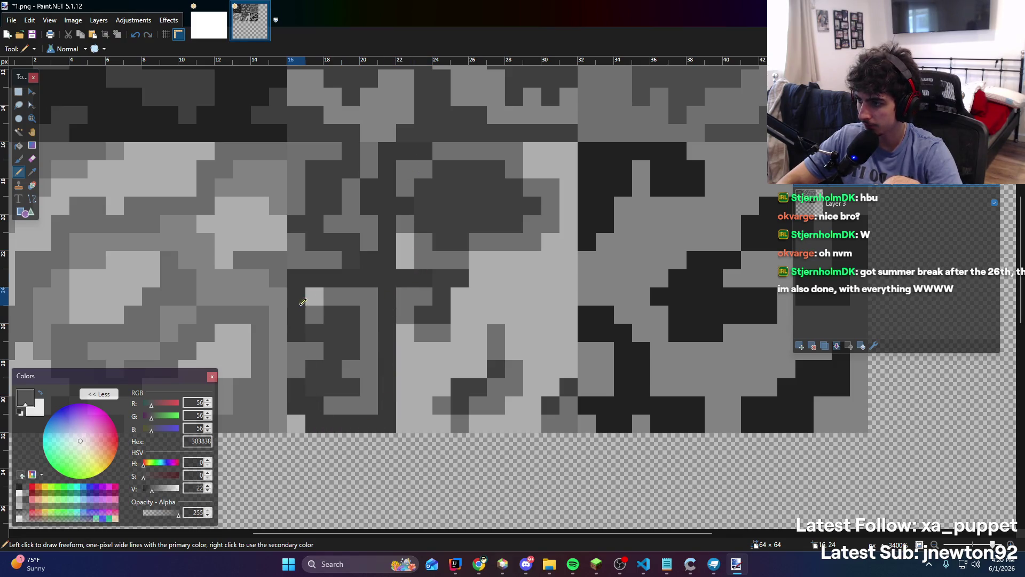
{"action": "scroll", "coordinate": [418, 310], "scroll_direction": "down", "scroll_amount": 5}
{"action": "scroll", "coordinate": [419, 309], "scroll_direction": "up", "scroll_amount": 5}
{"action": "left_click", "coordinate": [400, 379]}
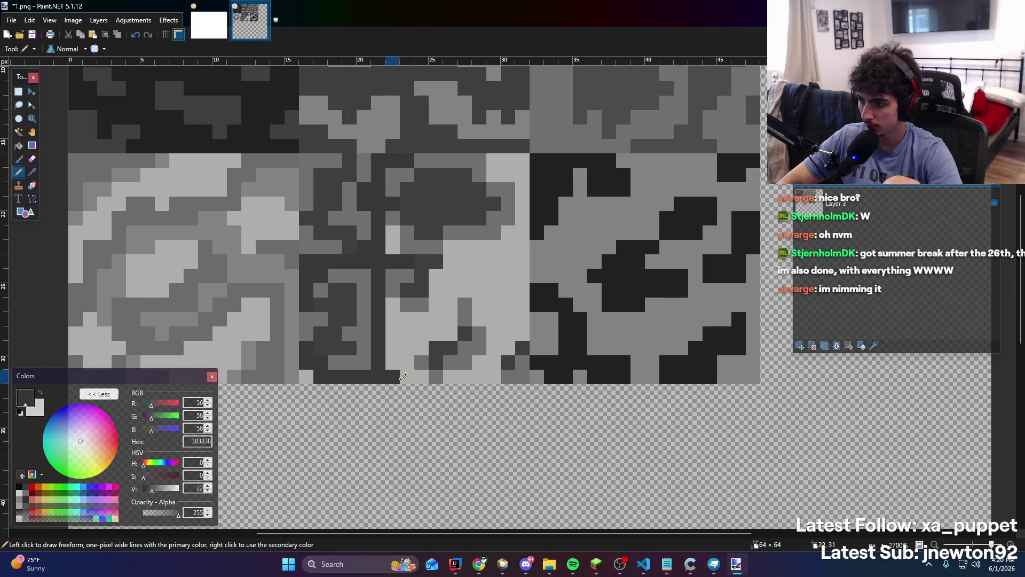
{"action": "mouse_move", "coordinate": [407, 360]}
{"action": "left_mouse_down"}
{"action": "mouse_move", "coordinate": [464, 303]}
{"action": "mouse_move", "coordinate": [497, 315]}
{"action": "mouse_move", "coordinate": [465, 361]}
{"action": "mouse_move", "coordinate": [483, 374]}
{"action": "left_mouse_up"}
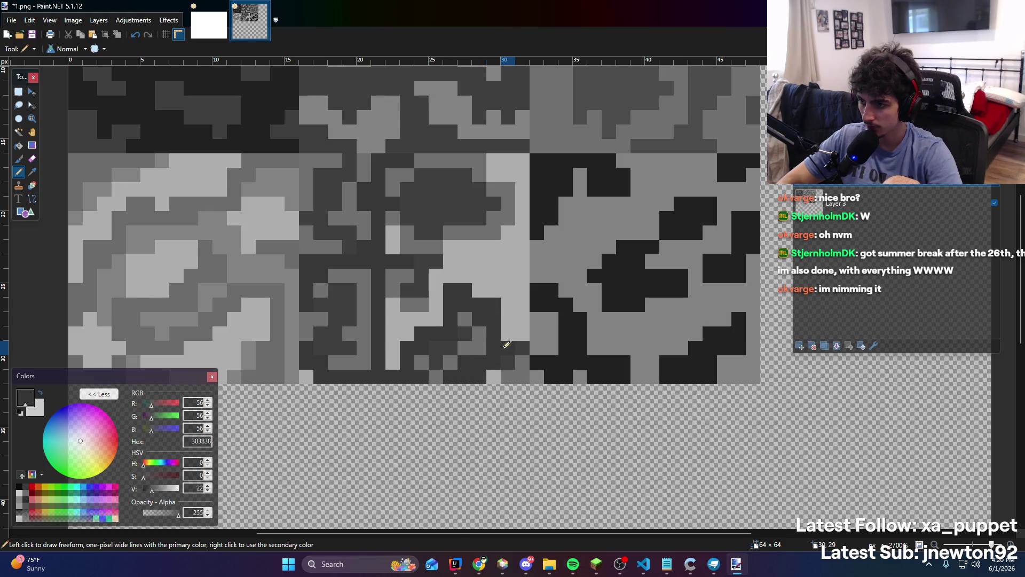
{"action": "mouse_move", "coordinate": [452, 256]}
{"action": "left_mouse_down"}
{"action": "mouse_move", "coordinate": [496, 245]}
{"action": "mouse_move", "coordinate": [522, 216]}
{"action": "mouse_move", "coordinate": [502, 176]}
{"action": "mouse_move", "coordinate": [459, 184]}
{"action": "left_mouse_up"}
{"action": "scroll", "coordinate": [460, 183], "scroll_direction": "down", "scroll_amount": 5}
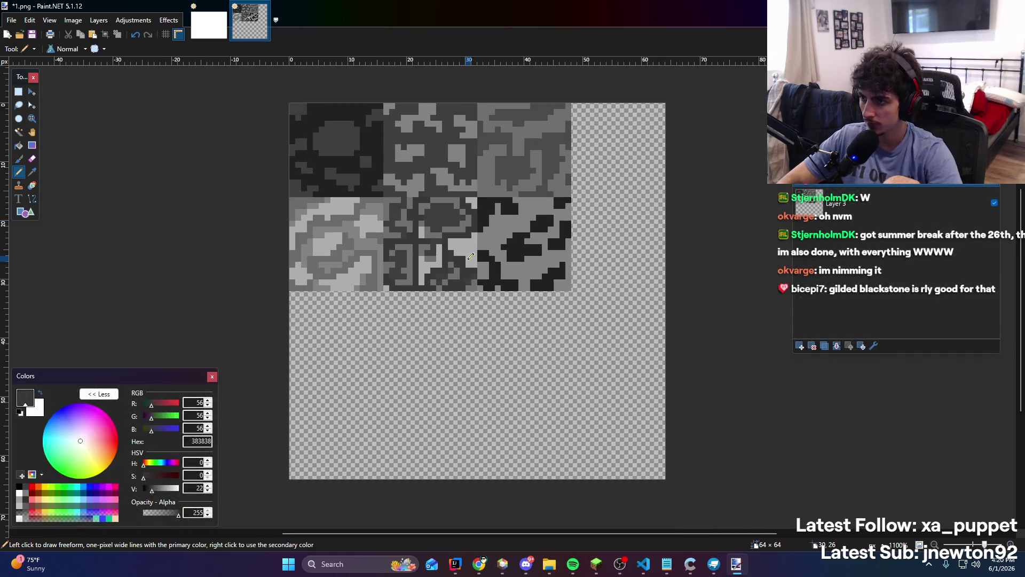
{"action": "scroll", "coordinate": [451, 208], "scroll_direction": "up", "scroll_amount": 3}
{"action": "scroll", "coordinate": [441, 230], "scroll_direction": "down", "scroll_amount": 4}
{"action": "scroll", "coordinate": [441, 230], "scroll_direction": "up", "scroll_amount": 5}
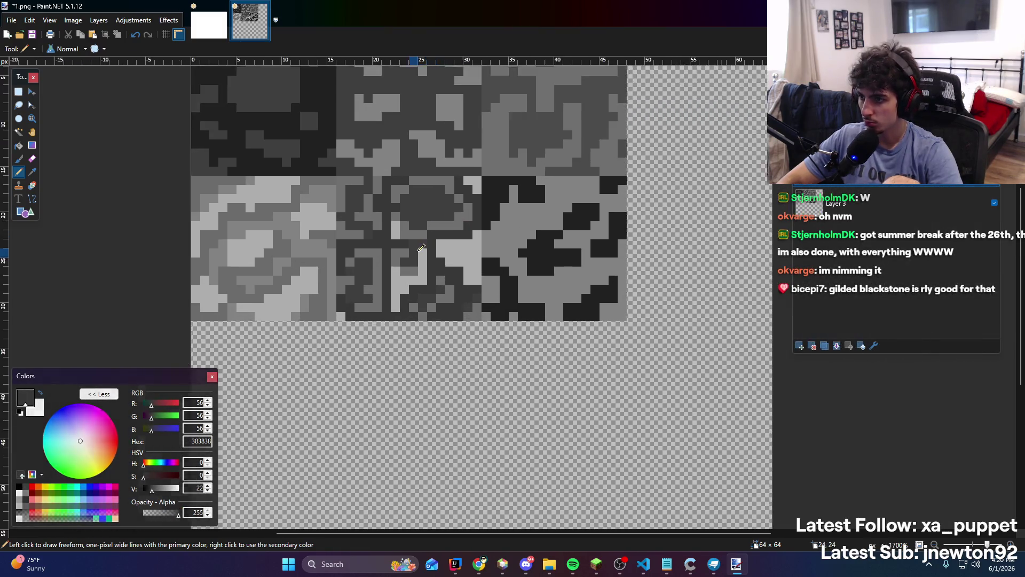
Set the paint colour to 282828 and darken light pixels across the bottom-middle face
{"action": "left_click", "coordinate": [149, 490]}
{"action": "left_click_drag", "start_coordinate": [149, 489], "coordinate": [150, 489]}
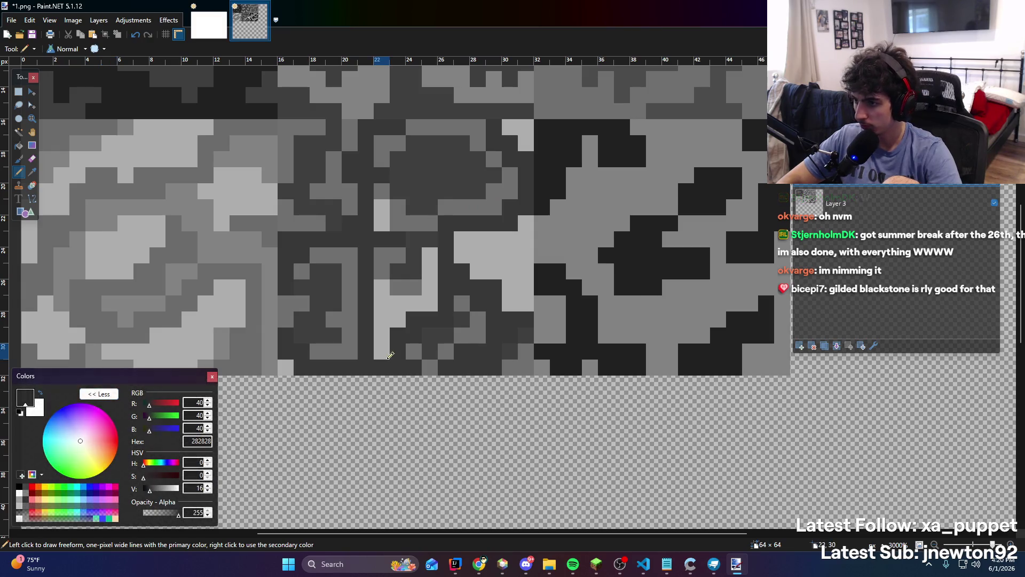
{"action": "mouse_move", "coordinate": [382, 341]}
{"action": "left_mouse_down"}
{"action": "mouse_move", "coordinate": [382, 319]}
{"action": "mouse_move", "coordinate": [418, 300]}
{"action": "mouse_move", "coordinate": [438, 260]}
{"action": "left_mouse_up"}
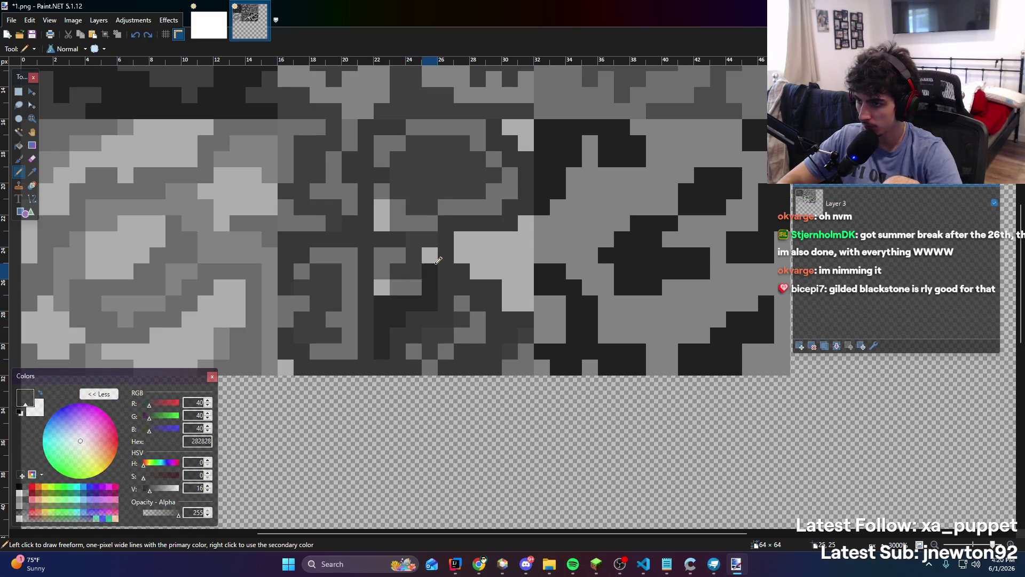
{"action": "mouse_move", "coordinate": [385, 219]}
{"action": "left_mouse_down"}
{"action": "mouse_move", "coordinate": [457, 238]}
{"action": "mouse_move", "coordinate": [528, 280]}
{"action": "mouse_move", "coordinate": [498, 237]}
{"action": "left_mouse_up"}
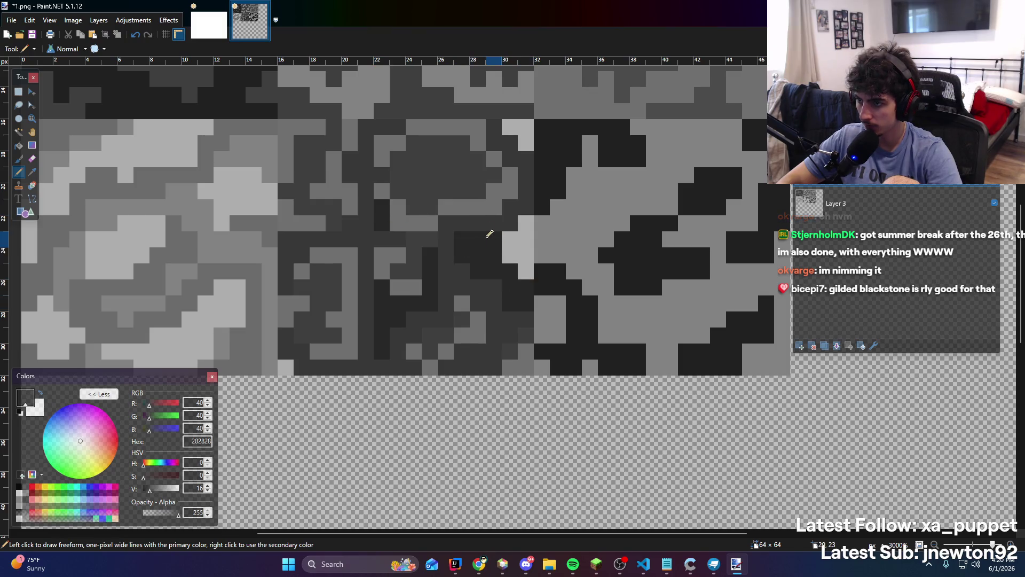
{"action": "left_click_drag", "start_coordinate": [527, 145], "coordinate": [508, 126]}
{"action": "scroll", "coordinate": [330, 313], "scroll_direction": "down", "scroll_amount": 5}
{"action": "scroll", "coordinate": [329, 313], "scroll_direction": "up", "scroll_amount": 4}
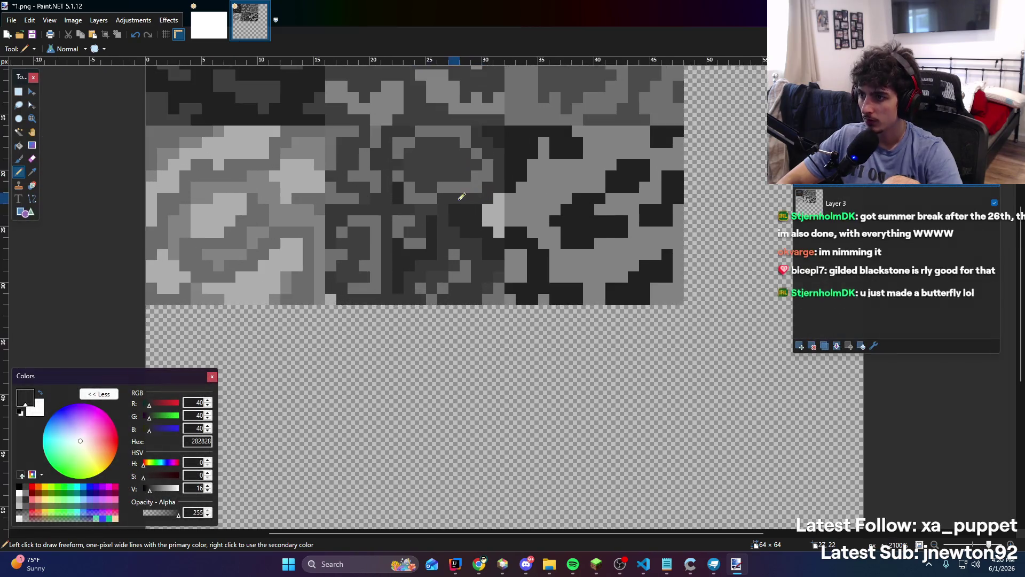
{"action": "mouse_move", "coordinate": [330, 313]}
{"action": "left_mouse_down"}
{"action": "mouse_move", "coordinate": [314, 298]}
{"action": "mouse_move", "coordinate": [329, 267]}
{"action": "mouse_move", "coordinate": [312, 235]}
{"action": "mouse_move", "coordinate": [327, 216]}
{"action": "mouse_move", "coordinate": [317, 176]}
{"action": "left_mouse_up"}
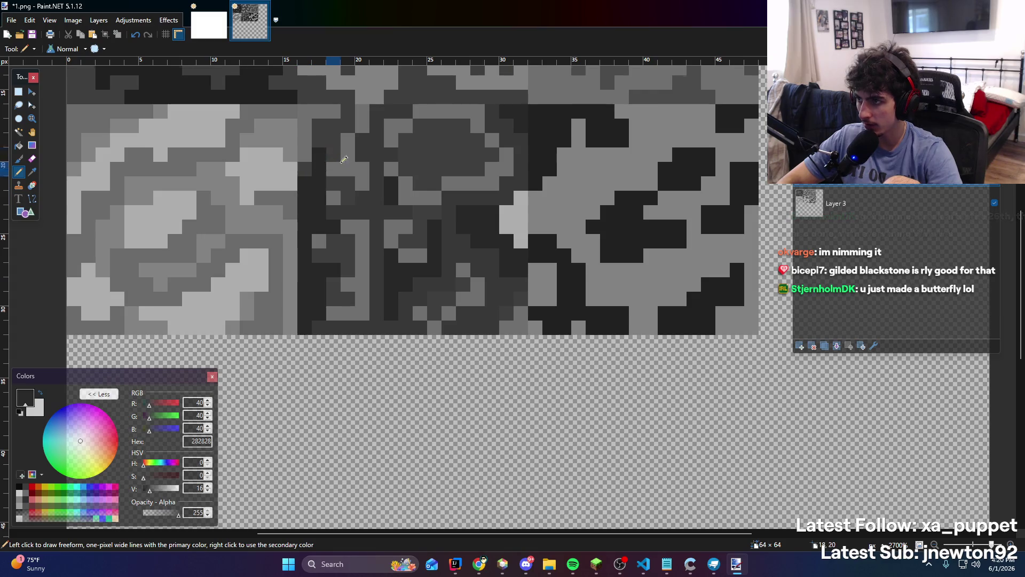
{"action": "scroll", "coordinate": [343, 159], "scroll_direction": "up", "scroll_amount": 3}
{"action": "left_click_drag", "start_coordinate": [311, 279], "coordinate": [340, 241]}
{"action": "scroll", "coordinate": [373, 238], "scroll_direction": "down", "scroll_amount": 1, "text": "ctrl"}
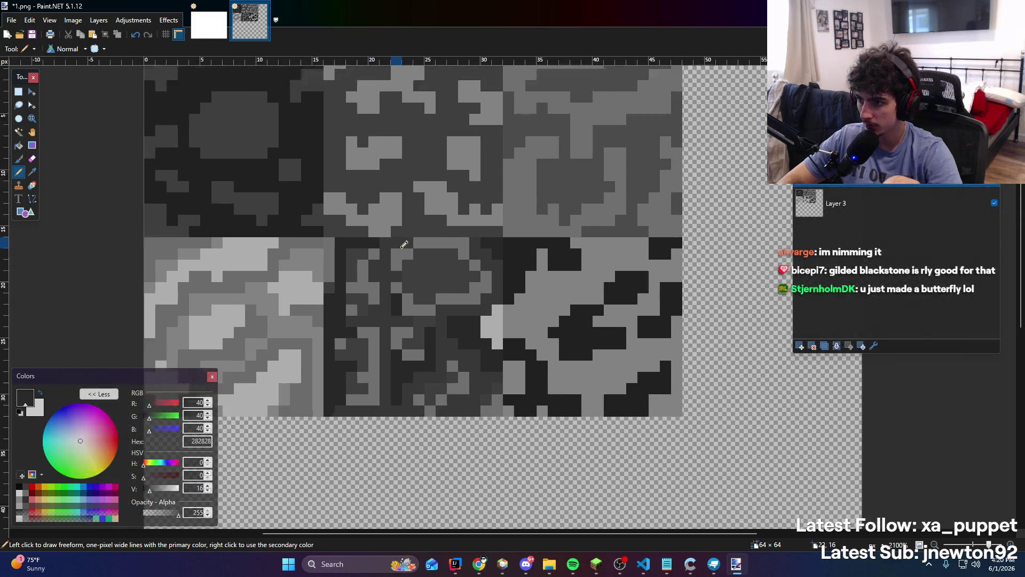
{"action": "left_click", "coordinate": [422, 251]}
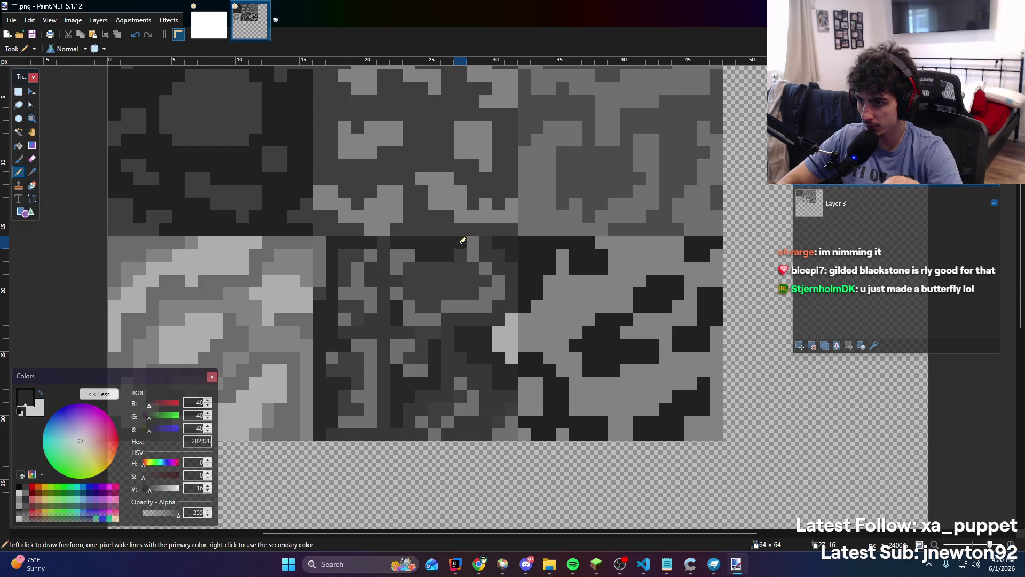
Pick up 707070 from the image and paint over the light-grey patch with it
{"action": "scroll", "coordinate": [467, 260], "scroll_direction": "down", "scroll_amount": 3, "text": "ctrl"}
{"action": "scroll", "coordinate": [470, 256], "scroll_direction": "up", "scroll_amount": 3, "text": "ctrl"}
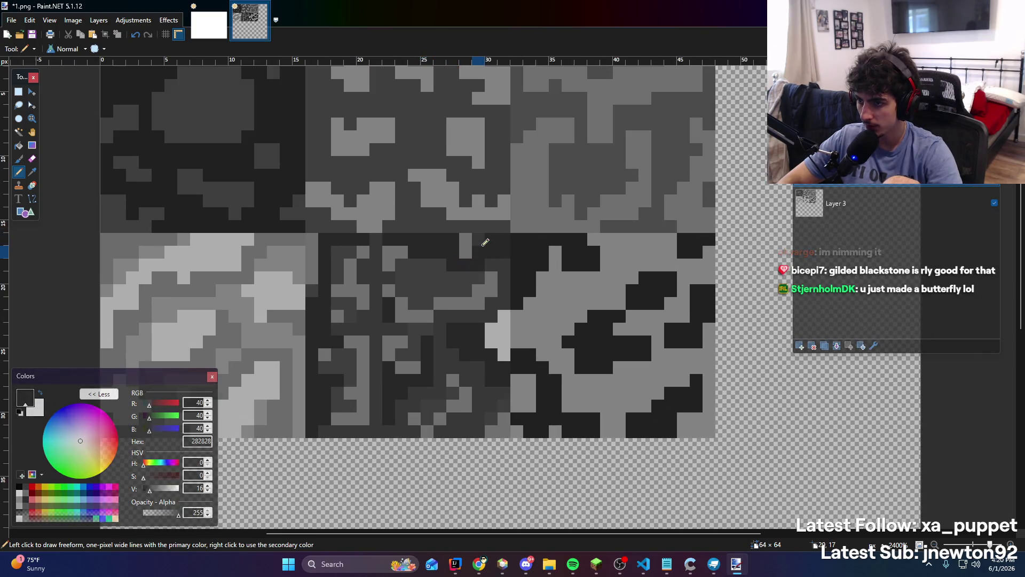
{"action": "scroll", "coordinate": [481, 241], "scroll_direction": "down", "scroll_amount": 4, "text": "ctrl"}
{"action": "scroll", "coordinate": [481, 242], "scroll_direction": "down", "scroll_amount": 2, "text": "ctrl"}
{"action": "scroll", "coordinate": [464, 255], "scroll_direction": "up", "scroll_amount": 4, "text": "ctrl"}
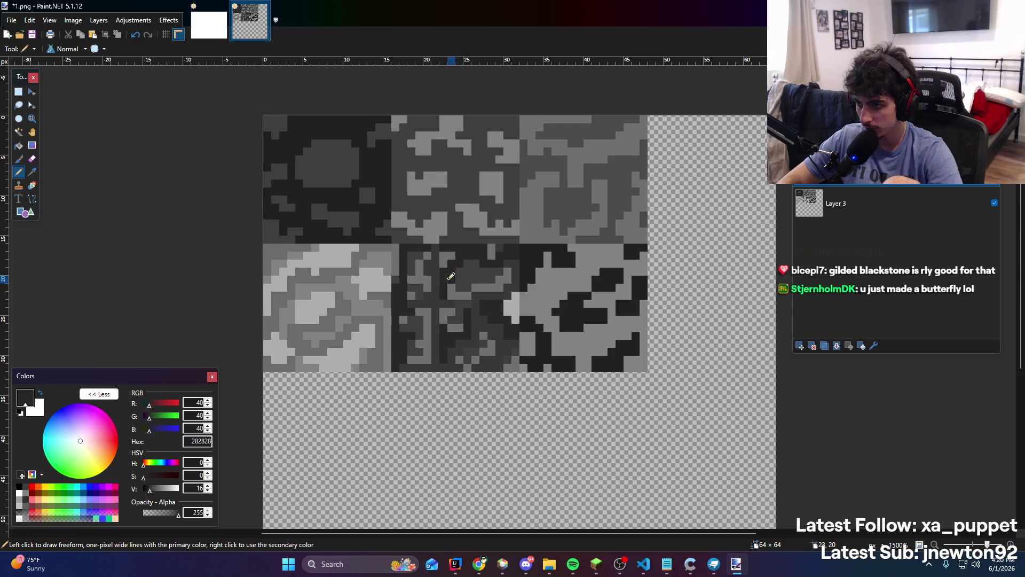
{"action": "scroll", "coordinate": [451, 275], "scroll_direction": "down", "scroll_amount": 1, "text": "ctrl"}
{"action": "scroll", "coordinate": [460, 272], "scroll_direction": "up", "scroll_amount": 2, "text": "ctrl"}
{"action": "scroll", "coordinate": [470, 269], "scroll_direction": "down", "scroll_amount": 4, "text": "ctrl"}
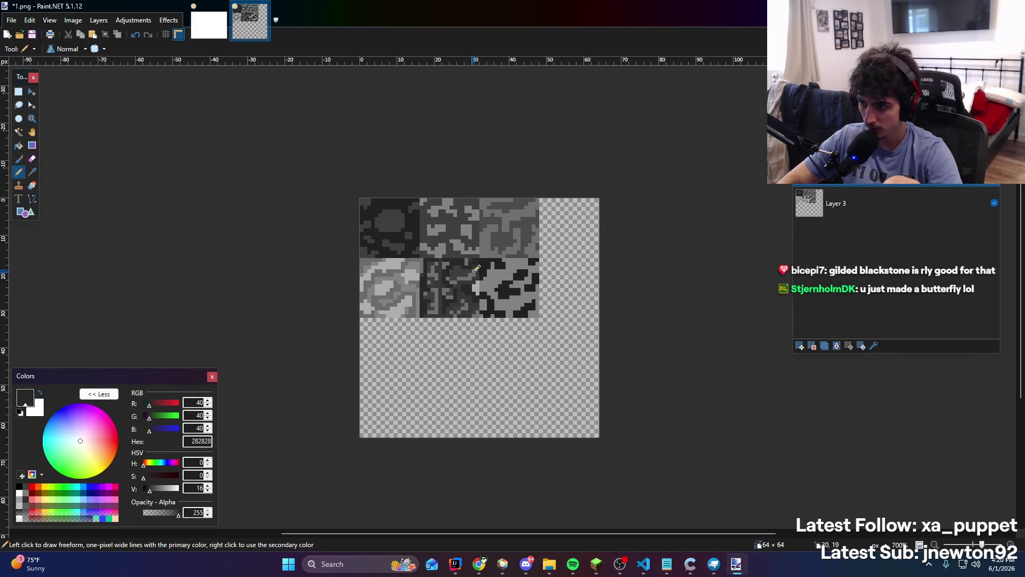
{"action": "scroll", "coordinate": [476, 268], "scroll_direction": "up", "scroll_amount": 3, "text": "ctrl"}
{"action": "scroll", "coordinate": [416, 288], "scroll_direction": "down", "scroll_amount": 2, "text": "ctrl"}
{"action": "scroll", "coordinate": [407, 297], "scroll_direction": "up", "scroll_amount": 3, "text": "ctrl"}
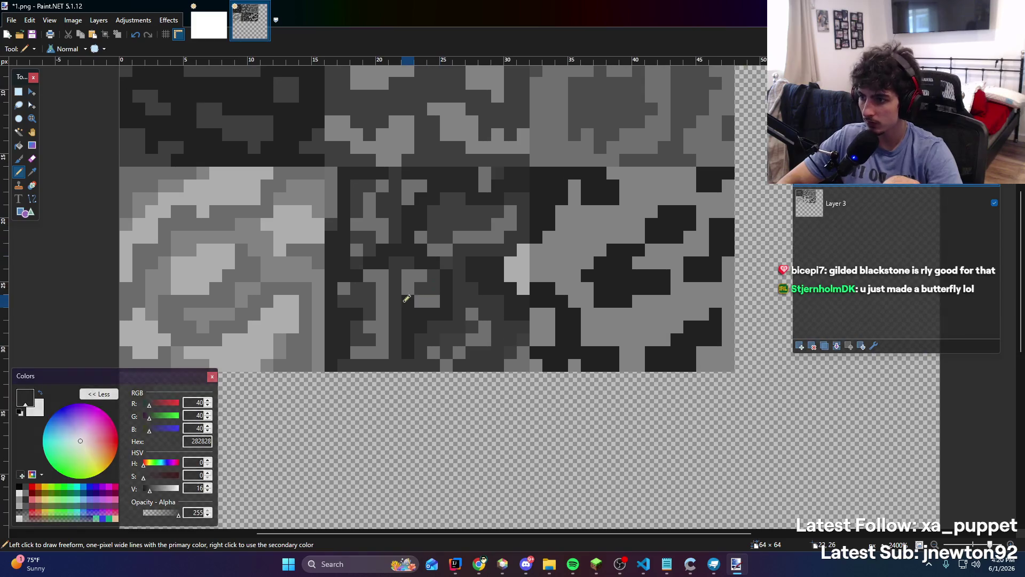
{"action": "key", "text": "k"}
{"action": "scroll", "coordinate": [511, 262], "scroll_direction": "right", "scroll_amount": 2}
{"action": "left_click", "coordinate": [510, 252]}
{"action": "scroll", "coordinate": [511, 261], "scroll_direction": "up", "scroll_amount": 2}
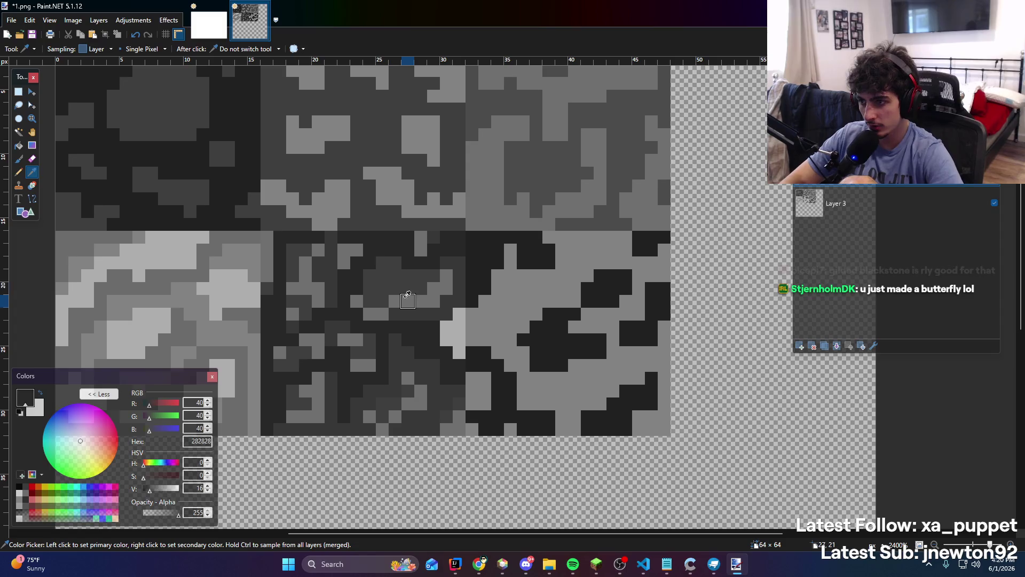
{"action": "key", "text": "b"}
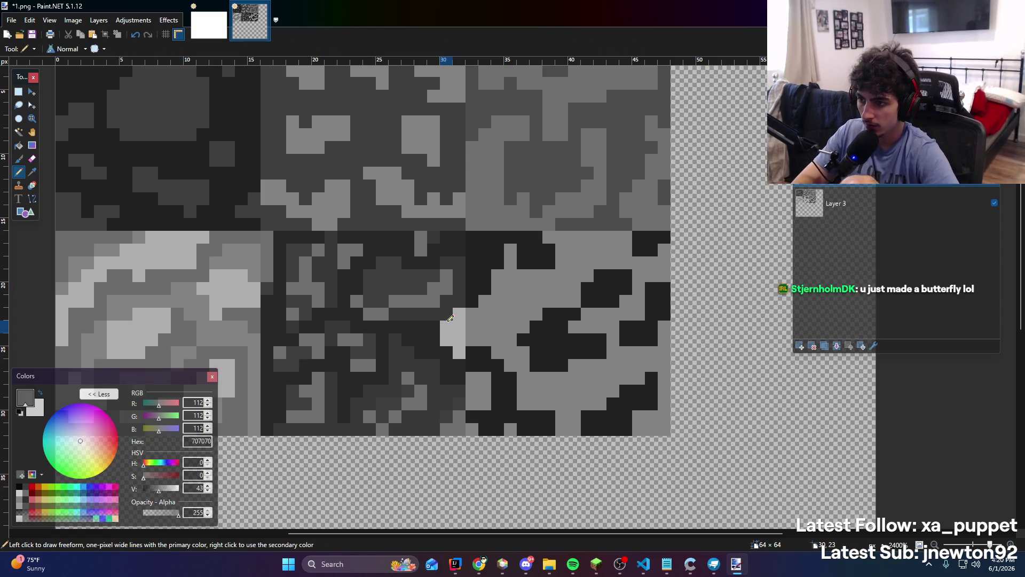
{"action": "left_click_drag", "start_coordinate": [445, 319], "coordinate": [452, 340]}
Re-sample dark grey 282828 and try a dark stroke along the bottom rows, then undo it
{"action": "key", "text": "p"}
{"action": "scroll", "coordinate": [443, 306], "scroll_direction": "down", "scroll_amount": 1}
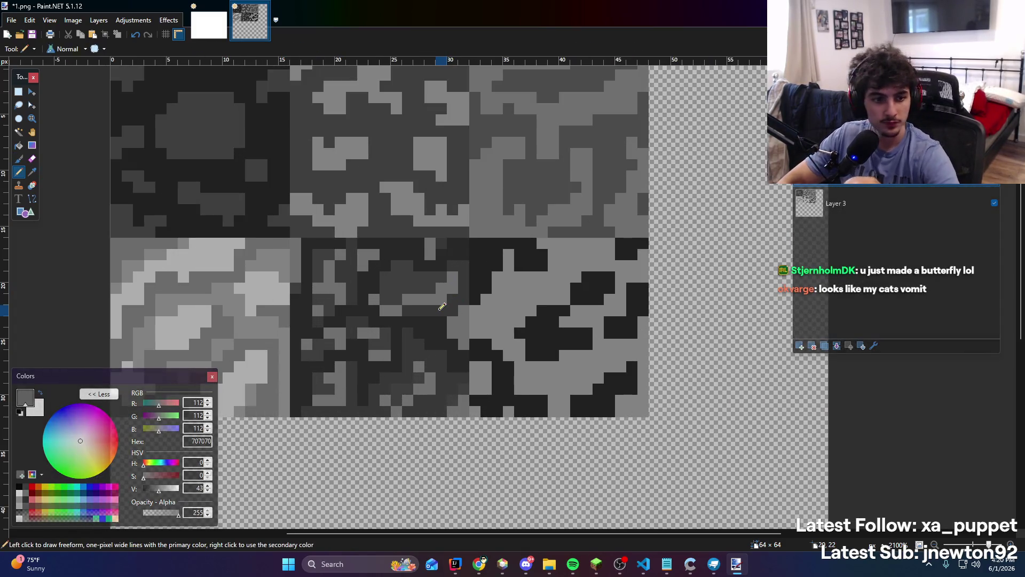
{"action": "key", "text": "k"}
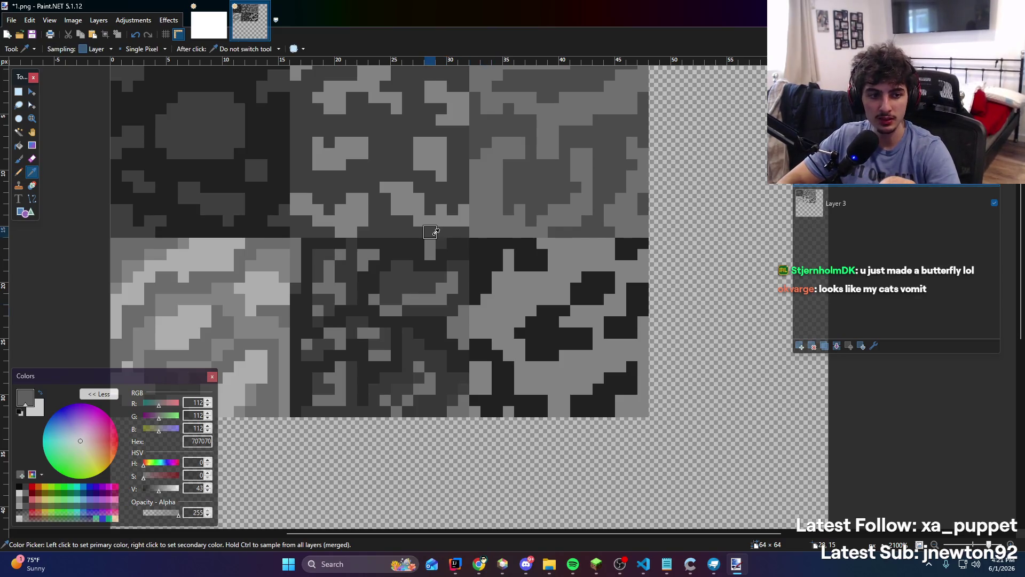
{"action": "left_click_drag", "start_coordinate": [435, 230], "coordinate": [464, 220]}
{"action": "left_click", "coordinate": [446, 307]}
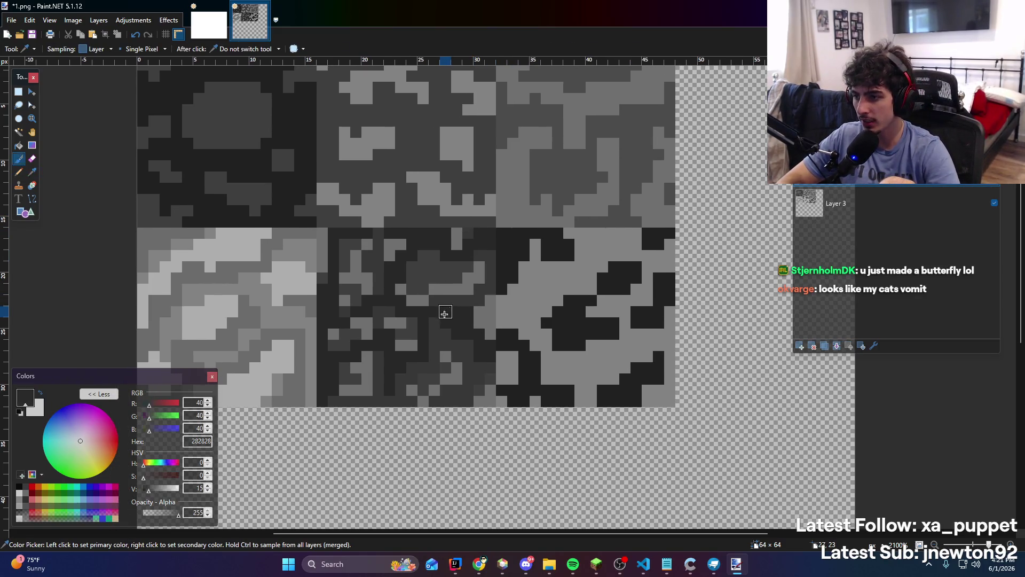
{"action": "key", "text": "p"}
{"action": "mouse_move", "coordinate": [398, 398]}
{"action": "left_mouse_down"}
{"action": "mouse_move", "coordinate": [492, 380]}
{"action": "mouse_move", "coordinate": [477, 396]}
{"action": "left_mouse_up"}
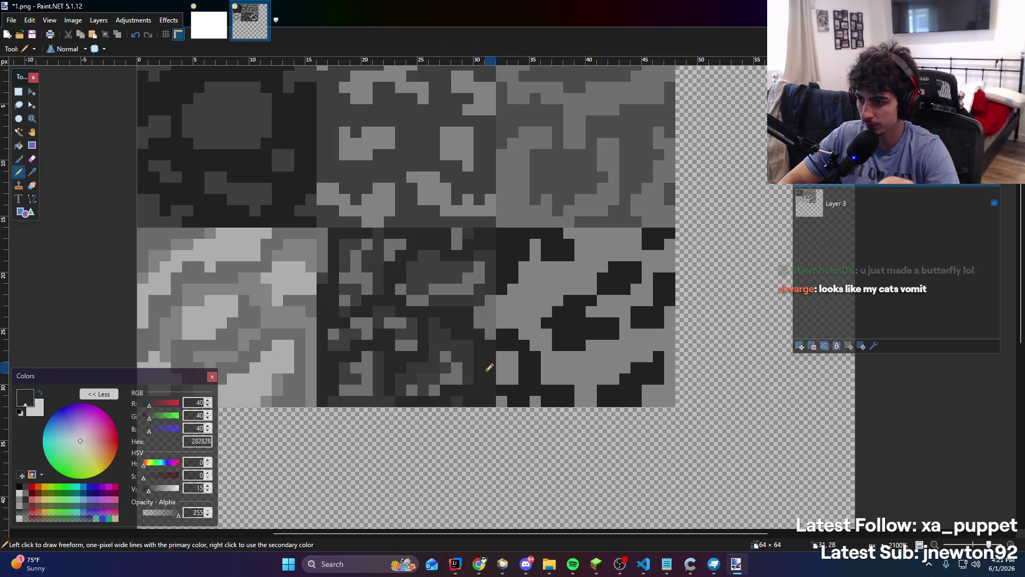
{"action": "key", "text": "ctrl+z"}
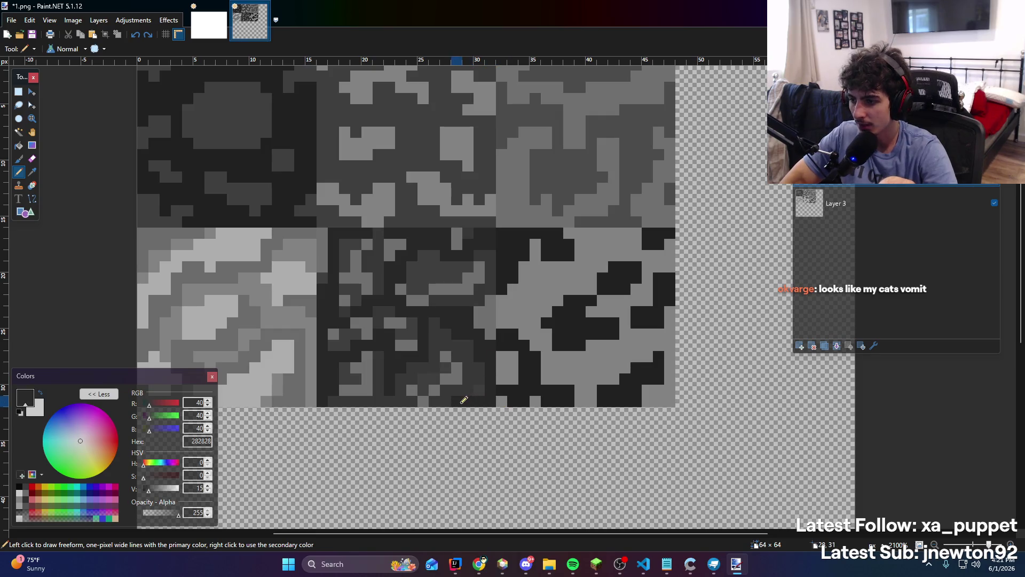
Add short 282828 strokes in the middle face and lower the paint colour to 0F0F0F
{"action": "mouse_move", "coordinate": [463, 400]}
{"action": "left_mouse_down"}
{"action": "mouse_move", "coordinate": [472, 377]}
{"action": "mouse_move", "coordinate": [444, 359]}
{"action": "left_mouse_up"}
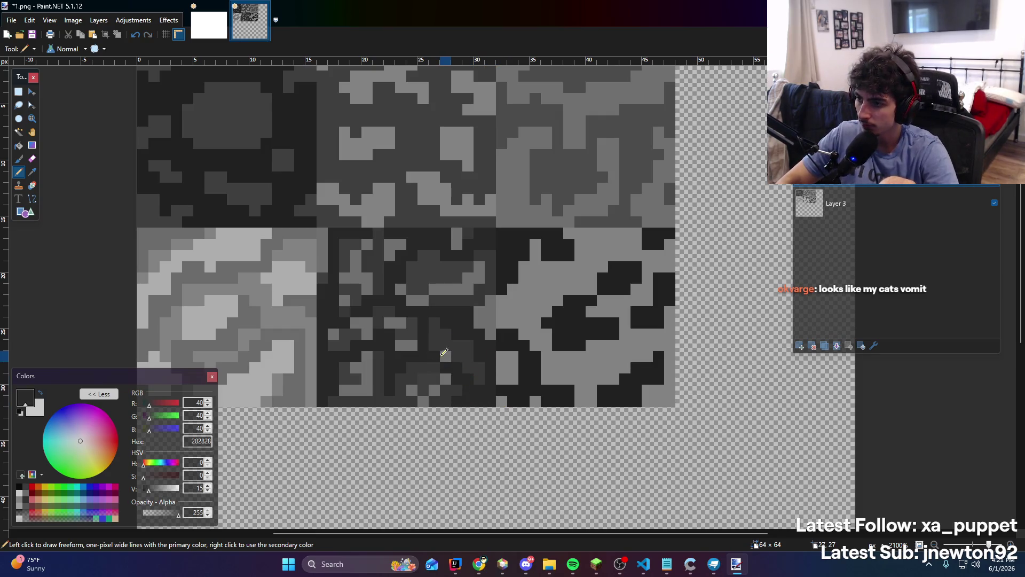
{"action": "left_click_drag", "start_coordinate": [482, 291], "coordinate": [491, 336]}
{"action": "scroll", "coordinate": [482, 320], "scroll_direction": "down", "scroll_amount": 5}
{"action": "scroll", "coordinate": [470, 342], "scroll_direction": "up", "scroll_amount": 1}
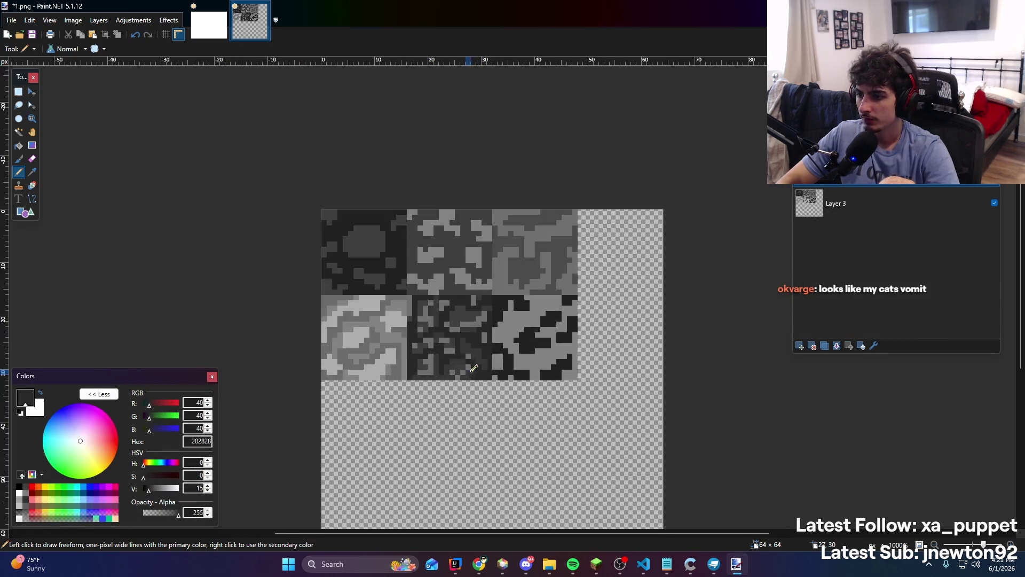
{"action": "scroll", "coordinate": [455, 360], "scroll_direction": "down", "scroll_amount": 3}
{"action": "scroll", "coordinate": [455, 360], "scroll_direction": "up", "scroll_amount": 8}
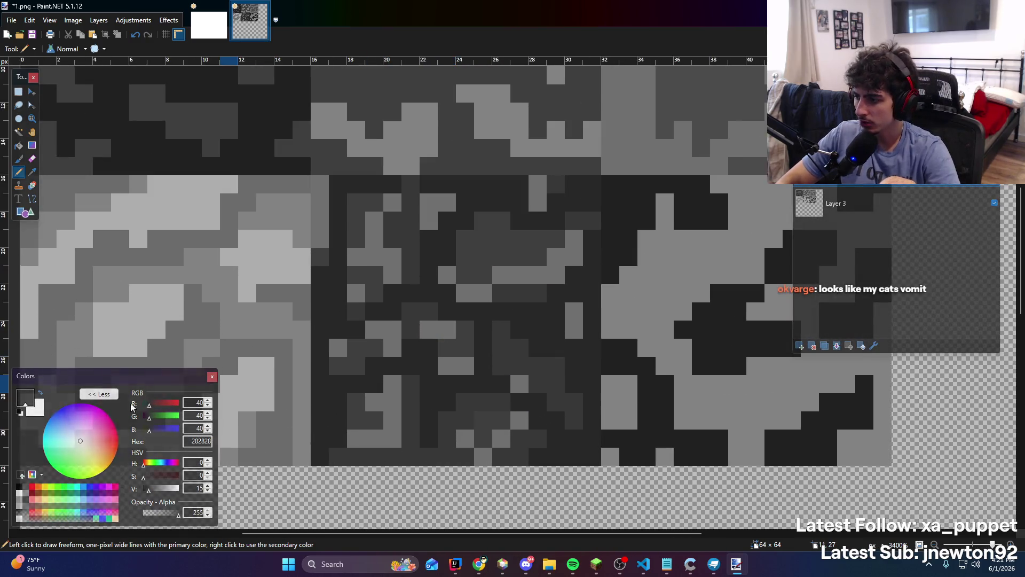
{"action": "left_click_drag", "start_coordinate": [148, 493], "coordinate": [146, 494]}
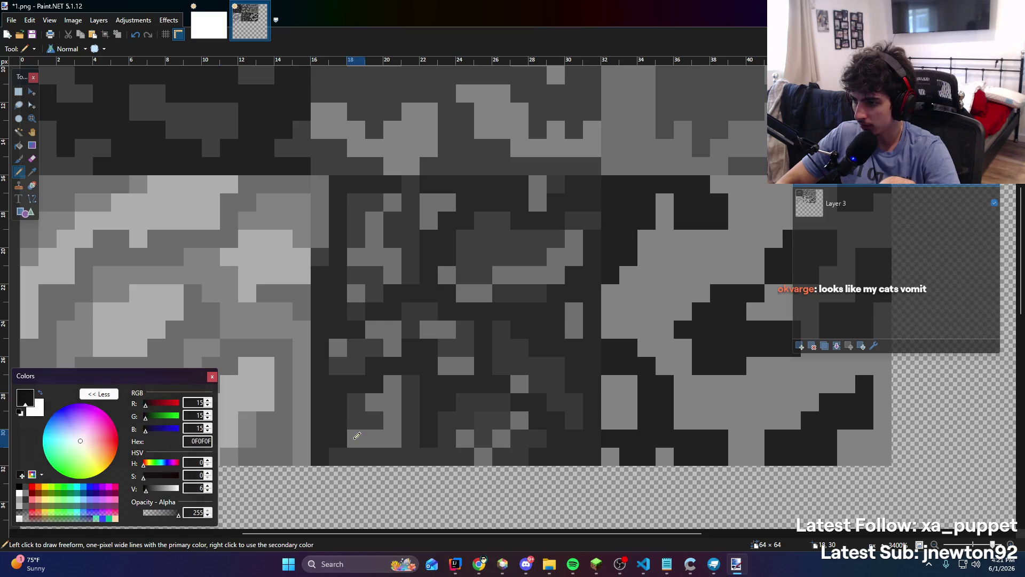
{"action": "key", "text": "h"}
{"action": "key", "text": "g"}
{"action": "left_click", "coordinate": [326, 410]}
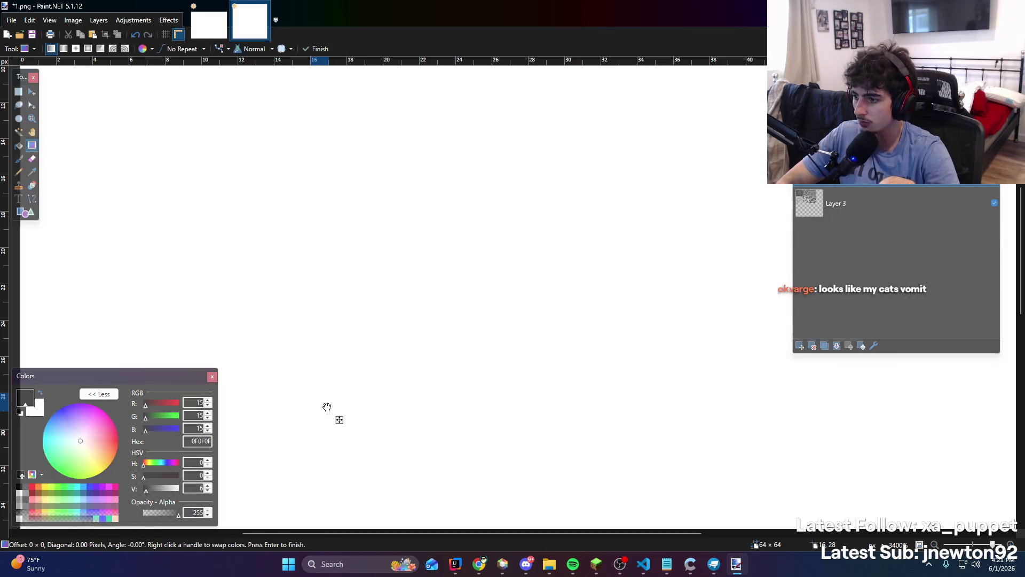
{"action": "key", "text": "ctrl+z"}
{"action": "key", "text": "f"}
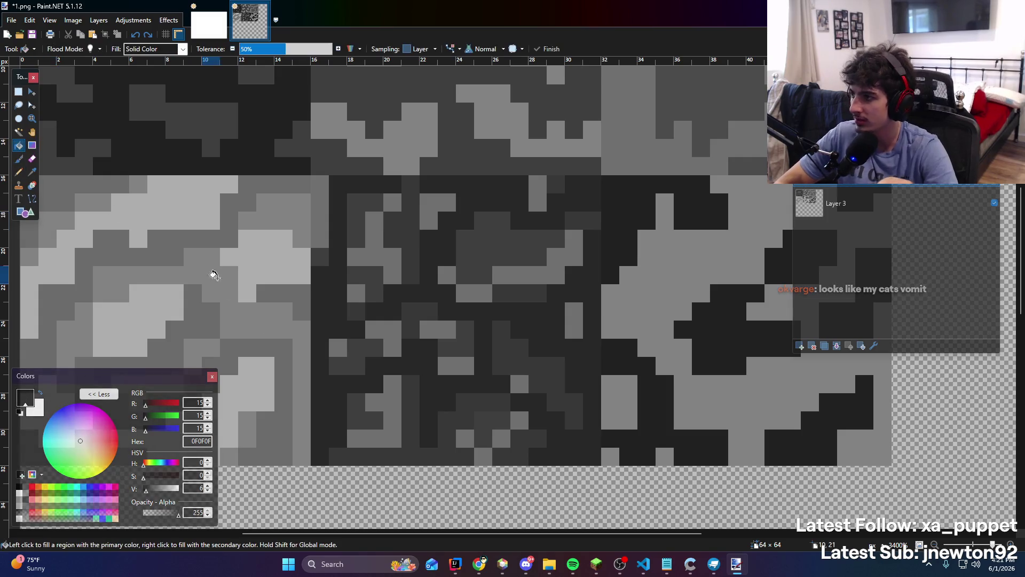
{"action": "left_click", "coordinate": [336, 408]}
{"action": "key", "text": "ctrl+z"}
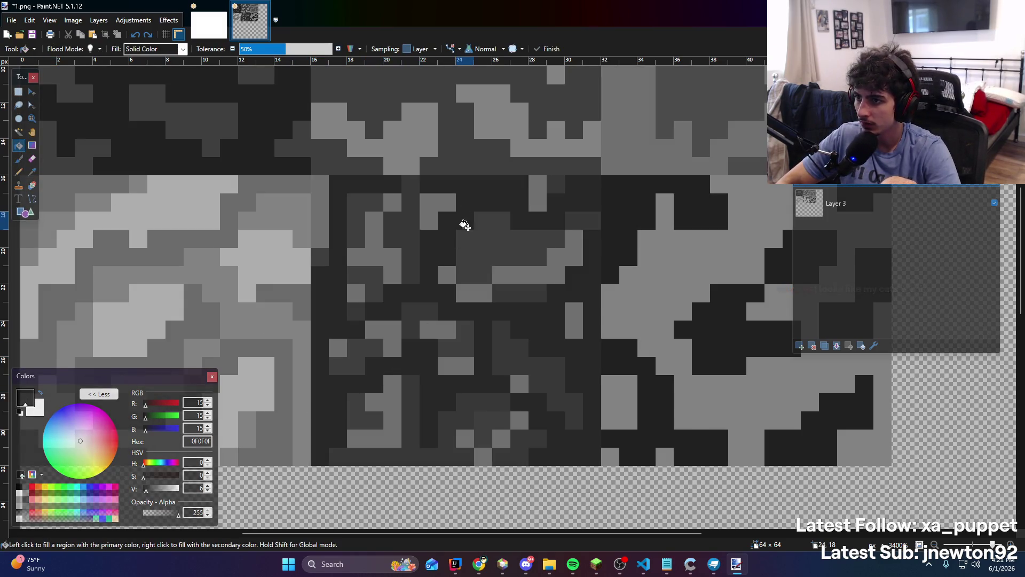
{"action": "left_click", "coordinate": [478, 195]}
{"action": "key", "text": "ctrl+z"}
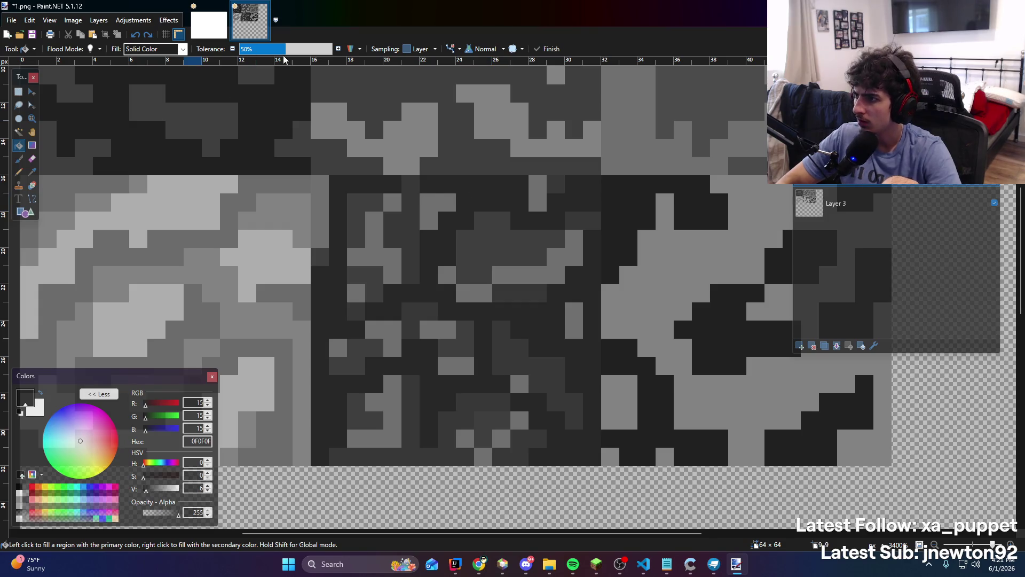
{"action": "left_click", "coordinate": [371, 182]}
{"action": "key", "text": "ctrl+z"}
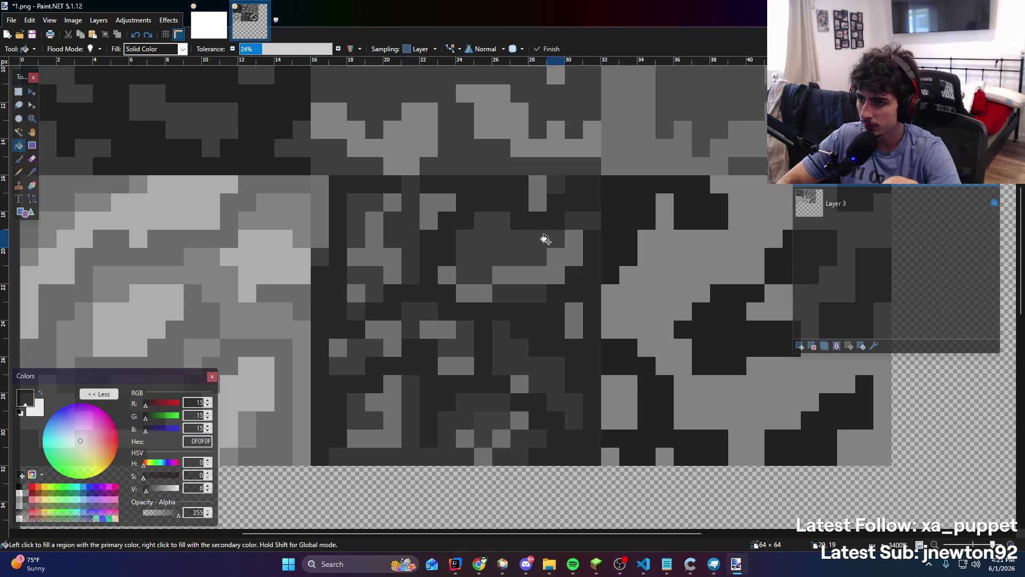
{"action": "left_click", "coordinate": [337, 185]}
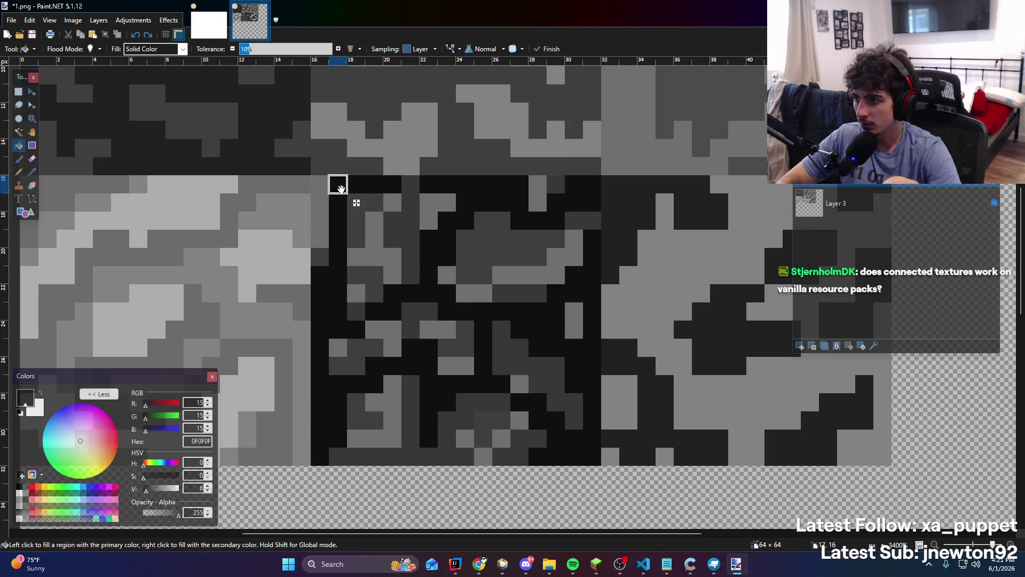
{"action": "scroll", "coordinate": [408, 274], "scroll_direction": "down", "scroll_amount": 5}
{"action": "scroll", "coordinate": [420, 288], "scroll_direction": "up", "scroll_amount": 3}
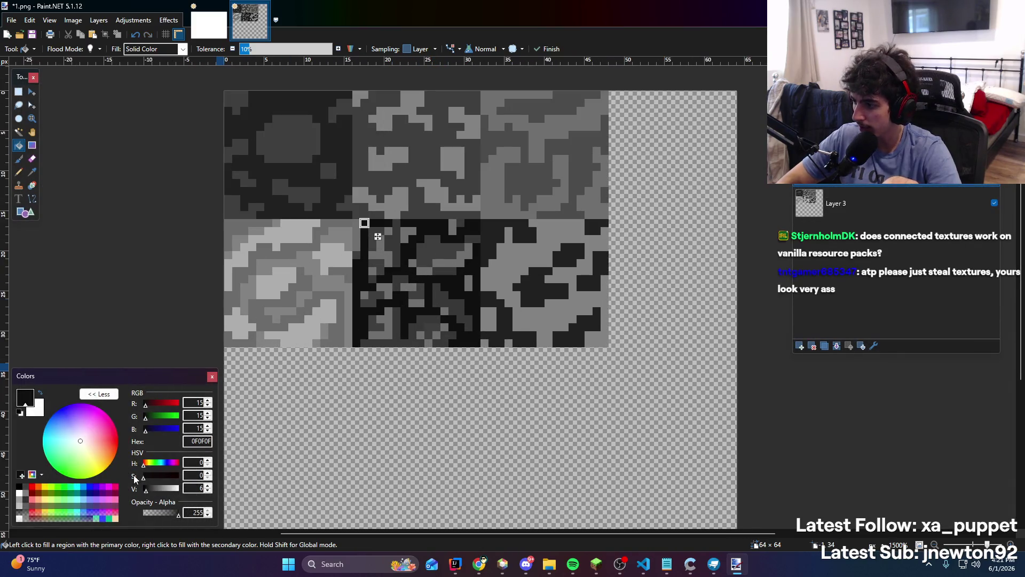
{"action": "mouse_move", "coordinate": [146, 493]}
{"action": "left_mouse_down"}
{"action": "mouse_move", "coordinate": [172, 494]}
{"action": "mouse_move", "coordinate": [149, 498]}
{"action": "left_mouse_up"}
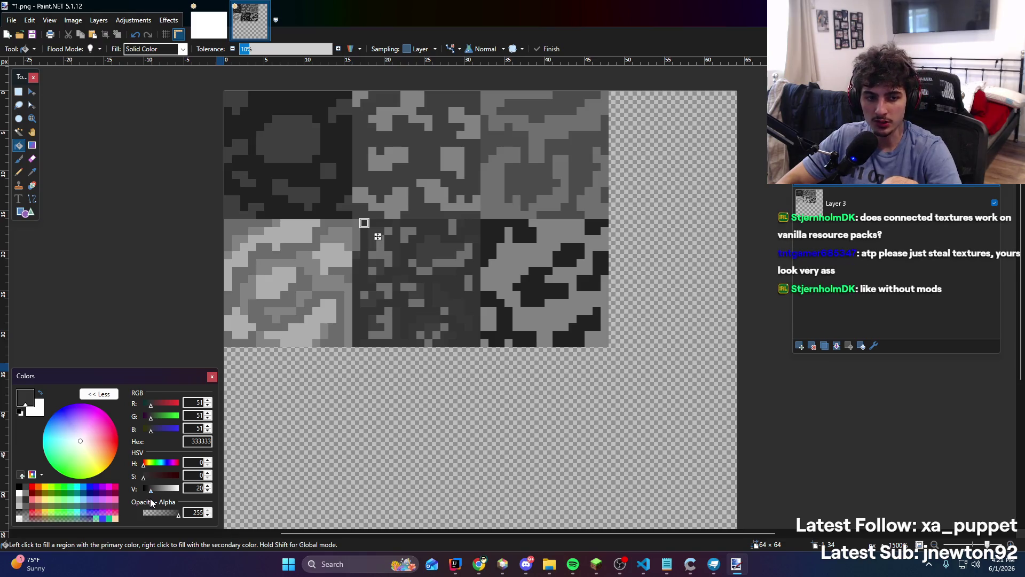
{"action": "left_click_drag", "start_coordinate": [150, 498], "coordinate": [149, 503]}
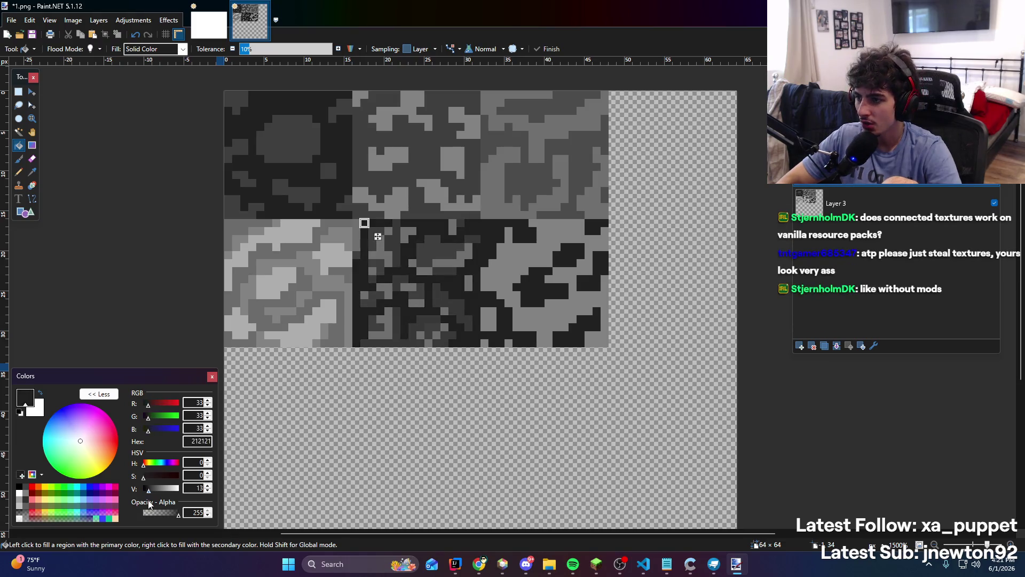
Zoom around the texture, then open Save As and cancel without saving
{"action": "scroll", "coordinate": [507, 320], "scroll_direction": "down", "scroll_amount": 5}
{"action": "scroll", "coordinate": [507, 299], "scroll_direction": "up", "scroll_amount": 5}
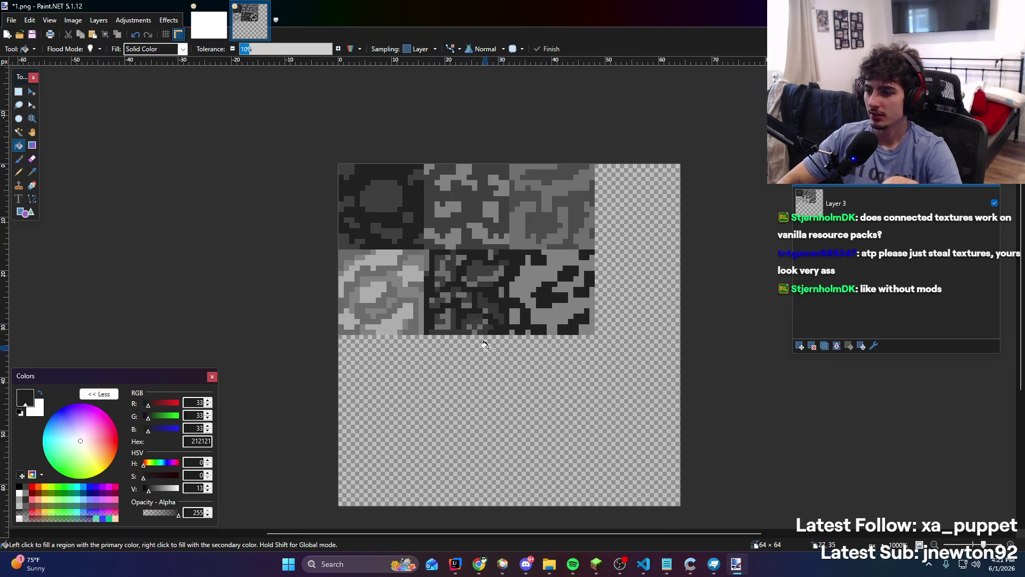
{"action": "scroll", "coordinate": [448, 302], "scroll_direction": "down", "scroll_amount": 2}
{"action": "scroll", "coordinate": [448, 303], "scroll_direction": "down", "scroll_amount": 3}
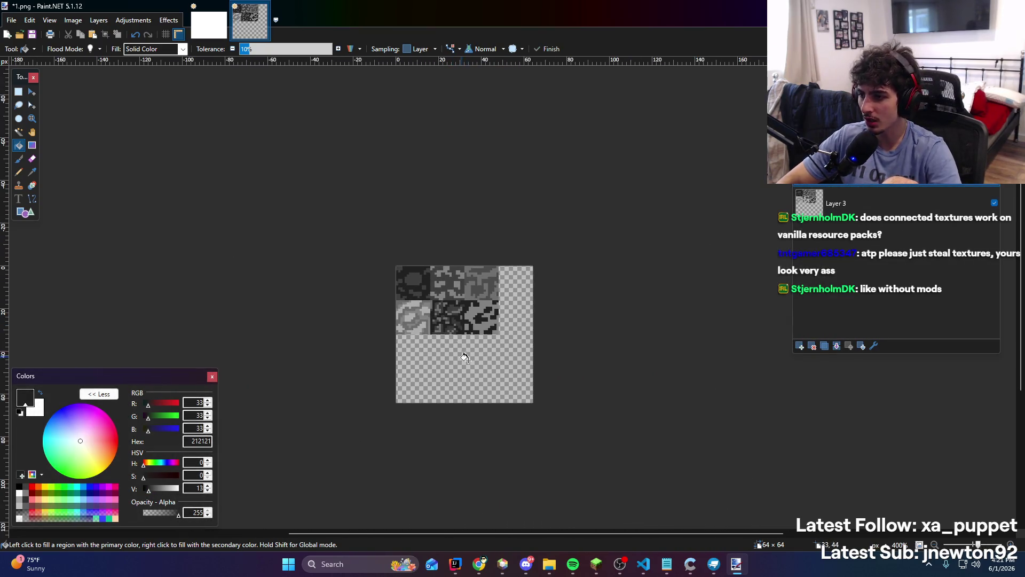
{"action": "scroll", "coordinate": [418, 297], "scroll_direction": "up", "scroll_amount": 6}
{"action": "scroll", "coordinate": [483, 187], "scroll_direction": "down", "scroll_amount": 3}
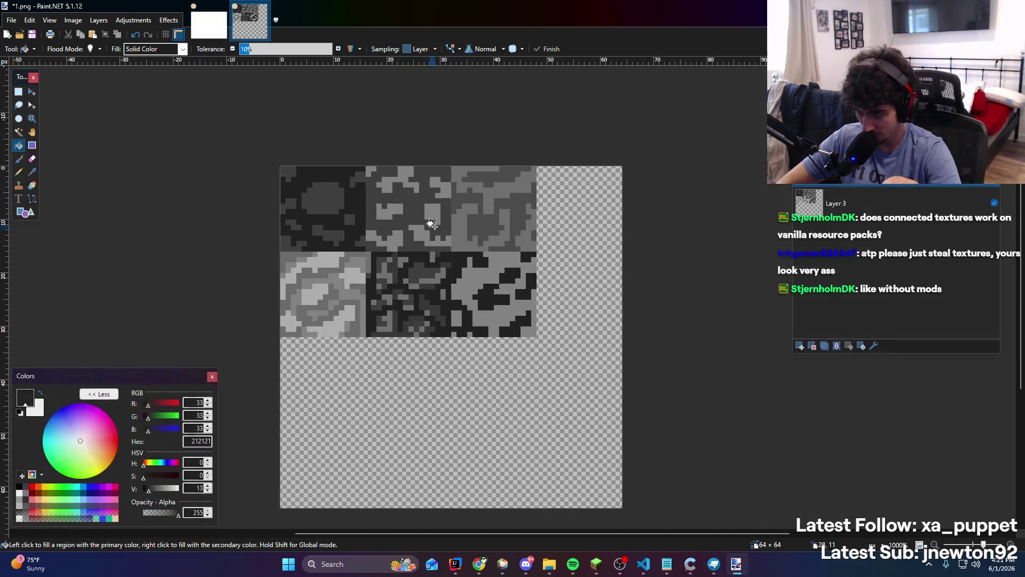
{"action": "scroll", "coordinate": [430, 218], "scroll_direction": "up", "scroll_amount": 2}
{"action": "scroll", "coordinate": [433, 213], "scroll_direction": "down", "scroll_amount": 1}
{"action": "scroll", "coordinate": [387, 175], "scroll_direction": "up", "scroll_amount": 1}
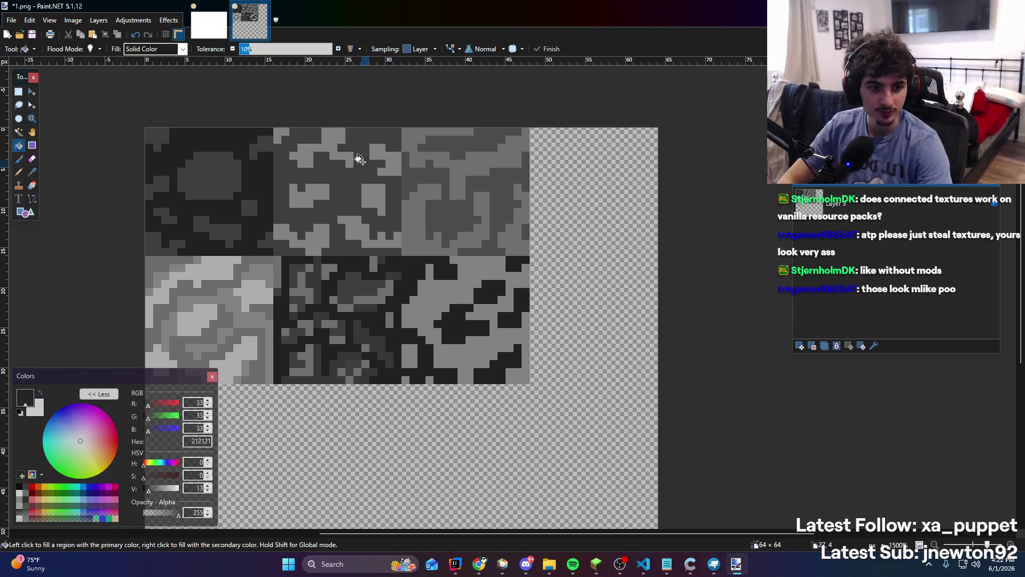
{"action": "scroll", "coordinate": [379, 274], "scroll_direction": "down", "scroll_amount": 2}
{"action": "scroll", "coordinate": [376, 281], "scroll_direction": "up", "scroll_amount": 1}
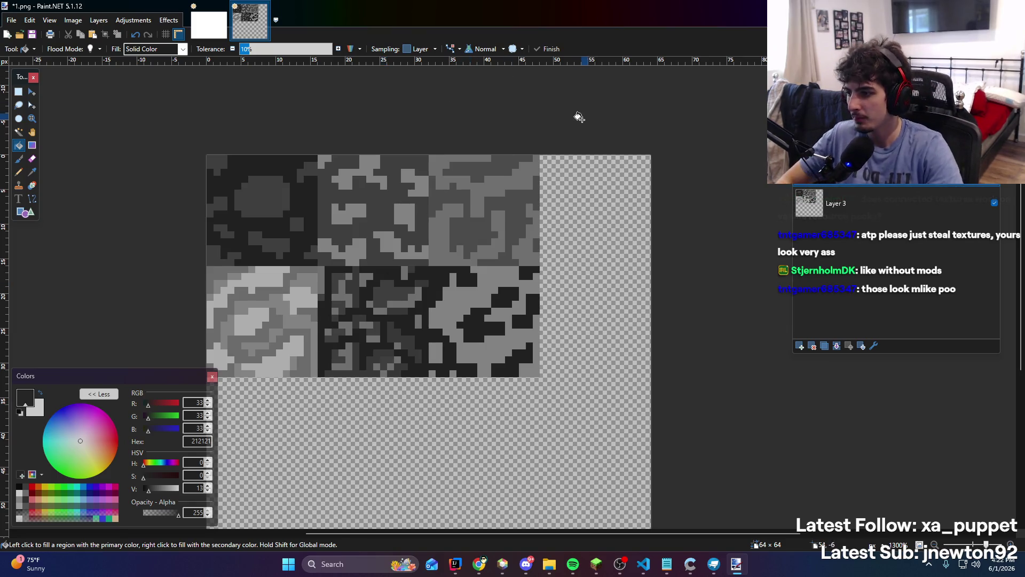
{"action": "scroll", "coordinate": [396, 338], "scroll_direction": "up", "scroll_amount": 2}
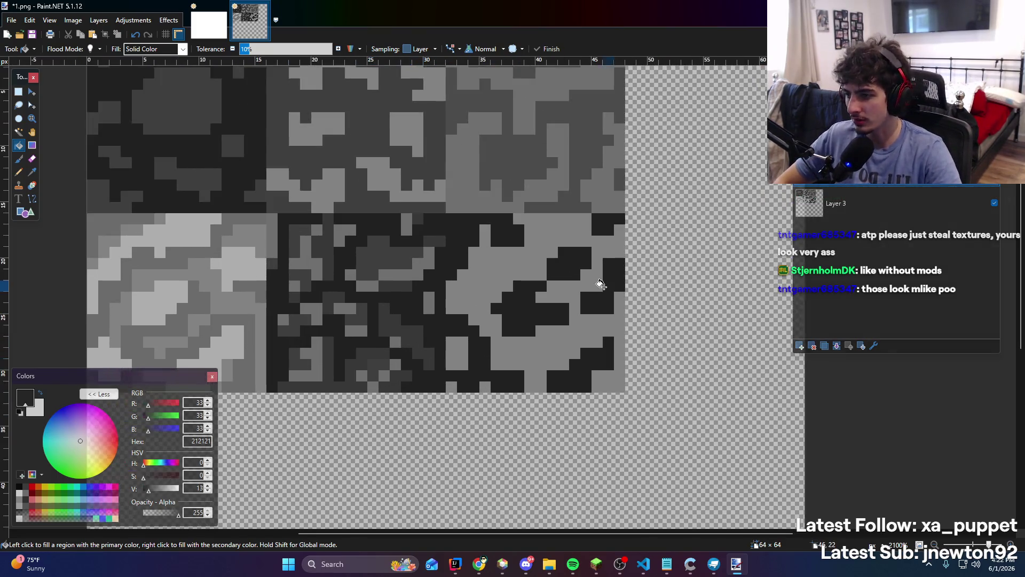
{"action": "scroll", "coordinate": [320, 289], "scroll_direction": "down", "scroll_amount": 2}
{"action": "scroll", "coordinate": [247, 238], "scroll_direction": "down", "scroll_amount": 1}
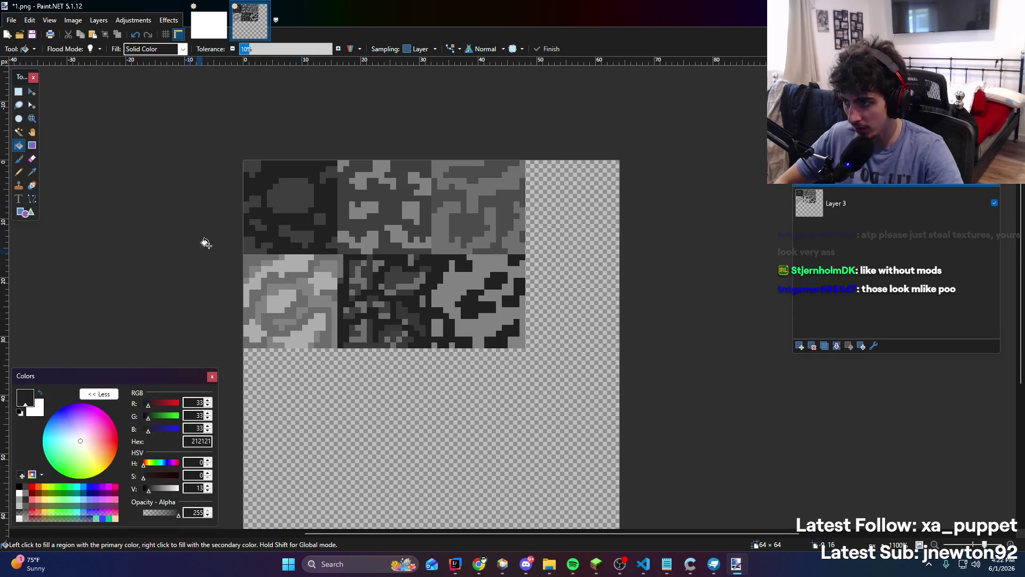
{"action": "scroll", "coordinate": [507, 278], "scroll_direction": "up", "scroll_amount": 1}
{"action": "key", "text": "ctrl+shift+s"}
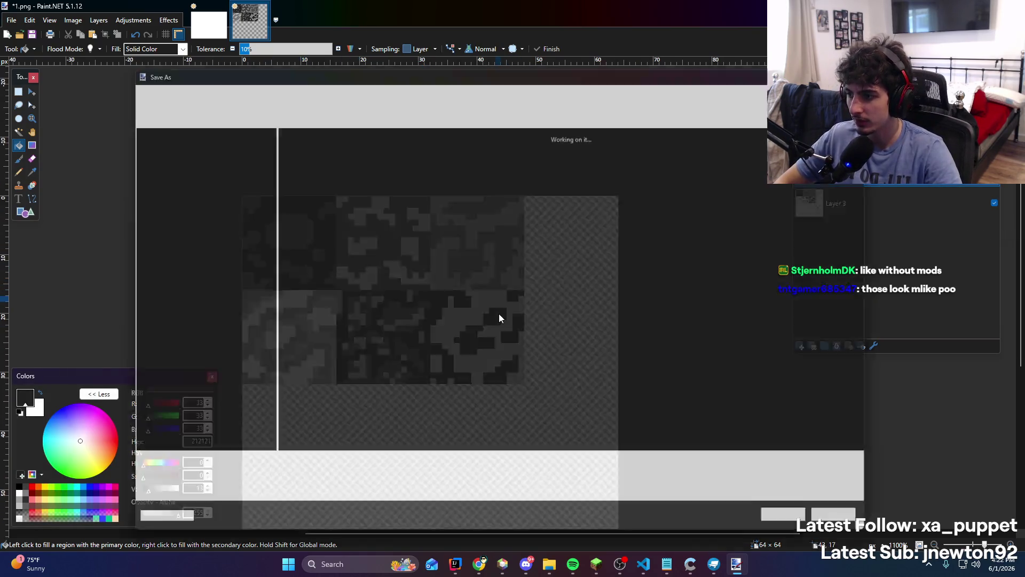
{"action": "left_click", "coordinate": [848, 530]}
Switch to the Color Picker tool with K
{"action": "scroll", "coordinate": [537, 393], "scroll_direction": "up", "scroll_amount": 2}
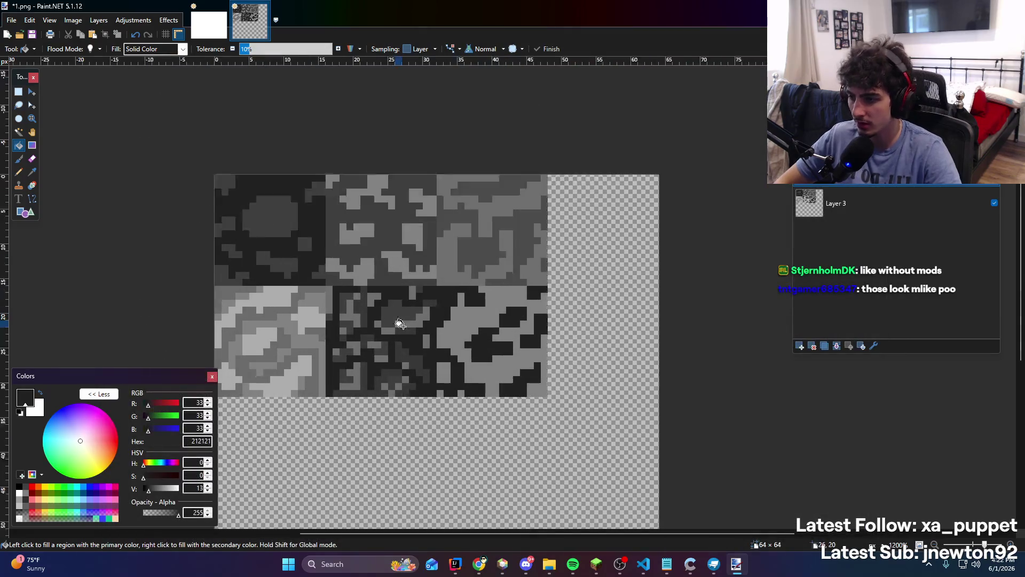
{"action": "scroll", "coordinate": [410, 308], "scroll_direction": "down", "scroll_amount": 2}
{"action": "scroll", "coordinate": [400, 310], "scroll_direction": "up", "scroll_amount": 4}
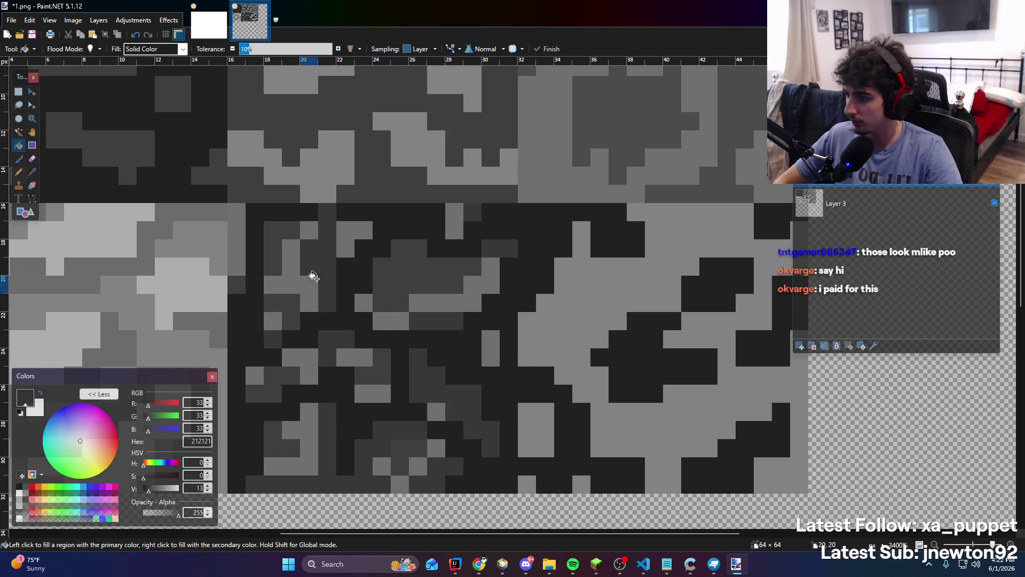
{"action": "scroll", "coordinate": [315, 271], "scroll_direction": "down", "scroll_amount": 4}
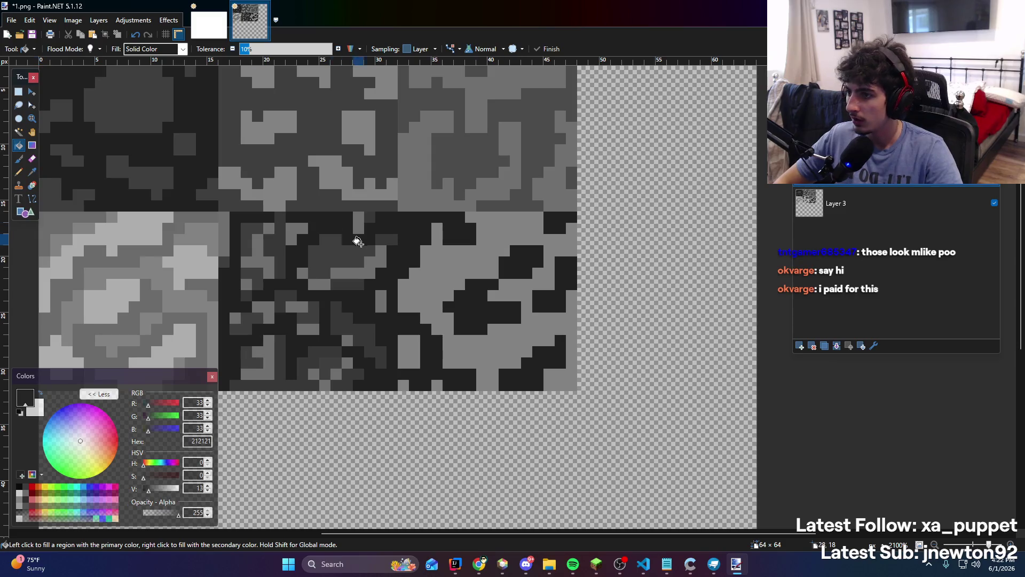
{"action": "key", "text": "k"}
{"action": "scroll", "coordinate": [460, 239], "scroll_direction": "up", "scroll_amount": 1}
{"action": "scroll", "coordinate": [460, 239], "scroll_direction": "up", "scroll_amount": 1}
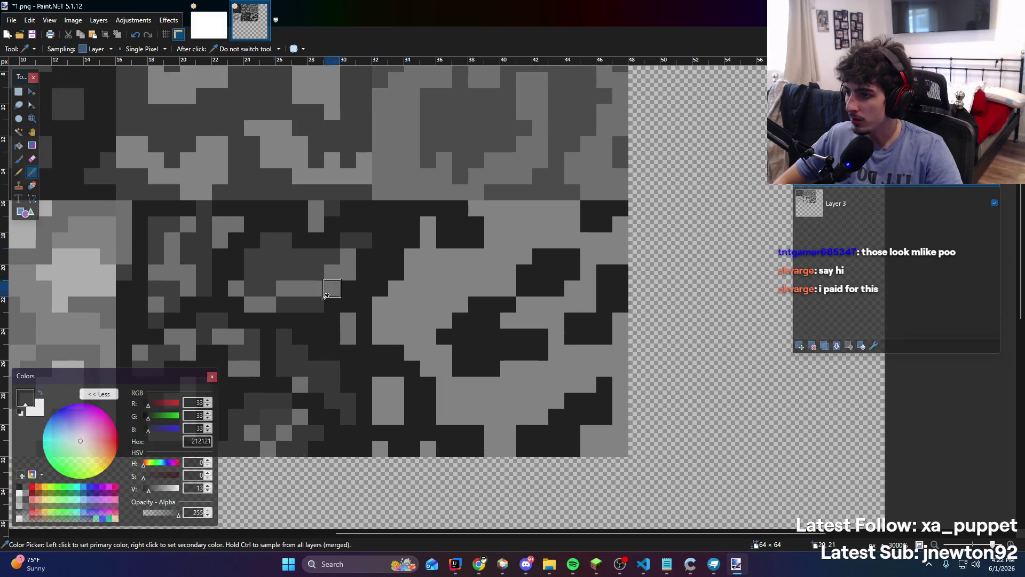
Sample mid-grey 545454 and pencil pixel detail across the bottom-right face's light area
{"action": "left_click", "coordinate": [412, 237]}
{"action": "left_click", "coordinate": [18, 172]}
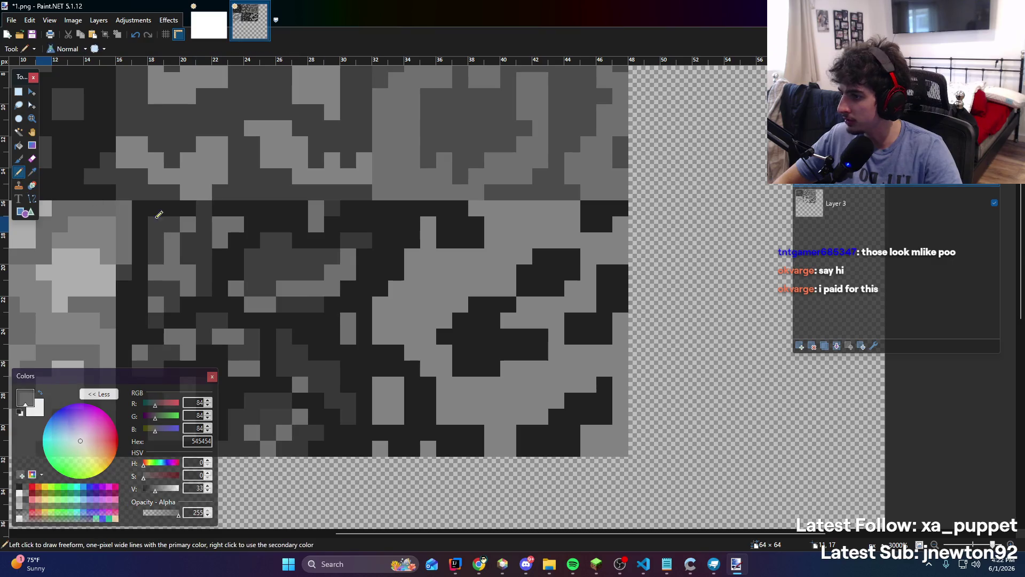
{"action": "left_click", "coordinate": [419, 401]}
{"action": "mouse_move", "coordinate": [382, 447]}
{"action": "left_mouse_down"}
{"action": "mouse_move", "coordinate": [380, 417]}
{"action": "mouse_move", "coordinate": [406, 385]}
{"action": "mouse_move", "coordinate": [394, 349]}
{"action": "left_mouse_up"}
{"action": "key", "text": "ctrl+z"}
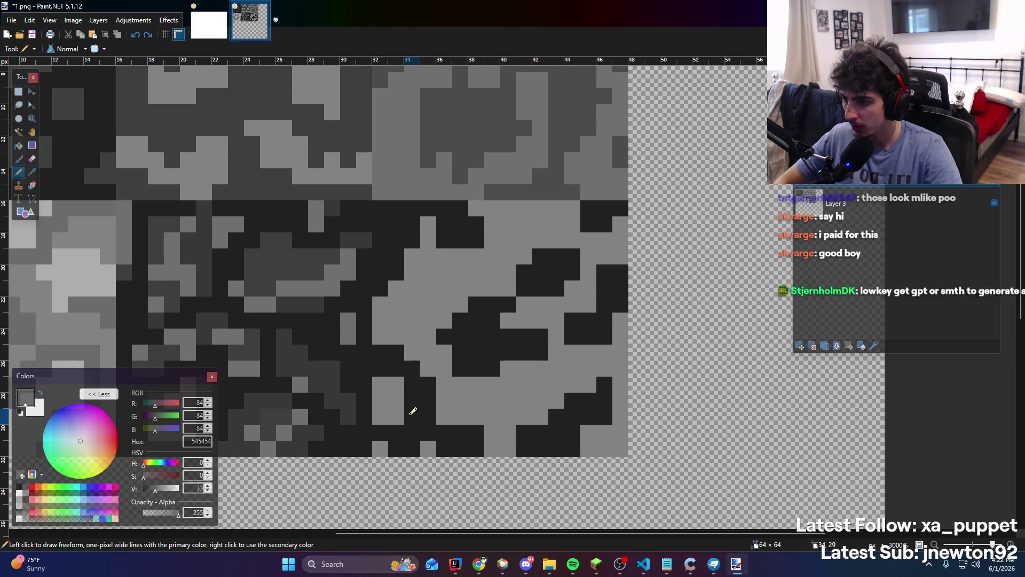
{"action": "left_click_drag", "start_coordinate": [380, 449], "coordinate": [402, 382]}
{"action": "left_click_drag", "start_coordinate": [422, 416], "coordinate": [500, 232]}
{"action": "mouse_move", "coordinate": [603, 347]}
{"action": "left_mouse_down"}
{"action": "mouse_move", "coordinate": [623, 426]}
{"action": "mouse_move", "coordinate": [571, 442]}
{"action": "left_mouse_up"}
{"action": "mouse_move", "coordinate": [508, 448]}
{"action": "left_mouse_down"}
{"action": "mouse_move", "coordinate": [463, 380]}
{"action": "mouse_move", "coordinate": [553, 368]}
{"action": "mouse_move", "coordinate": [564, 400]}
{"action": "mouse_move", "coordinate": [580, 346]}
{"action": "mouse_move", "coordinate": [551, 330]}
{"action": "mouse_move", "coordinate": [550, 300]}
{"action": "mouse_move", "coordinate": [582, 291]}
{"action": "mouse_move", "coordinate": [592, 257]}
{"action": "left_mouse_up"}
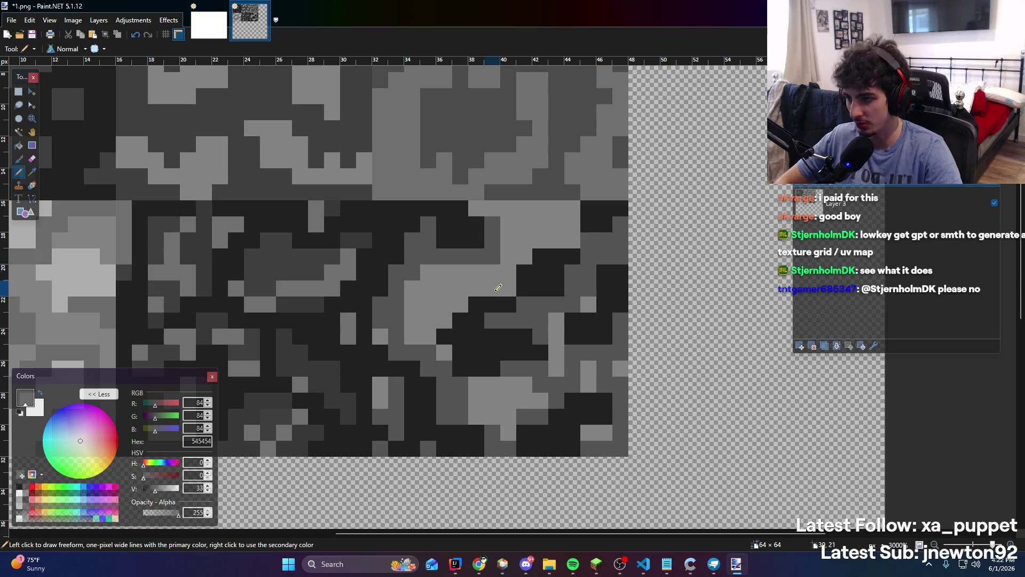
{"action": "mouse_move", "coordinate": [499, 287]}
{"action": "left_mouse_down"}
{"action": "mouse_move", "coordinate": [473, 291]}
{"action": "mouse_move", "coordinate": [445, 320]}
{"action": "left_mouse_up"}
{"action": "left_click", "coordinate": [525, 258]}
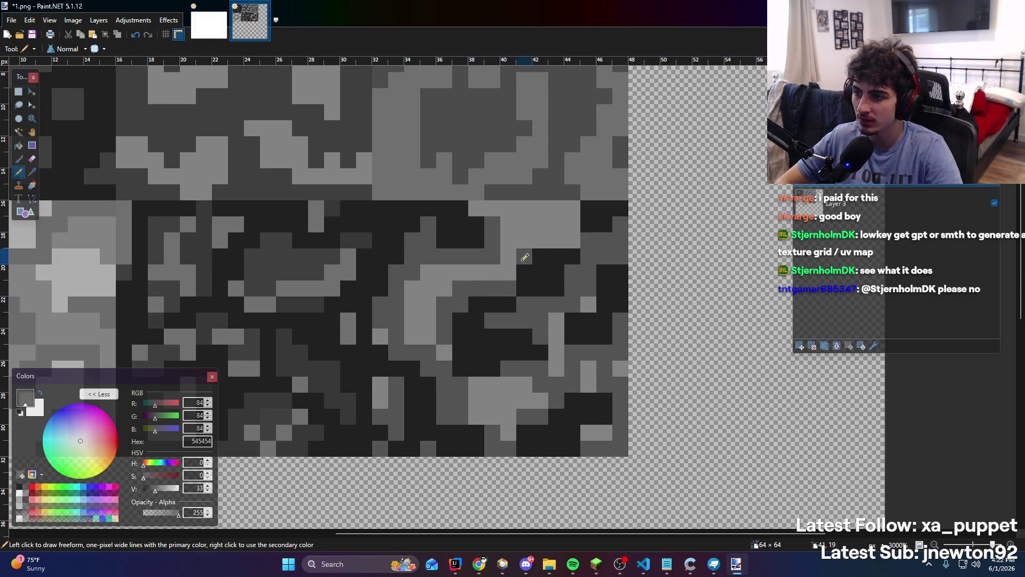
Lower the drawing colour's value to the darker grey 2D2D2D
{"action": "scroll", "coordinate": [569, 222], "scroll_direction": "down", "scroll_amount": 6}
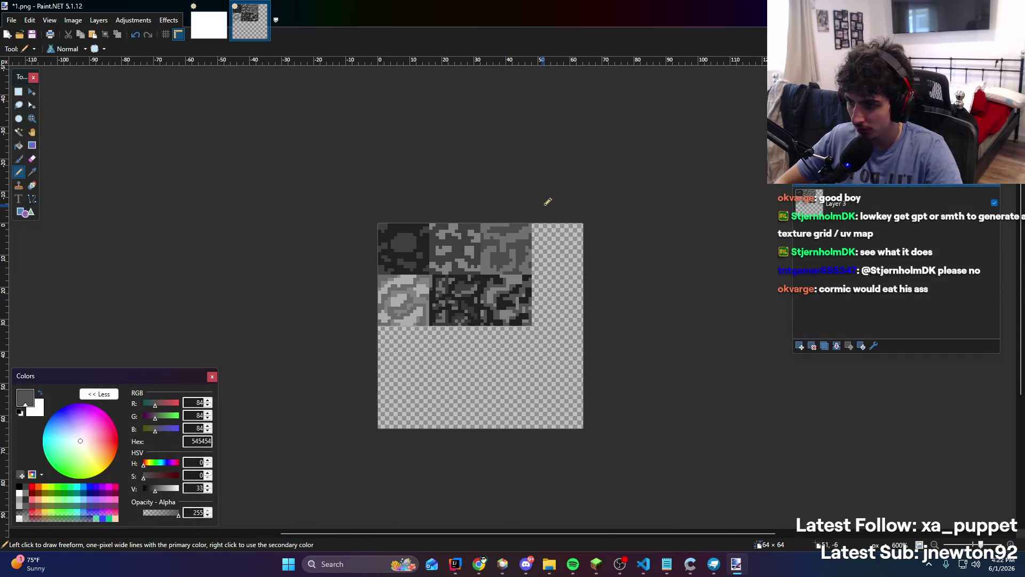
{"action": "scroll", "coordinate": [511, 188], "scroll_direction": "up", "scroll_amount": 5}
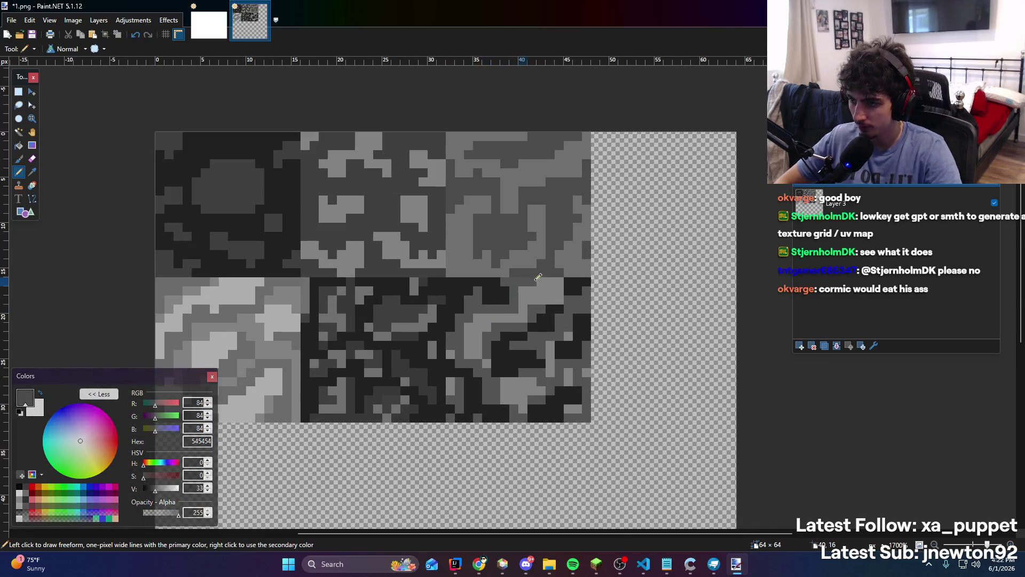
{"action": "scroll", "coordinate": [499, 320], "scroll_direction": "down", "scroll_amount": 4}
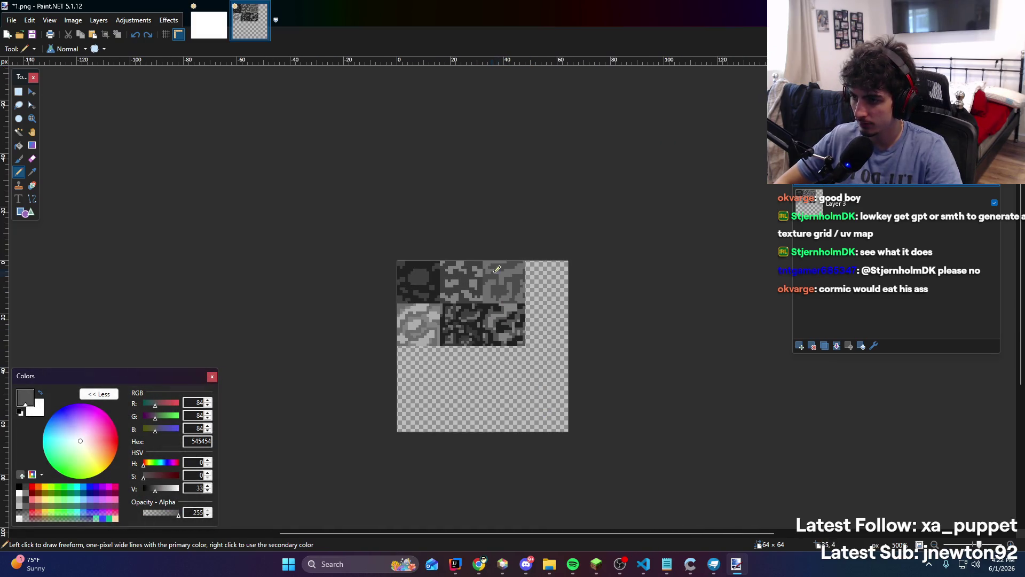
{"action": "scroll", "coordinate": [530, 312], "scroll_direction": "up", "scroll_amount": 8}
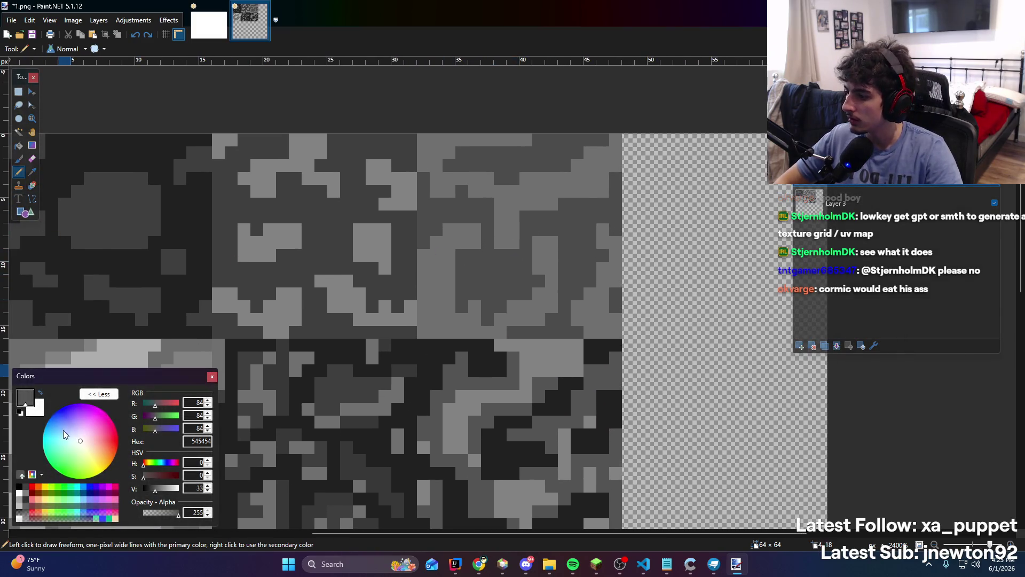
{"action": "left_click_drag", "start_coordinate": [155, 490], "coordinate": [150, 490]}
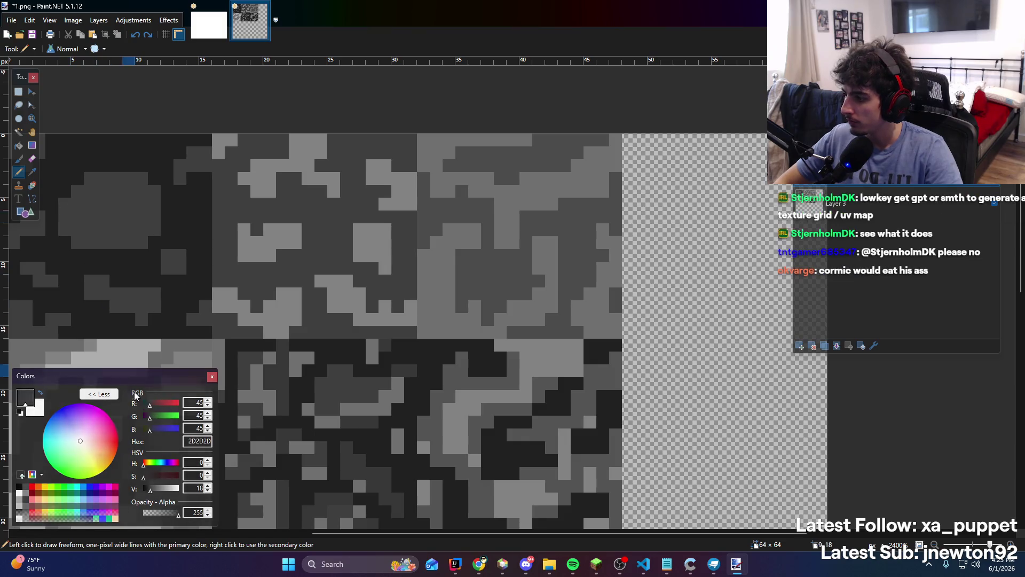
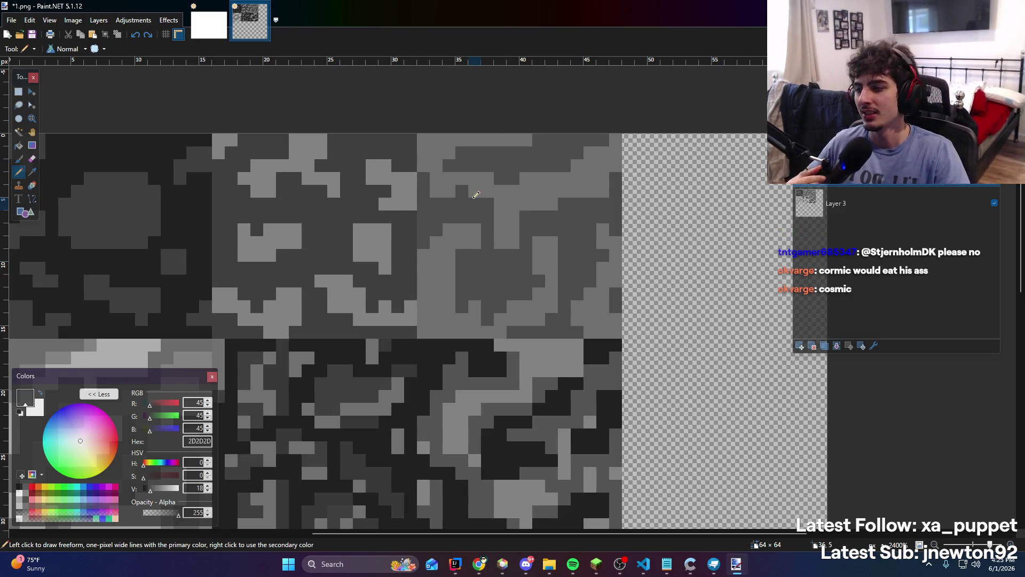
Draw a dark 2D2D2D crack line through the top-right tile, undoing the first stray stroke
{"action": "mouse_move", "coordinate": [436, 336]}
{"action": "left_mouse_down"}
{"action": "mouse_move", "coordinate": [437, 291]}
{"action": "mouse_move", "coordinate": [475, 315]}
{"action": "mouse_move", "coordinate": [475, 337]}
{"action": "mouse_move", "coordinate": [541, 301]}
{"action": "mouse_move", "coordinate": [544, 243]}
{"action": "left_mouse_up"}
{"action": "key", "text": "ctrl+z"}
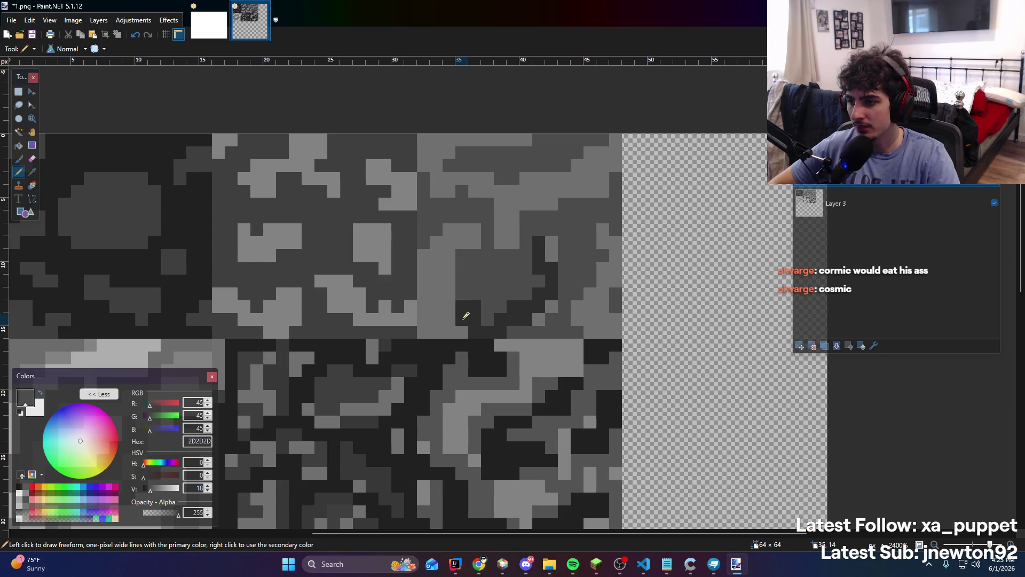
{"action": "mouse_move", "coordinate": [439, 313]}
{"action": "left_mouse_down"}
{"action": "mouse_move", "coordinate": [428, 260]}
{"action": "mouse_move", "coordinate": [473, 229]}
{"action": "mouse_move", "coordinate": [433, 156]}
{"action": "mouse_move", "coordinate": [451, 139]}
{"action": "mouse_move", "coordinate": [606, 144]}
{"action": "left_mouse_up"}
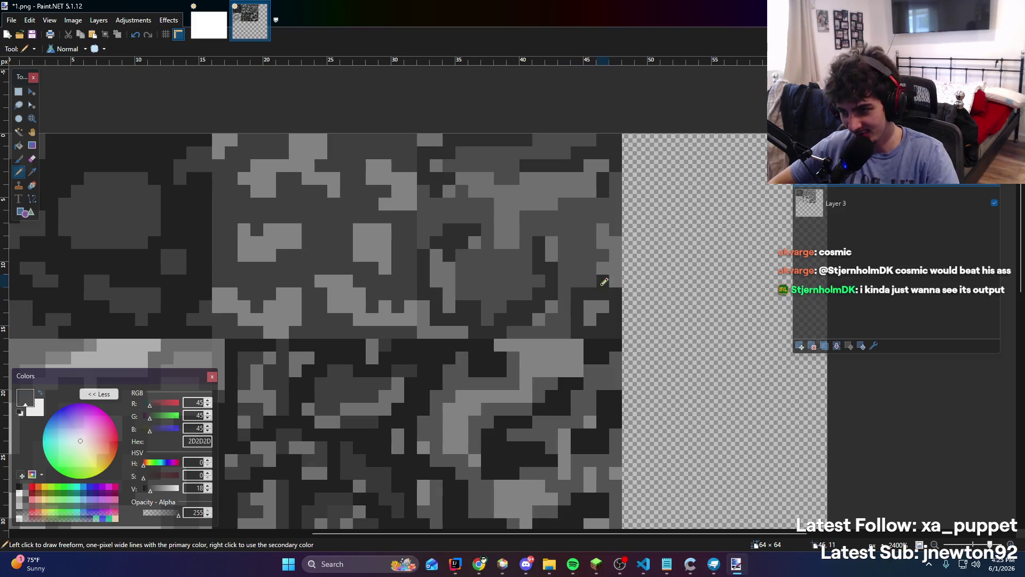
Add two more dark crack pixels to the top-right tile
{"action": "scroll", "coordinate": [560, 219], "scroll_direction": "down", "scroll_amount": 3}
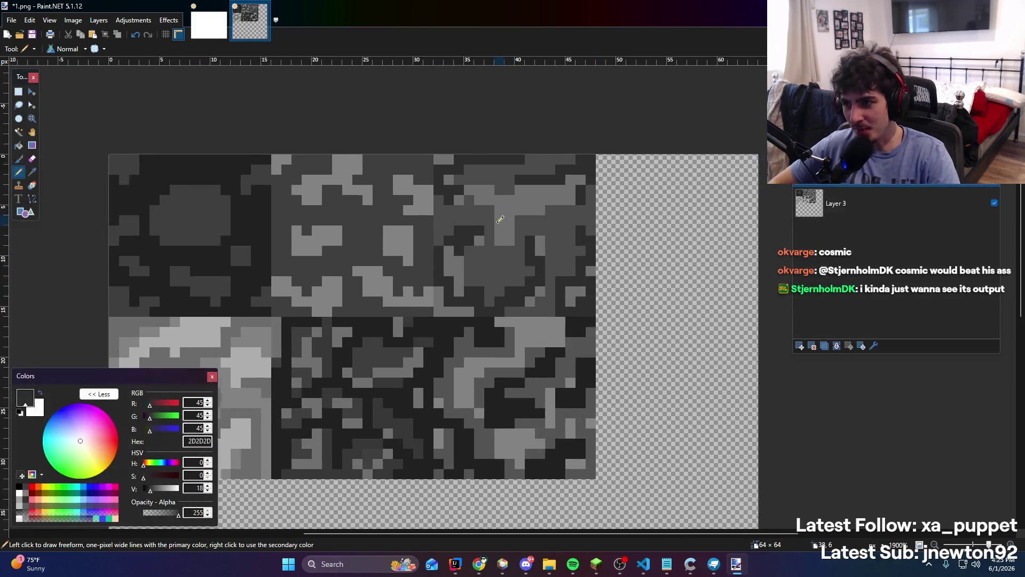
{"action": "scroll", "coordinate": [474, 186], "scroll_direction": "up", "scroll_amount": 2}
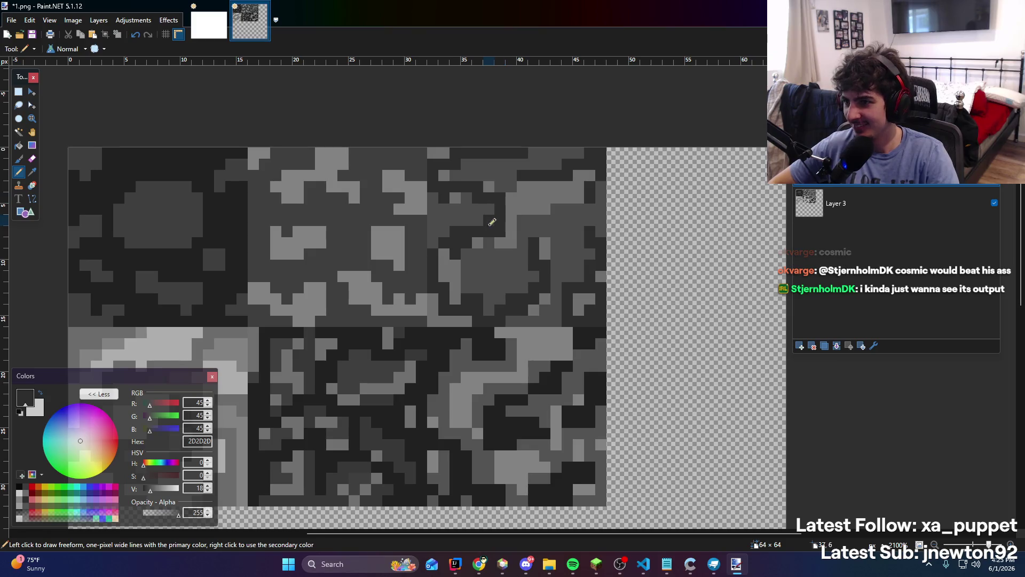
{"action": "scroll", "coordinate": [487, 214], "scroll_direction": "down", "scroll_amount": 5}
{"action": "scroll", "coordinate": [487, 184], "scroll_direction": "up", "scroll_amount": 6}
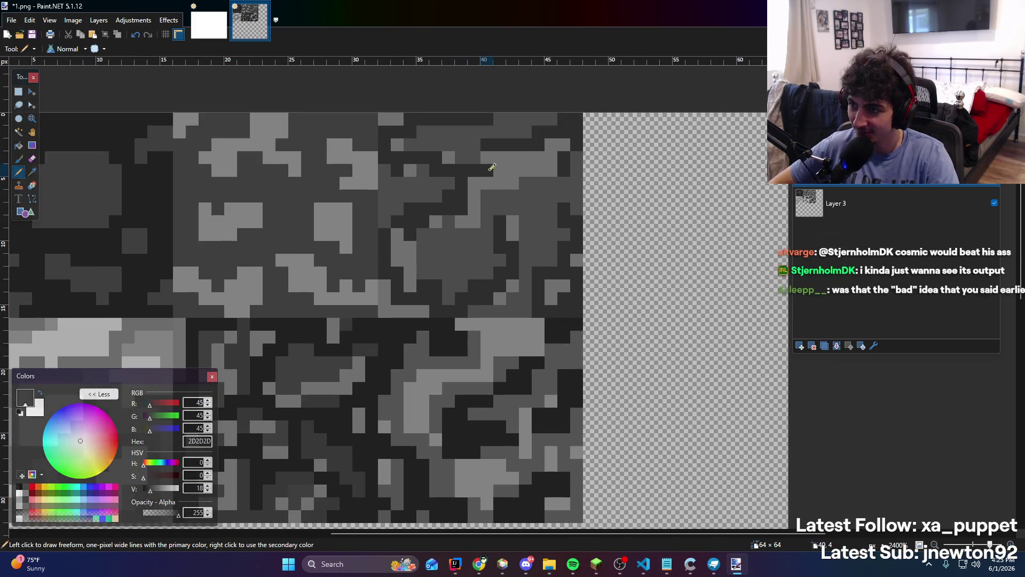
{"action": "left_click_drag", "start_coordinate": [499, 171], "coordinate": [501, 156]}
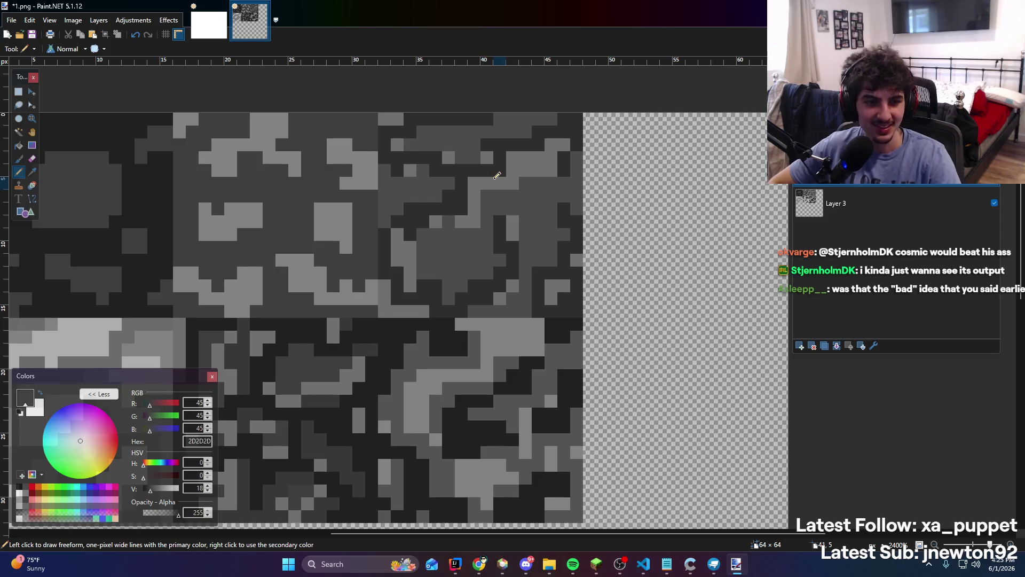
Bring the upper part of the texture into view and switch to the Color Picker
{"action": "scroll", "coordinate": [497, 175], "scroll_direction": "down", "scroll_amount": 5}
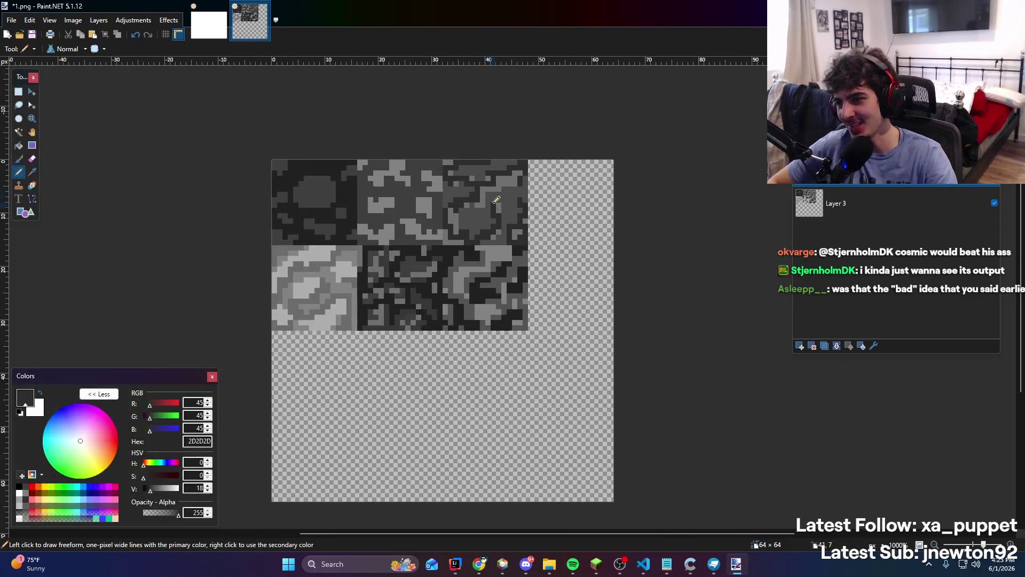
{"action": "scroll", "coordinate": [620, 272], "scroll_direction": "up", "scroll_amount": 5}
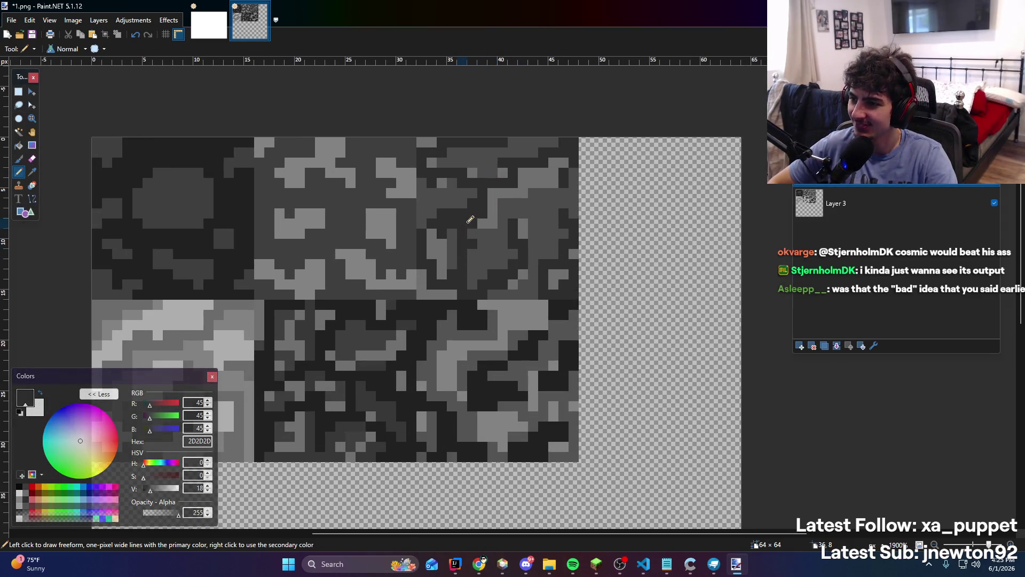
{"action": "scroll", "coordinate": [500, 215], "scroll_direction": "down", "scroll_amount": 3}
{"action": "scroll", "coordinate": [509, 204], "scroll_direction": "down", "scroll_amount": 2}
{"action": "scroll", "coordinate": [494, 152], "scroll_direction": "up", "scroll_amount": 4}
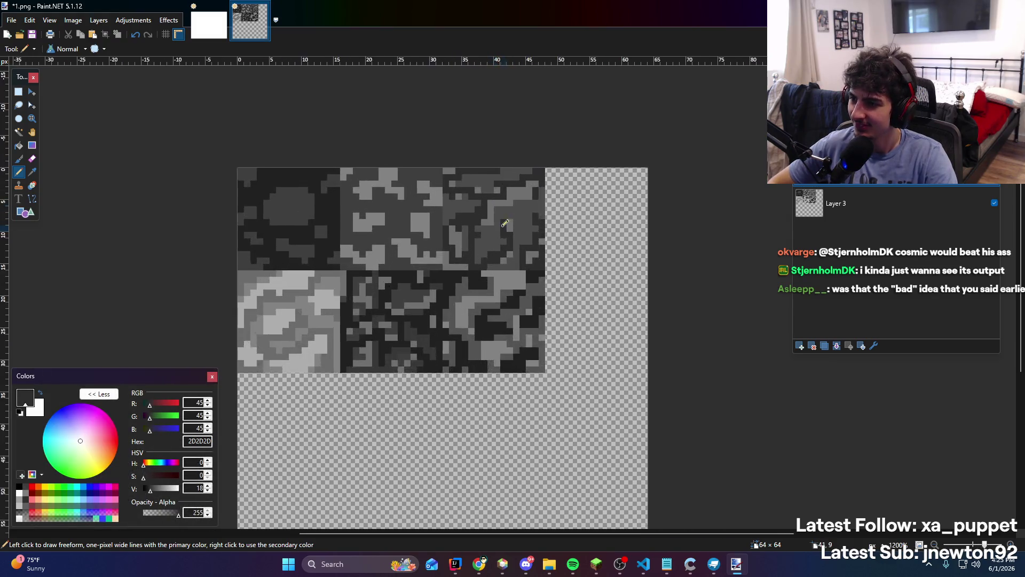
{"action": "scroll", "coordinate": [497, 223], "scroll_direction": "up", "scroll_amount": 3}
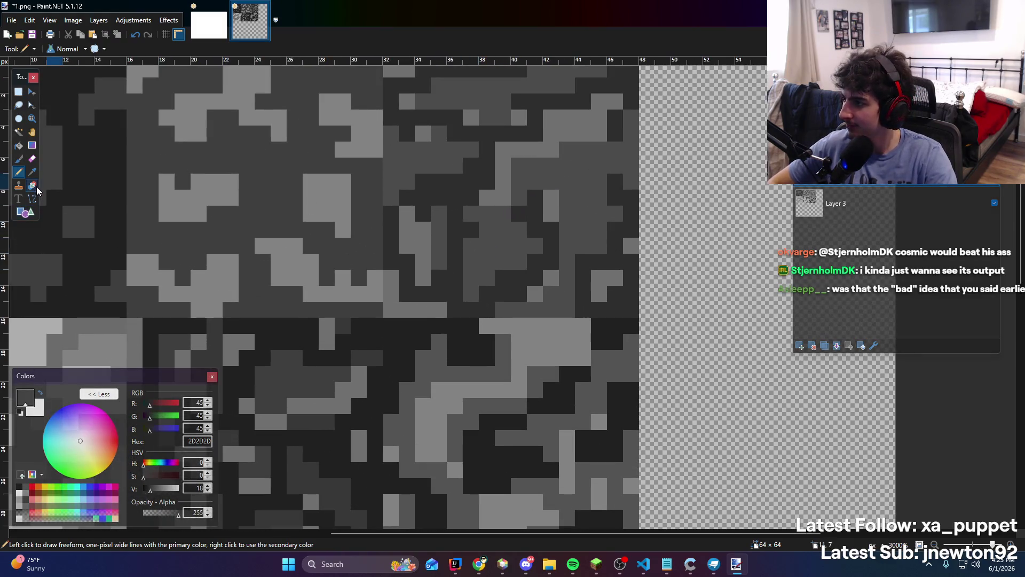
{"action": "scroll", "coordinate": [410, 159], "scroll_direction": "down", "scroll_amount": 2}
{"action": "scroll", "coordinate": [507, 206], "scroll_direction": "up", "scroll_amount": 3}
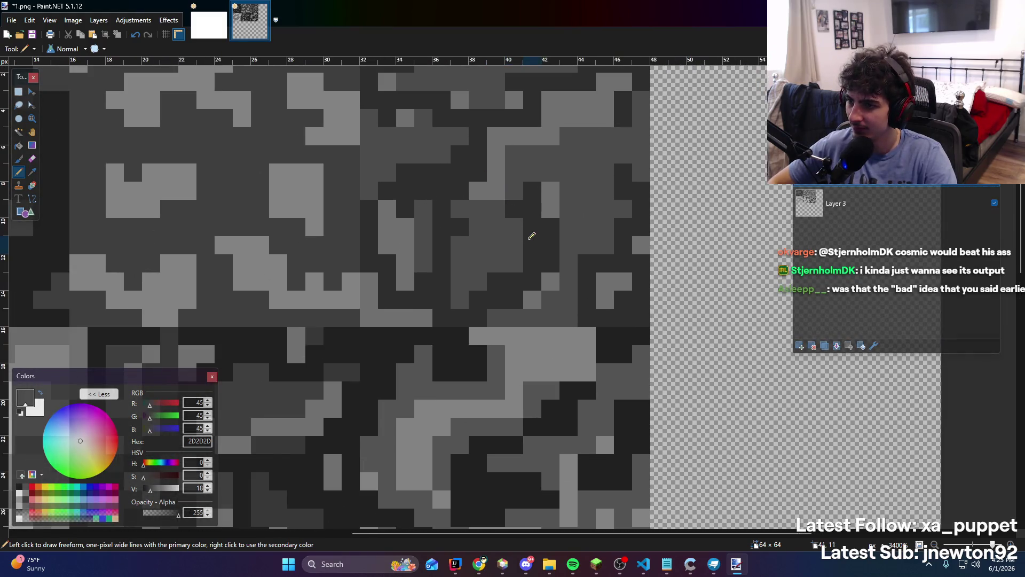
{"action": "scroll", "coordinate": [510, 225], "scroll_direction": "down", "scroll_amount": 3}
{"action": "scroll", "coordinate": [461, 192], "scroll_direction": "up", "scroll_amount": 4}
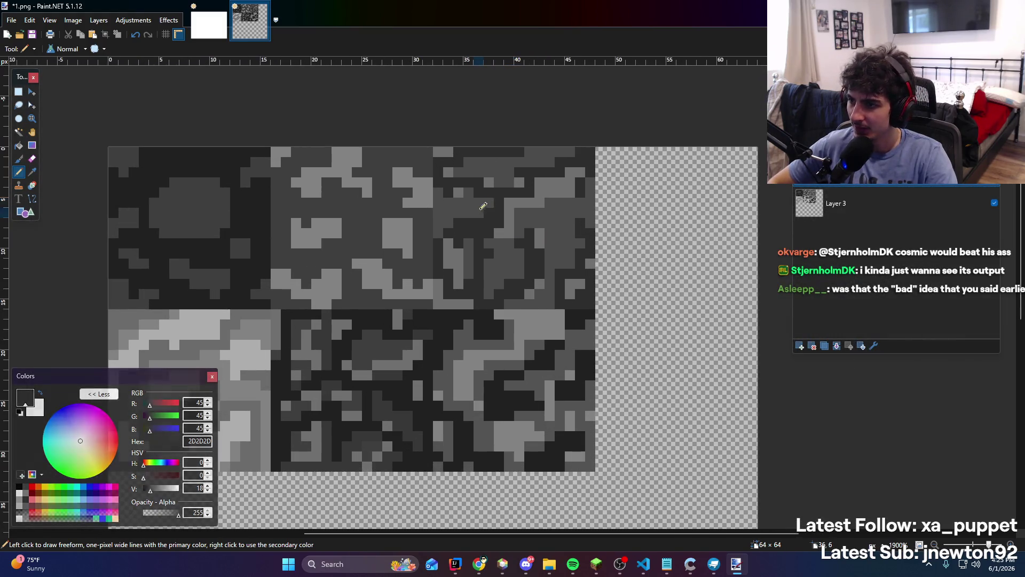
{"action": "scroll", "coordinate": [506, 178], "scroll_direction": "down", "scroll_amount": 3}
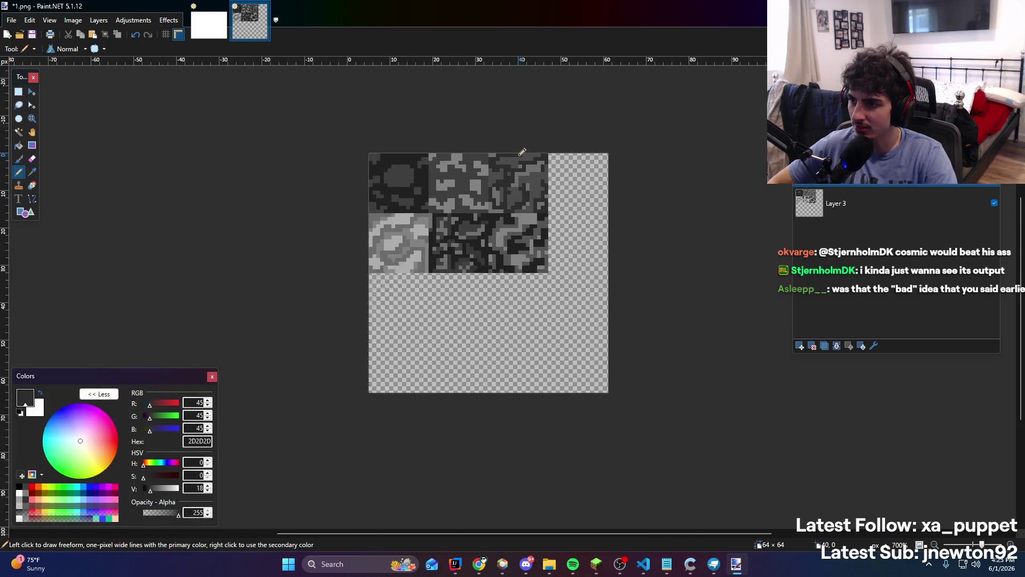
{"action": "scroll", "coordinate": [521, 188], "scroll_direction": "up", "scroll_amount": 4}
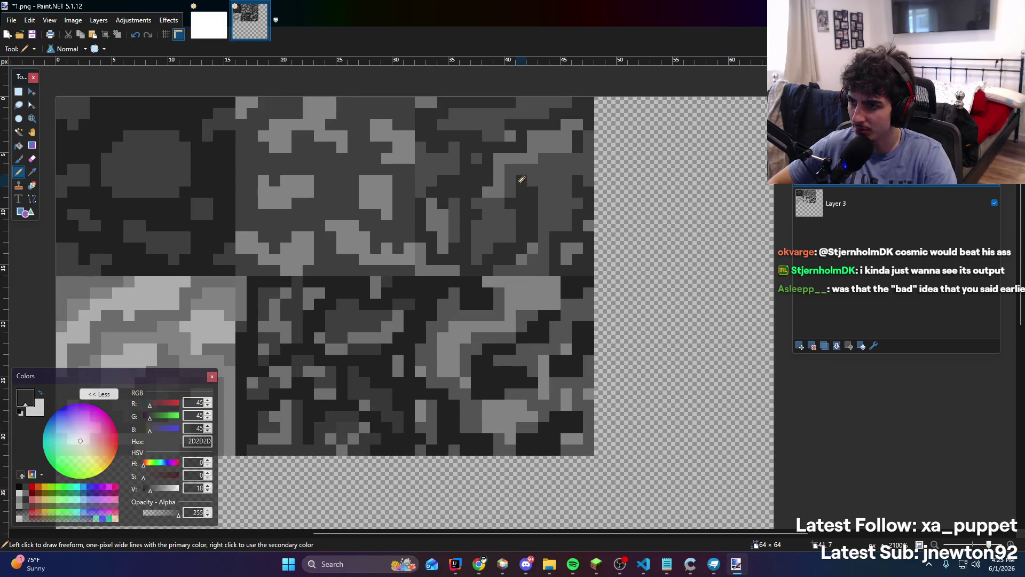
{"action": "scroll", "coordinate": [489, 156], "scroll_direction": "down", "scroll_amount": 3}
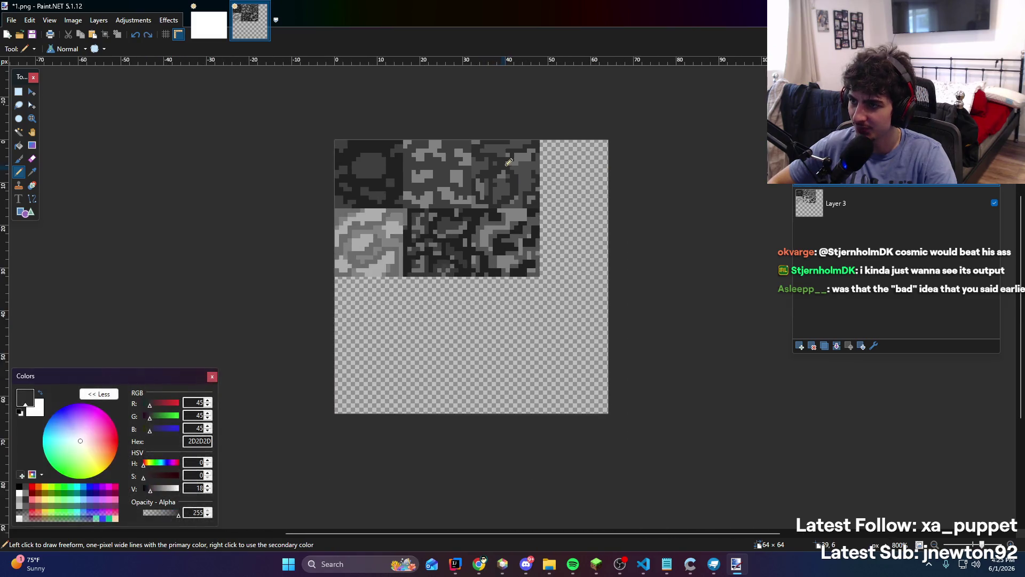
{"action": "scroll", "coordinate": [534, 165], "scroll_direction": "up", "scroll_amount": 3}
{"action": "scroll", "coordinate": [564, 168], "scroll_direction": "down", "scroll_amount": 3}
{"action": "scroll", "coordinate": [507, 259], "scroll_direction": "up", "scroll_amount": 4}
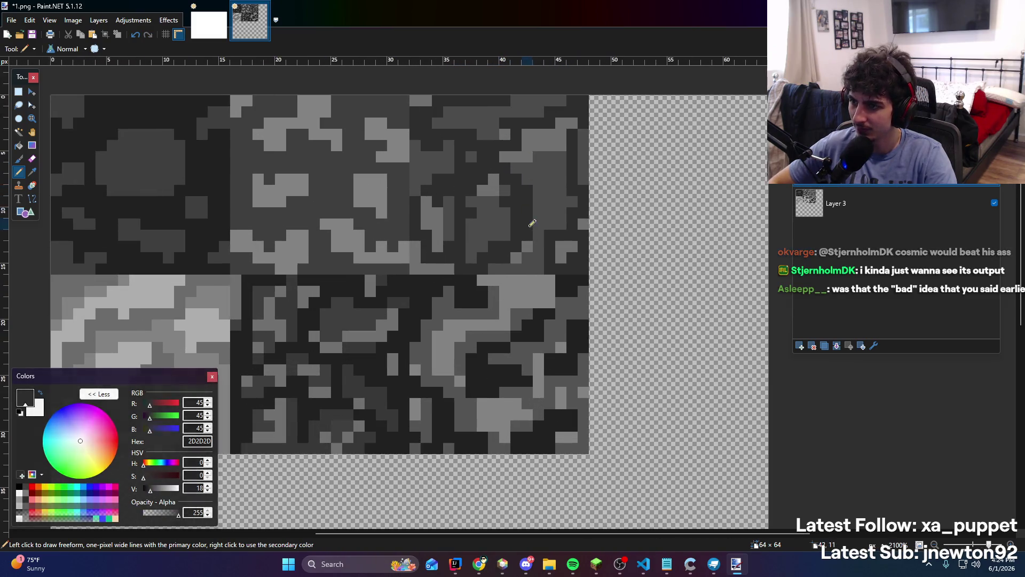
{"action": "left_click_drag", "start_coordinate": [507, 249], "coordinate": [527, 304]}
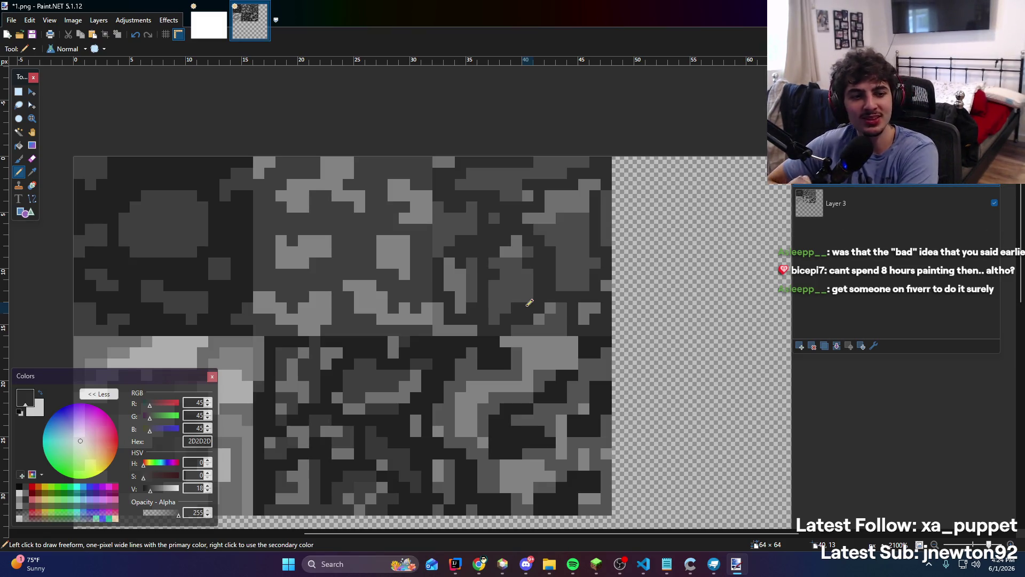
{"action": "scroll", "coordinate": [529, 302], "scroll_direction": "down", "scroll_amount": 5}
{"action": "scroll", "coordinate": [432, 364], "scroll_direction": "up", "scroll_amount": 7}
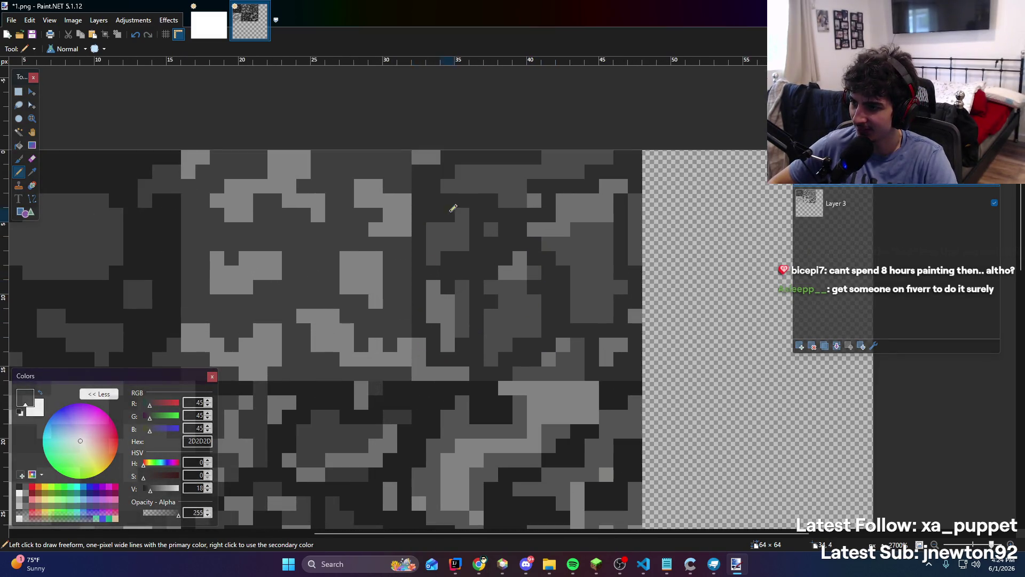
{"action": "scroll", "coordinate": [501, 254], "scroll_direction": "down", "scroll_amount": 8}
{"action": "scroll", "coordinate": [500, 255], "scroll_direction": "up", "scroll_amount": 9}
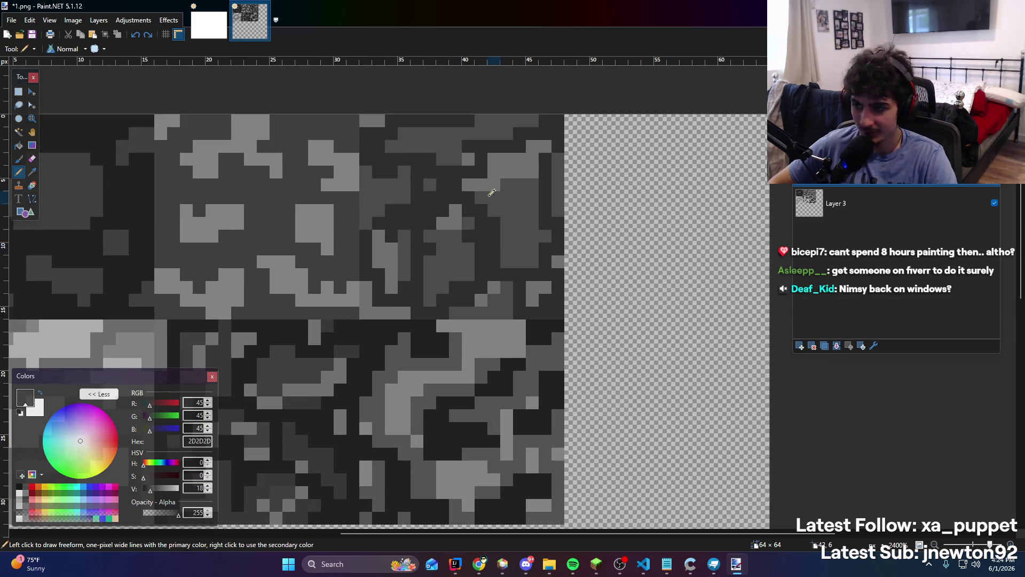
{"action": "scroll", "coordinate": [491, 192], "scroll_direction": "down", "scroll_amount": 8}
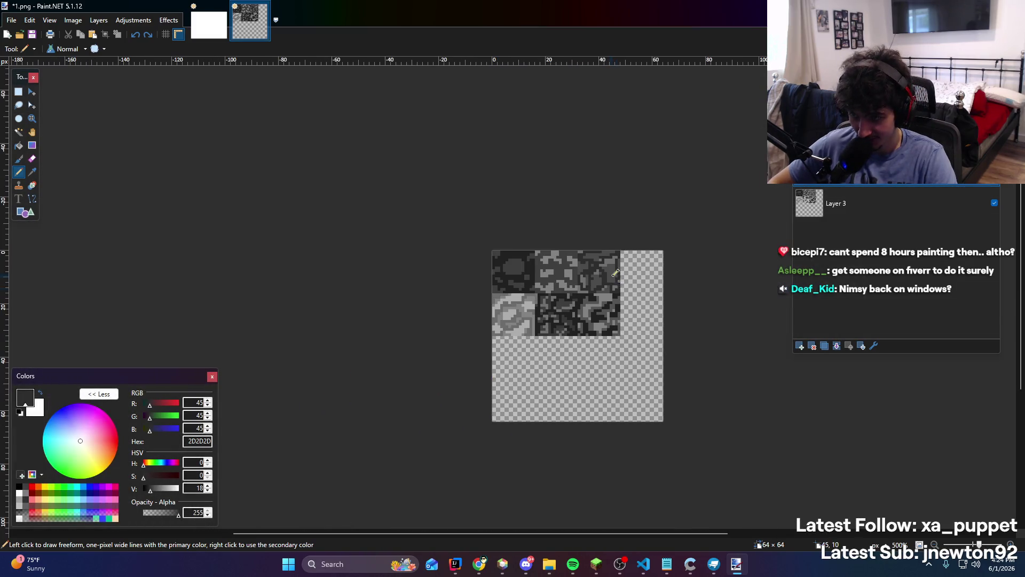
{"action": "scroll", "coordinate": [615, 273], "scroll_direction": "up", "scroll_amount": 9}
{"action": "left_click", "coordinate": [31, 171]}
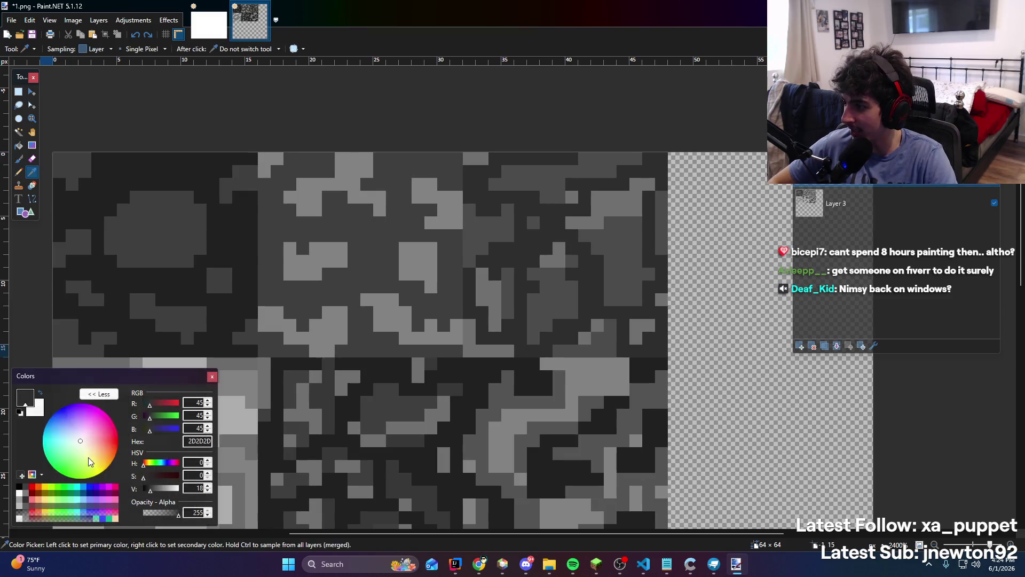
{"action": "left_click", "coordinate": [157, 489]}
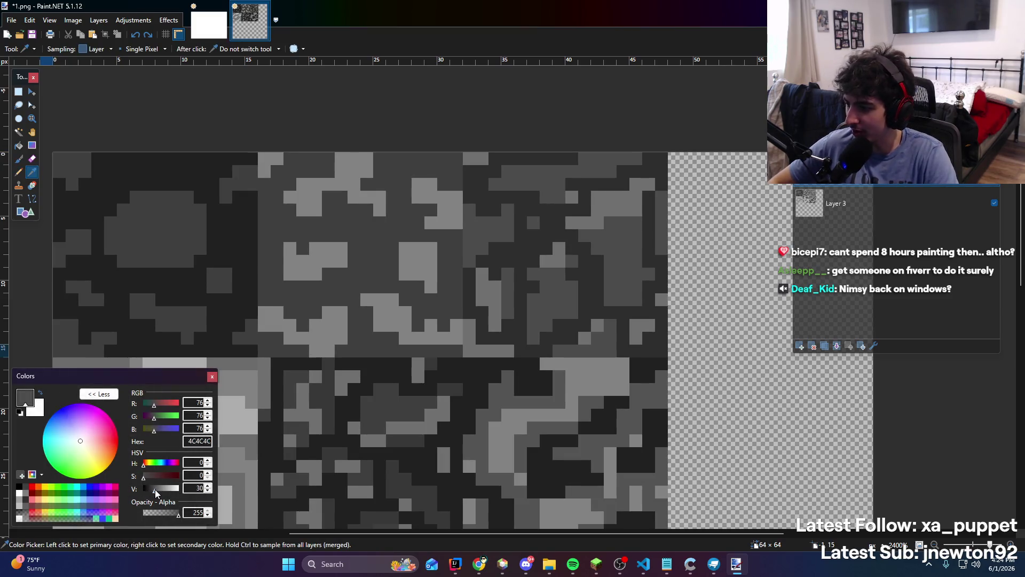
{"action": "key", "text": "p"}
{"action": "mouse_move", "coordinate": [512, 346]}
{"action": "left_mouse_down"}
{"action": "mouse_move", "coordinate": [494, 326]}
{"action": "mouse_move", "coordinate": [495, 285]}
{"action": "left_mouse_up"}
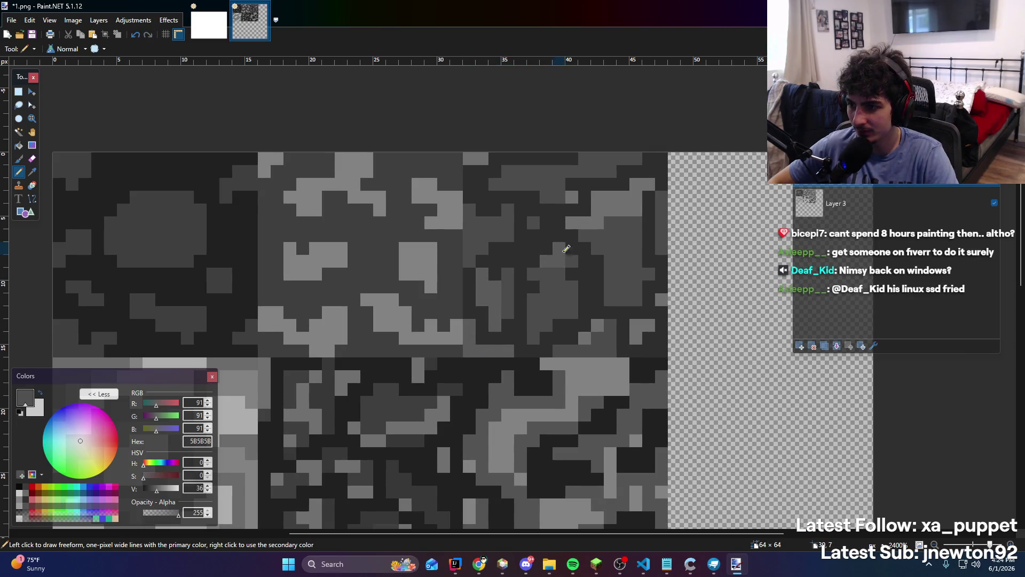
{"action": "left_click_drag", "start_coordinate": [606, 205], "coordinate": [642, 193]}
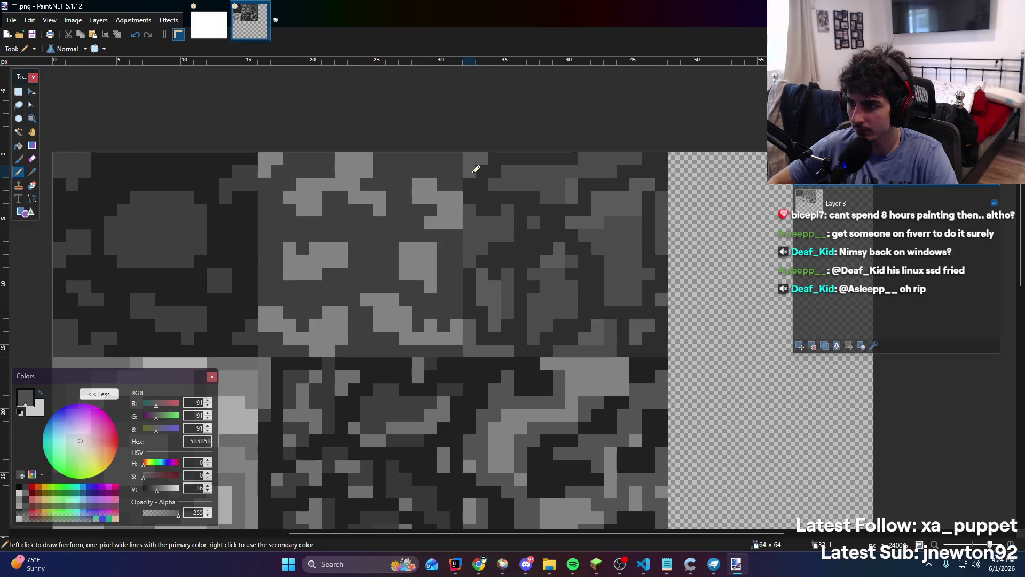
{"action": "scroll", "coordinate": [474, 176], "scroll_direction": "down", "scroll_amount": 6}
{"action": "scroll", "coordinate": [521, 249], "scroll_direction": "up", "scroll_amount": 5}
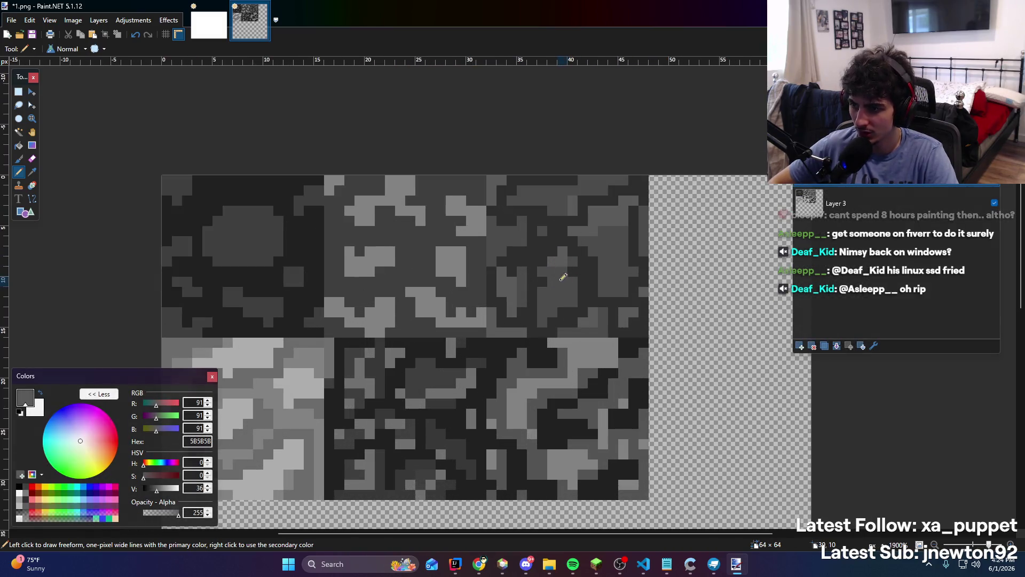
{"action": "scroll", "coordinate": [534, 254], "scroll_direction": "up", "scroll_amount": 2}
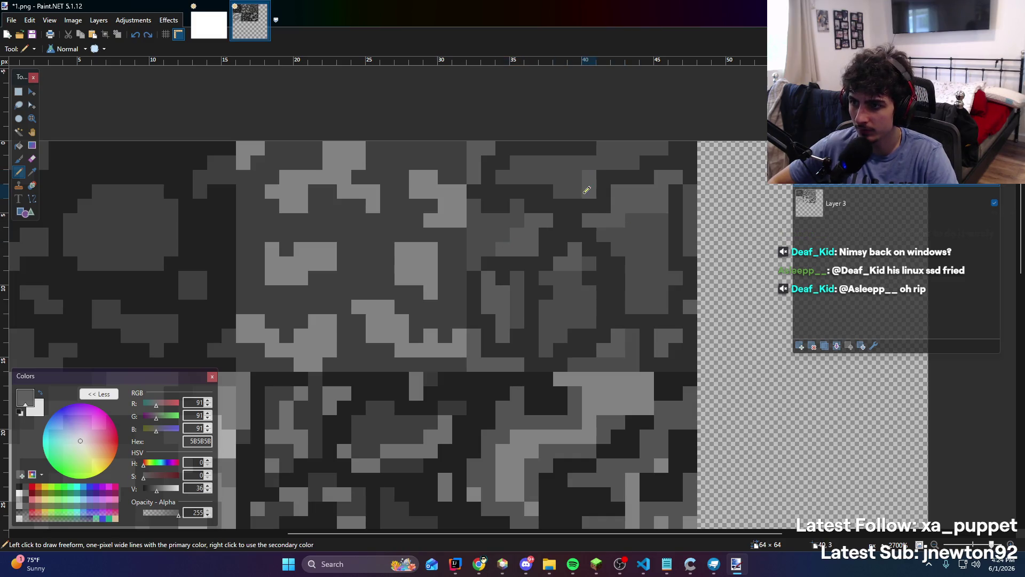
{"action": "scroll", "coordinate": [654, 228], "scroll_direction": "up", "scroll_amount": 2}
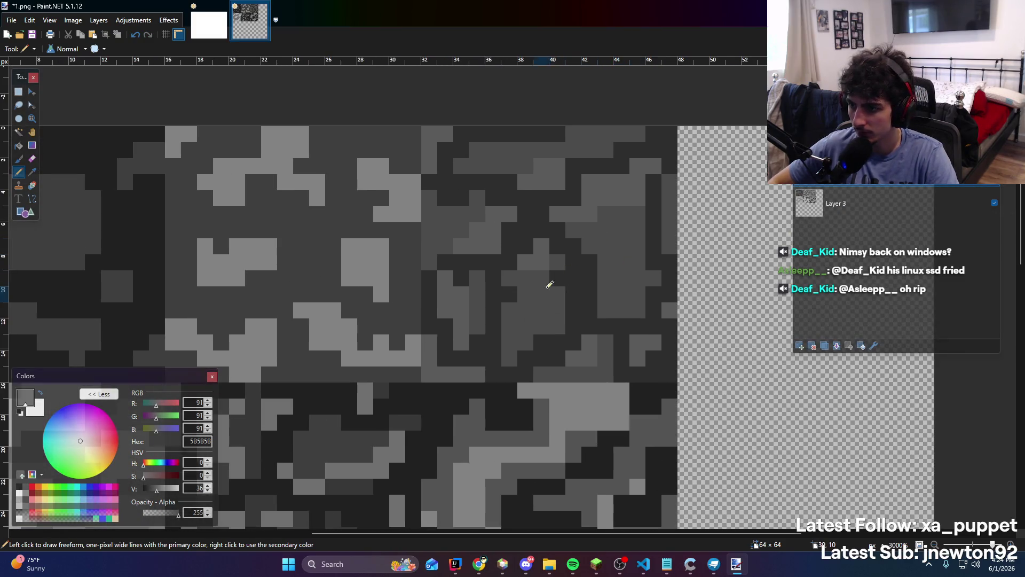
{"action": "scroll", "coordinate": [529, 291], "scroll_direction": "down", "scroll_amount": 1}
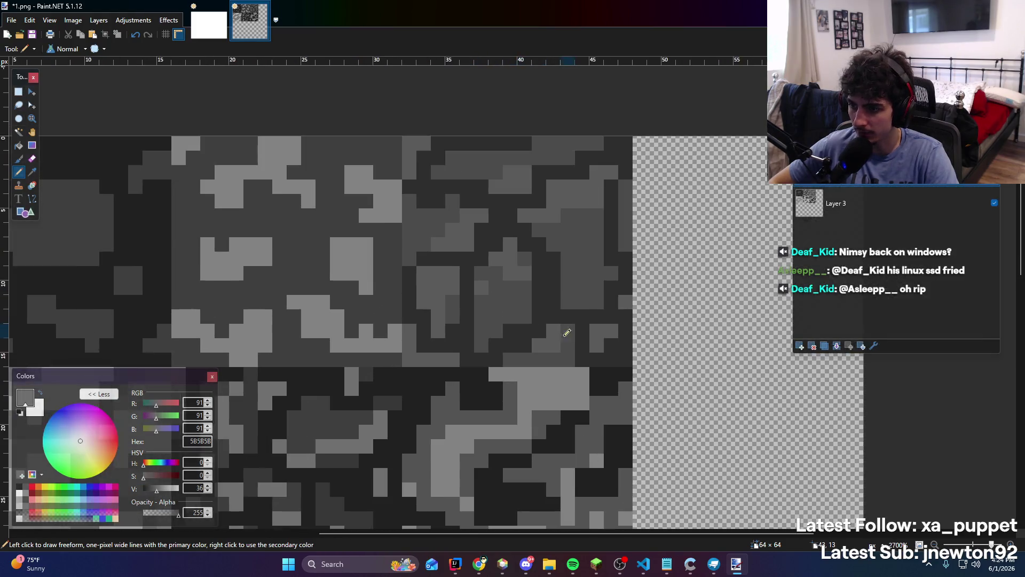
{"action": "scroll", "coordinate": [581, 338], "scroll_direction": "down", "scroll_amount": 3}
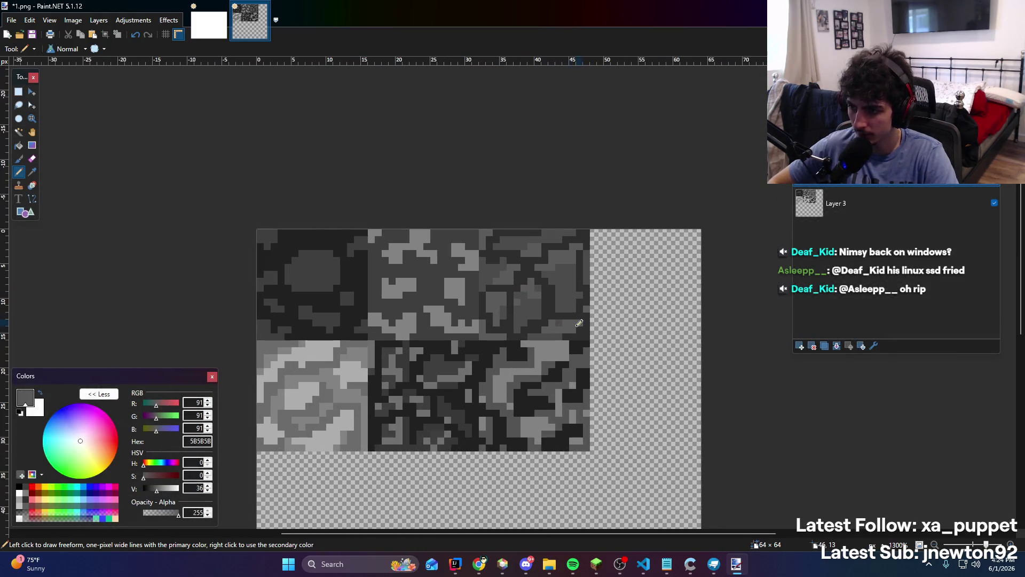
{"action": "scroll", "coordinate": [565, 323], "scroll_direction": "up", "scroll_amount": 1}
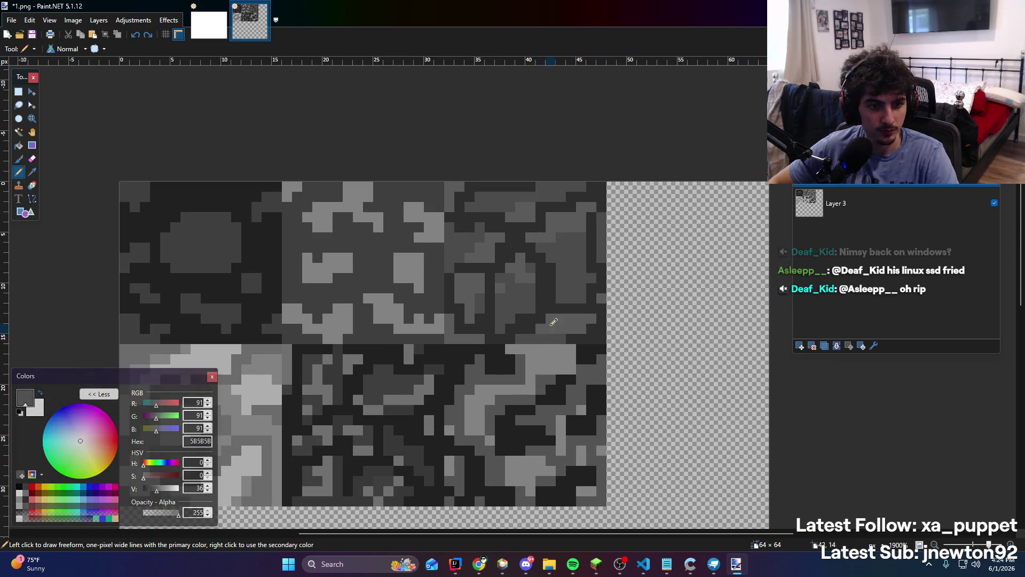
{"action": "scroll", "coordinate": [526, 276], "scroll_direction": "down", "scroll_amount": 3}
{"action": "scroll", "coordinate": [526, 276], "scroll_direction": "up", "scroll_amount": 2}
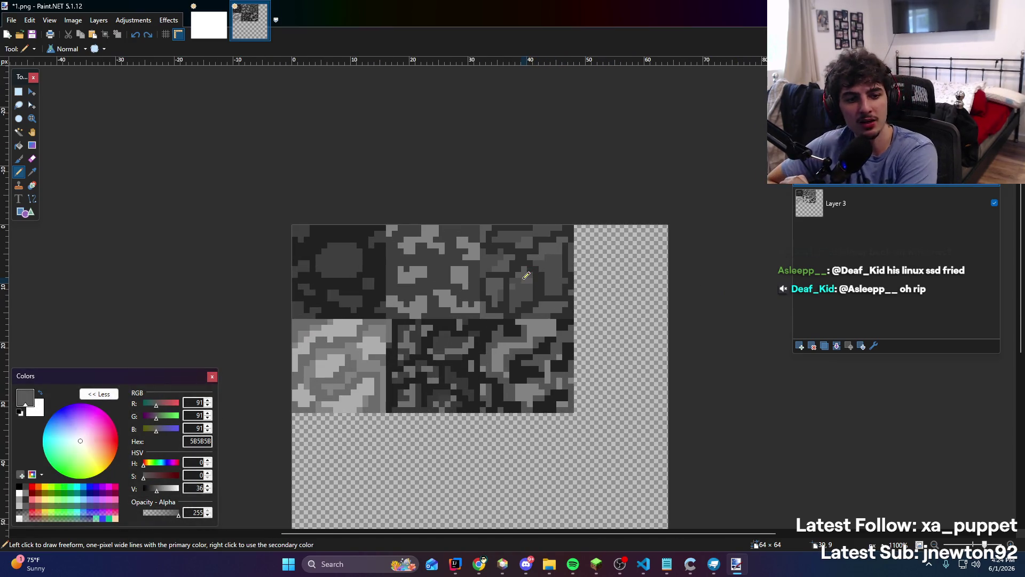
{"action": "scroll", "coordinate": [526, 276], "scroll_direction": "up", "scroll_amount": 3}
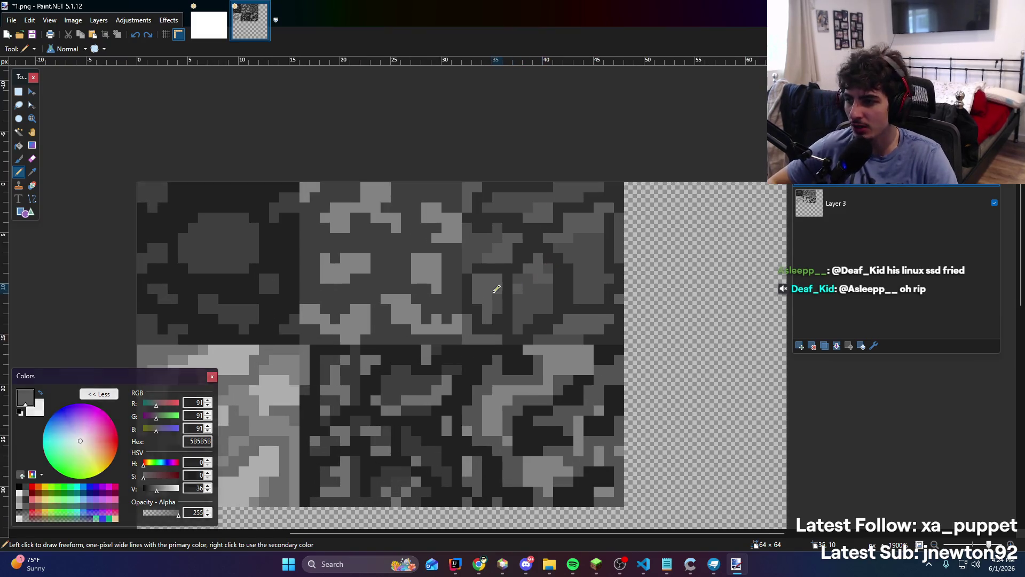
{"action": "scroll", "coordinate": [531, 257], "scroll_direction": "down", "scroll_amount": 4}
{"action": "scroll", "coordinate": [540, 226], "scroll_direction": "up", "scroll_amount": 5}
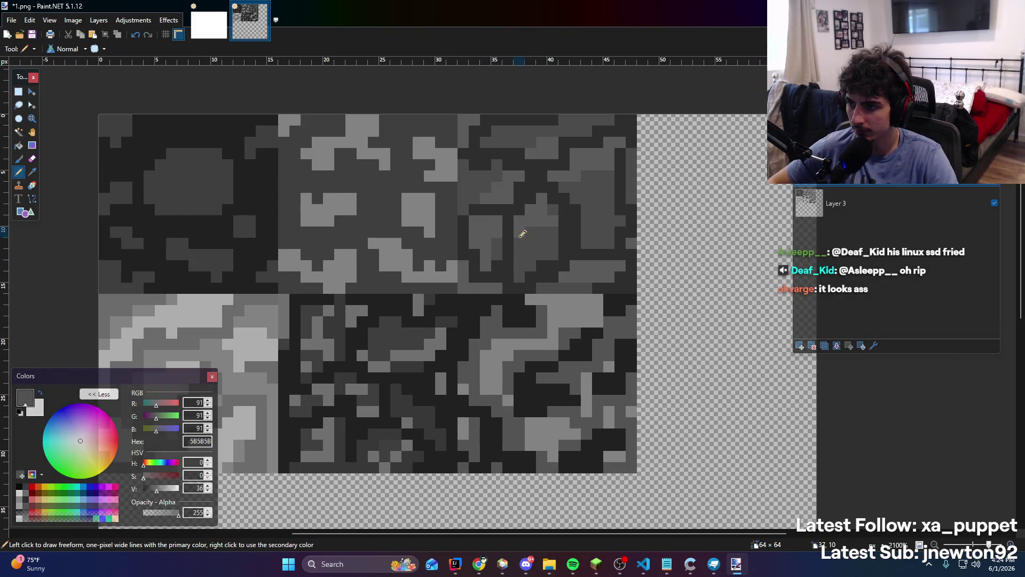
{"action": "scroll", "coordinate": [529, 227], "scroll_direction": "down", "scroll_amount": 6}
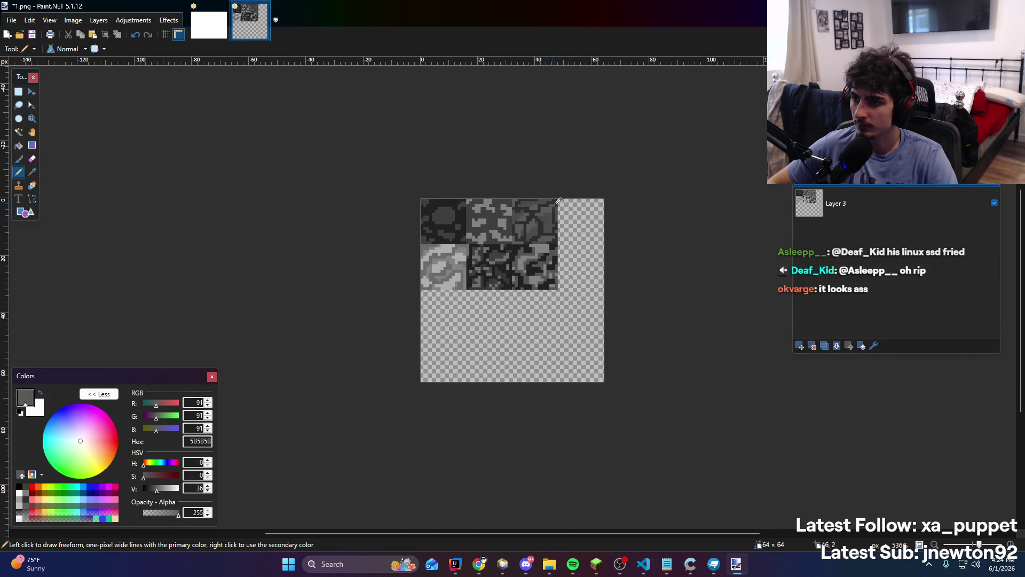
{"action": "scroll", "coordinate": [508, 222], "scroll_direction": "up", "scroll_amount": 5}
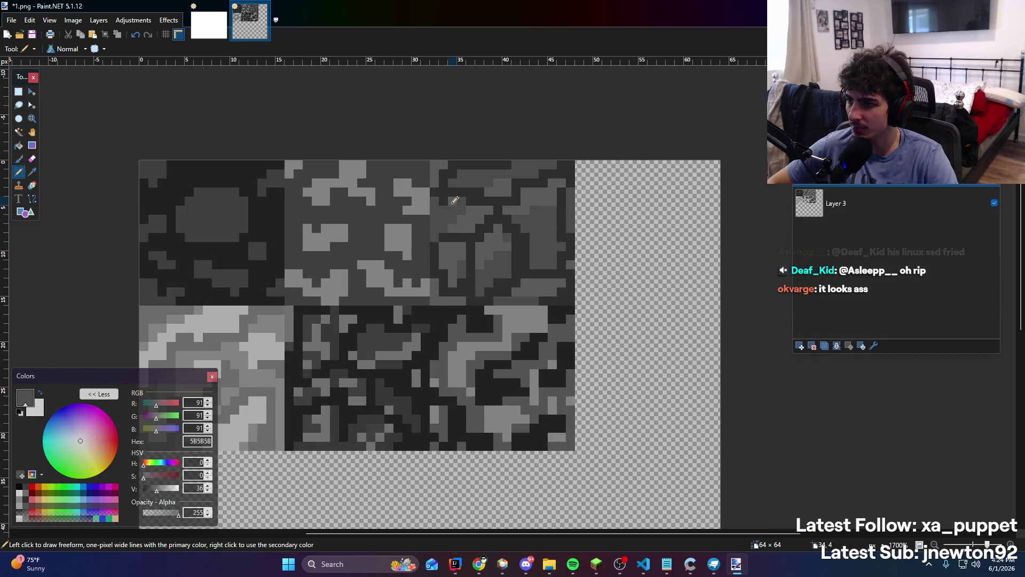
{"action": "scroll", "coordinate": [473, 203], "scroll_direction": "down", "scroll_amount": 5}
{"action": "scroll", "coordinate": [474, 203], "scroll_direction": "up", "scroll_amount": 3}
{"action": "scroll", "coordinate": [517, 179], "scroll_direction": "down", "scroll_amount": 3}
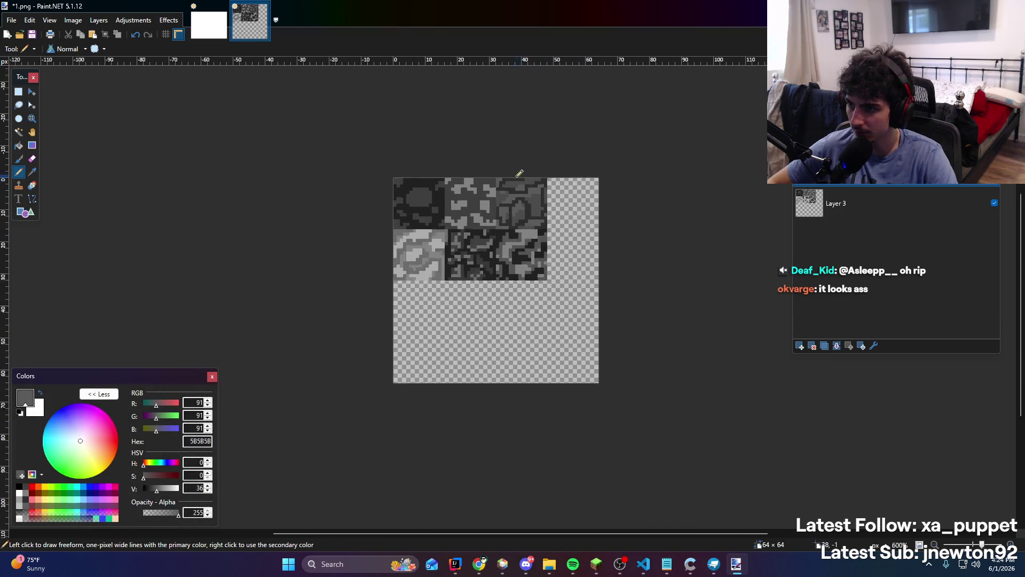
{"action": "scroll", "coordinate": [518, 174], "scroll_direction": "up", "scroll_amount": 5}
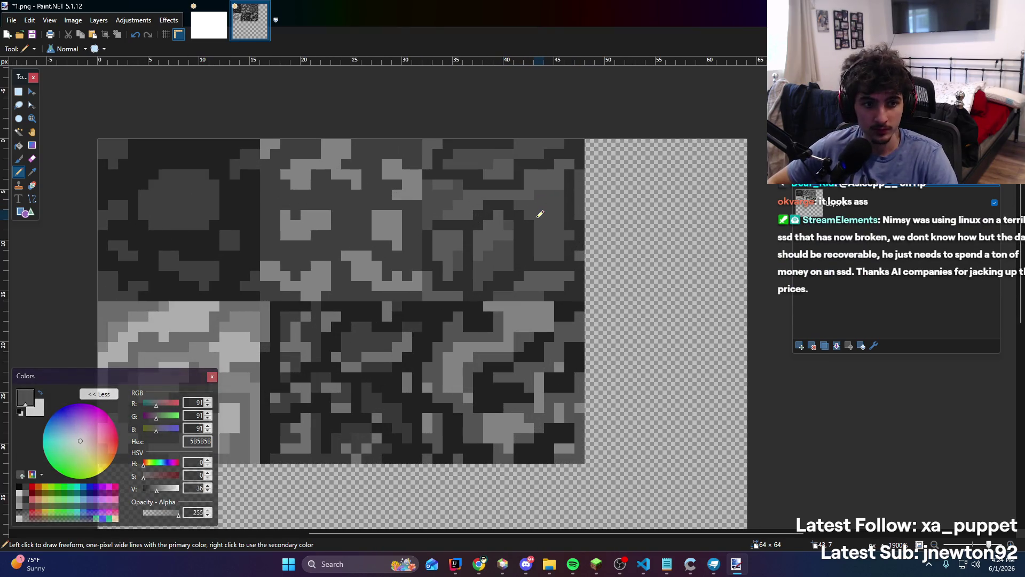
{"action": "scroll", "coordinate": [500, 218], "scroll_direction": "up", "scroll_amount": 1}
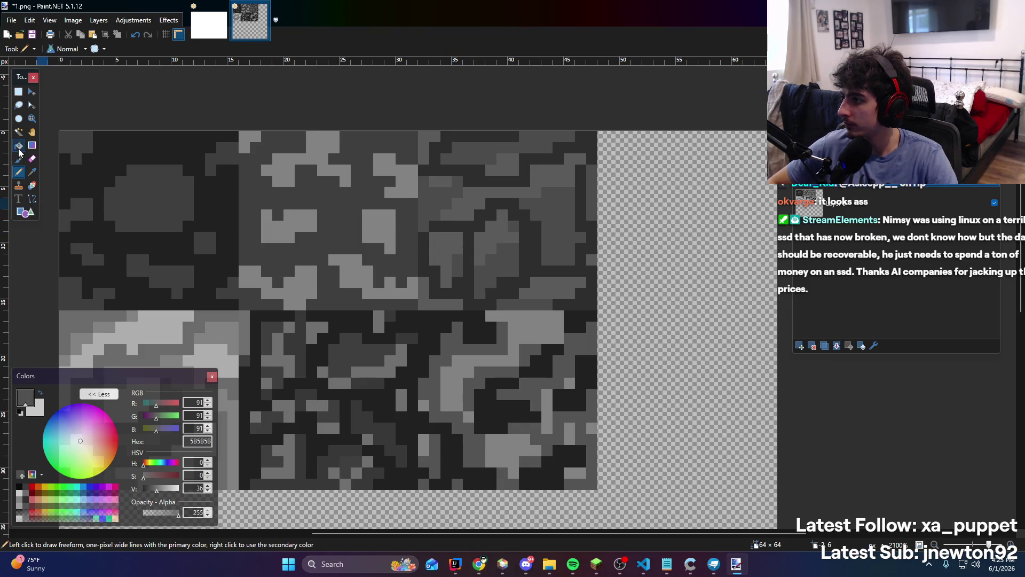
Flood-fill the upper-right tile with grey using the Paint Bucket, undoing one misplaced fill
{"action": "left_click", "coordinate": [18, 131]}
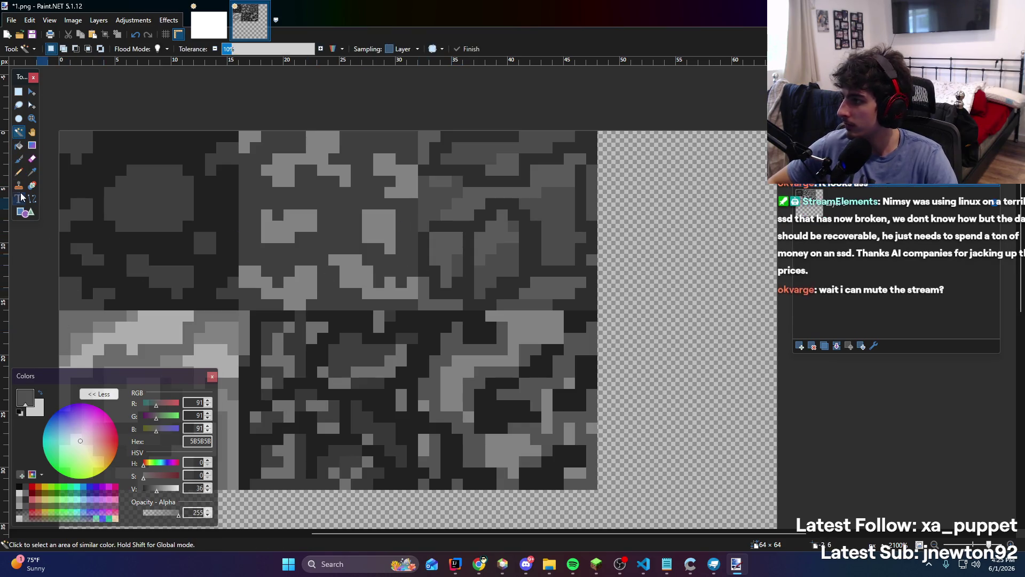
{"action": "left_click", "coordinate": [19, 145]}
{"action": "left_click", "coordinate": [535, 248]}
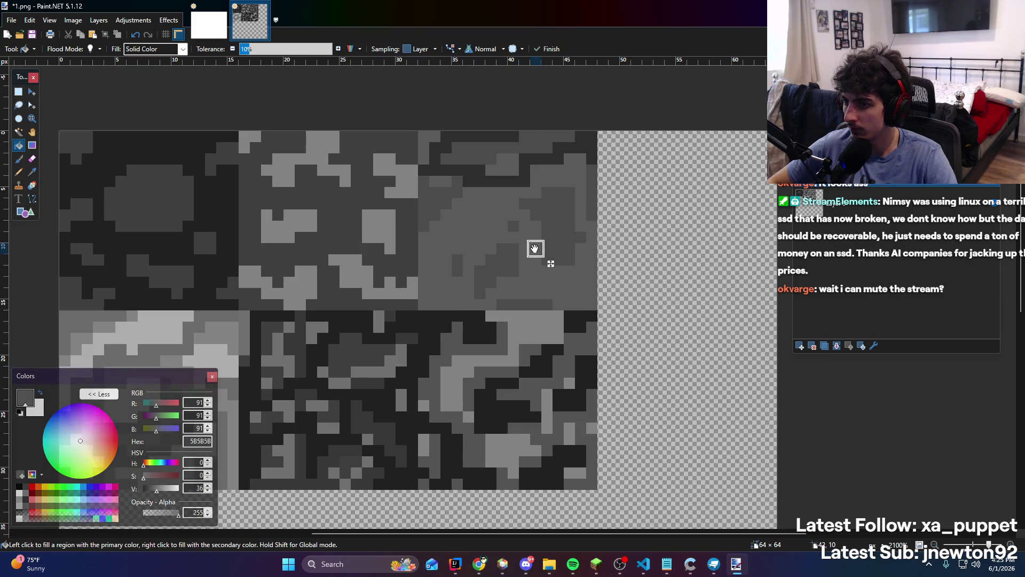
{"action": "key", "text": "ctrl+z"}
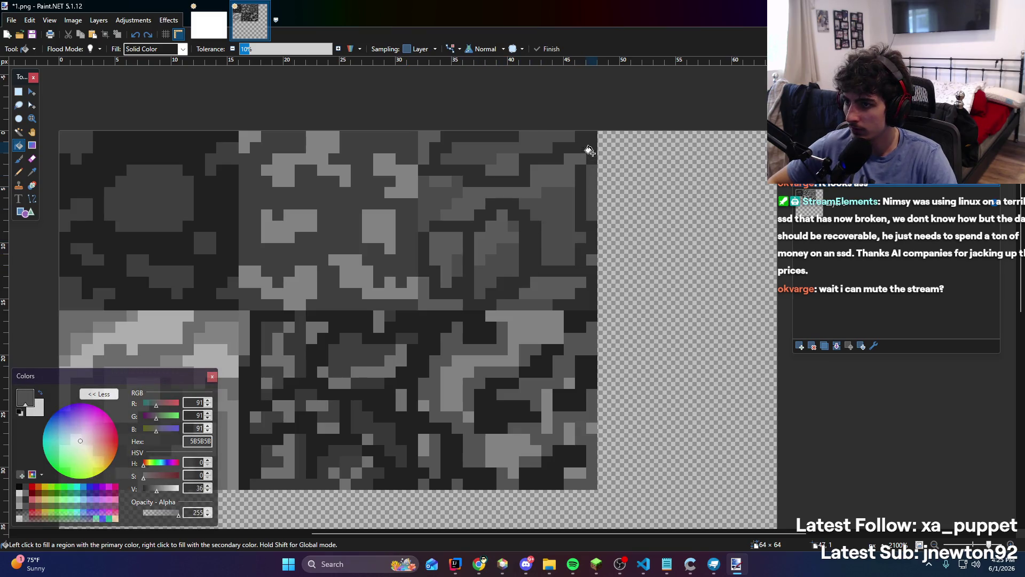
{"action": "left_click", "coordinate": [580, 181]}
Tune the fill shade with the V slider and refill the upper-right region
{"action": "left_click_drag", "start_coordinate": [155, 492], "coordinate": [156, 489]}
{"action": "left_click", "coordinate": [489, 228]}
{"action": "left_click_drag", "start_coordinate": [488, 228], "coordinate": [535, 225]}
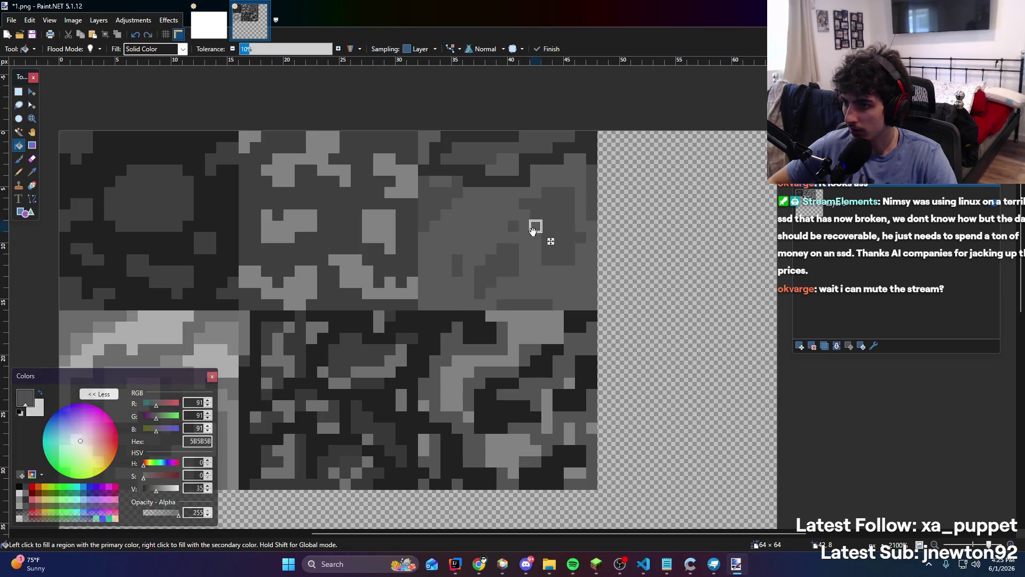
{"action": "left_click_drag", "start_coordinate": [156, 491], "coordinate": [154, 493]}
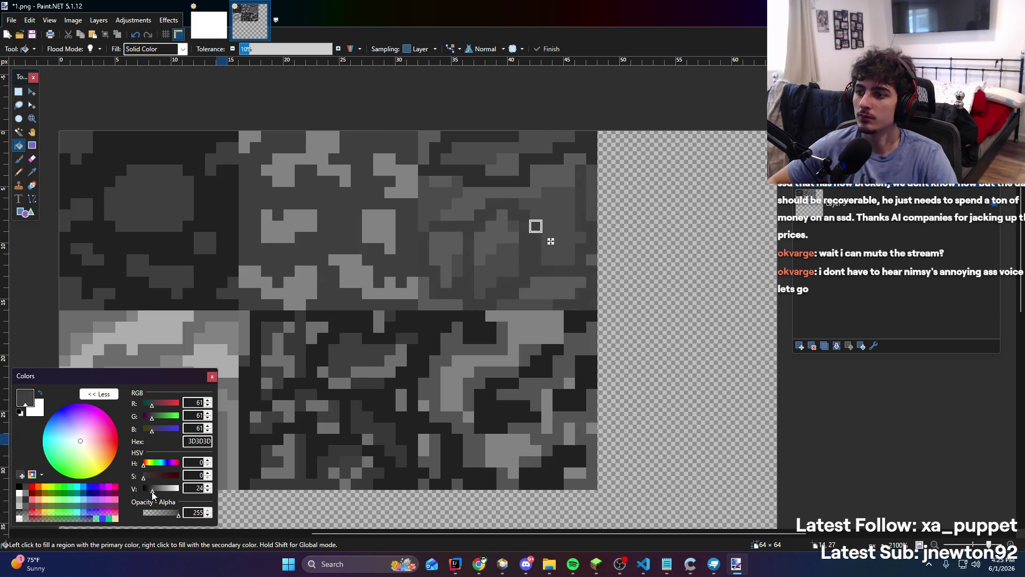
{"action": "scroll", "coordinate": [487, 237], "scroll_direction": "down", "scroll_amount": 3}
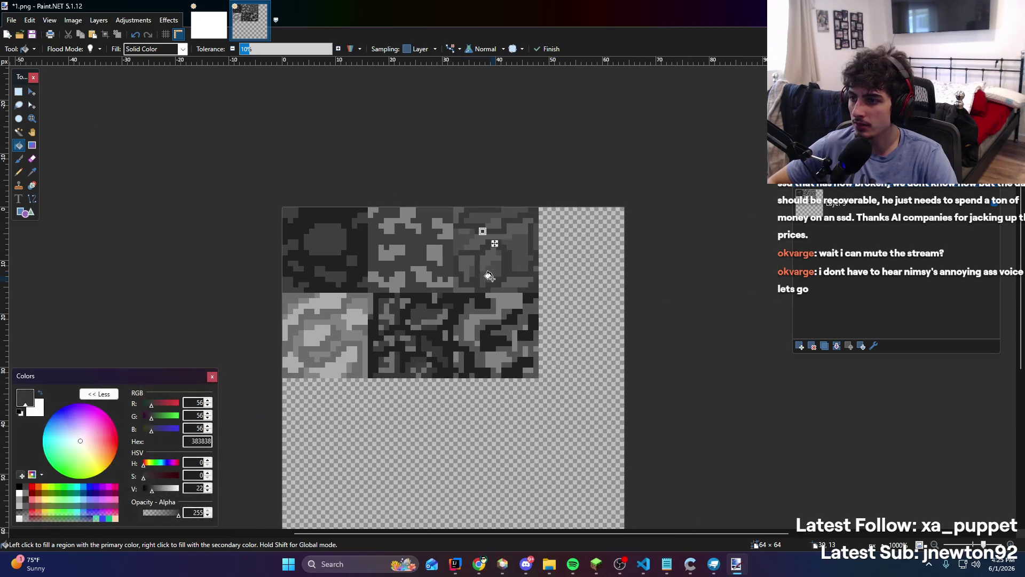
Sample the dark grey 3F3F3F from the stone texture as the primary colour
{"action": "scroll", "coordinate": [454, 243], "scroll_direction": "up", "scroll_amount": 1}
{"action": "key", "text": "k"}
{"action": "scroll", "coordinate": [476, 207], "scroll_direction": "up", "scroll_amount": 1}
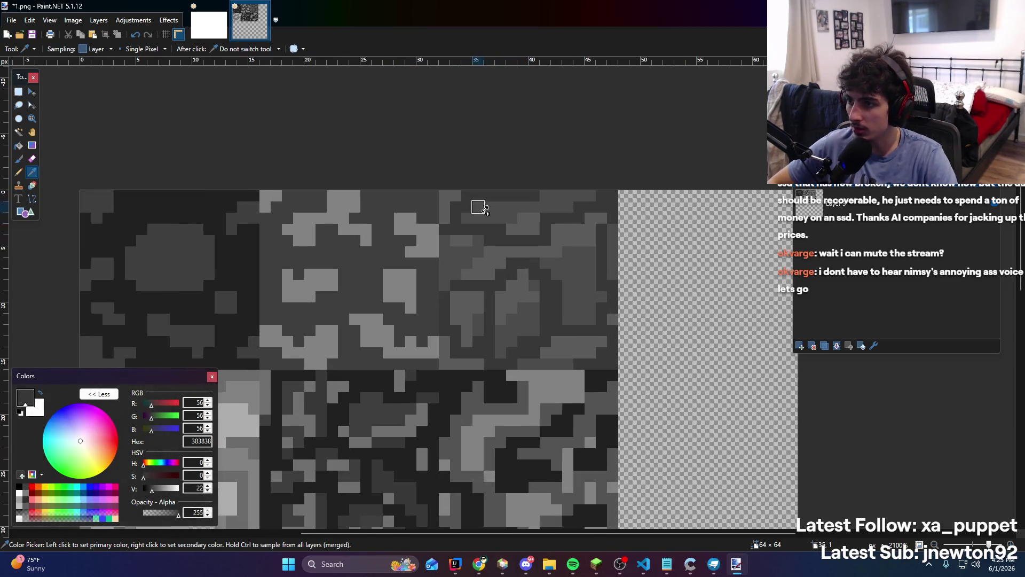
{"action": "left_click", "coordinate": [19, 172]}
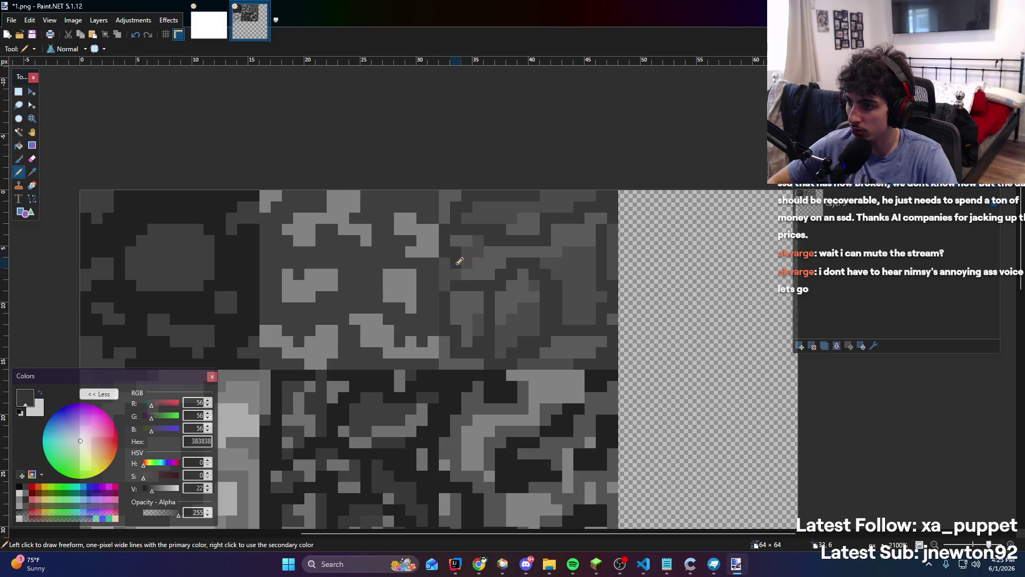
{"action": "scroll", "coordinate": [459, 261], "scroll_direction": "down", "scroll_amount": 4}
{"action": "scroll", "coordinate": [500, 236], "scroll_direction": "up", "scroll_amount": 2}
{"action": "scroll", "coordinate": [508, 267], "scroll_direction": "down", "scroll_amount": 5}
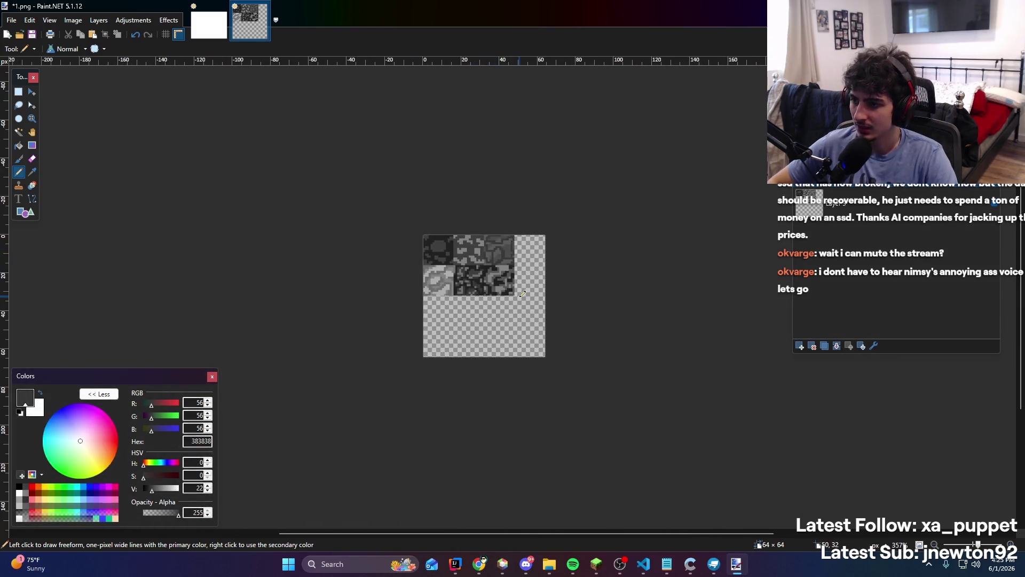
{"action": "scroll", "coordinate": [523, 294], "scroll_direction": "up", "scroll_amount": 8}
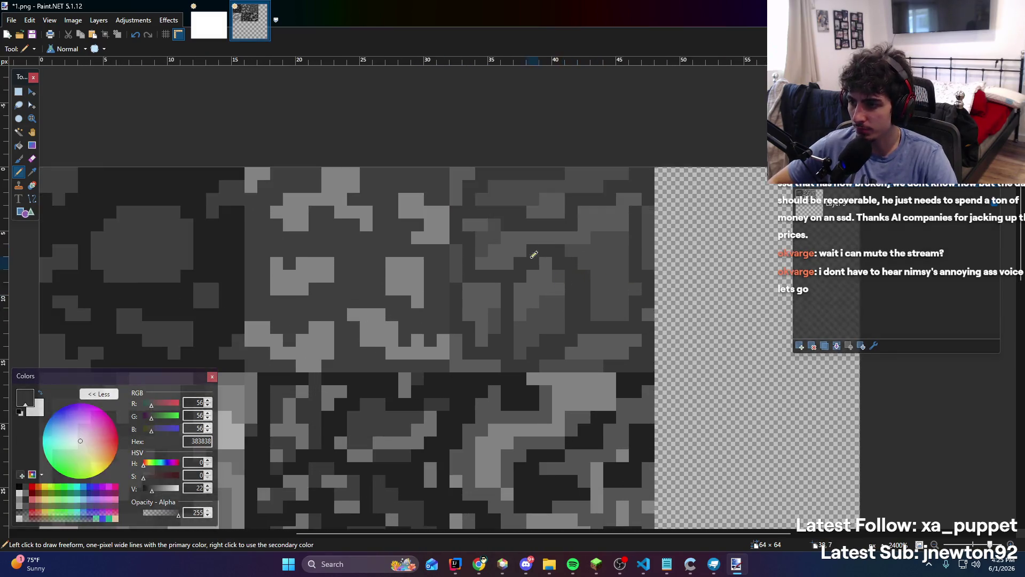
{"action": "scroll", "coordinate": [391, 255], "scroll_direction": "down", "scroll_amount": 6}
{"action": "scroll", "coordinate": [409, 250], "scroll_direction": "up", "scroll_amount": 5}
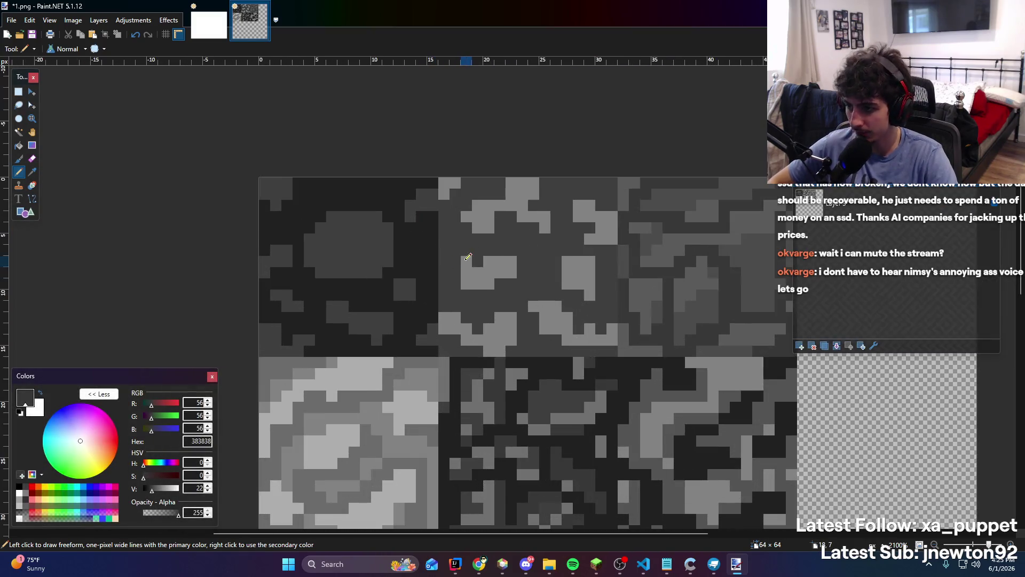
{"action": "scroll", "coordinate": [410, 250], "scroll_direction": "down", "scroll_amount": 1}
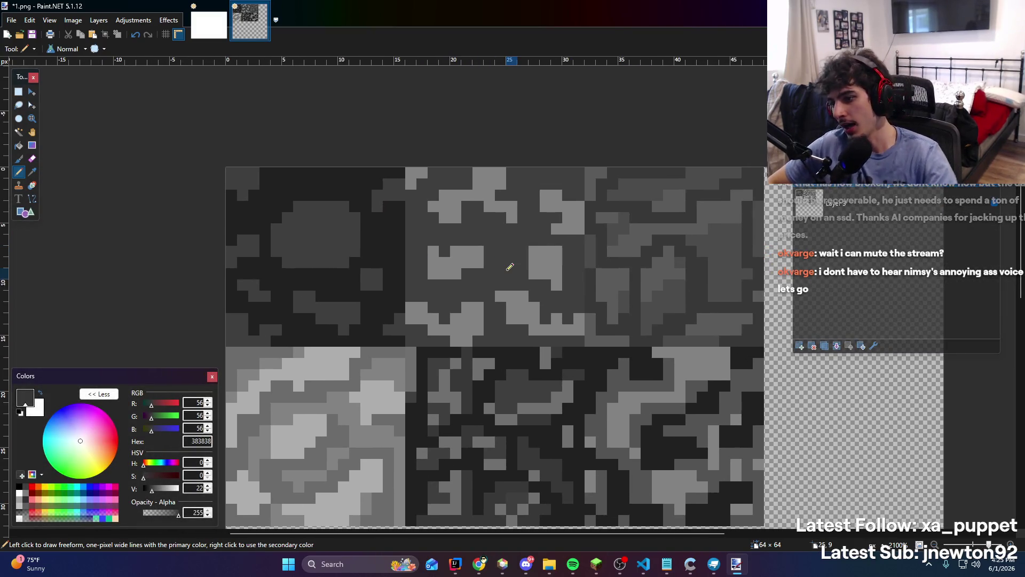
{"action": "scroll", "coordinate": [337, 385], "scroll_direction": "down", "scroll_amount": 1}
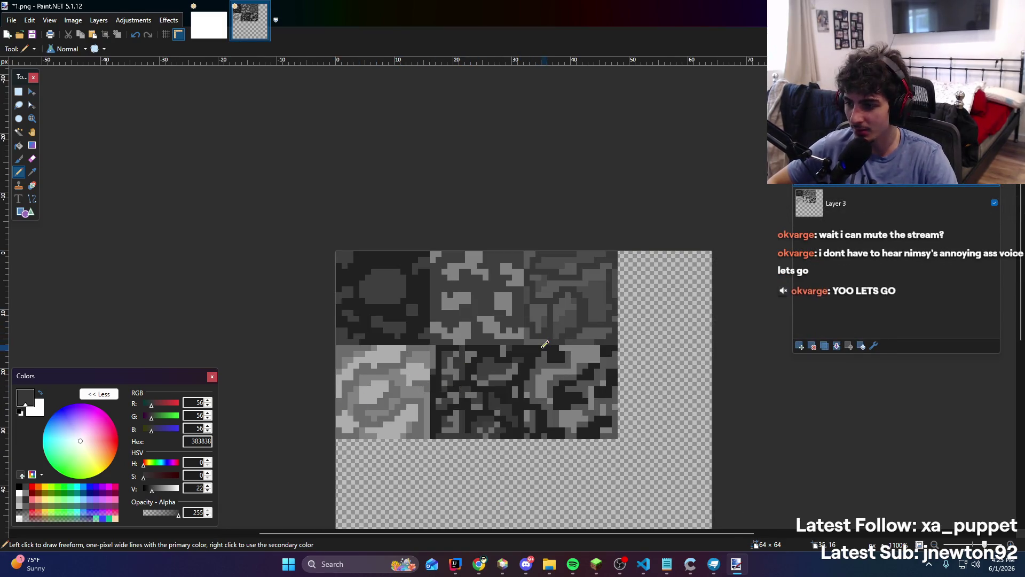
{"action": "scroll", "coordinate": [620, 383], "scroll_direction": "up", "scroll_amount": 3}
{"action": "scroll", "coordinate": [602, 316], "scroll_direction": "down", "scroll_amount": 3}
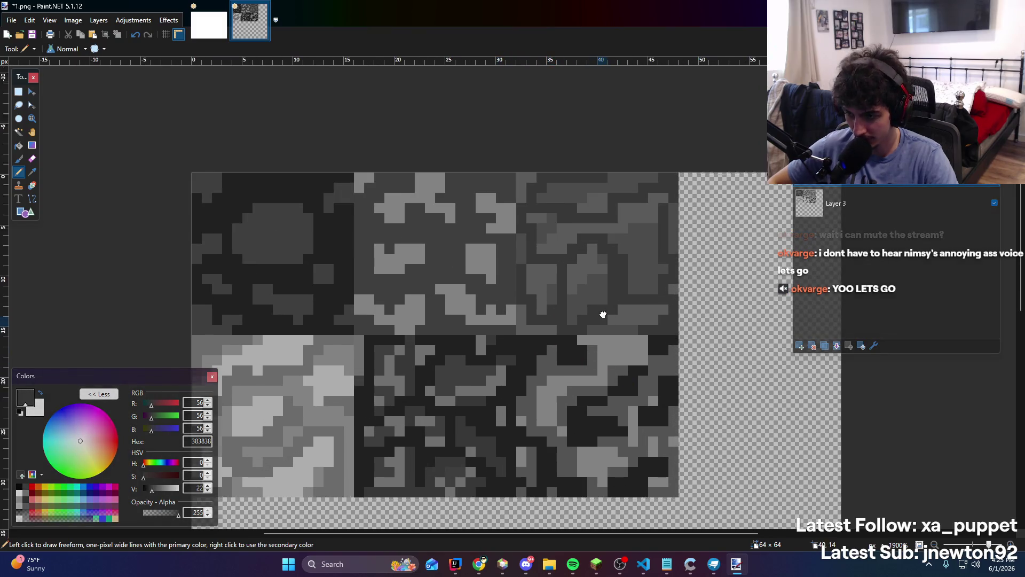
{"action": "scroll", "coordinate": [549, 301], "scroll_direction": "up", "scroll_amount": 2}
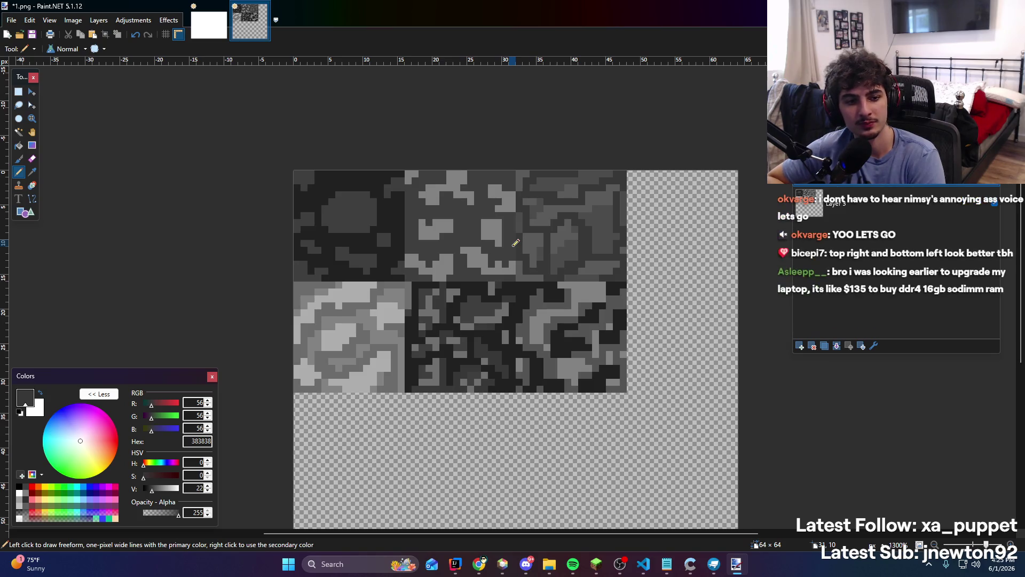
{"action": "scroll", "coordinate": [471, 214], "scroll_direction": "up", "scroll_amount": 2}
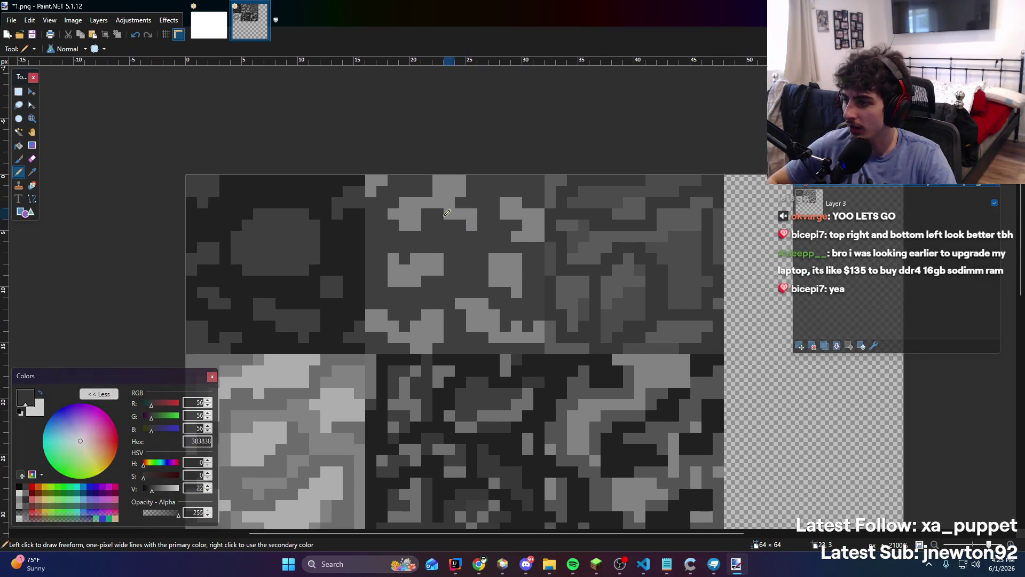
{"action": "key", "text": "k"}
{"action": "scroll", "coordinate": [432, 240], "scroll_direction": "down", "scroll_amount": 1}
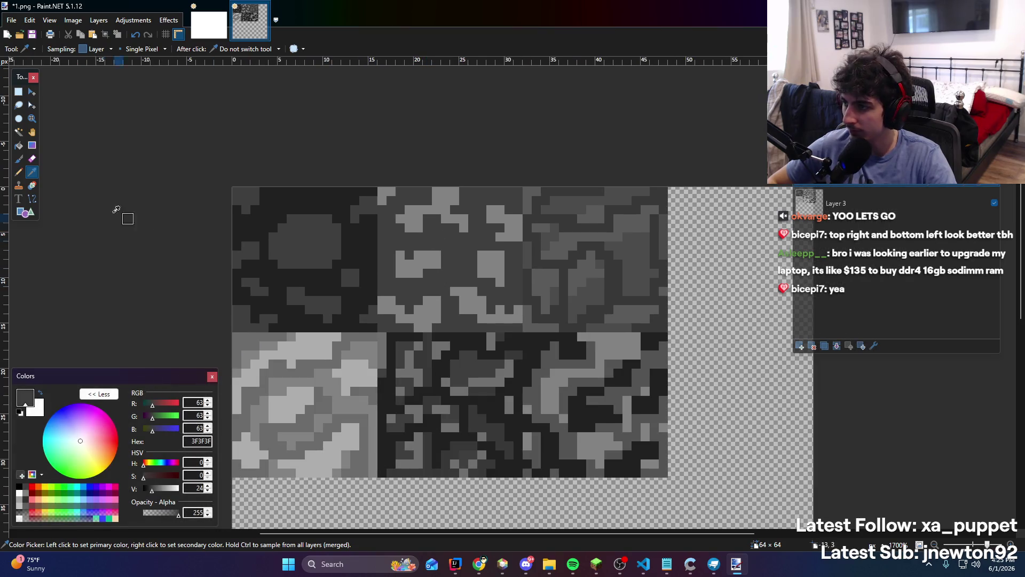
Lighten the Pencil colour to 999999, trying and undoing one edge stroke
{"action": "left_click", "coordinate": [19, 171]}
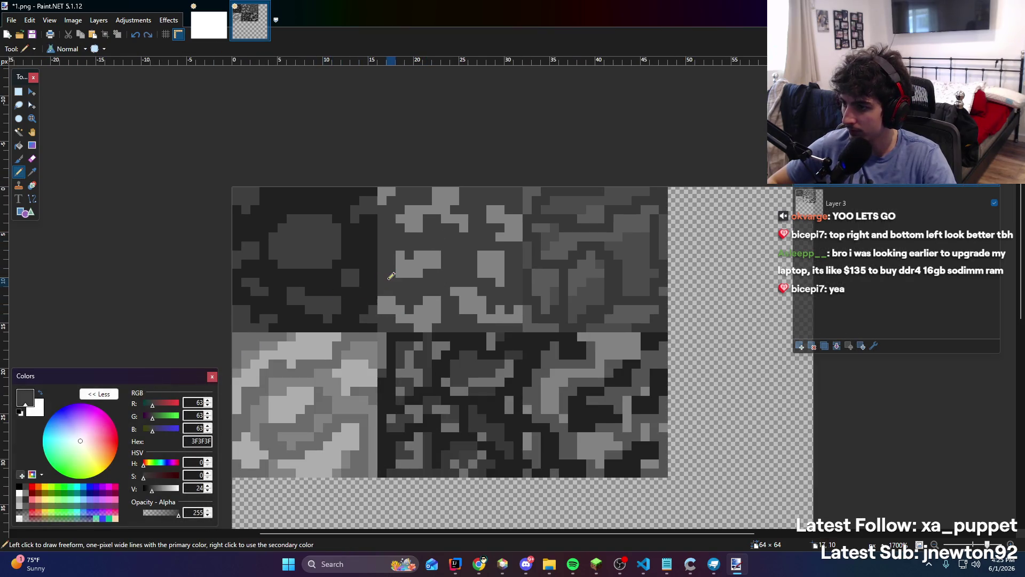
{"action": "left_click", "coordinate": [159, 491]}
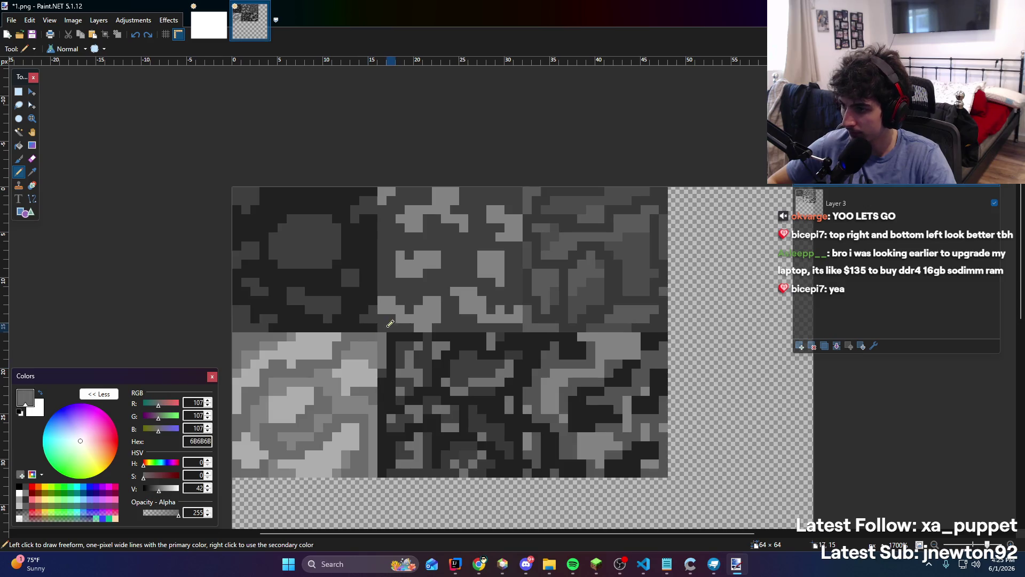
{"action": "left_click_drag", "start_coordinate": [158, 489], "coordinate": [165, 489]}
{"action": "mouse_move", "coordinate": [381, 324]}
{"action": "left_mouse_down"}
{"action": "mouse_move", "coordinate": [397, 297]}
{"action": "mouse_move", "coordinate": [383, 319]}
{"action": "mouse_move", "coordinate": [436, 320]}
{"action": "mouse_move", "coordinate": [459, 308]}
{"action": "mouse_move", "coordinate": [499, 325]}
{"action": "mouse_move", "coordinate": [521, 301]}
{"action": "mouse_move", "coordinate": [499, 307]}
{"action": "mouse_move", "coordinate": [462, 280]}
{"action": "mouse_move", "coordinate": [411, 297]}
{"action": "mouse_move", "coordinate": [380, 275]}
{"action": "left_mouse_up"}
{"action": "key", "text": "ctrl+z"}
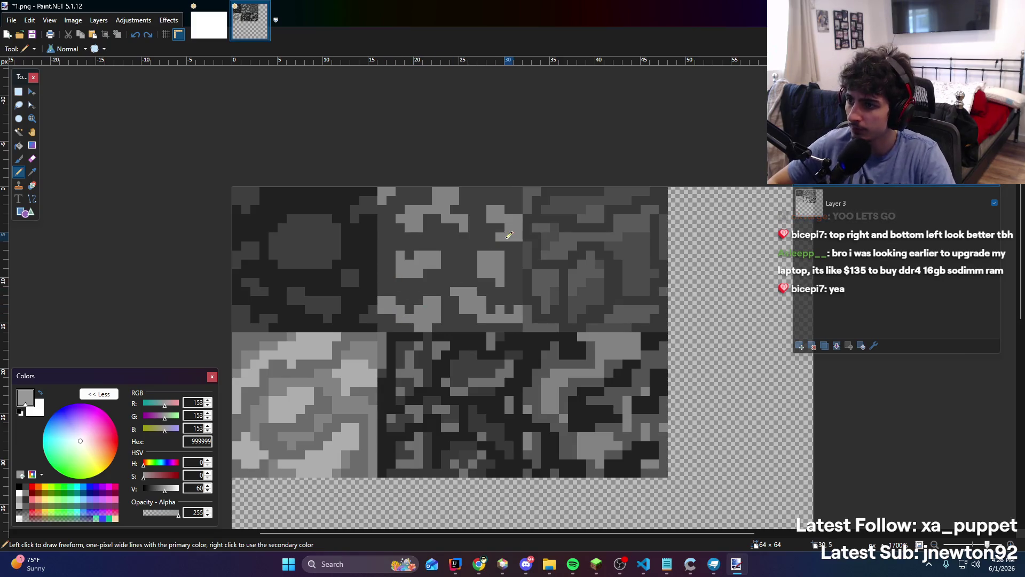
Paint light-grey highlights in the top-middle tile, undoing the strokes that didn't fit
{"action": "mouse_move", "coordinate": [506, 235]}
{"action": "left_mouse_down"}
{"action": "mouse_move", "coordinate": [483, 227]}
{"action": "mouse_move", "coordinate": [494, 196]}
{"action": "mouse_move", "coordinate": [511, 217]}
{"action": "mouse_move", "coordinate": [514, 283]}
{"action": "mouse_move", "coordinate": [480, 277]}
{"action": "mouse_move", "coordinate": [489, 246]}
{"action": "left_mouse_up"}
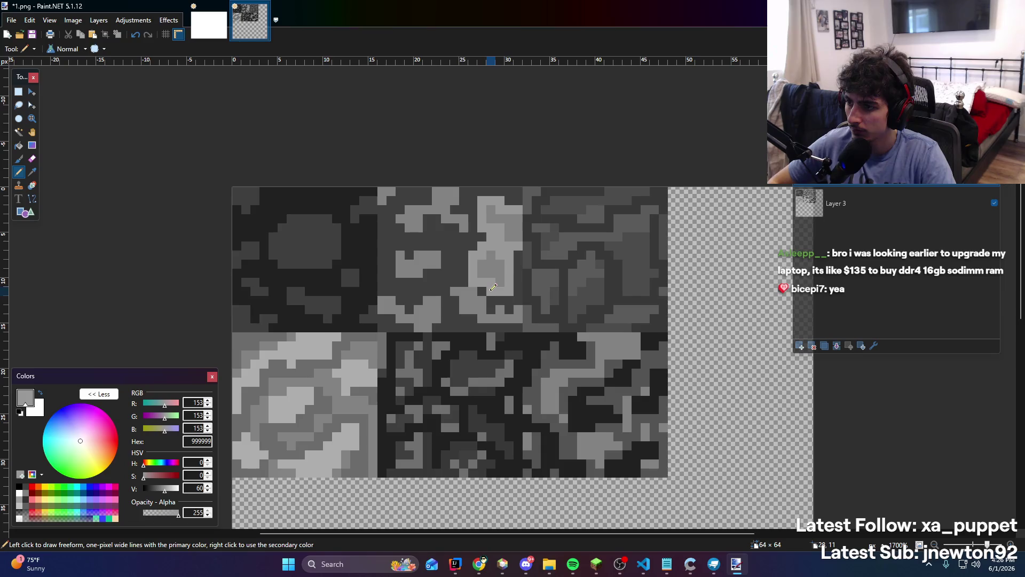
{"action": "mouse_move", "coordinate": [468, 279]}
{"action": "left_mouse_down"}
{"action": "mouse_move", "coordinate": [457, 313]}
{"action": "mouse_move", "coordinate": [483, 328]}
{"action": "mouse_move", "coordinate": [516, 325]}
{"action": "left_mouse_up"}
{"action": "scroll", "coordinate": [484, 235], "scroll_direction": "down", "scroll_amount": 3}
{"action": "scroll", "coordinate": [485, 235], "scroll_direction": "up", "scroll_amount": 3}
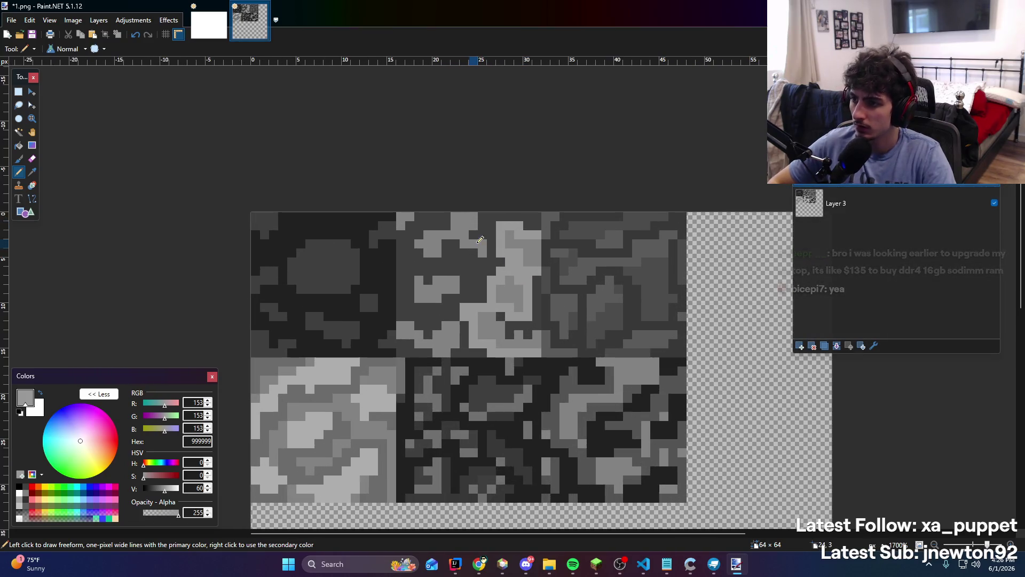
{"action": "key", "text": "ctrl+z"}
{"action": "key", "text": "ctrl+z"}
{"action": "key", "text": "ctrl+z"}
{"action": "key", "text": "ctrl+z"}
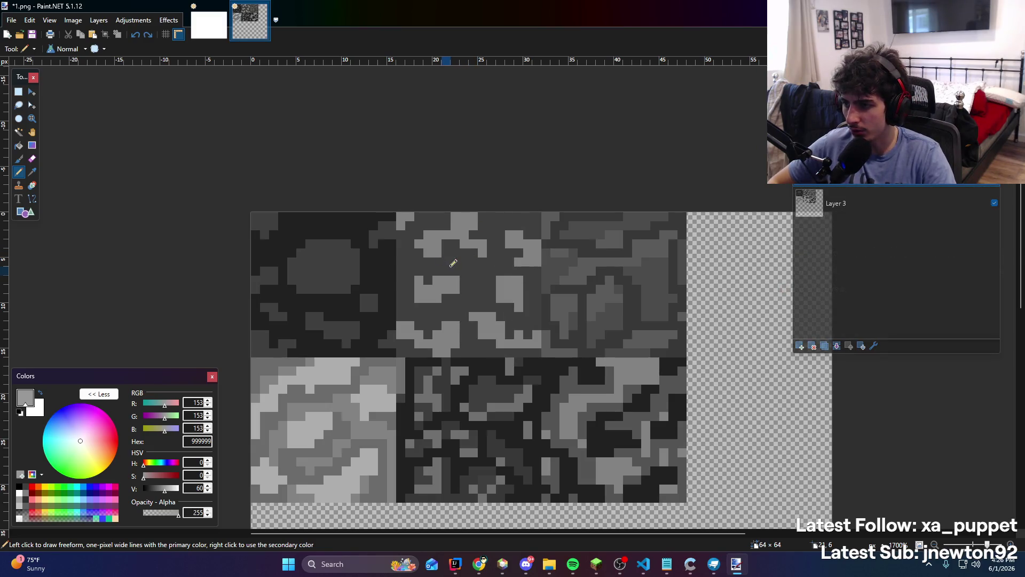
{"action": "mouse_move", "coordinate": [519, 262]}
{"action": "left_mouse_down"}
{"action": "mouse_move", "coordinate": [535, 246]}
{"action": "mouse_move", "coordinate": [513, 234]}
{"action": "left_mouse_up"}
{"action": "key", "text": "ctrl+z"}
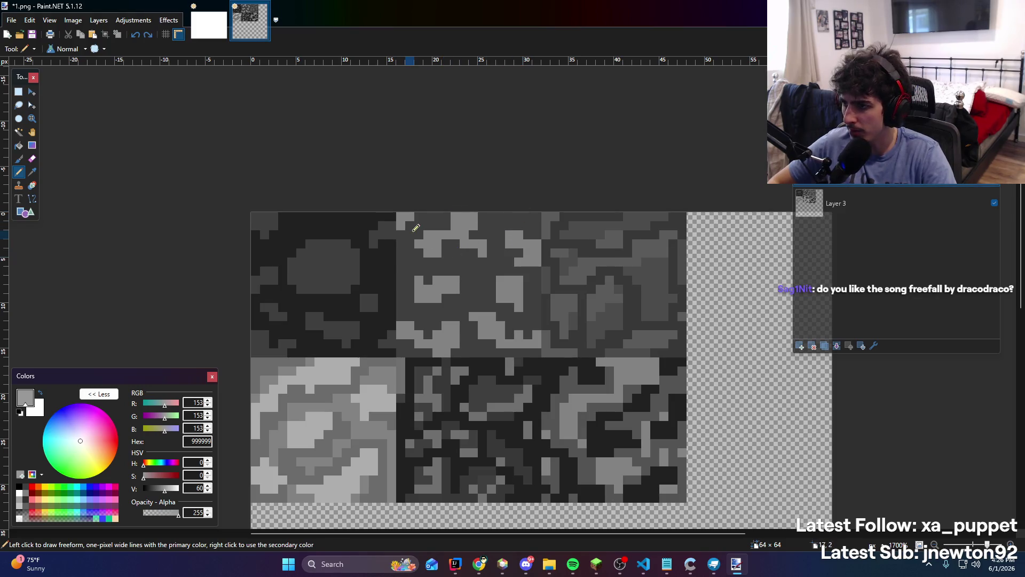
Add light-grey pixels and strokes across the upper and lower top-middle tile
{"action": "left_click", "coordinate": [406, 216]}
{"action": "mouse_move", "coordinate": [422, 243]}
{"action": "left_mouse_down"}
{"action": "mouse_move", "coordinate": [457, 214]}
{"action": "mouse_move", "coordinate": [483, 216]}
{"action": "left_mouse_up"}
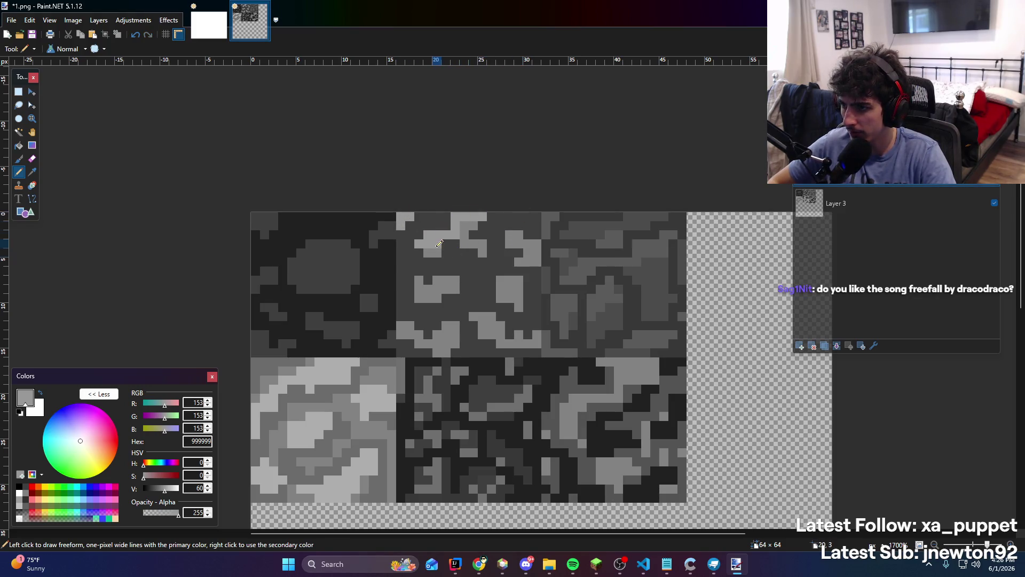
{"action": "left_click_drag", "start_coordinate": [430, 286], "coordinate": [459, 275]}
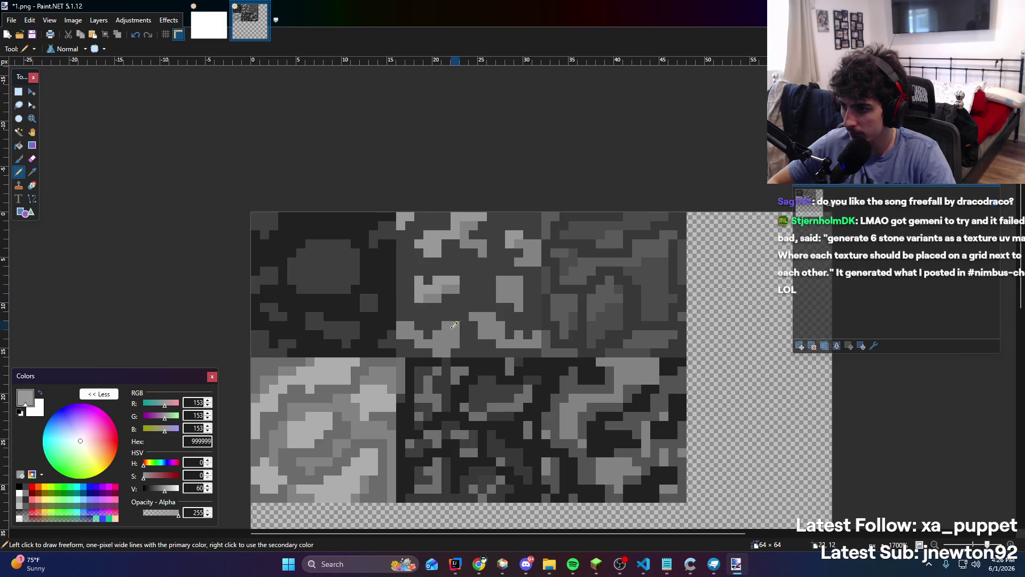
{"action": "mouse_move", "coordinate": [402, 330]}
{"action": "left_mouse_down"}
{"action": "mouse_move", "coordinate": [447, 331]}
{"action": "mouse_move", "coordinate": [492, 312]}
{"action": "left_mouse_up"}
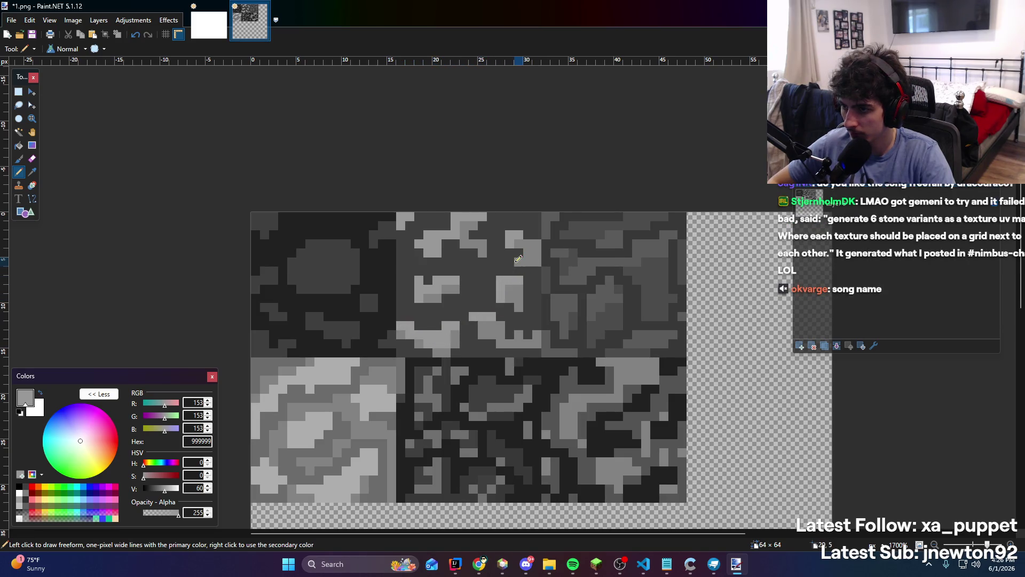
{"action": "scroll", "coordinate": [454, 344], "scroll_direction": "down", "scroll_amount": 5}
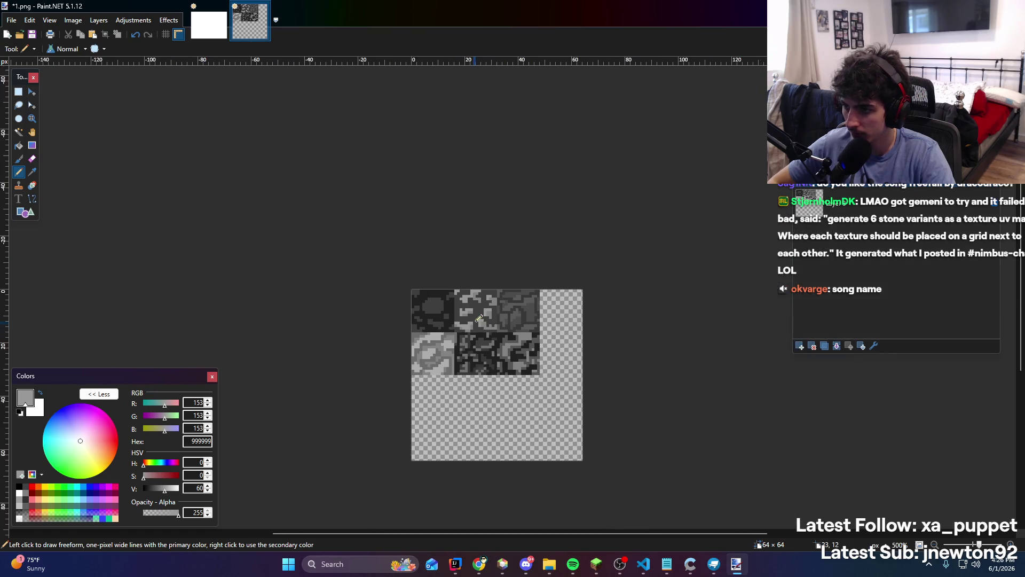
Darken the colour to 545454 and pencil darker pixels into the light blob
{"action": "scroll", "coordinate": [454, 343], "scroll_direction": "up", "scroll_amount": 7}
{"action": "left_click", "coordinate": [156, 491]}
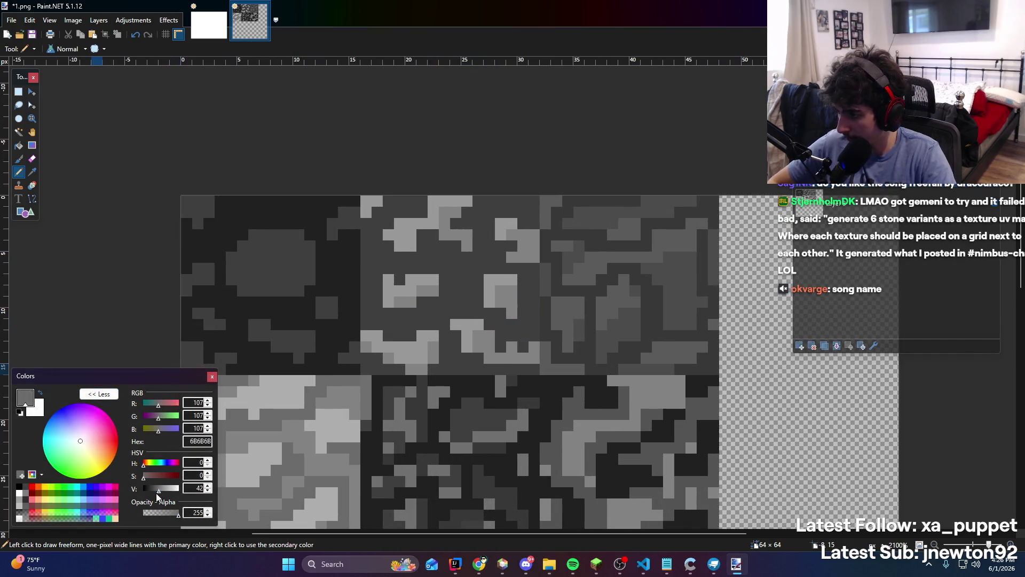
{"action": "mouse_move", "coordinate": [394, 330]}
{"action": "left_mouse_down"}
{"action": "mouse_move", "coordinate": [368, 336]}
{"action": "mouse_move", "coordinate": [398, 366]}
{"action": "mouse_move", "coordinate": [431, 364]}
{"action": "mouse_move", "coordinate": [459, 345]}
{"action": "mouse_move", "coordinate": [480, 350]}
{"action": "left_mouse_up"}
{"action": "left_click_drag", "start_coordinate": [499, 315], "coordinate": [536, 246]}
Darken more pixels in the upper light patches of the top-middle tile
{"action": "scroll", "coordinate": [497, 275], "scroll_direction": "up", "scroll_amount": 1}
{"action": "scroll", "coordinate": [495, 275], "scroll_direction": "up", "scroll_amount": 1}
{"action": "mouse_move", "coordinate": [459, 243]}
{"action": "left_mouse_down"}
{"action": "mouse_move", "coordinate": [451, 211]}
{"action": "mouse_move", "coordinate": [374, 214]}
{"action": "mouse_move", "coordinate": [355, 227]}
{"action": "left_mouse_up"}
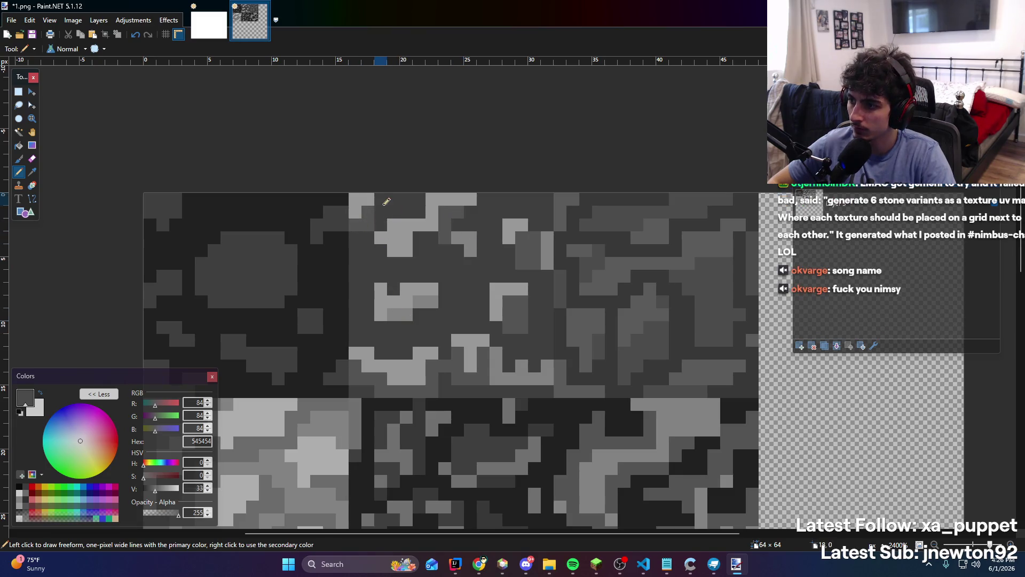
{"action": "left_click_drag", "start_coordinate": [438, 235], "coordinate": [421, 251]}
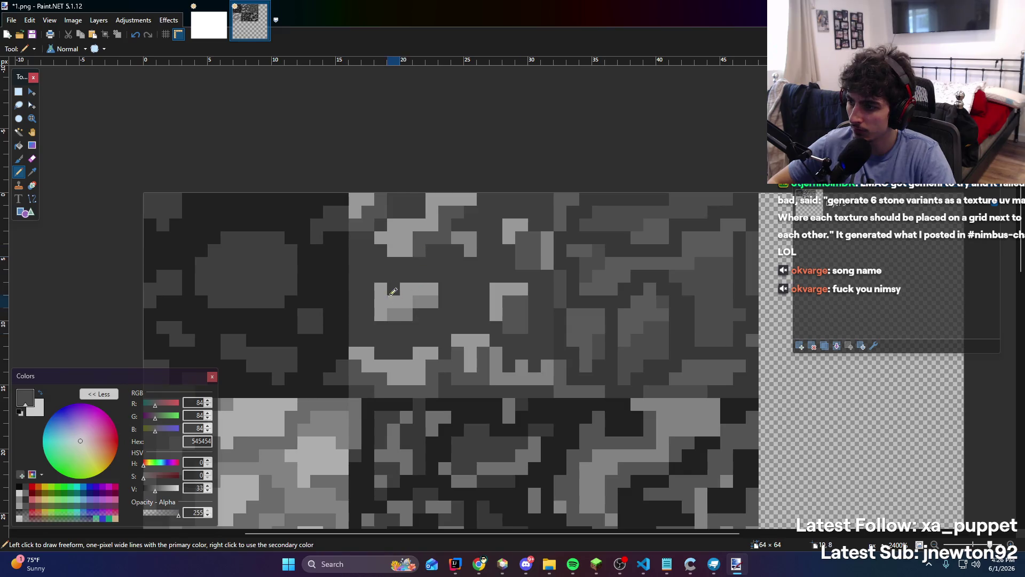
{"action": "scroll", "coordinate": [442, 252], "scroll_direction": "down", "scroll_amount": 4}
{"action": "scroll", "coordinate": [443, 251], "scroll_direction": "up", "scroll_amount": 2}
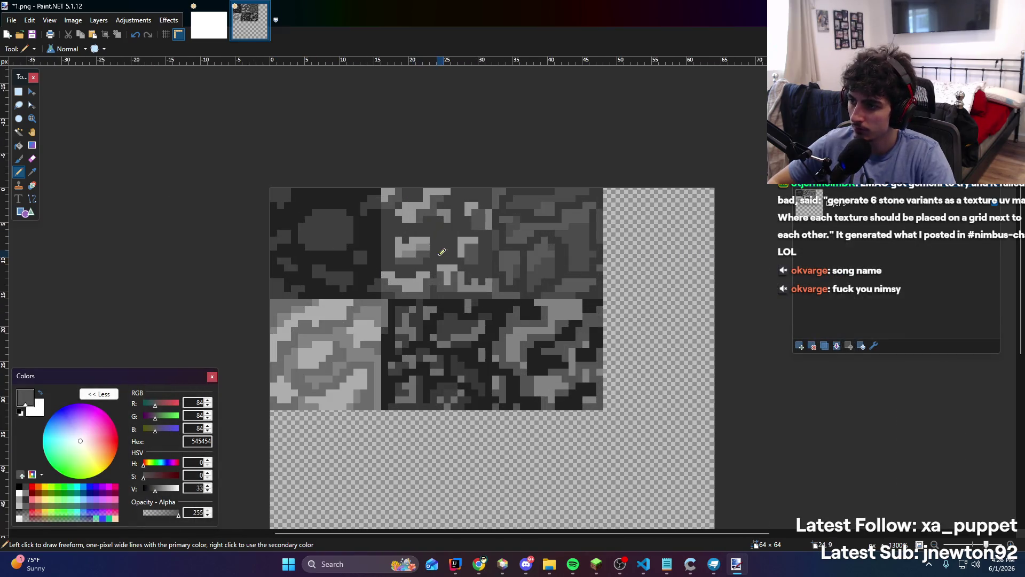
{"action": "scroll", "coordinate": [433, 245], "scroll_direction": "up", "scroll_amount": 2}
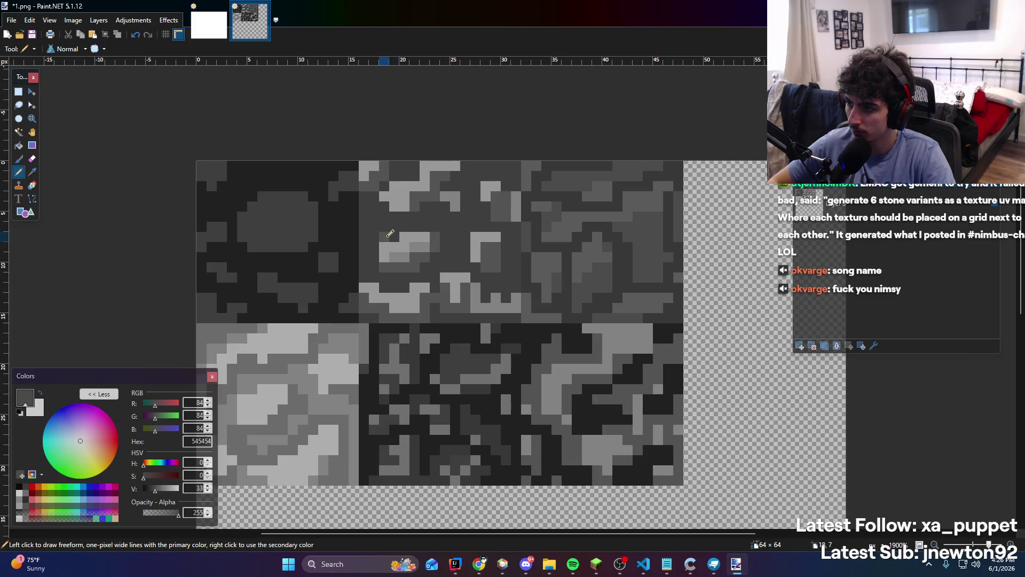
{"action": "scroll", "coordinate": [496, 266], "scroll_direction": "up", "scroll_amount": 3}
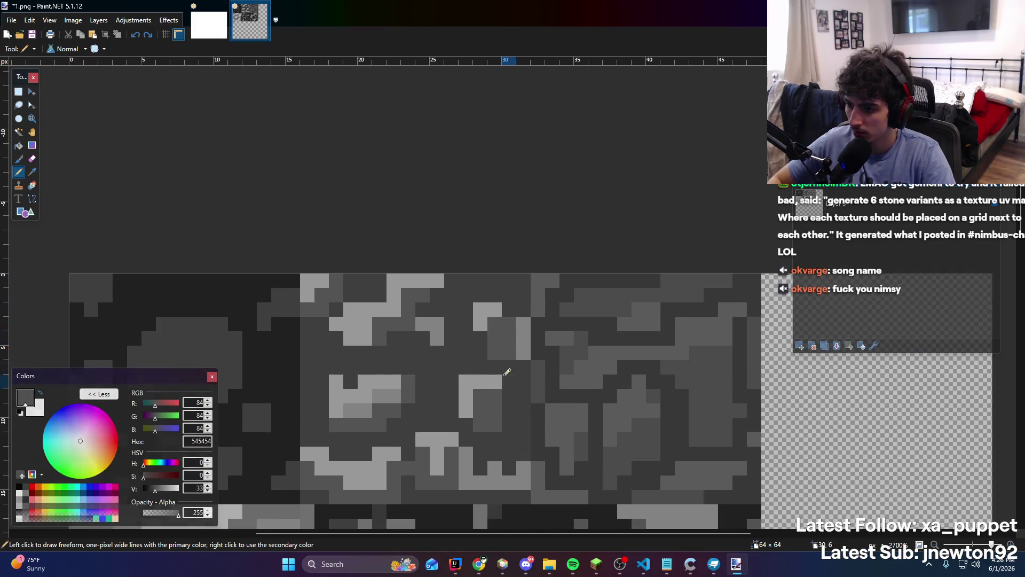
Sample 3F3F3F and then 545454 from the canvas, toggling brush and pencil tools
{"action": "key", "text": "k"}
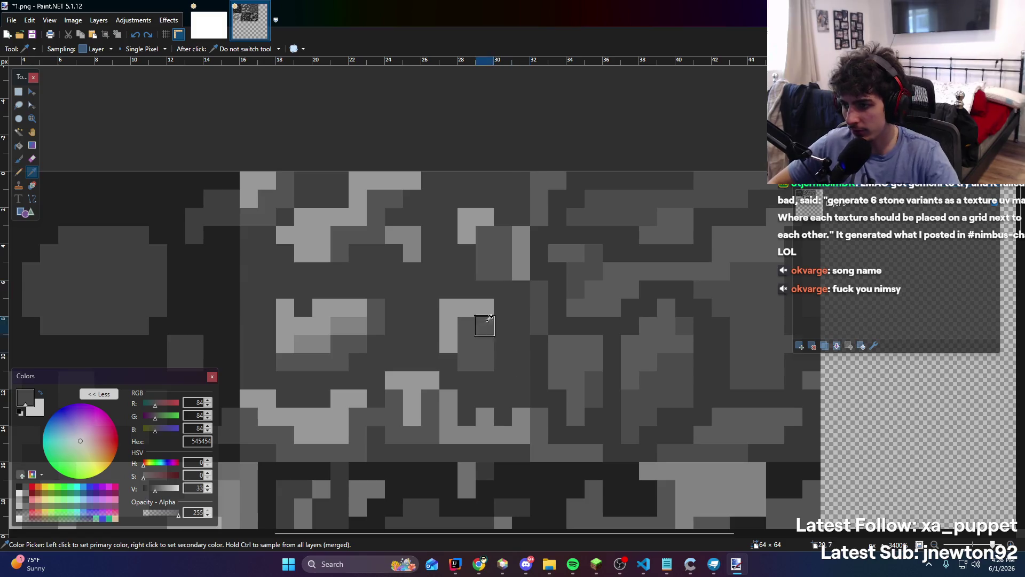
{"action": "left_click", "coordinate": [509, 379]}
{"action": "key", "text": "b"}
{"action": "key", "text": "p"}
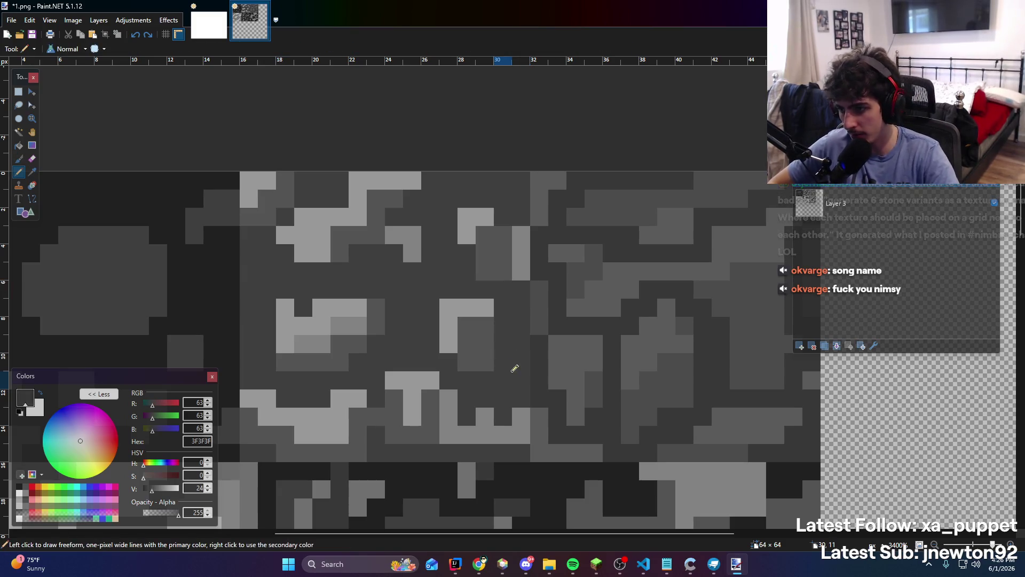
{"action": "scroll", "coordinate": [487, 362], "scroll_direction": "down", "scroll_amount": 3}
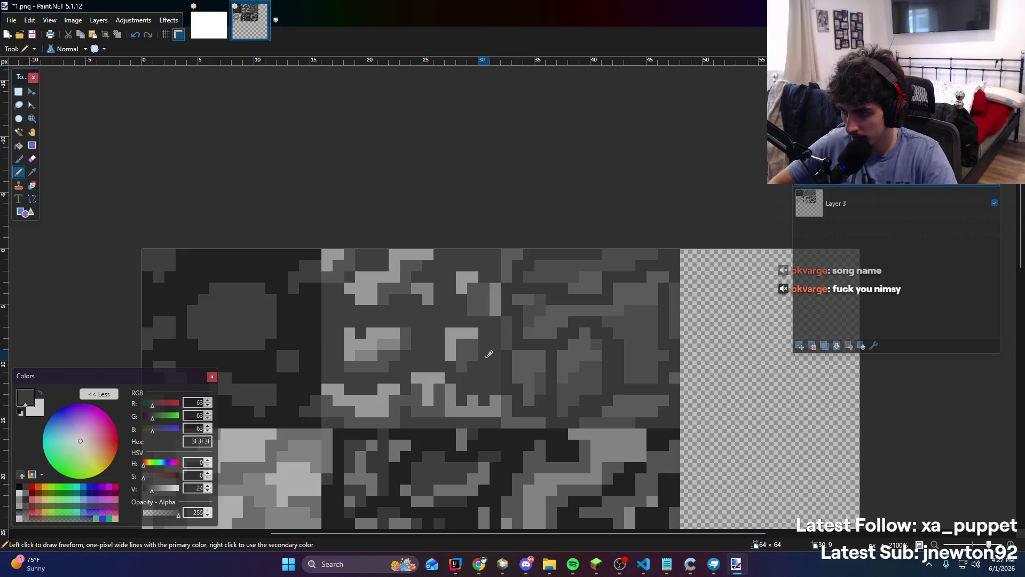
{"action": "key", "text": "b"}
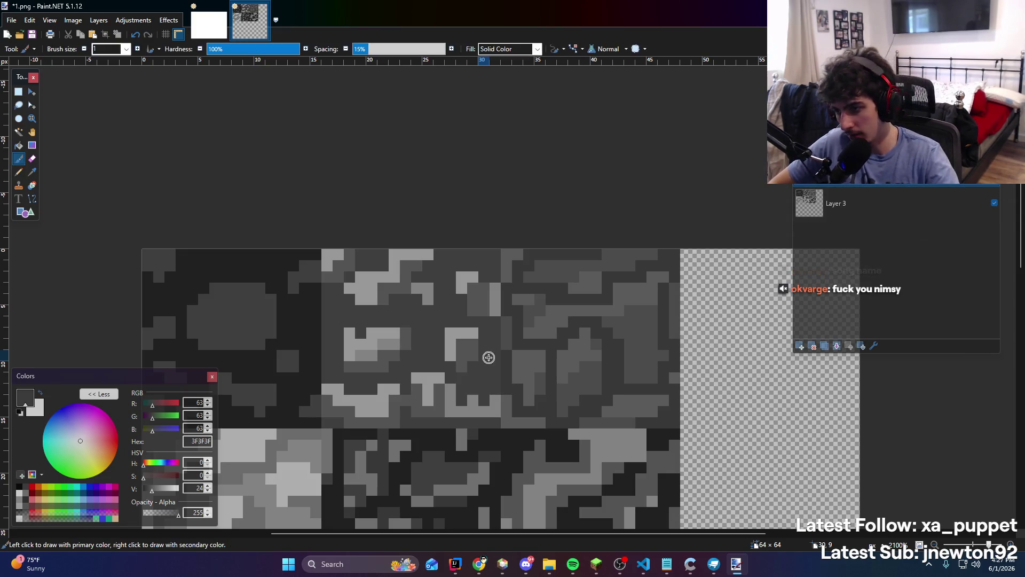
{"action": "key", "text": "p"}
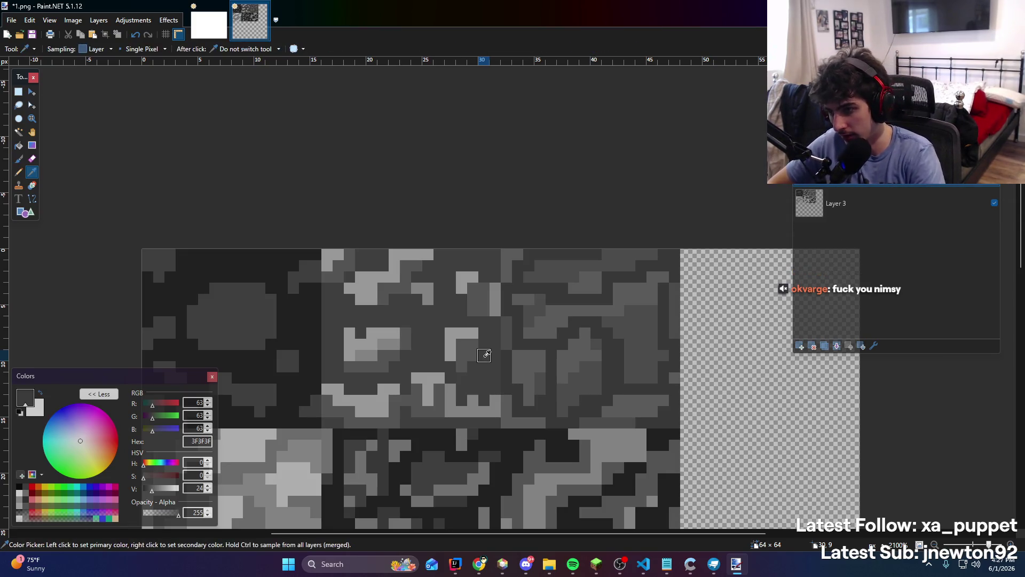
{"action": "left_click", "coordinate": [472, 351], "text": "ctrl"}
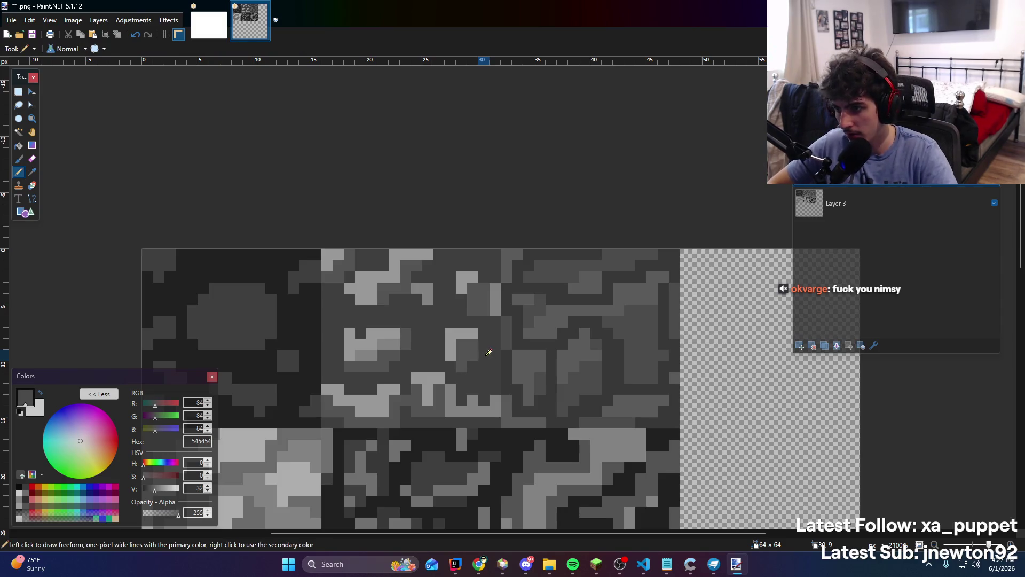
{"action": "scroll", "coordinate": [485, 341], "scroll_direction": "down", "scroll_amount": 5}
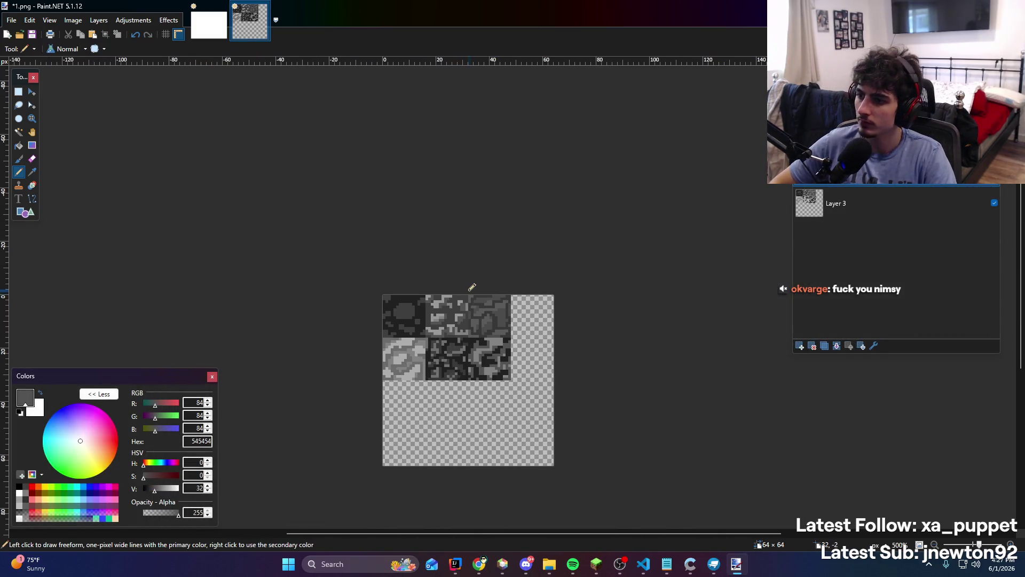
Switch from Paint.NET to Discord's nimbus-chat channel with Alt+Tab
{"action": "scroll", "coordinate": [461, 336], "scroll_direction": "up", "scroll_amount": 3}
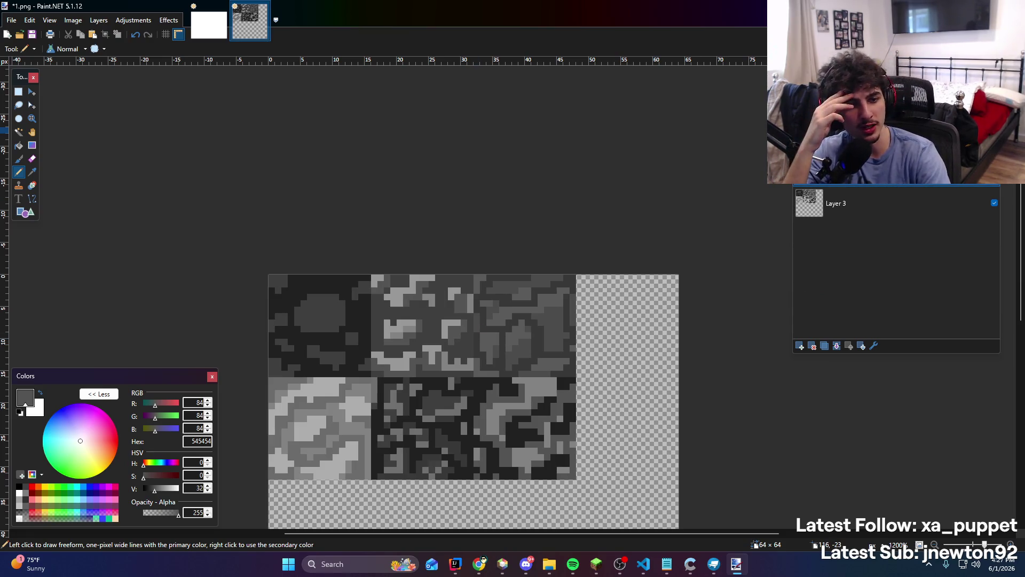
{"action": "key", "text": "alt+Tab"}
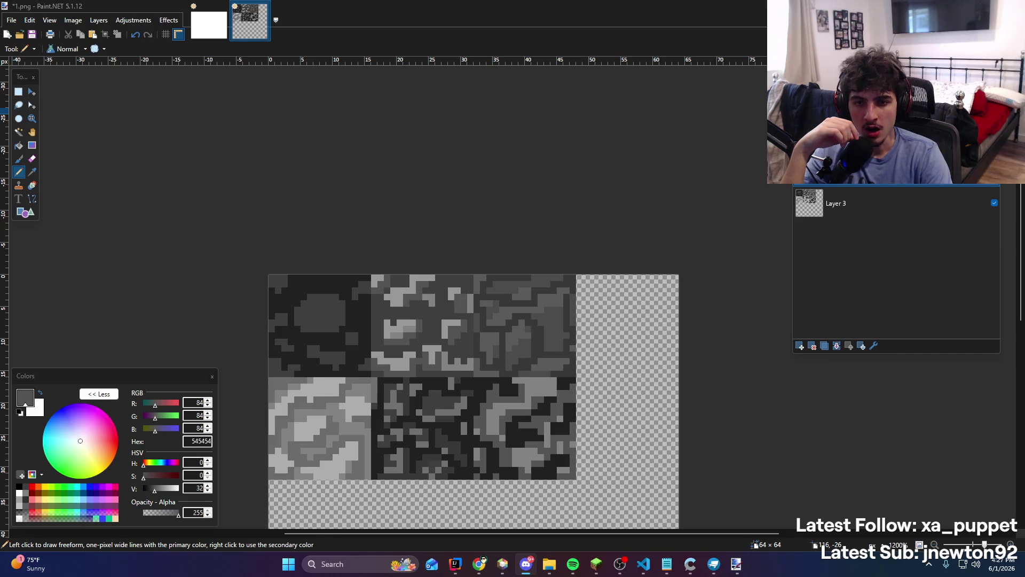
{"action": "key", "text": "alt+Tab"}
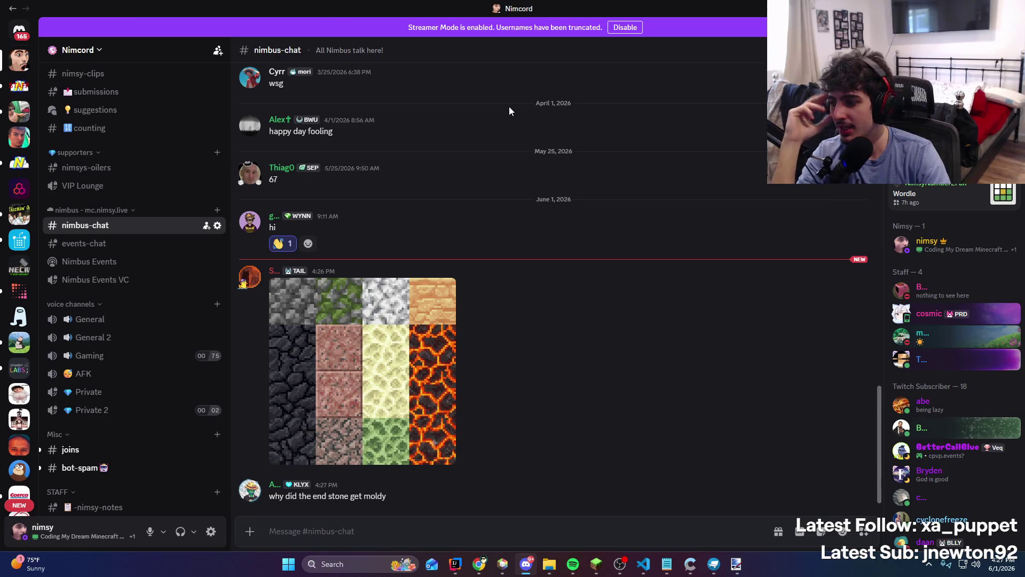
Return from Discord's nimbus-chat to the stone texture in Paint.NET
{"action": "key", "text": "alt+Tab"}
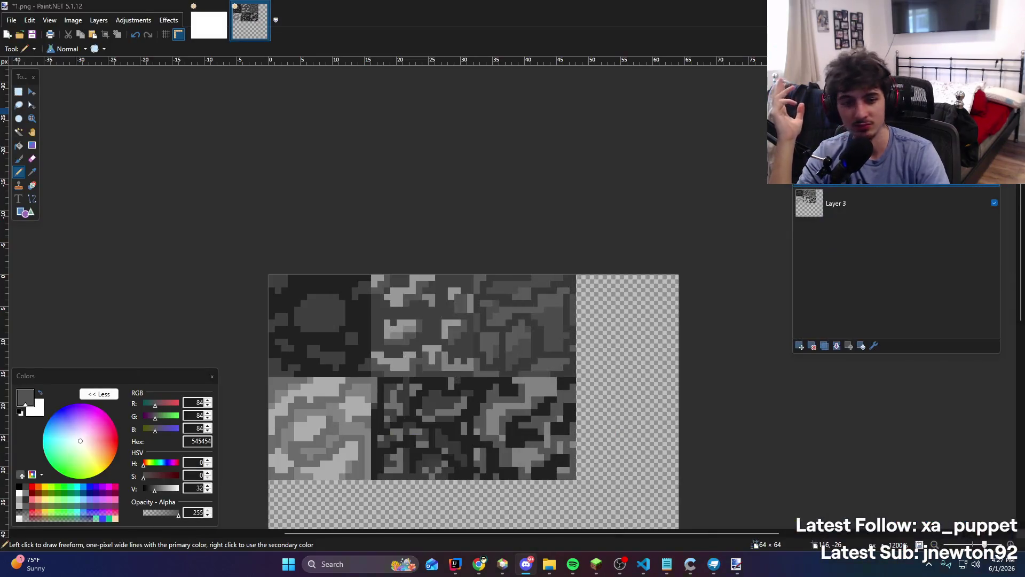
Set the drawing colour to 1E1E1E and try a dark line, undoing it
{"action": "scroll", "coordinate": [534, 299], "scroll_direction": "down", "scroll_amount": 3}
{"action": "scroll", "coordinate": [534, 299], "scroll_direction": "up", "scroll_amount": 3}
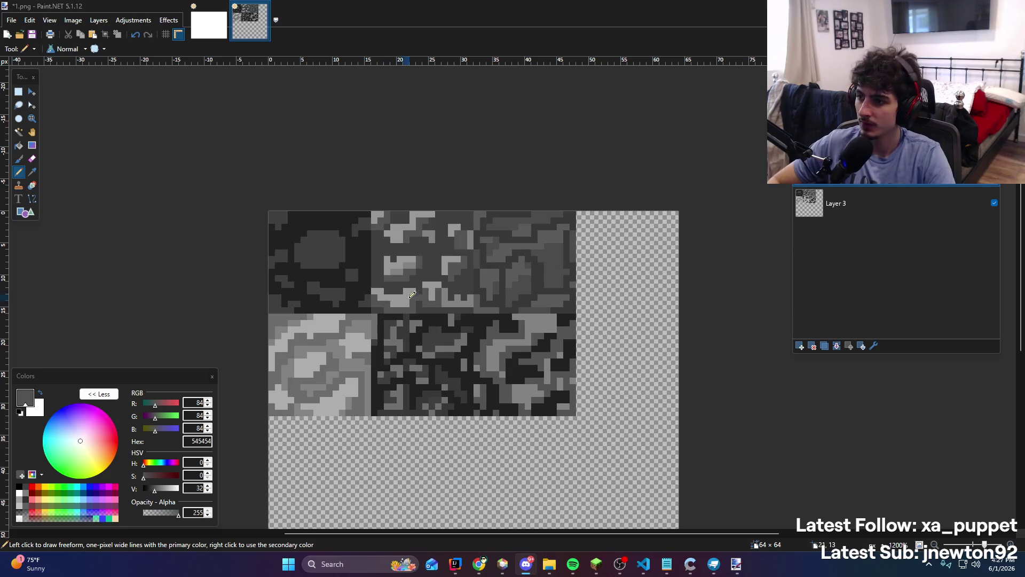
{"action": "scroll", "coordinate": [481, 288], "scroll_direction": "down", "scroll_amount": 4}
{"action": "scroll", "coordinate": [418, 281], "scroll_direction": "up", "scroll_amount": 2}
{"action": "scroll", "coordinate": [418, 281], "scroll_direction": "up", "scroll_amount": 5}
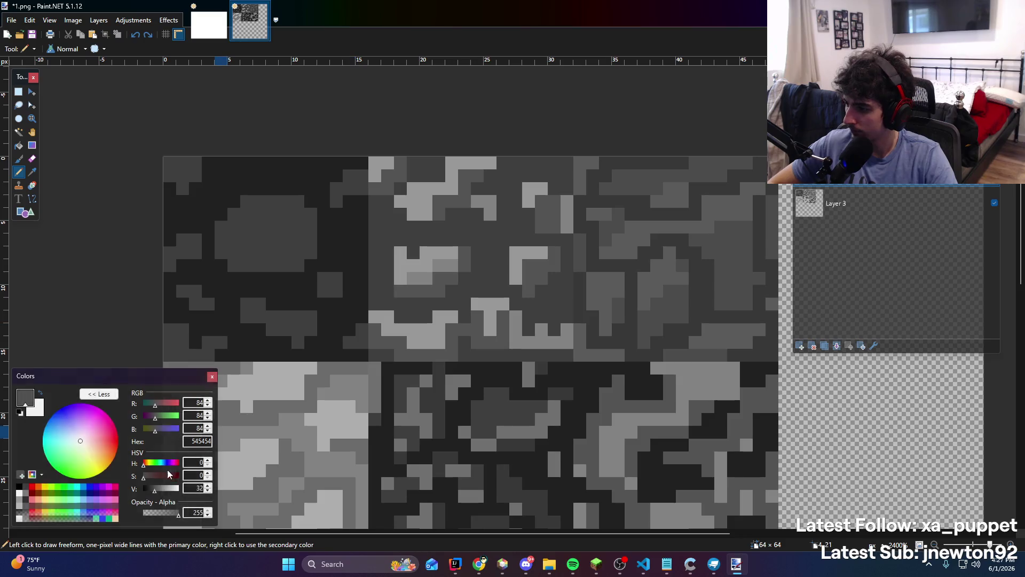
{"action": "left_click", "coordinate": [149, 489]}
{"action": "mouse_move", "coordinate": [387, 280]}
{"action": "left_mouse_down"}
{"action": "mouse_move", "coordinate": [398, 243]}
{"action": "mouse_move", "coordinate": [484, 251]}
{"action": "left_mouse_up"}
{"action": "key", "text": "ctrl+z"}
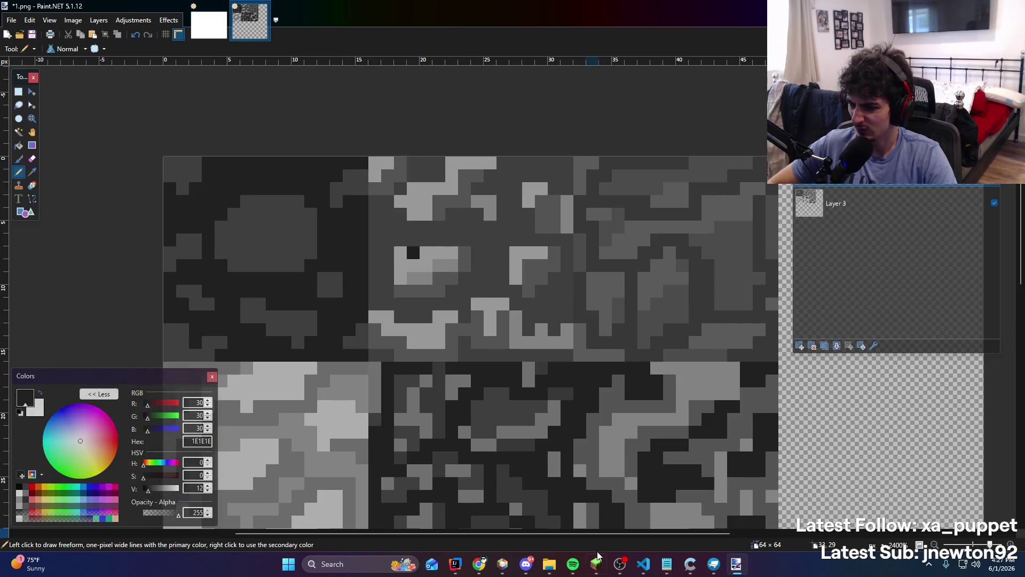
Skip to the next song in the music player
{"action": "left_click", "coordinate": [573, 563]}
{"action": "left_click", "coordinate": [634, 449]}
{"action": "left_click", "coordinate": [573, 563]}
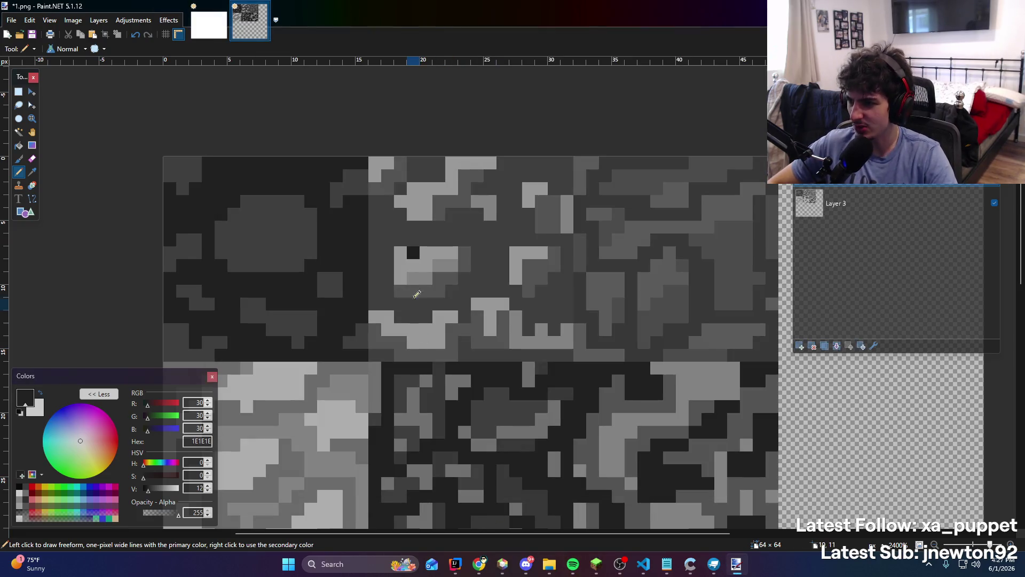
Outline the light shape in the top-middle tile with dark crack lines
{"action": "mouse_move", "coordinate": [413, 248]}
{"action": "left_mouse_down"}
{"action": "mouse_move", "coordinate": [388, 280]}
{"action": "mouse_move", "coordinate": [435, 297]}
{"action": "mouse_move", "coordinate": [467, 283]}
{"action": "mouse_move", "coordinate": [481, 243]}
{"action": "mouse_move", "coordinate": [422, 236]}
{"action": "left_mouse_up"}
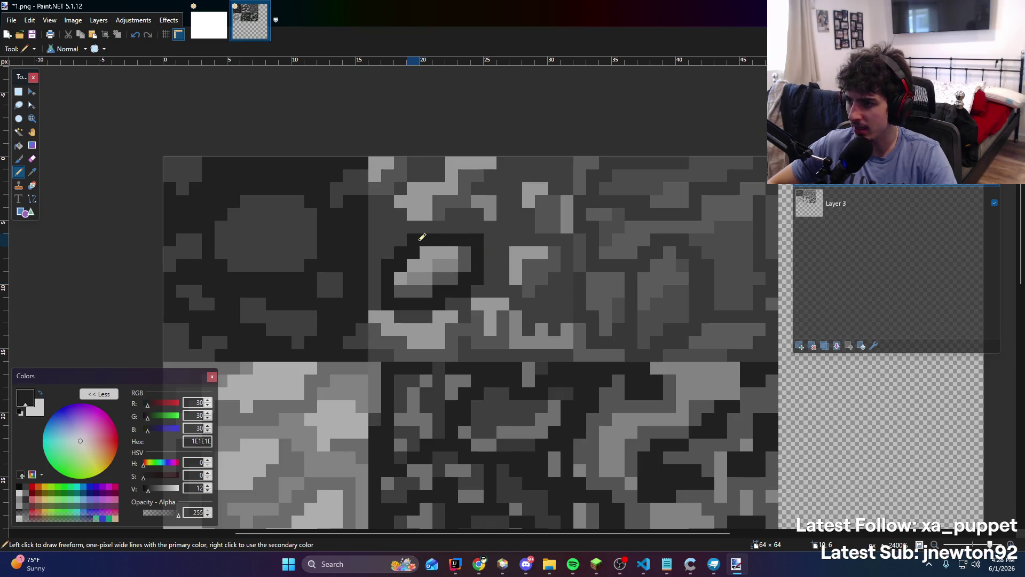
{"action": "mouse_move", "coordinate": [375, 198]}
{"action": "left_mouse_down"}
{"action": "mouse_move", "coordinate": [401, 187]}
{"action": "mouse_move", "coordinate": [414, 163]}
{"action": "mouse_move", "coordinate": [398, 193]}
{"action": "mouse_move", "coordinate": [438, 229]}
{"action": "mouse_move", "coordinate": [510, 167]}
{"action": "mouse_move", "coordinate": [524, 181]}
{"action": "left_mouse_up"}
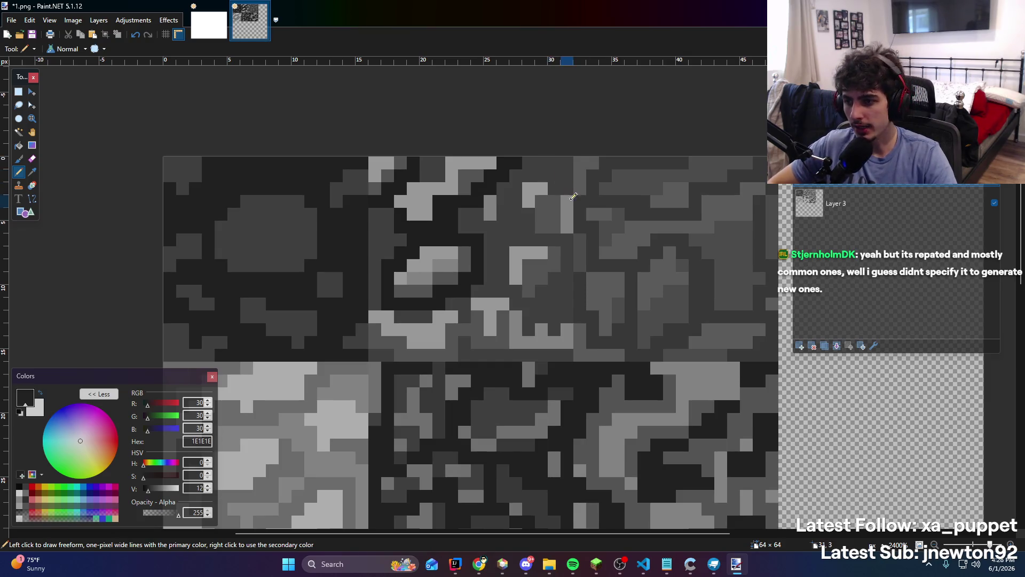
{"action": "mouse_move", "coordinate": [567, 188]}
{"action": "left_mouse_down"}
{"action": "mouse_move", "coordinate": [529, 199]}
{"action": "mouse_move", "coordinate": [531, 233]}
{"action": "mouse_move", "coordinate": [565, 235]}
{"action": "mouse_move", "coordinate": [556, 277]}
{"action": "mouse_move", "coordinate": [527, 290]}
{"action": "mouse_move", "coordinate": [514, 237]}
{"action": "left_mouse_up"}
{"action": "scroll", "coordinate": [488, 235], "scroll_direction": "down", "scroll_amount": 3}
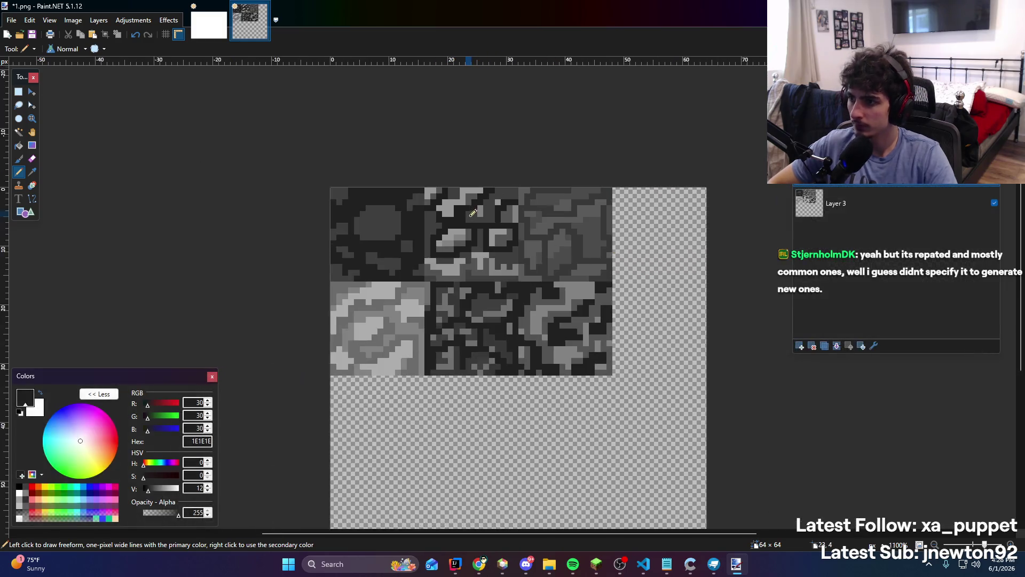
{"action": "scroll", "coordinate": [475, 222], "scroll_direction": "up", "scroll_amount": 5}
Draw dark cracks across the tile and along its border, undoing the last two strokes
{"action": "mouse_move", "coordinate": [459, 305]}
{"action": "left_mouse_down"}
{"action": "mouse_move", "coordinate": [550, 375]}
{"action": "mouse_move", "coordinate": [617, 369]}
{"action": "left_mouse_up"}
{"action": "mouse_move", "coordinate": [526, 304]}
{"action": "left_mouse_down"}
{"action": "mouse_move", "coordinate": [625, 321]}
{"action": "mouse_move", "coordinate": [625, 368]}
{"action": "left_mouse_up"}
{"action": "scroll", "coordinate": [510, 267], "scroll_direction": "down", "scroll_amount": 5}
{"action": "scroll", "coordinate": [510, 267], "scroll_direction": "up", "scroll_amount": 4}
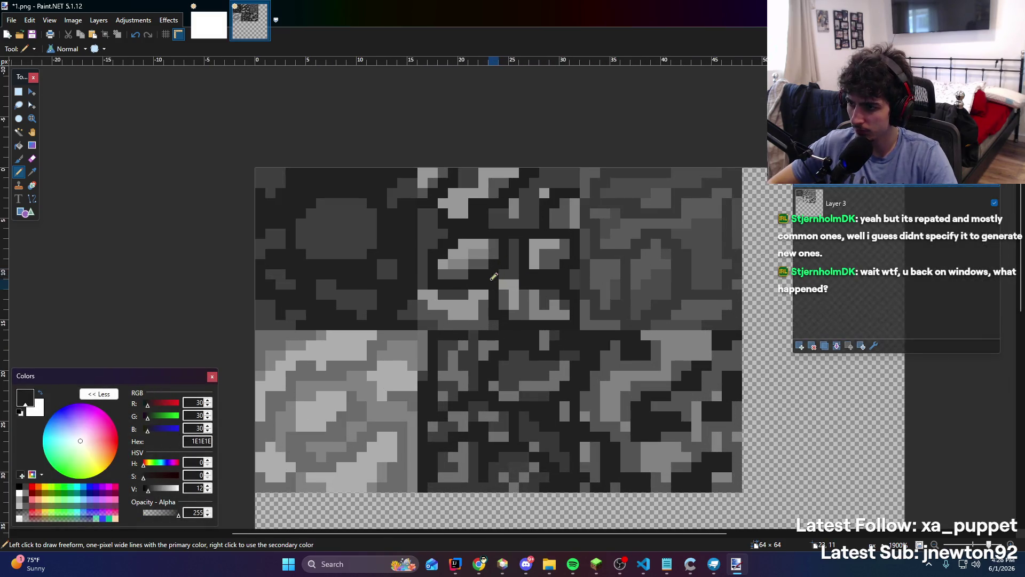
{"action": "left_click_drag", "start_coordinate": [433, 279], "coordinate": [446, 319]}
{"action": "scroll", "coordinate": [446, 320], "scroll_direction": "down", "scroll_amount": 6}
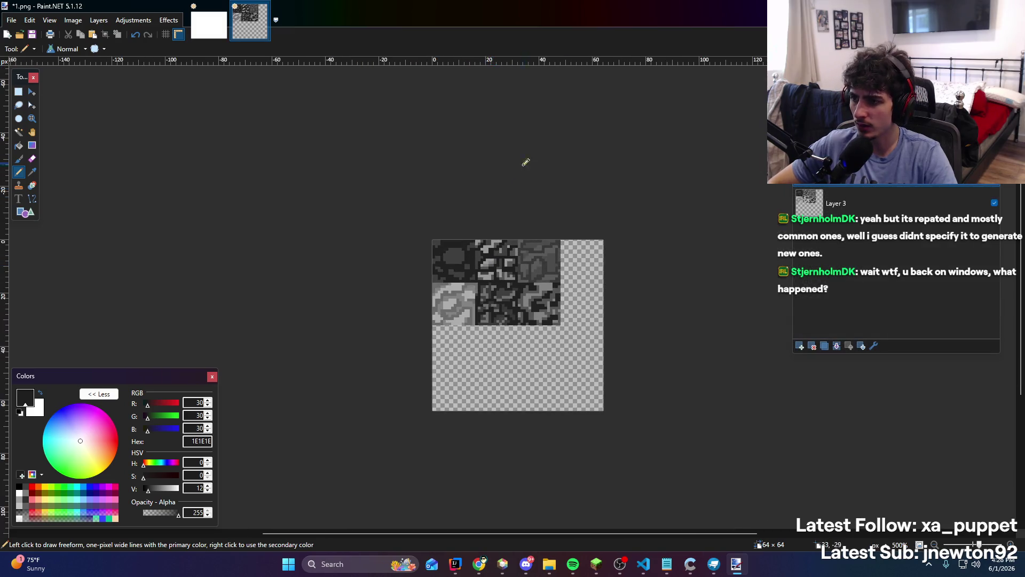
{"action": "scroll", "coordinate": [461, 160], "scroll_direction": "up", "scroll_amount": 5}
{"action": "scroll", "coordinate": [480, 259], "scroll_direction": "up", "scroll_amount": 3}
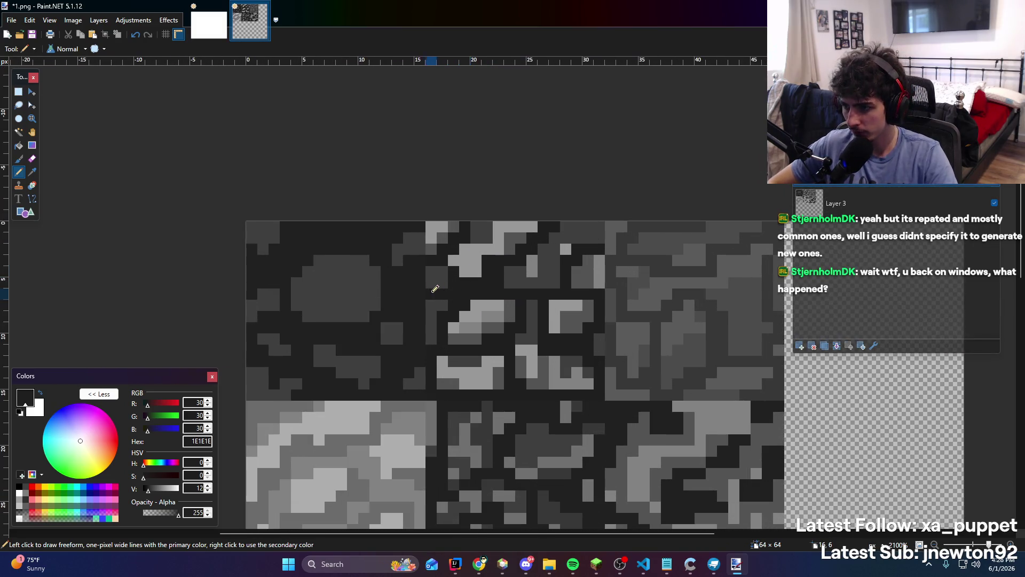
{"action": "scroll", "coordinate": [534, 259], "scroll_direction": "down", "scroll_amount": 3}
{"action": "scroll", "coordinate": [504, 253], "scroll_direction": "up", "scroll_amount": 4}
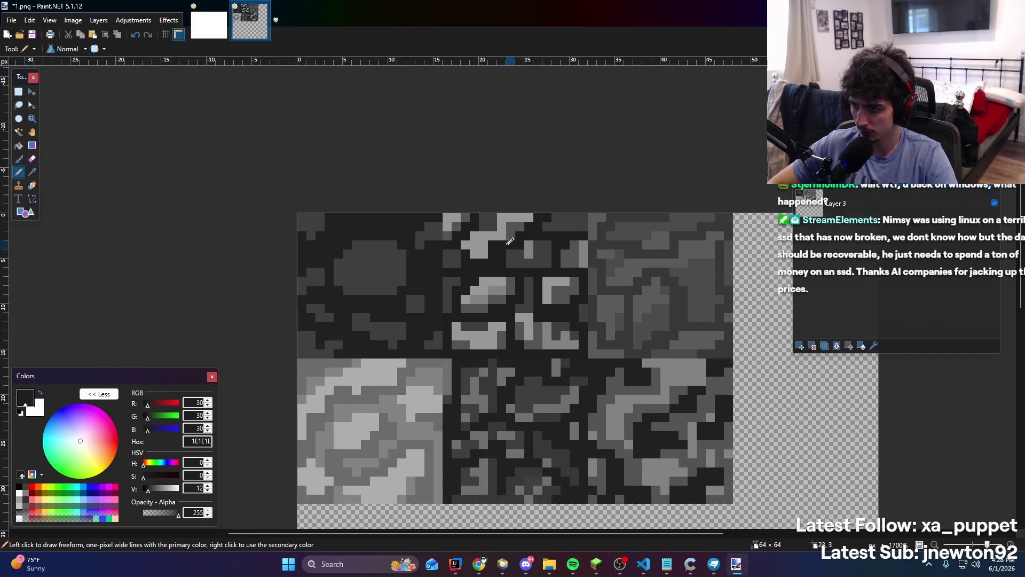
{"action": "scroll", "coordinate": [505, 252], "scroll_direction": "down", "scroll_amount": 3}
{"action": "scroll", "coordinate": [523, 250], "scroll_direction": "up", "scroll_amount": 1}
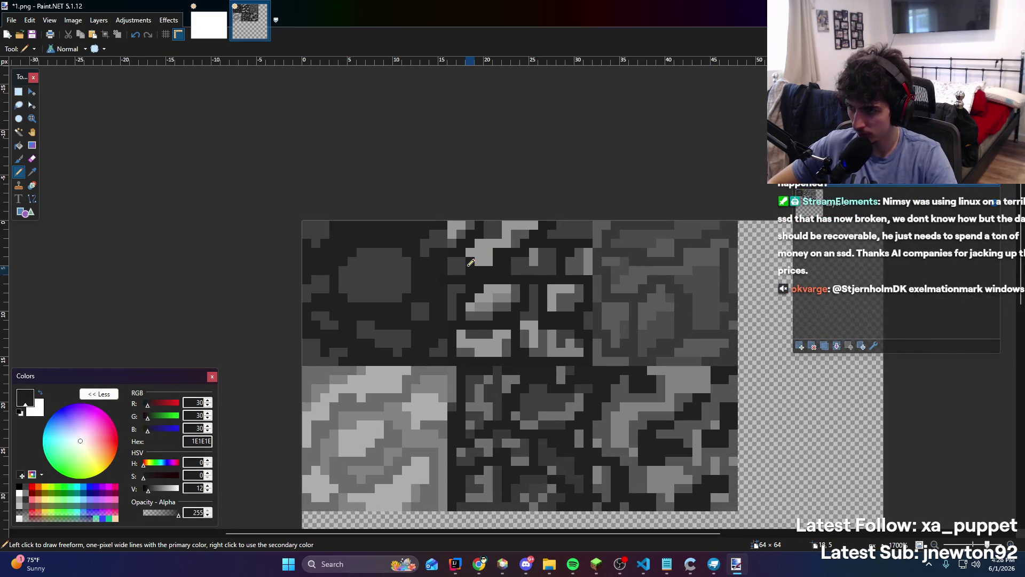
{"action": "scroll", "coordinate": [542, 248], "scroll_direction": "down", "scroll_amount": 3}
{"action": "key", "text": "ctrl+z"}
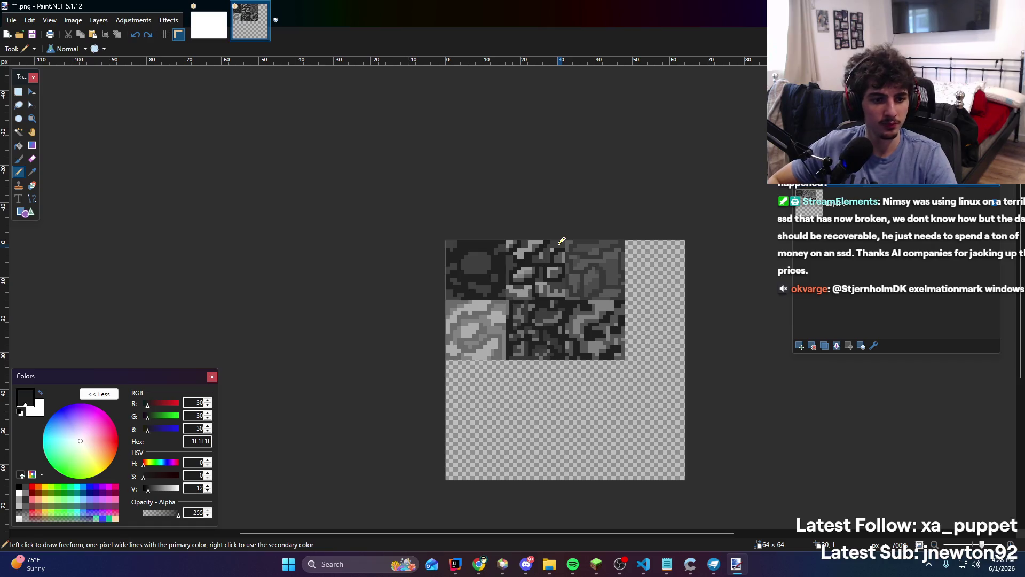
{"action": "key", "text": "ctrl+z"}
{"action": "key", "text": "ctrl+z"}
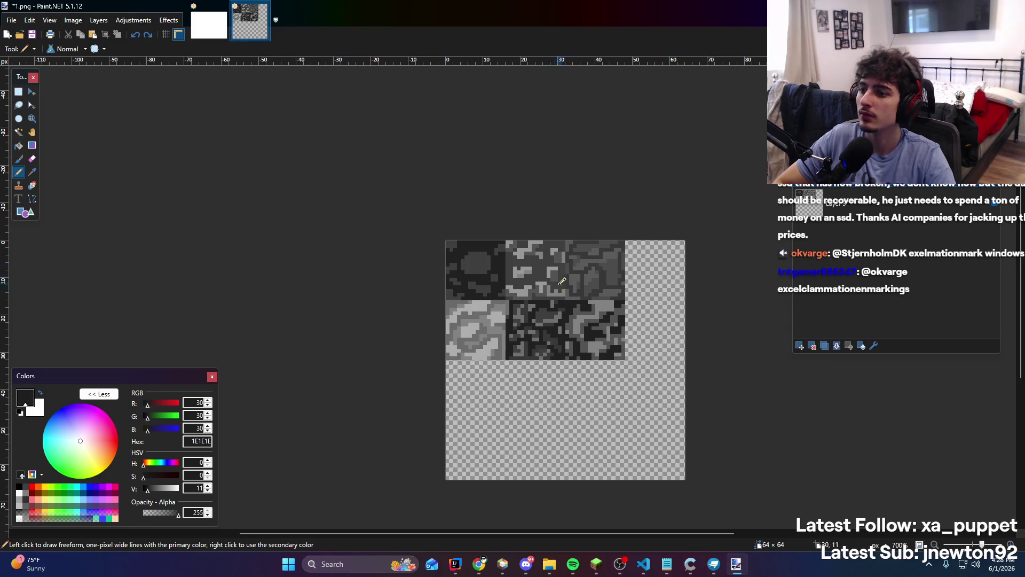
{"action": "scroll", "coordinate": [567, 280], "scroll_direction": "up", "scroll_amount": 2}
{"action": "scroll", "coordinate": [492, 267], "scroll_direction": "up", "scroll_amount": 2}
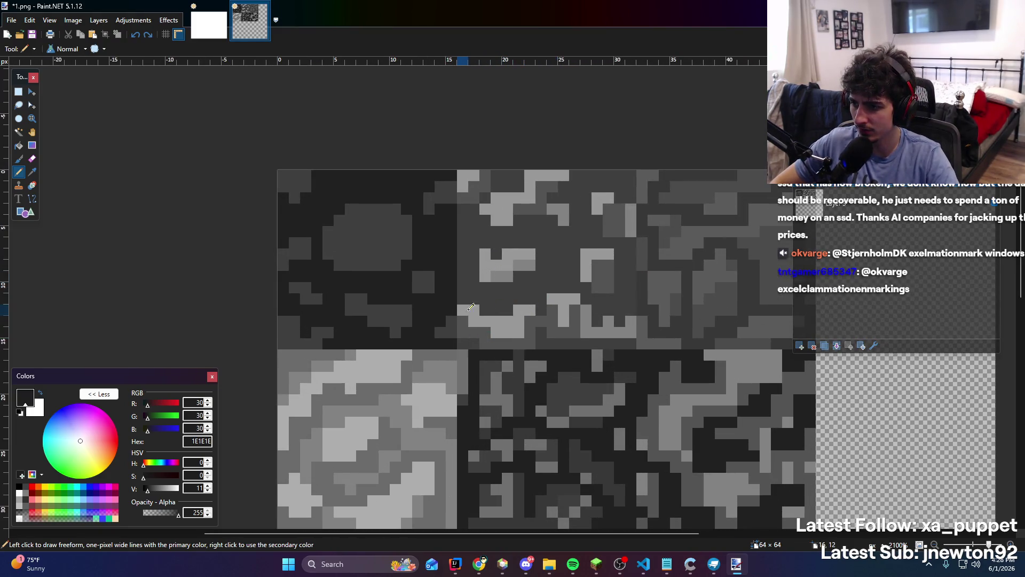
Draw dark 1E1E1E crack lines in the top-middle tile, undoing one misplaced stroke
{"action": "mouse_move", "coordinate": [461, 299]}
{"action": "left_mouse_down"}
{"action": "mouse_move", "coordinate": [495, 308]}
{"action": "mouse_move", "coordinate": [573, 285]}
{"action": "mouse_move", "coordinate": [532, 286]}
{"action": "mouse_move", "coordinate": [611, 318]}
{"action": "mouse_move", "coordinate": [631, 292]}
{"action": "left_mouse_up"}
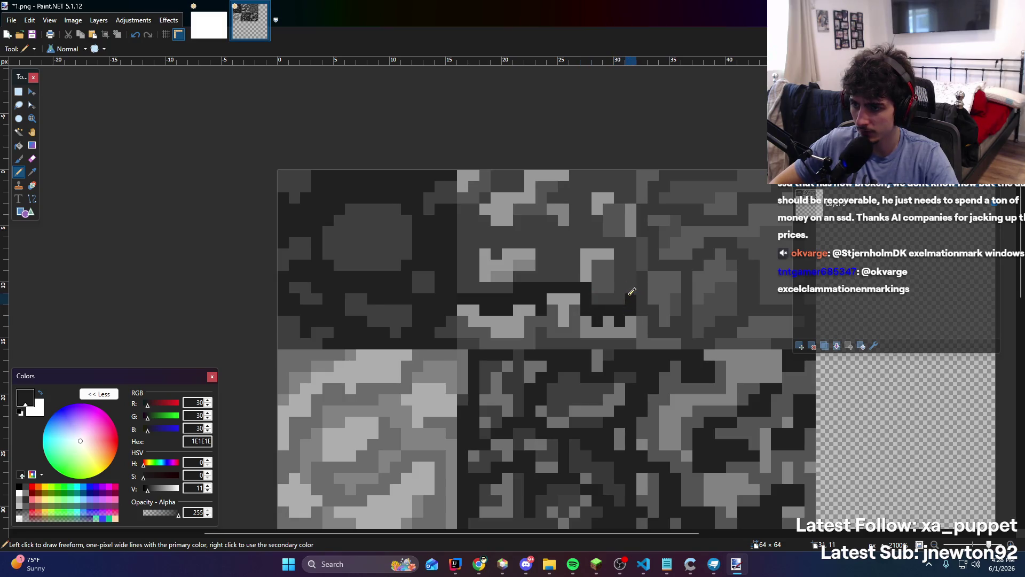
{"action": "mouse_move", "coordinate": [483, 242]}
{"action": "left_mouse_down"}
{"action": "mouse_move", "coordinate": [504, 251]}
{"action": "mouse_move", "coordinate": [537, 242]}
{"action": "mouse_move", "coordinate": [497, 253]}
{"action": "mouse_move", "coordinate": [534, 241]}
{"action": "mouse_move", "coordinate": [612, 242]}
{"action": "mouse_move", "coordinate": [575, 254]}
{"action": "mouse_move", "coordinate": [627, 243]}
{"action": "mouse_move", "coordinate": [598, 214]}
{"action": "mouse_move", "coordinate": [624, 193]}
{"action": "left_mouse_up"}
{"action": "key", "text": "ctrl+z"}
{"action": "mouse_move", "coordinate": [490, 207]}
{"action": "left_mouse_down"}
{"action": "mouse_move", "coordinate": [466, 208]}
{"action": "mouse_move", "coordinate": [496, 192]}
{"action": "left_mouse_up"}
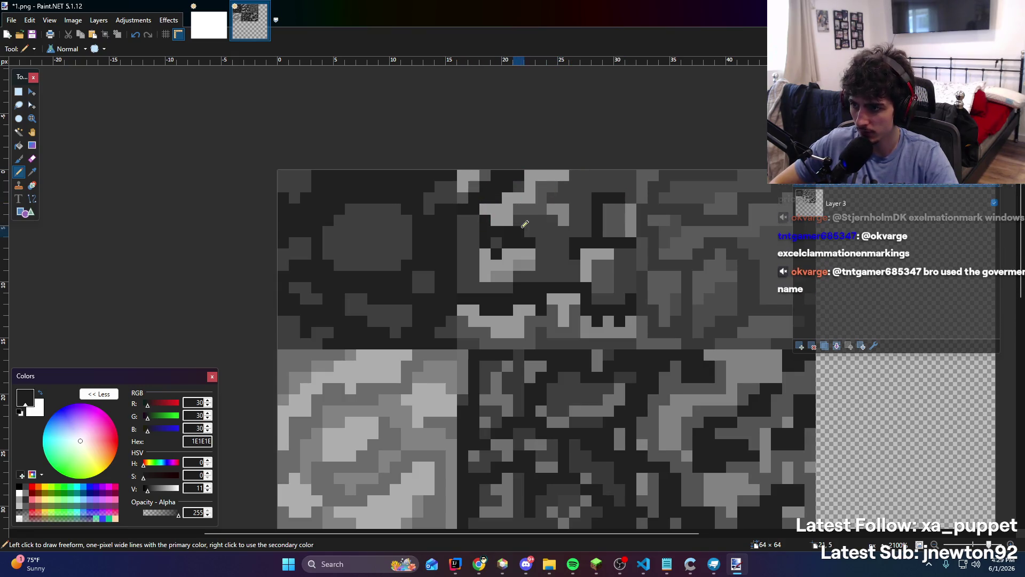
Reposition the view and draw a short mid-gray 727272 shading line below the round stone
{"action": "scroll", "coordinate": [534, 267], "scroll_direction": "down", "scroll_amount": 5}
{"action": "scroll", "coordinate": [548, 291], "scroll_direction": "up", "scroll_amount": 6}
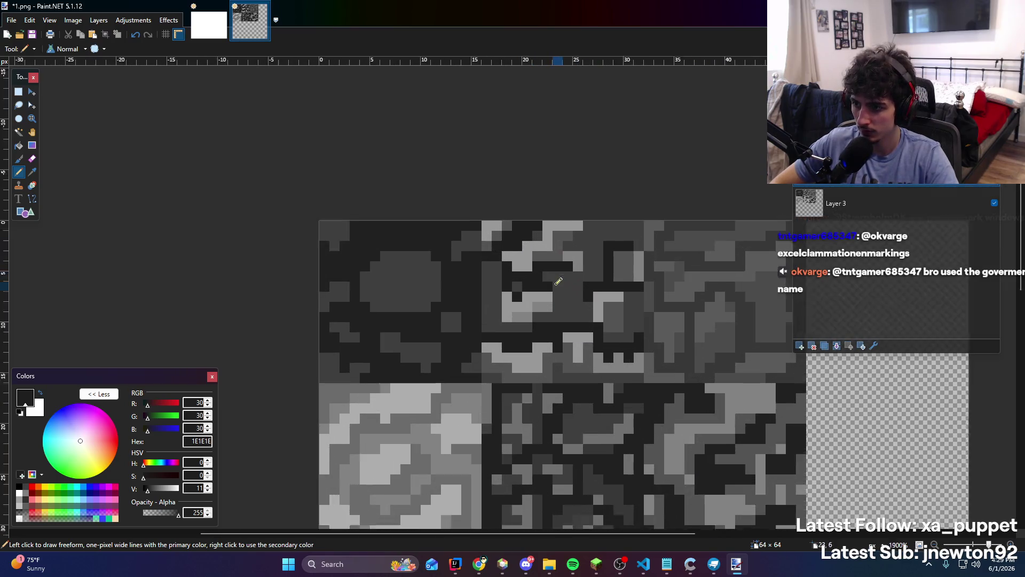
{"action": "scroll", "coordinate": [584, 275], "scroll_direction": "down", "scroll_amount": 6}
{"action": "scroll", "coordinate": [583, 276], "scroll_direction": "up", "scroll_amount": 2}
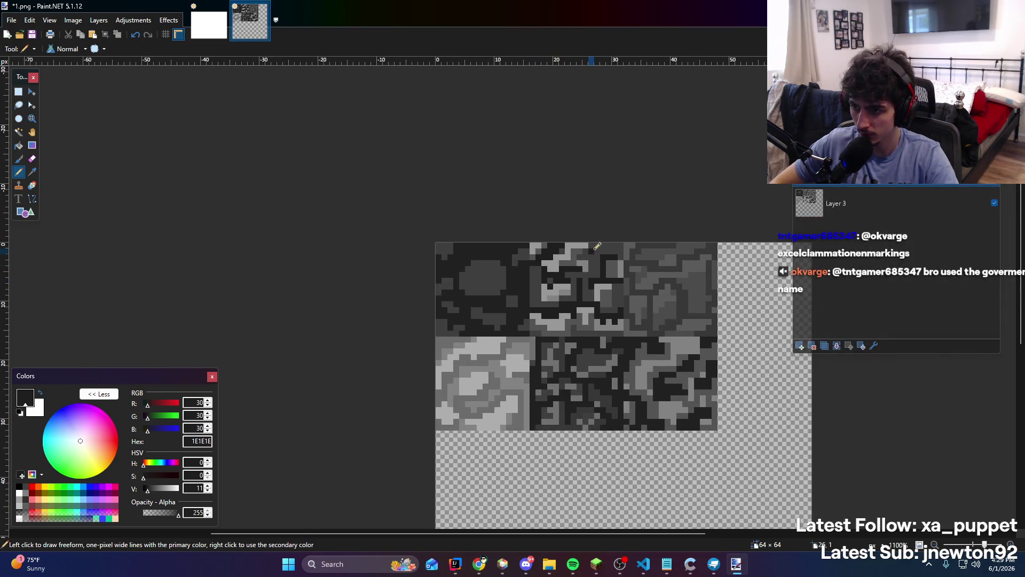
{"action": "scroll", "coordinate": [556, 277], "scroll_direction": "down", "scroll_amount": 1}
{"action": "scroll", "coordinate": [556, 277], "scroll_direction": "up", "scroll_amount": 4}
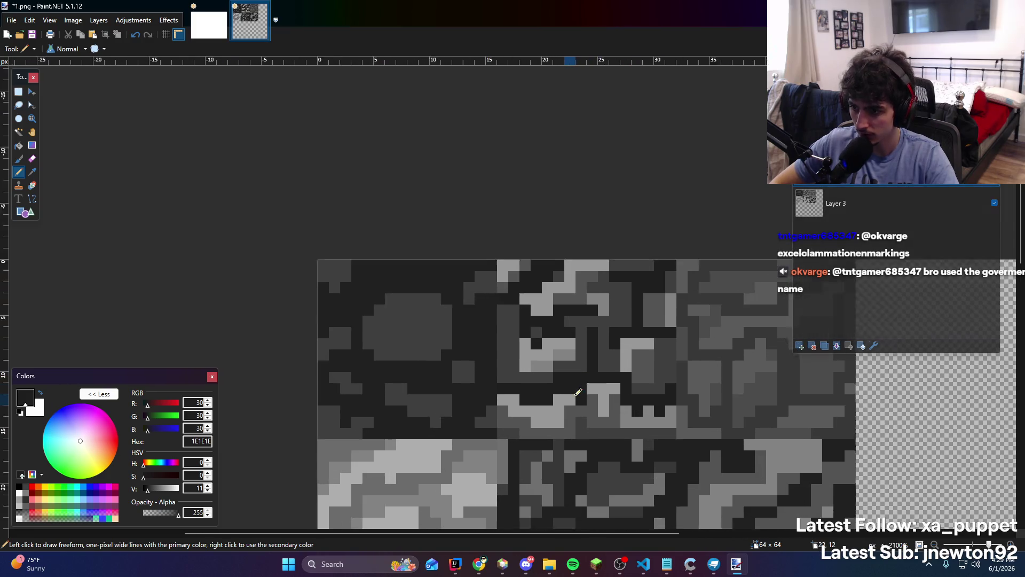
{"action": "scroll", "coordinate": [618, 358], "scroll_direction": "down", "scroll_amount": 4}
{"action": "scroll", "coordinate": [539, 347], "scroll_direction": "up", "scroll_amount": 3}
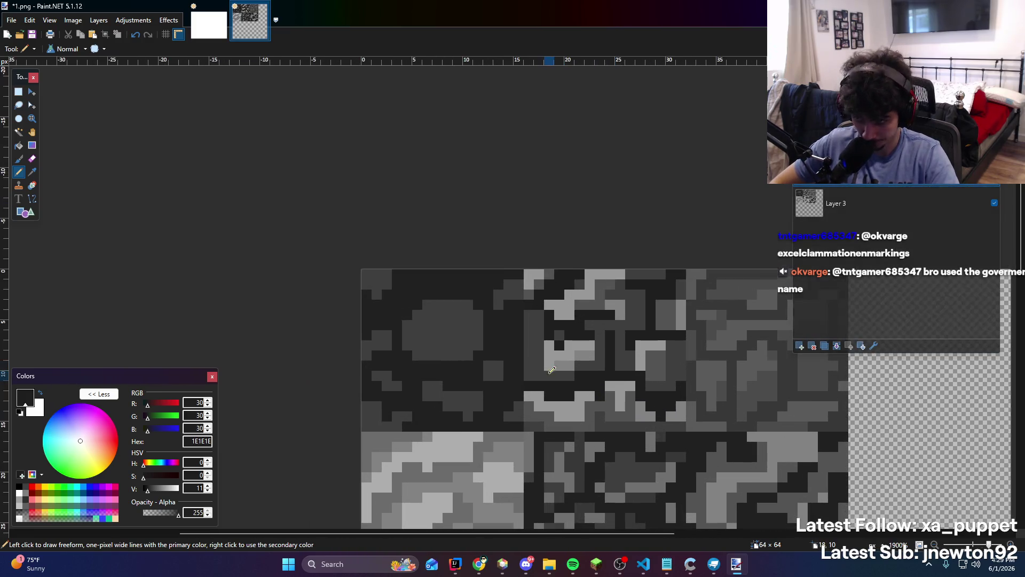
{"action": "scroll", "coordinate": [554, 315], "scroll_direction": "up", "scroll_amount": 2}
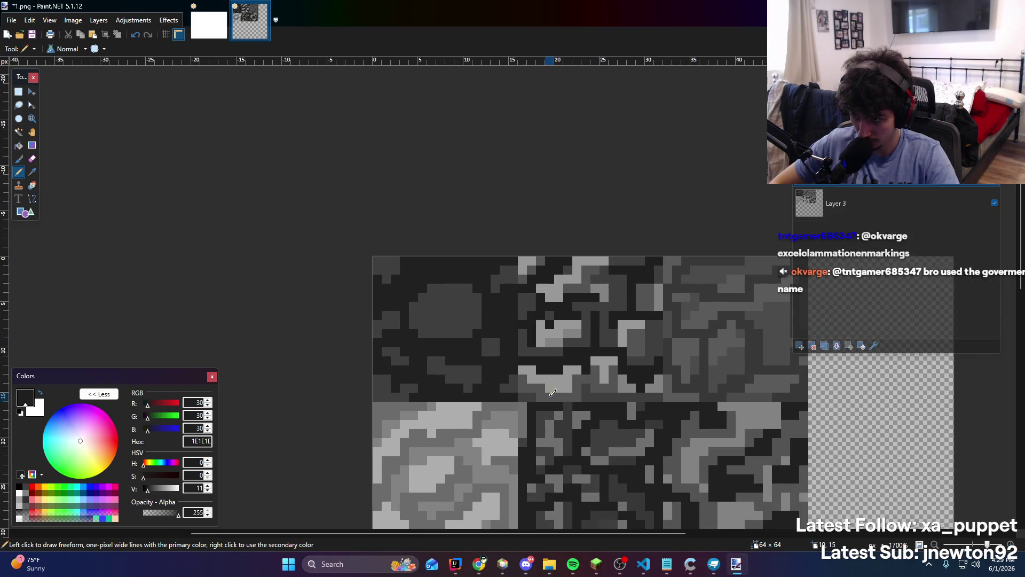
{"action": "scroll", "coordinate": [559, 318], "scroll_direction": "down", "scroll_amount": 5}
{"action": "scroll", "coordinate": [558, 318], "scroll_direction": "up", "scroll_amount": 4}
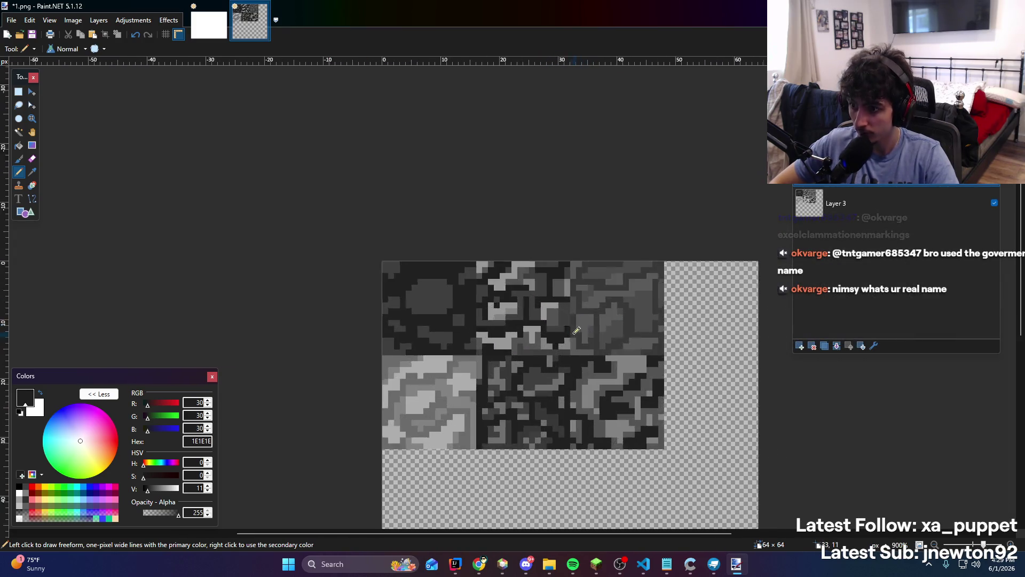
{"action": "scroll", "coordinate": [549, 248], "scroll_direction": "down", "scroll_amount": 5}
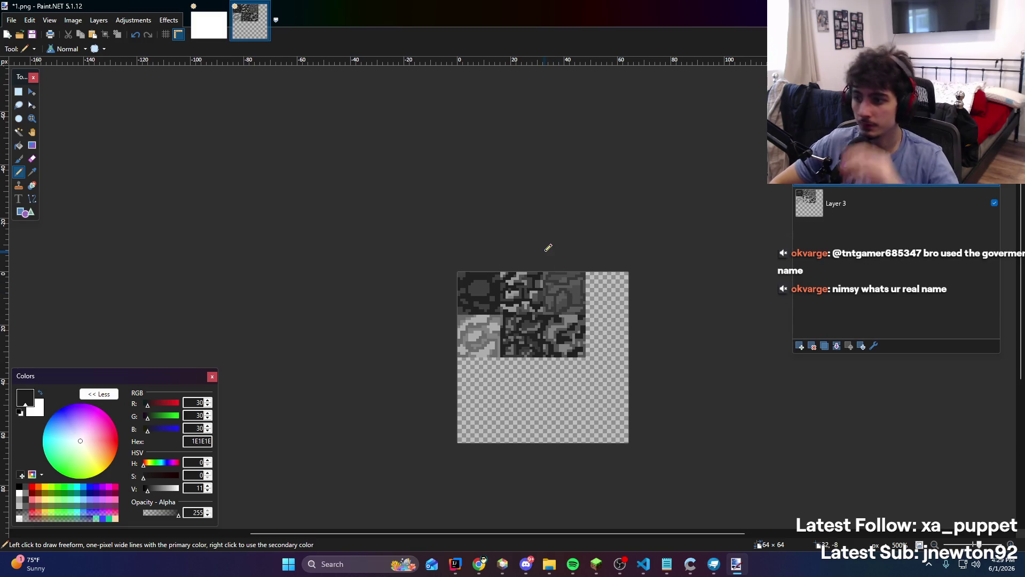
{"action": "scroll", "coordinate": [549, 247], "scroll_direction": "up", "scroll_amount": 6}
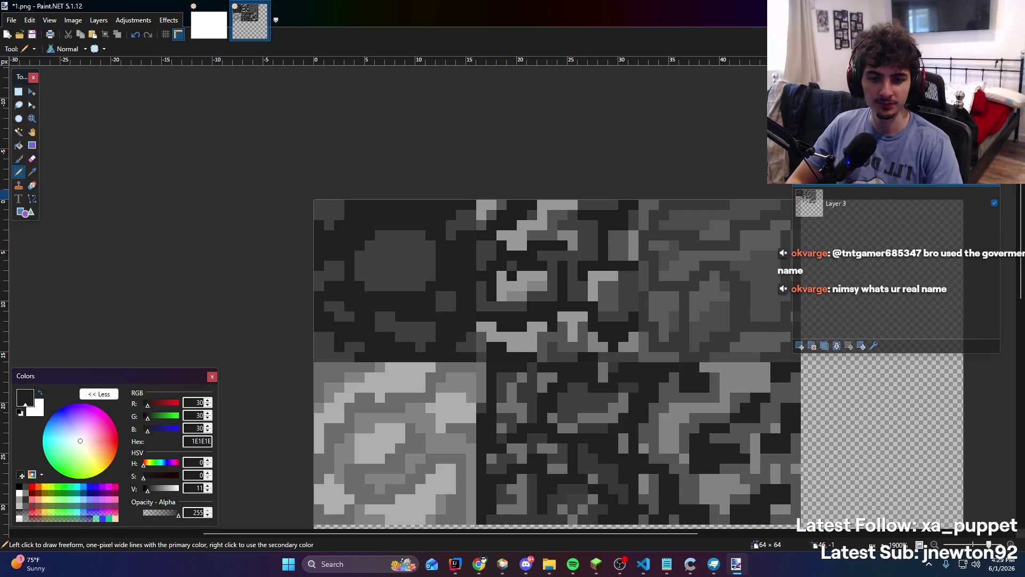
{"action": "left_click_drag", "start_coordinate": [571, 261], "coordinate": [532, 231]}
{"action": "scroll", "coordinate": [529, 235], "scroll_direction": "down", "scroll_amount": 4}
{"action": "scroll", "coordinate": [507, 246], "scroll_direction": "up", "scroll_amount": 4}
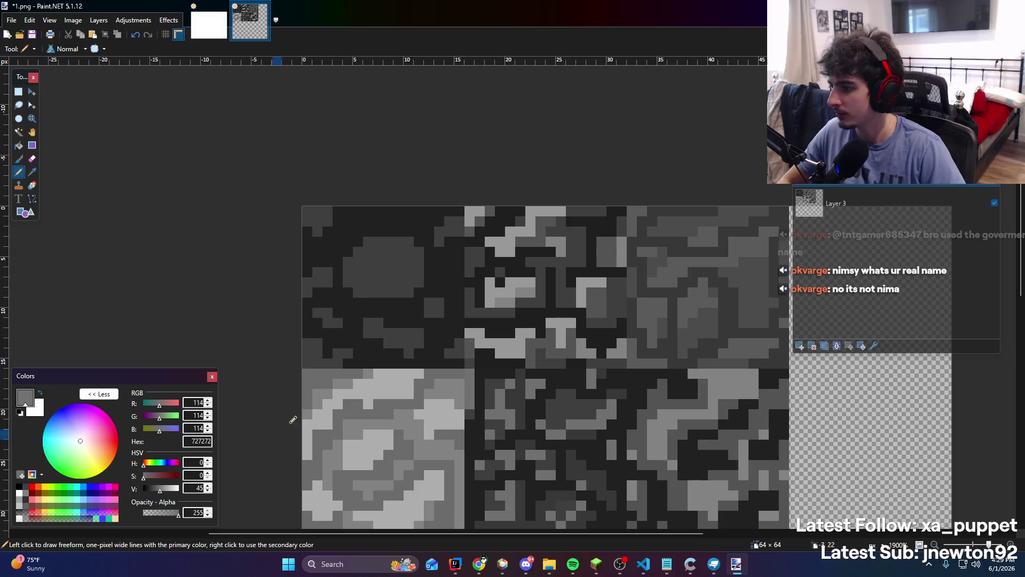
{"action": "mouse_move", "coordinate": [353, 291]}
{"action": "left_mouse_down"}
{"action": "mouse_move", "coordinate": [405, 289]}
{"action": "mouse_move", "coordinate": [412, 249]}
{"action": "mouse_move", "coordinate": [368, 241]}
{"action": "mouse_move", "coordinate": [409, 240]}
{"action": "mouse_move", "coordinate": [358, 253]}
{"action": "mouse_move", "coordinate": [353, 286]}
{"action": "mouse_move", "coordinate": [380, 281]}
{"action": "mouse_move", "coordinate": [417, 300]}
{"action": "mouse_move", "coordinate": [396, 288]}
{"action": "mouse_move", "coordinate": [399, 278]}
{"action": "left_mouse_up"}
Pencil mid-gray 727272 pixels and short strokes beside and below the blob and along the tile's top-left edge
{"action": "scroll", "coordinate": [352, 286], "scroll_direction": "down", "scroll_amount": 5}
{"action": "scroll", "coordinate": [369, 283], "scroll_direction": "up", "scroll_amount": 5}
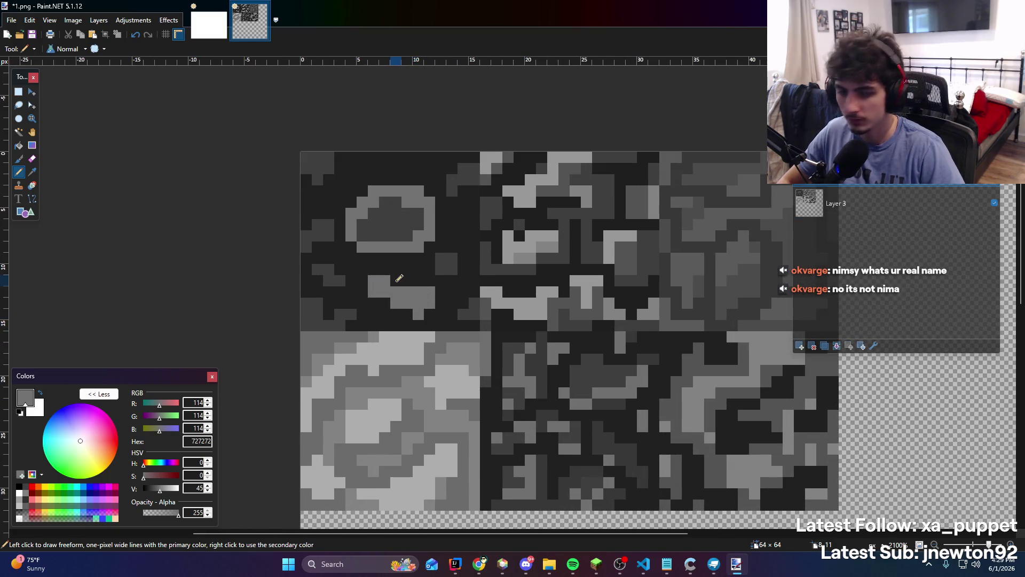
{"action": "left_click", "coordinate": [445, 264]}
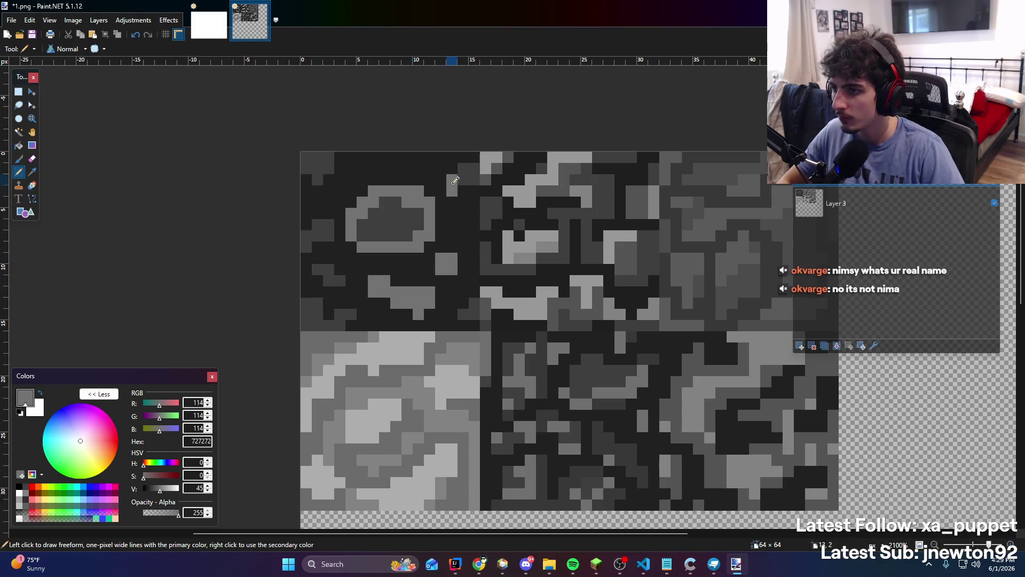
{"action": "left_click_drag", "start_coordinate": [455, 181], "coordinate": [473, 168]}
{"action": "mouse_move", "coordinate": [320, 167]}
{"action": "left_mouse_down"}
{"action": "mouse_move", "coordinate": [306, 158]}
{"action": "mouse_move", "coordinate": [357, 161]}
{"action": "left_mouse_up"}
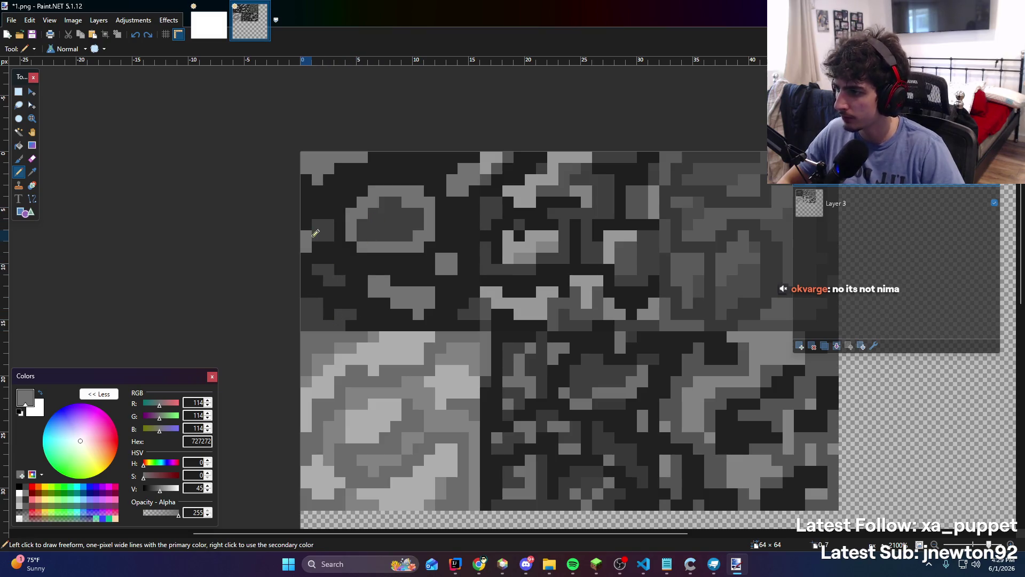
{"action": "left_click", "coordinate": [333, 280]}
{"action": "left_click_drag", "start_coordinate": [307, 325], "coordinate": [351, 314]}
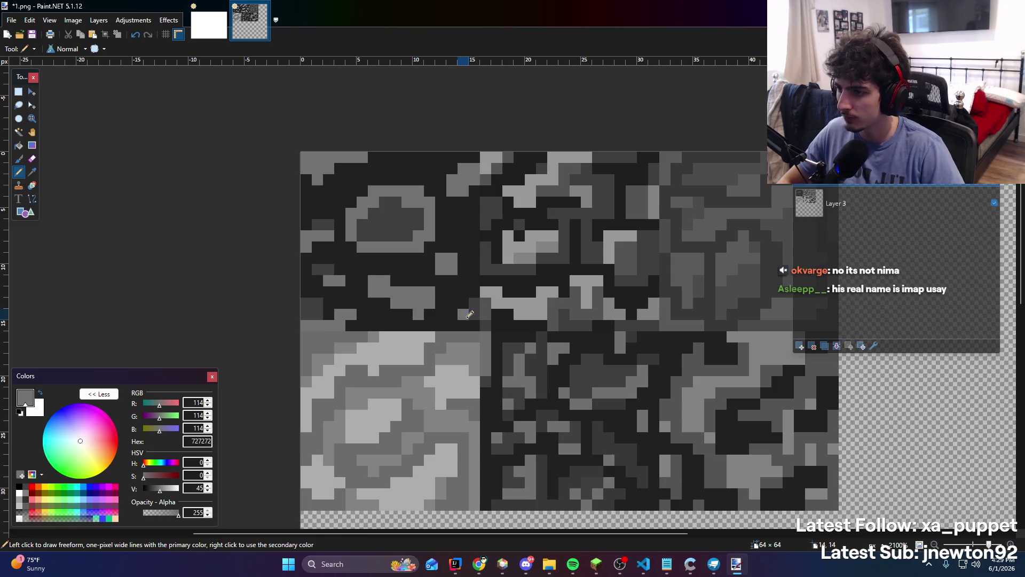
{"action": "left_click_drag", "start_coordinate": [473, 313], "coordinate": [461, 308]}
Sample dark gray 3F3F3F from the canvas and pencil dark pixels inside the blob
{"action": "key", "text": "k"}
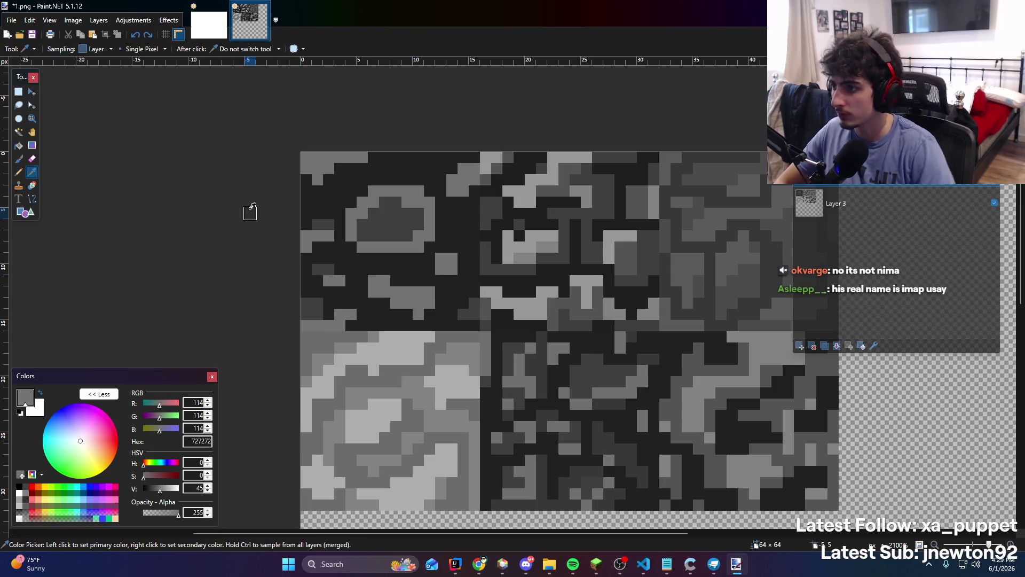
{"action": "left_click", "coordinate": [374, 228]}
{"action": "key", "text": "b"}
{"action": "key", "text": "p"}
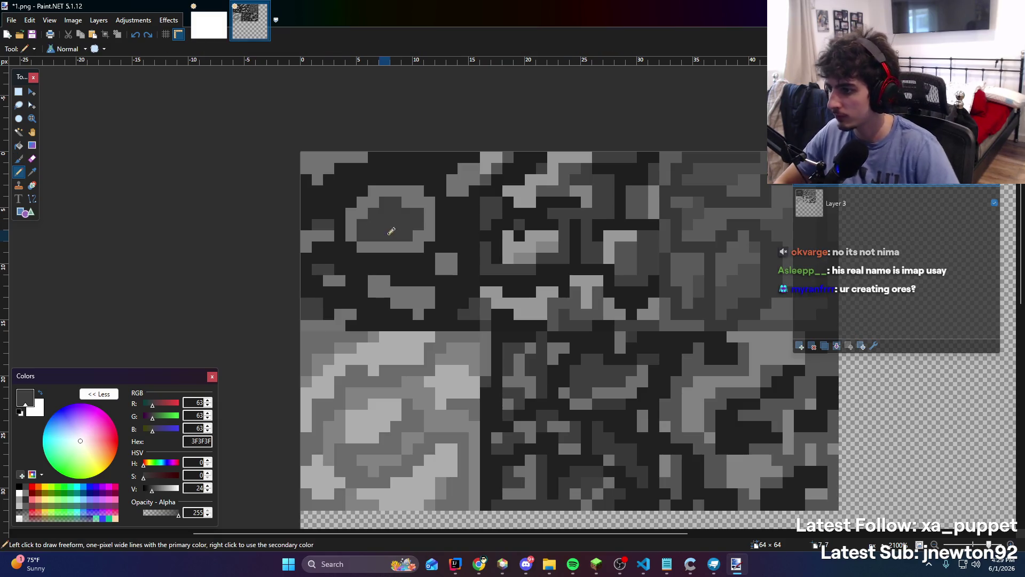
{"action": "left_click_drag", "start_coordinate": [382, 291], "coordinate": [406, 299]}
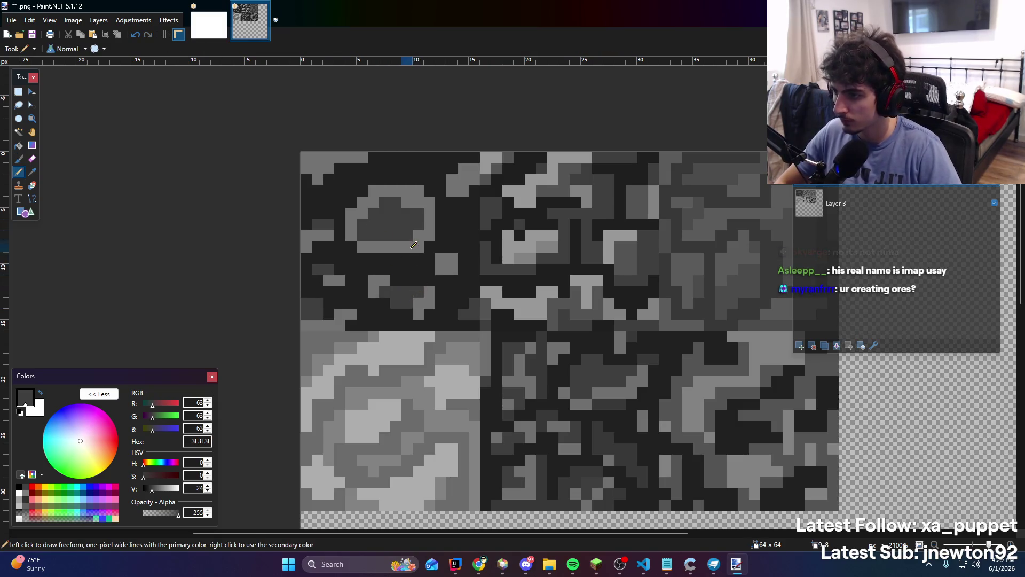
Sample mid-gray 727272 and paint one pixel at (0,15) on the tile's left edge
{"action": "scroll", "coordinate": [406, 296], "scroll_direction": "down", "scroll_amount": 3}
{"action": "scroll", "coordinate": [346, 221], "scroll_direction": "up", "scroll_amount": 3}
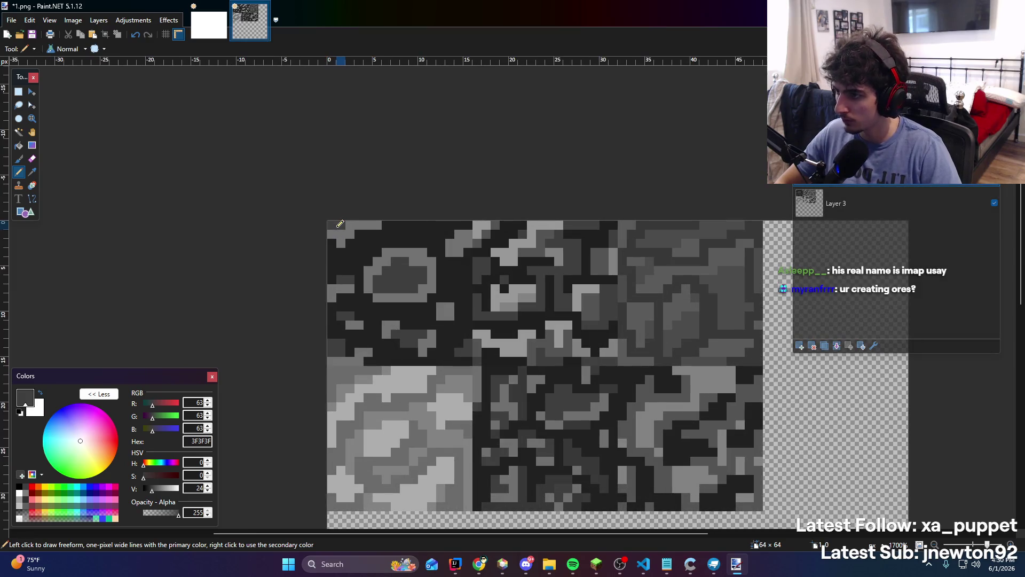
{"action": "scroll", "coordinate": [469, 234], "scroll_direction": "down", "scroll_amount": 3}
{"action": "scroll", "coordinate": [406, 240], "scroll_direction": "up", "scroll_amount": 4}
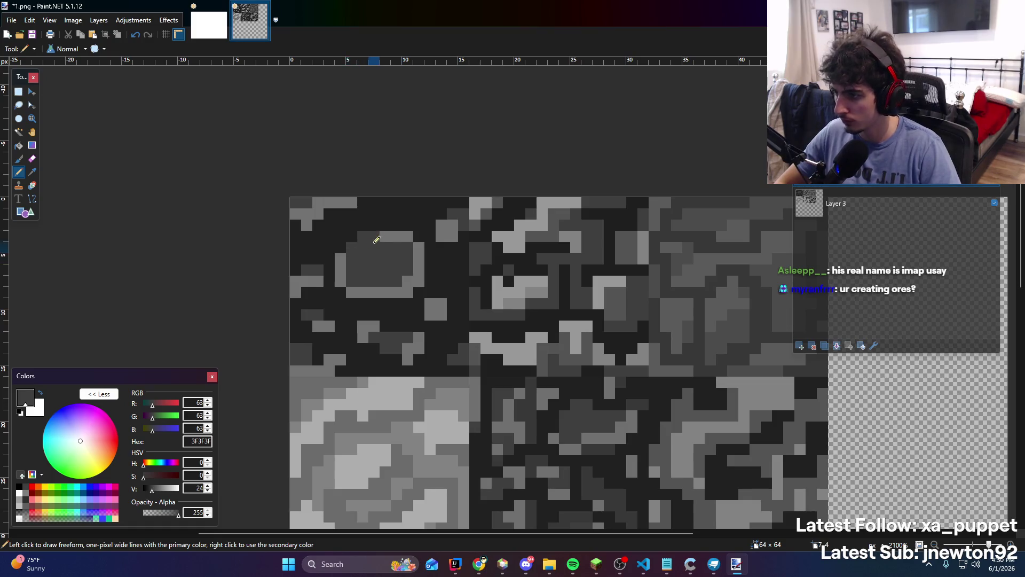
{"action": "scroll", "coordinate": [347, 224], "scroll_direction": "down", "scroll_amount": 2}
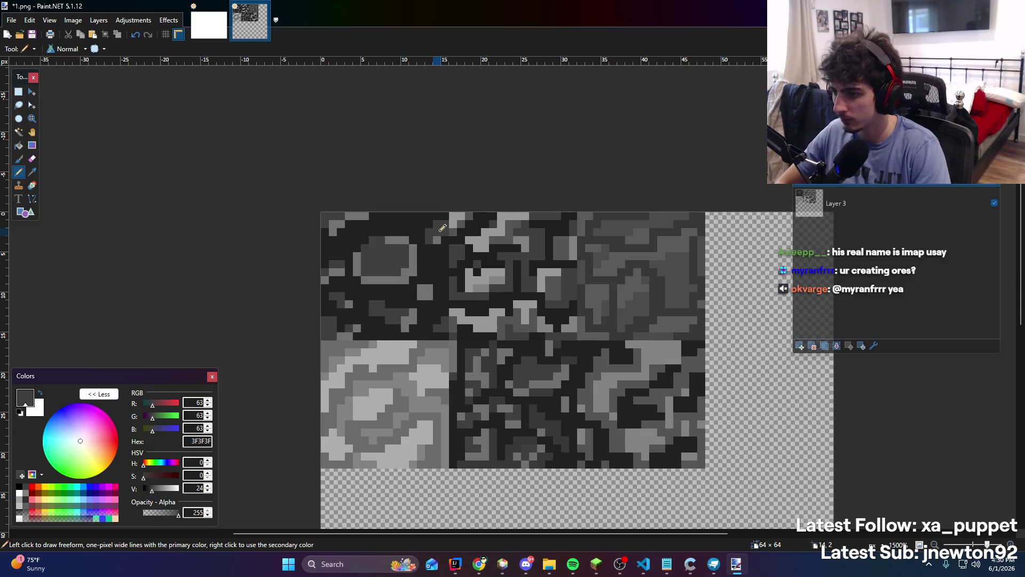
{"action": "key", "text": "k"}
{"action": "left_click", "coordinate": [350, 214]}
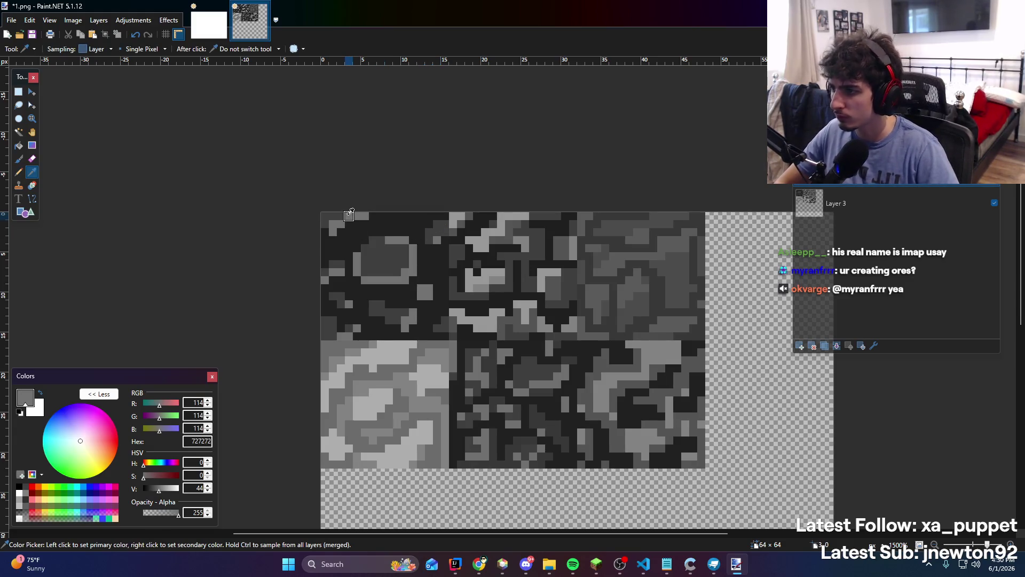
{"action": "key", "text": "p"}
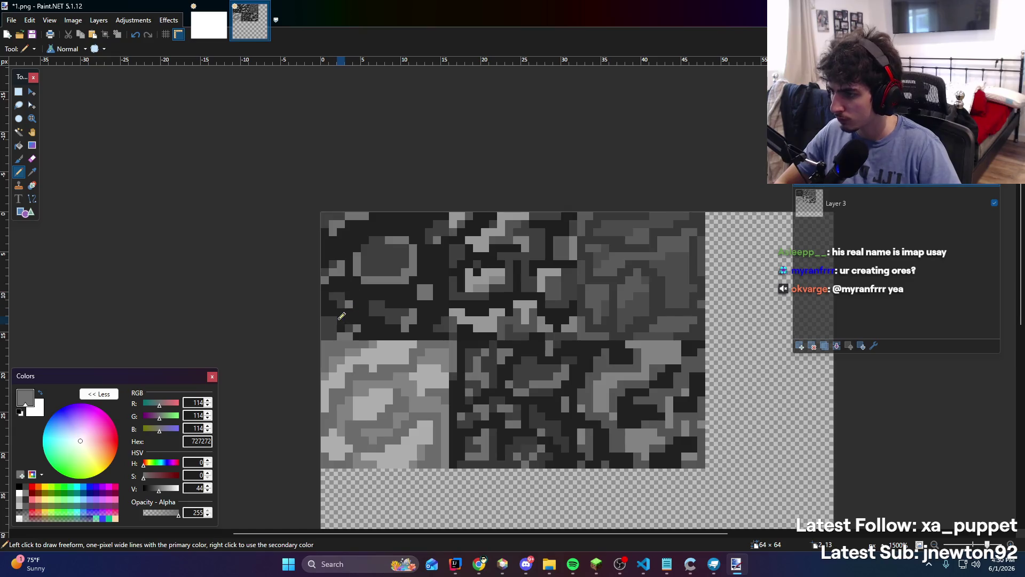
{"action": "left_click", "coordinate": [326, 336]}
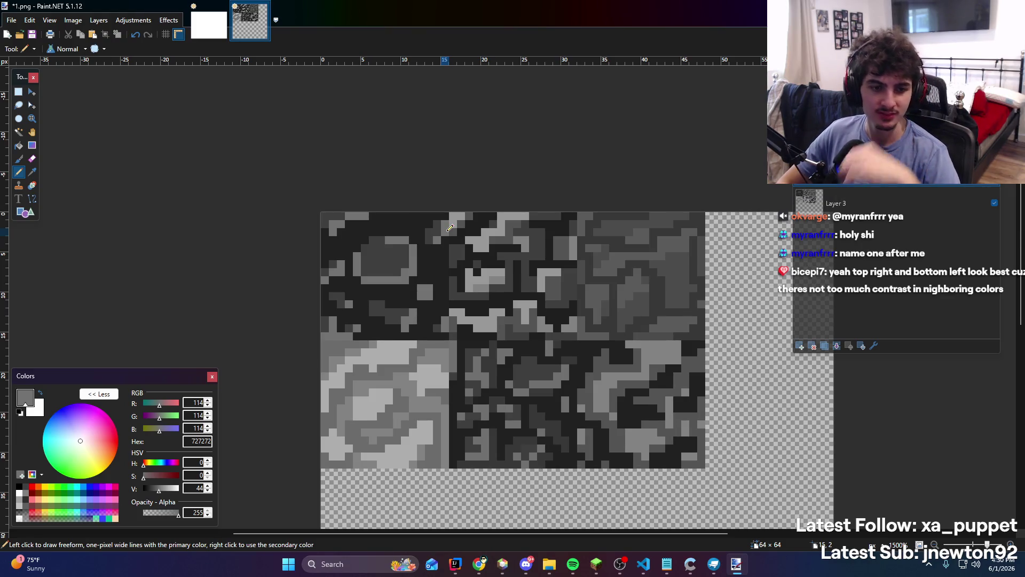
Look over the zoomed texture, briefly switching apps, then choose the Paint Bucket fill tool
{"action": "scroll", "coordinate": [459, 257], "scroll_direction": "down", "scroll_amount": 4}
{"action": "scroll", "coordinate": [466, 277], "scroll_direction": "up", "scroll_amount": 4}
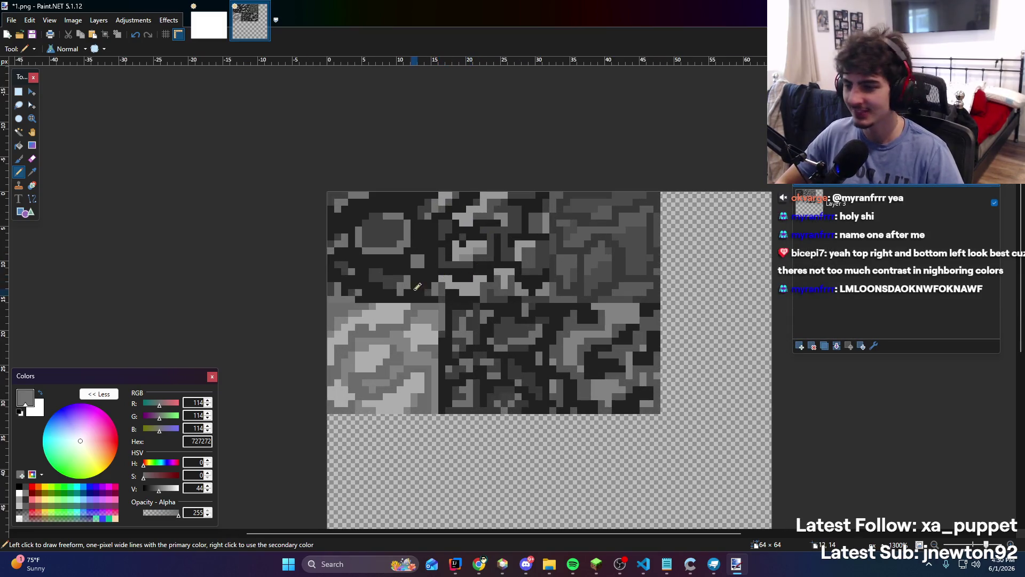
{"action": "scroll", "coordinate": [391, 269], "scroll_direction": "up", "scroll_amount": 2}
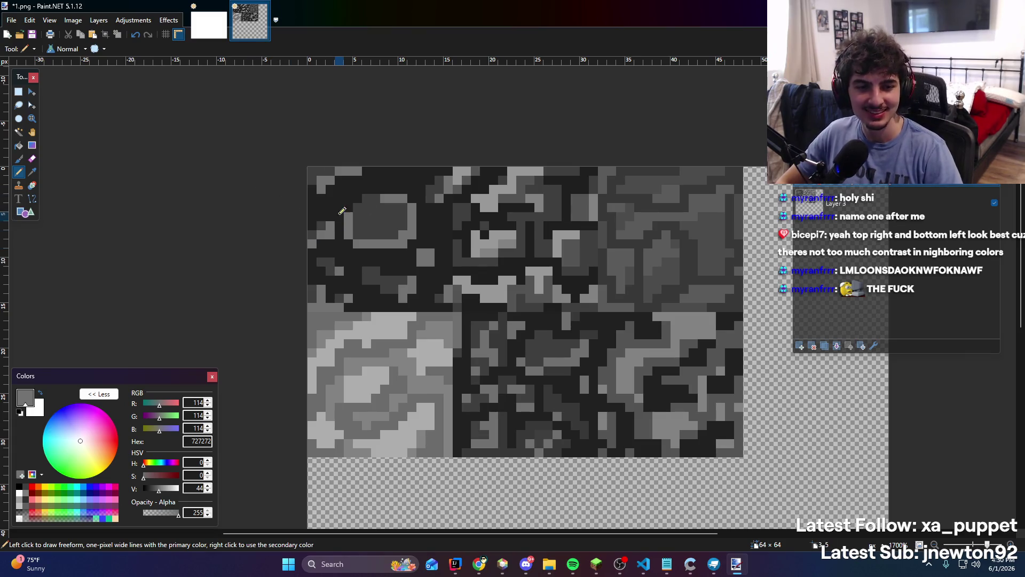
{"action": "scroll", "coordinate": [422, 235], "scroll_direction": "down", "scroll_amount": 3}
{"action": "scroll", "coordinate": [428, 235], "scroll_direction": "up", "scroll_amount": 4}
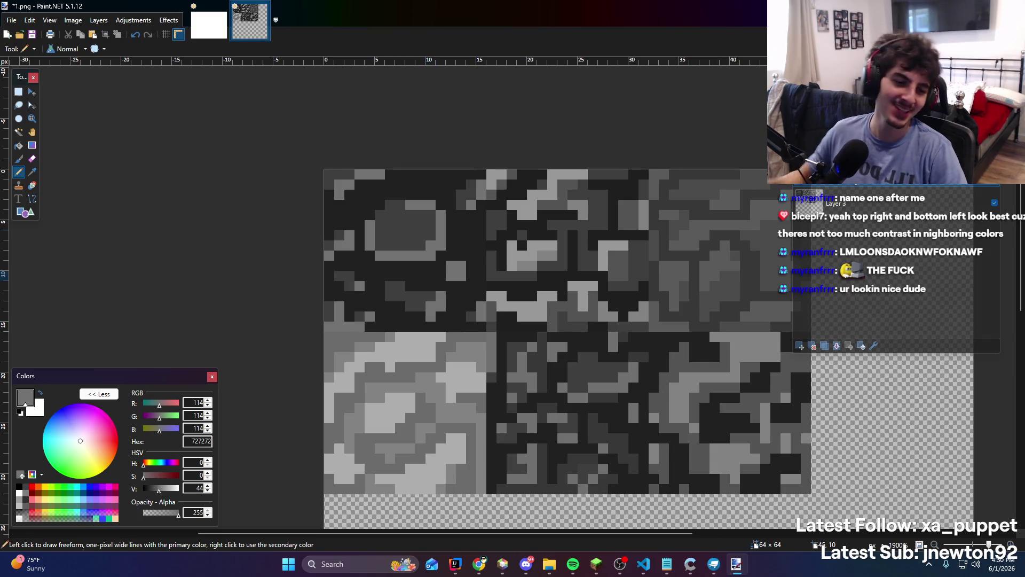
{"action": "key", "text": "alt+Tab"}
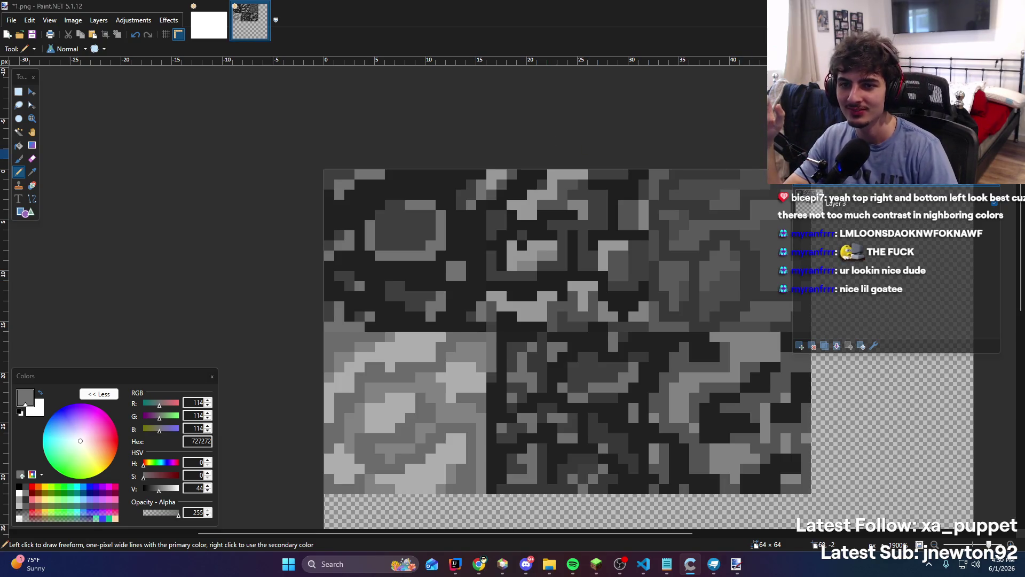
{"action": "scroll", "coordinate": [474, 298], "scroll_direction": "down", "scroll_amount": 6}
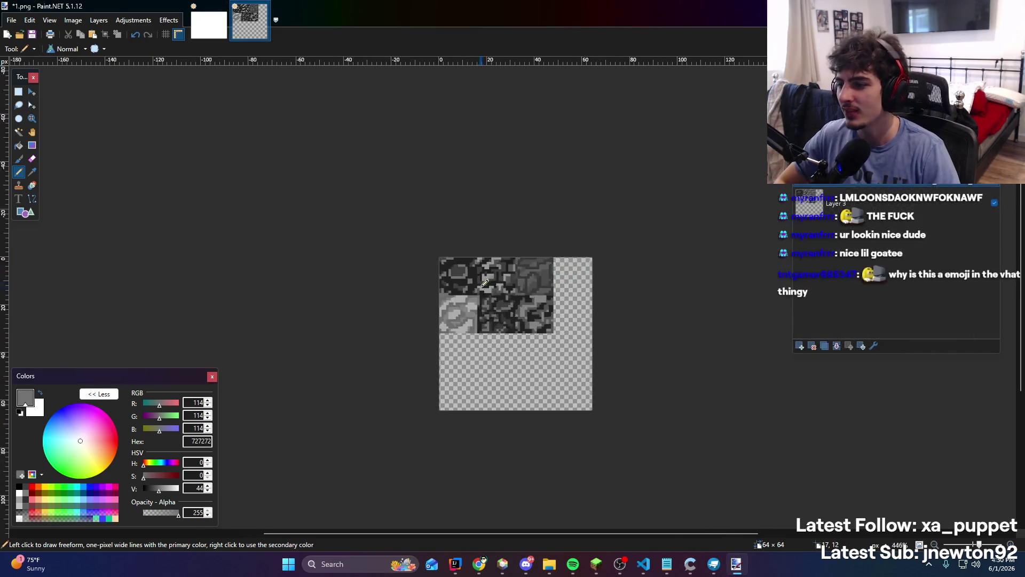
{"action": "scroll", "coordinate": [475, 297], "scroll_direction": "up", "scroll_amount": 10}
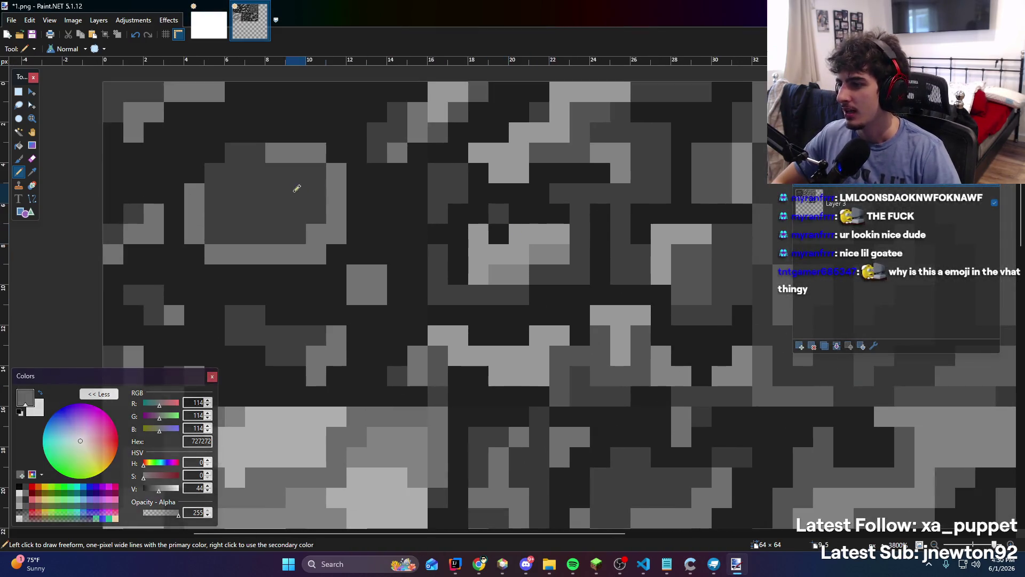
{"action": "scroll", "coordinate": [523, 197], "scroll_direction": "down", "scroll_amount": 2}
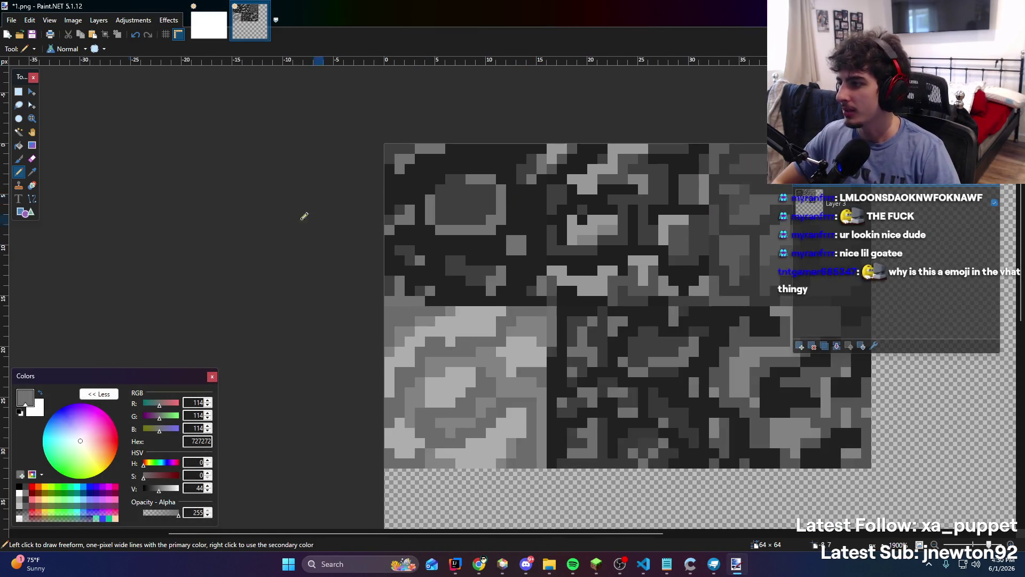
{"action": "left_click", "coordinate": [19, 146]}
{"action": "left_click", "coordinate": [437, 244]}
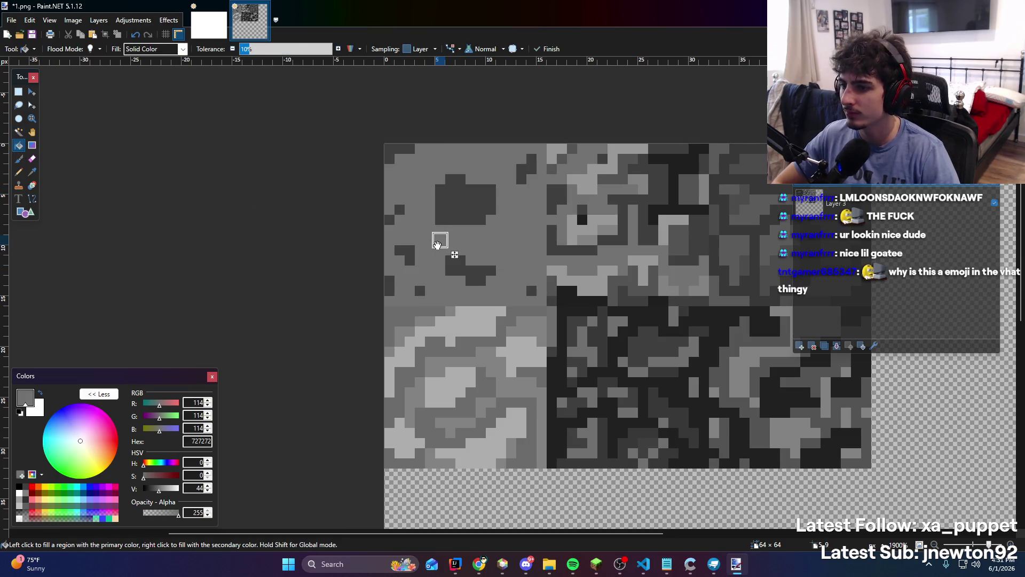
{"action": "key", "text": "ctrl+z"}
{"action": "scroll", "coordinate": [549, 260], "scroll_direction": "up", "scroll_amount": 3}
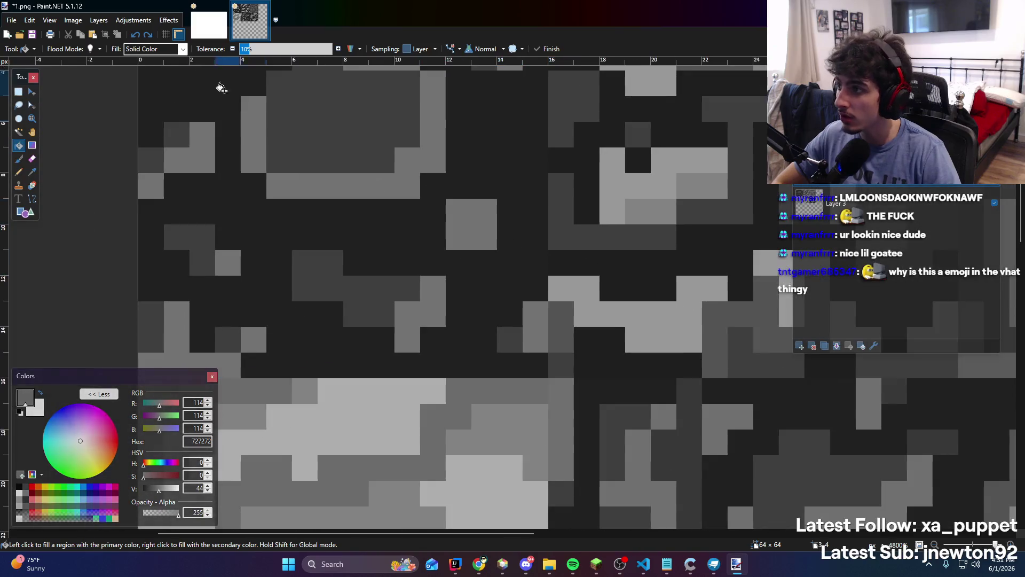
{"action": "scroll", "coordinate": [418, 209], "scroll_direction": "down", "scroll_amount": 1}
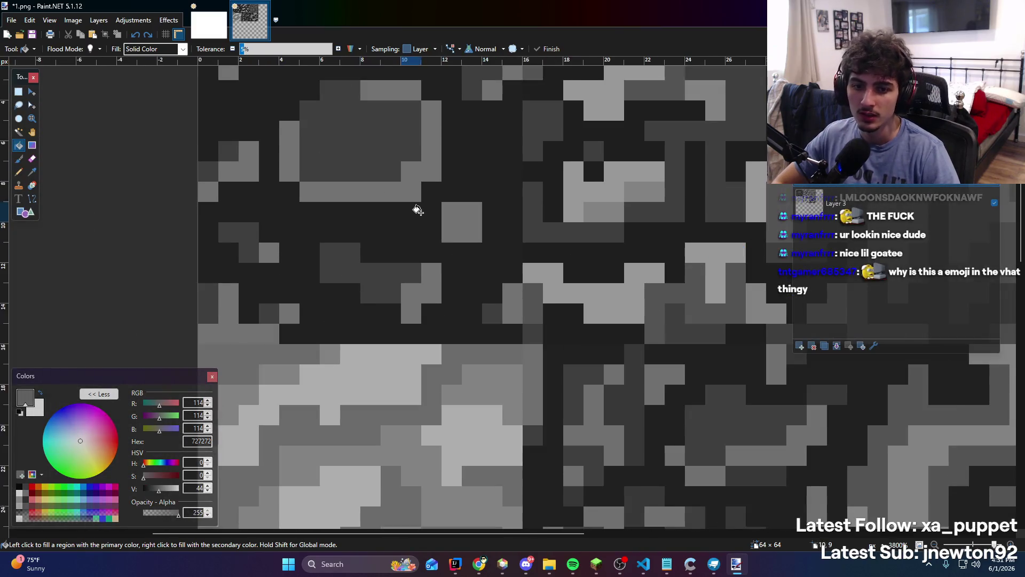
{"action": "left_click_drag", "start_coordinate": [418, 210], "coordinate": [451, 225]}
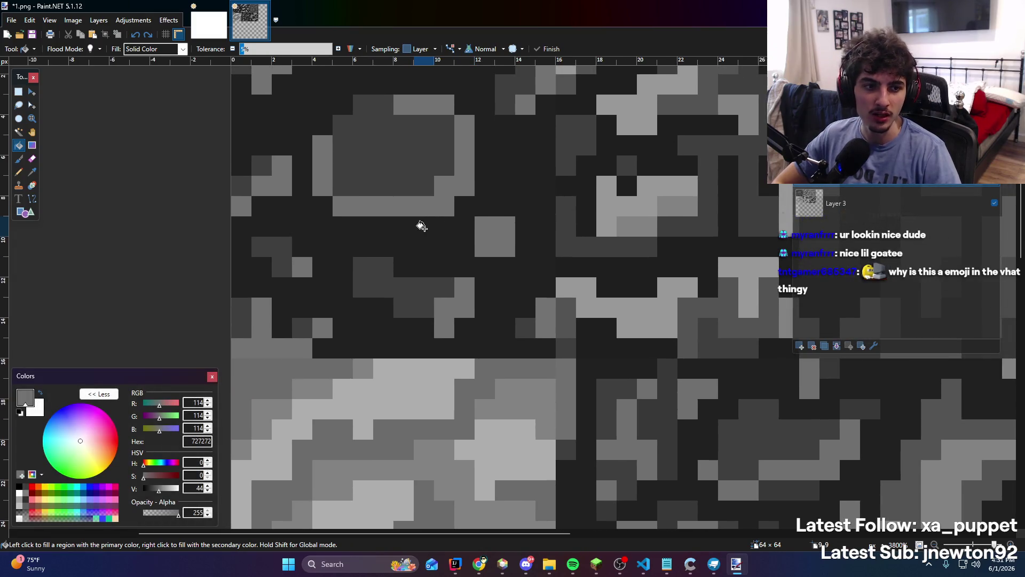
{"action": "left_click", "coordinate": [320, 224]}
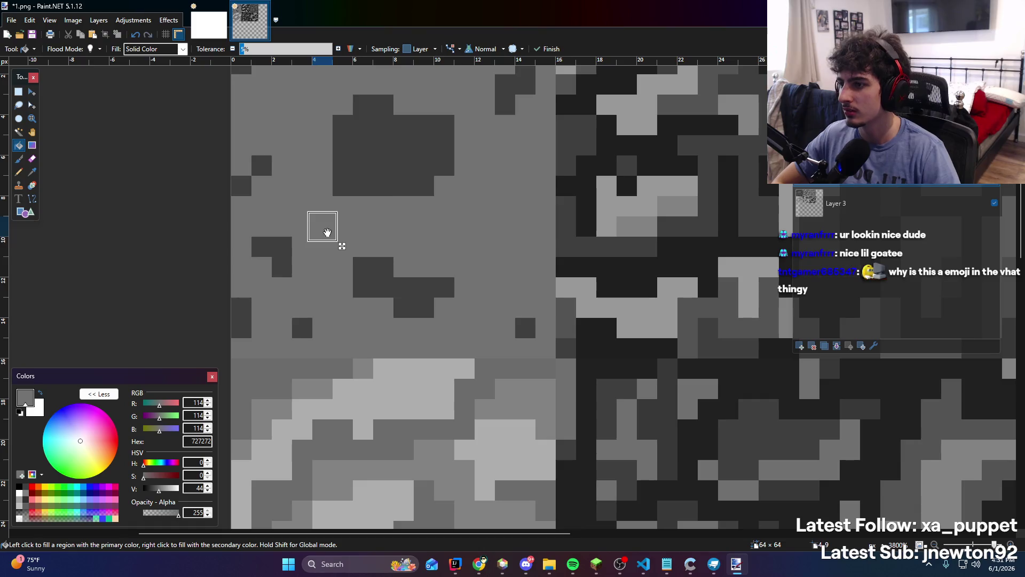
{"action": "key", "text": "ctrl+z"}
{"action": "left_click", "coordinate": [320, 245]}
{"action": "key", "text": "ctrl+z"}
{"action": "left_click", "coordinate": [320, 245]}
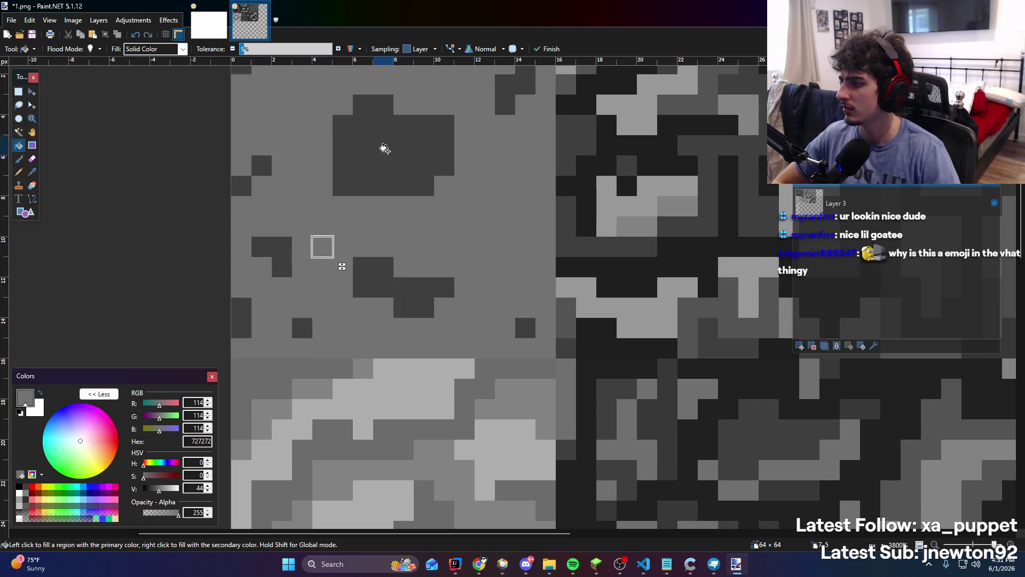
{"action": "scroll", "coordinate": [385, 149], "scroll_direction": "down", "scroll_amount": 3}
{"action": "scroll", "coordinate": [394, 213], "scroll_direction": "down", "scroll_amount": 3}
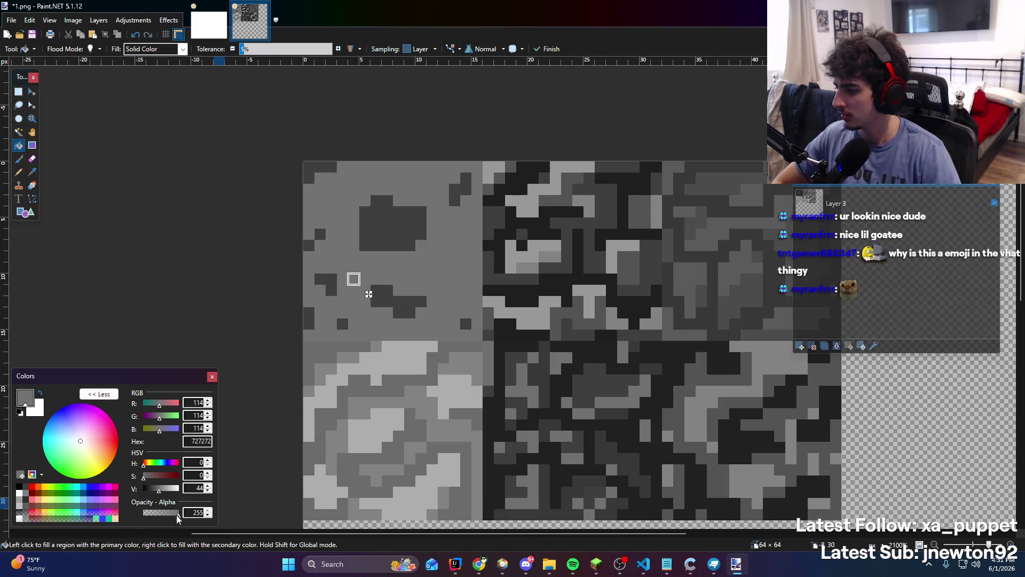
{"action": "mouse_move", "coordinate": [159, 488]}
{"action": "left_mouse_down"}
{"action": "mouse_move", "coordinate": [132, 491]}
{"action": "mouse_move", "coordinate": [150, 495]}
{"action": "left_mouse_up"}
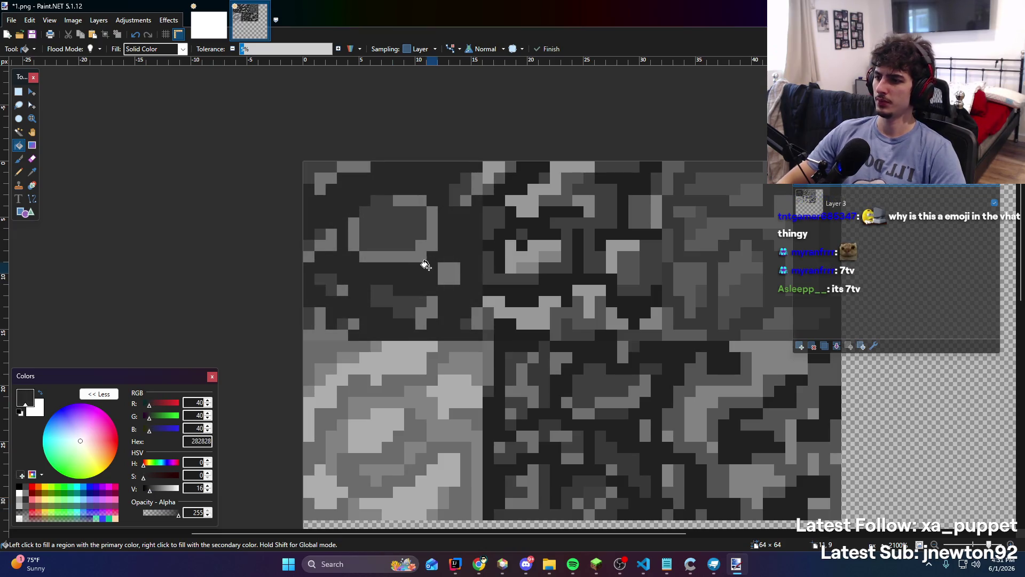
{"action": "scroll", "coordinate": [427, 261], "scroll_direction": "down", "scroll_amount": 6}
{"action": "scroll", "coordinate": [435, 259], "scroll_direction": "up", "scroll_amount": 3}
{"action": "scroll", "coordinate": [435, 259], "scroll_direction": "up", "scroll_amount": 3}
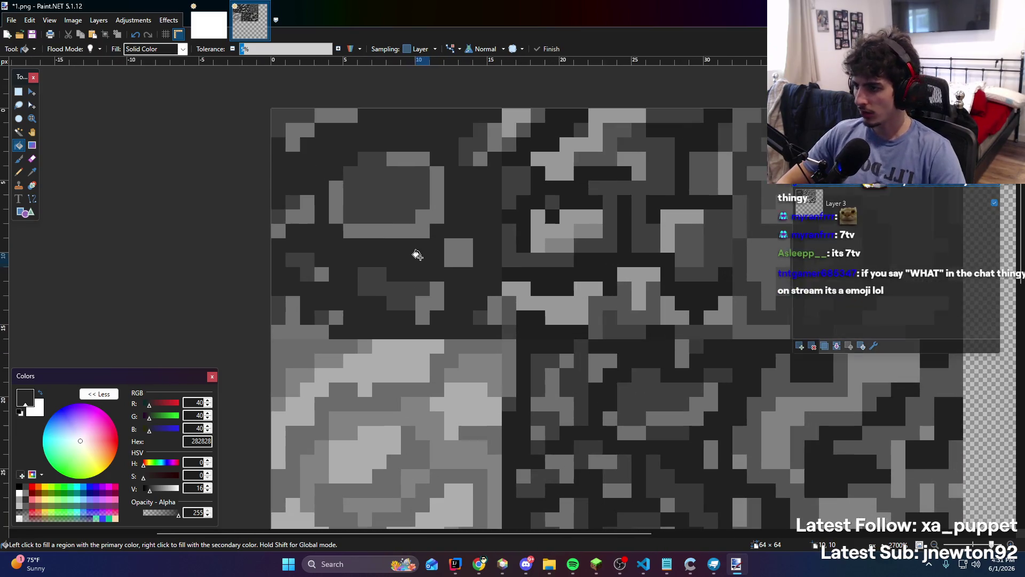
{"action": "left_click", "coordinate": [365, 239]}
{"action": "key", "text": "ctrl+z"}
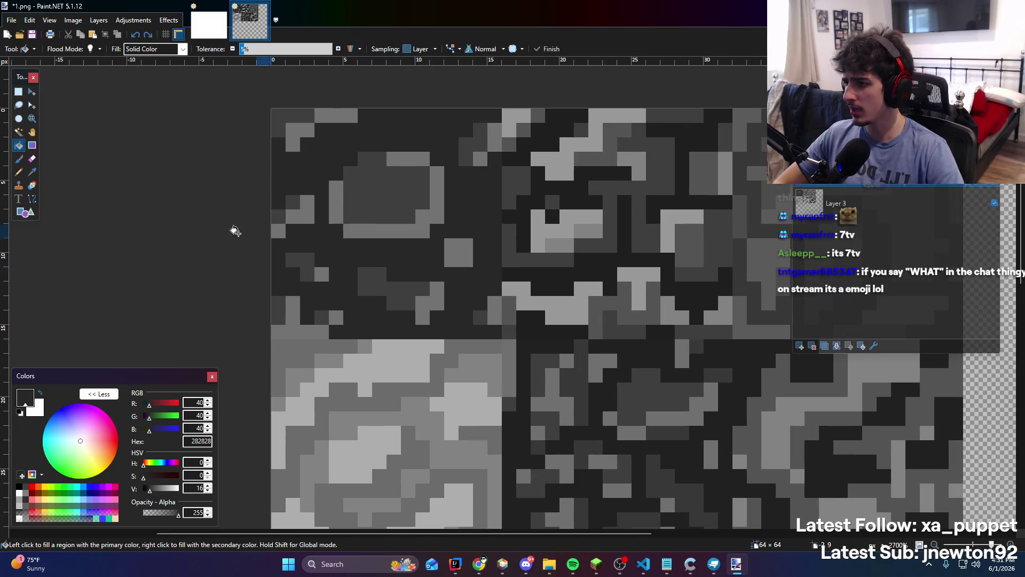
{"action": "left_click", "coordinate": [19, 172]}
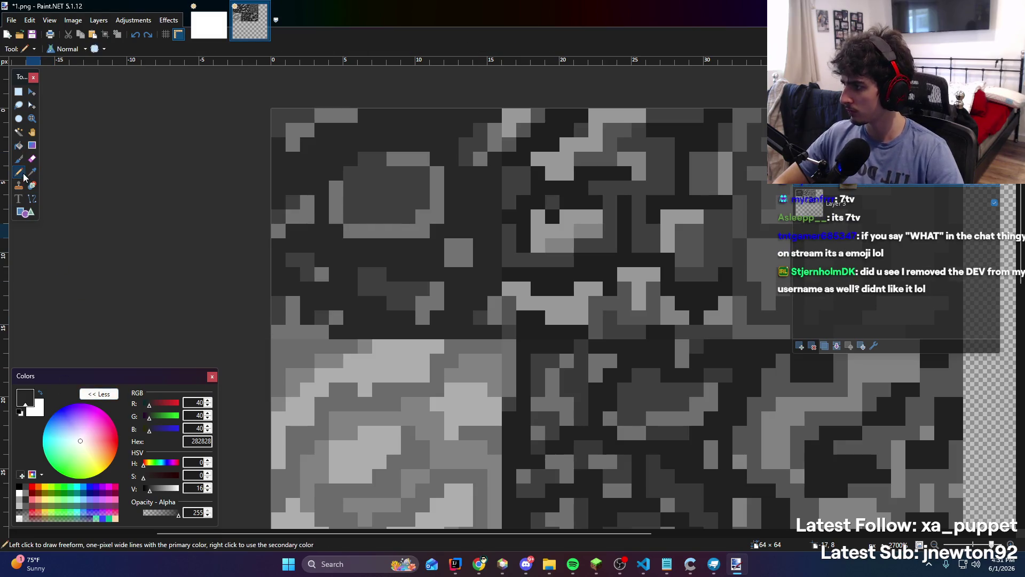
Sample 727272, tint it bluish, and paint lavender pixels along the circle outline and a short top crack
{"action": "left_click", "coordinate": [32, 172]}
{"action": "left_click", "coordinate": [335, 237]}
{"action": "left_click", "coordinate": [20, 175]}
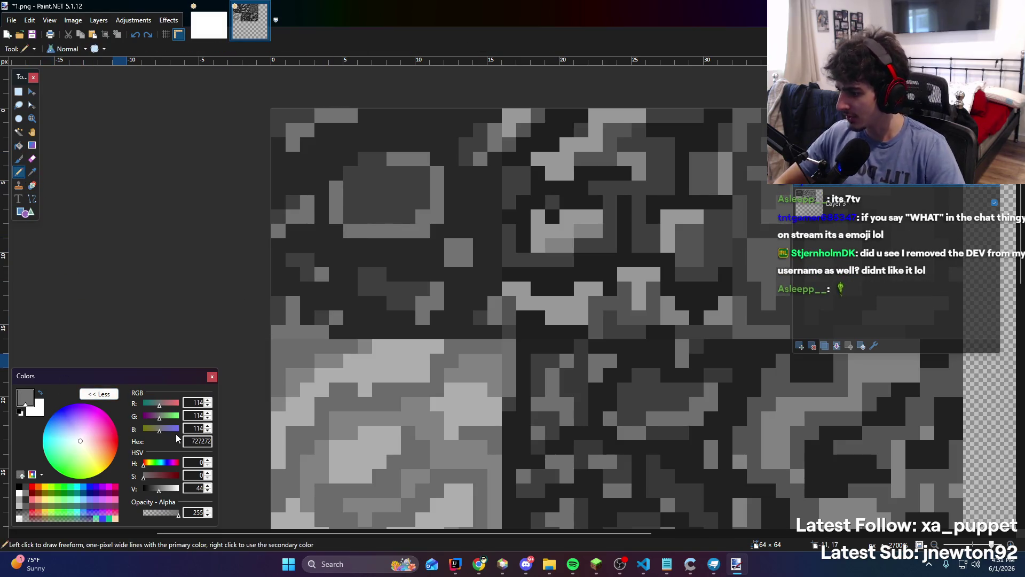
{"action": "left_click_drag", "start_coordinate": [159, 433], "coordinate": [162, 433]}
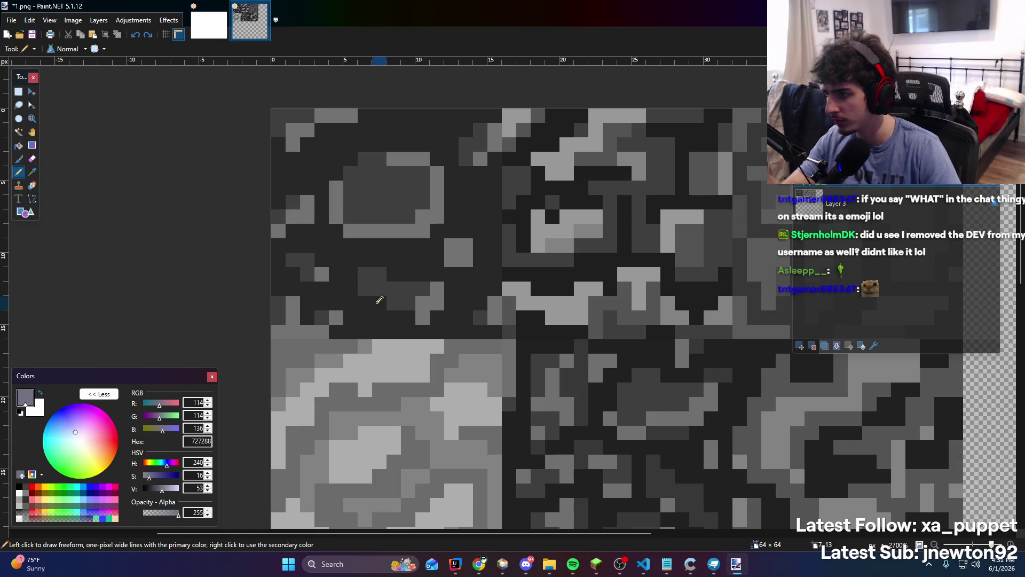
{"action": "mouse_move", "coordinate": [350, 232]}
{"action": "left_mouse_down"}
{"action": "mouse_move", "coordinate": [395, 230]}
{"action": "mouse_move", "coordinate": [441, 210]}
{"action": "mouse_move", "coordinate": [422, 159]}
{"action": "mouse_move", "coordinate": [393, 159]}
{"action": "left_mouse_up"}
{"action": "left_click_drag", "start_coordinate": [478, 159], "coordinate": [497, 129]}
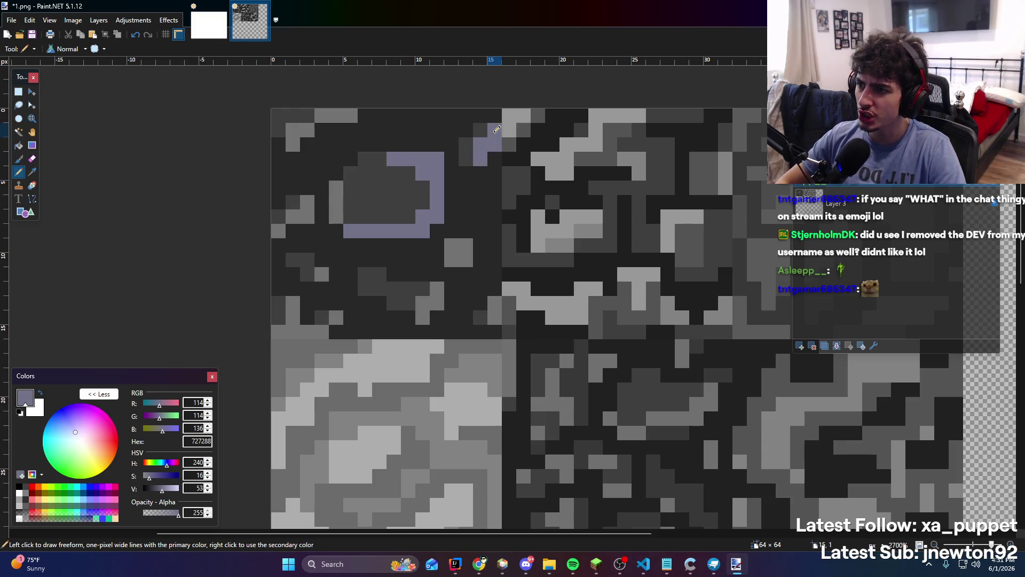
Darken the colour to 4D4D5B and retrace the circle outline, top-left diagonal and top crack with it
{"action": "left_click", "coordinate": [156, 487]}
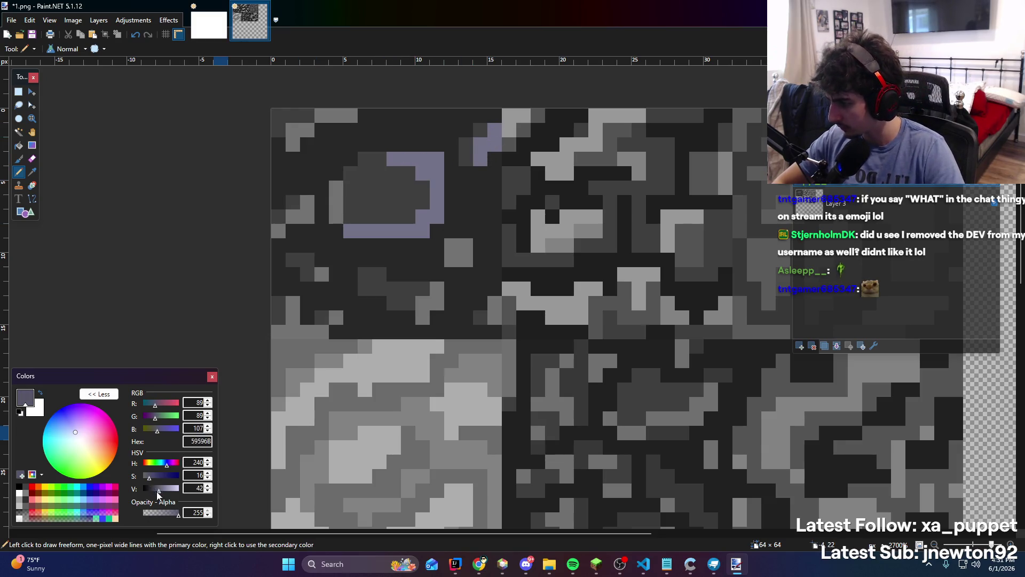
{"action": "mouse_move", "coordinate": [336, 230]}
{"action": "left_mouse_down"}
{"action": "mouse_move", "coordinate": [449, 210]}
{"action": "mouse_move", "coordinate": [435, 165]}
{"action": "mouse_move", "coordinate": [408, 158]}
{"action": "left_mouse_up"}
{"action": "key", "text": "ctrl+z"}
{"action": "mouse_move", "coordinate": [352, 230]}
{"action": "left_mouse_down"}
{"action": "mouse_move", "coordinate": [424, 214]}
{"action": "mouse_move", "coordinate": [437, 160]}
{"action": "mouse_move", "coordinate": [394, 159]}
{"action": "left_mouse_up"}
{"action": "left_click_drag", "start_coordinate": [338, 185], "coordinate": [337, 221]}
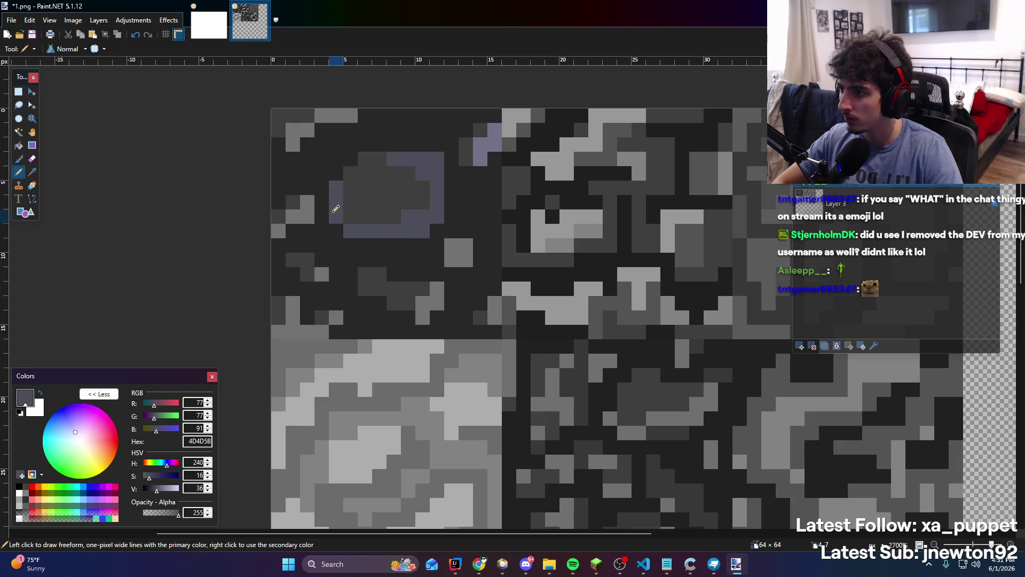
{"action": "left_click_drag", "start_coordinate": [293, 140], "coordinate": [353, 115]}
{"action": "left_click", "coordinate": [279, 144]}
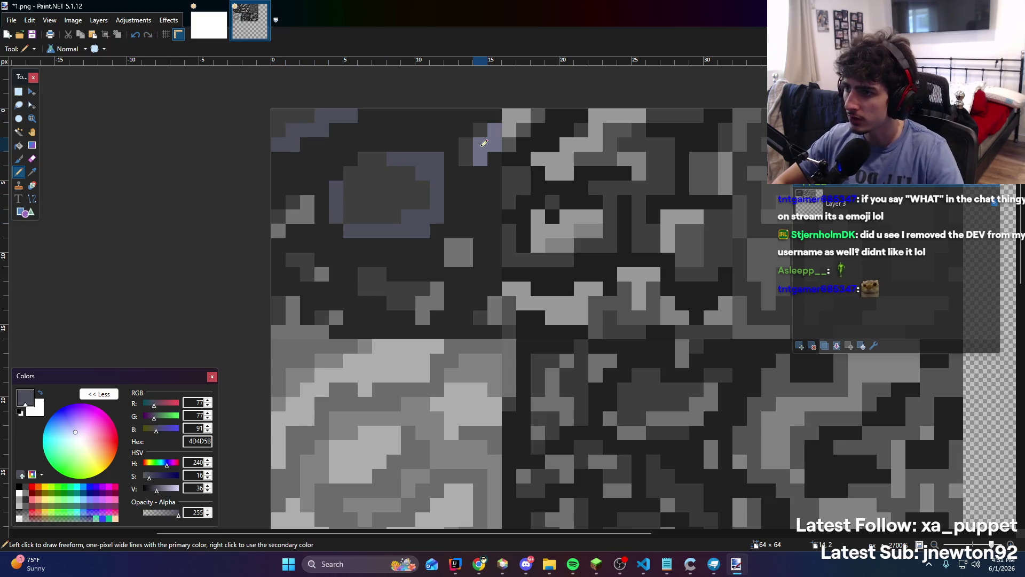
{"action": "left_click_drag", "start_coordinate": [479, 161], "coordinate": [495, 129]}
Dot 4D4D5B pixels along the tile's left edge, bottom, right side and lower cracks, undoing one stroke
{"action": "left_click_drag", "start_coordinate": [288, 224], "coordinate": [307, 201]}
{"action": "left_click", "coordinate": [321, 274]}
{"action": "mouse_move", "coordinate": [293, 302]}
{"action": "left_mouse_down"}
{"action": "mouse_move", "coordinate": [290, 332]}
{"action": "mouse_move", "coordinate": [323, 331]}
{"action": "left_mouse_up"}
{"action": "key", "text": "ctrl+z"}
{"action": "left_click", "coordinate": [336, 317]}
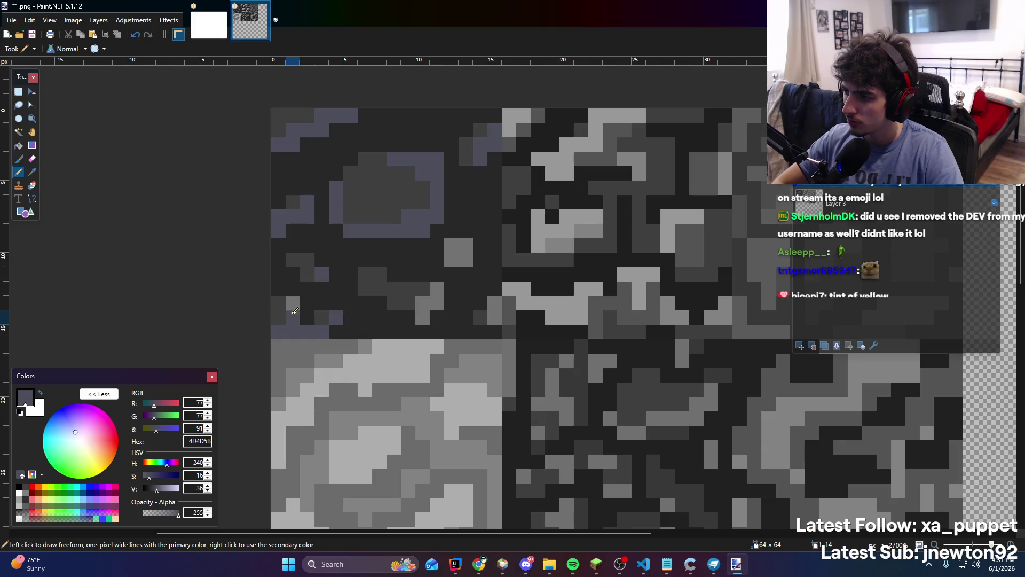
{"action": "left_click", "coordinate": [422, 317]}
{"action": "left_click", "coordinate": [437, 288]}
{"action": "left_click_drag", "start_coordinate": [421, 304], "coordinate": [393, 303]}
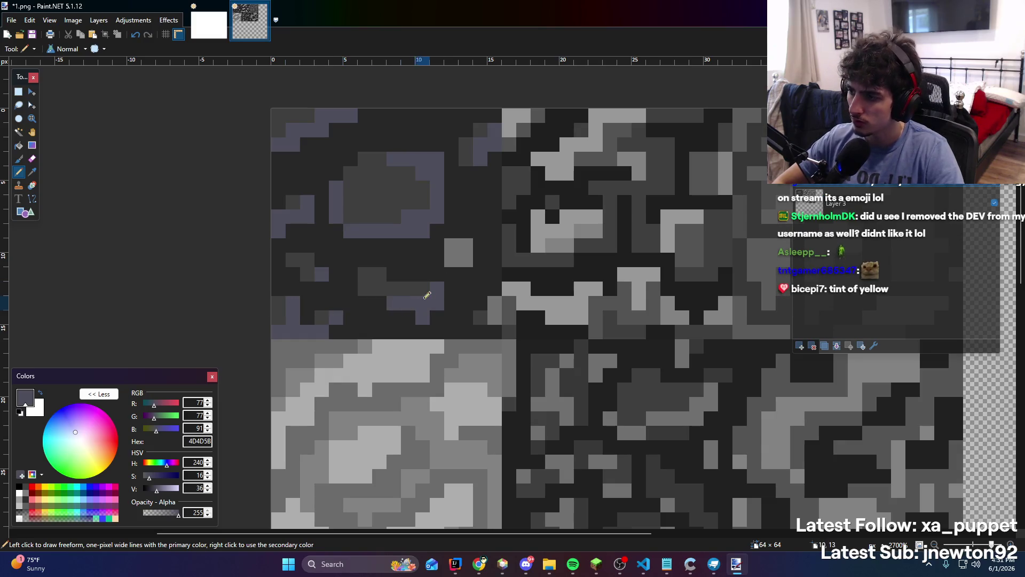
{"action": "left_click_drag", "start_coordinate": [451, 260], "coordinate": [466, 260]}
{"action": "left_click", "coordinate": [466, 246]}
{"action": "left_click_drag", "start_coordinate": [479, 317], "coordinate": [495, 302]}
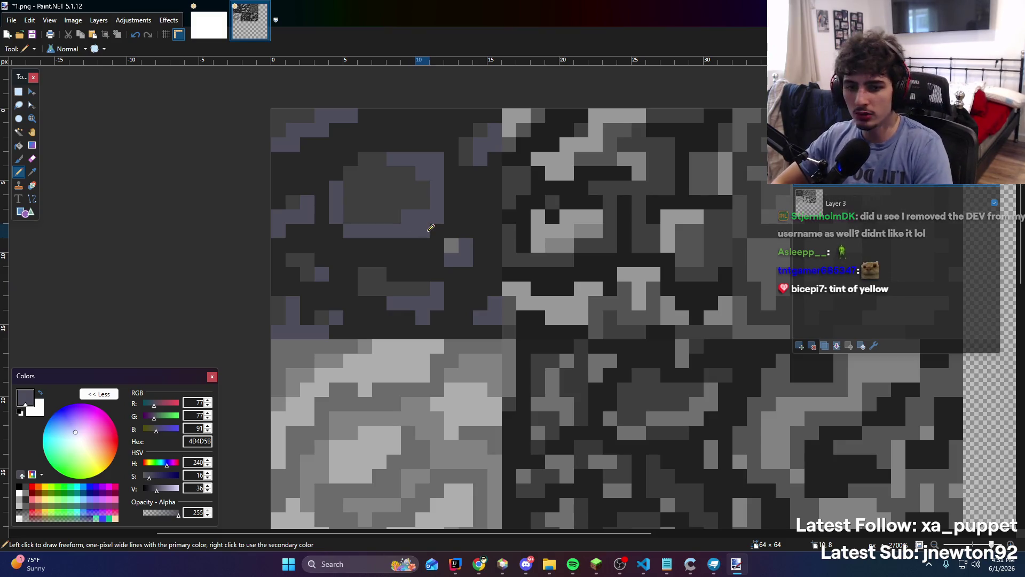
Sample the dark grey 3F3F3F from the canvas and return to the Pencil
{"action": "key", "text": "k"}
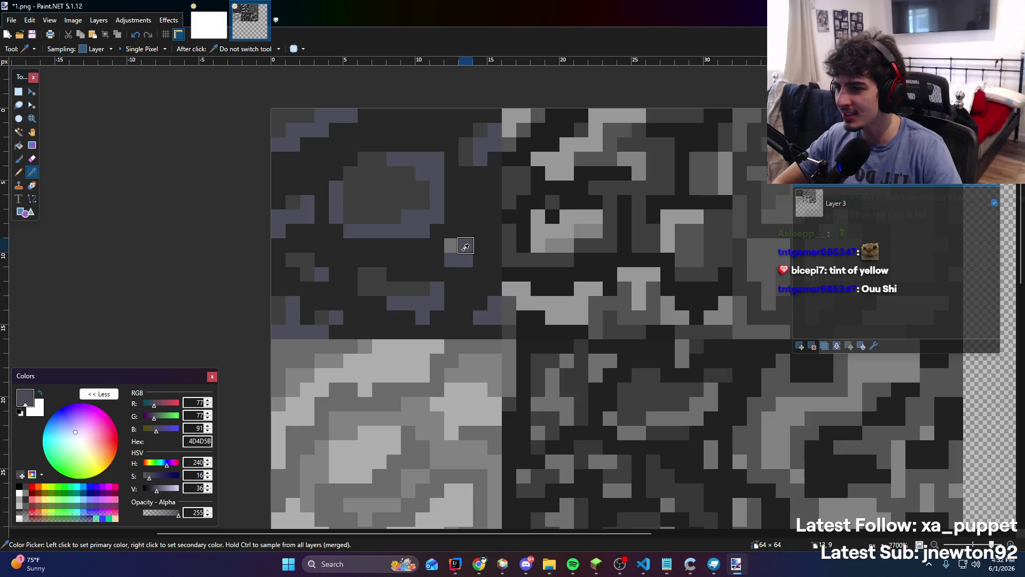
{"action": "left_click", "coordinate": [457, 245]}
{"action": "key", "text": "b"}
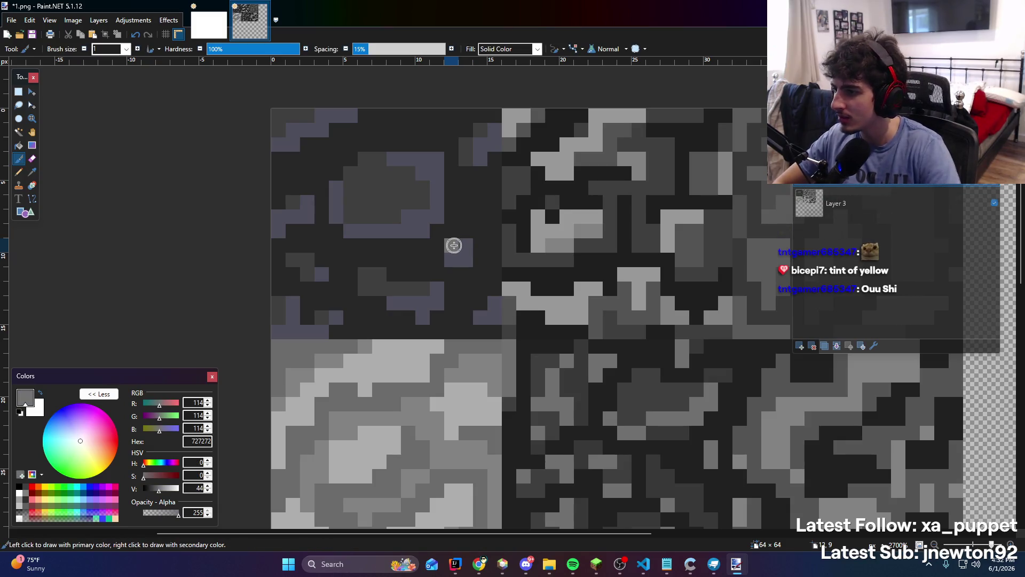
{"action": "key", "text": "k"}
{"action": "left_click", "coordinate": [366, 282]}
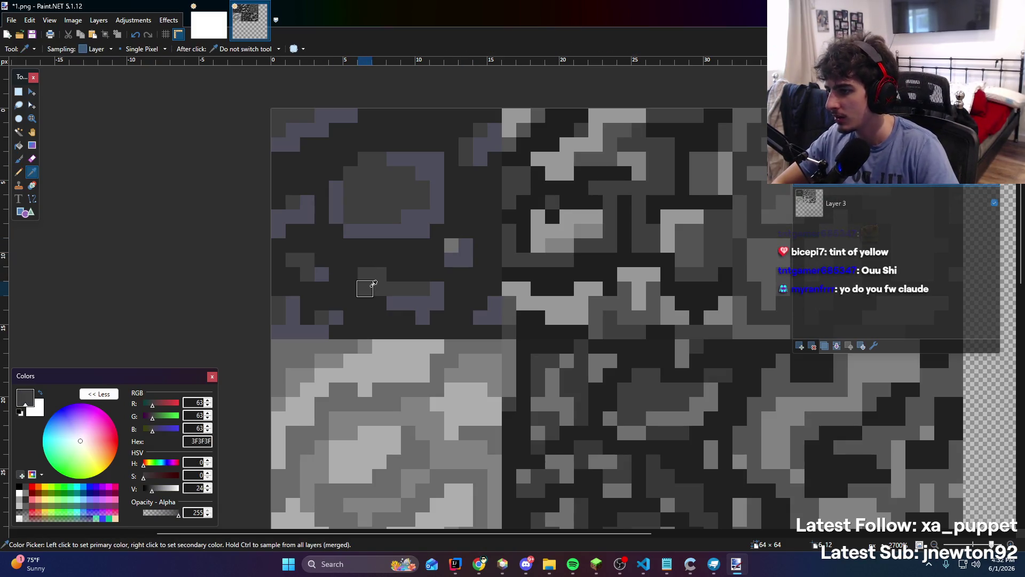
{"action": "key", "text": "b"}
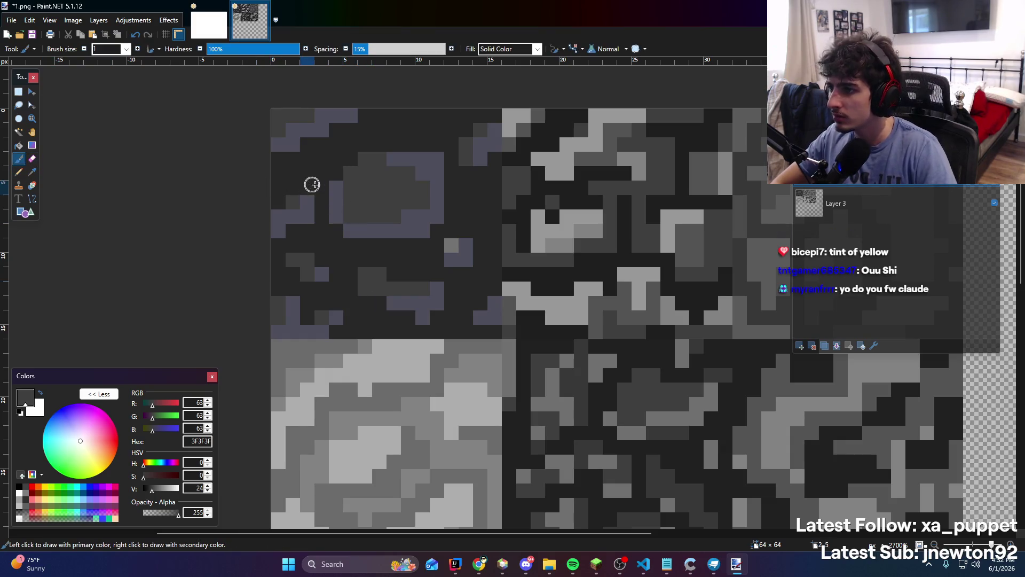
{"action": "left_click", "coordinate": [24, 170]}
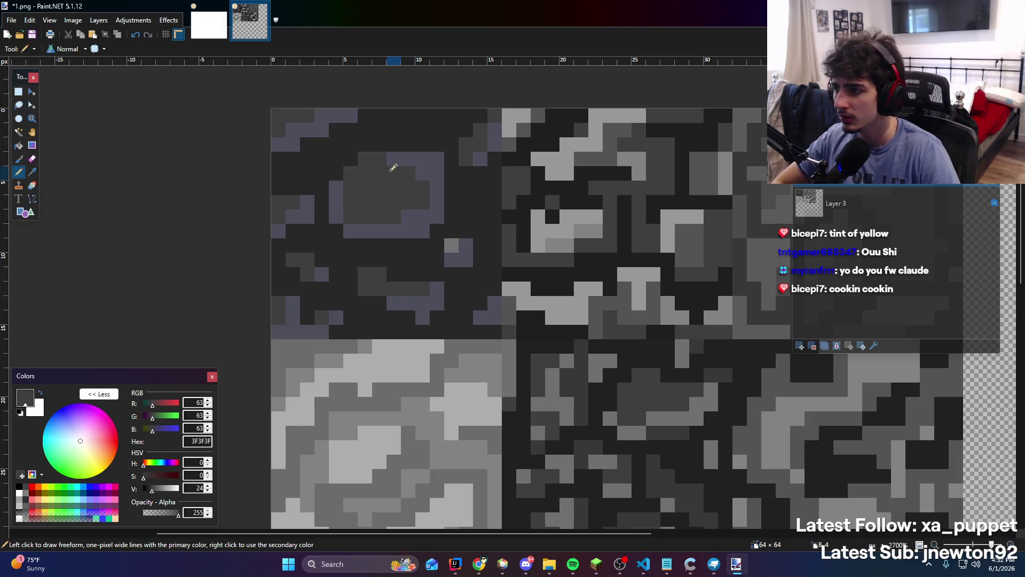
Paint dark grey pixels into the crack and beside the purple pixels, undoing one stray stroke
{"action": "left_click_drag", "start_coordinate": [335, 187], "coordinate": [339, 194]}
{"action": "left_click_drag", "start_coordinate": [452, 261], "coordinate": [446, 252]}
{"action": "key", "text": "ctrl+z"}
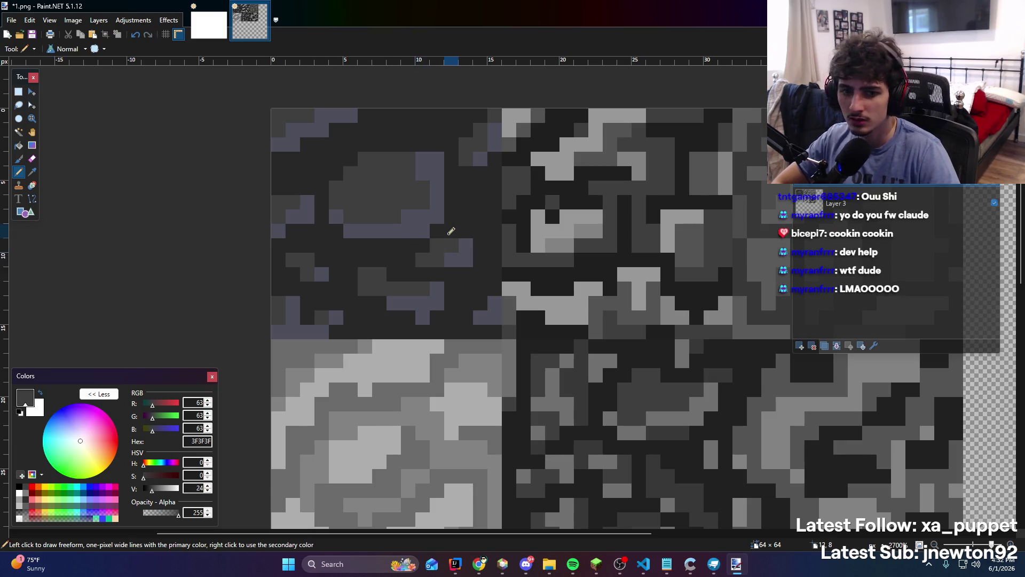
{"action": "scroll", "coordinate": [423, 251], "scroll_direction": "down", "scroll_amount": 1}
{"action": "scroll", "coordinate": [451, 287], "scroll_direction": "up", "scroll_amount": 1}
{"action": "scroll", "coordinate": [451, 288], "scroll_direction": "up", "scroll_amount": 1}
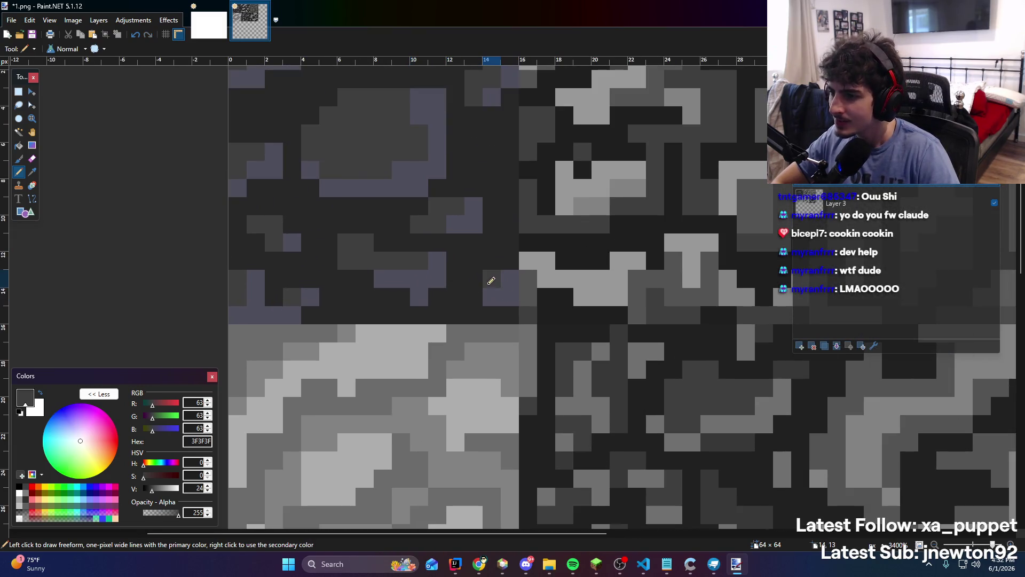
{"action": "left_click", "coordinate": [474, 297]}
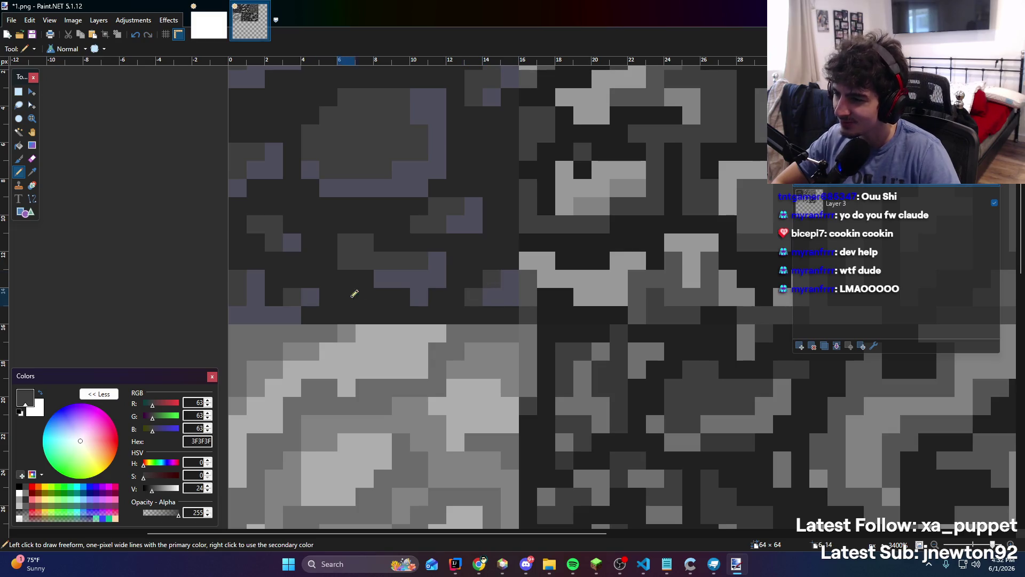
Try a dark grey line down the lower-left, undo it, and zoom back out
{"action": "scroll", "coordinate": [354, 293], "scroll_direction": "up", "scroll_amount": 1}
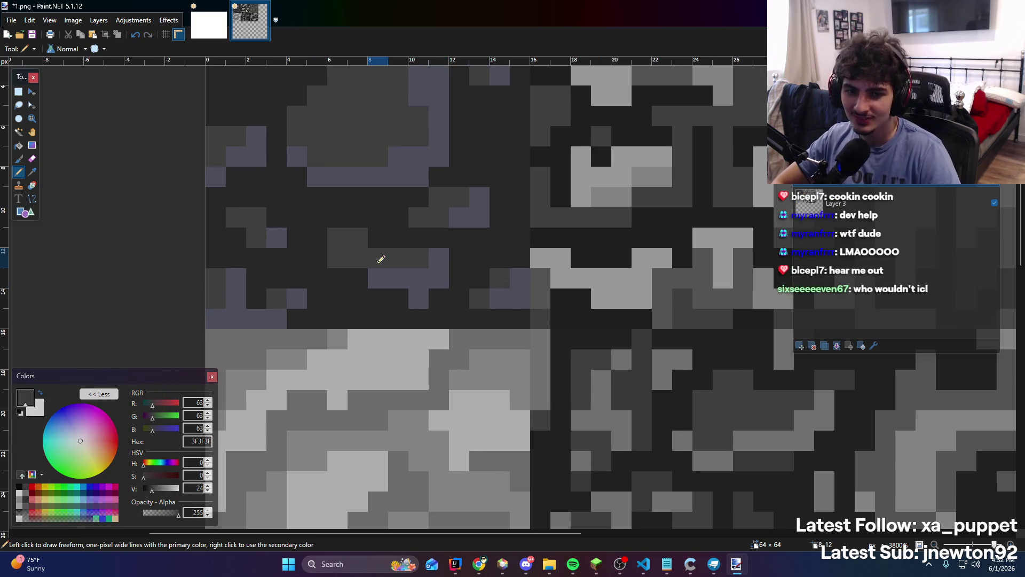
{"action": "left_click_drag", "start_coordinate": [363, 281], "coordinate": [368, 284]}
{"action": "mouse_move", "coordinate": [273, 283]}
{"action": "left_mouse_down"}
{"action": "mouse_move", "coordinate": [256, 325]}
{"action": "mouse_move", "coordinate": [273, 324]}
{"action": "left_mouse_up"}
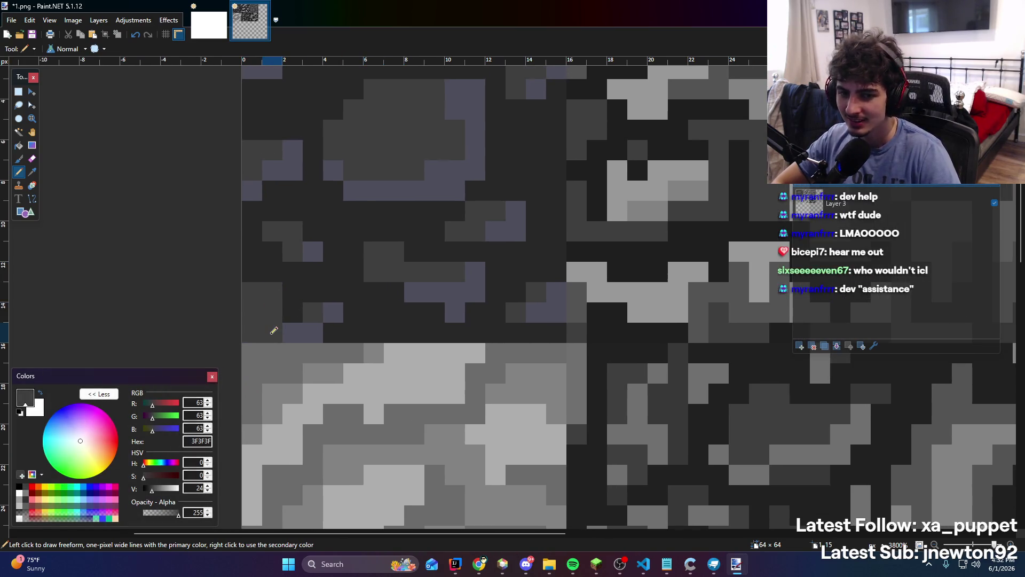
{"action": "key", "text": "ctrl+z"}
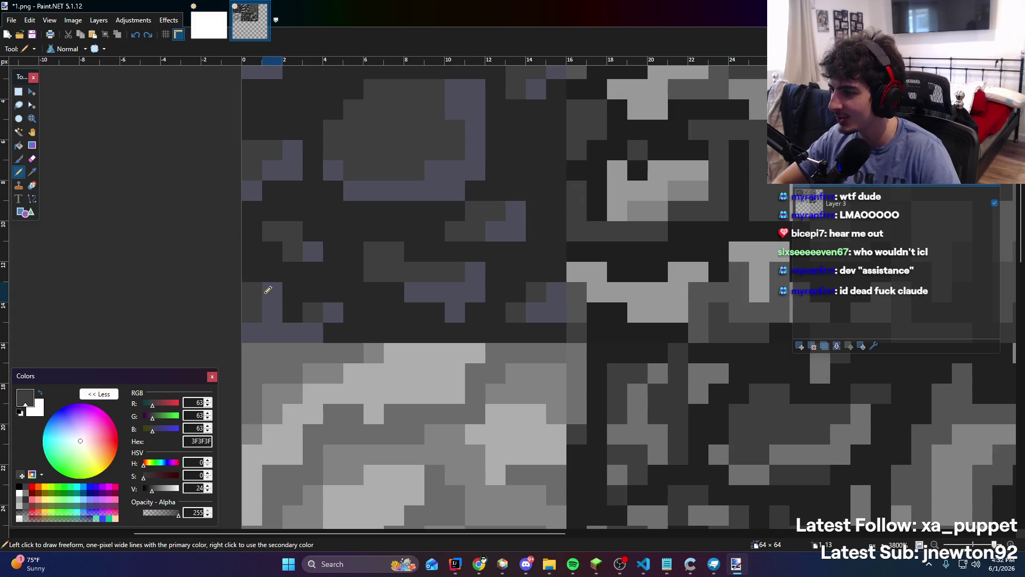
{"action": "scroll", "coordinate": [313, 239], "scroll_direction": "down", "scroll_amount": 5}
{"action": "scroll", "coordinate": [374, 273], "scroll_direction": "down", "scroll_amount": 3}
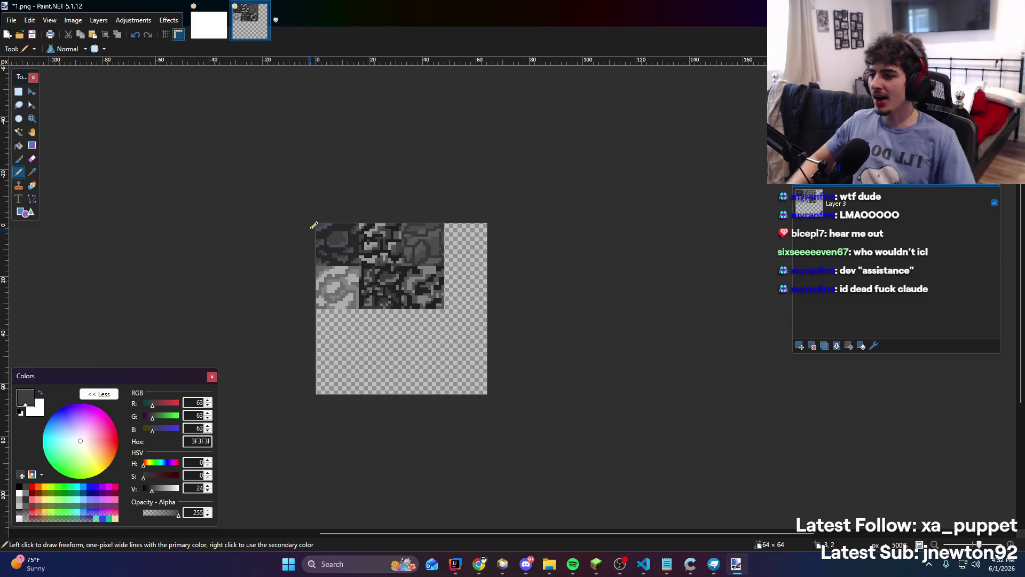
Select the entire 64×64 texture and open the Adjustments menu
{"action": "scroll", "coordinate": [326, 242], "scroll_direction": "up", "scroll_amount": 3}
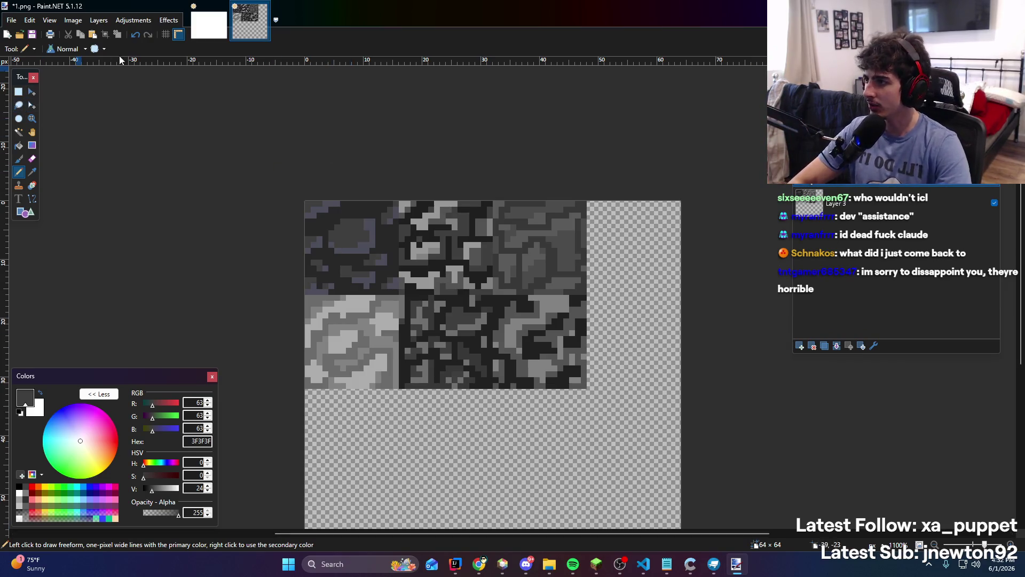
{"action": "left_click", "coordinate": [31, 94]}
{"action": "left_click", "coordinate": [133, 21]}
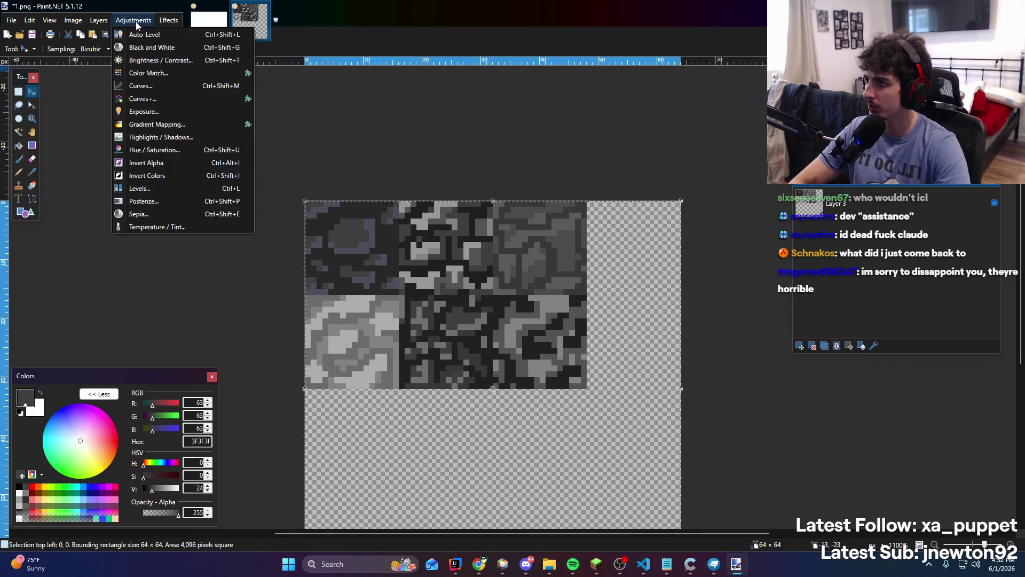
{"action": "left_click", "coordinate": [181, 153]}
{"action": "left_click_drag", "start_coordinate": [485, 220], "coordinate": [45, 120]}
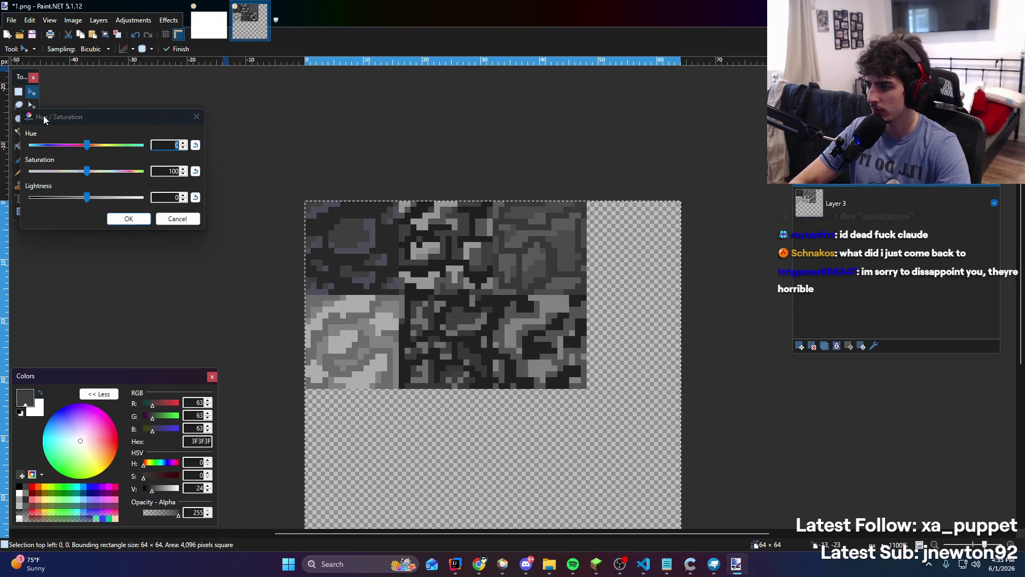
{"action": "left_click_drag", "start_coordinate": [107, 198], "coordinate": [58, 201]}
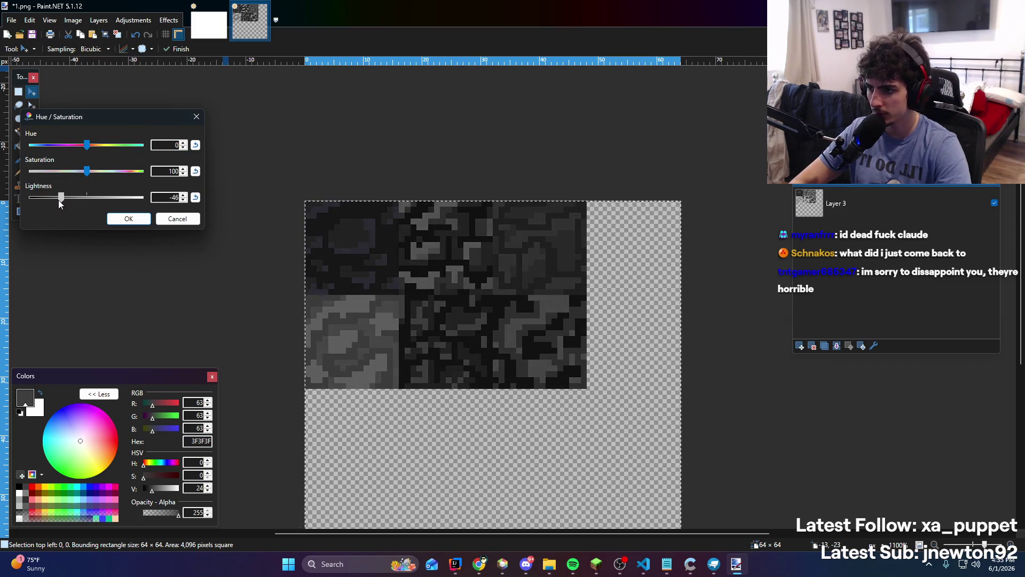
{"action": "left_click", "coordinate": [178, 218]}
{"action": "left_click", "coordinate": [134, 20]}
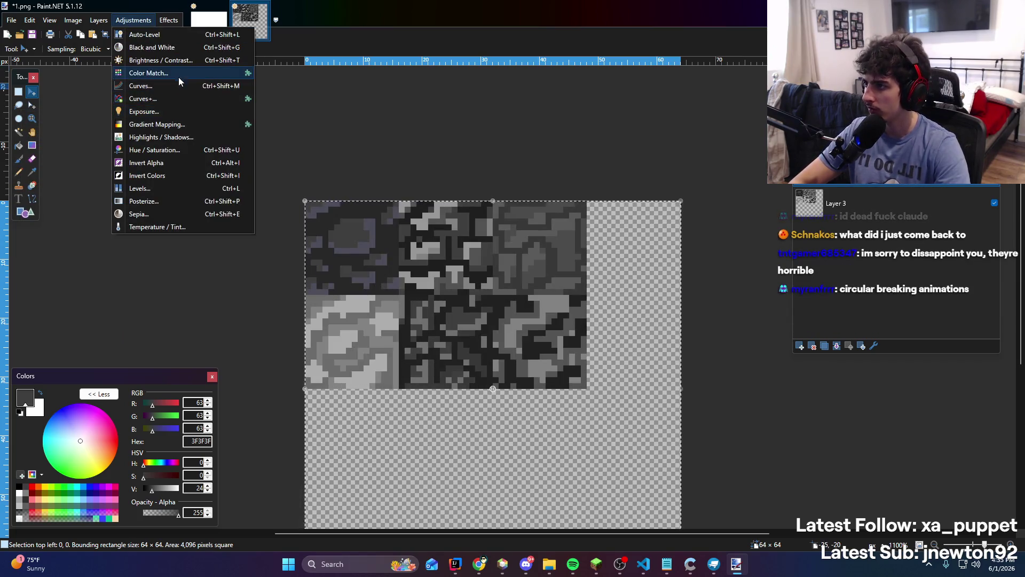
{"action": "left_click", "coordinate": [176, 60]}
{"action": "mouse_move", "coordinate": [498, 237]}
{"action": "left_mouse_down"}
{"action": "mouse_move", "coordinate": [165, 195]}
{"action": "mouse_move", "coordinate": [131, 210]}
{"action": "mouse_move", "coordinate": [155, 230]}
{"action": "mouse_move", "coordinate": [123, 236]}
{"action": "mouse_move", "coordinate": [117, 208]}
{"action": "mouse_move", "coordinate": [140, 236]}
{"action": "mouse_move", "coordinate": [126, 202]}
{"action": "mouse_move", "coordinate": [133, 232]}
{"action": "left_mouse_up"}
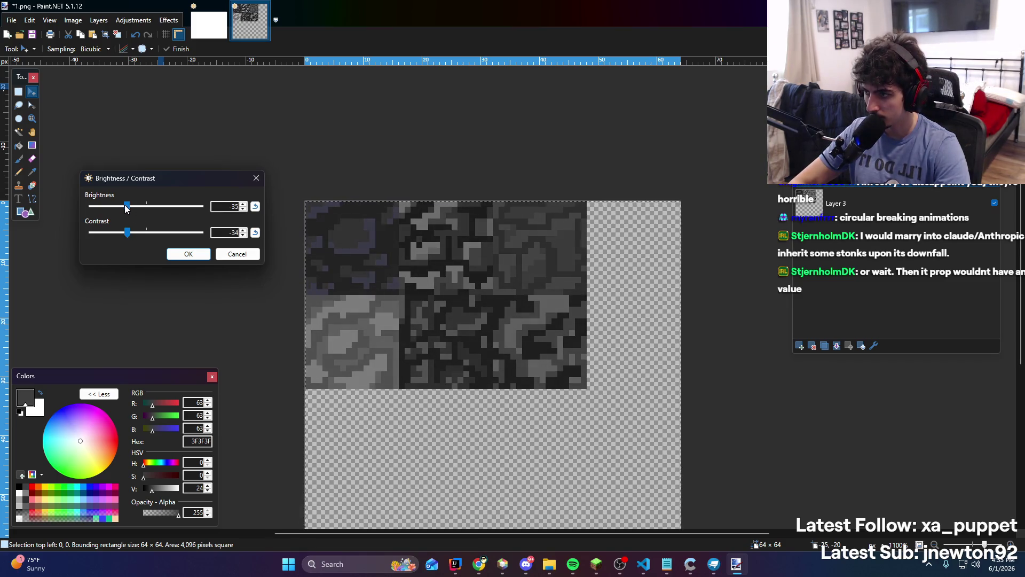
{"action": "left_click", "coordinate": [188, 253]}
{"action": "scroll", "coordinate": [412, 200], "scroll_direction": "down", "scroll_amount": 3}
{"action": "scroll", "coordinate": [524, 263], "scroll_direction": "down", "scroll_amount": 2}
{"action": "scroll", "coordinate": [524, 263], "scroll_direction": "up", "scroll_amount": 2}
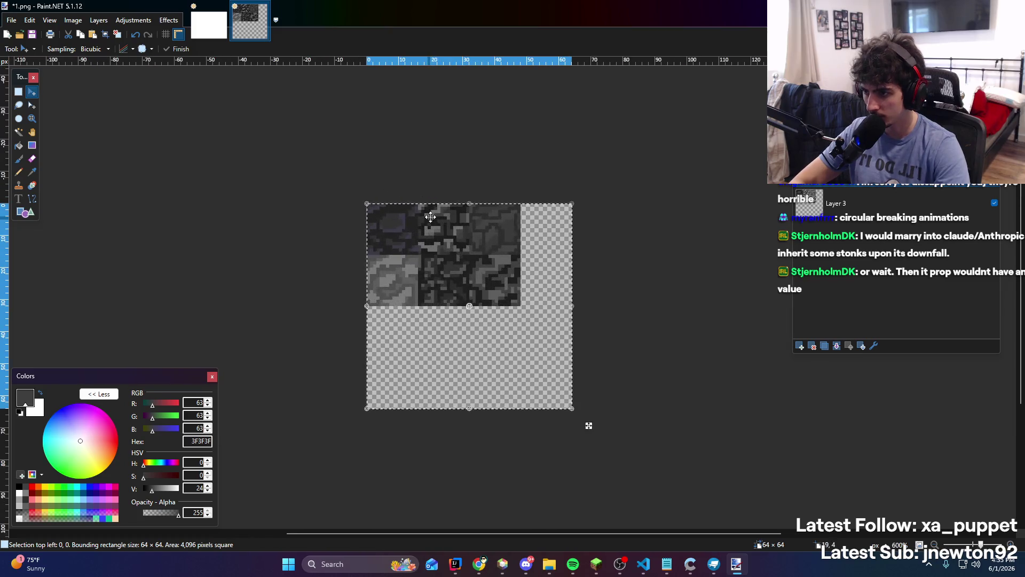
{"action": "scroll", "coordinate": [442, 181], "scroll_direction": "down", "scroll_amount": 2}
{"action": "scroll", "coordinate": [443, 180], "scroll_direction": "up", "scroll_amount": 5}
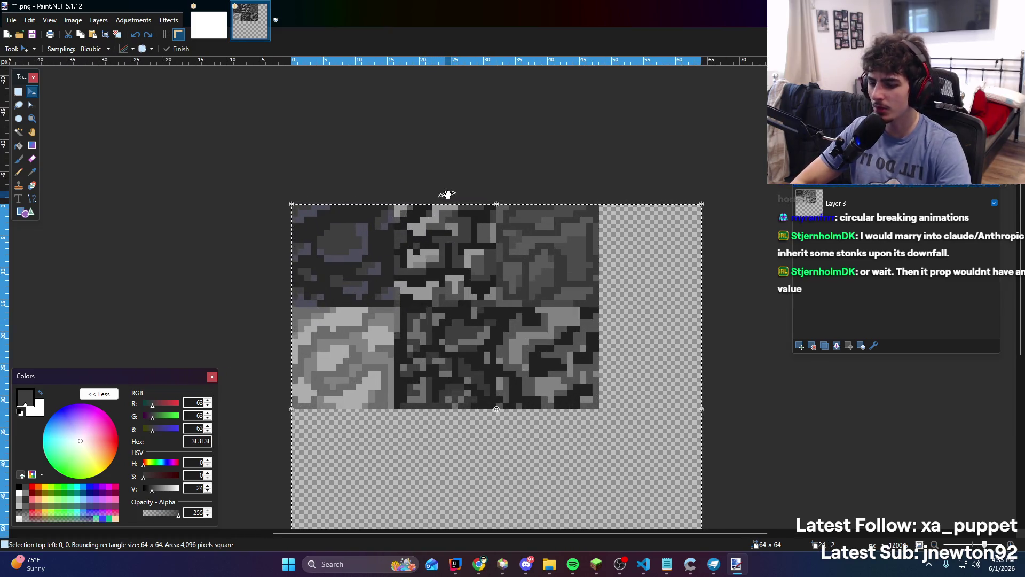
Append the line '2:04:09 - here's what we've got' in Notepad, then switch back to Paint.NET
{"action": "key", "text": "alt+Tab"}
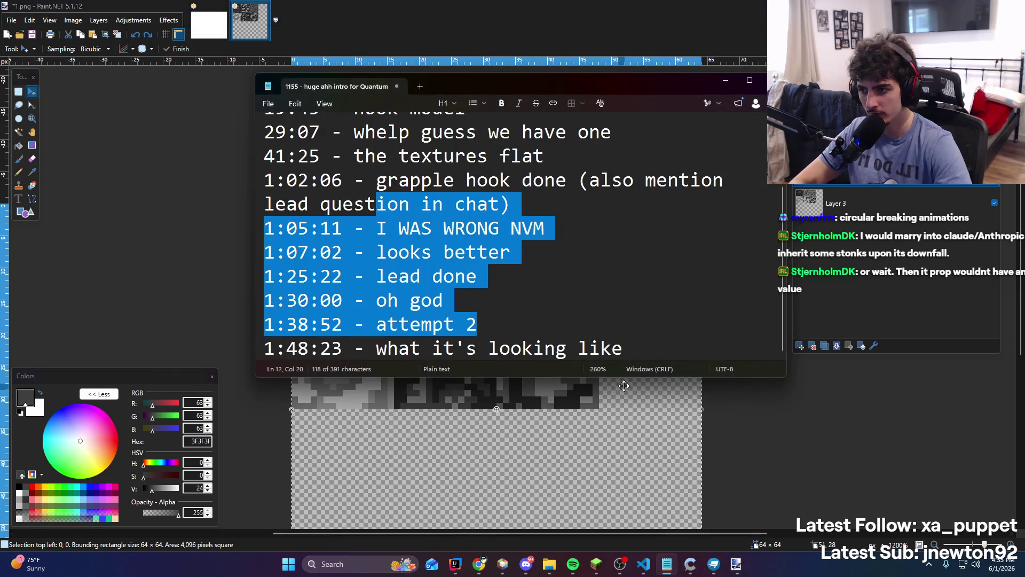
{"action": "left_click", "coordinate": [636, 348]}
{"action": "key", "text": "Return"}
{"action": "type", "text": "2:04:09 - here's"}
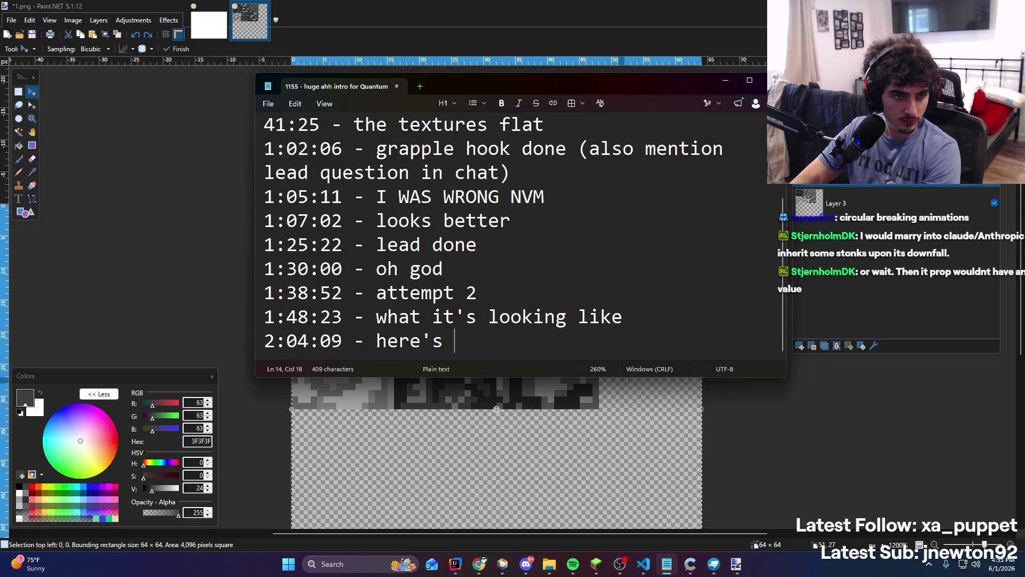
{"action": "type", "text": "what we've got"}
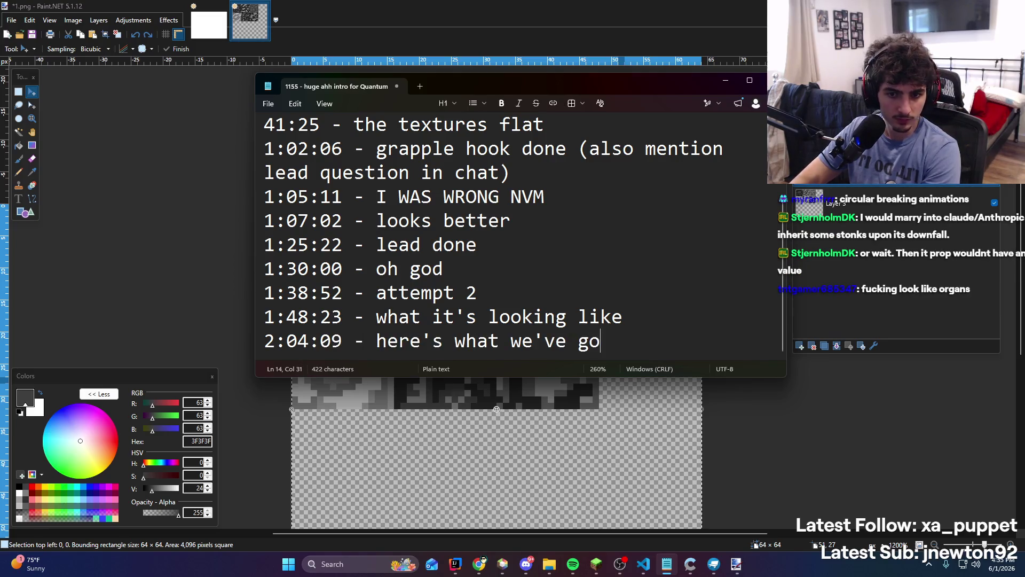
{"action": "key", "text": "alt+Tab"}
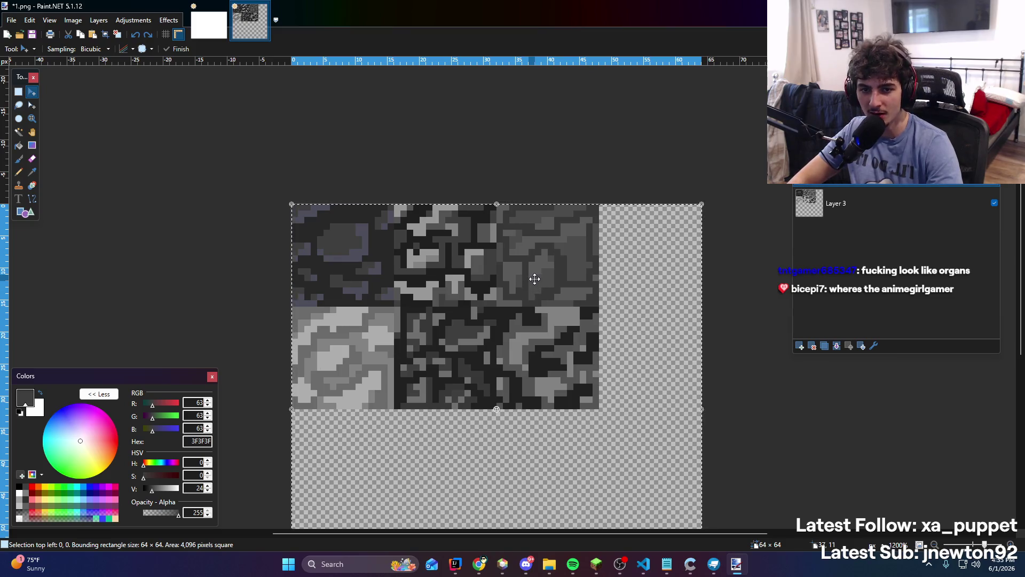
Shift the texture view upward and select the entire canvas with Ctrl+A
{"action": "scroll", "coordinate": [465, 349], "scroll_direction": "up", "scroll_amount": 3}
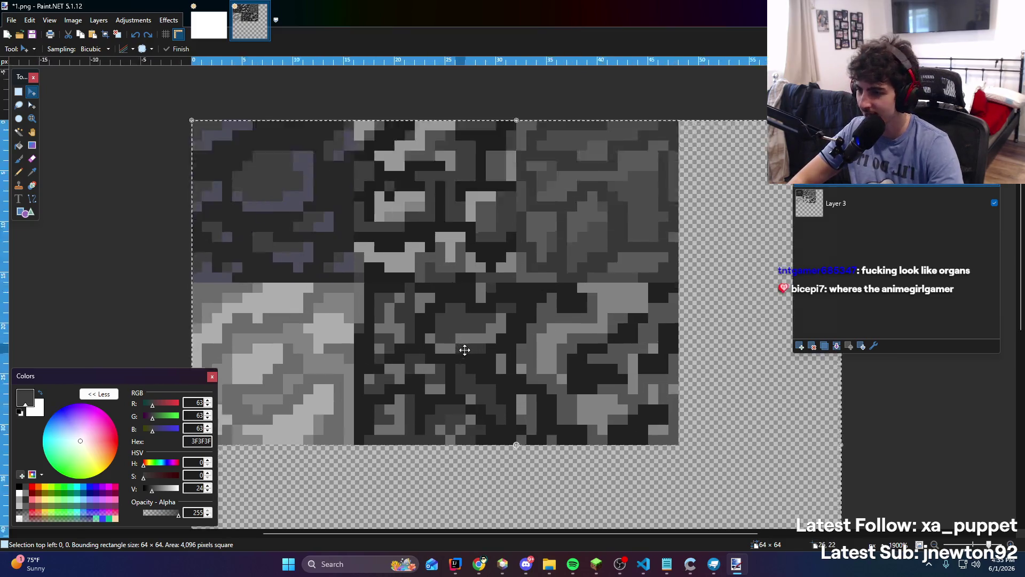
{"action": "scroll", "coordinate": [464, 349], "scroll_direction": "down", "scroll_amount": 8}
{"action": "scroll", "coordinate": [498, 370], "scroll_direction": "up", "scroll_amount": 6}
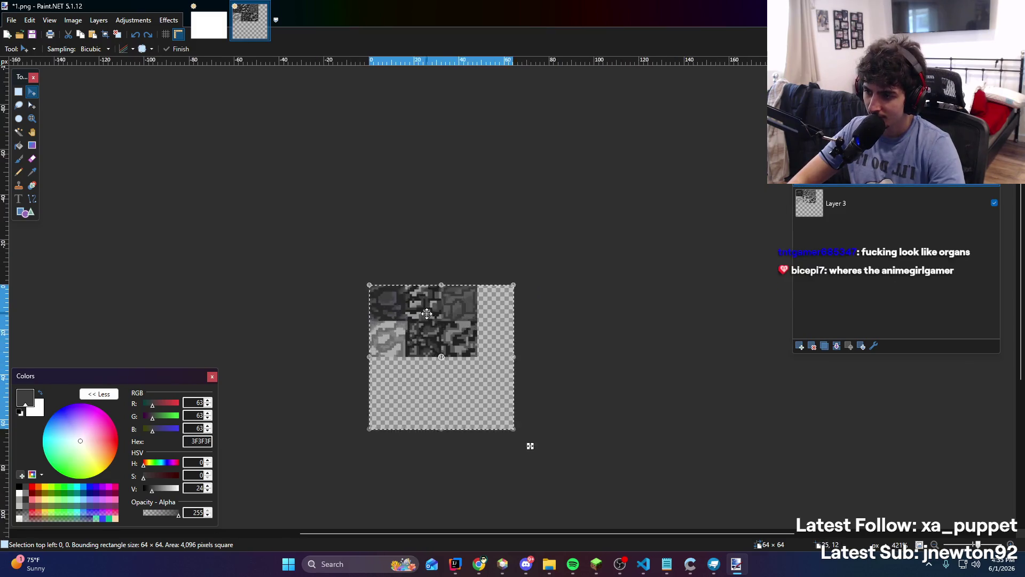
{"action": "left_click_drag", "start_coordinate": [430, 318], "coordinate": [440, 255]}
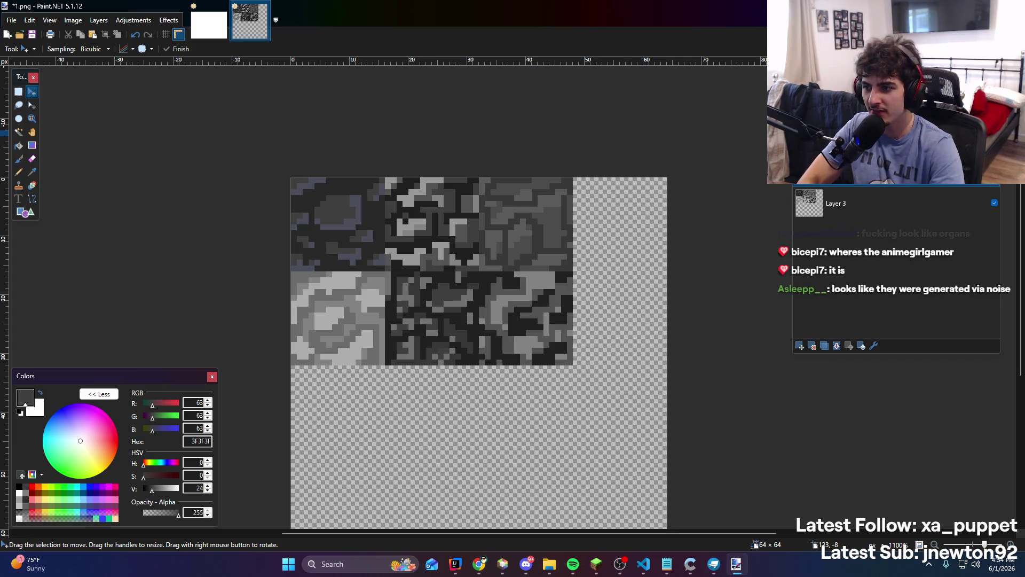
{"action": "scroll", "coordinate": [397, 295], "scroll_direction": "down", "scroll_amount": 4, "text": "ctrl"}
{"action": "scroll", "coordinate": [405, 304], "scroll_direction": "up", "scroll_amount": 3, "text": "ctrl"}
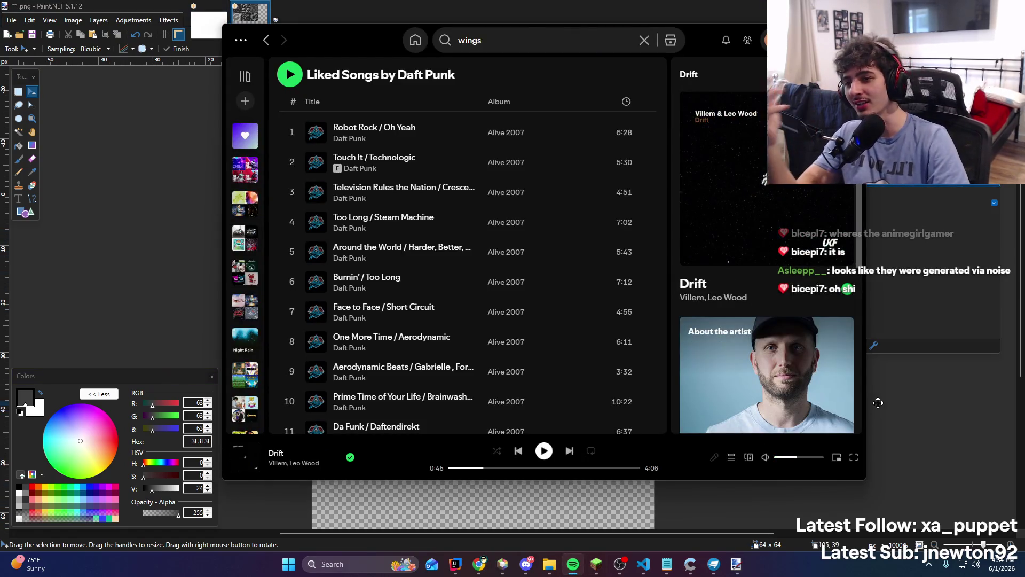
{"action": "key", "text": "ctrl+a"}
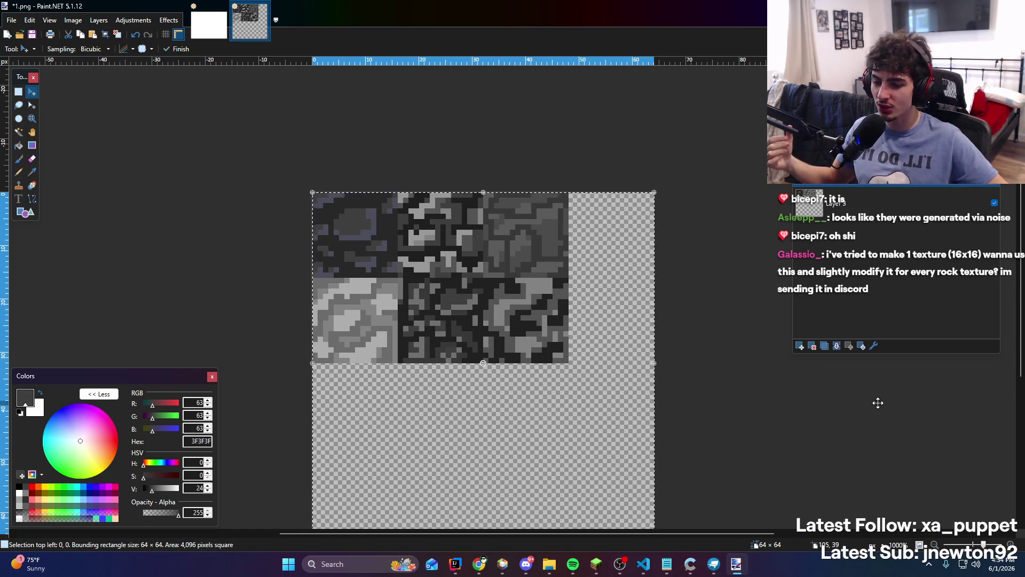
Add 've procedurally' to the Notepad notes, then switch between the music player and Paint.NET
{"action": "left_click", "coordinate": [667, 564]}
{"action": "type", "text": "2:05:03 - should"}
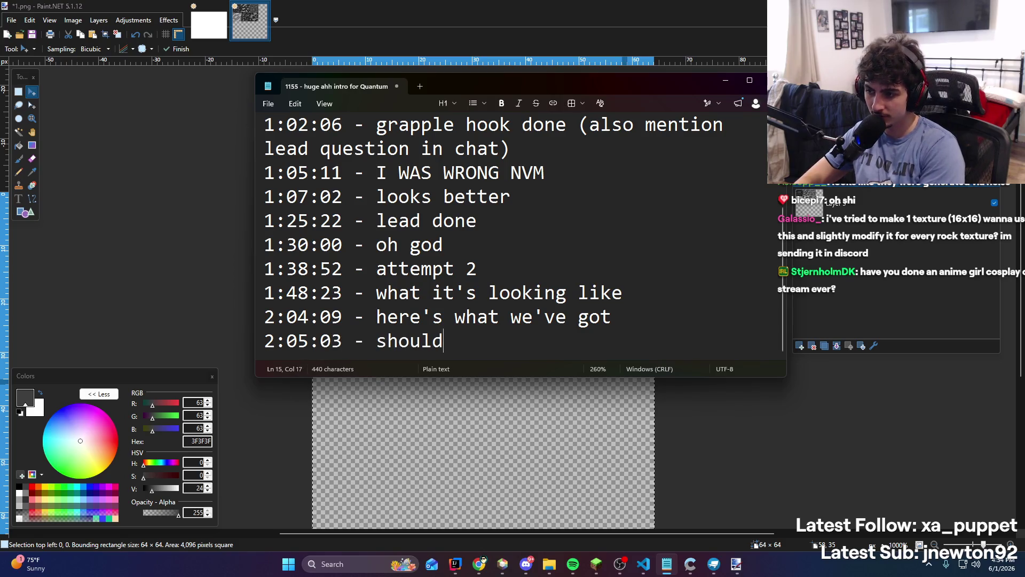
{"action": "type", "text": "'ve procedurally"}
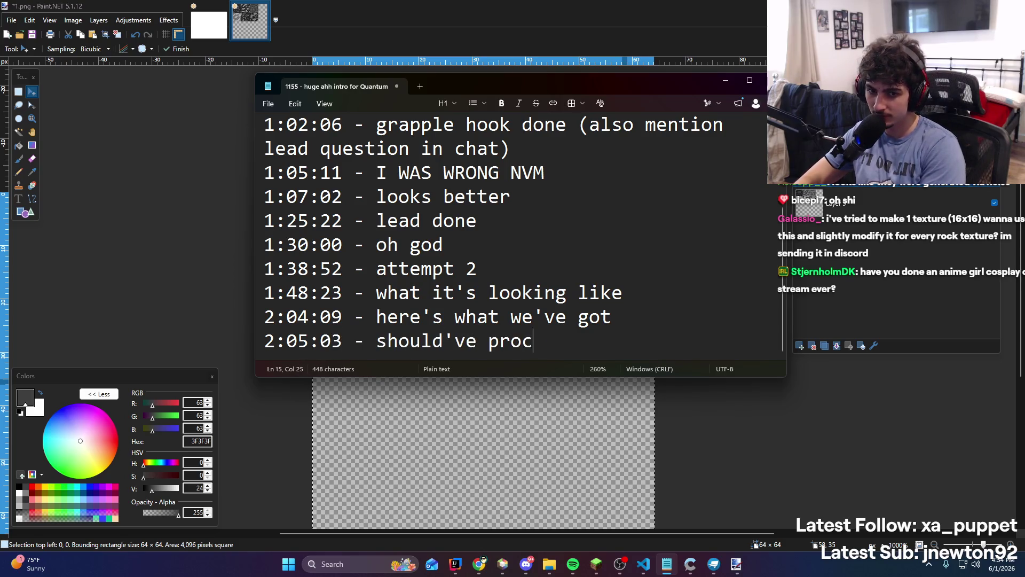
{"action": "left_click", "coordinate": [754, 5]}
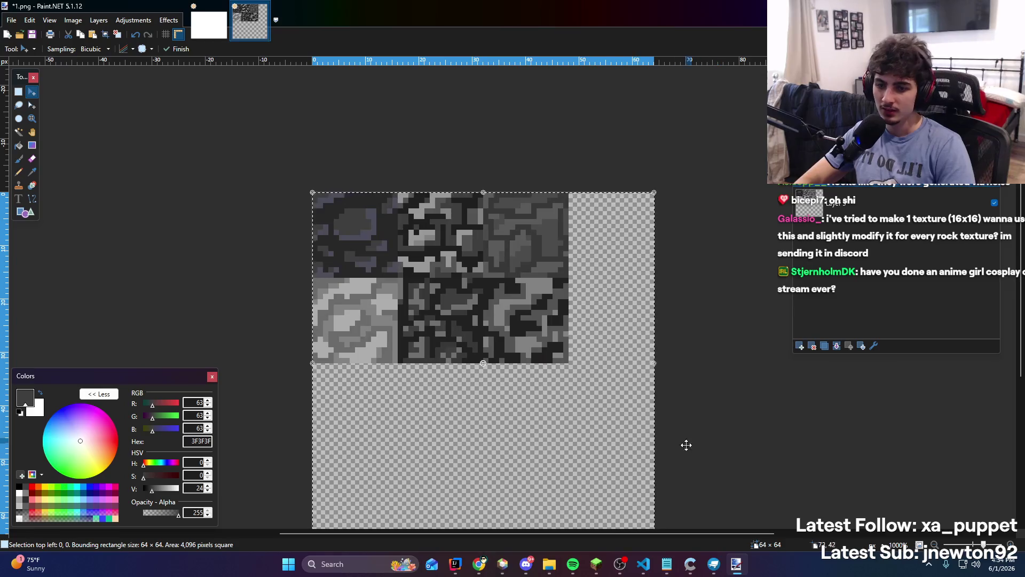
{"action": "left_click", "coordinate": [573, 564]}
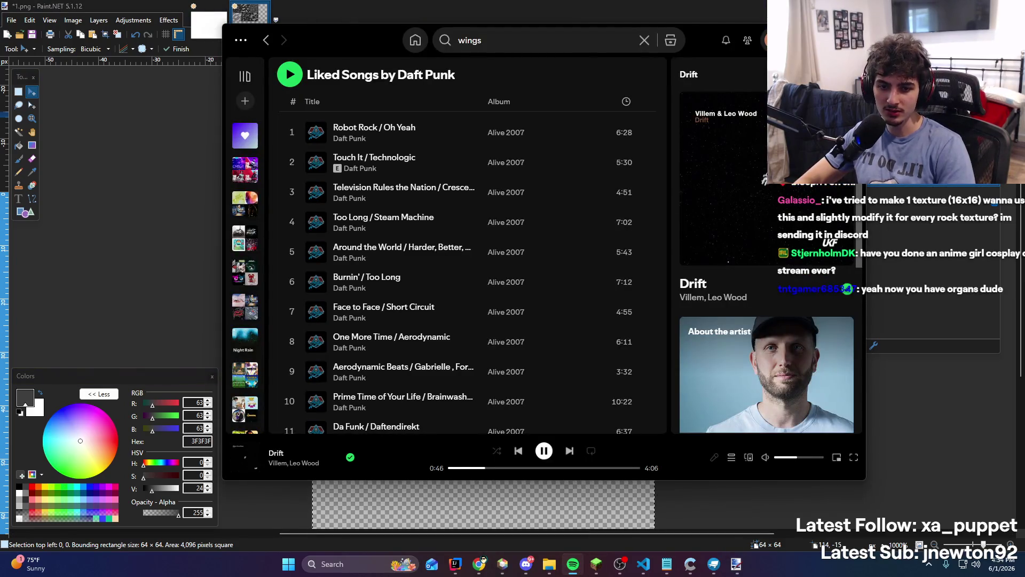
{"action": "left_click", "coordinate": [886, 405]}
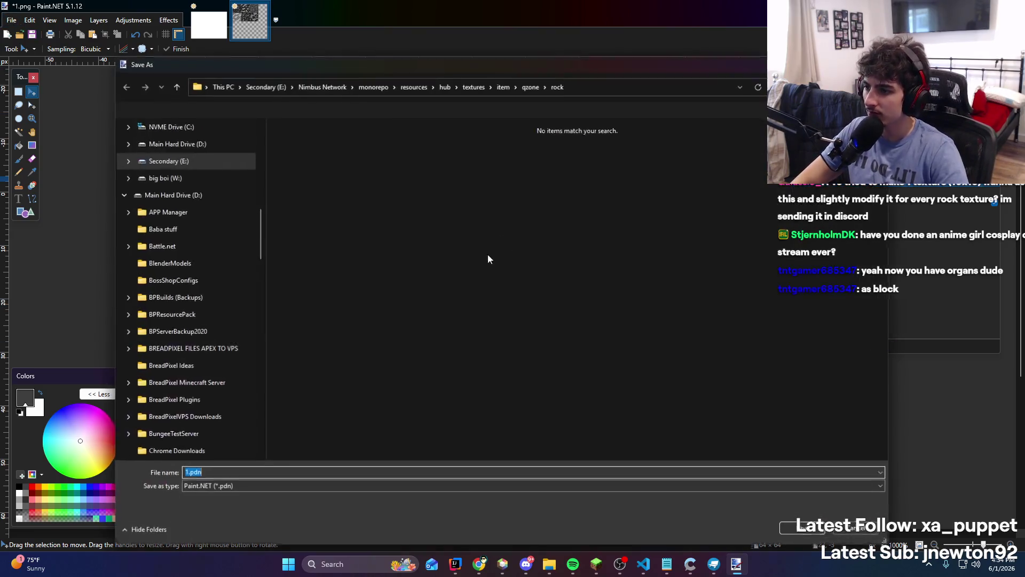
Save the texture as 1.pdn and create a new 48×16 blank image
{"action": "left_click", "coordinate": [791, 527]}
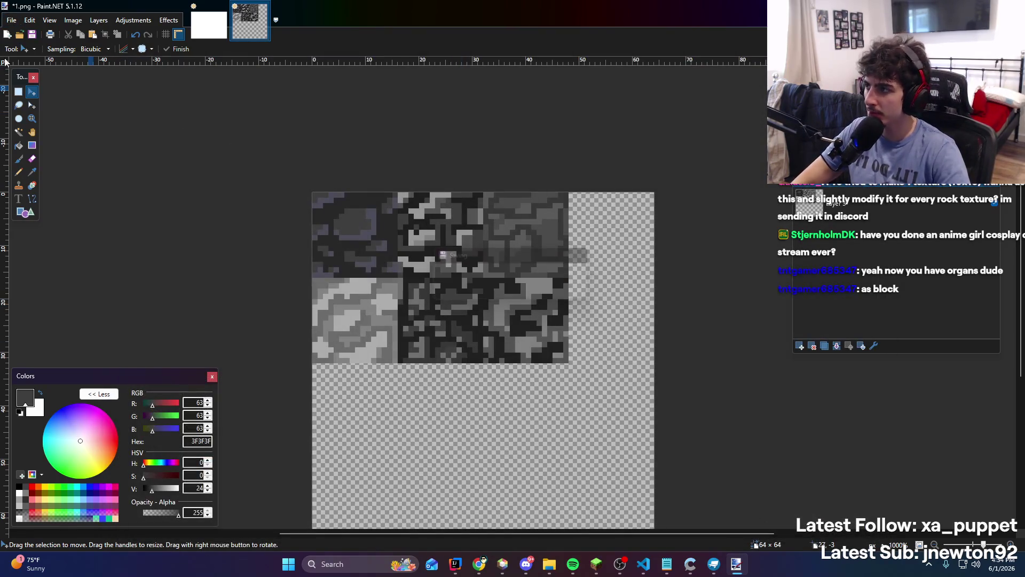
{"action": "left_click", "coordinate": [11, 20]}
{"action": "left_click", "coordinate": [11, 20]}
{"action": "left_click", "coordinate": [11, 19]}
{"action": "left_click", "coordinate": [26, 33]}
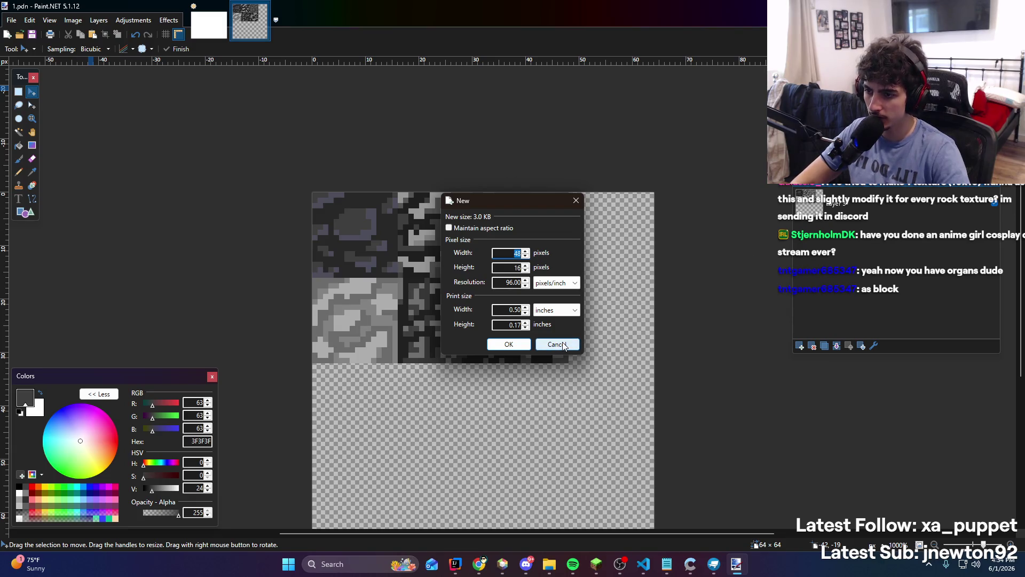
{"action": "left_click", "coordinate": [557, 345]}
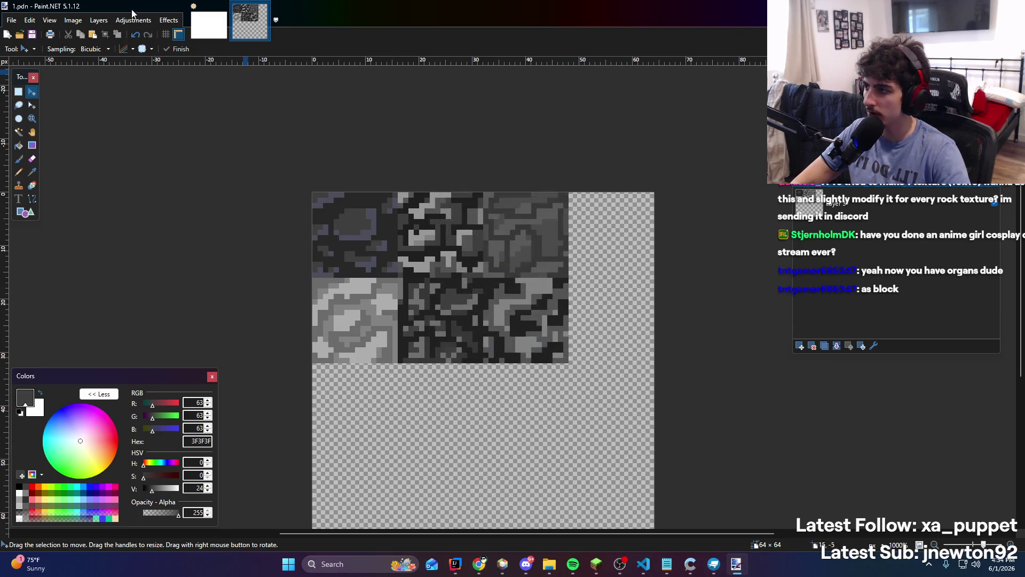
{"action": "left_click", "coordinate": [12, 20]}
{"action": "left_click", "coordinate": [24, 32]}
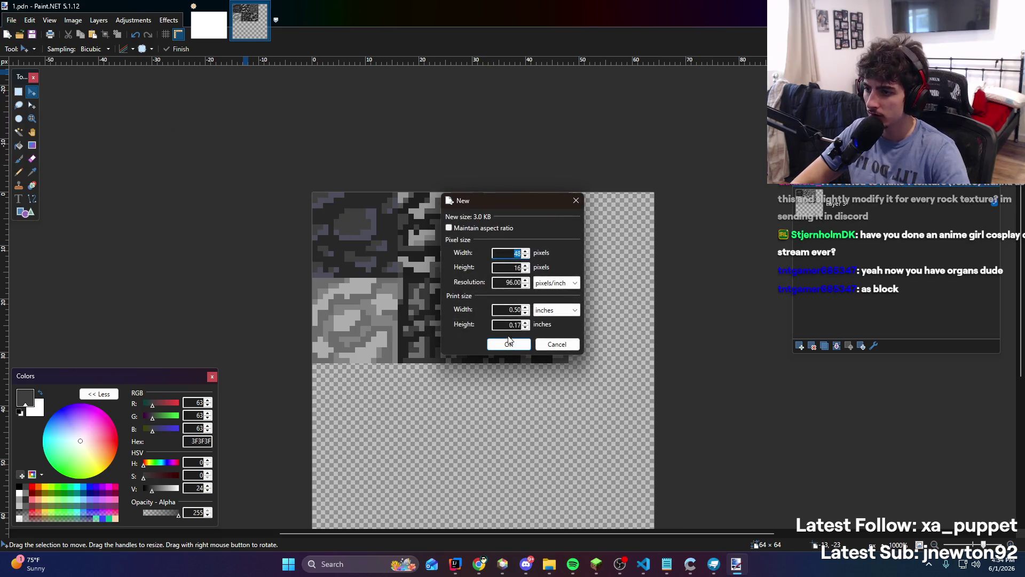
{"action": "left_click", "coordinate": [510, 344]}
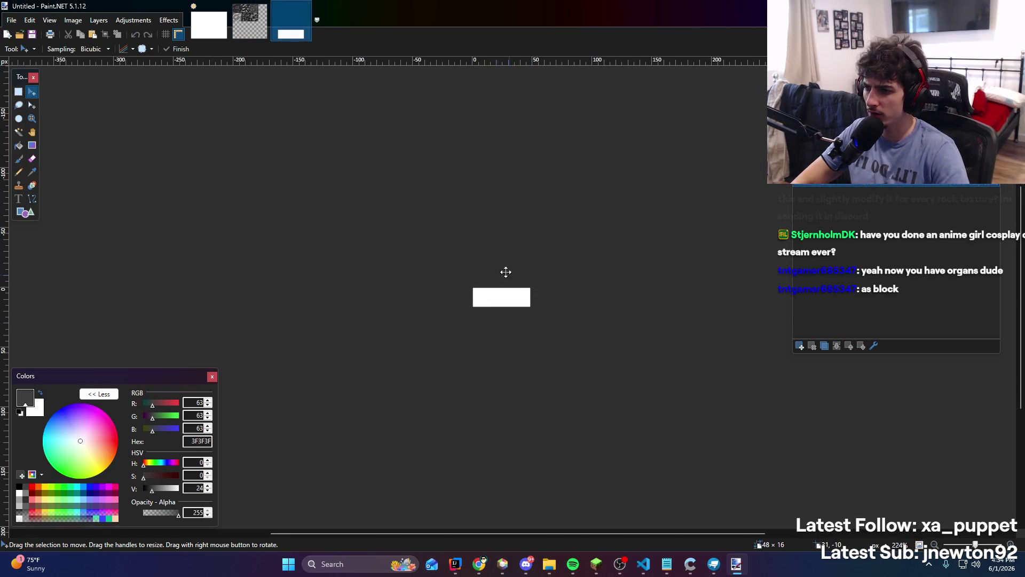
Check the 1.pdn image size, then close the 48×16 Untitled image
{"action": "left_click", "coordinate": [250, 22]}
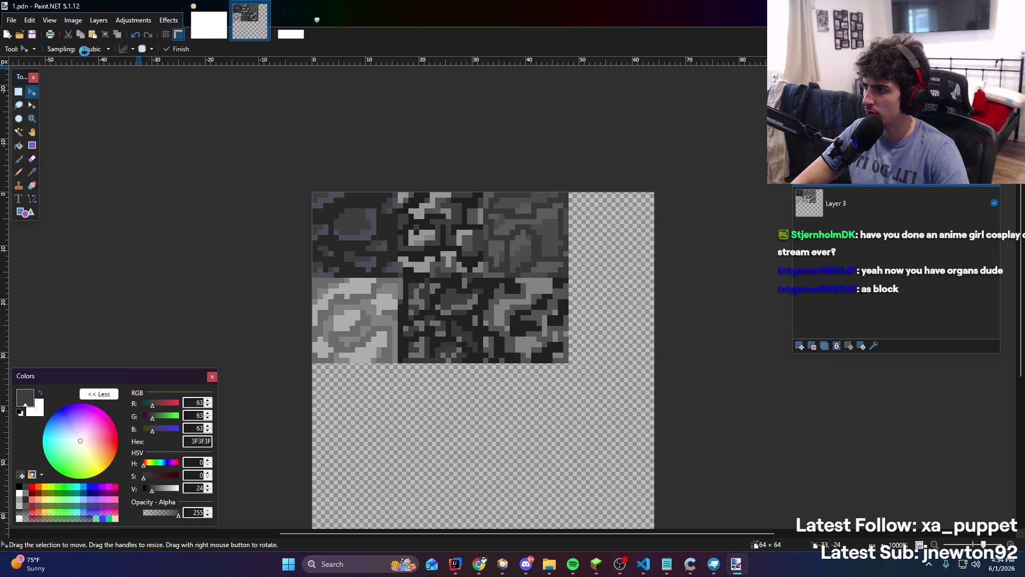
{"action": "key", "text": "ctrl+r"}
{"action": "left_click", "coordinate": [563, 377]}
{"action": "left_click", "coordinate": [299, 37]}
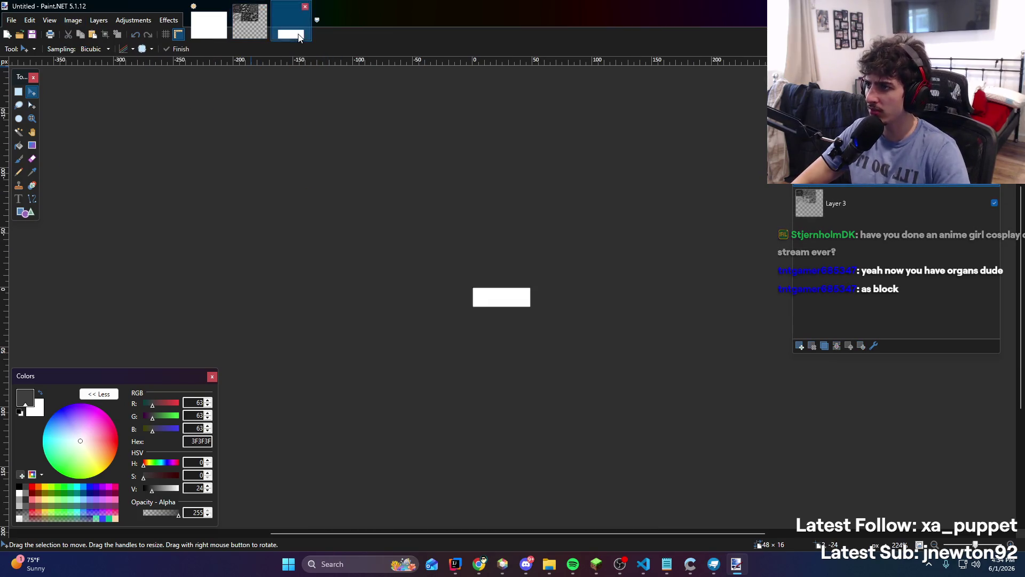
{"action": "left_click", "coordinate": [304, 7]}
Create a new 64×64 image with a transparent background and return to 1.pdn
{"action": "left_click", "coordinate": [11, 19]}
{"action": "left_click", "coordinate": [24, 83]}
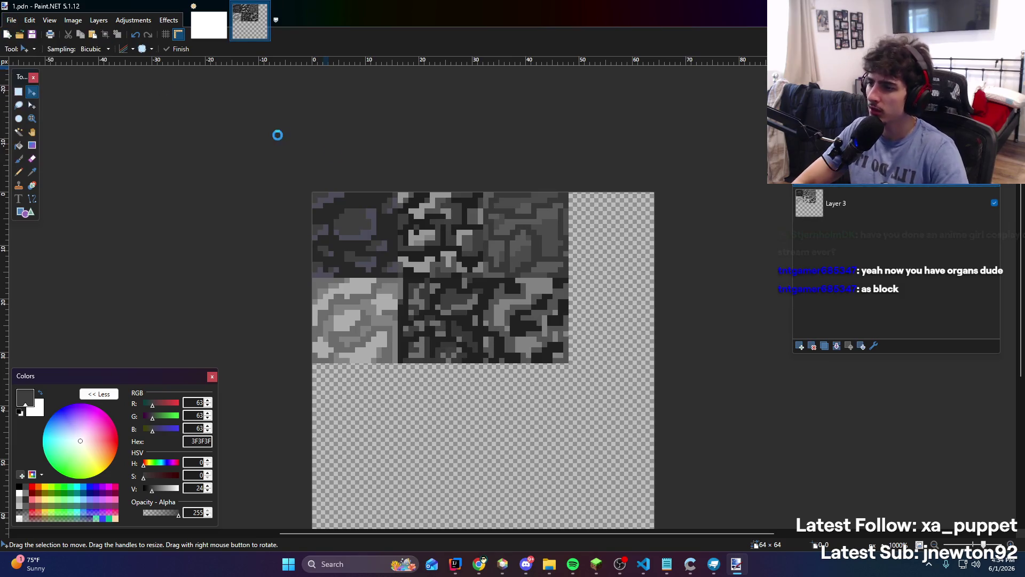
{"action": "key", "text": "Tab"}
{"action": "type", "text": "64"}
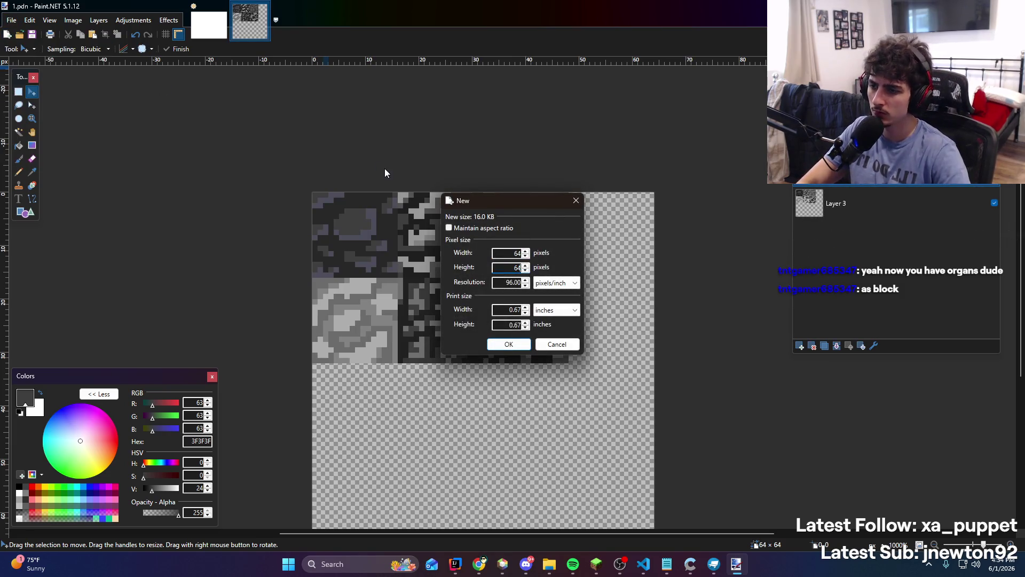
{"action": "key", "text": "Return"}
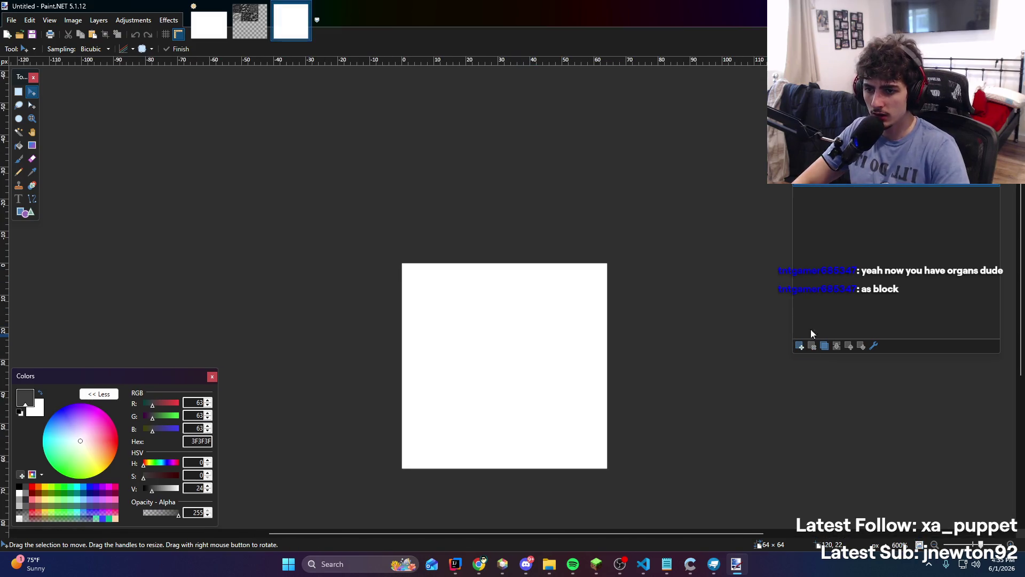
{"action": "left_click", "coordinate": [799, 346]}
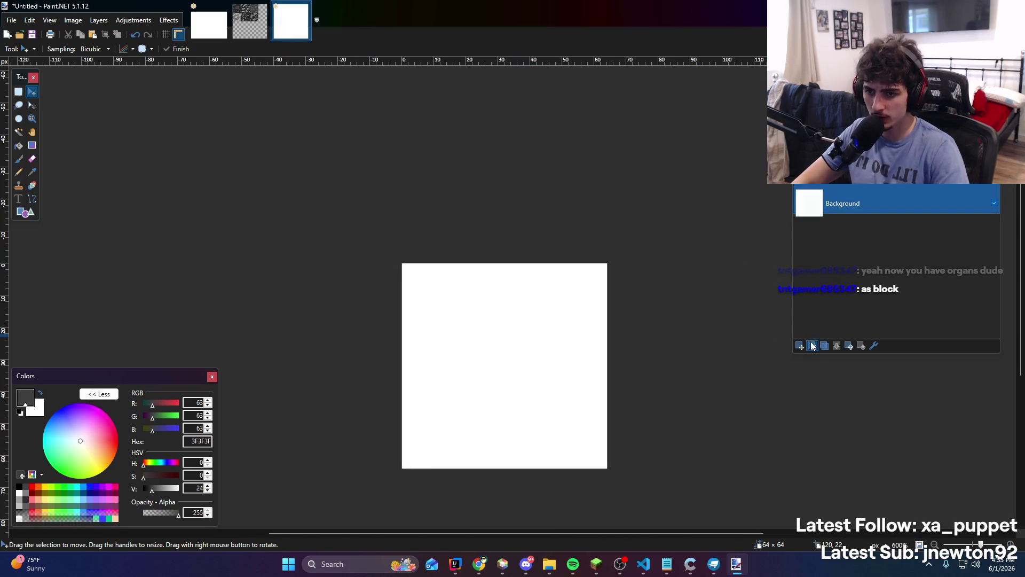
{"action": "key", "text": "Delete"}
{"action": "left_click", "coordinate": [245, 32]}
Copy the light 16×16 tile from the texture and paste it into the new 64×64 image
{"action": "scroll", "coordinate": [374, 331], "scroll_direction": "up", "scroll_amount": 3}
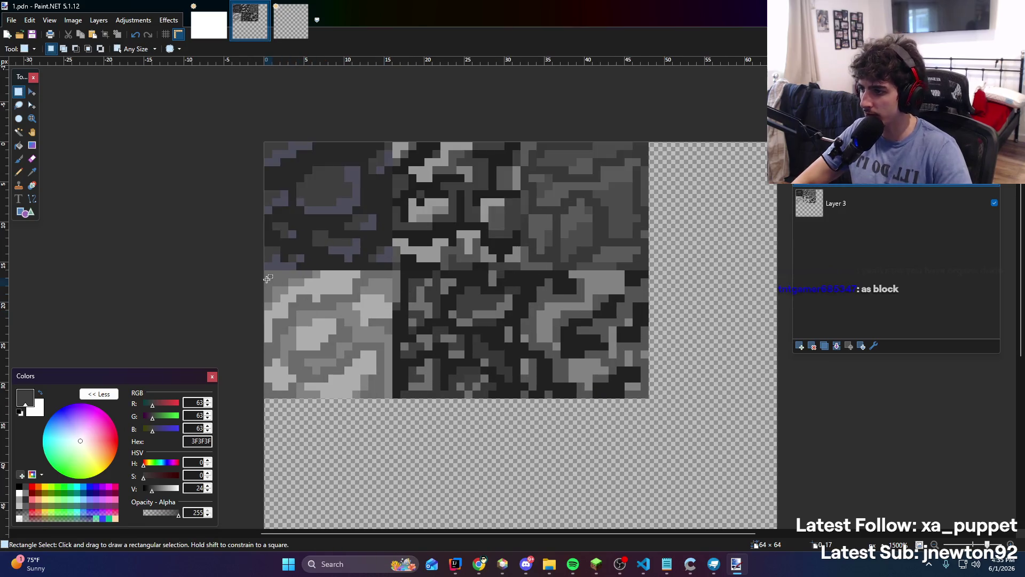
{"action": "key", "text": "s"}
{"action": "left_click_drag", "start_coordinate": [264, 270], "coordinate": [360, 380]}
{"action": "key", "text": "m"}
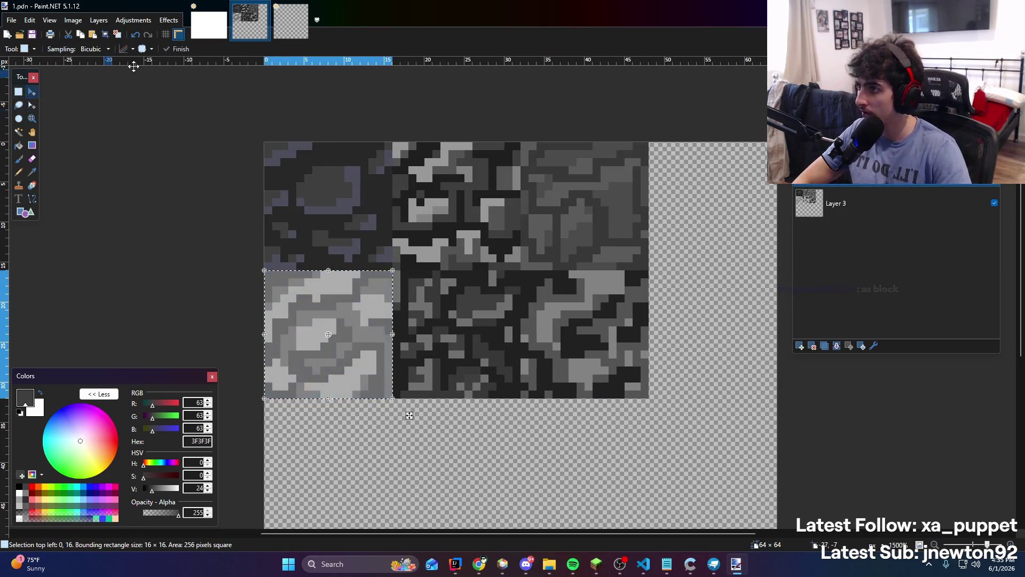
{"action": "key", "text": "ctrl+Tab"}
{"action": "key", "text": "ctrl+v"}
{"action": "scroll", "coordinate": [481, 344], "scroll_direction": "up", "scroll_amount": 3}
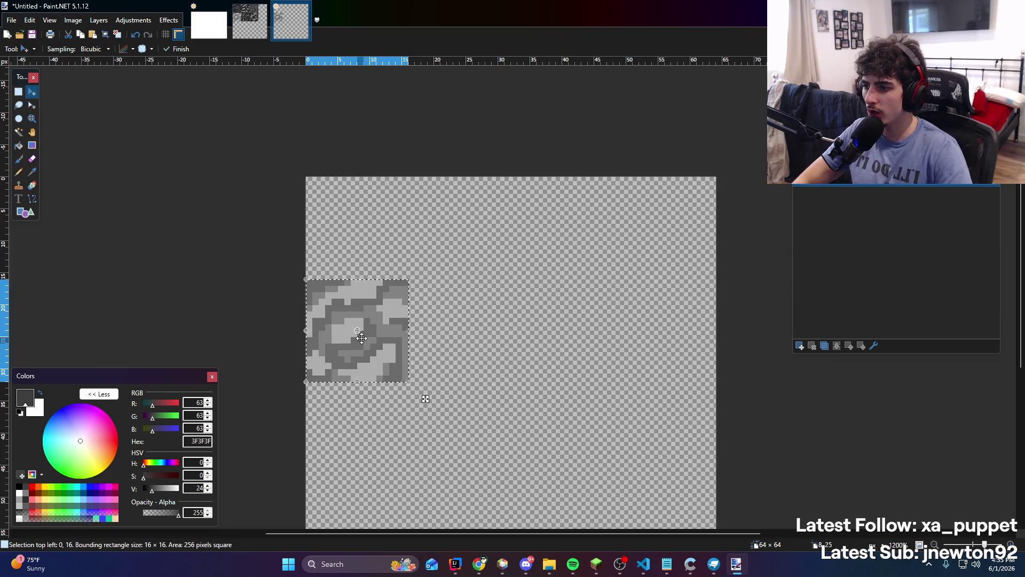
{"action": "mouse_move", "coordinate": [382, 355]}
{"action": "left_mouse_down"}
{"action": "mouse_move", "coordinate": [602, 354]}
{"action": "mouse_move", "coordinate": [592, 247]}
{"action": "mouse_move", "coordinate": [375, 259]}
{"action": "mouse_move", "coordinate": [384, 260]}
{"action": "left_mouse_up"}
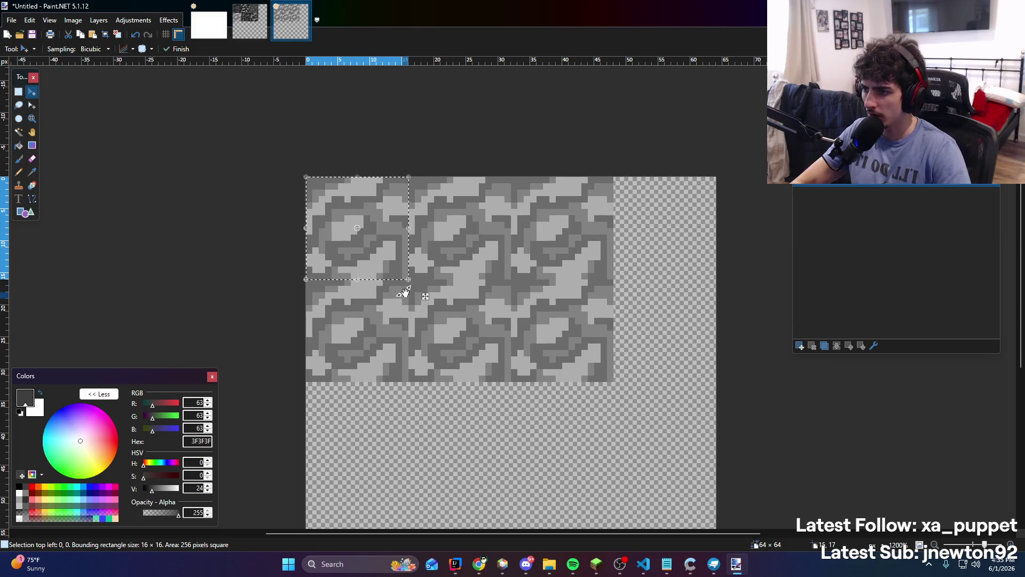
{"action": "key", "text": "ctrl+d"}
Sample light grey ADADAD and fill tiles, undoing the top row and middle-right tile fills
{"action": "scroll", "coordinate": [433, 311], "scroll_direction": "up", "scroll_amount": 1}
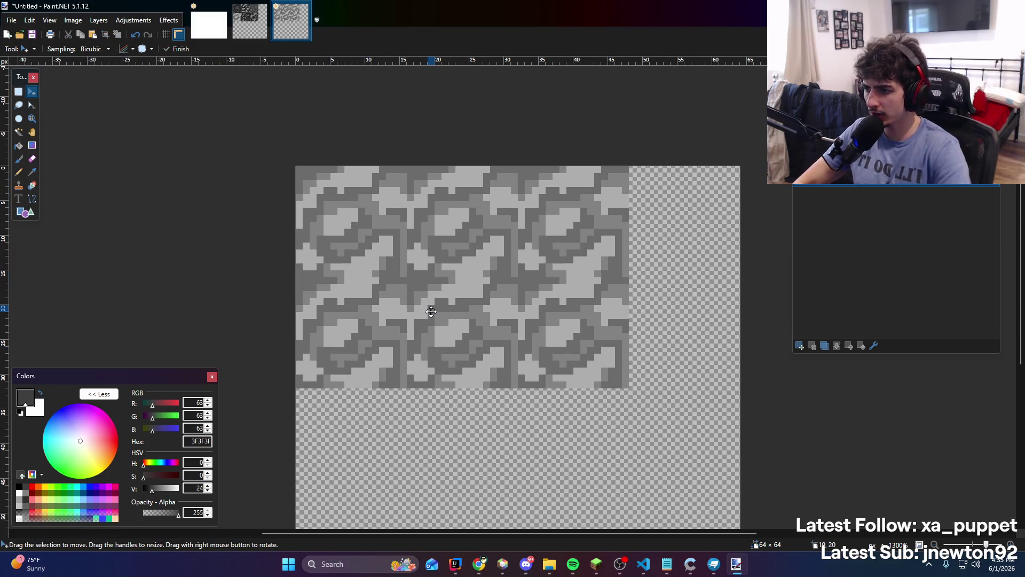
{"action": "key", "text": "k"}
{"action": "left_click", "coordinate": [426, 309]}
{"action": "key", "text": "s"}
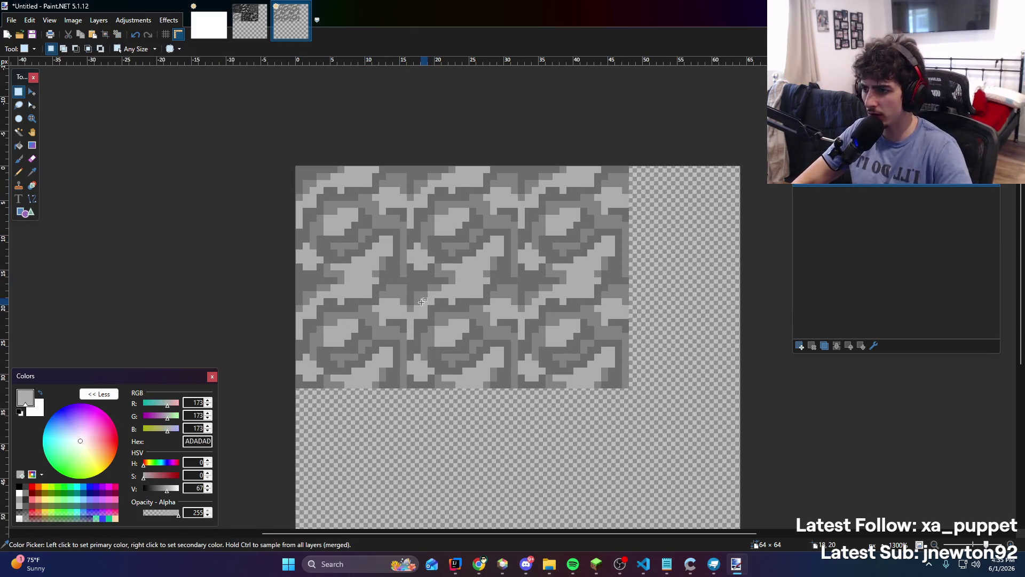
{"action": "left_click_drag", "start_coordinate": [407, 285], "coordinate": [518, 388]}
{"action": "key", "text": "f"}
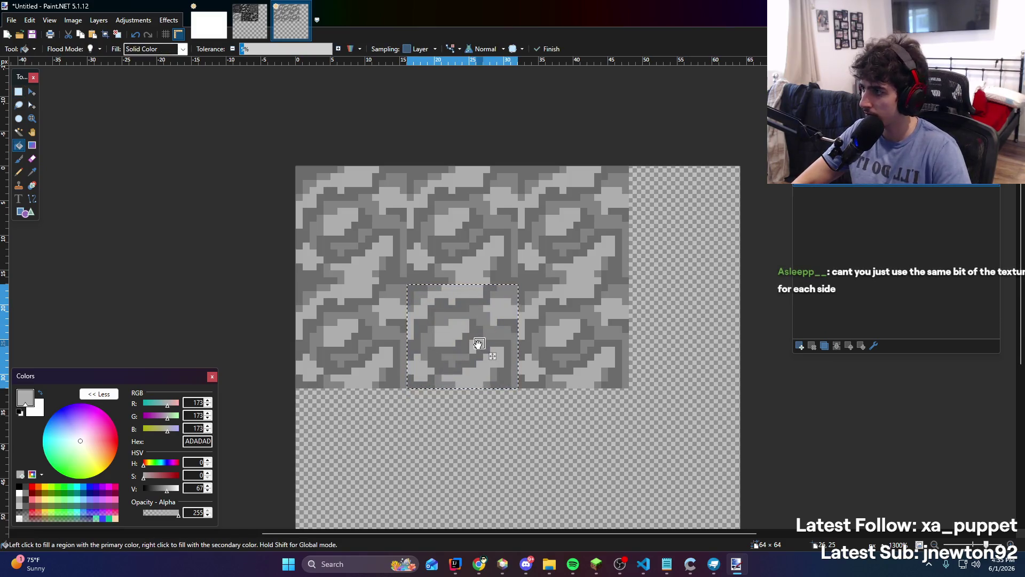
{"action": "key", "text": "ctrl+d"}
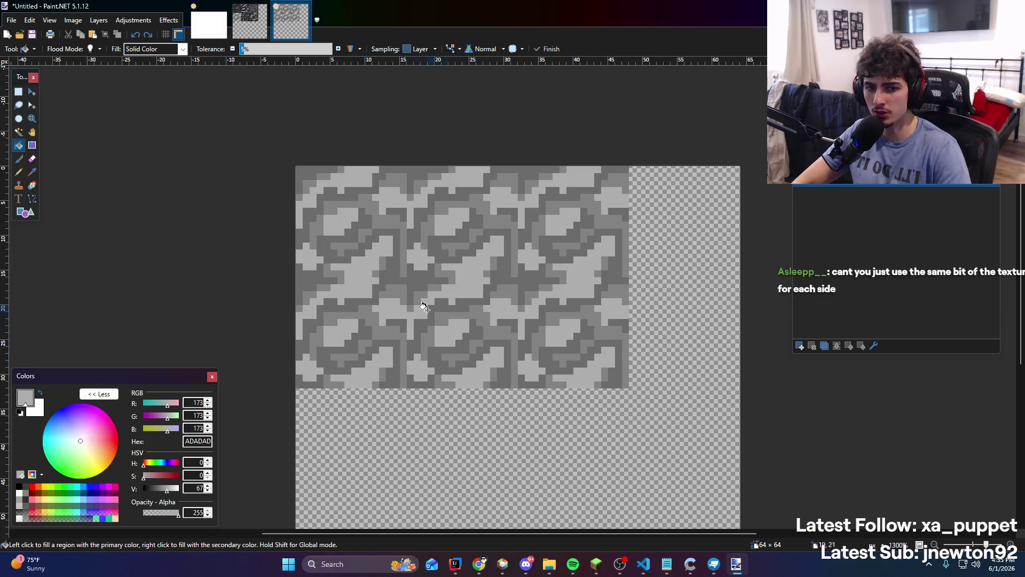
{"action": "key", "text": "s"}
{"action": "mouse_move", "coordinate": [297, 166]}
{"action": "left_mouse_down"}
{"action": "mouse_move", "coordinate": [365, 229]}
{"action": "mouse_move", "coordinate": [374, 262]}
{"action": "mouse_move", "coordinate": [406, 275]}
{"action": "left_mouse_up"}
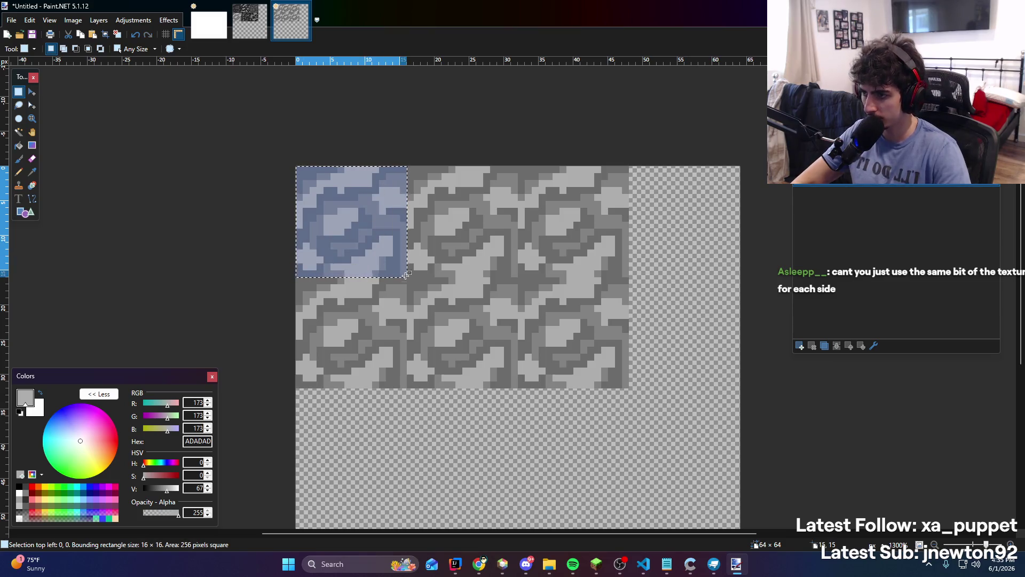
{"action": "key", "text": "f"}
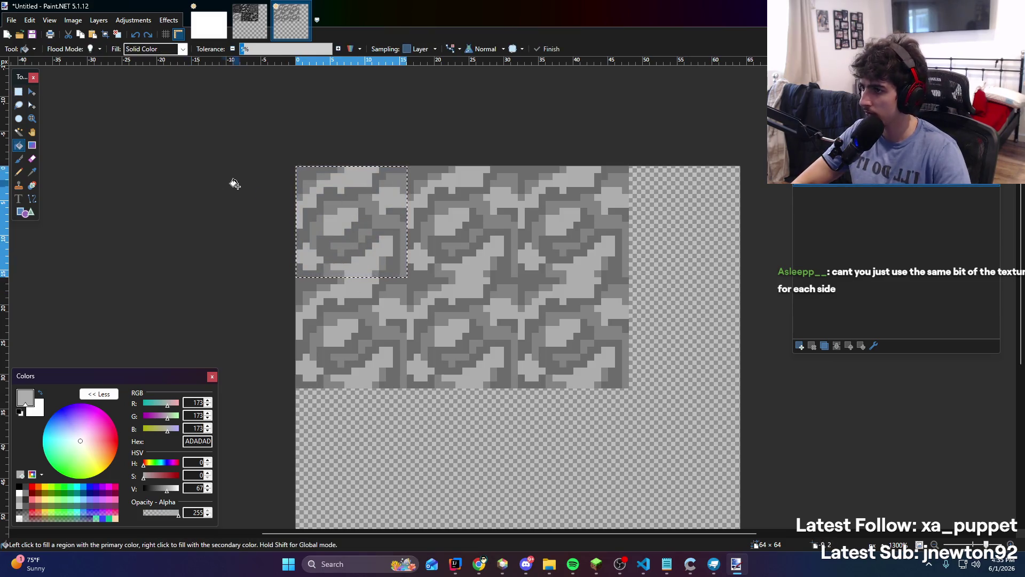
{"action": "key", "text": "ctrl+z"}
{"action": "key", "text": "ctrl+z"}
{"action": "key", "text": "ctrl+z"}
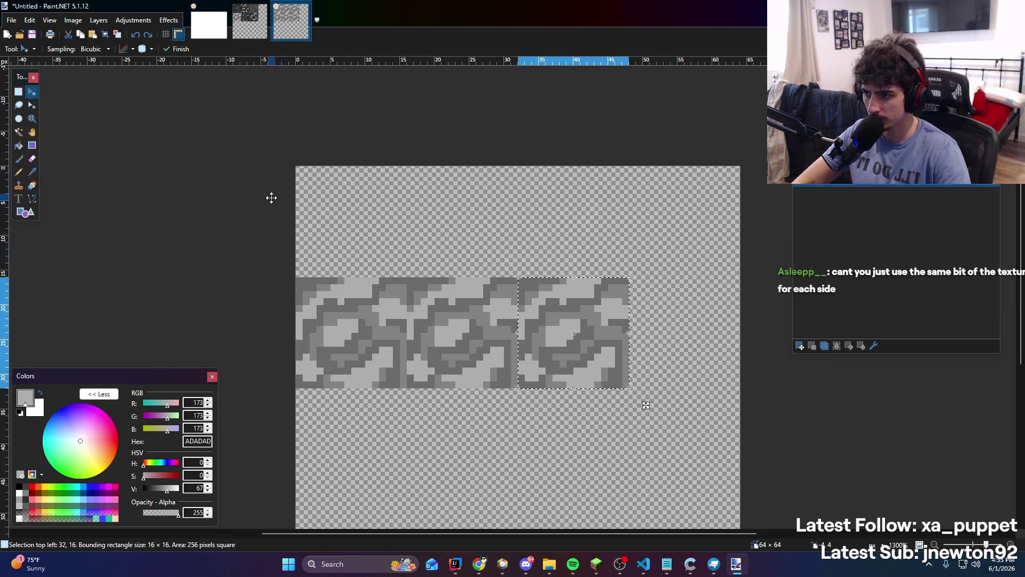
{"action": "key", "text": "ctrl+z"}
{"action": "key", "text": "ctrl+z"}
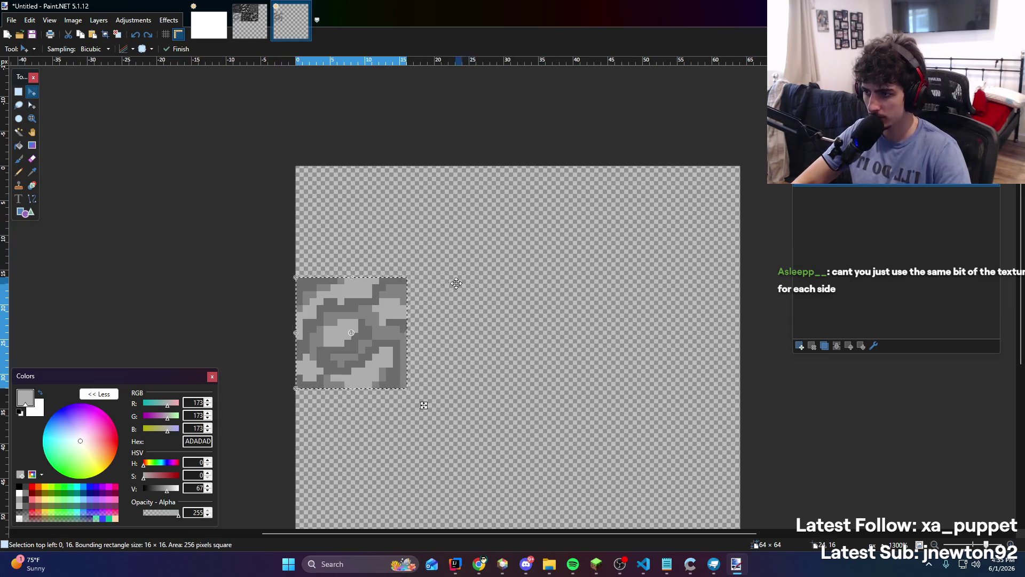
Fill the top-left 16×16 square with light grey ADADAD
{"action": "key", "text": "s"}
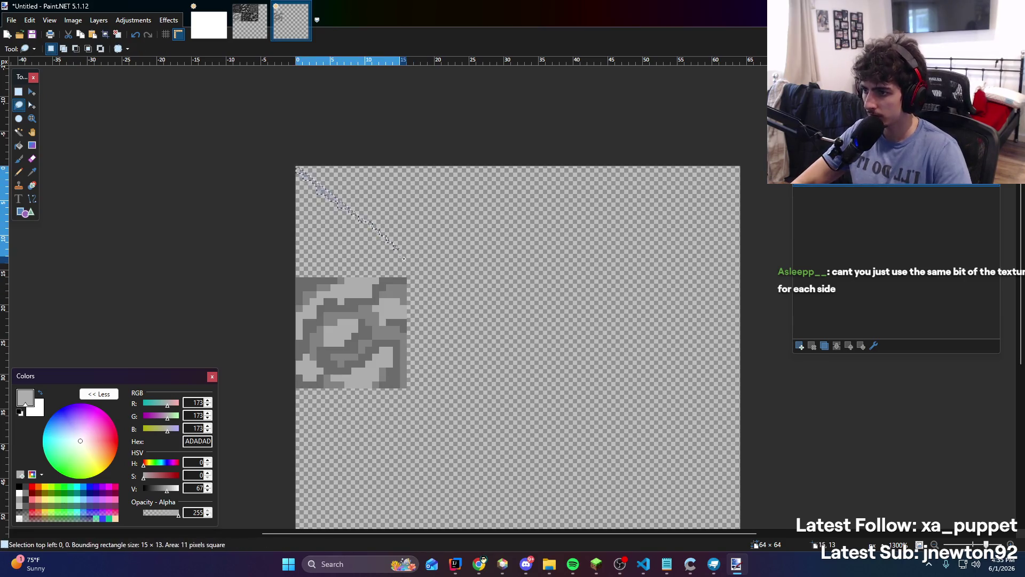
{"action": "left_click_drag", "start_coordinate": [296, 166], "coordinate": [407, 277]}
{"action": "key", "text": "f"}
{"action": "left_click", "coordinate": [355, 238]}
{"action": "key", "text": "ctrl+d"}
Move the grey square with Move Selected Pixels to x=16 and deselect it
{"action": "key", "text": "s"}
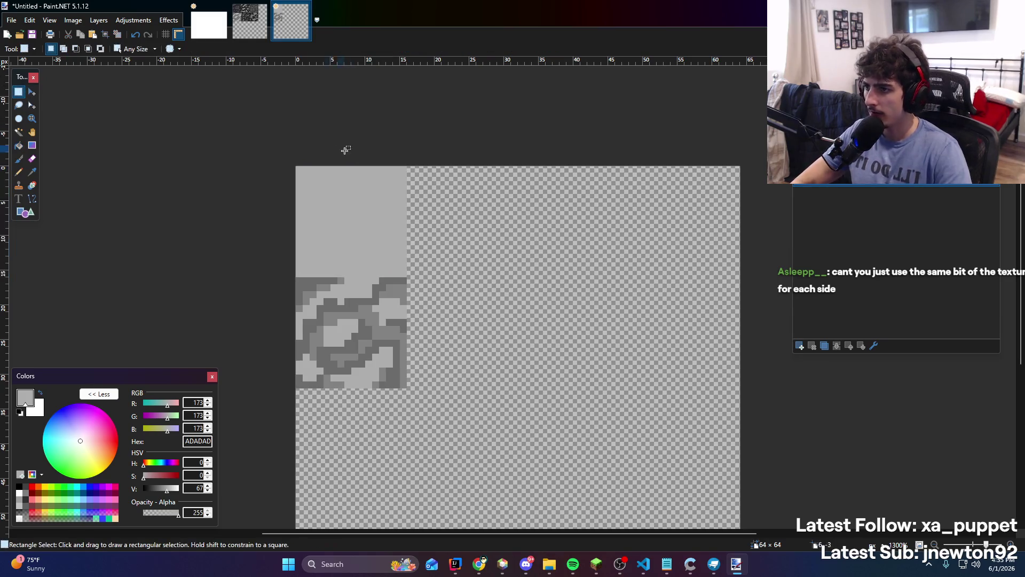
{"action": "left_click_drag", "start_coordinate": [294, 164], "coordinate": [407, 278]}
{"action": "left_click", "coordinate": [32, 92]}
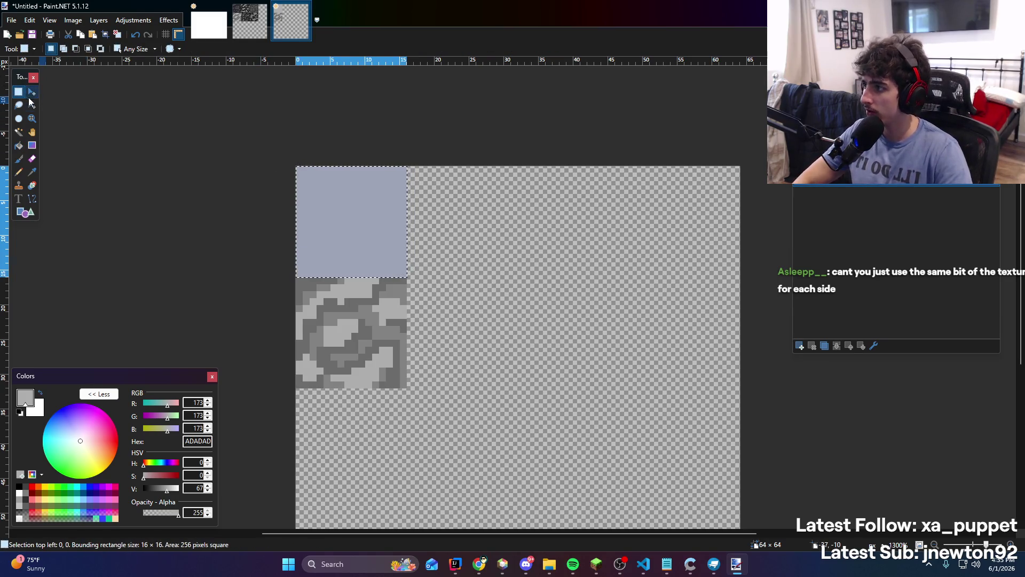
{"action": "left_click_drag", "start_coordinate": [321, 196], "coordinate": [405, 202]}
{"action": "mouse_move", "coordinate": [438, 188]}
{"action": "left_mouse_down"}
{"action": "mouse_move", "coordinate": [588, 199]}
{"action": "mouse_move", "coordinate": [576, 200]}
{"action": "mouse_move", "coordinate": [576, 316]}
{"action": "mouse_move", "coordinate": [408, 310]}
{"action": "left_mouse_up"}
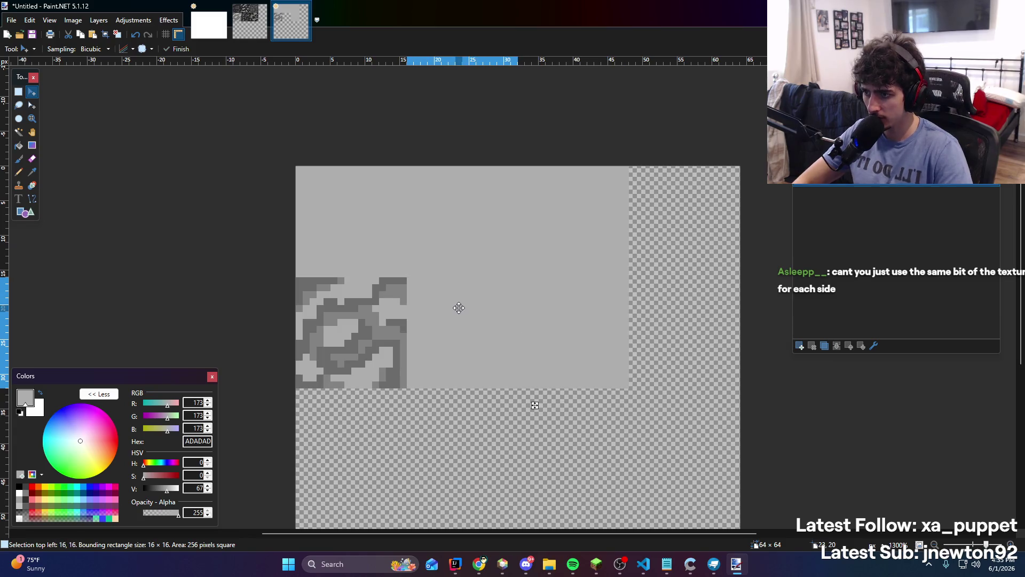
{"action": "key", "text": "ctrl+d"}
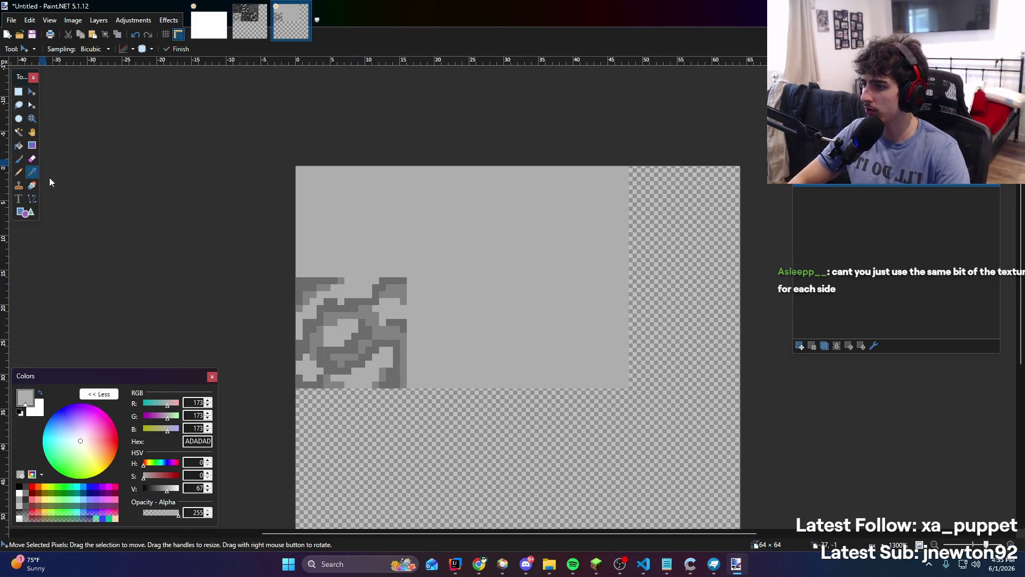
Sample dark grey 6B6B6B and pencil crack lines across the stone in every direction
{"action": "left_click", "coordinate": [32, 172]}
{"action": "left_click", "coordinate": [394, 279]}
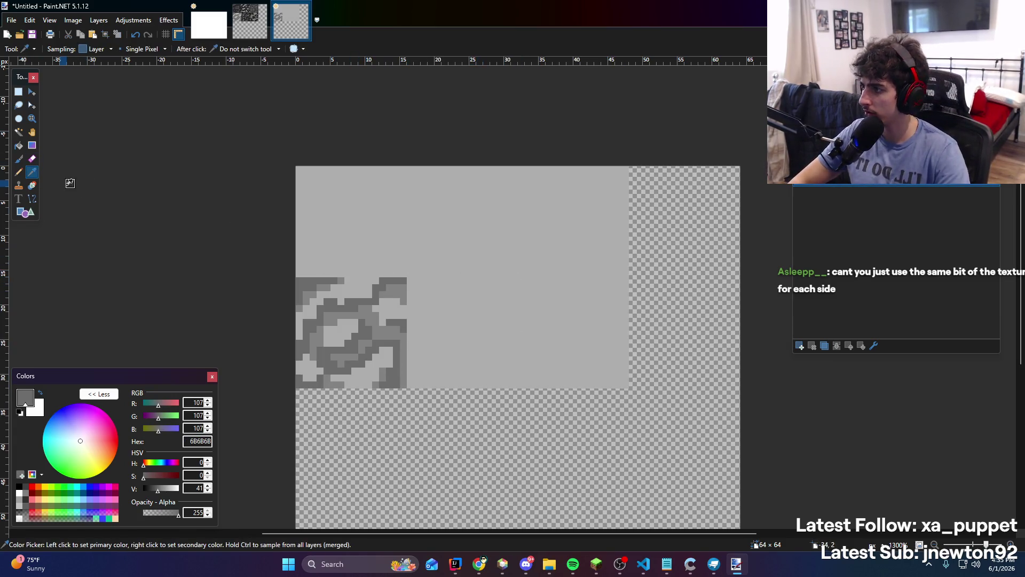
{"action": "left_click", "coordinate": [19, 172]}
{"action": "left_click_drag", "start_coordinate": [408, 280], "coordinate": [431, 280]}
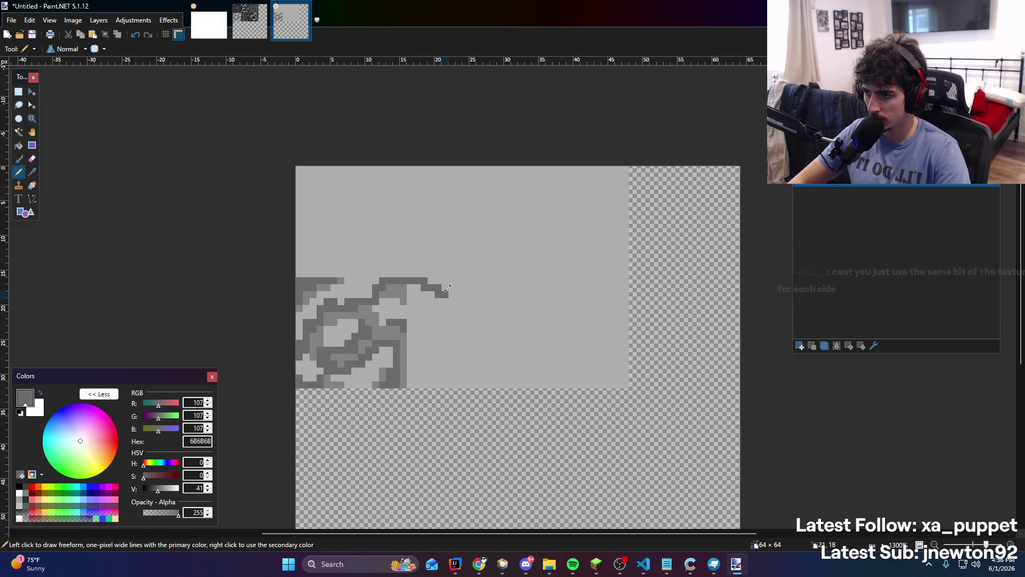
{"action": "mouse_move", "coordinate": [443, 328]}
{"action": "left_mouse_down"}
{"action": "mouse_move", "coordinate": [503, 367]}
{"action": "mouse_move", "coordinate": [501, 381]}
{"action": "left_mouse_up"}
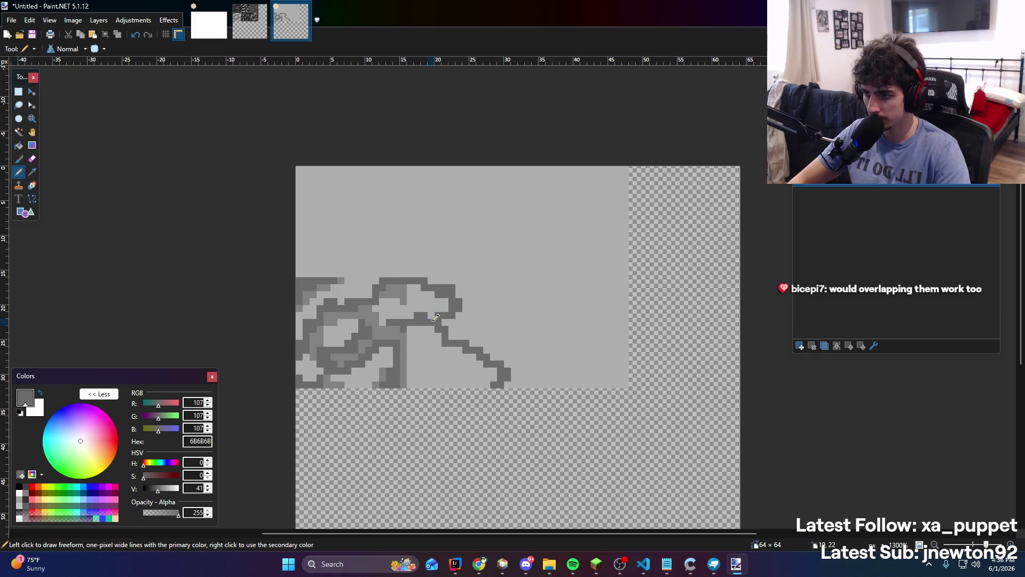
{"action": "mouse_move", "coordinate": [453, 288]}
{"action": "left_mouse_down"}
{"action": "mouse_move", "coordinate": [469, 255]}
{"action": "mouse_move", "coordinate": [461, 221]}
{"action": "mouse_move", "coordinate": [438, 203]}
{"action": "mouse_move", "coordinate": [466, 167]}
{"action": "left_mouse_up"}
{"action": "mouse_move", "coordinate": [334, 277]}
{"action": "left_mouse_down"}
{"action": "mouse_move", "coordinate": [350, 260]}
{"action": "mouse_move", "coordinate": [351, 235]}
{"action": "mouse_move", "coordinate": [380, 226]}
{"action": "mouse_move", "coordinate": [381, 208]}
{"action": "mouse_move", "coordinate": [296, 189]}
{"action": "left_mouse_up"}
{"action": "left_click_drag", "start_coordinate": [382, 204], "coordinate": [428, 200]}
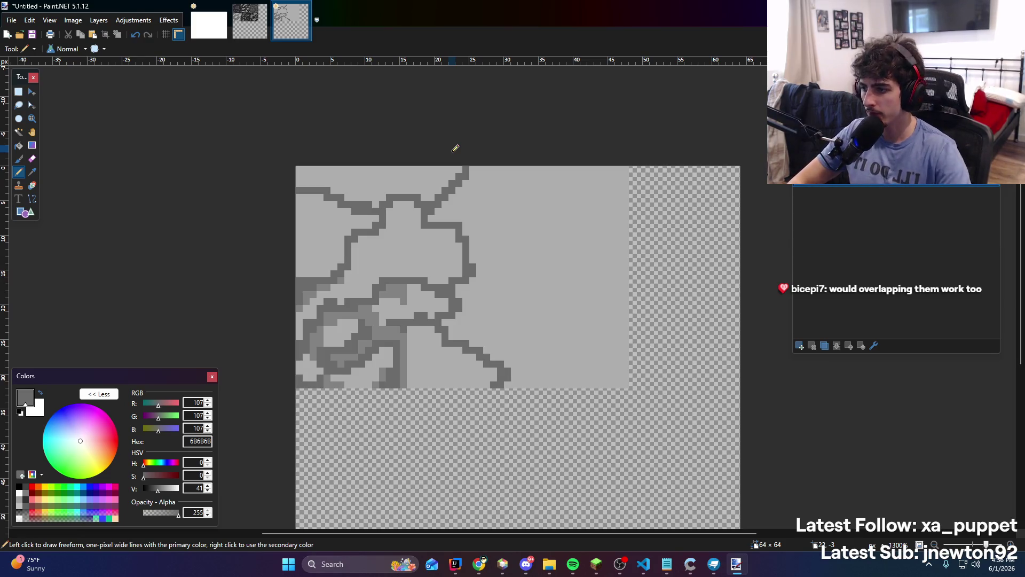
{"action": "mouse_move", "coordinate": [473, 264]}
{"action": "left_mouse_down"}
{"action": "mouse_move", "coordinate": [496, 207]}
{"action": "mouse_move", "coordinate": [520, 192]}
{"action": "mouse_move", "coordinate": [545, 220]}
{"action": "mouse_move", "coordinate": [587, 224]}
{"action": "mouse_move", "coordinate": [565, 204]}
{"action": "mouse_move", "coordinate": [587, 174]}
{"action": "left_mouse_up"}
{"action": "key", "text": "ctrl+z"}
{"action": "left_click_drag", "start_coordinate": [588, 224], "coordinate": [621, 258]}
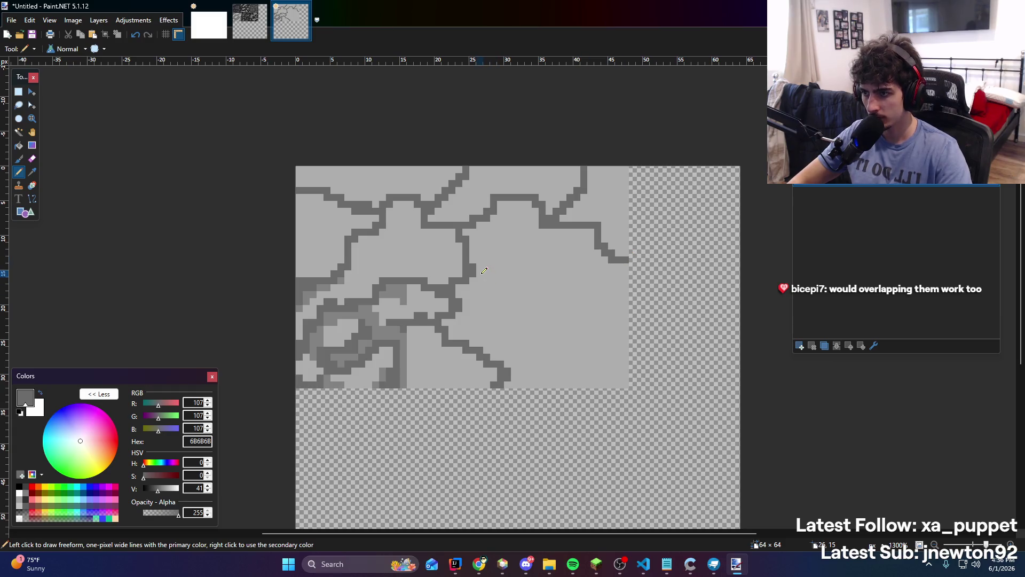
{"action": "mouse_move", "coordinate": [482, 275]}
{"action": "left_mouse_down"}
{"action": "mouse_move", "coordinate": [514, 277]}
{"action": "mouse_move", "coordinate": [507, 305]}
{"action": "mouse_move", "coordinate": [537, 320]}
{"action": "mouse_move", "coordinate": [546, 244]}
{"action": "mouse_move", "coordinate": [609, 309]}
{"action": "mouse_move", "coordinate": [626, 310]}
{"action": "left_mouse_up"}
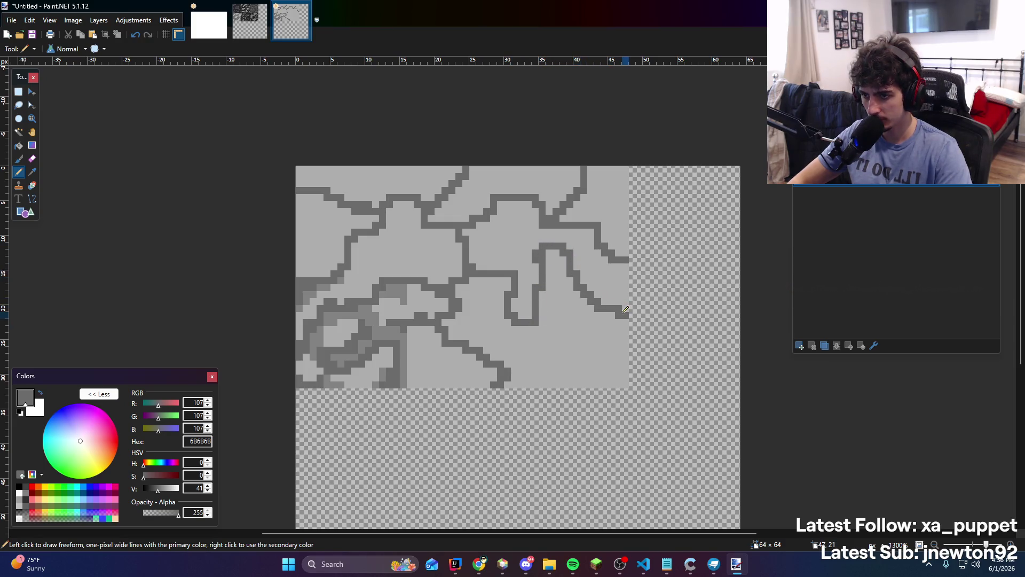
{"action": "mouse_move", "coordinate": [543, 384]}
{"action": "left_mouse_down"}
{"action": "mouse_move", "coordinate": [560, 334]}
{"action": "mouse_move", "coordinate": [586, 352]}
{"action": "mouse_move", "coordinate": [588, 369]}
{"action": "mouse_move", "coordinate": [624, 385]}
{"action": "left_mouse_up"}
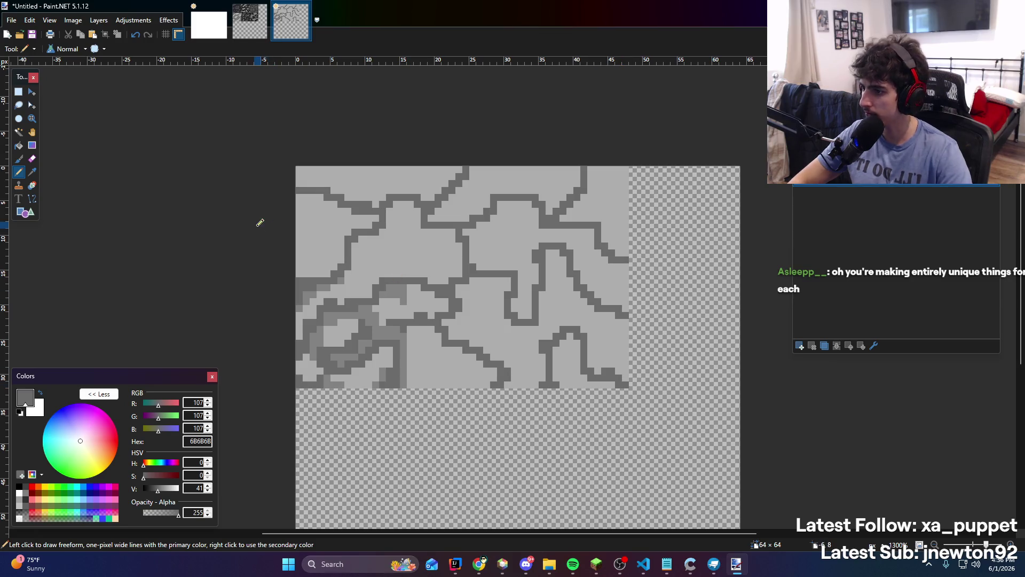
Sample mid-grey 828282 and pencil shading along the top-left cracks and top edge
{"action": "key", "text": "k"}
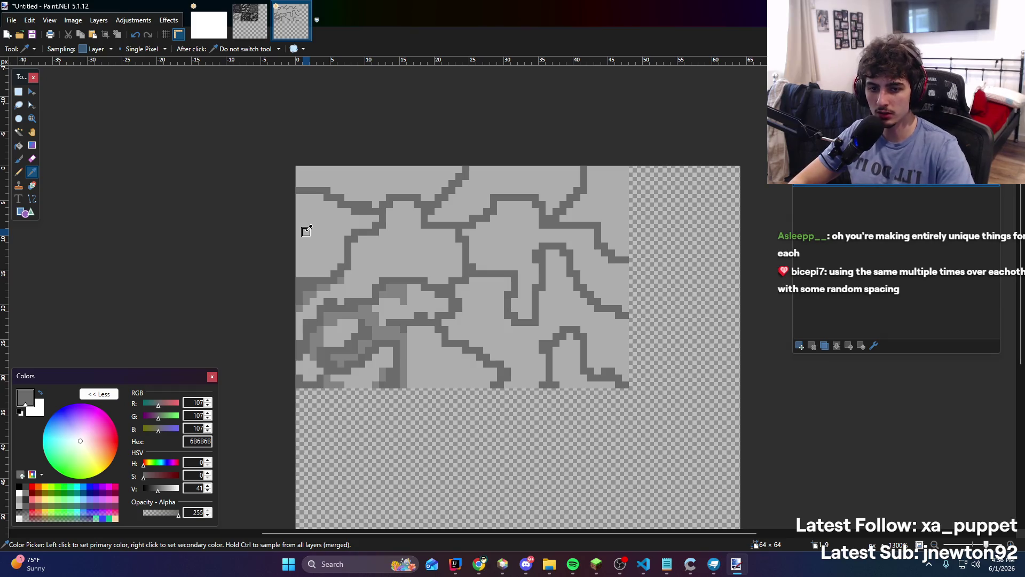
{"action": "left_click", "coordinate": [361, 350]}
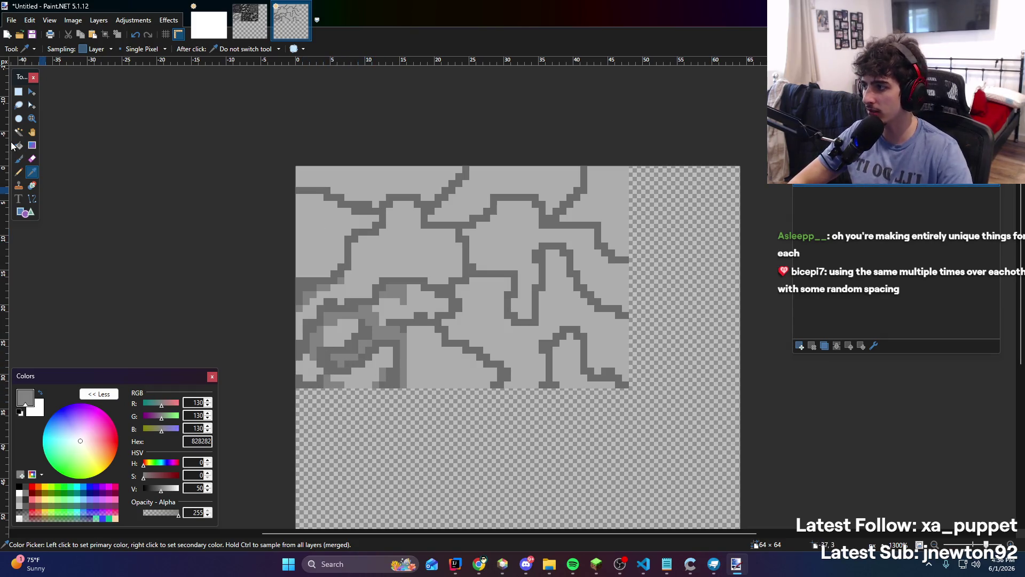
{"action": "left_click", "coordinate": [19, 172]}
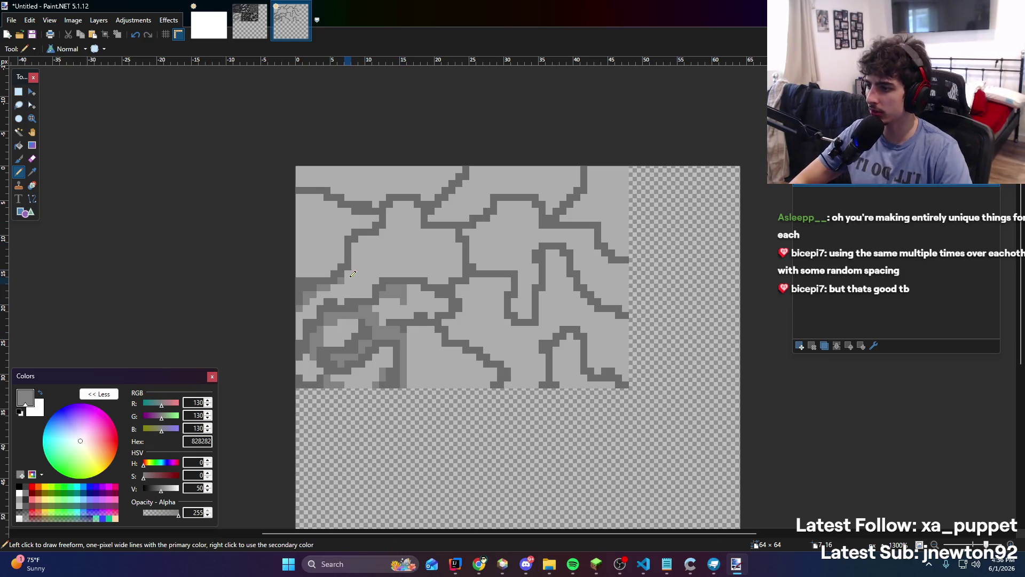
{"action": "mouse_move", "coordinate": [353, 270]}
{"action": "left_mouse_down"}
{"action": "mouse_move", "coordinate": [370, 238]}
{"action": "mouse_move", "coordinate": [393, 228]}
{"action": "mouse_move", "coordinate": [397, 236]}
{"action": "mouse_move", "coordinate": [393, 215]}
{"action": "mouse_move", "coordinate": [412, 201]}
{"action": "mouse_move", "coordinate": [441, 229]}
{"action": "mouse_move", "coordinate": [408, 209]}
{"action": "left_mouse_up"}
{"action": "mouse_move", "coordinate": [299, 196]}
{"action": "left_mouse_down"}
{"action": "mouse_move", "coordinate": [375, 216]}
{"action": "mouse_move", "coordinate": [346, 223]}
{"action": "left_mouse_up"}
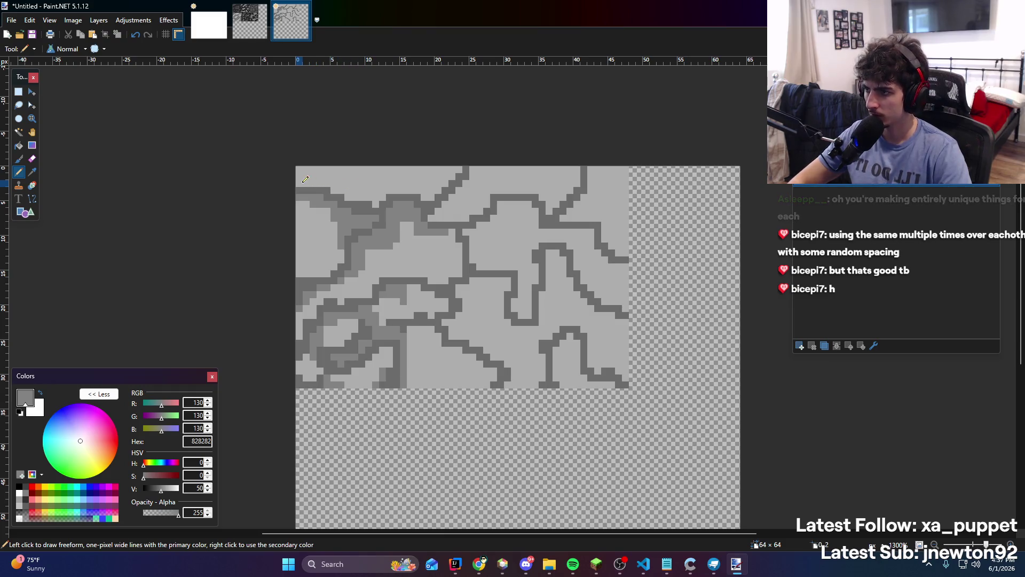
{"action": "mouse_move", "coordinate": [298, 184]}
{"action": "left_mouse_down"}
{"action": "mouse_move", "coordinate": [371, 191]}
{"action": "mouse_move", "coordinate": [343, 186]}
{"action": "left_mouse_up"}
{"action": "left_click", "coordinate": [573, 564]}
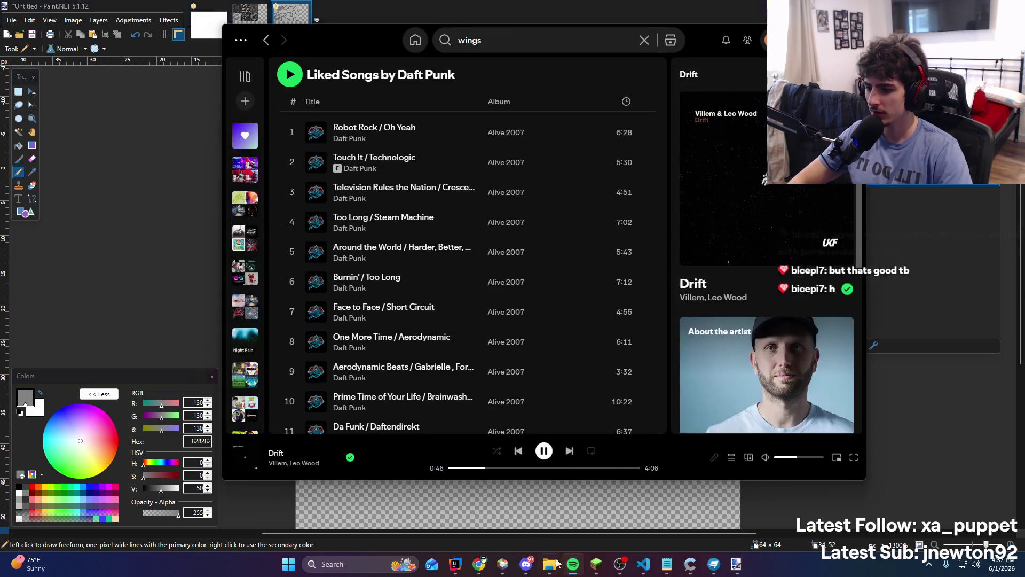
{"action": "left_click", "coordinate": [221, 60]}
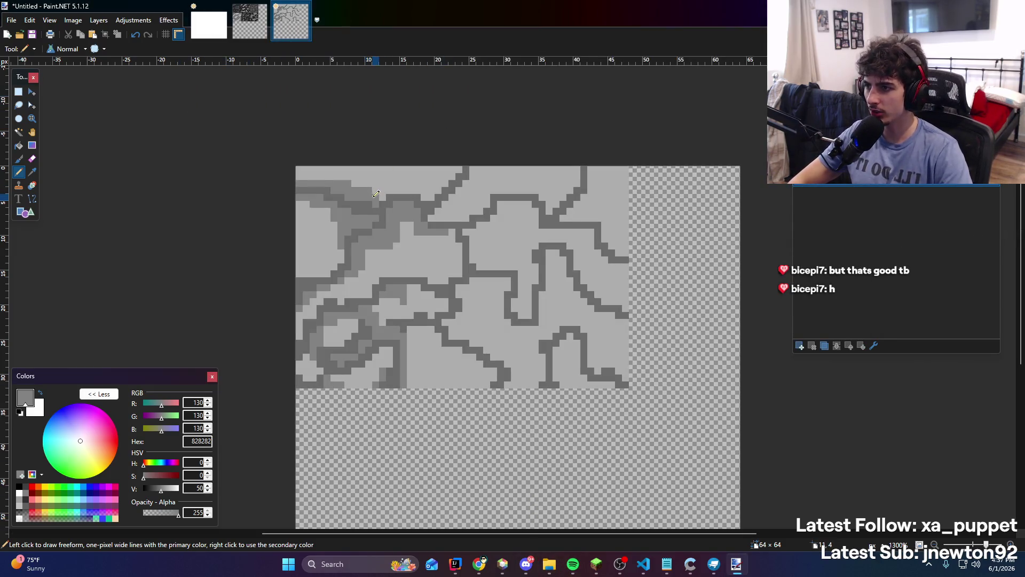
{"action": "left_click_drag", "start_coordinate": [432, 193], "coordinate": [462, 167]}
{"action": "scroll", "coordinate": [440, 196], "scroll_direction": "down", "scroll_amount": 2}
{"action": "scroll", "coordinate": [441, 196], "scroll_direction": "up", "scroll_amount": 1}
{"action": "scroll", "coordinate": [441, 197], "scroll_direction": "up", "scroll_amount": 1}
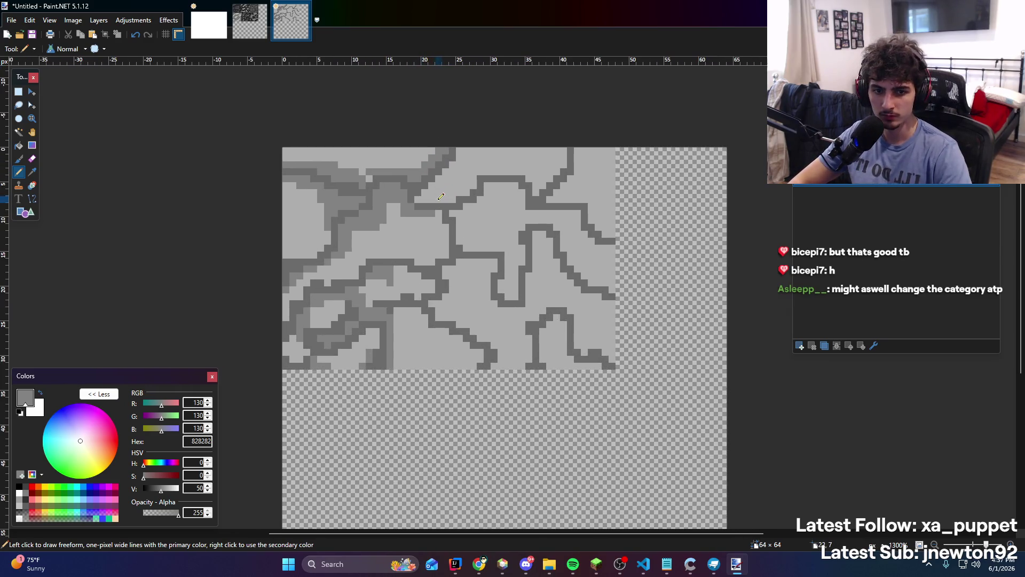
Paint over a dark crack segment with the light grey stone colour
{"action": "key", "text": "k"}
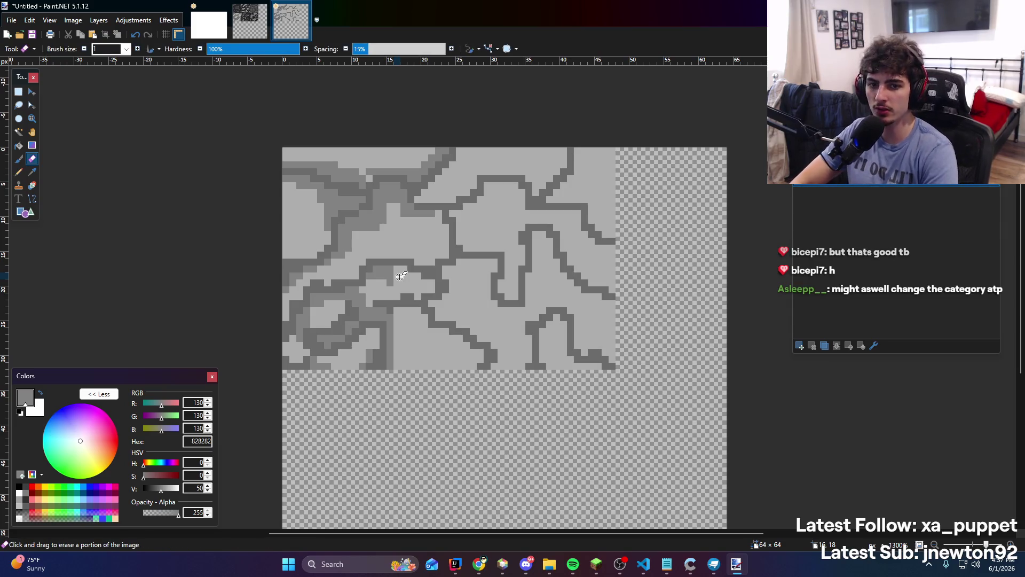
{"action": "left_click", "coordinate": [396, 238]}
{"action": "key", "text": "b"}
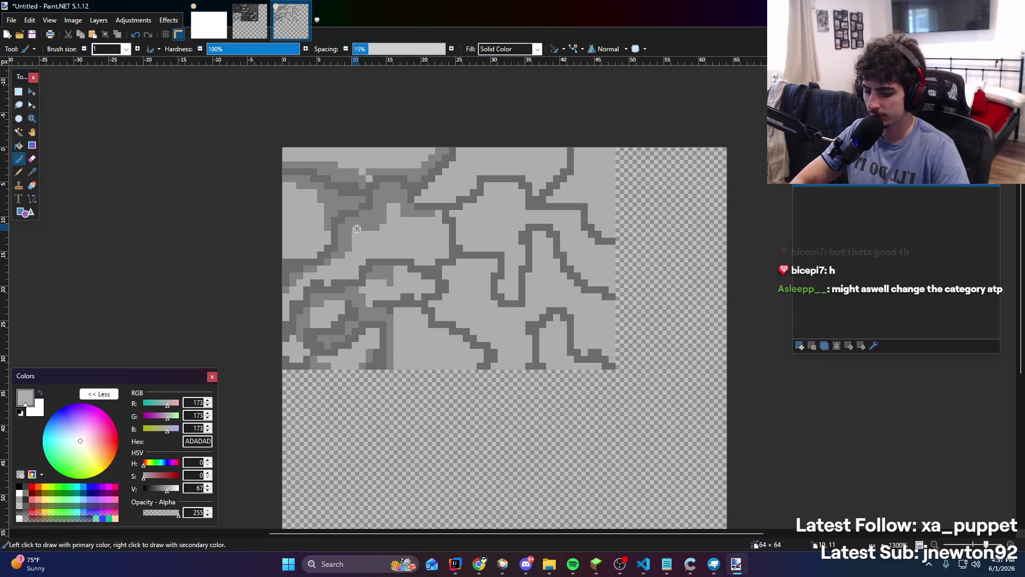
{"action": "key", "text": "p"}
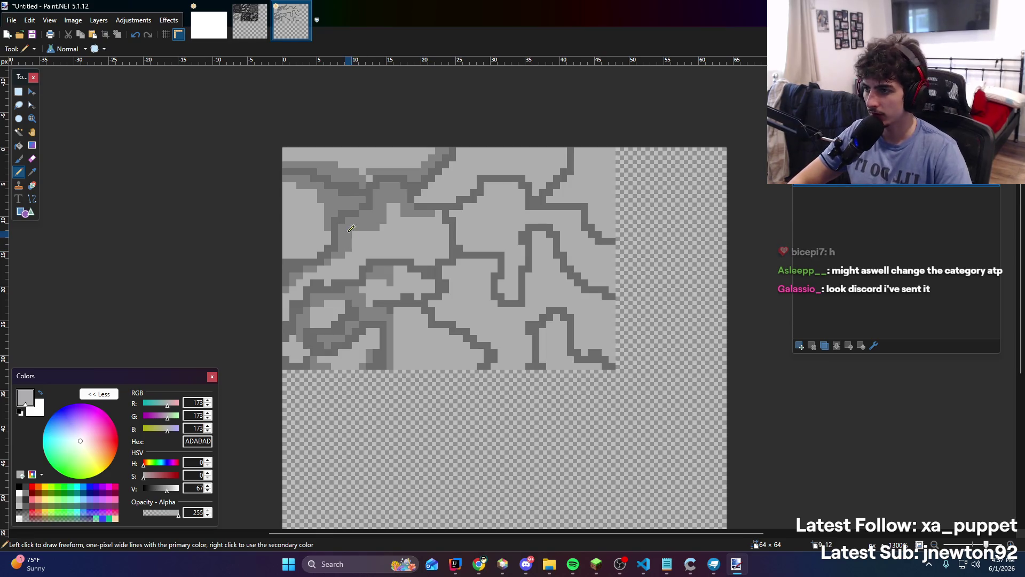
{"action": "left_click_drag", "start_coordinate": [361, 228], "coordinate": [394, 194]}
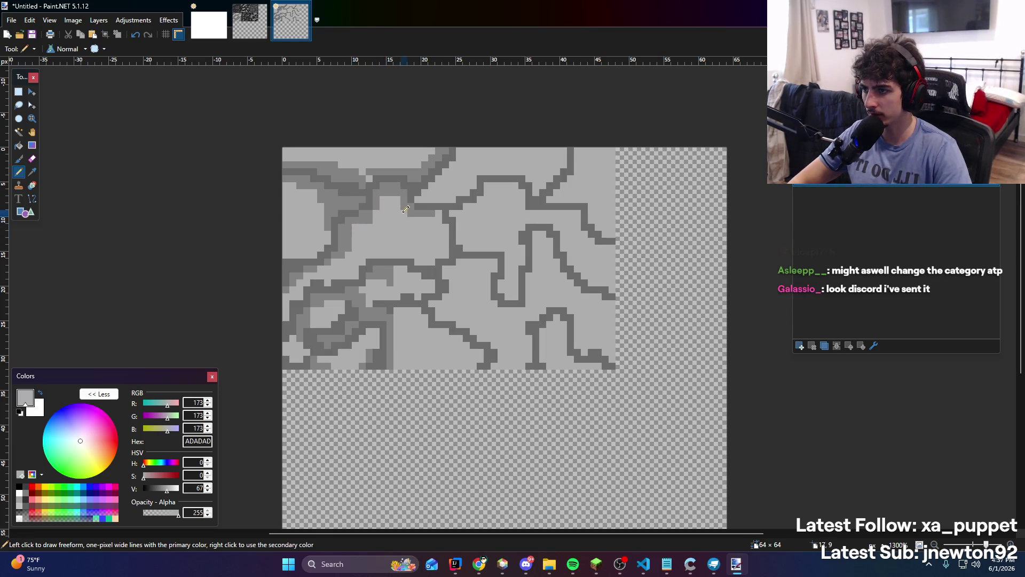
Resample dark grey and redraw cracks at the upper left, upper right and top
{"action": "key", "text": "k"}
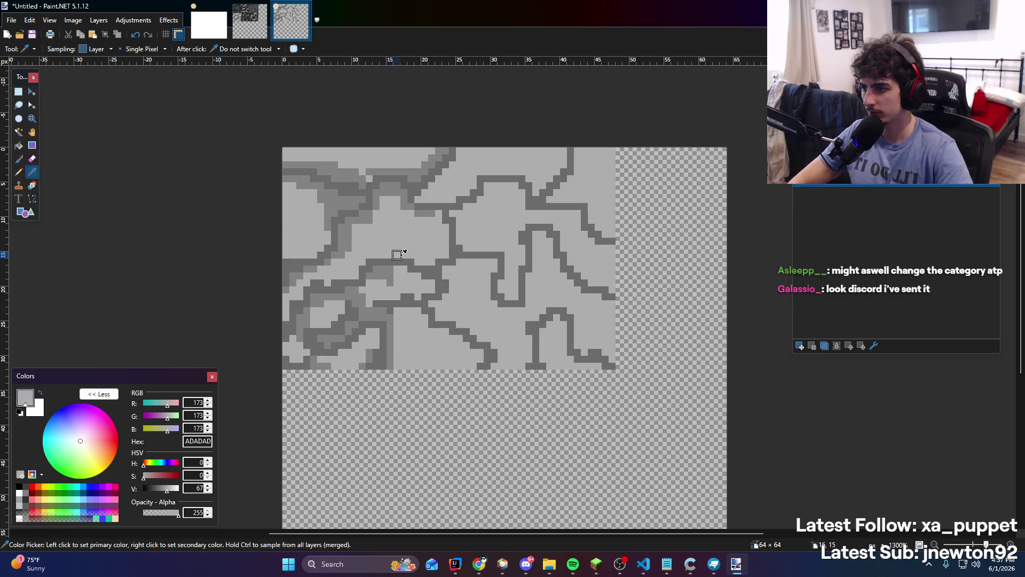
{"action": "left_click", "coordinate": [392, 261]}
{"action": "key", "text": "b"}
{"action": "key", "text": "p"}
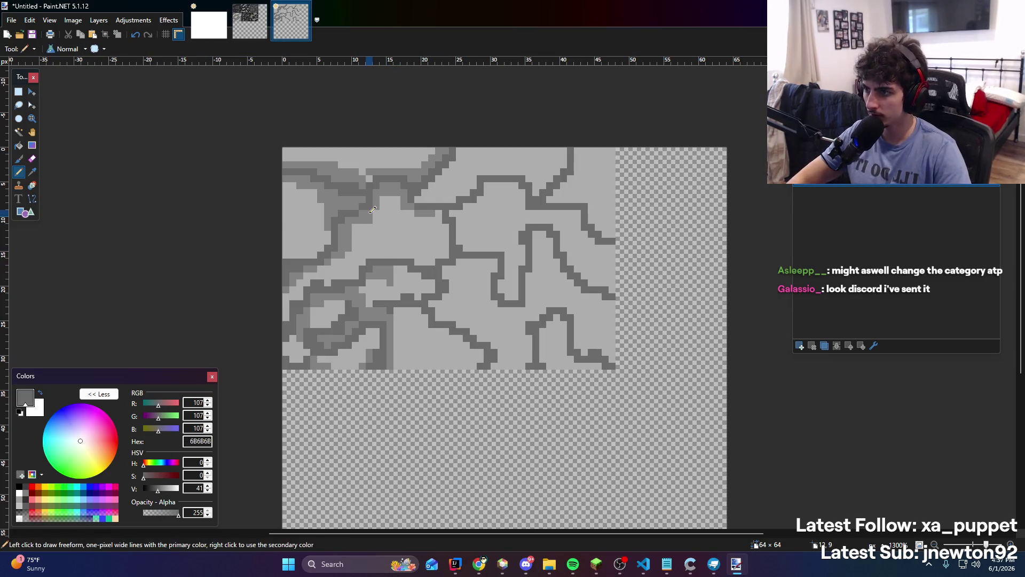
{"action": "left_click_drag", "start_coordinate": [372, 205], "coordinate": [410, 257]}
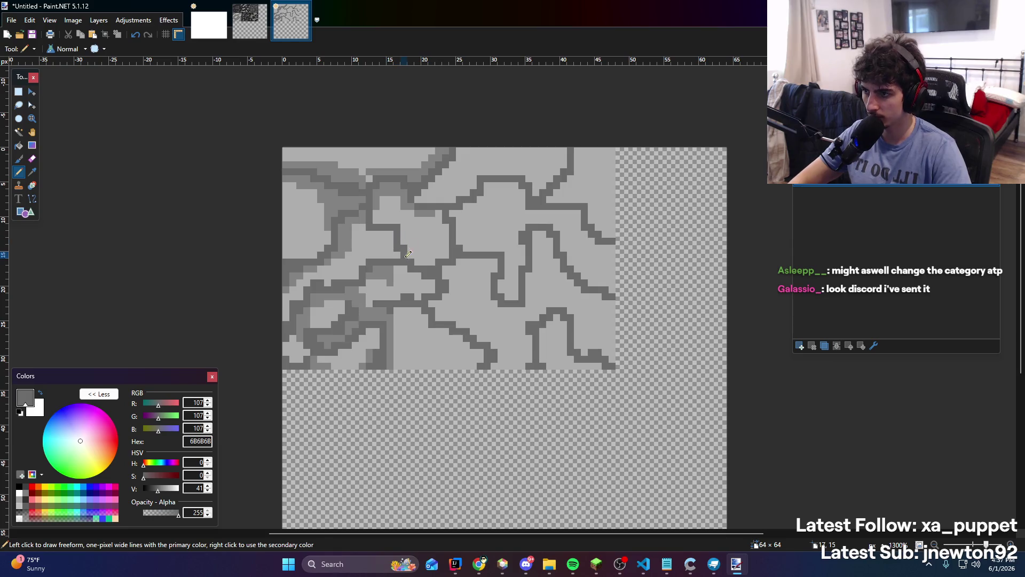
{"action": "mouse_move", "coordinate": [328, 219]}
{"action": "left_mouse_down"}
{"action": "mouse_move", "coordinate": [300, 204]}
{"action": "mouse_move", "coordinate": [287, 218]}
{"action": "left_mouse_up"}
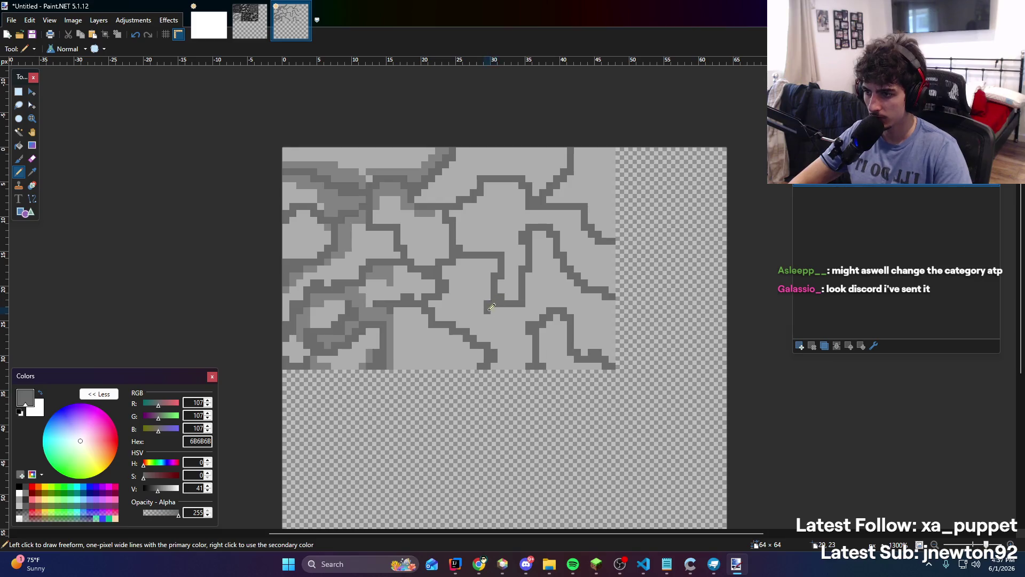
{"action": "left_click_drag", "start_coordinate": [581, 209], "coordinate": [615, 185]}
{"action": "left_click_drag", "start_coordinate": [556, 230], "coordinate": [584, 207]}
{"action": "left_click_drag", "start_coordinate": [495, 175], "coordinate": [522, 151]}
{"action": "scroll", "coordinate": [460, 207], "scroll_direction": "down", "scroll_amount": 5}
{"action": "scroll", "coordinate": [438, 271], "scroll_direction": "up", "scroll_amount": 5}
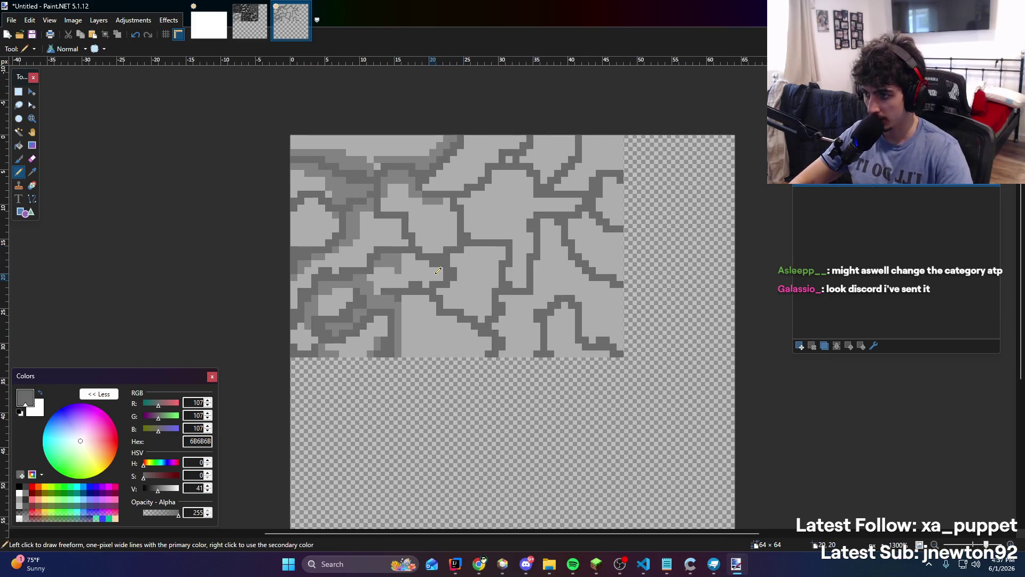
Cover some crack pixels near the top-left with light grey stone colour
{"action": "key", "text": "k"}
{"action": "key", "text": "alt+Tab"}
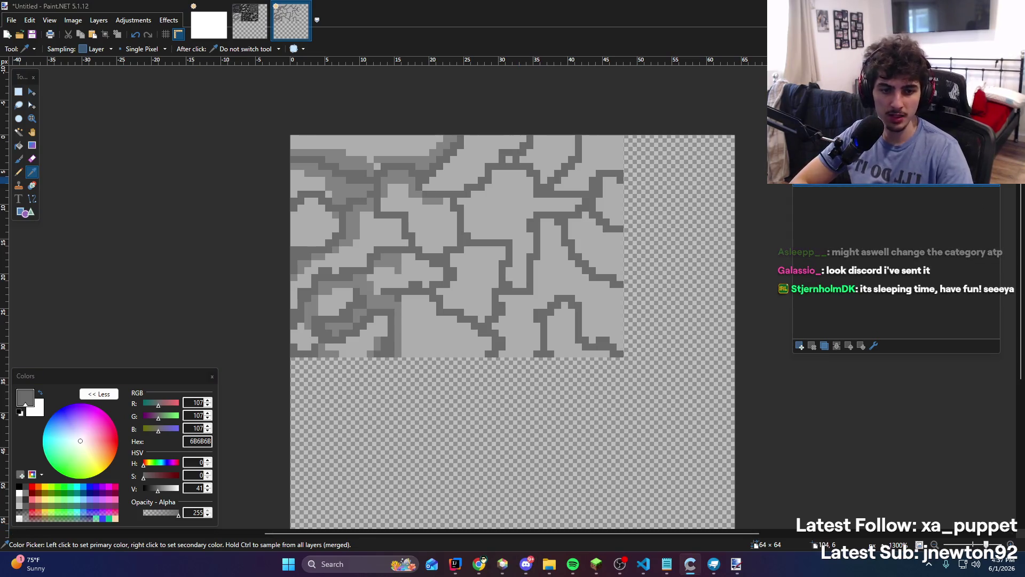
{"action": "key", "text": "alt+Tab"}
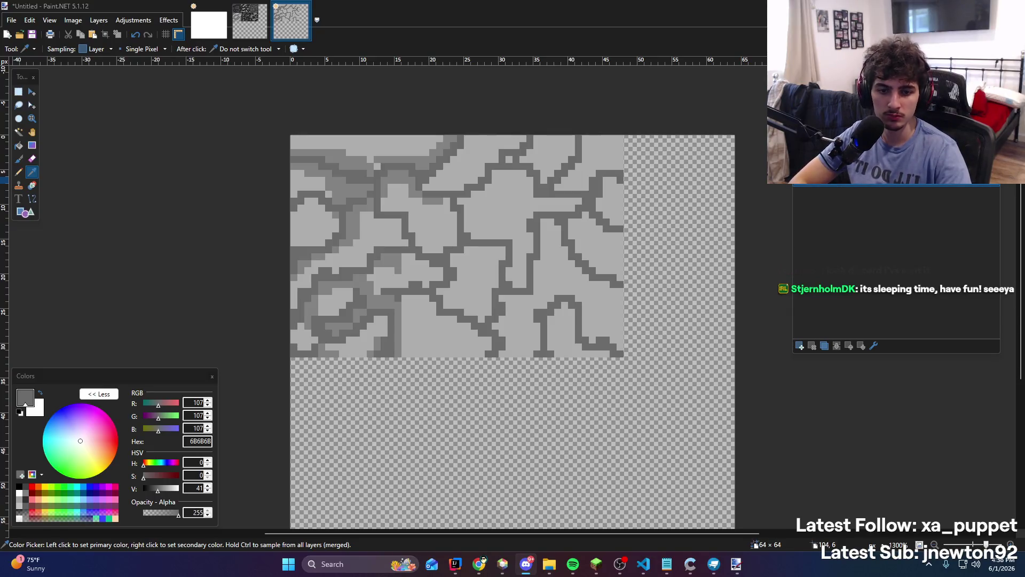
{"action": "key", "text": "alt+Tab"}
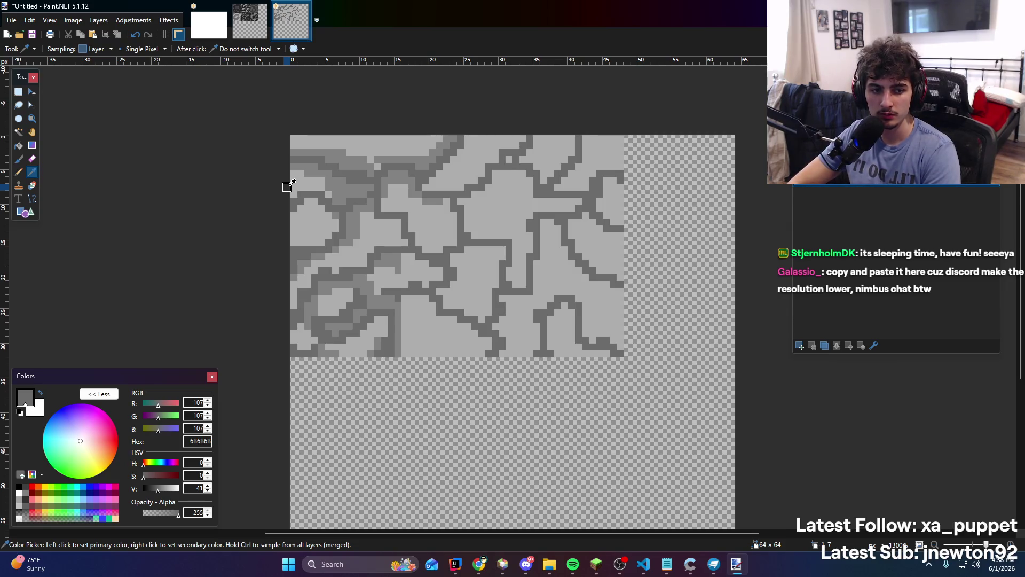
{"action": "key", "text": "b"}
{"action": "key", "text": "p"}
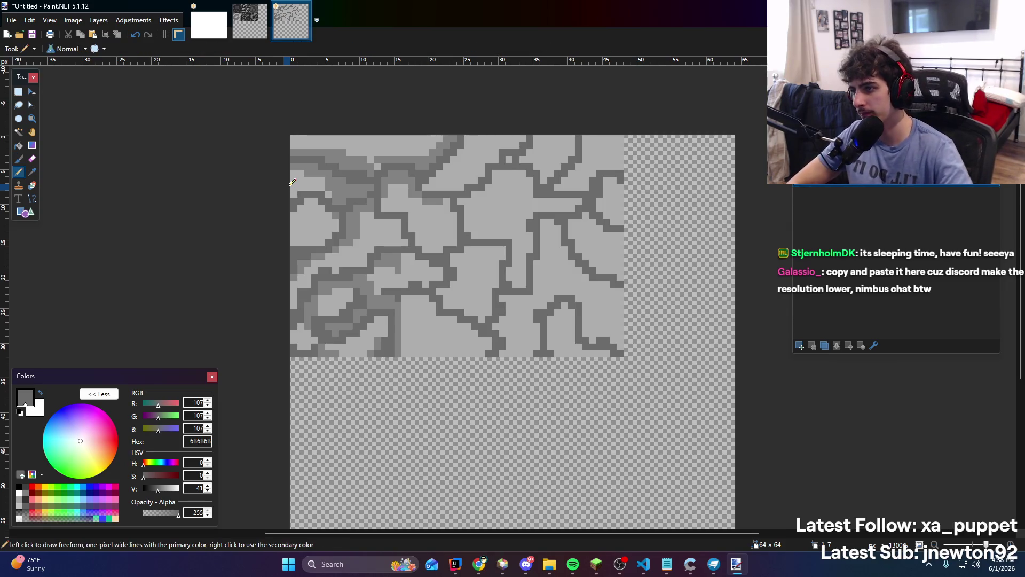
{"action": "key", "text": "k"}
{"action": "left_click", "coordinate": [321, 186]}
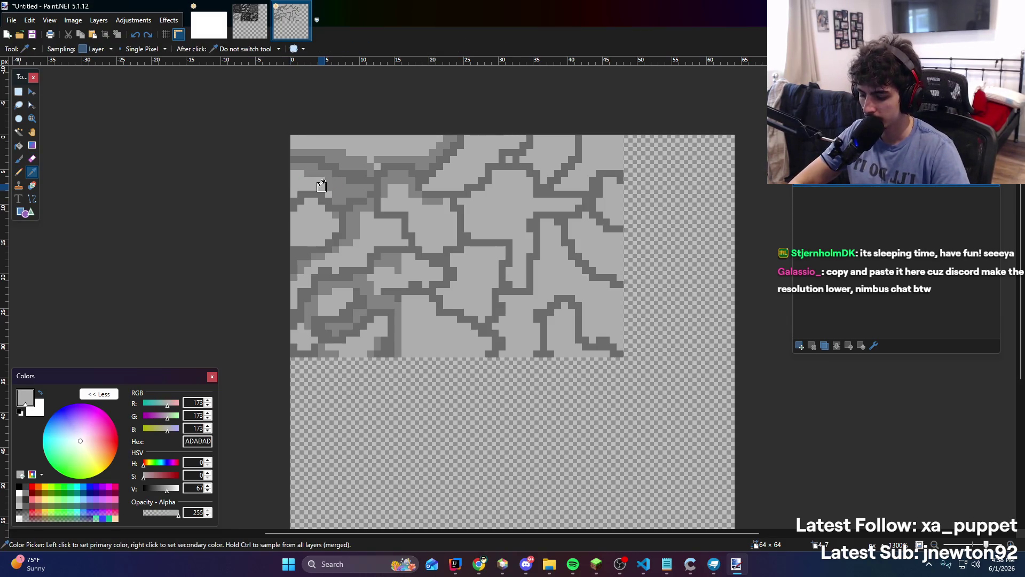
{"action": "key", "text": "p"}
{"action": "mouse_move", "coordinate": [327, 185]}
{"action": "left_mouse_down"}
{"action": "mouse_move", "coordinate": [353, 188]}
{"action": "mouse_move", "coordinate": [340, 190]}
{"action": "left_mouse_up"}
Sample mid-grey 828282 from the shading and paste the copied stone texture
{"action": "key", "text": "k"}
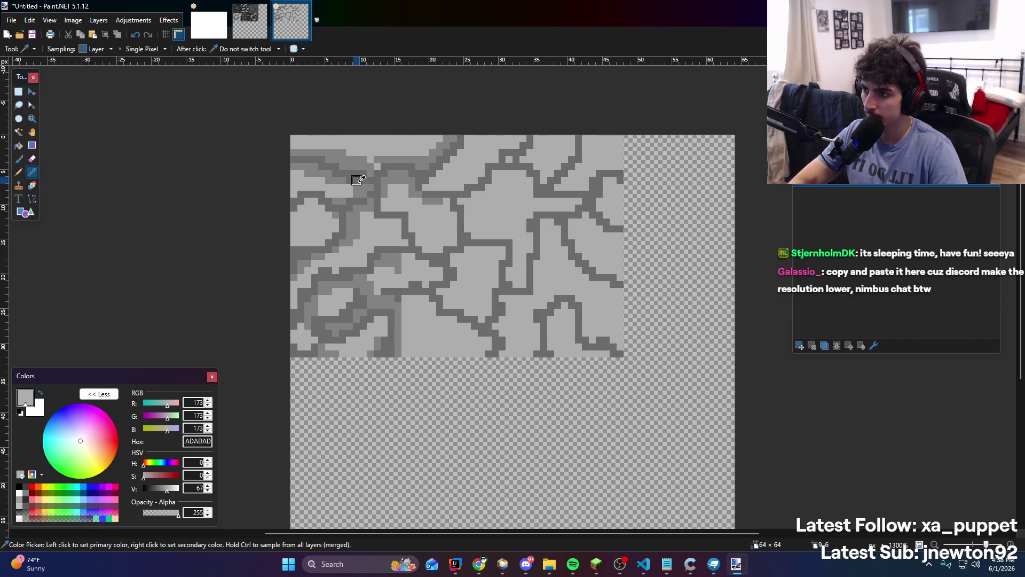
{"action": "left_click", "coordinate": [359, 183]}
{"action": "key", "text": "alt+Tab"}
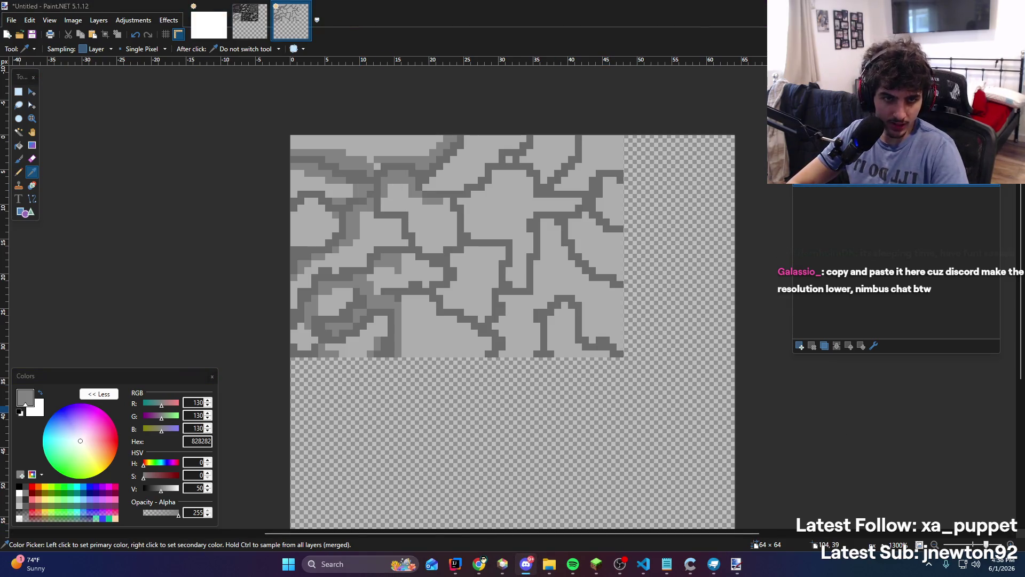
{"action": "key", "text": "alt+Tab"}
{"action": "key", "text": "alt+Tab"}
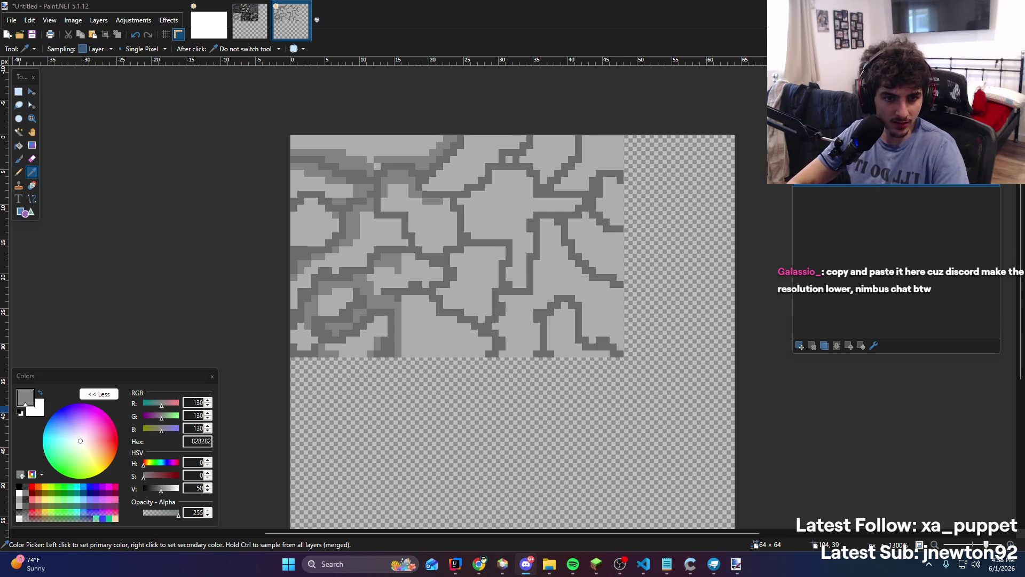
{"action": "key", "text": "alt+Tab"}
{"action": "key", "text": "ctrl+v"}
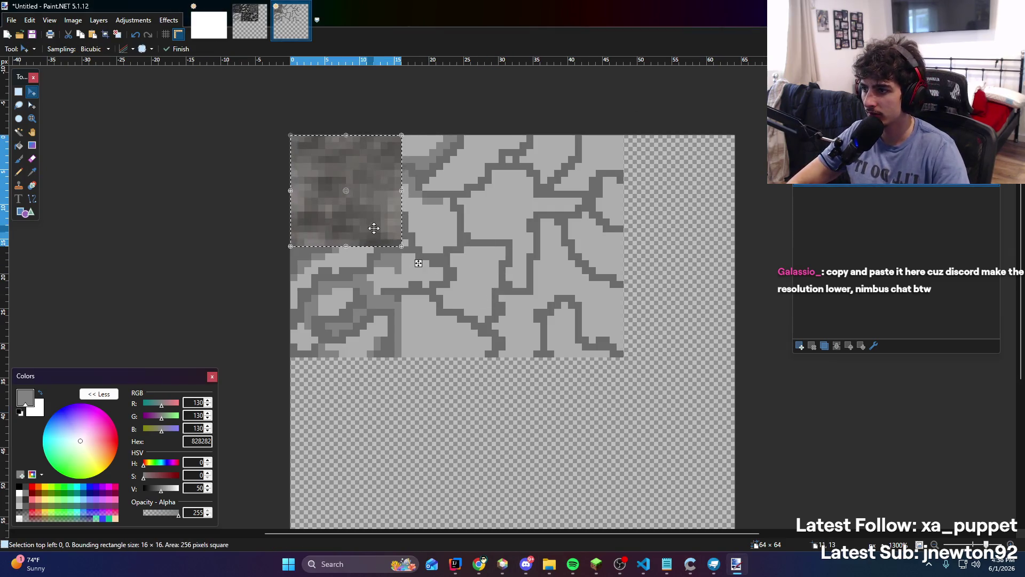
Drag the pasted patch toward the middle, then undo both the move and the paste
{"action": "left_click_drag", "start_coordinate": [378, 227], "coordinate": [457, 315]}
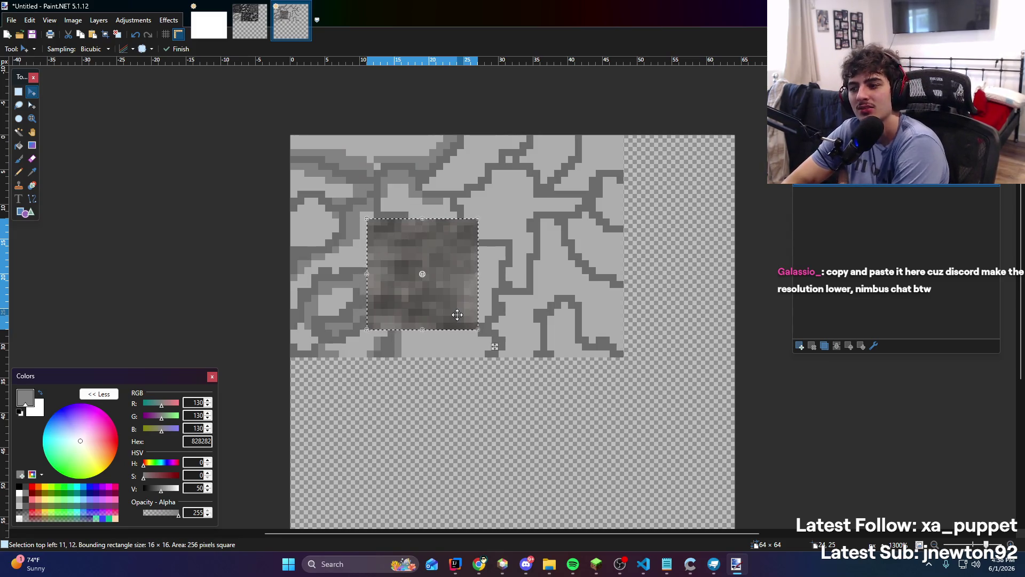
{"action": "key", "text": "ctrl+z"}
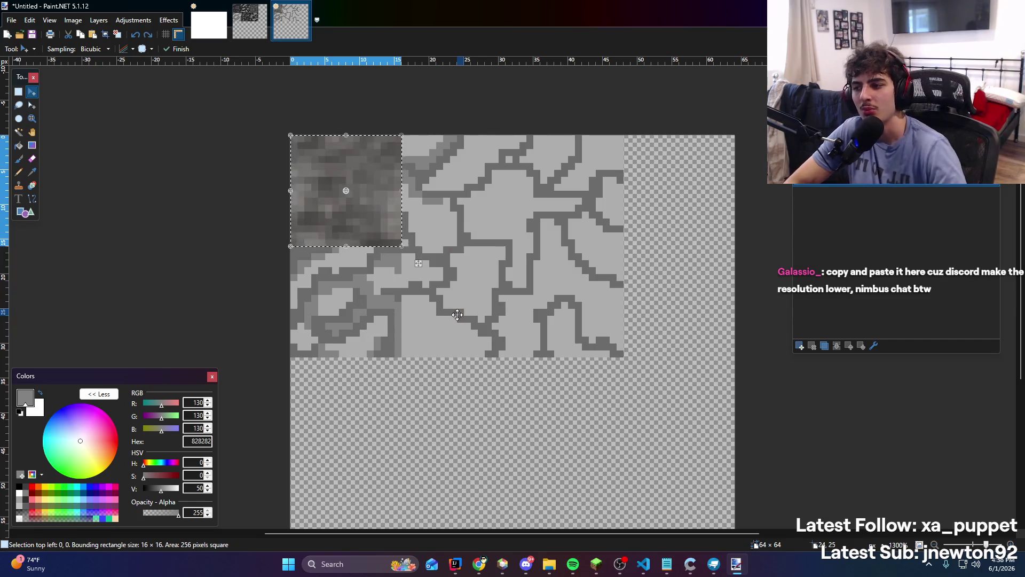
{"action": "key", "text": "ctrl+z"}
{"action": "key", "text": "alt+Tab"}
{"action": "key", "text": "alt+Tab"}
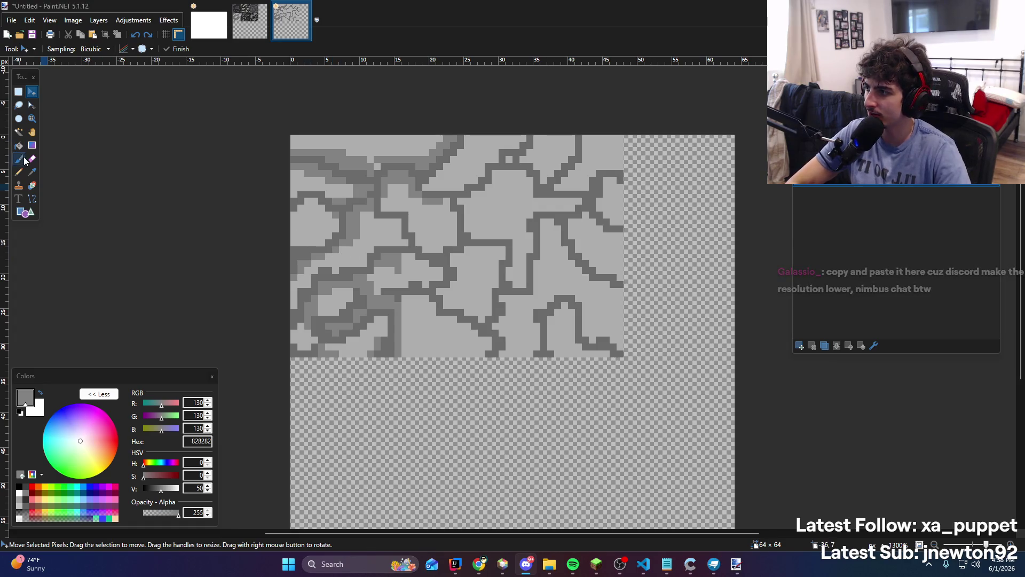
{"action": "left_click", "coordinate": [69, 178]}
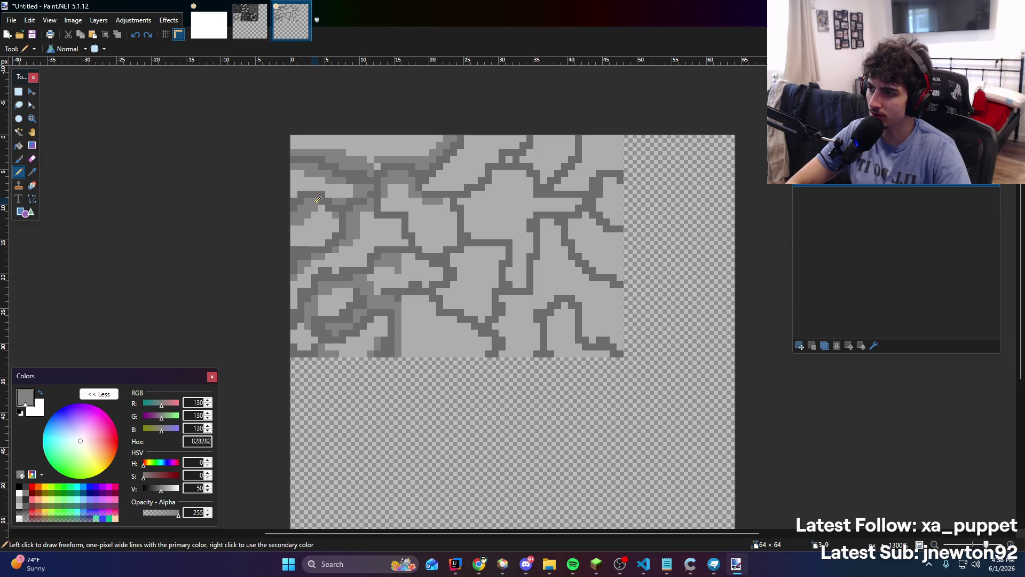
Pencil extra shading strokes near the top, centre and lower-middle cracks of the stone
{"action": "key", "text": "ctrl+z"}
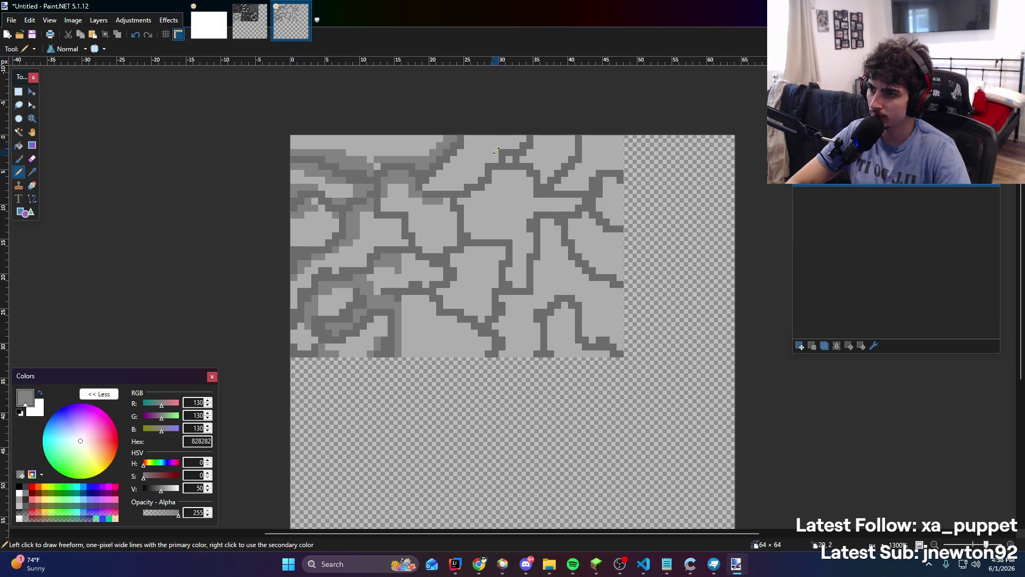
{"action": "left_click_drag", "start_coordinate": [427, 184], "coordinate": [477, 142]}
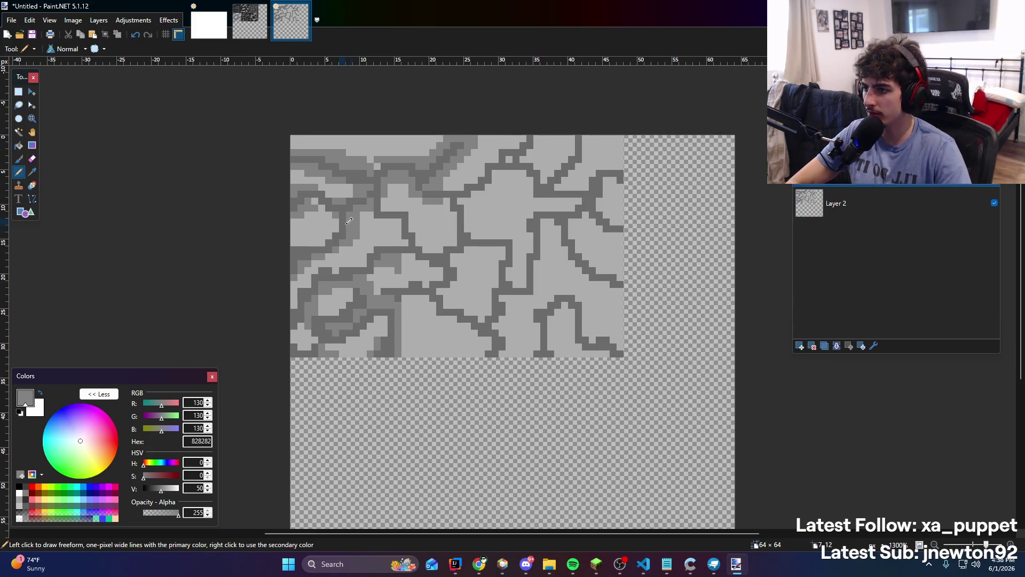
{"action": "mouse_move", "coordinate": [395, 198]}
{"action": "left_mouse_down"}
{"action": "mouse_move", "coordinate": [421, 235]}
{"action": "mouse_move", "coordinate": [417, 220]}
{"action": "left_mouse_up"}
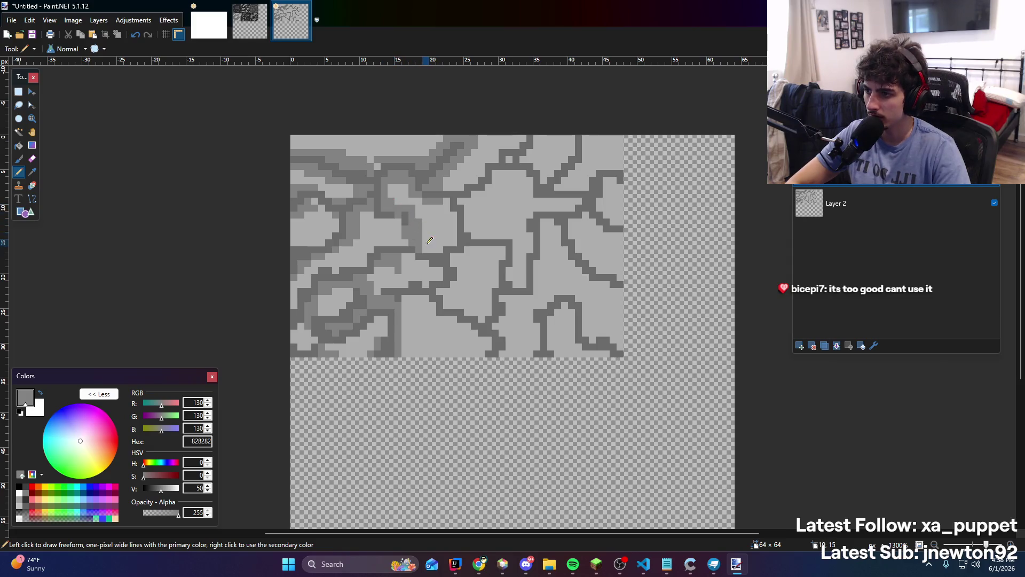
{"action": "left_click", "coordinate": [847, 210]}
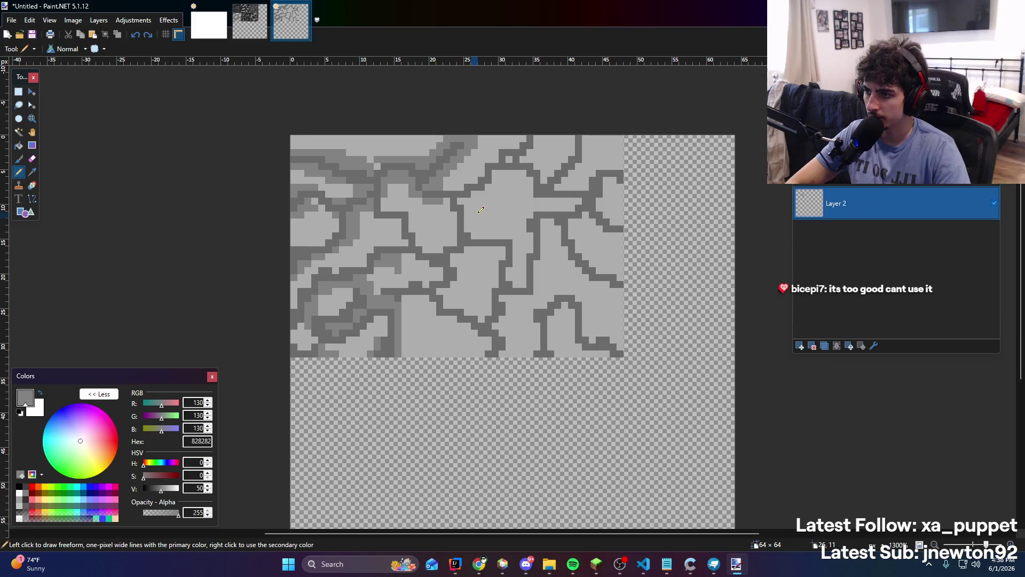
{"action": "key", "text": "ctrl+z"}
{"action": "key", "text": "ctrl+z"}
{"action": "key", "text": "ctrl+z"}
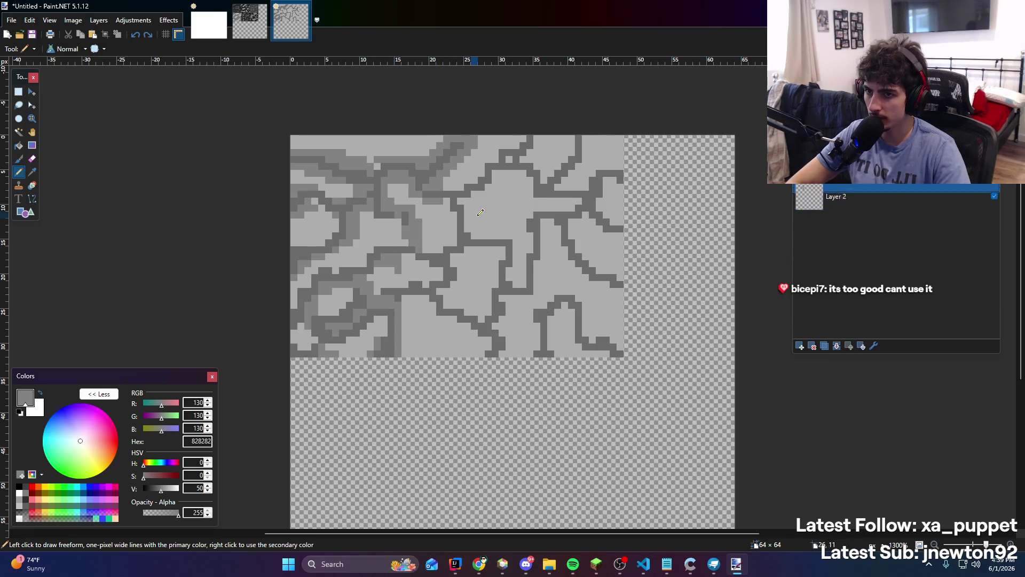
{"action": "mouse_move", "coordinate": [383, 200]}
{"action": "left_mouse_down"}
{"action": "mouse_move", "coordinate": [426, 236]}
{"action": "mouse_move", "coordinate": [424, 227]}
{"action": "left_mouse_up"}
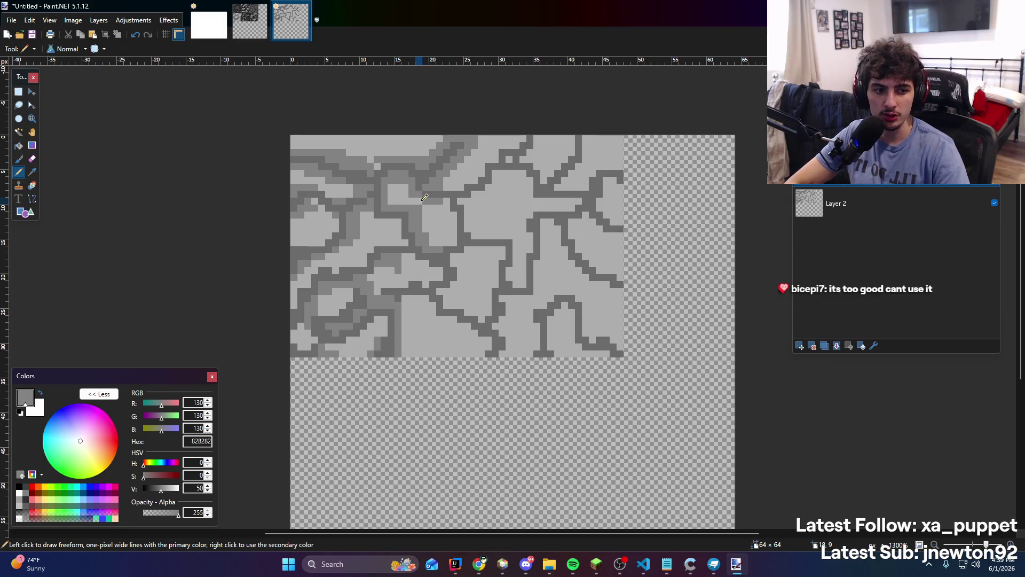
{"action": "left_click_drag", "start_coordinate": [451, 244], "coordinate": [454, 184]}
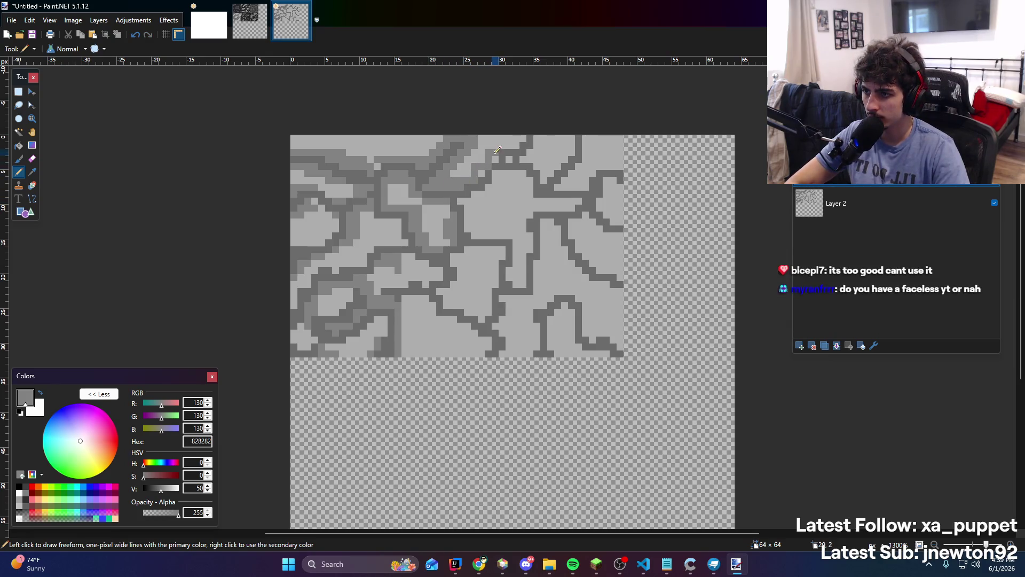
{"action": "left_click_drag", "start_coordinate": [497, 150], "coordinate": [526, 136]}
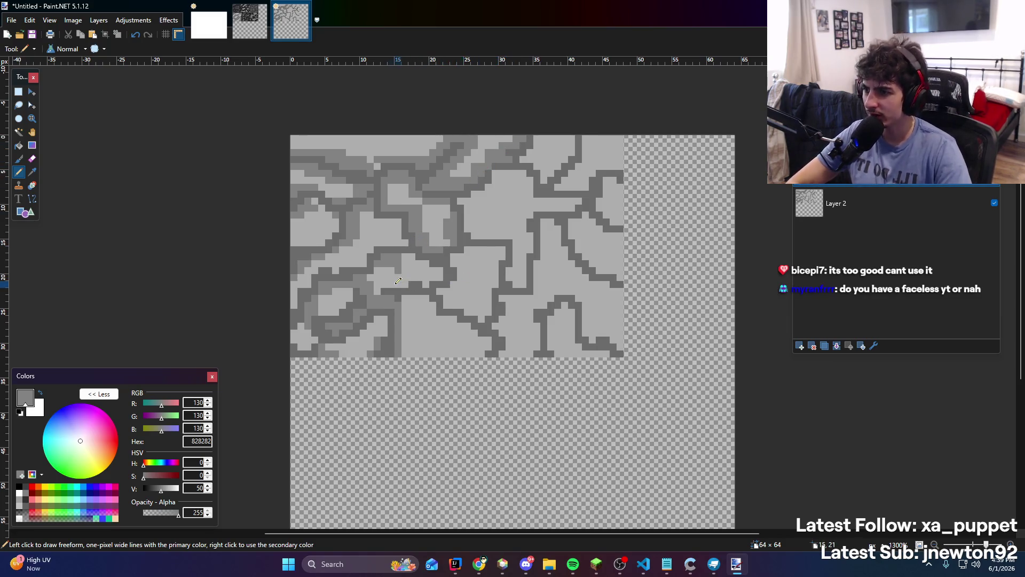
{"action": "mouse_move", "coordinate": [407, 295]}
{"action": "left_mouse_down"}
{"action": "mouse_move", "coordinate": [420, 293]}
{"action": "mouse_move", "coordinate": [435, 321]}
{"action": "mouse_move", "coordinate": [450, 319]}
{"action": "mouse_move", "coordinate": [489, 347]}
{"action": "mouse_move", "coordinate": [482, 354]}
{"action": "left_mouse_up"}
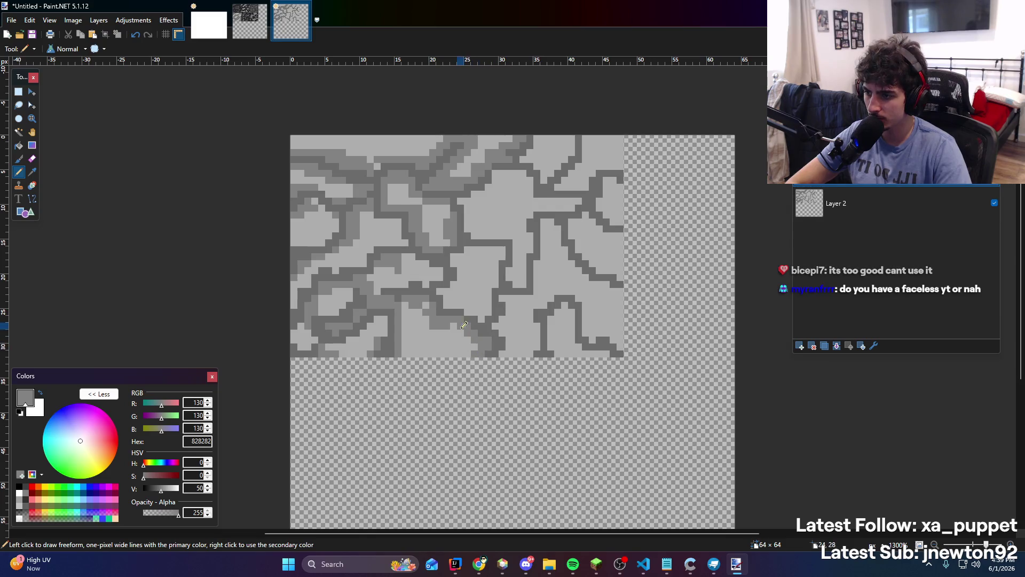
{"action": "key", "text": "ctrl+minus"}
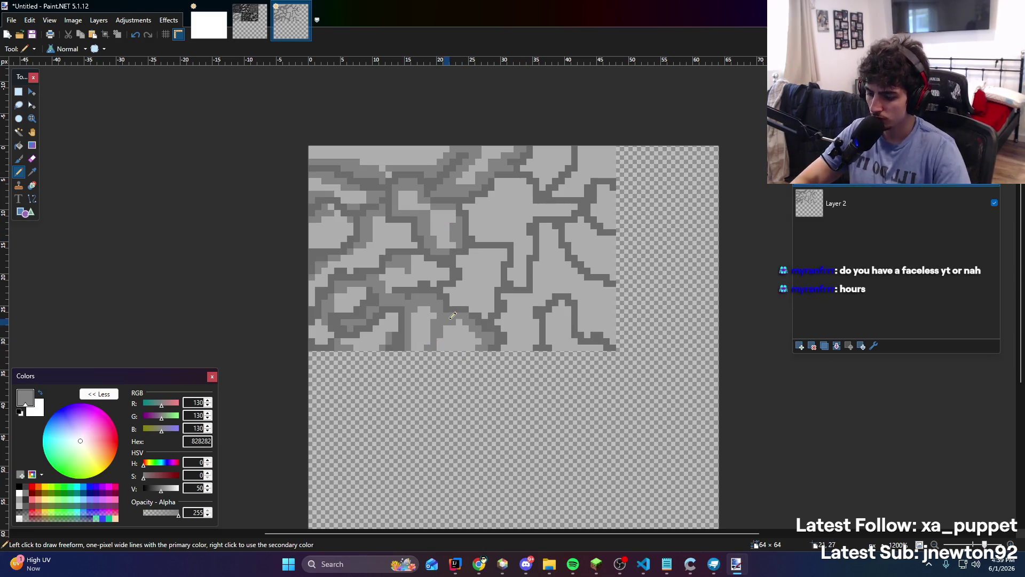
Resample dark grey 6B6B6B, then settle on mid-grey 828282 for the Pencil
{"action": "key", "text": "k"}
{"action": "left_click", "coordinate": [432, 321]}
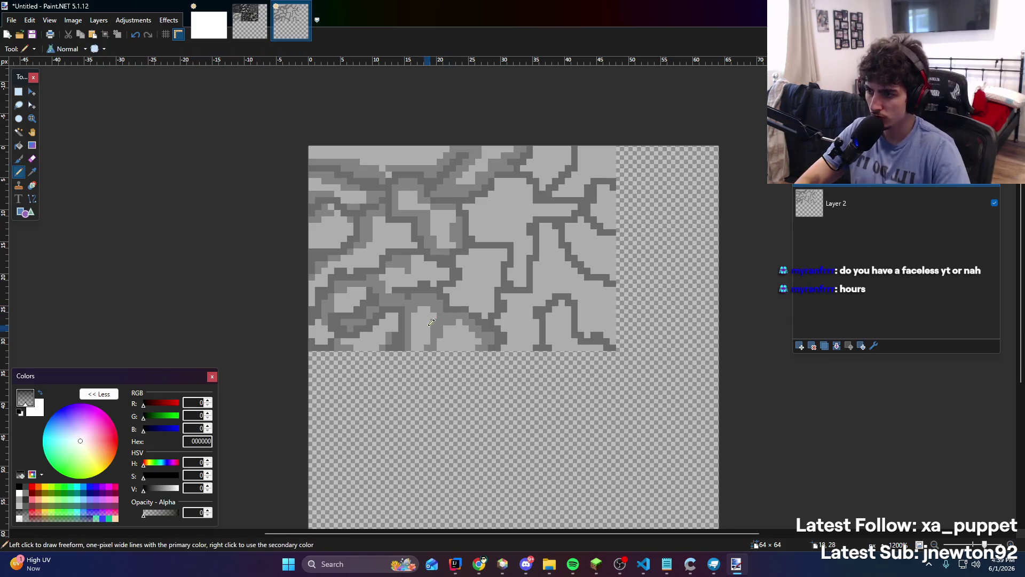
{"action": "key", "text": "k"}
{"action": "left_click", "coordinate": [451, 303]}
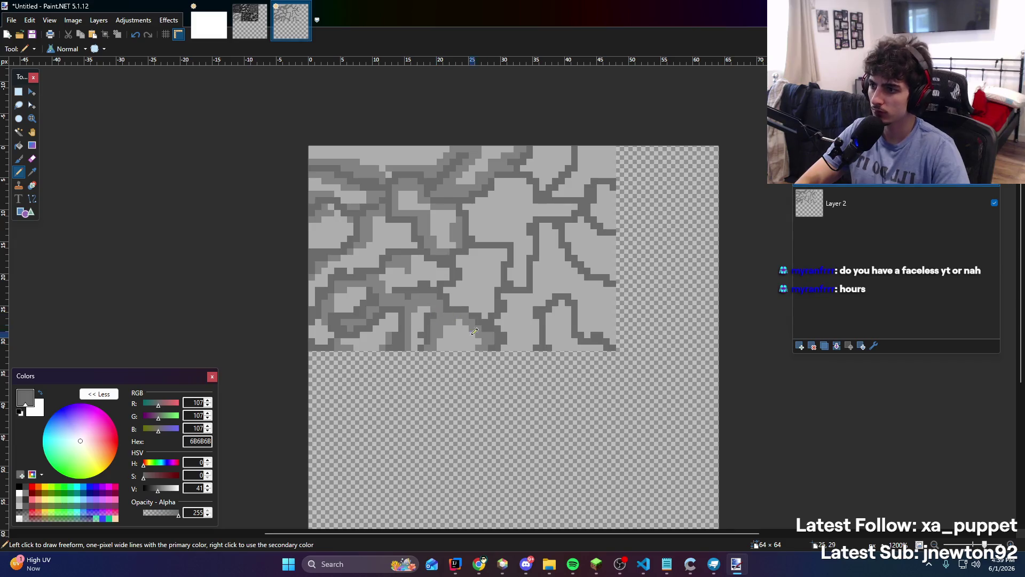
{"action": "scroll", "coordinate": [541, 343], "scroll_direction": "up", "scroll_amount": 3}
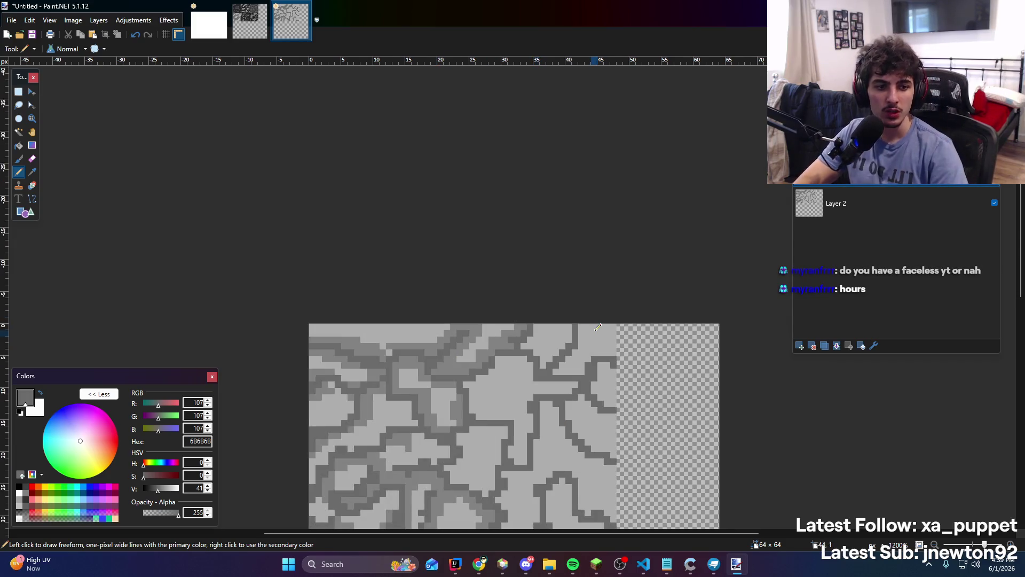
{"action": "scroll", "coordinate": [572, 305], "scroll_direction": "down", "scroll_amount": 3}
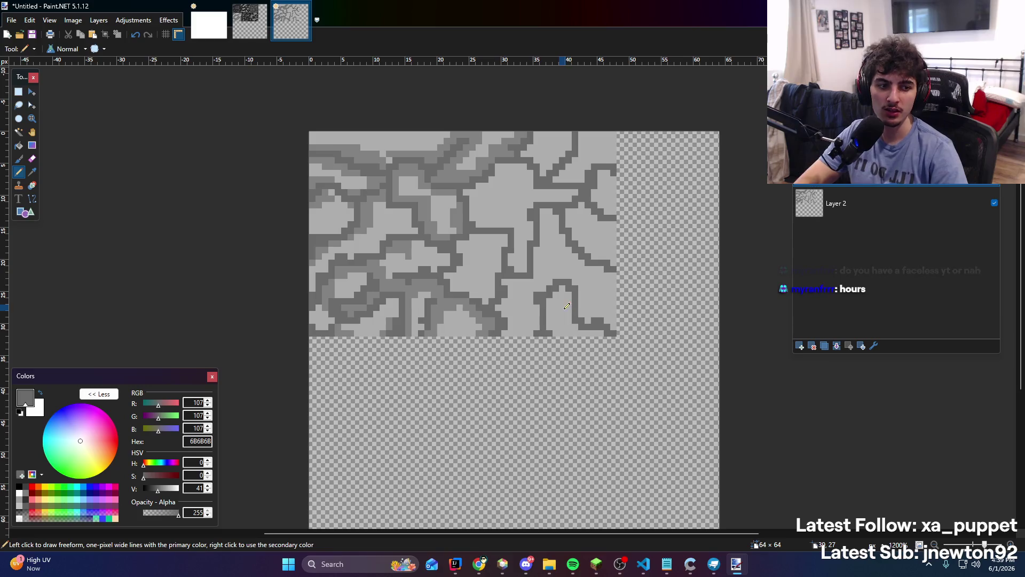
{"action": "mouse_move", "coordinate": [458, 255]}
{"action": "left_mouse_down"}
{"action": "mouse_move", "coordinate": [397, 237]}
{"action": "mouse_move", "coordinate": [393, 254]}
{"action": "mouse_move", "coordinate": [434, 268]}
{"action": "left_mouse_up"}
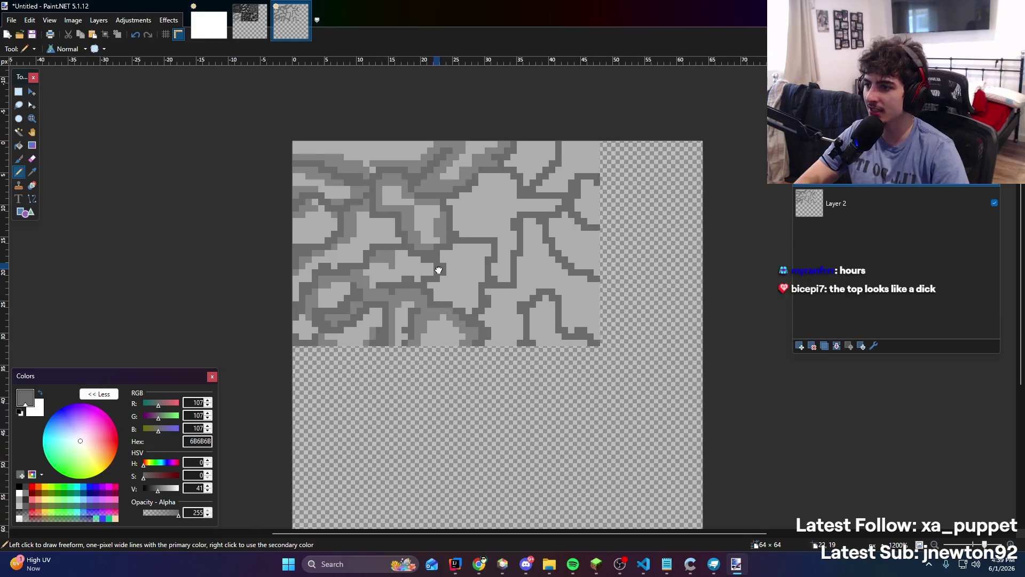
{"action": "key", "text": "k"}
{"action": "left_click", "coordinate": [427, 300]}
{"action": "left_click", "coordinate": [428, 300], "text": "ctrl"}
{"action": "key", "text": "p"}
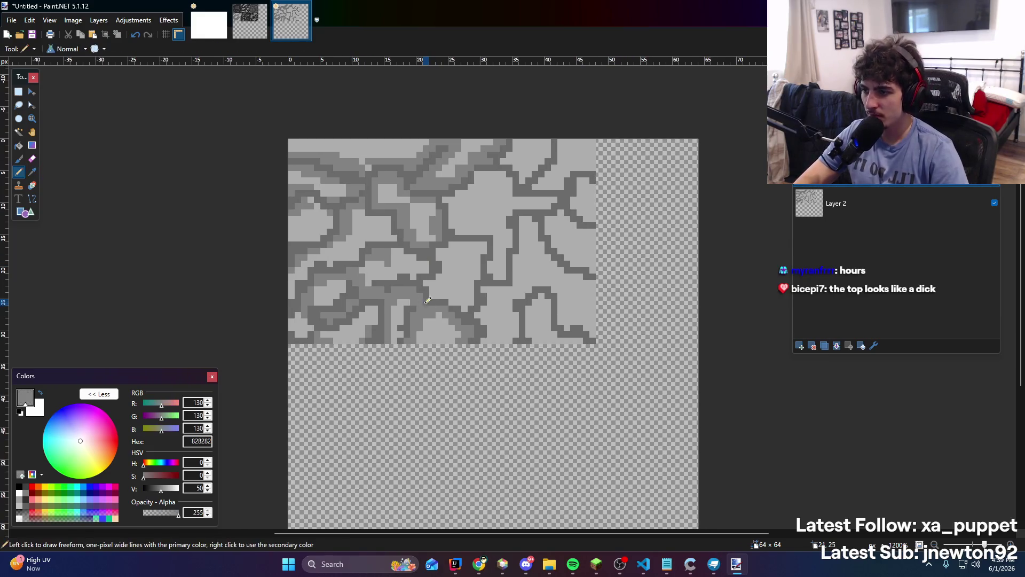
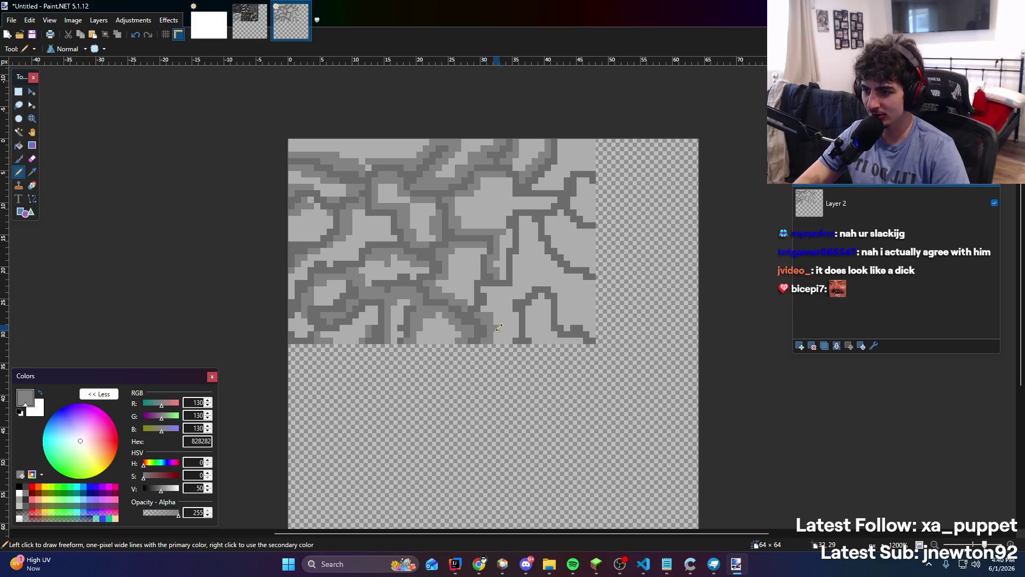
Draw a short dark crack stroke and a pixel beside it, then sample the lighter grey ADADAD
{"action": "left_click_drag", "start_coordinate": [509, 342], "coordinate": [511, 322]}
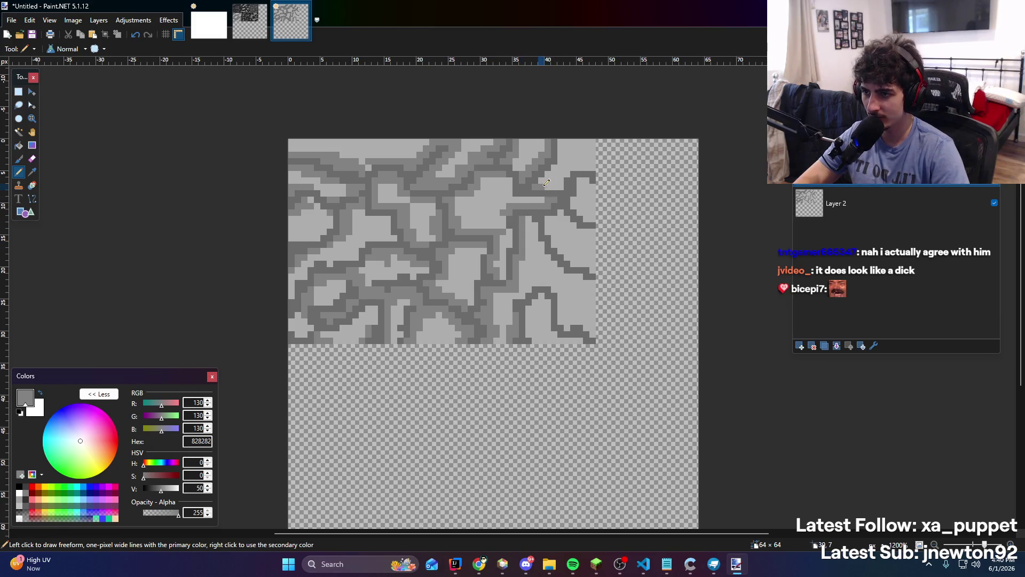
{"action": "left_click", "coordinate": [599, 168]}
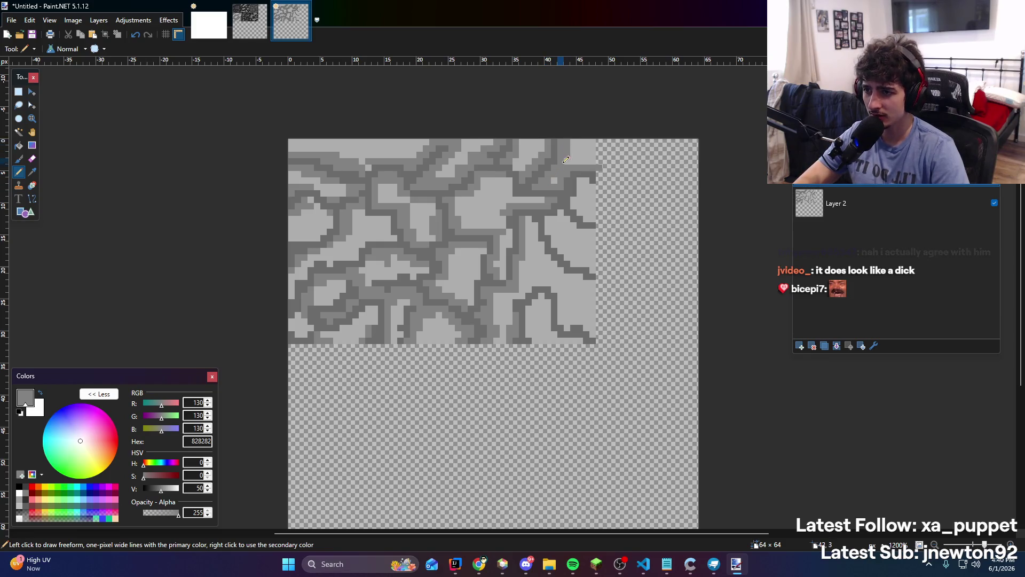
{"action": "key", "text": "k"}
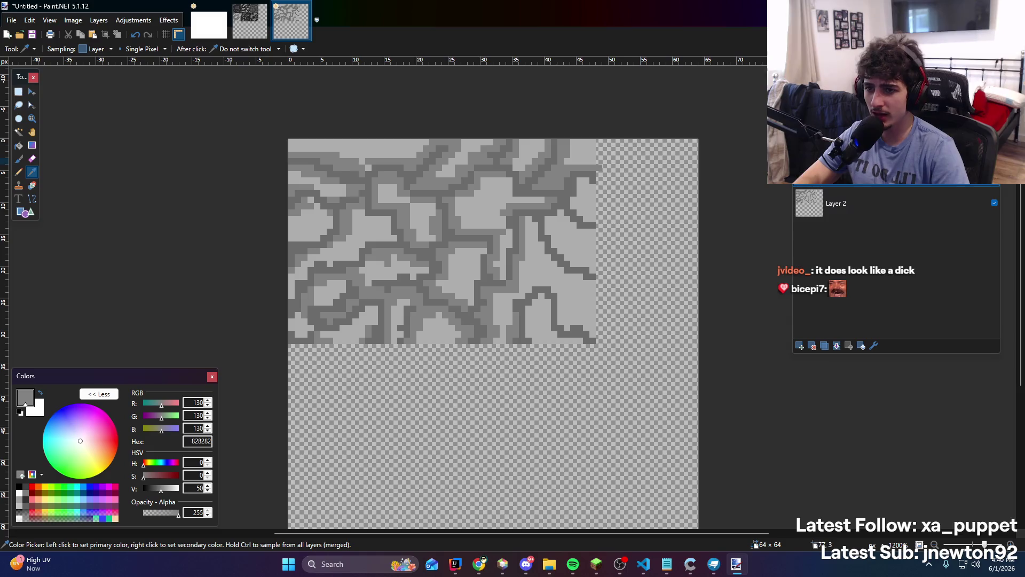
{"action": "left_click", "coordinate": [583, 184]}
{"action": "key", "text": "p"}
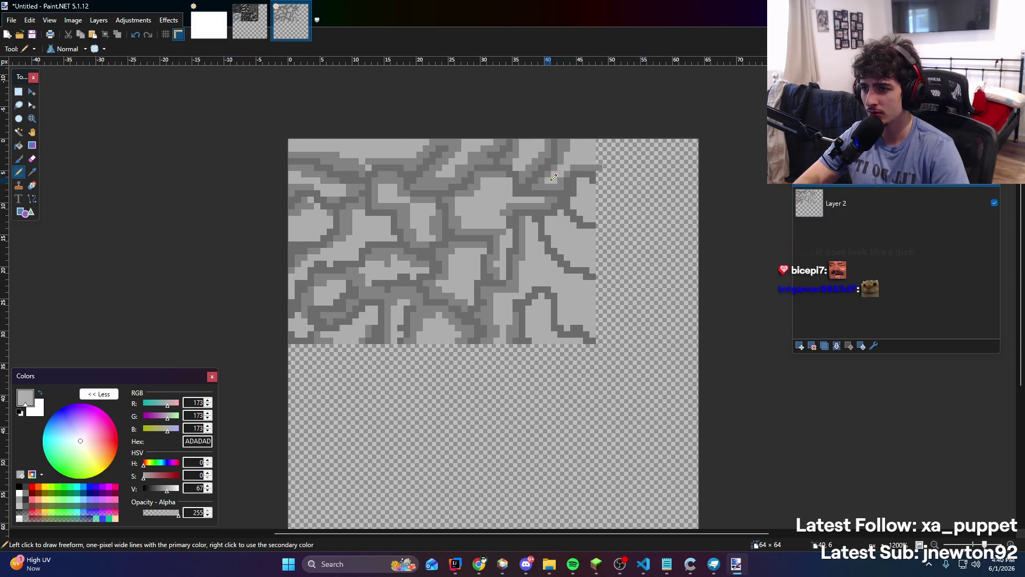
Sample the darker grey 828282 and draw crack pixels near the right edge, undoing the diagonal stroke
{"action": "key", "text": "k"}
{"action": "left_click", "coordinate": [567, 191]}
{"action": "key", "text": "p"}
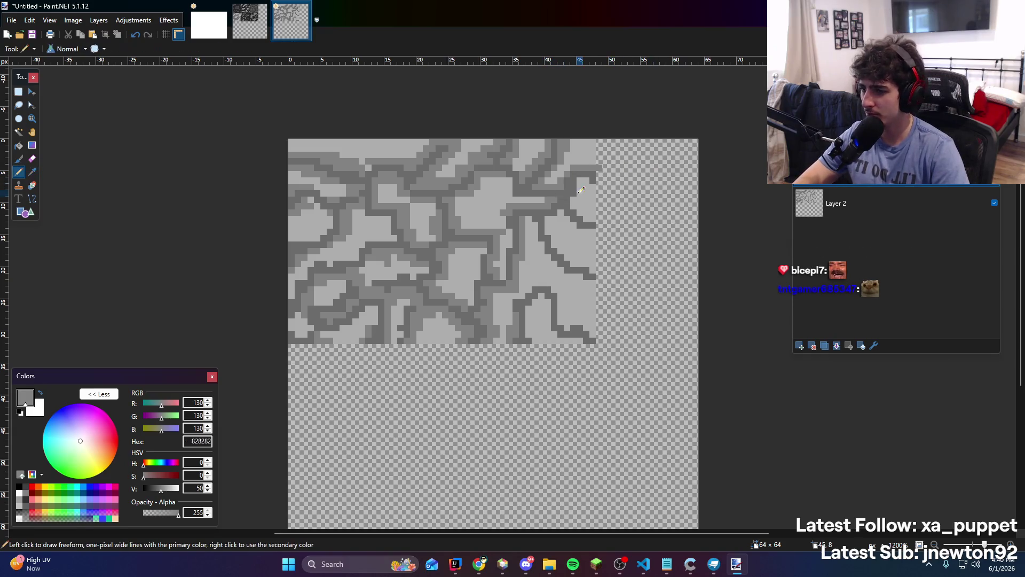
{"action": "mouse_move", "coordinate": [591, 181]}
{"action": "left_mouse_down"}
{"action": "mouse_move", "coordinate": [579, 202]}
{"action": "mouse_move", "coordinate": [587, 213]}
{"action": "mouse_move", "coordinate": [598, 202]}
{"action": "left_mouse_up"}
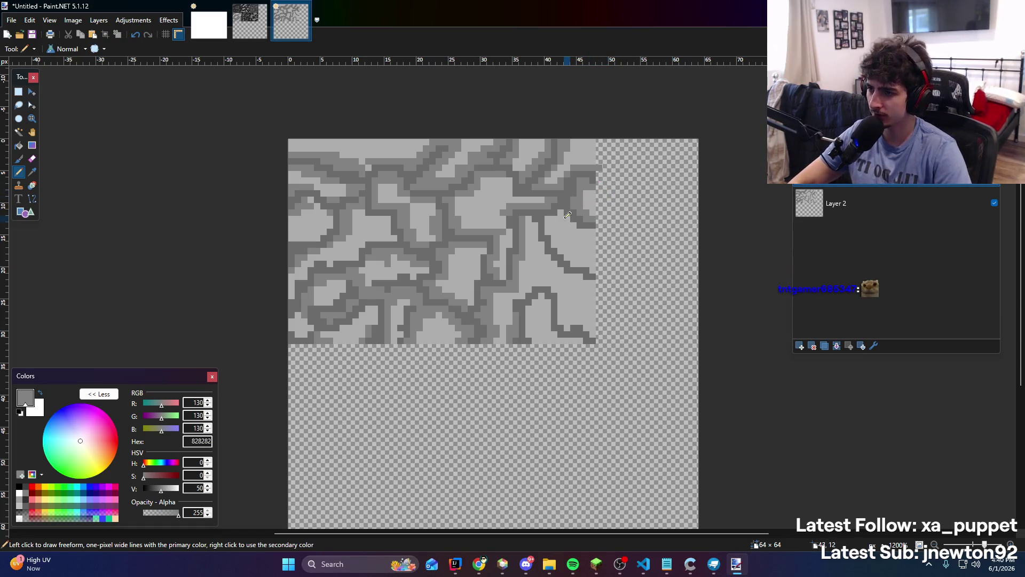
{"action": "mouse_move", "coordinate": [564, 212]}
{"action": "left_mouse_down"}
{"action": "mouse_move", "coordinate": [579, 226]}
{"action": "mouse_move", "coordinate": [555, 241]}
{"action": "mouse_move", "coordinate": [568, 259]}
{"action": "mouse_move", "coordinate": [595, 263]}
{"action": "left_mouse_up"}
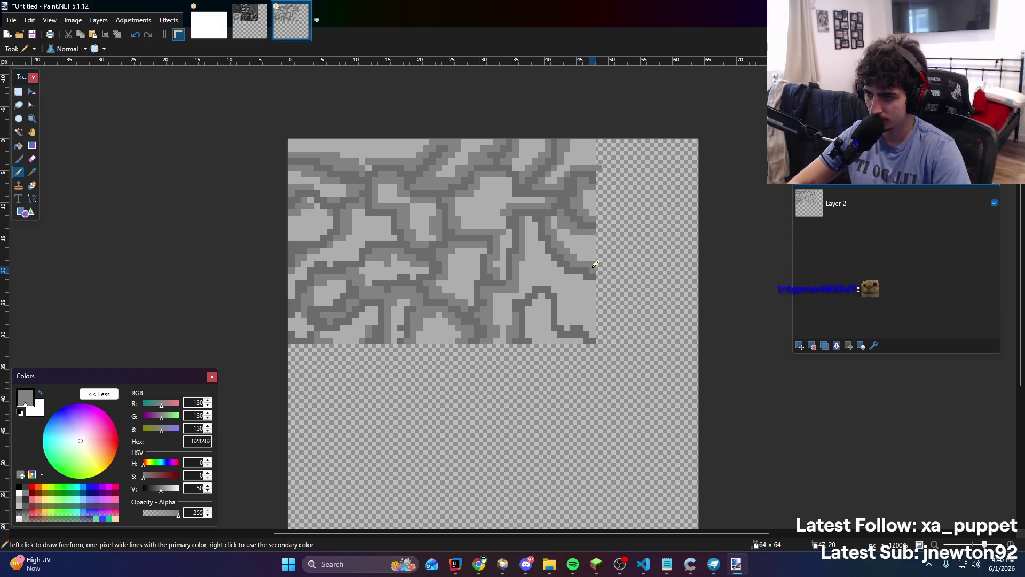
{"action": "key", "text": "ctrl+z"}
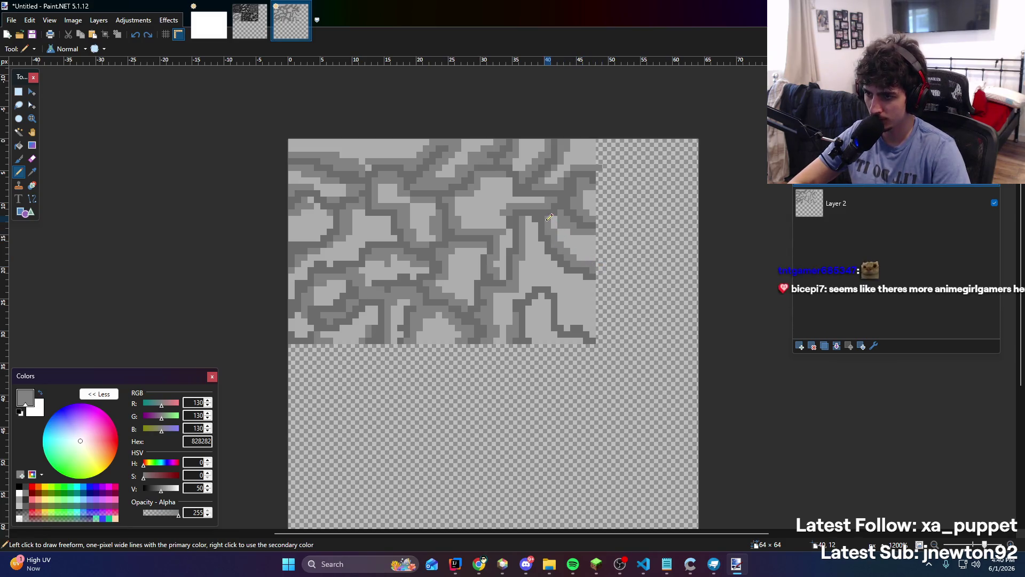
Draw dark cracks above the arch and extending upward, discarding the stroke along the right edge
{"action": "mouse_move", "coordinate": [537, 238]}
{"action": "left_mouse_down"}
{"action": "mouse_move", "coordinate": [558, 266]}
{"action": "mouse_move", "coordinate": [600, 284]}
{"action": "mouse_move", "coordinate": [599, 330]}
{"action": "left_mouse_up"}
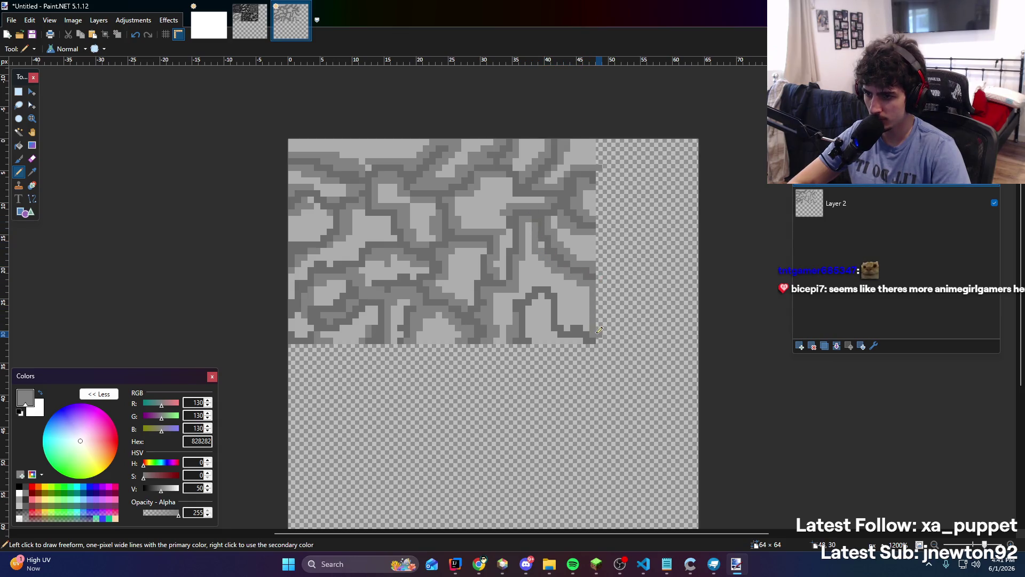
{"action": "key", "text": "ctrl+z"}
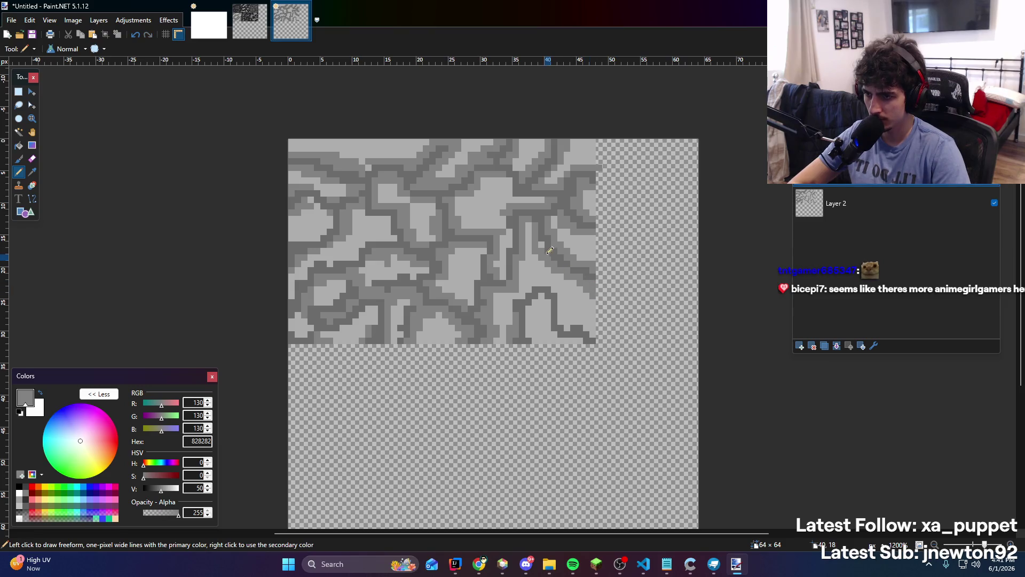
{"action": "left_click_drag", "start_coordinate": [522, 291], "coordinate": [562, 287]}
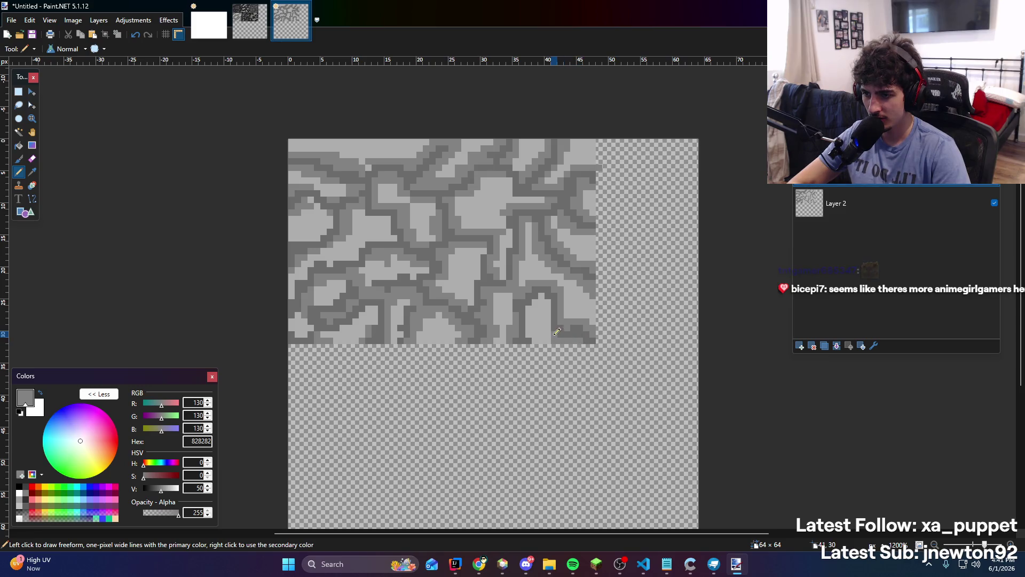
{"action": "left_click_drag", "start_coordinate": [556, 332], "coordinate": [546, 309]}
{"action": "scroll", "coordinate": [476, 226], "scroll_direction": "down", "scroll_amount": 6}
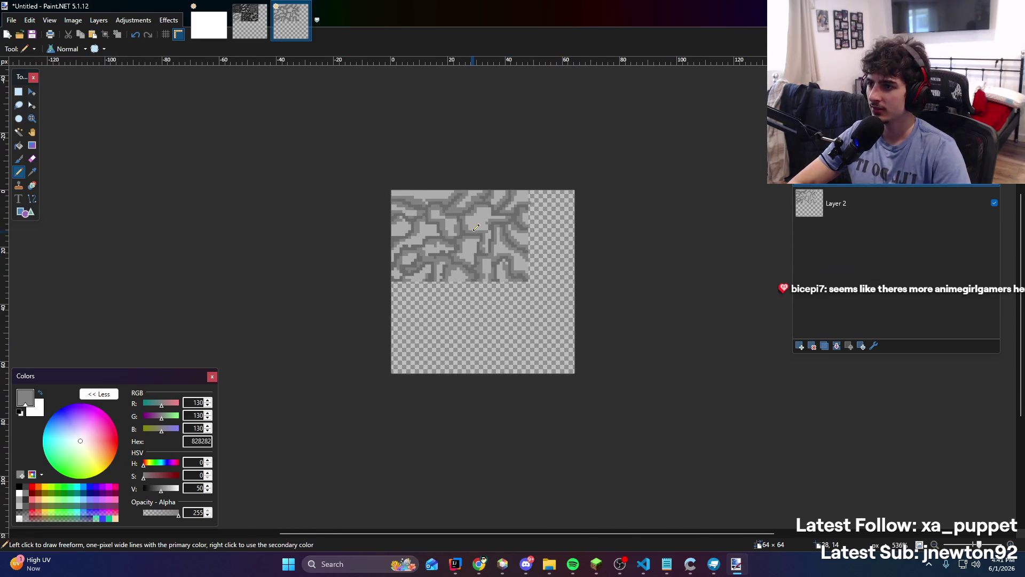
{"action": "scroll", "coordinate": [496, 243], "scroll_direction": "up", "scroll_amount": 6}
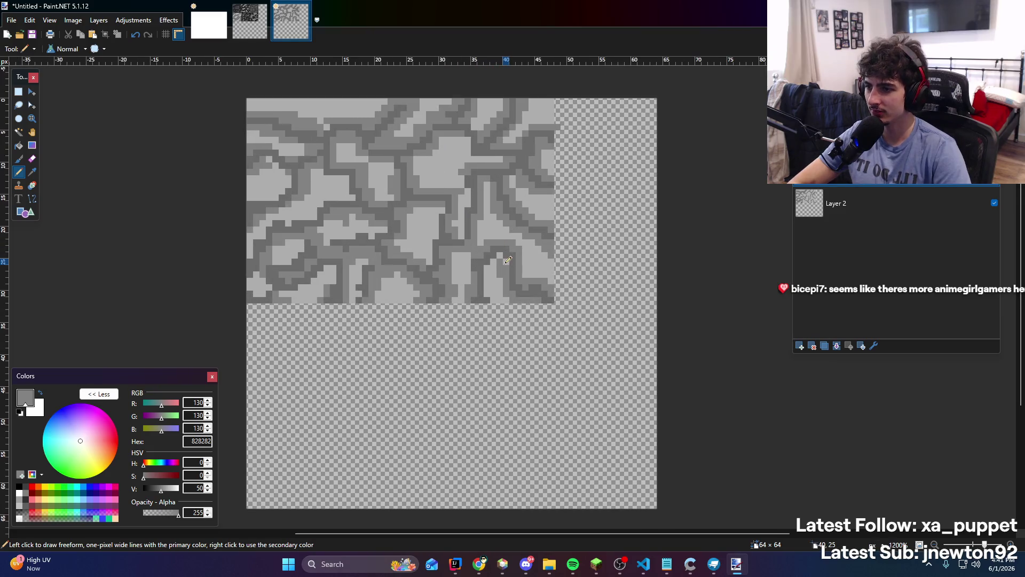
{"action": "scroll", "coordinate": [517, 270], "scroll_direction": "down", "scroll_amount": 7}
{"action": "scroll", "coordinate": [522, 266], "scroll_direction": "up", "scroll_amount": 8}
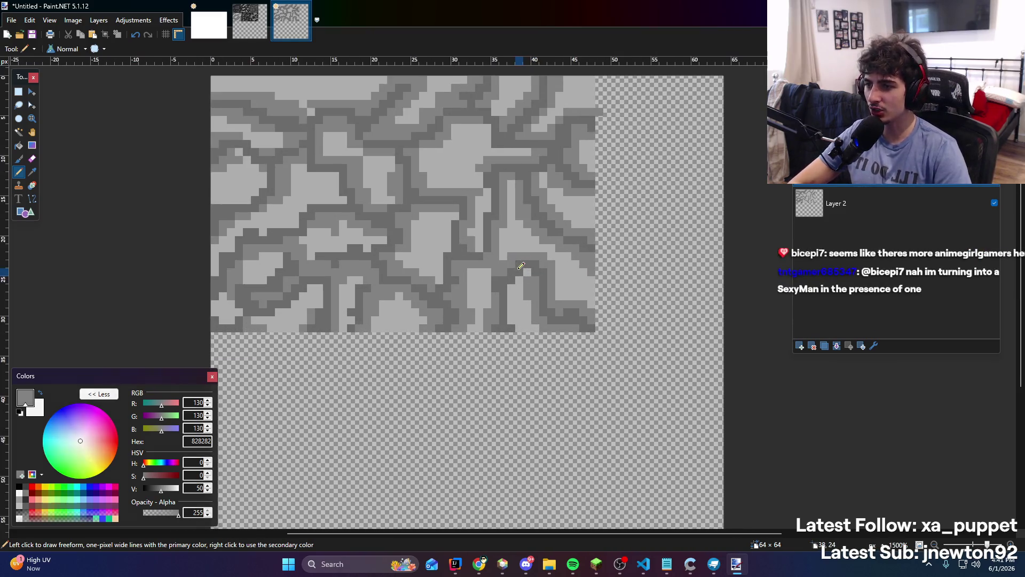
{"action": "scroll", "coordinate": [522, 266], "scroll_direction": "up", "scroll_amount": 2}
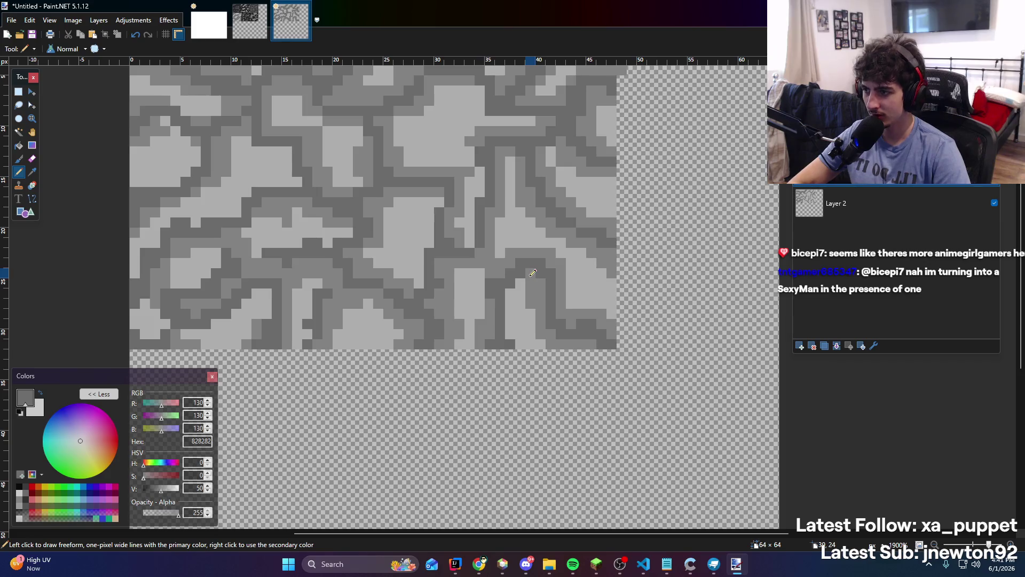
{"action": "scroll", "coordinate": [529, 270], "scroll_direction": "down", "scroll_amount": 5}
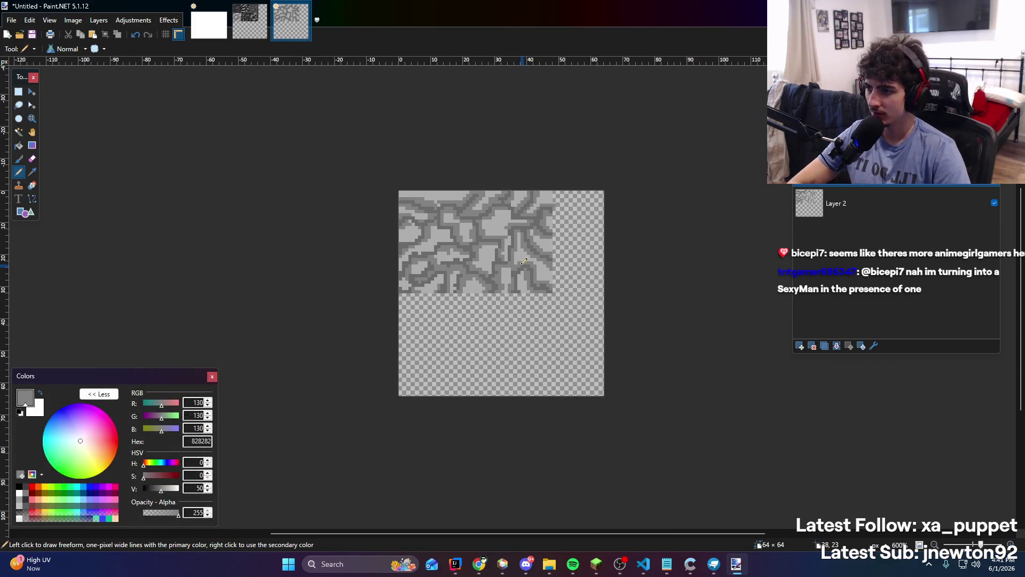
{"action": "scroll", "coordinate": [524, 261], "scroll_direction": "up", "scroll_amount": 3}
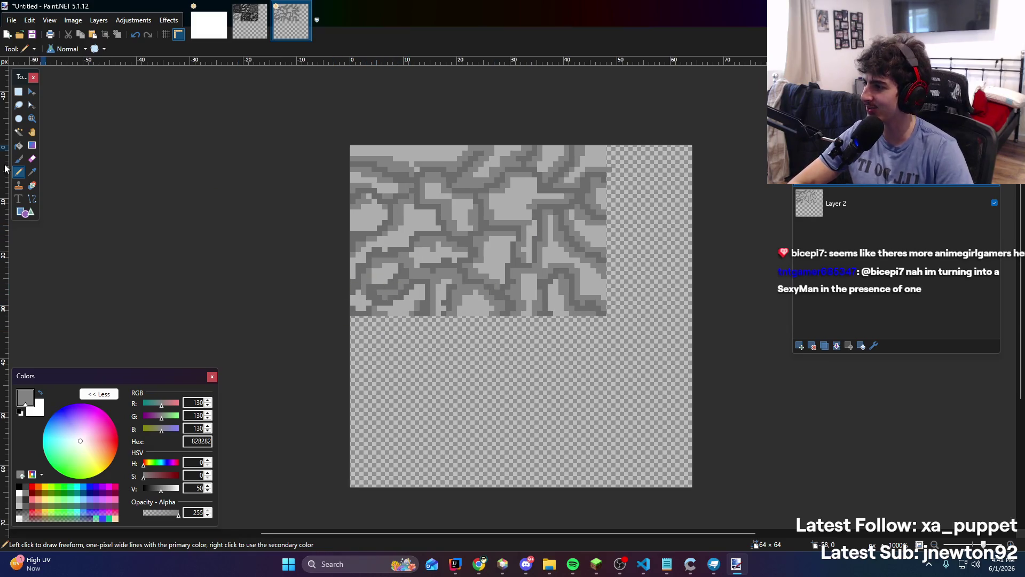
{"action": "scroll", "coordinate": [571, 317], "scroll_direction": "down", "scroll_amount": 4}
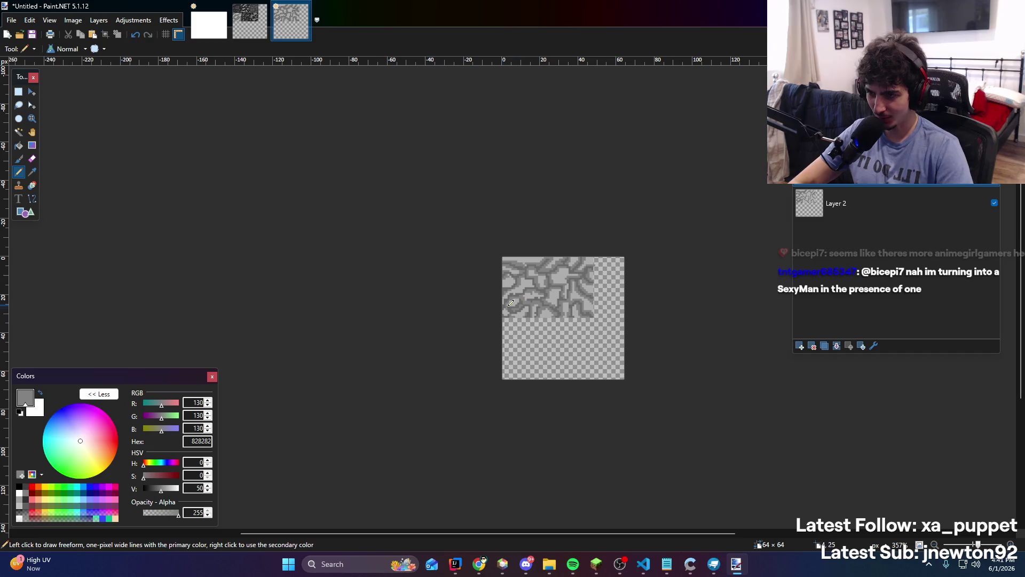
{"action": "scroll", "coordinate": [534, 289], "scroll_direction": "up", "scroll_amount": 5}
{"action": "scroll", "coordinate": [427, 224], "scroll_direction": "down", "scroll_amount": 8}
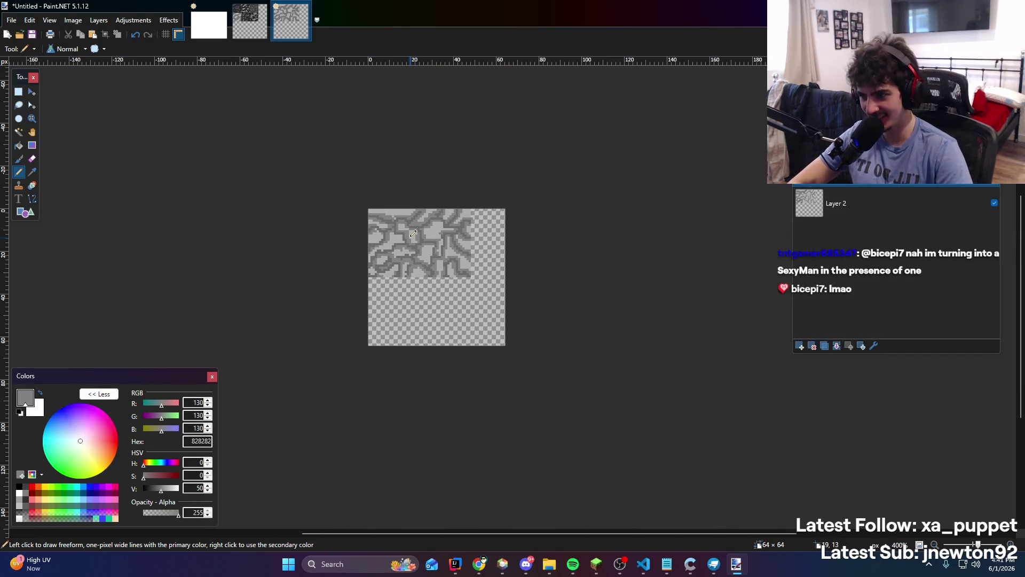
{"action": "scroll", "coordinate": [406, 241], "scroll_direction": "up", "scroll_amount": 4}
{"action": "scroll", "coordinate": [448, 230], "scroll_direction": "up", "scroll_amount": 3}
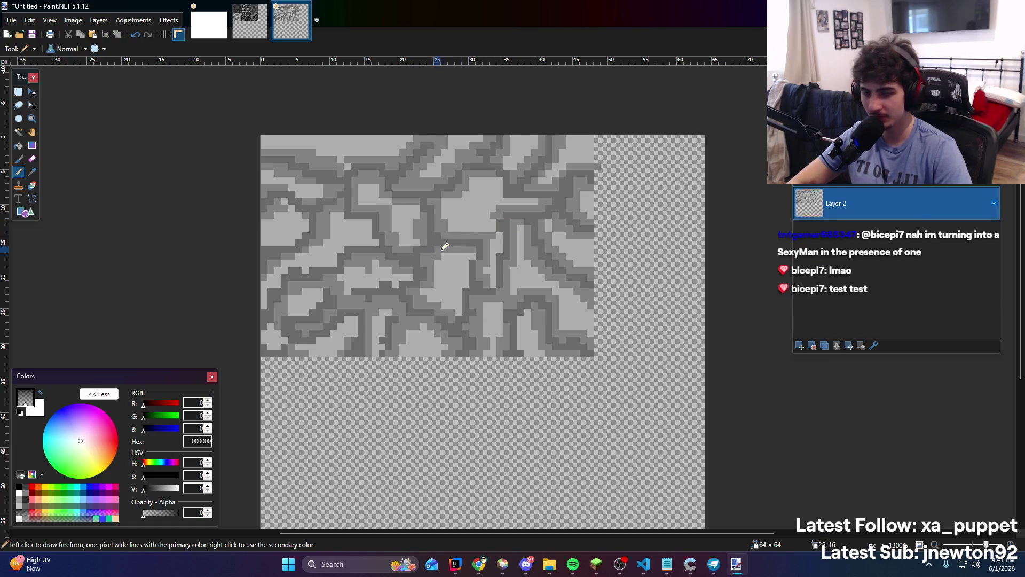
{"action": "scroll", "coordinate": [436, 199], "scroll_direction": "down", "scroll_amount": 5}
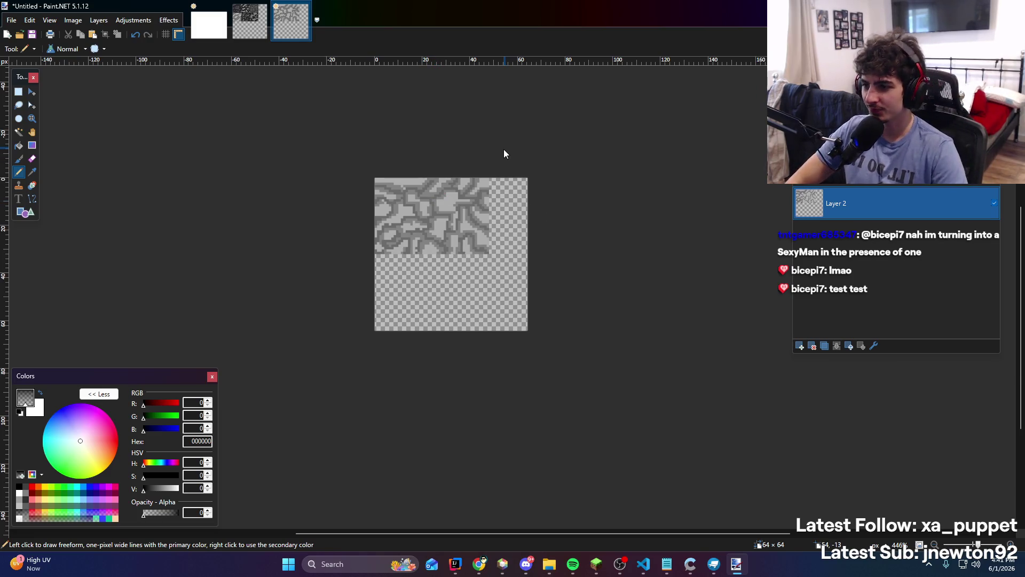
Save the texture as a flattened PNG named 1.png, replacing the existing file
{"action": "key", "text": "ctrl+s"}
{"action": "left_click", "coordinate": [214, 486]}
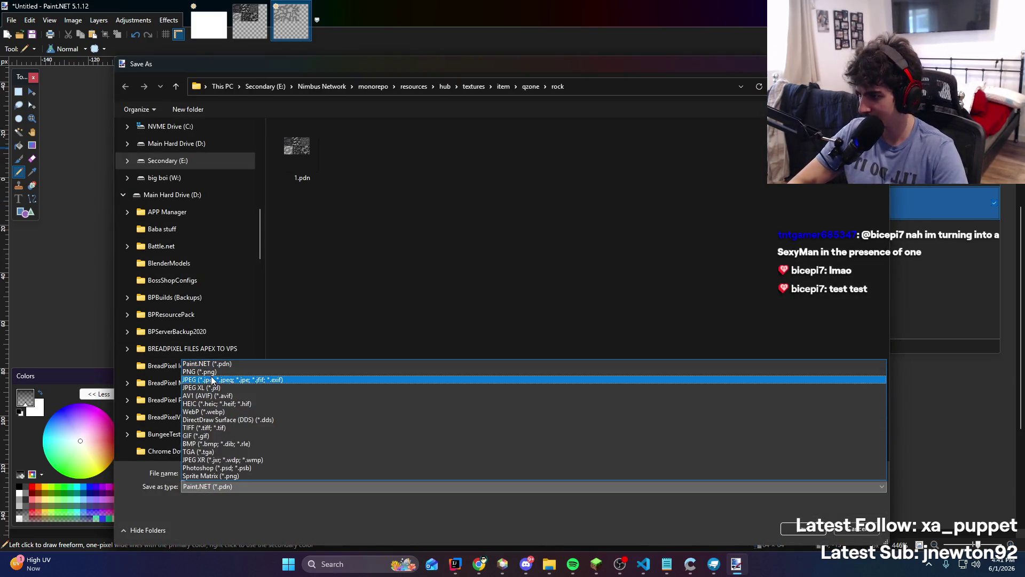
{"action": "left_click", "coordinate": [208, 485]}
{"action": "left_click", "coordinate": [199, 472]}
{"action": "type", "text": "1"}
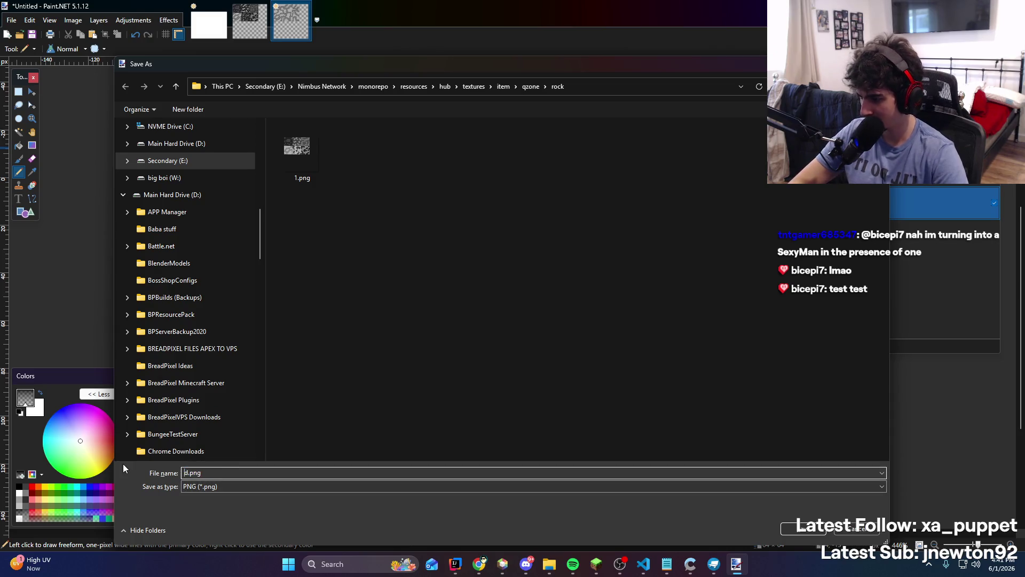
{"action": "key", "text": "Return"}
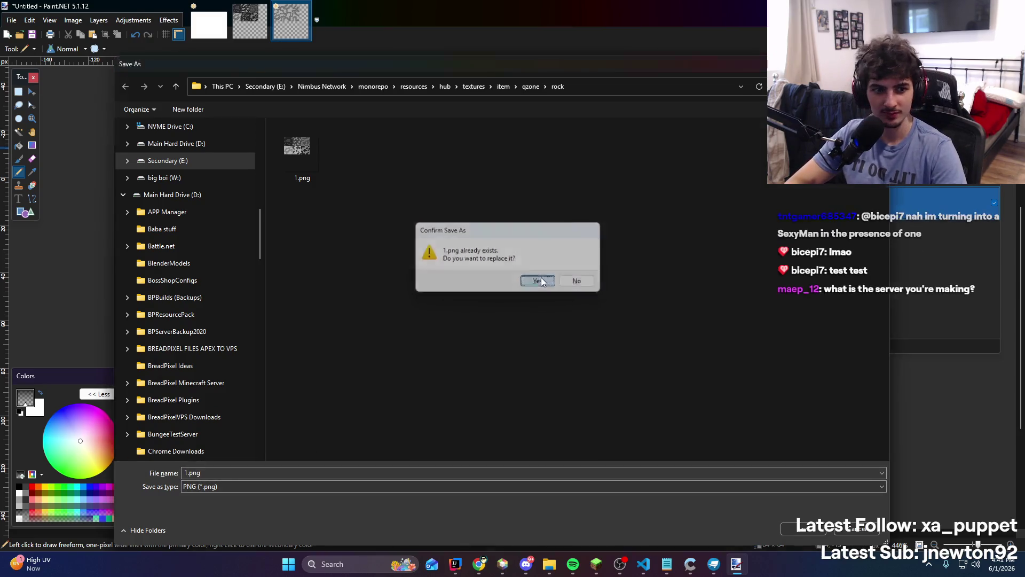
{"action": "left_click", "coordinate": [540, 280]}
{"action": "left_click", "coordinate": [914, 531]}
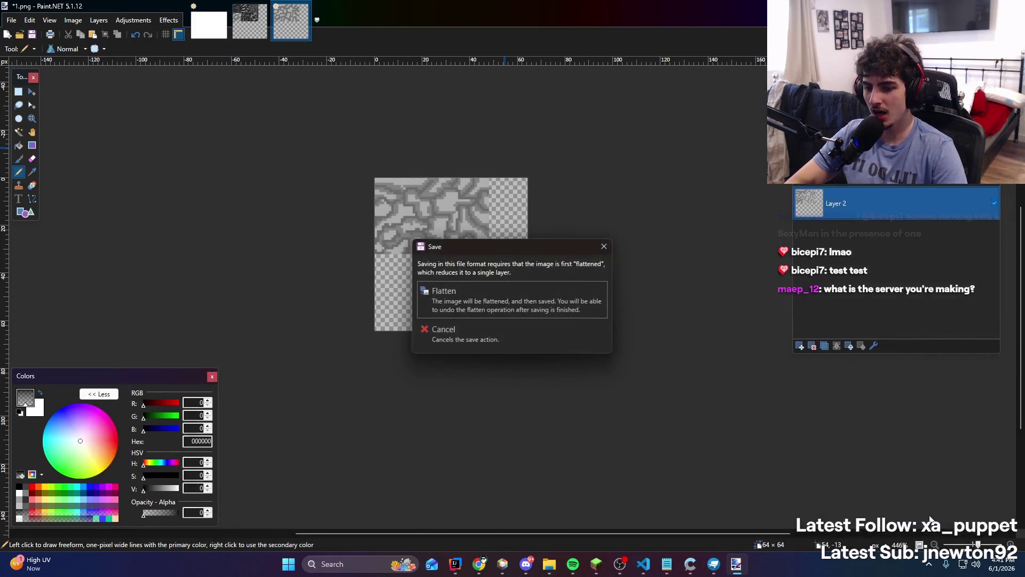
{"action": "left_click", "coordinate": [531, 311]}
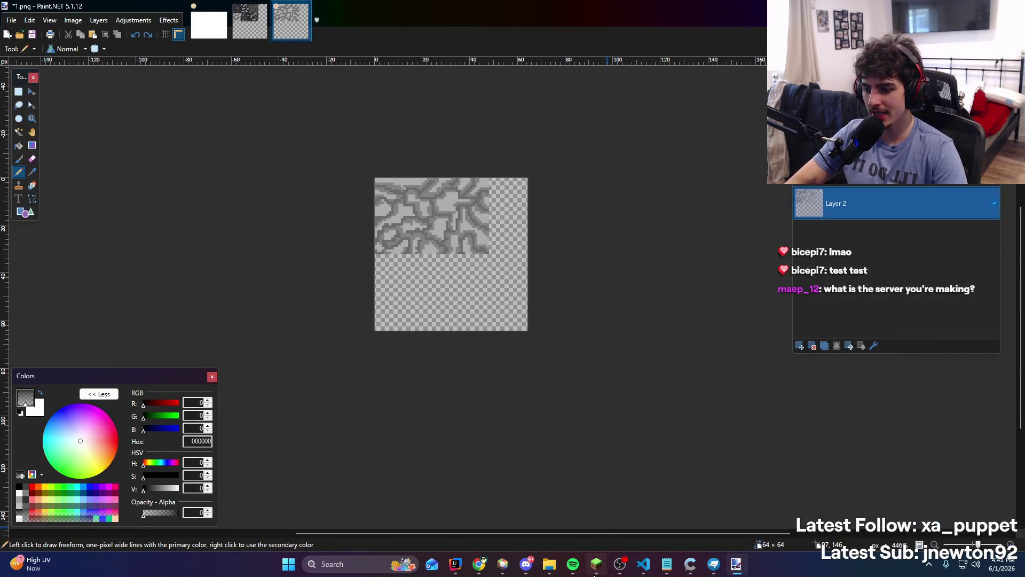
{"action": "left_click", "coordinate": [597, 564]}
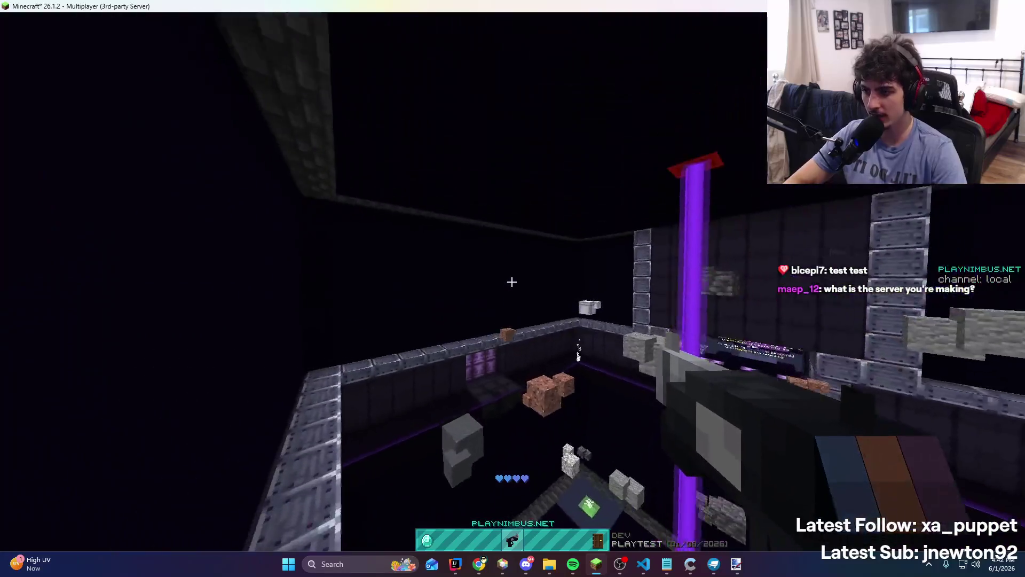
Swing around the arena toward the purple beam and walls with repeated grapple shots
{"action": "right_click", "coordinate": [512, 282]}
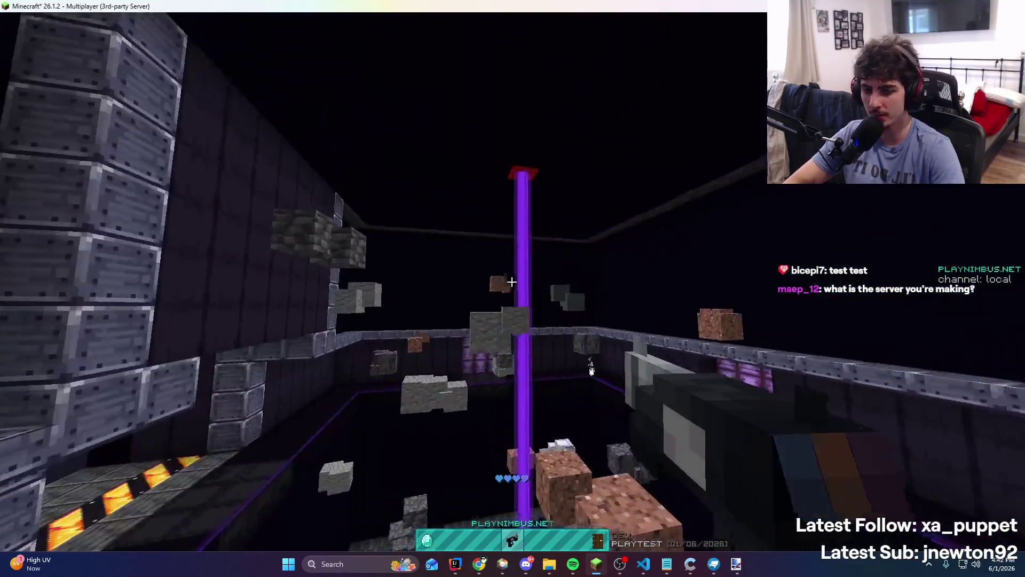
{"action": "right_click", "coordinate": [512, 281]}
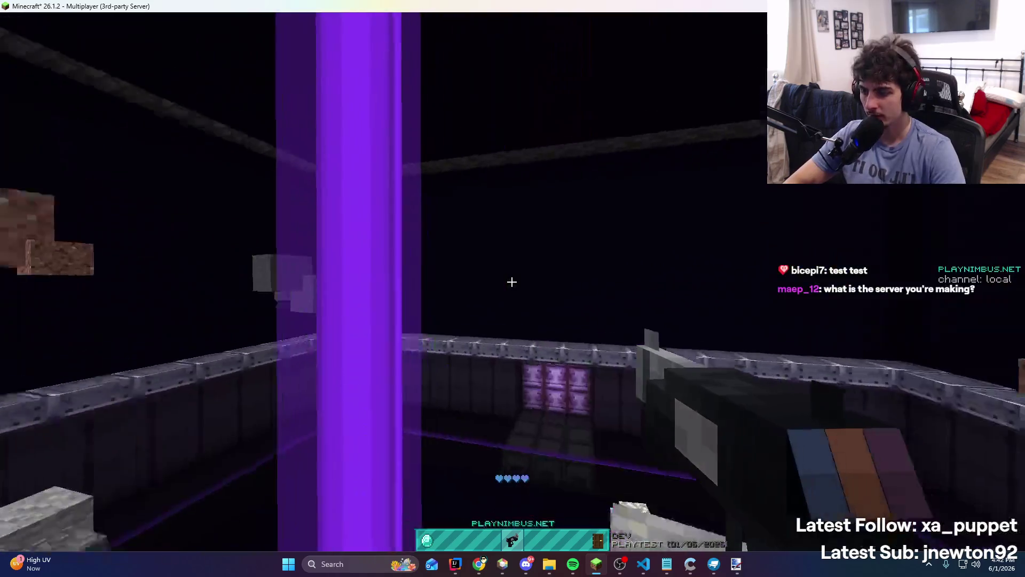
{"action": "right_click", "coordinate": [512, 281]}
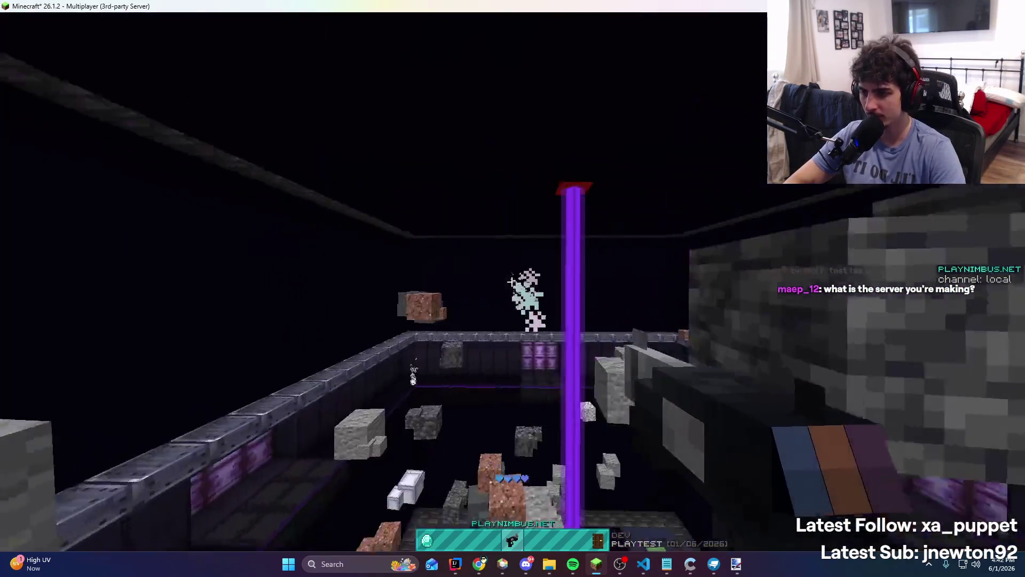
{"action": "right_click", "coordinate": [512, 282]}
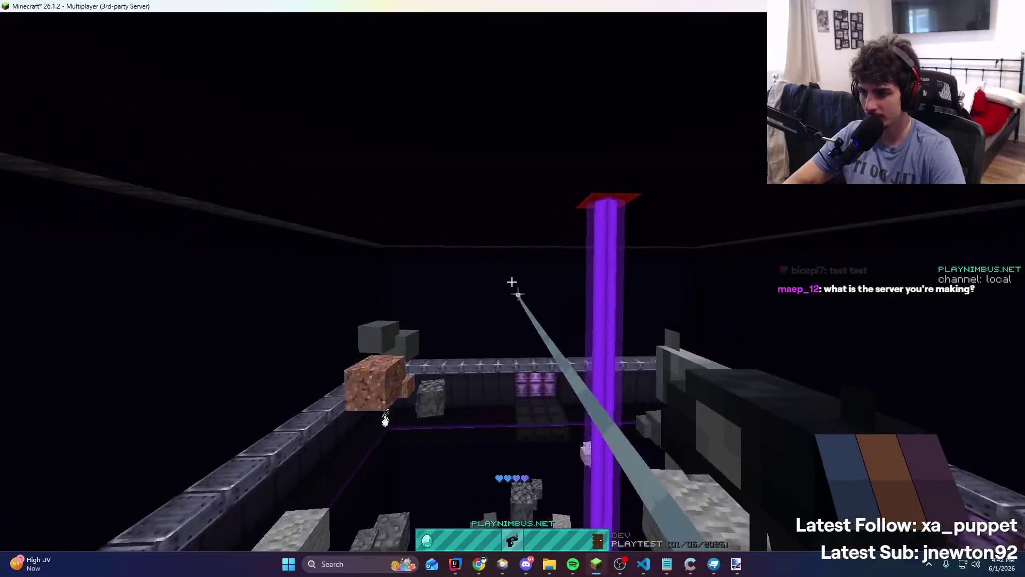
{"action": "right_click", "coordinate": [512, 281]}
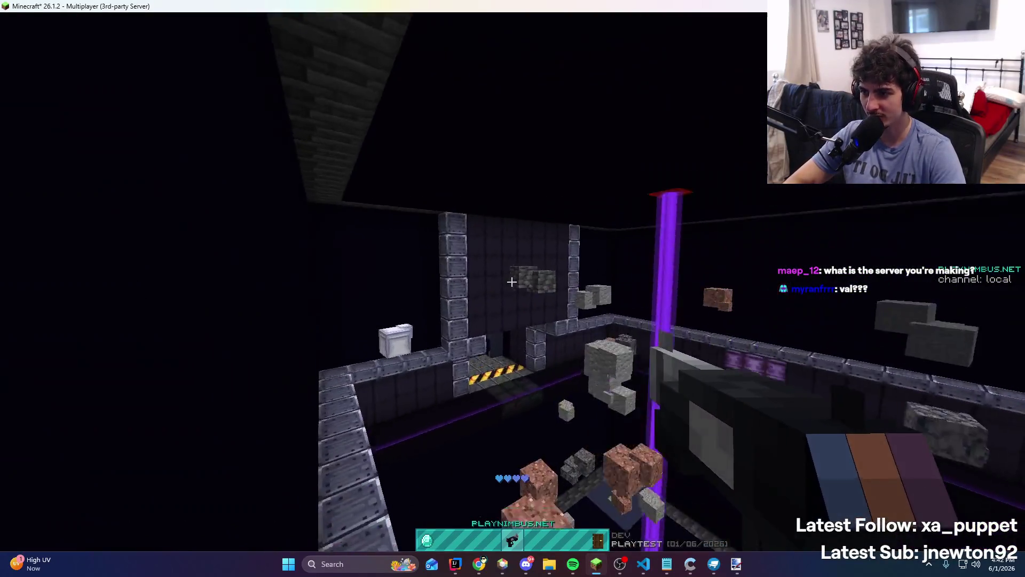
{"action": "right_click", "coordinate": [512, 281]}
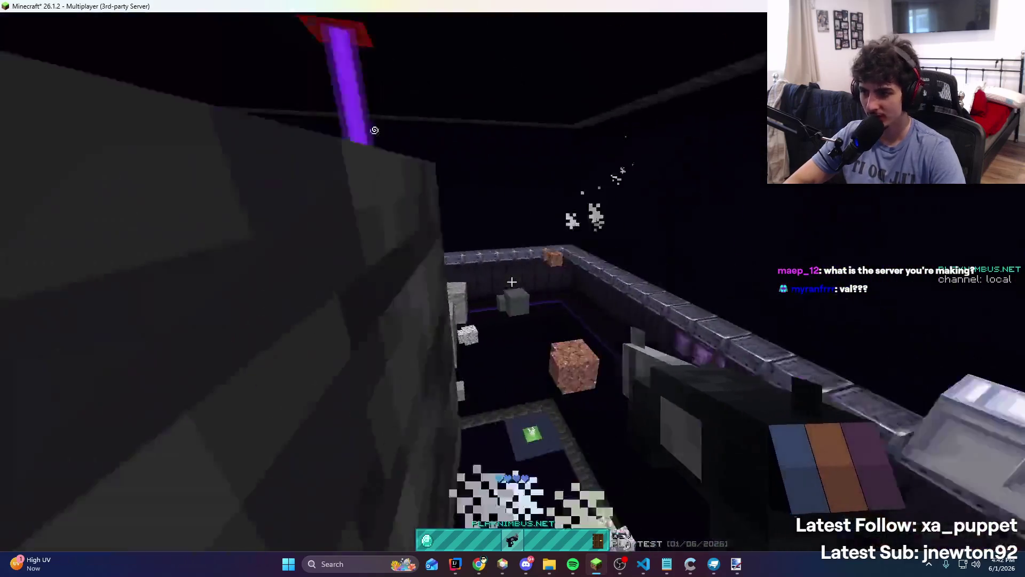
{"action": "right_click", "coordinate": [512, 281]}
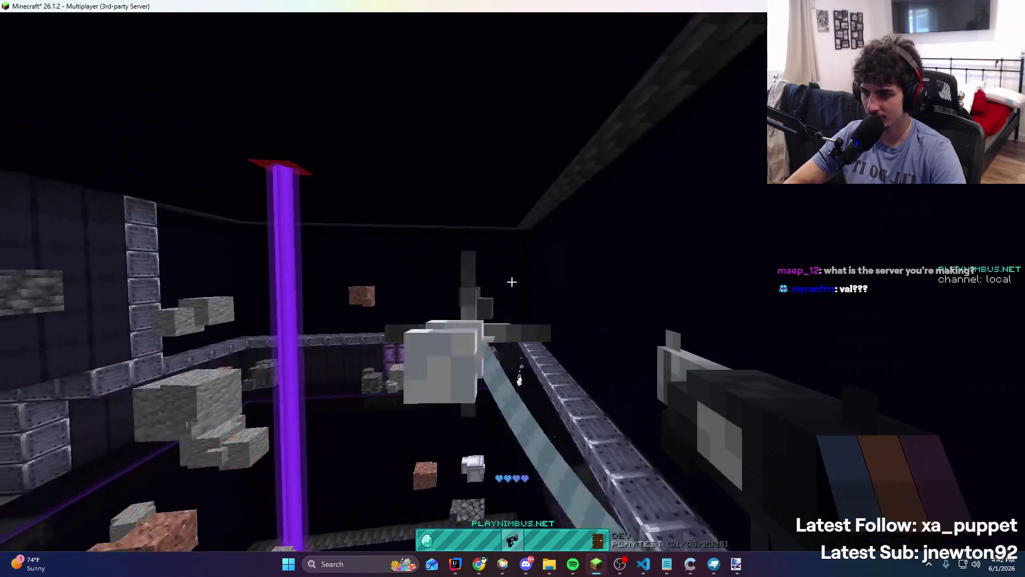
{"action": "right_click", "coordinate": [512, 282]}
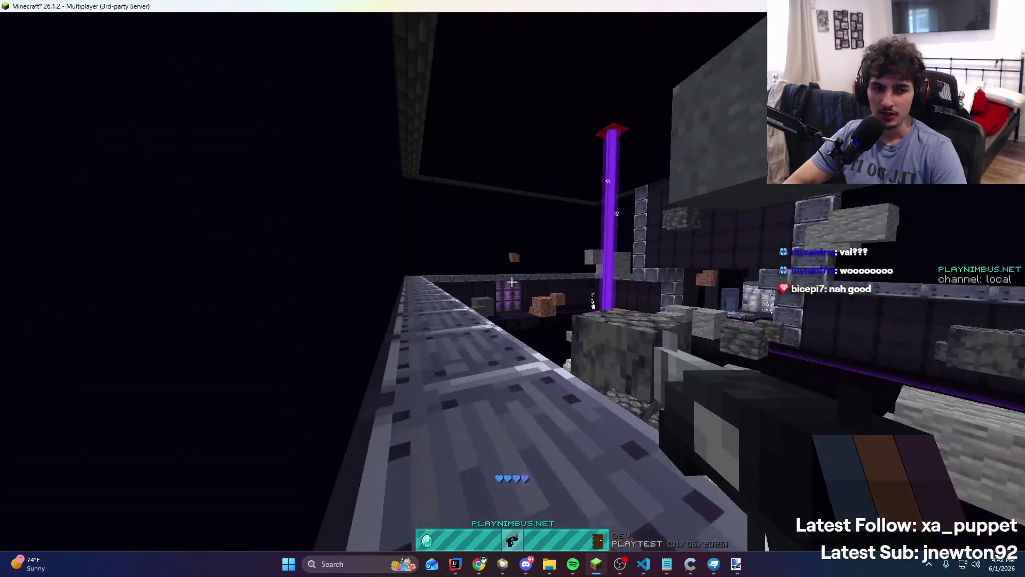
Leave the Minecraft window and bring up Blockbench
{"action": "key", "text": "t"}
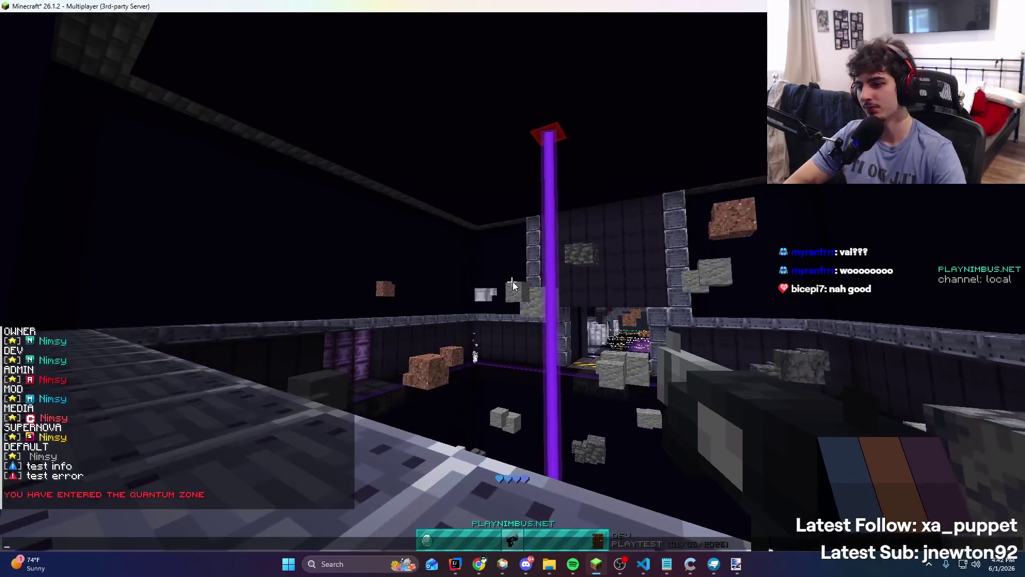
{"action": "key", "text": "alt+Tab"}
{"action": "left_click", "coordinate": [713, 565]}
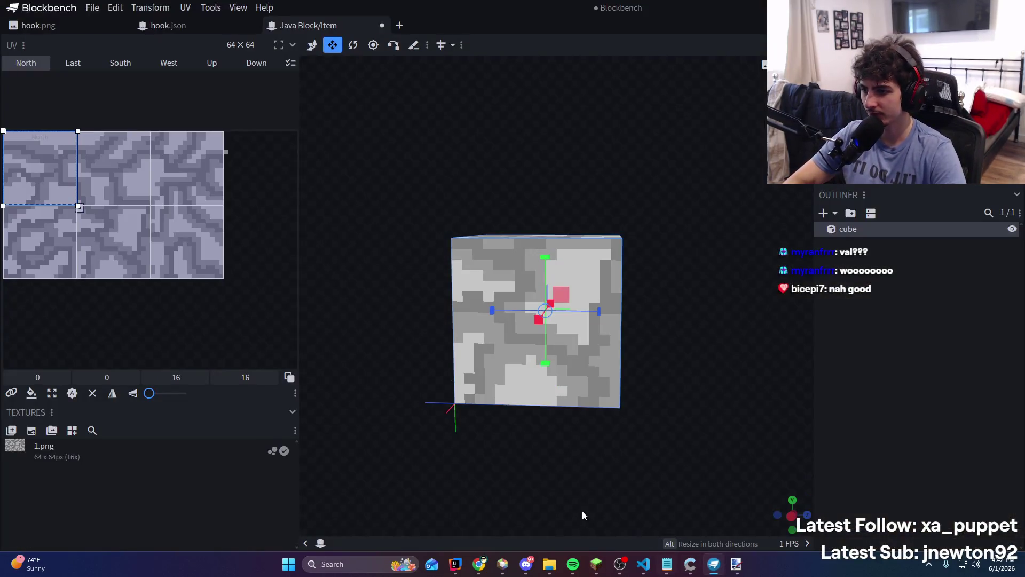
Switch Blockbench to Paint mode and turn the cube to face its front squarely
{"action": "mouse_move", "coordinate": [583, 515]}
{"action": "left_mouse_down"}
{"action": "mouse_move", "coordinate": [618, 470]}
{"action": "mouse_move", "coordinate": [758, 402]}
{"action": "mouse_move", "coordinate": [822, 457]}
{"action": "mouse_move", "coordinate": [754, 530]}
{"action": "mouse_move", "coordinate": [752, 418]}
{"action": "mouse_move", "coordinate": [876, 348]}
{"action": "mouse_move", "coordinate": [614, 255]}
{"action": "mouse_move", "coordinate": [651, 225]}
{"action": "mouse_move", "coordinate": [645, 258]}
{"action": "left_mouse_up"}
{"action": "scroll", "coordinate": [624, 473], "scroll_direction": "down", "scroll_amount": 3}
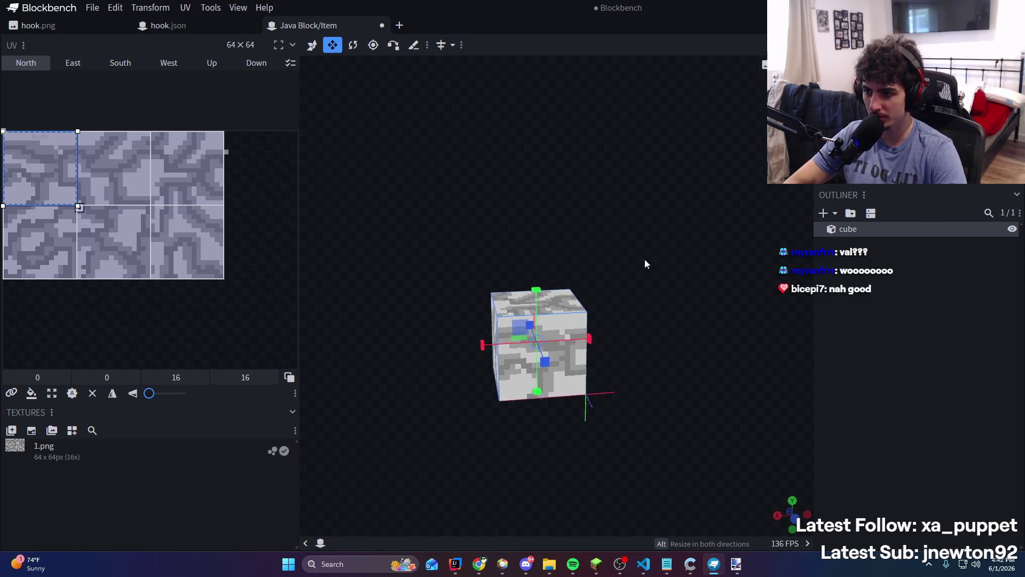
{"action": "left_click", "coordinate": [956, 8]}
{"action": "mouse_move", "coordinate": [657, 304]}
{"action": "left_mouse_down"}
{"action": "mouse_move", "coordinate": [687, 355]}
{"action": "mouse_move", "coordinate": [677, 346]}
{"action": "mouse_move", "coordinate": [753, 320]}
{"action": "mouse_move", "coordinate": [794, 331]}
{"action": "mouse_move", "coordinate": [700, 357]}
{"action": "mouse_move", "coordinate": [332, 276]}
{"action": "left_mouse_up"}
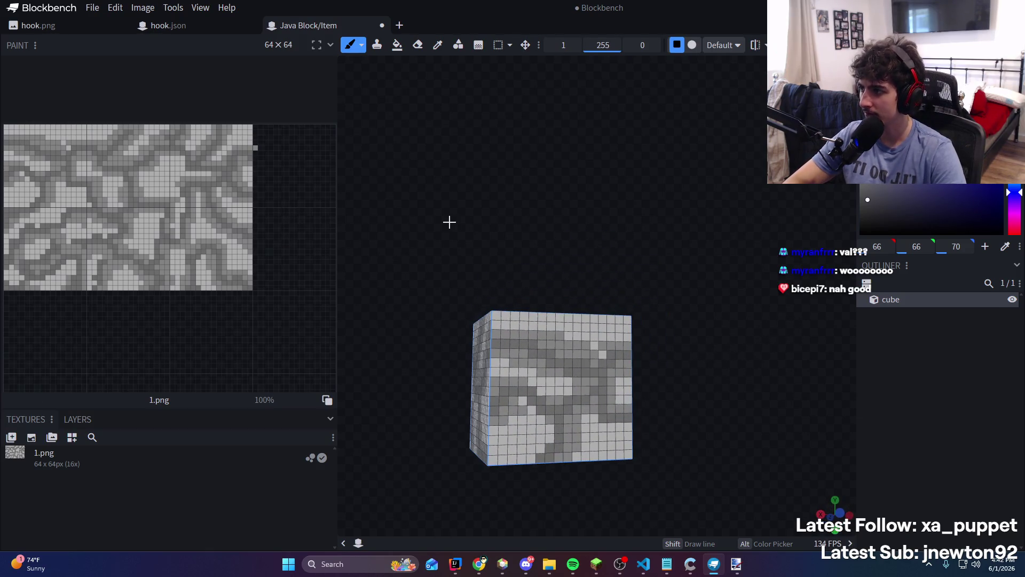
{"action": "mouse_move", "coordinate": [449, 222]}
{"action": "left_mouse_down"}
{"action": "mouse_move", "coordinate": [85, 360]}
{"action": "mouse_move", "coordinate": [434, 308]}
{"action": "left_mouse_up"}
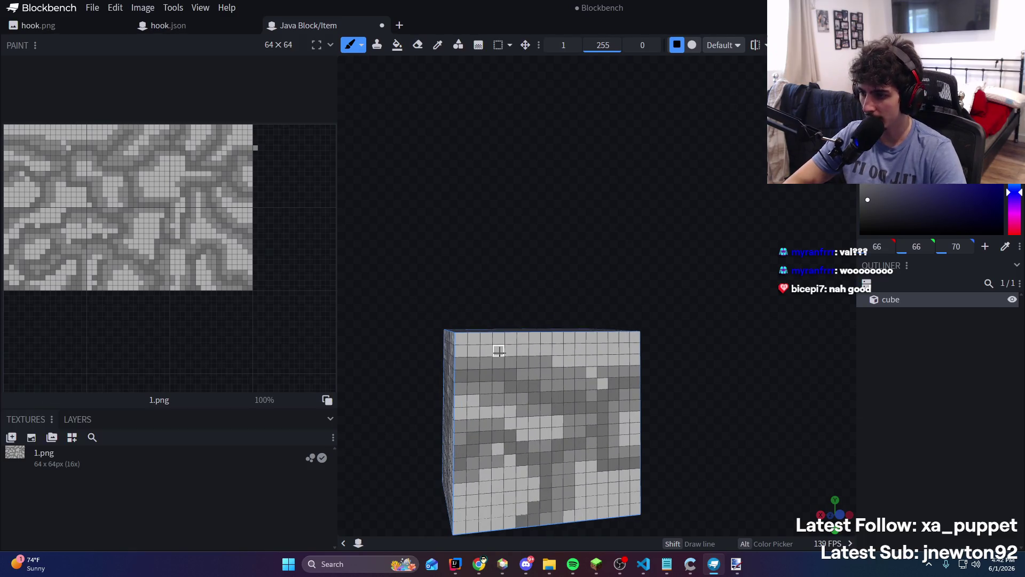
{"action": "left_click_drag", "start_coordinate": [498, 351], "coordinate": [499, 338]}
{"action": "key", "text": "ctrl+z"}
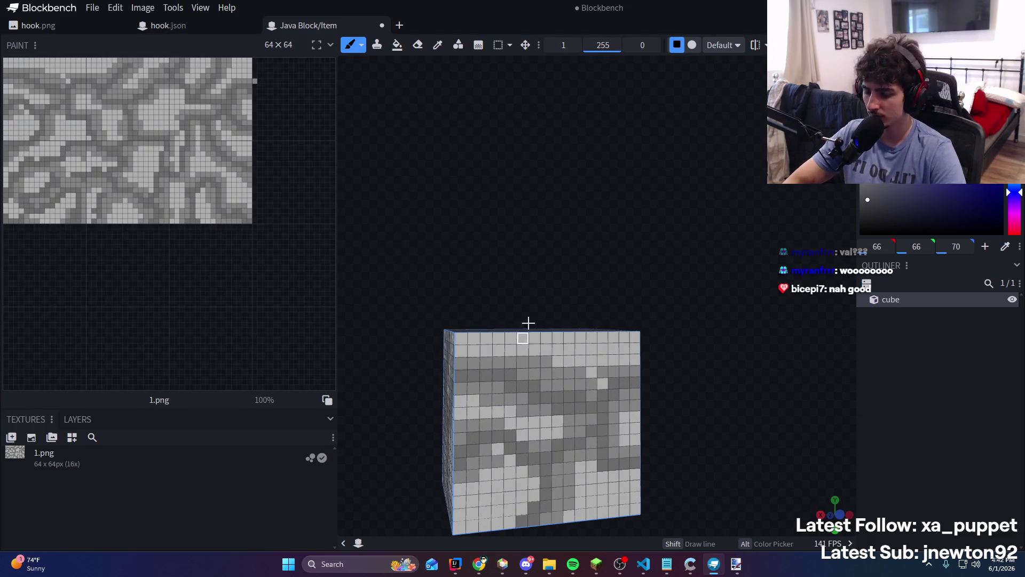
Sample grey from the cube and paint over the light pixels along the front face's top rows
{"action": "left_click", "coordinate": [438, 45]}
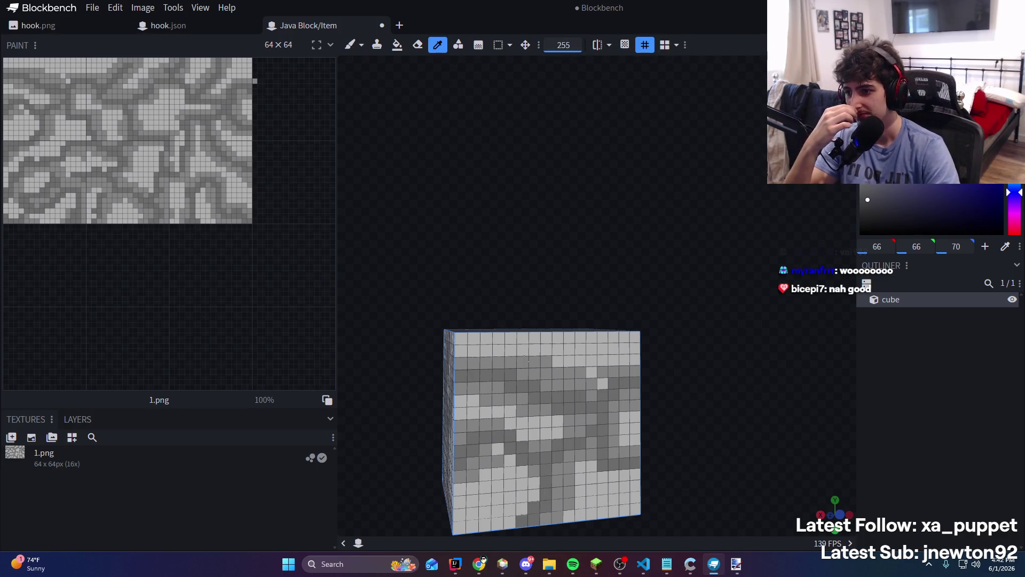
{"action": "key", "text": "b"}
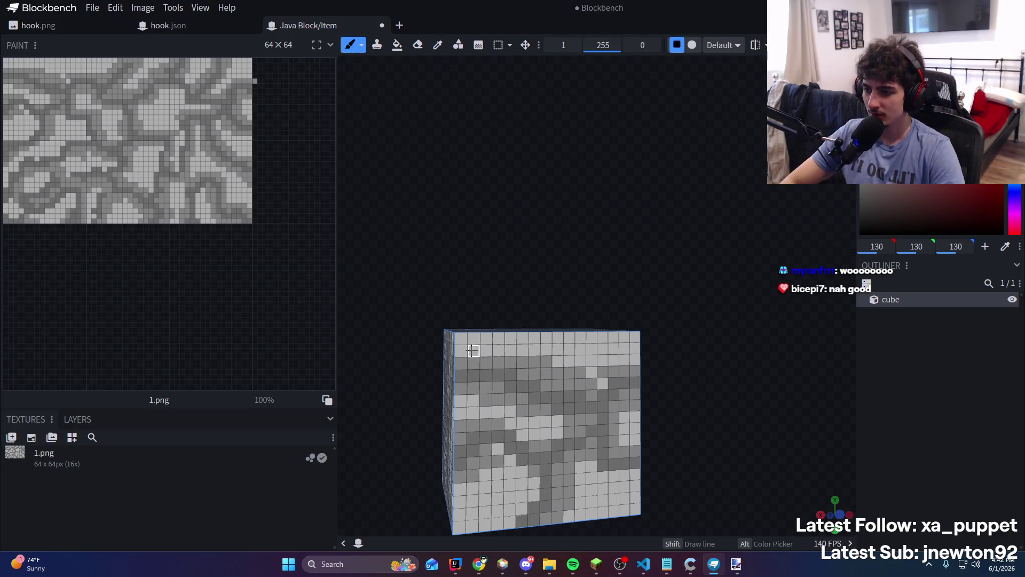
{"action": "left_click_drag", "start_coordinate": [488, 340], "coordinate": [502, 353]}
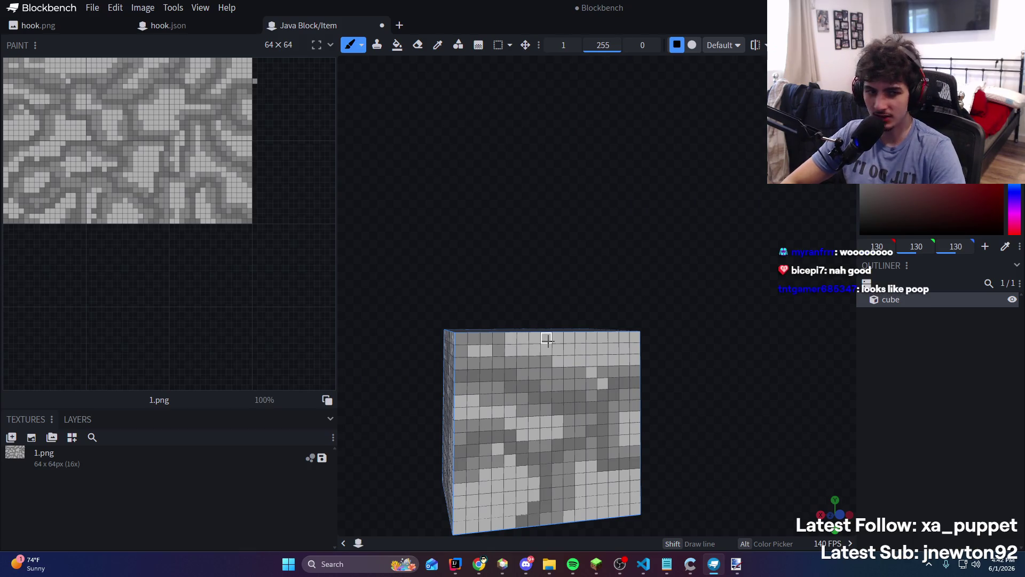
{"action": "left_click_drag", "start_coordinate": [569, 339], "coordinate": [584, 361]}
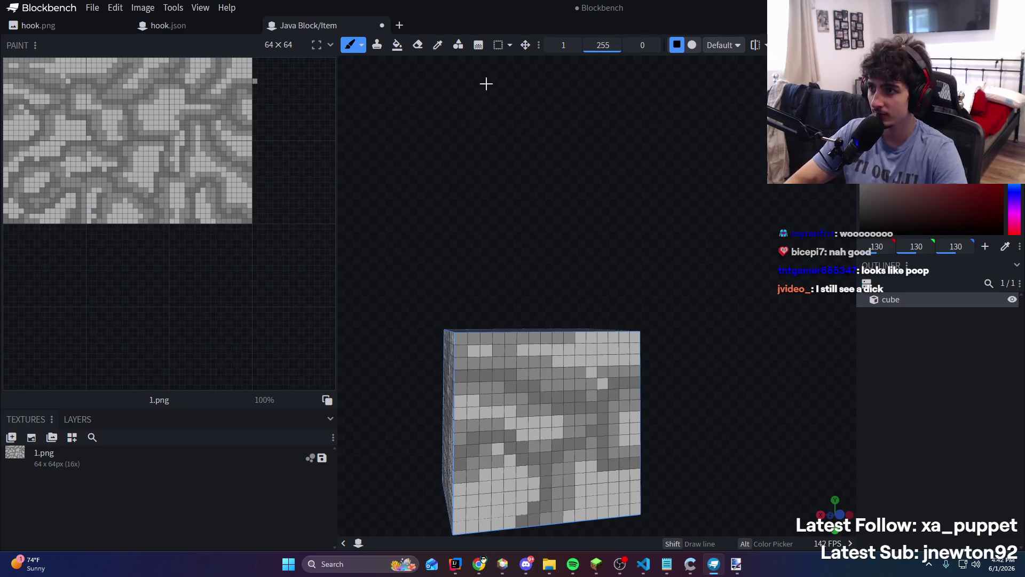
{"action": "left_click", "coordinate": [438, 45]}
{"action": "left_click", "coordinate": [349, 45]}
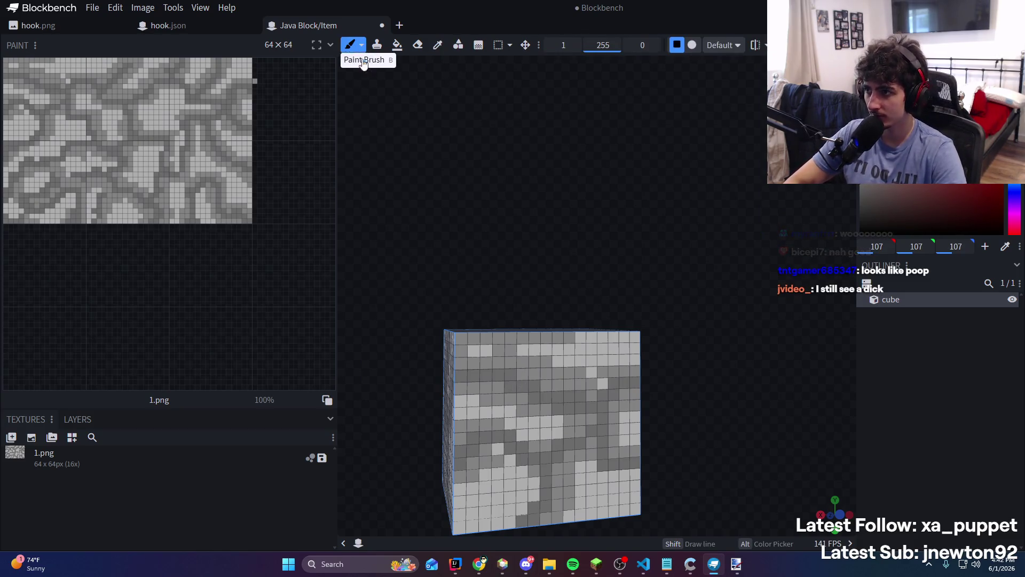
{"action": "left_click_drag", "start_coordinate": [461, 351], "coordinate": [486, 339]}
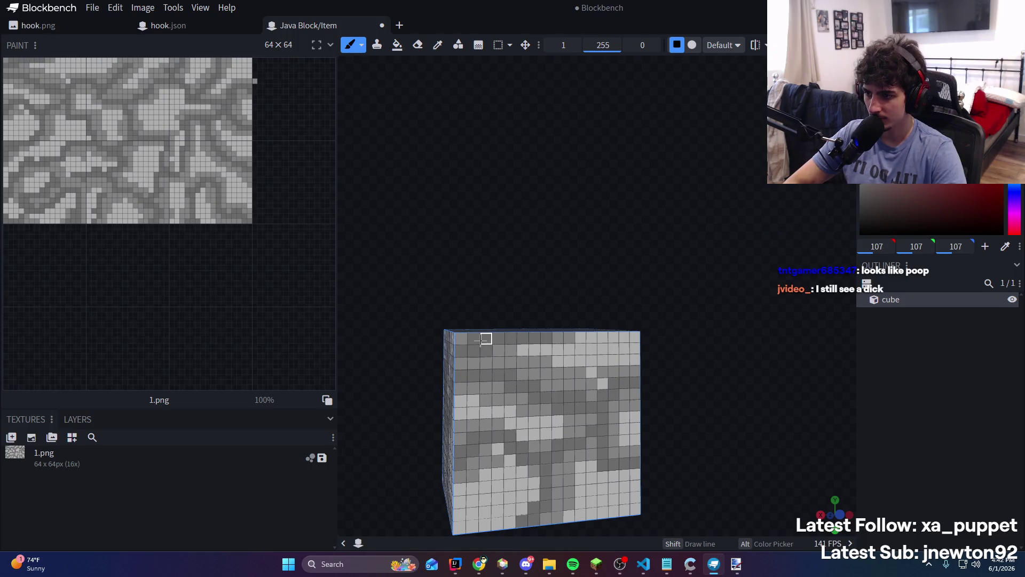
{"action": "left_click_drag", "start_coordinate": [569, 338], "coordinate": [625, 348]}
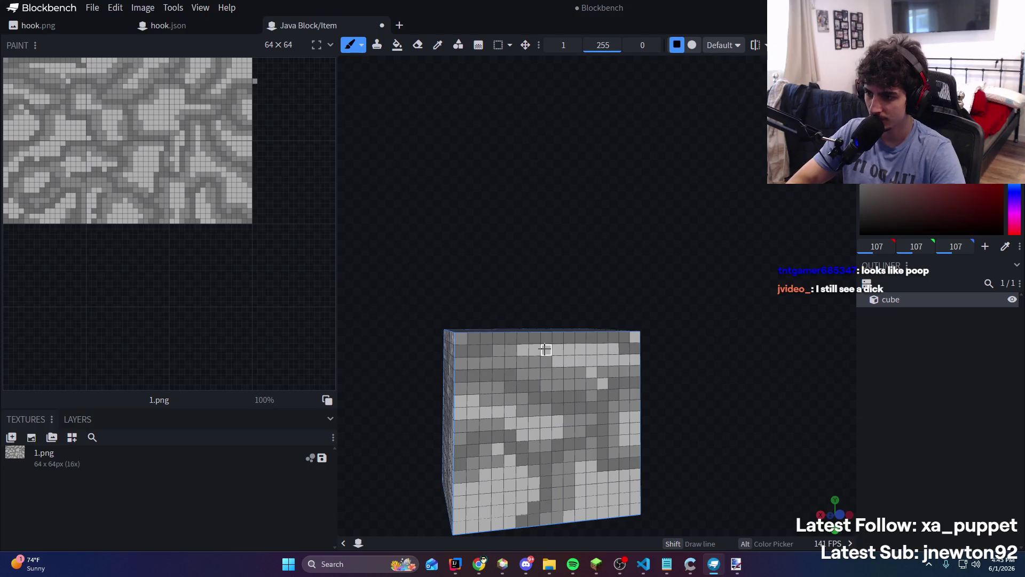
Resample the 173 and 107 greys, darken the top-right pixels, then return to Paint.NET
{"action": "left_click", "coordinate": [437, 45]}
{"action": "left_click", "coordinate": [561, 357]}
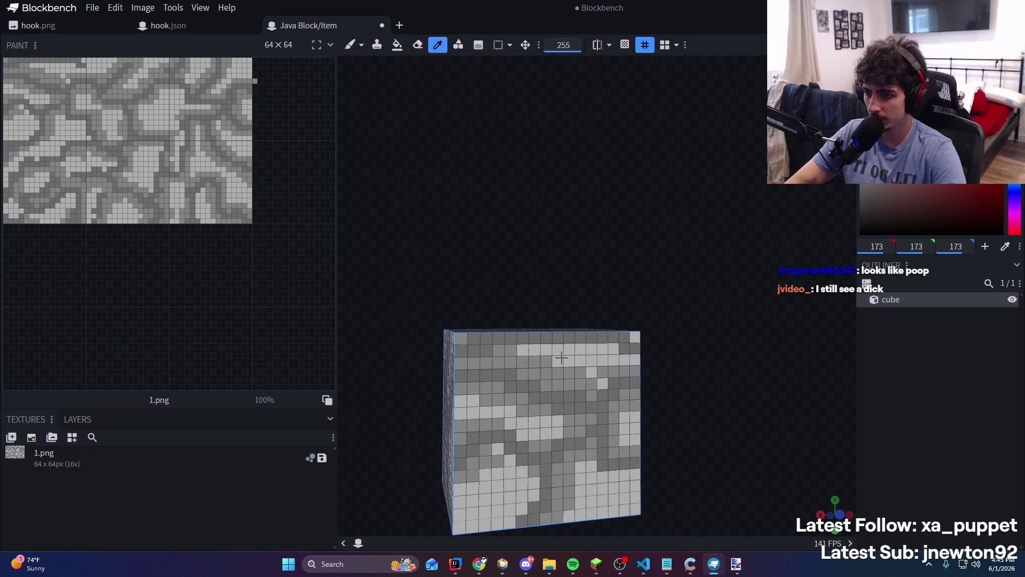
{"action": "key", "text": "b"}
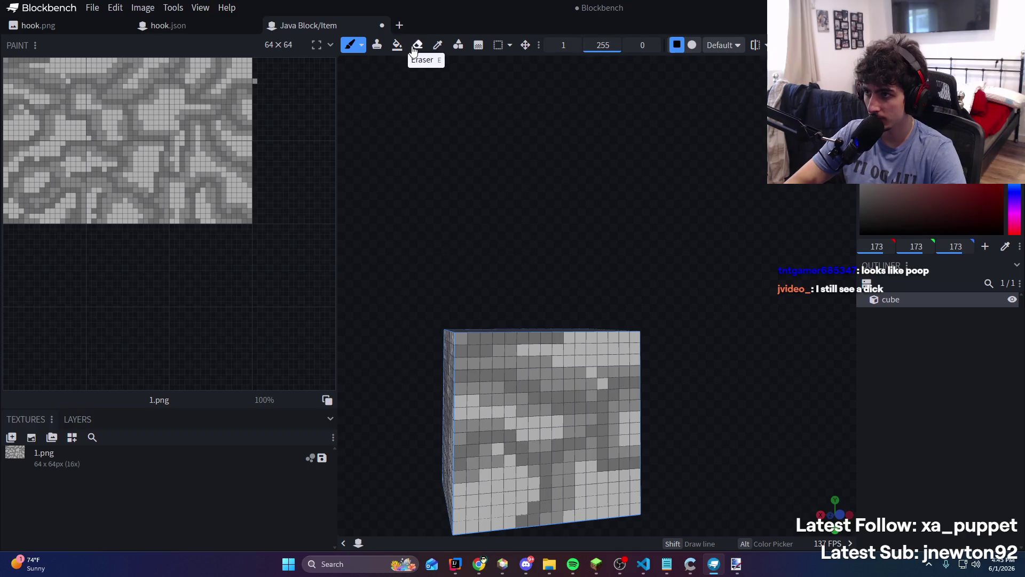
{"action": "left_click", "coordinate": [438, 46]}
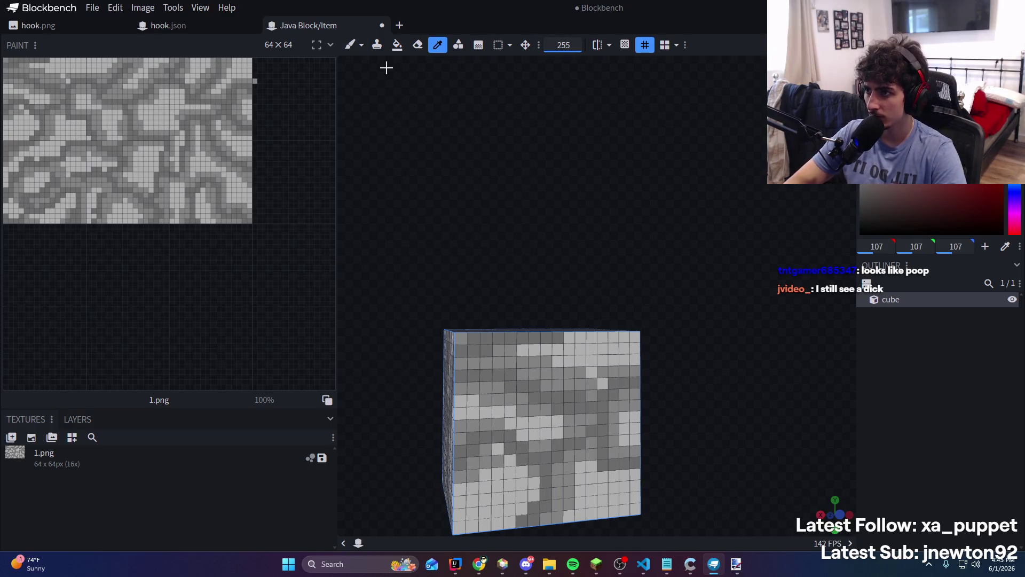
{"action": "left_click", "coordinate": [350, 45]}
{"action": "left_click_drag", "start_coordinate": [635, 348], "coordinate": [645, 309]}
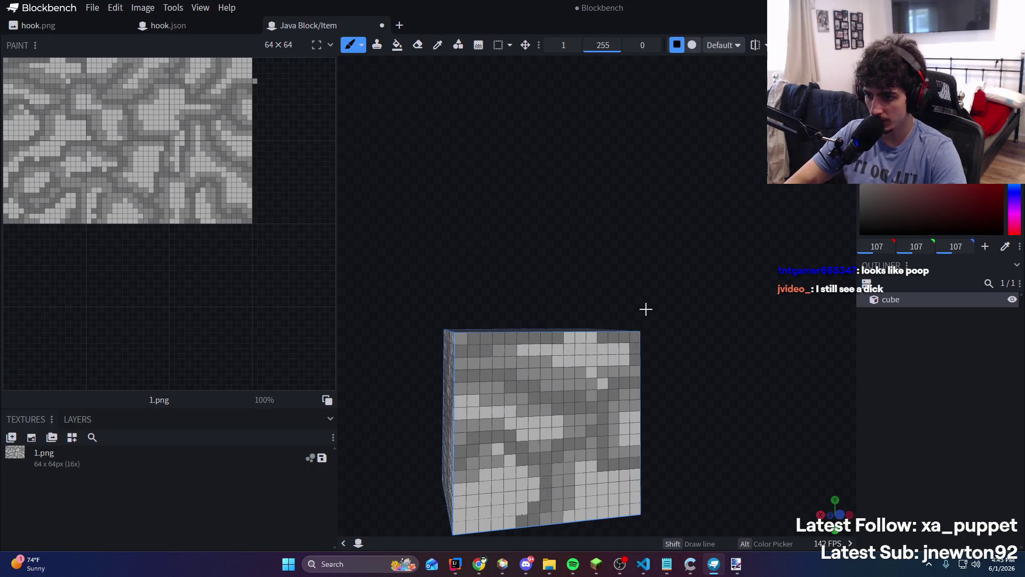
{"action": "mouse_move", "coordinate": [570, 310]}
{"action": "left_mouse_down"}
{"action": "mouse_move", "coordinate": [558, 294]}
{"action": "mouse_move", "coordinate": [618, 274]}
{"action": "mouse_move", "coordinate": [641, 304]}
{"action": "mouse_move", "coordinate": [623, 351]}
{"action": "left_mouse_up"}
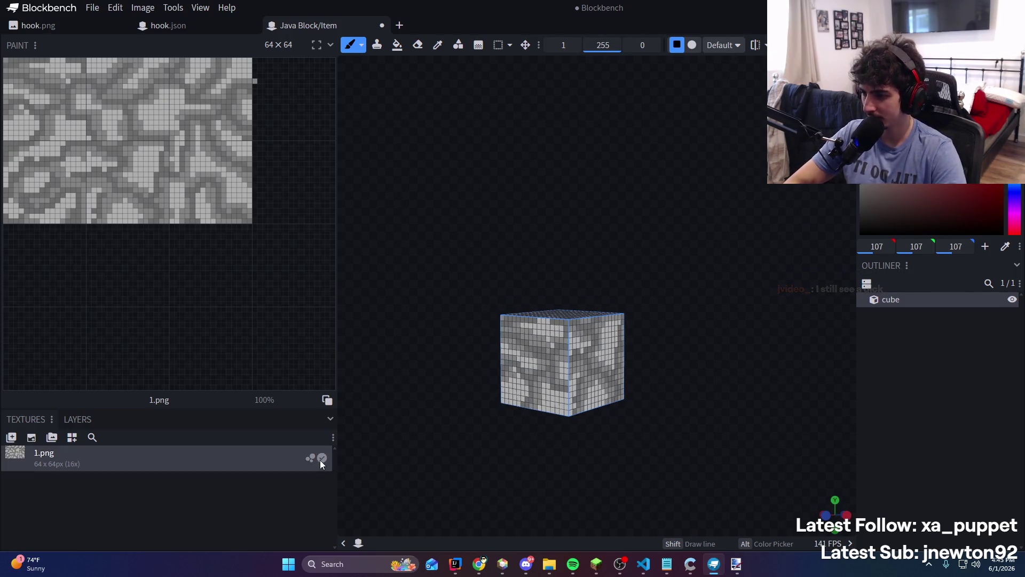
{"action": "left_click", "coordinate": [736, 564]}
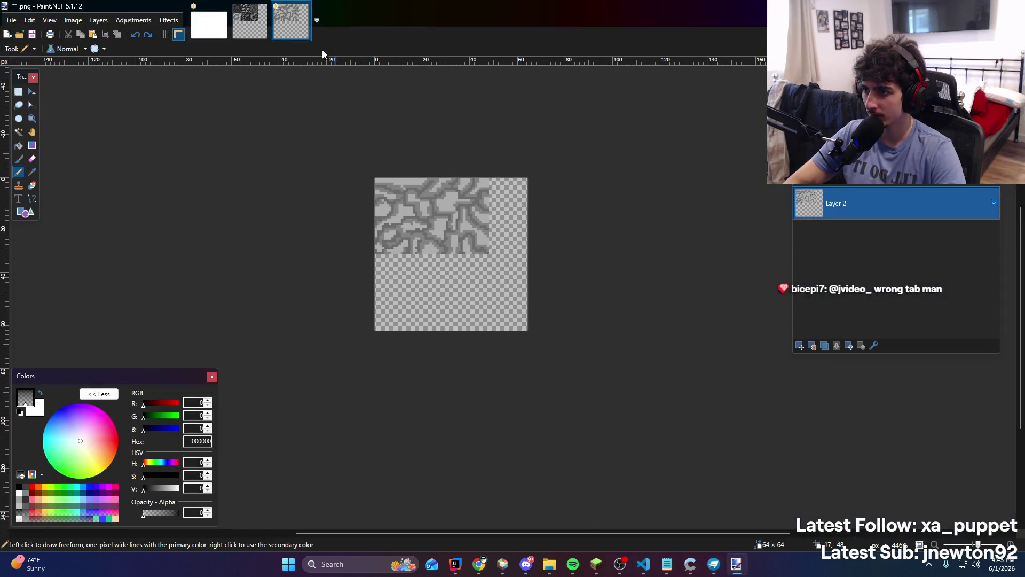
Close 1.png without saving and reopen it from the rock textures folder
{"action": "middle_click", "coordinate": [278, 26]}
{"action": "left_click", "coordinate": [470, 337]}
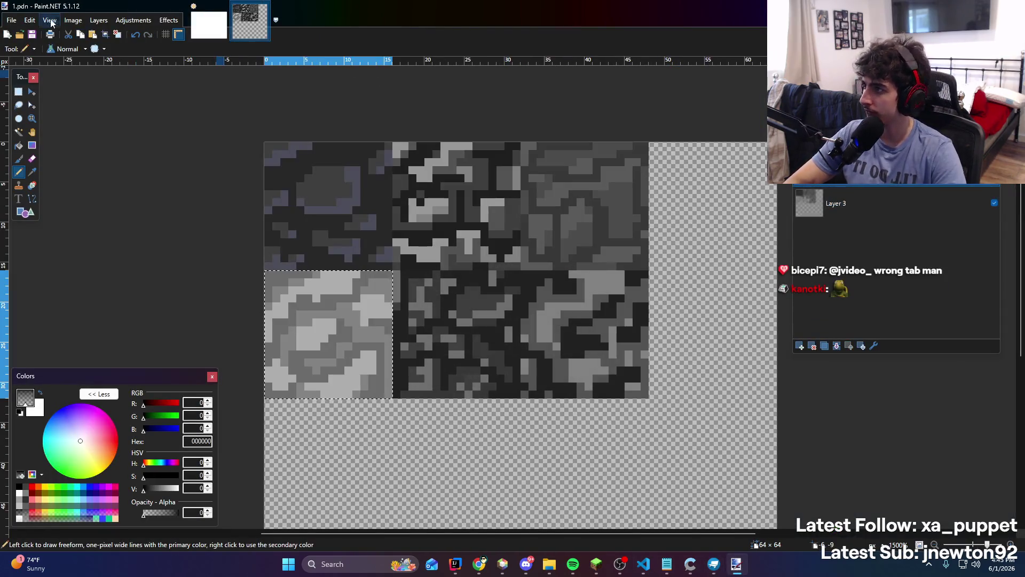
{"action": "left_click", "coordinate": [12, 20]}
{"action": "left_click", "coordinate": [19, 48]}
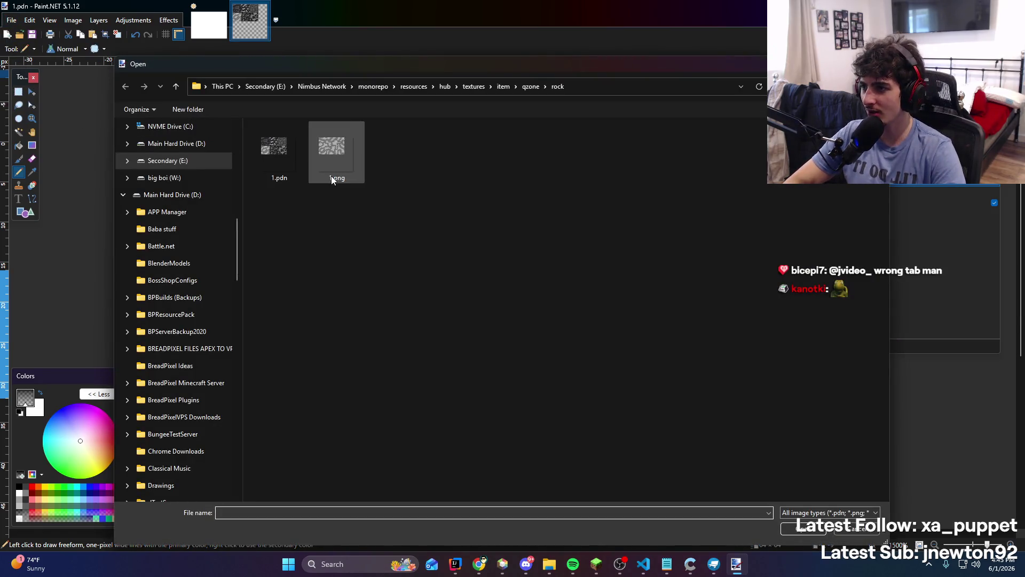
{"action": "double_click", "coordinate": [331, 175]}
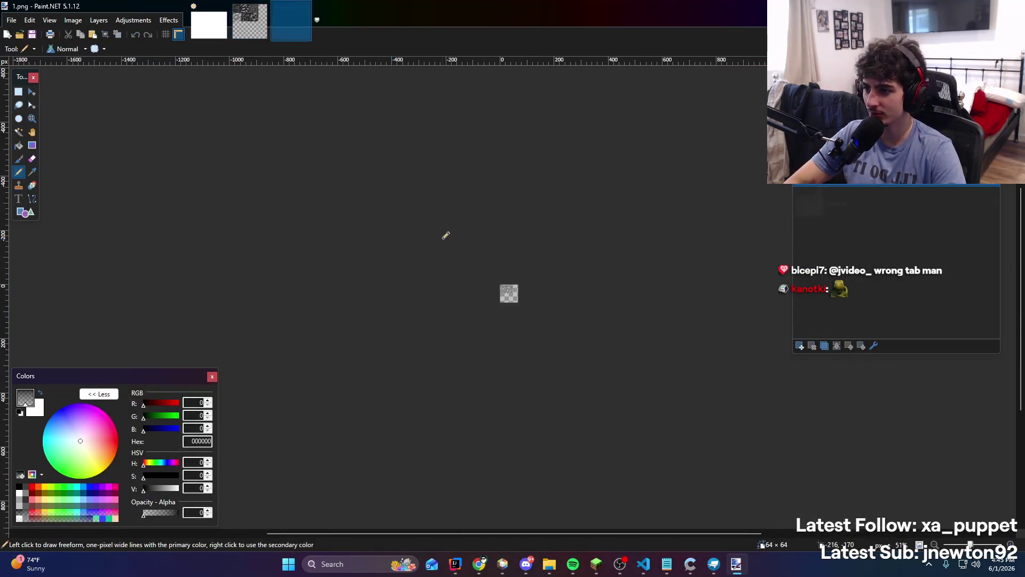
{"action": "scroll", "coordinate": [526, 248], "scroll_direction": "up", "scroll_amount": 2}
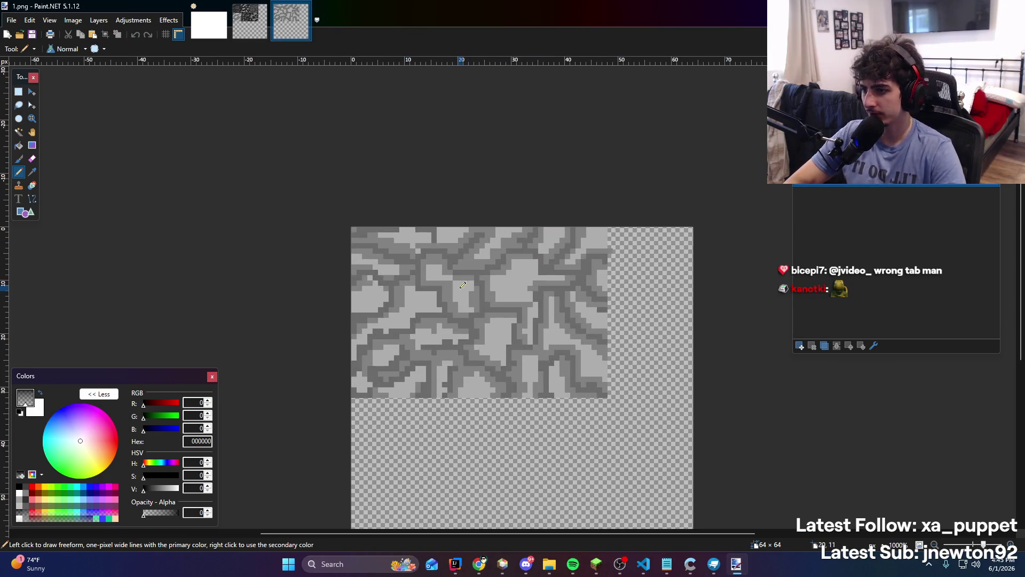
{"action": "scroll", "coordinate": [504, 333], "scroll_direction": "up", "scroll_amount": 1}
Magic-wand the light grey patches on the left, middle and along the top edge
{"action": "left_click", "coordinate": [19, 131]}
{"action": "left_click", "coordinate": [354, 293]}
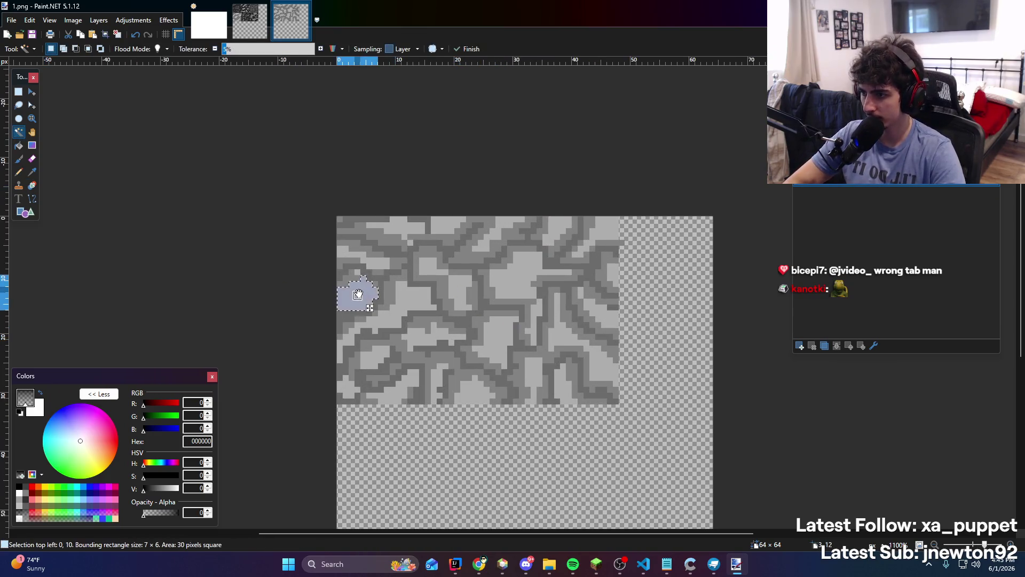
{"action": "left_click", "coordinate": [415, 298], "text": "ctrl"}
{"action": "left_click", "coordinate": [458, 290], "text": "ctrl"}
{"action": "left_click", "coordinate": [510, 271], "text": "ctrl"}
{"action": "left_click", "coordinate": [427, 265], "text": "ctrl"}
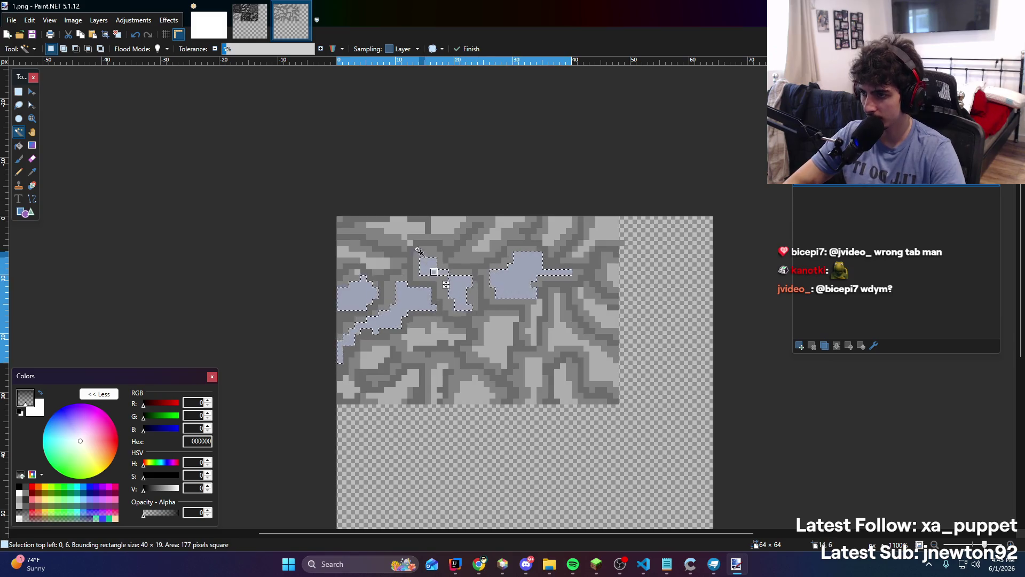
{"action": "left_click", "coordinate": [404, 231], "text": "ctrl"}
{"action": "left_click", "coordinate": [356, 260], "text": "ctrl"}
{"action": "left_click", "coordinate": [384, 264], "text": "ctrl"}
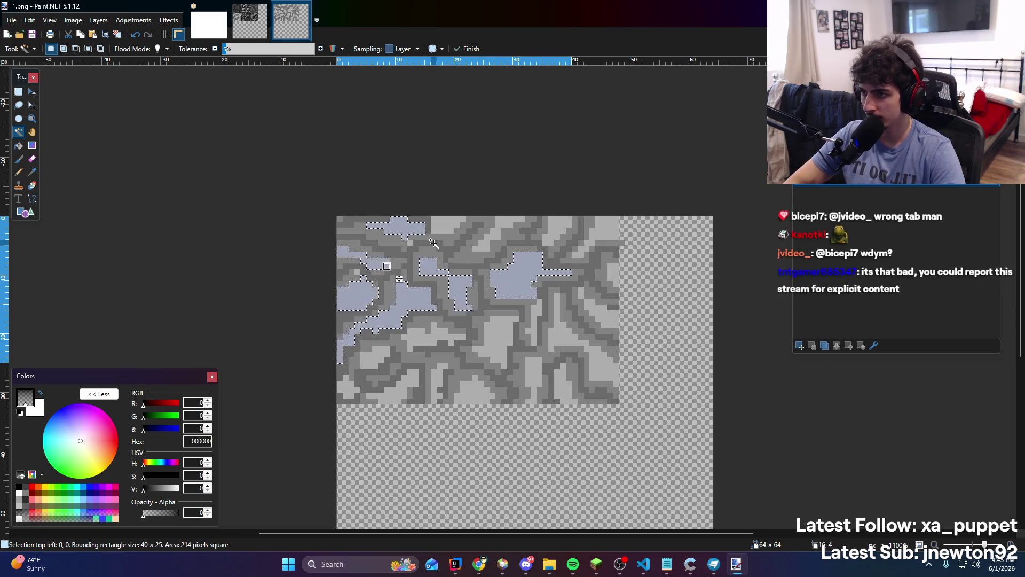
{"action": "left_click", "coordinate": [452, 227], "text": "ctrl"}
{"action": "left_click", "coordinate": [510, 224], "text": "ctrl"}
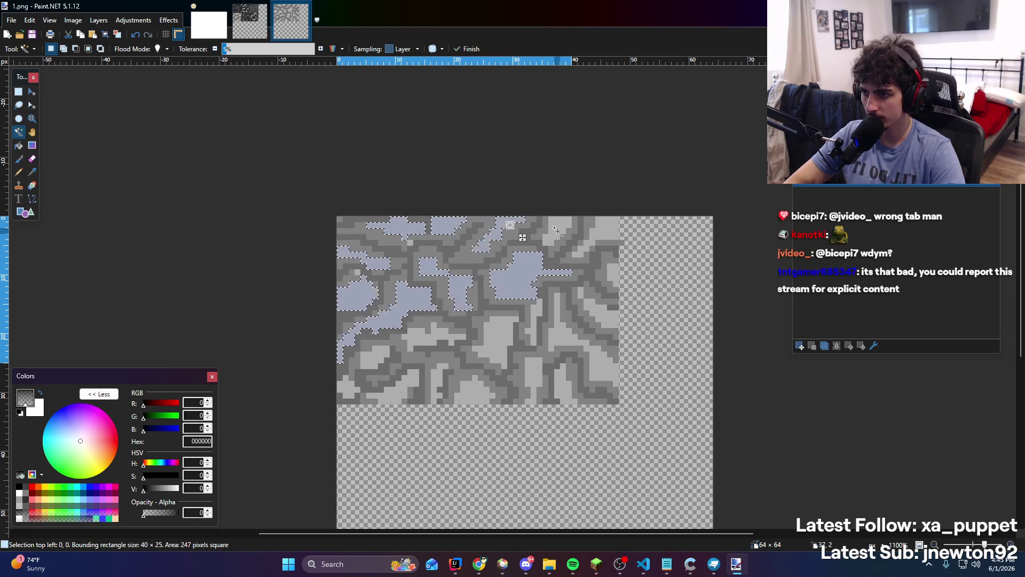
{"action": "left_click", "coordinate": [561, 227], "text": "ctrl"}
{"action": "left_click", "coordinate": [606, 235], "text": "ctrl"}
{"action": "left_click", "coordinate": [632, 297], "text": "ctrl"}
{"action": "key", "text": "ctrl+z"}
Add the right-side and bottom light grey patches to the selection
{"action": "left_click", "coordinate": [613, 273], "text": "ctrl"}
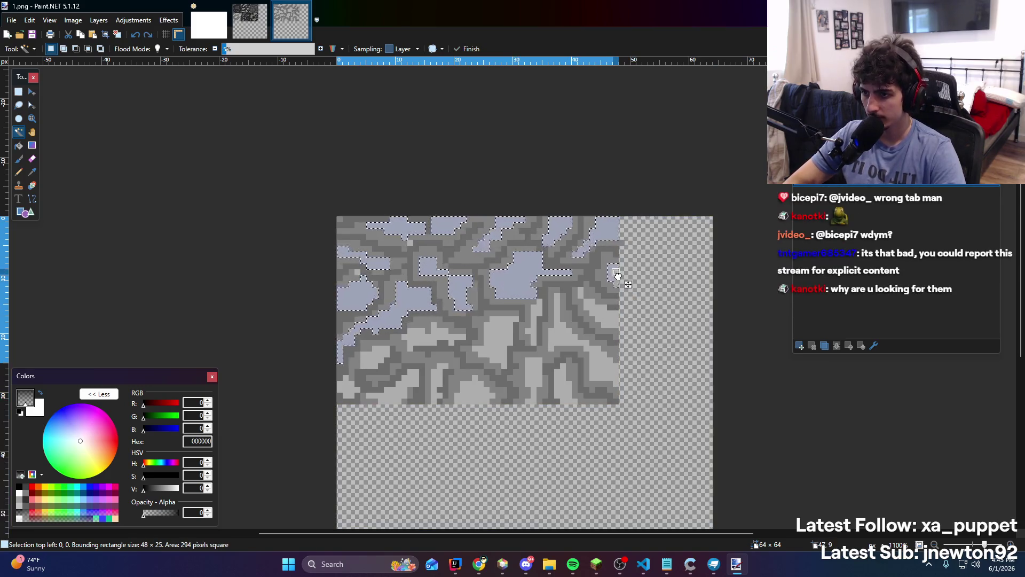
{"action": "left_click", "coordinate": [600, 315], "text": "ctrl"}
{"action": "left_click", "coordinate": [604, 366], "text": "ctrl"}
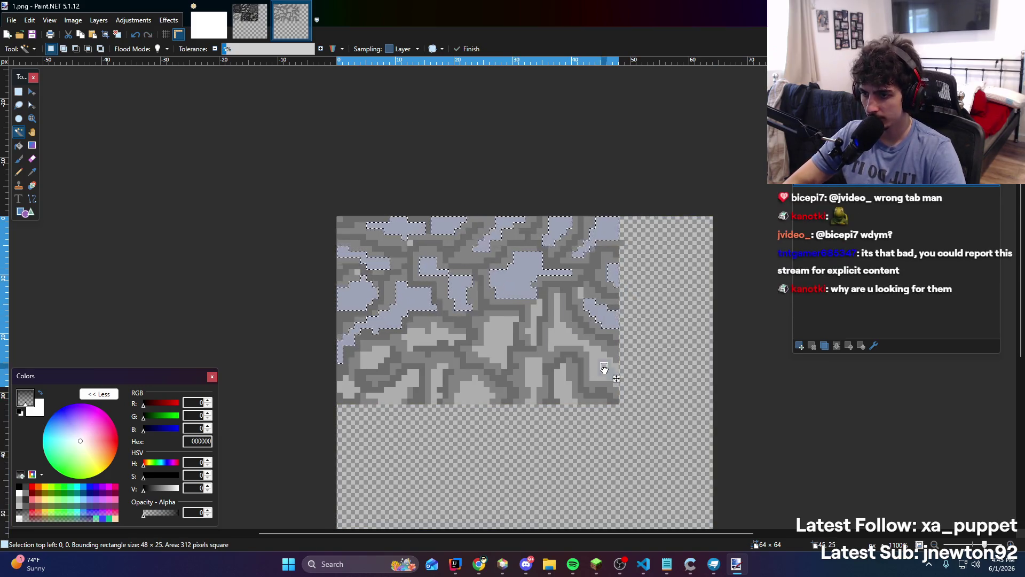
{"action": "left_click", "coordinate": [565, 386], "text": "ctrl"}
{"action": "left_click", "coordinate": [534, 378], "text": "ctrl"}
{"action": "left_click", "coordinate": [504, 343], "text": "ctrl"}
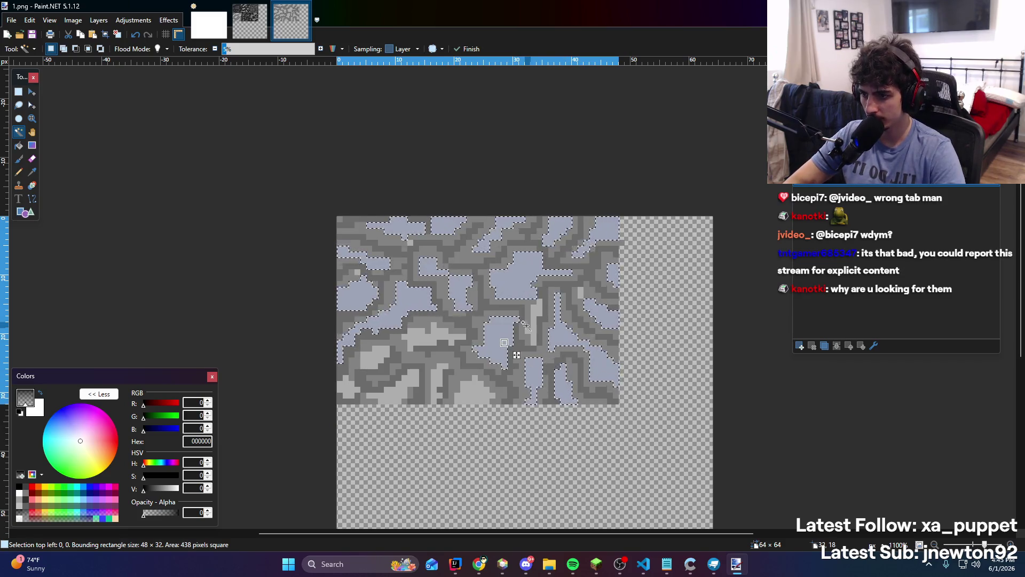
{"action": "left_click", "coordinate": [477, 396], "text": "ctrl"}
{"action": "left_click", "coordinate": [438, 381], "text": "ctrl"}
{"action": "left_click", "coordinate": [404, 393], "text": "ctrl"}
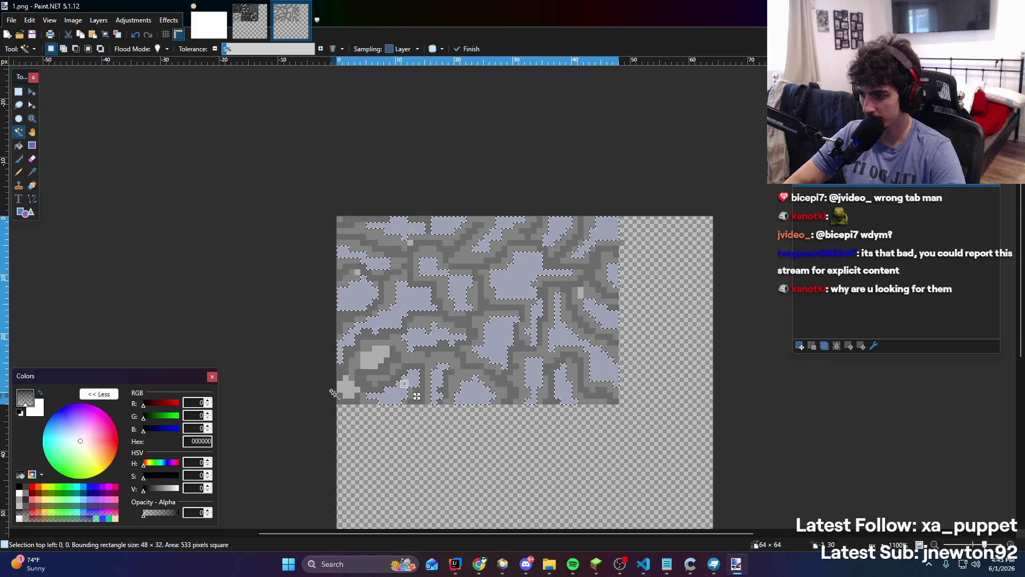
{"action": "left_click", "coordinate": [347, 392], "text": "ctrl"}
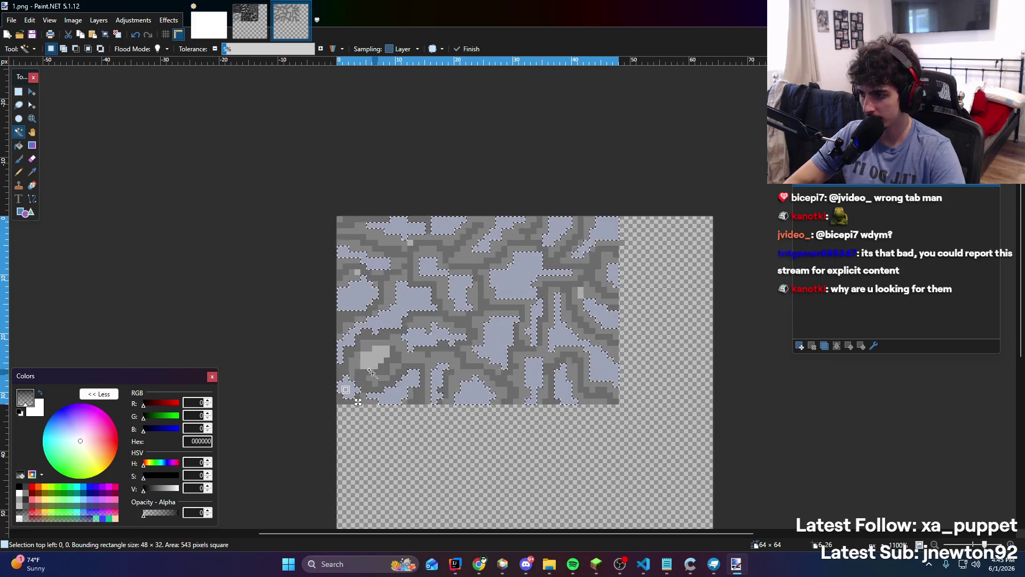
{"action": "left_click", "coordinate": [30, 93]}
{"action": "left_click", "coordinate": [169, 19]}
{"action": "mouse_move", "coordinate": [219, 140]}
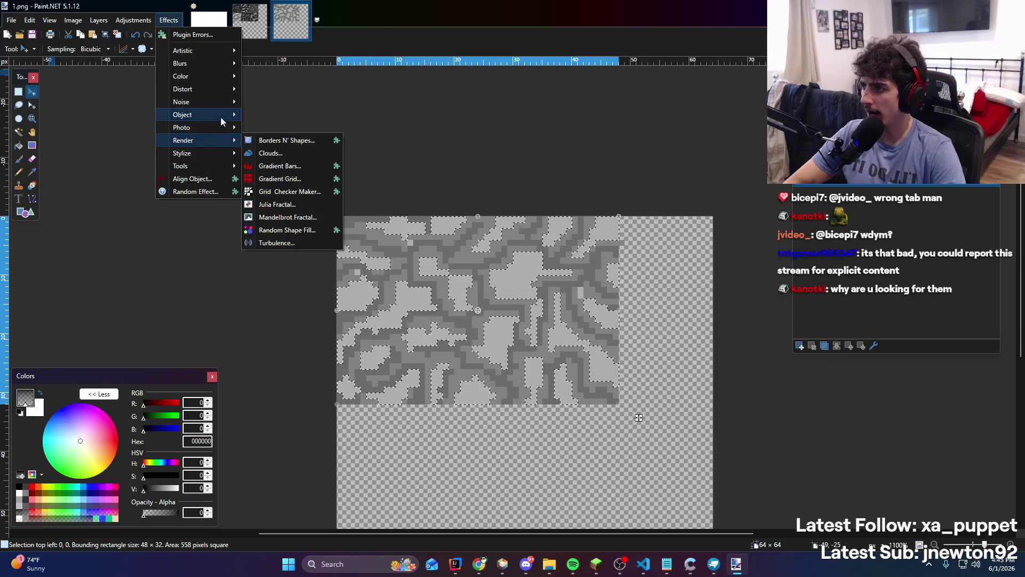
{"action": "left_click", "coordinate": [139, 22]}
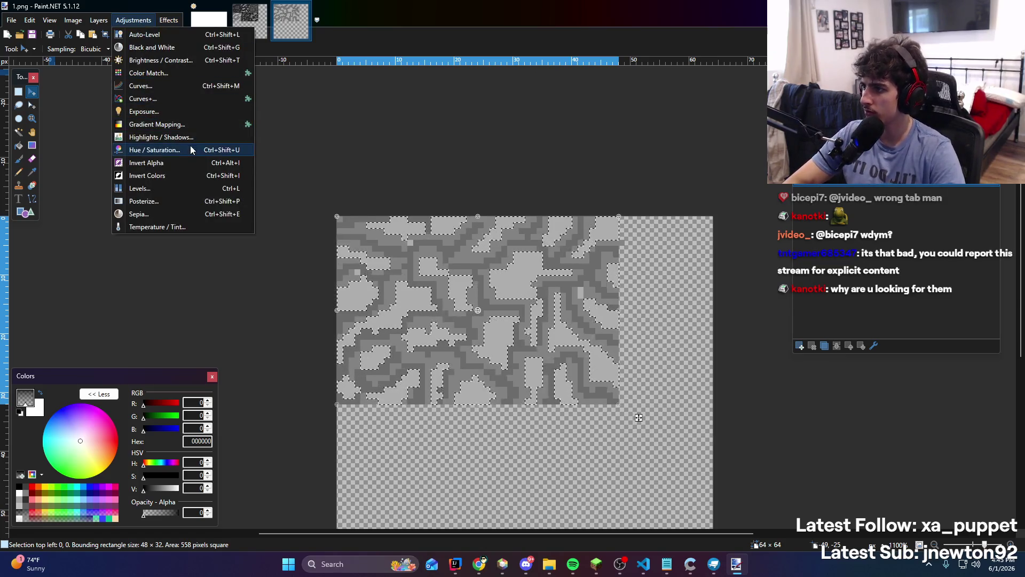
{"action": "left_click", "coordinate": [133, 20]}
{"action": "left_click_drag", "start_coordinate": [462, 237], "coordinate": [139, 169]}
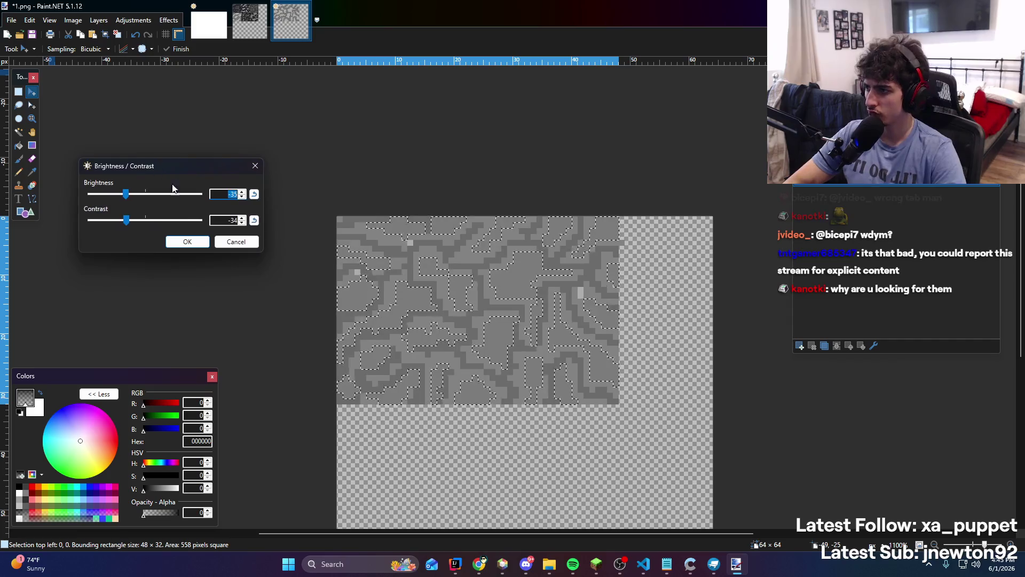
{"action": "left_click_drag", "start_coordinate": [139, 220], "coordinate": [149, 219]}
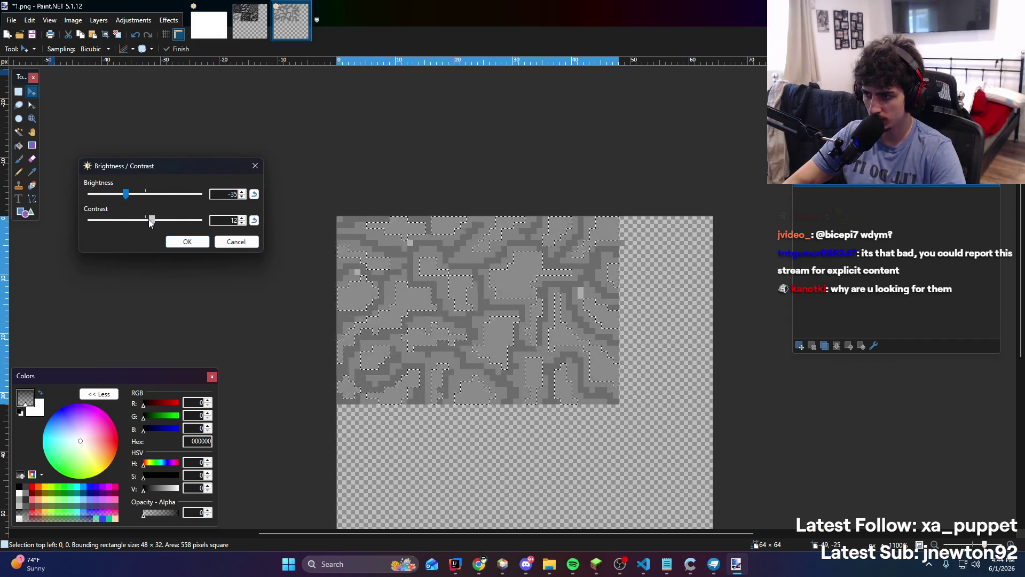
{"action": "left_click", "coordinate": [255, 220]}
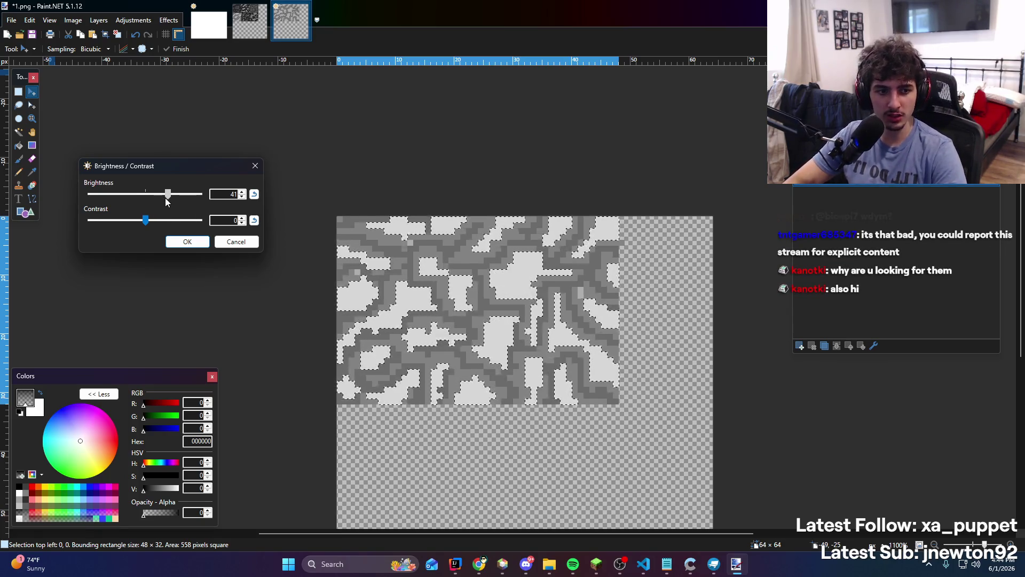
{"action": "left_click_drag", "start_coordinate": [165, 197], "coordinate": [165, 197]}
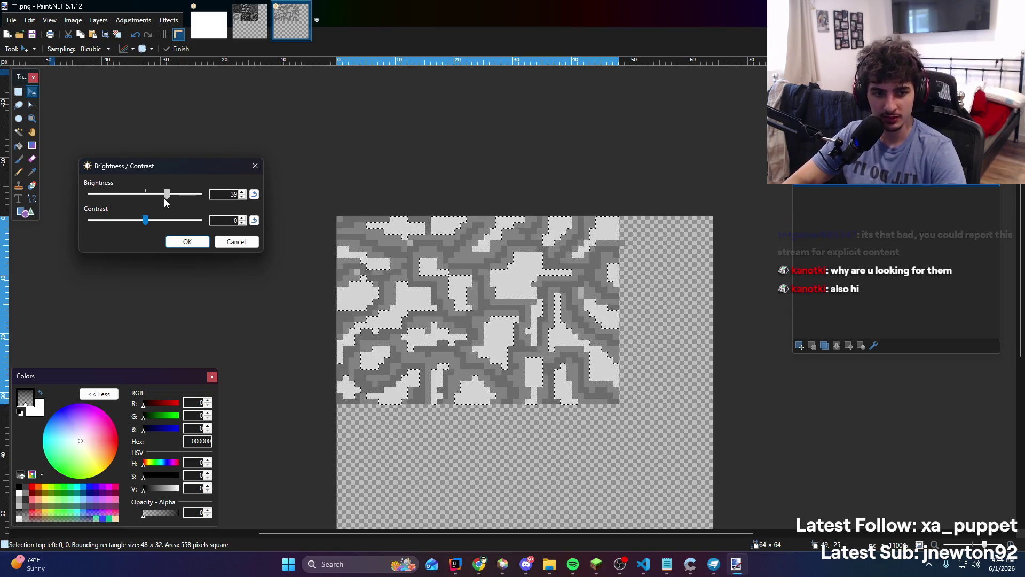
{"action": "left_click_drag", "start_coordinate": [145, 220], "coordinate": [95, 232]}
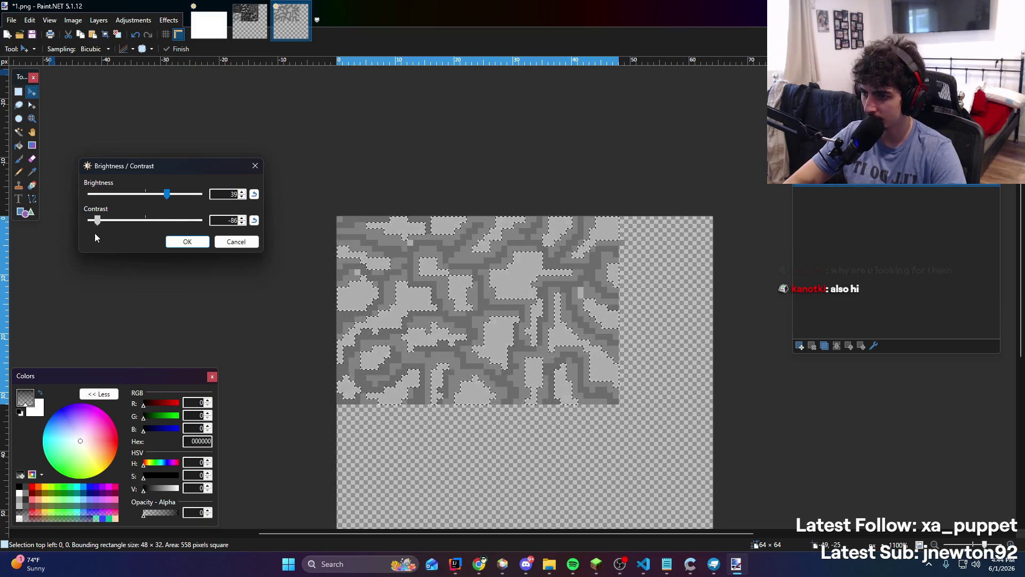
{"action": "left_click", "coordinate": [237, 243]}
{"action": "left_click", "coordinate": [169, 21]}
{"action": "mouse_move", "coordinate": [134, 20]}
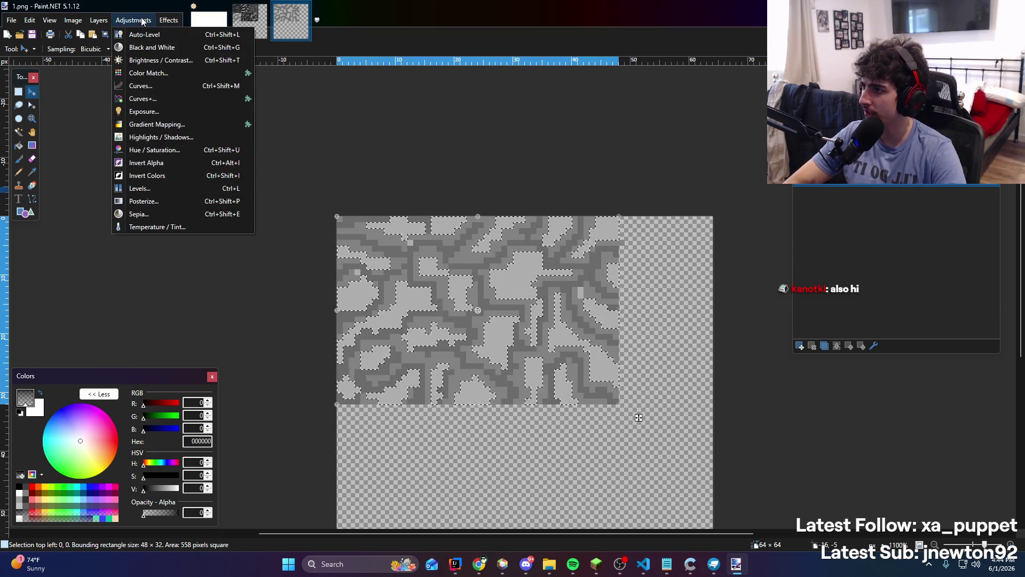
{"action": "left_click", "coordinate": [169, 64]}
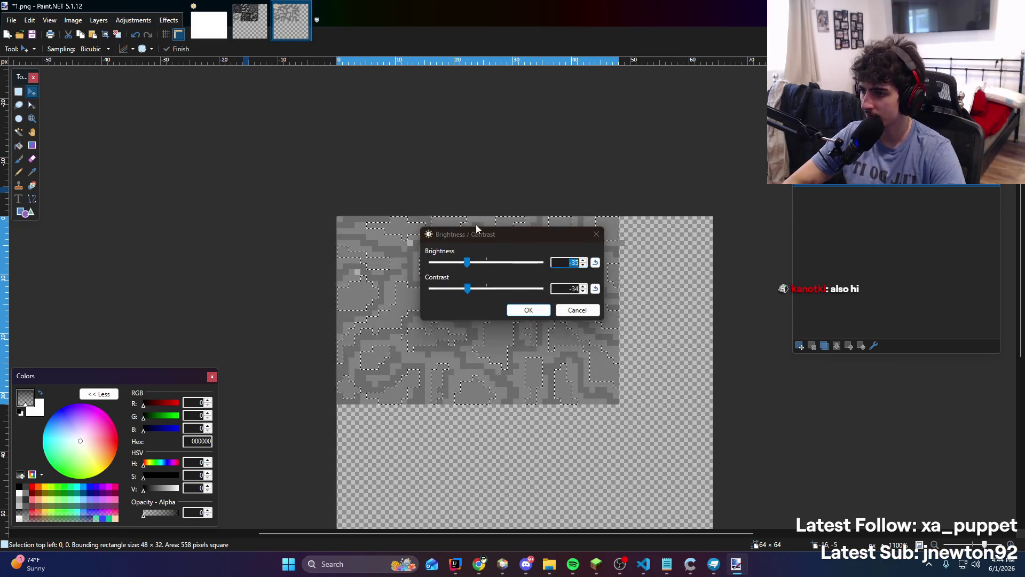
{"action": "key", "text": "Return"}
{"action": "left_click", "coordinate": [135, 35]}
{"action": "left_click", "coordinate": [134, 20]}
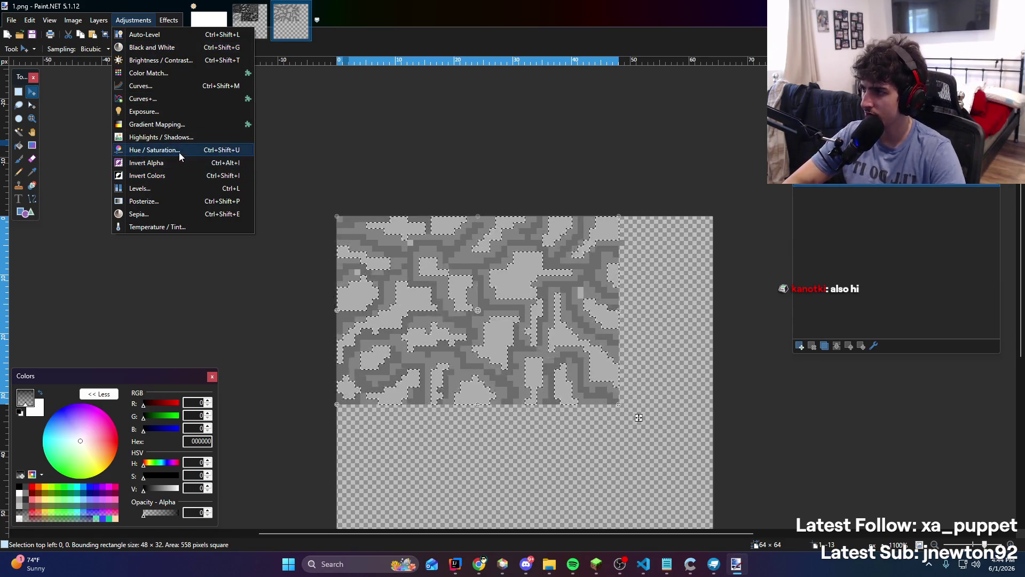
{"action": "left_click", "coordinate": [181, 86]}
{"action": "left_click_drag", "start_coordinate": [498, 165], "coordinate": [176, 107]}
{"action": "mouse_move", "coordinate": [231, 181]}
{"action": "left_mouse_down"}
{"action": "mouse_move", "coordinate": [195, 155]}
{"action": "mouse_move", "coordinate": [223, 275]}
{"action": "mouse_move", "coordinate": [240, 259]}
{"action": "mouse_move", "coordinate": [219, 225]}
{"action": "left_mouse_up"}
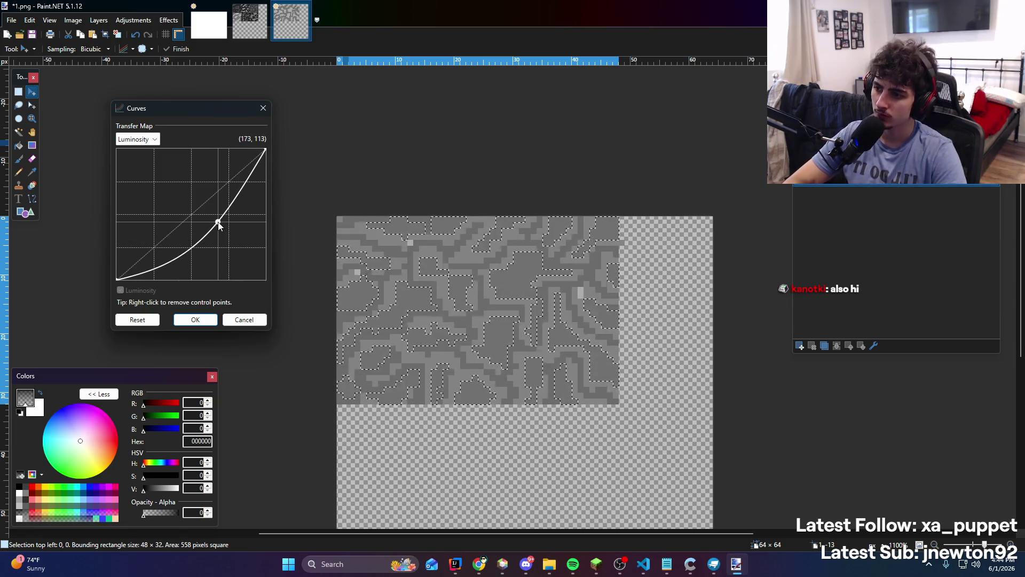
{"action": "key", "text": "Escape"}
{"action": "key", "text": "ctrl+z"}
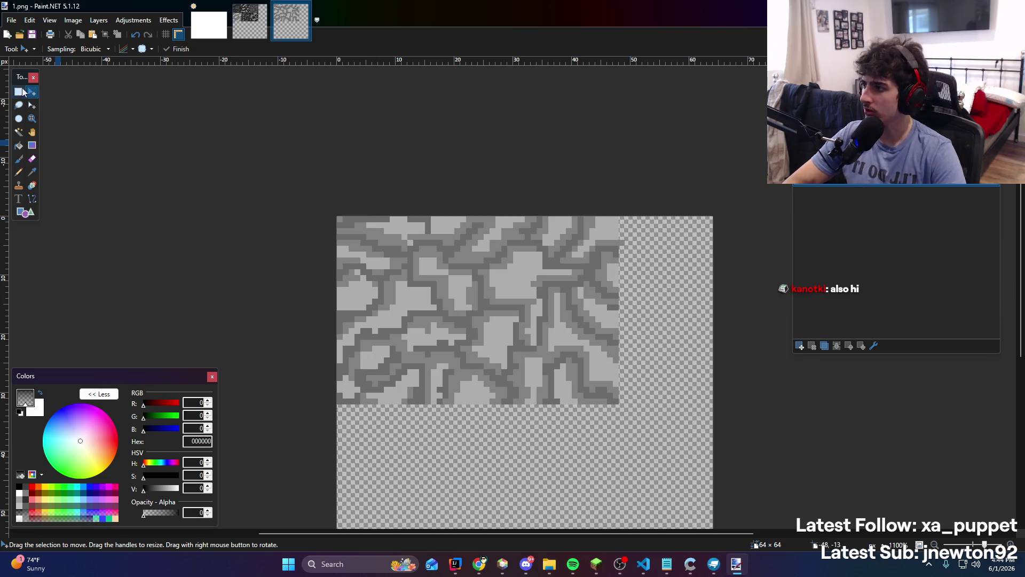
Apply the previous darker brightness/contrast and check the cube's front view in Blockbench
{"action": "key", "text": "super+Down"}
{"action": "key", "text": "alt+Tab"}
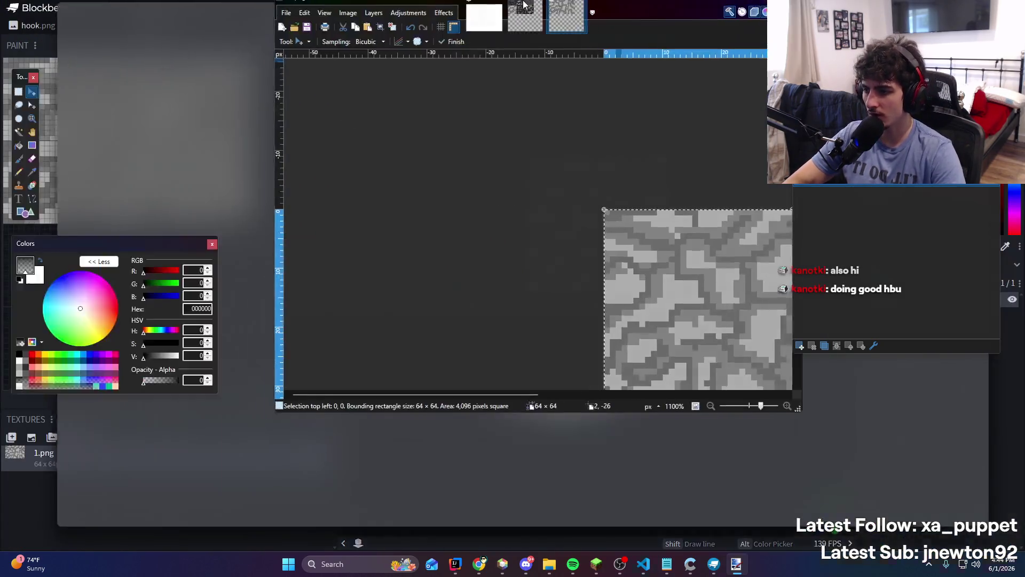
{"action": "left_click", "coordinate": [134, 19]}
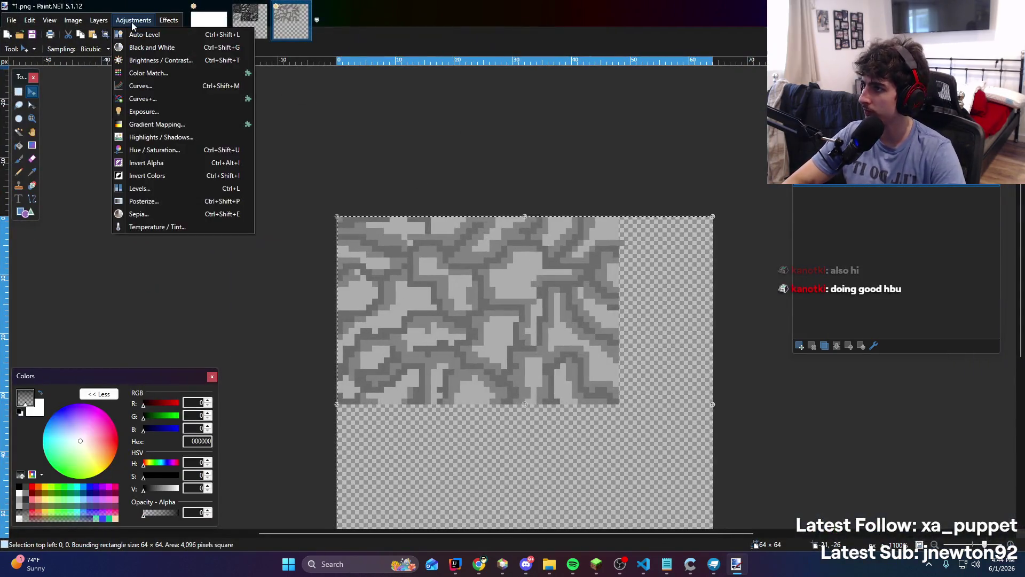
{"action": "left_click", "coordinate": [160, 60]}
{"action": "left_click", "coordinate": [528, 309]}
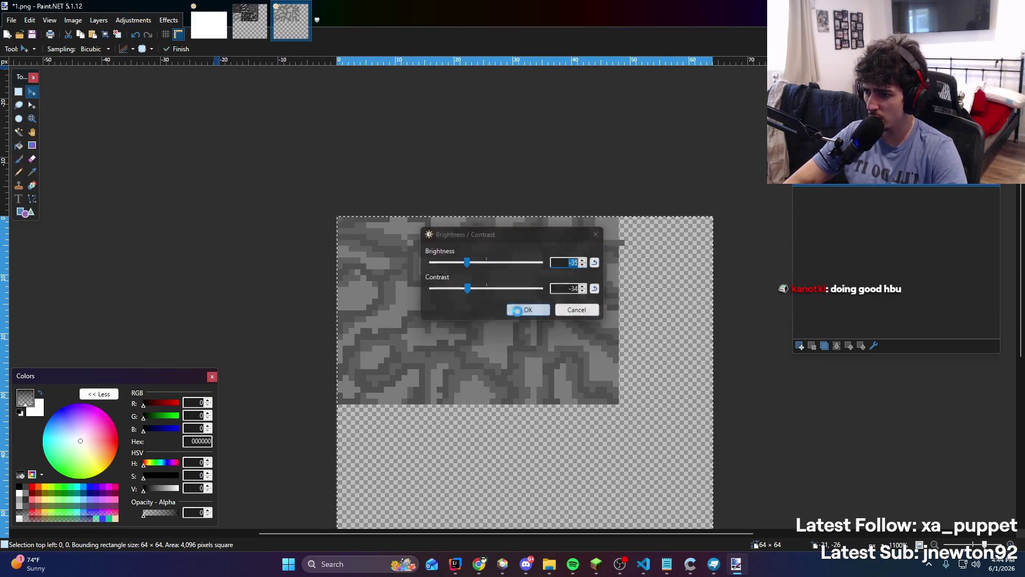
{"action": "key", "text": "super+Down"}
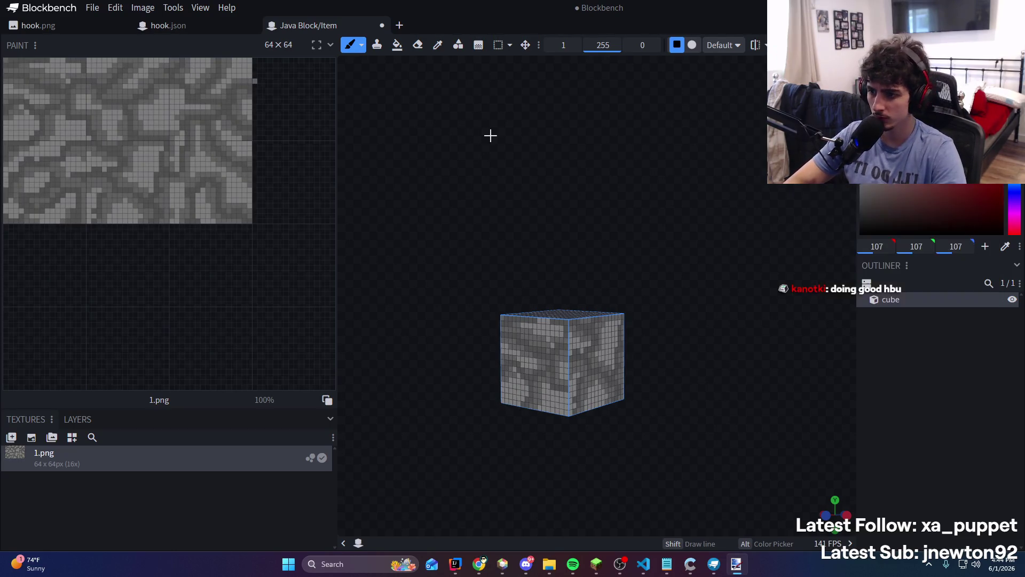
{"action": "key", "text": "KP_1"}
{"action": "key", "text": "alt+Tab"}
Reset brightness and contrast to 0, raise the contrast instead, and save 1.png
{"action": "left_click", "coordinate": [134, 20]}
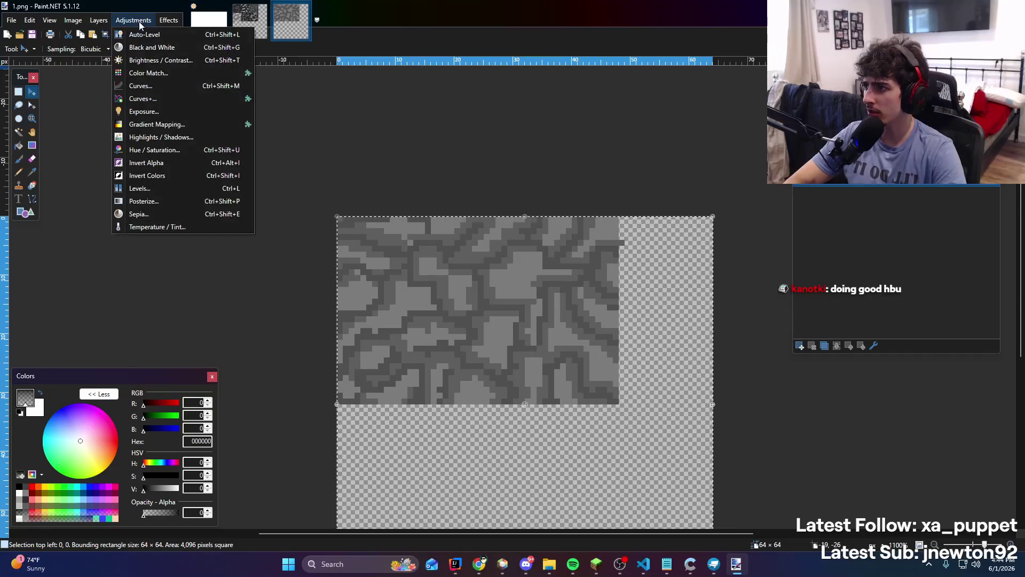
{"action": "left_click", "coordinate": [153, 65]}
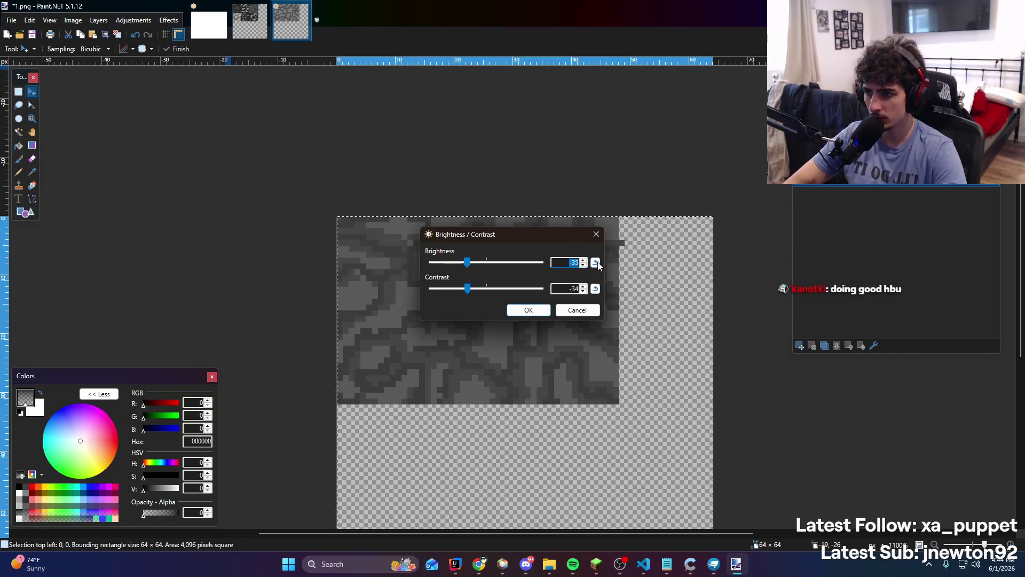
{"action": "left_click", "coordinate": [595, 263]}
{"action": "left_click", "coordinate": [595, 289]}
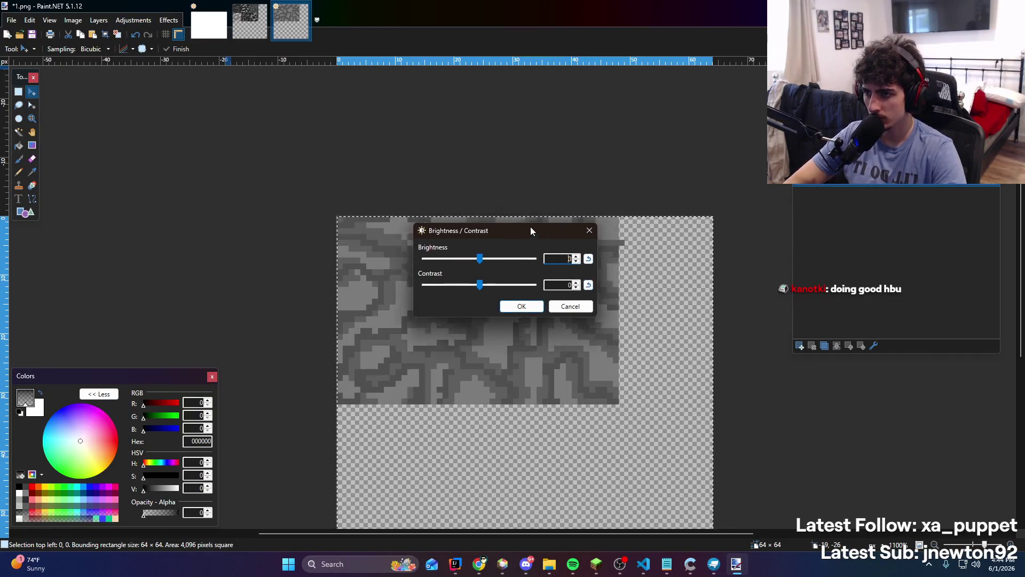
{"action": "left_click_drag", "start_coordinate": [531, 229], "coordinate": [277, 166]}
{"action": "mouse_move", "coordinate": [239, 228]}
{"action": "left_mouse_down"}
{"action": "mouse_move", "coordinate": [253, 227]}
{"action": "mouse_move", "coordinate": [218, 196]}
{"action": "mouse_move", "coordinate": [260, 225]}
{"action": "mouse_move", "coordinate": [230, 201]}
{"action": "left_mouse_up"}
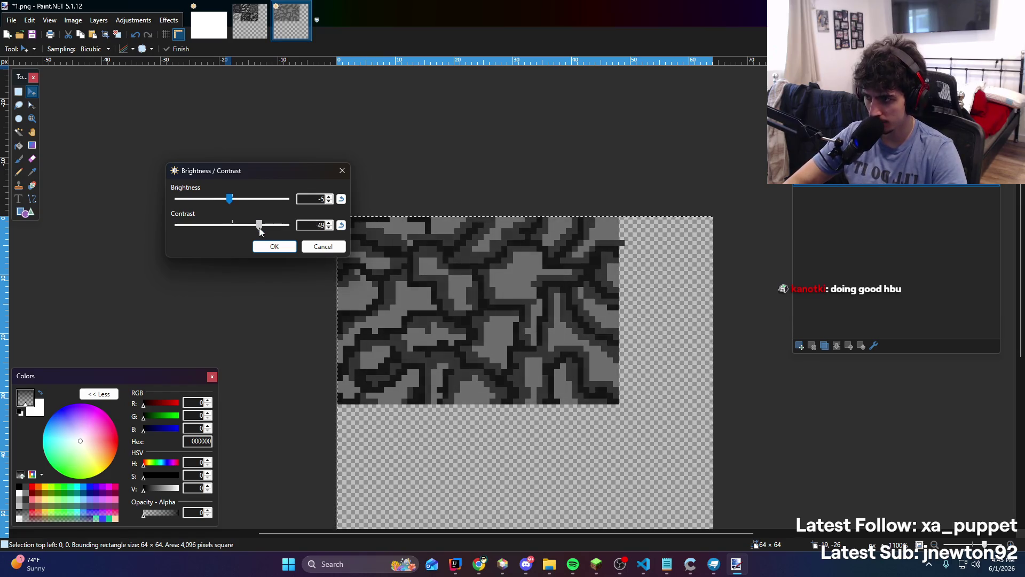
{"action": "left_click", "coordinate": [274, 246]}
{"action": "key", "text": "ctrl+s"}
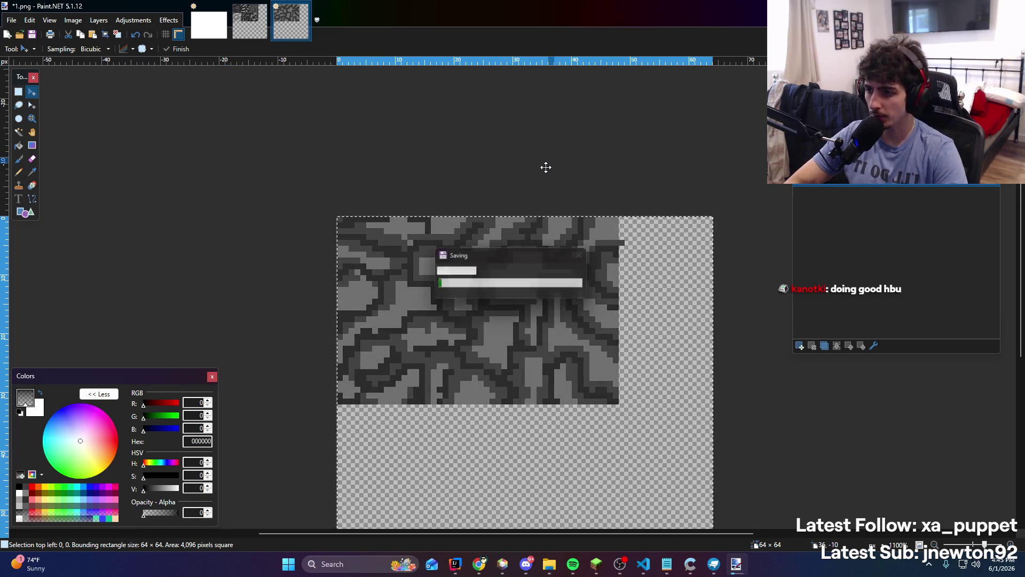
{"action": "key", "text": "alt+Tab"}
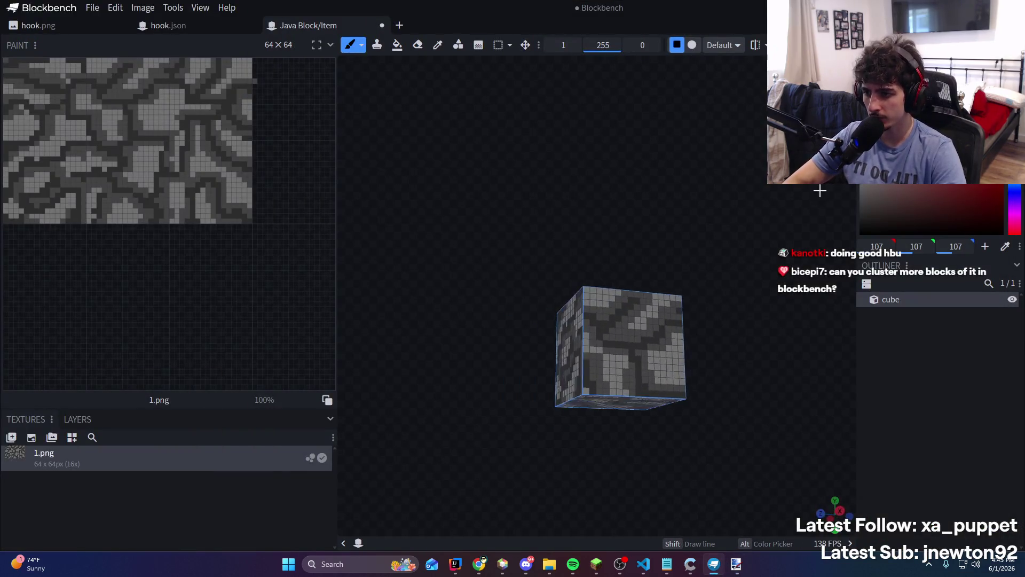
{"action": "left_click_drag", "start_coordinate": [821, 191], "coordinate": [648, 270]}
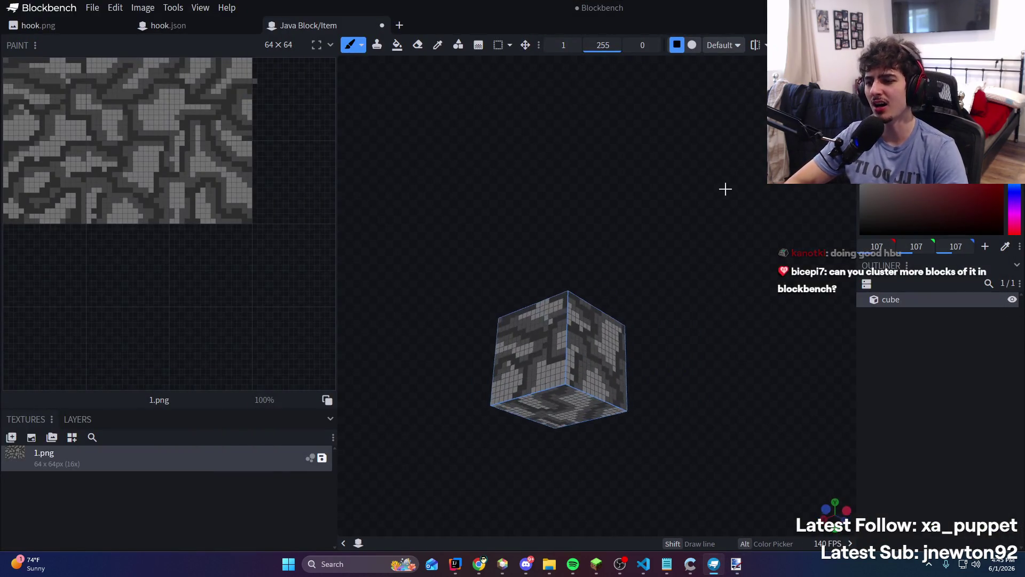
{"action": "key", "text": "alt+Tab"}
{"action": "key", "text": "ctrl+z"}
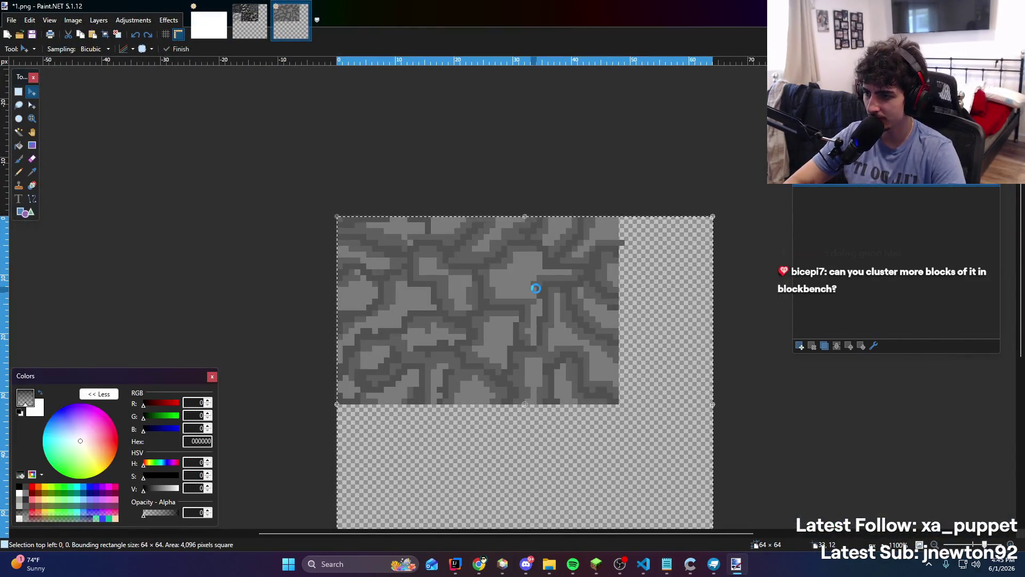
{"action": "key", "text": "ctrl+z"}
{"action": "key", "text": "ctrl+y"}
{"action": "key", "text": "alt+Tab"}
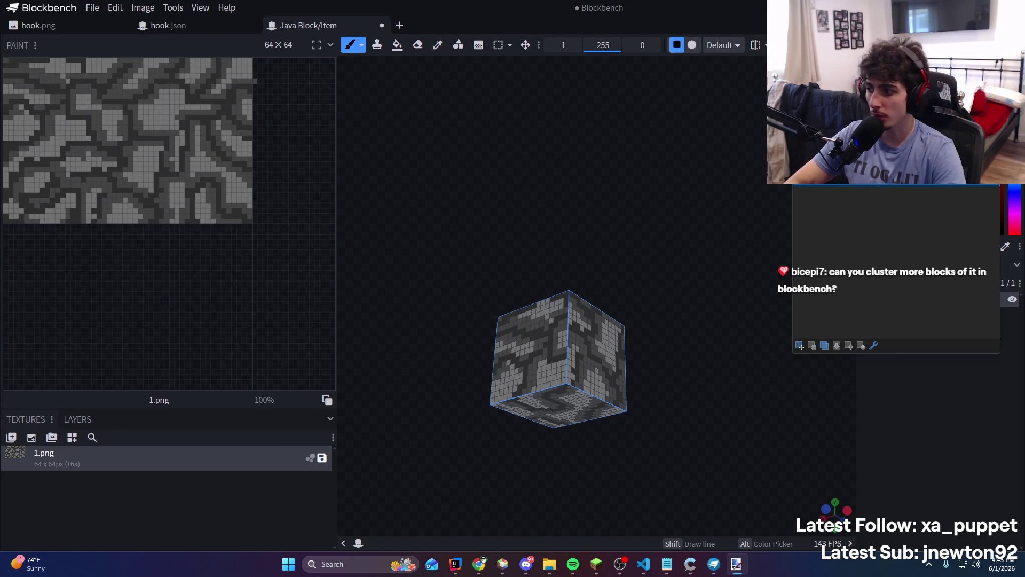
{"action": "right_click", "coordinate": [229, 462]}
{"action": "left_click", "coordinate": [201, 495]}
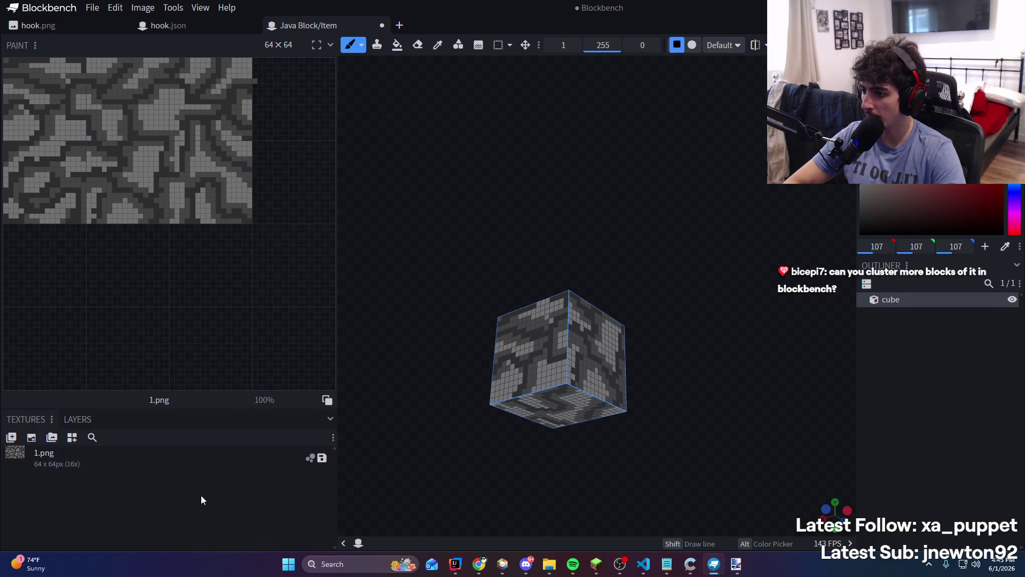
Choose Change File on the 1.png texture and continue past the unsaved-texture warning
{"action": "right_click", "coordinate": [200, 456]}
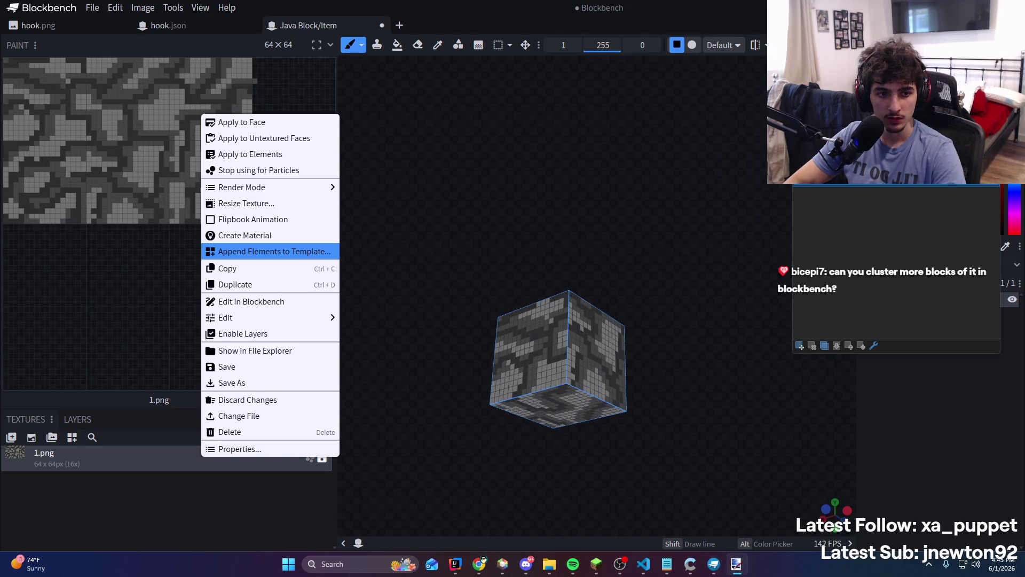
{"action": "left_click", "coordinate": [751, 242]}
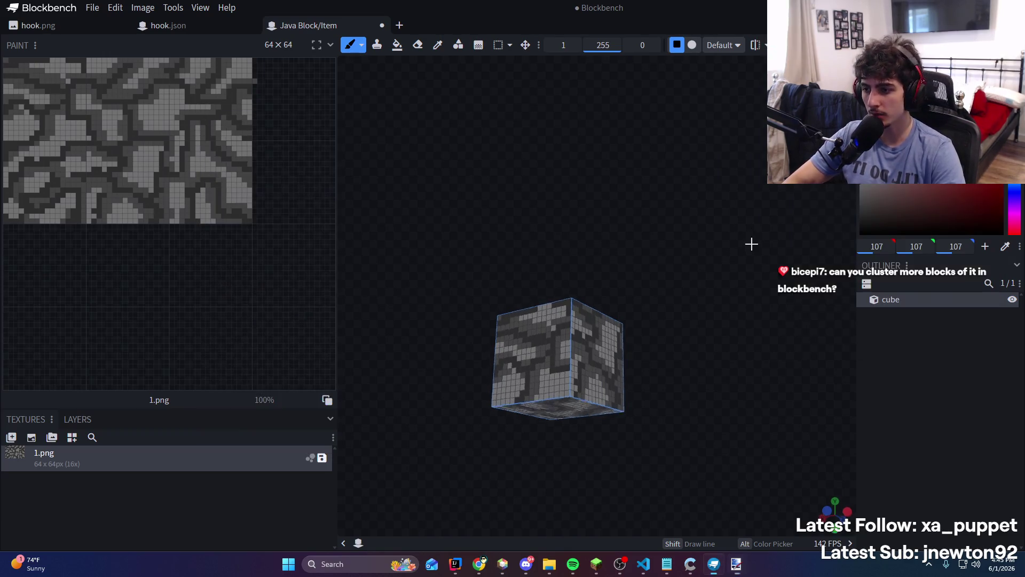
{"action": "left_click_drag", "start_coordinate": [751, 243], "coordinate": [719, 281]}
{"action": "right_click", "coordinate": [107, 462]}
{"action": "left_click", "coordinate": [104, 463]}
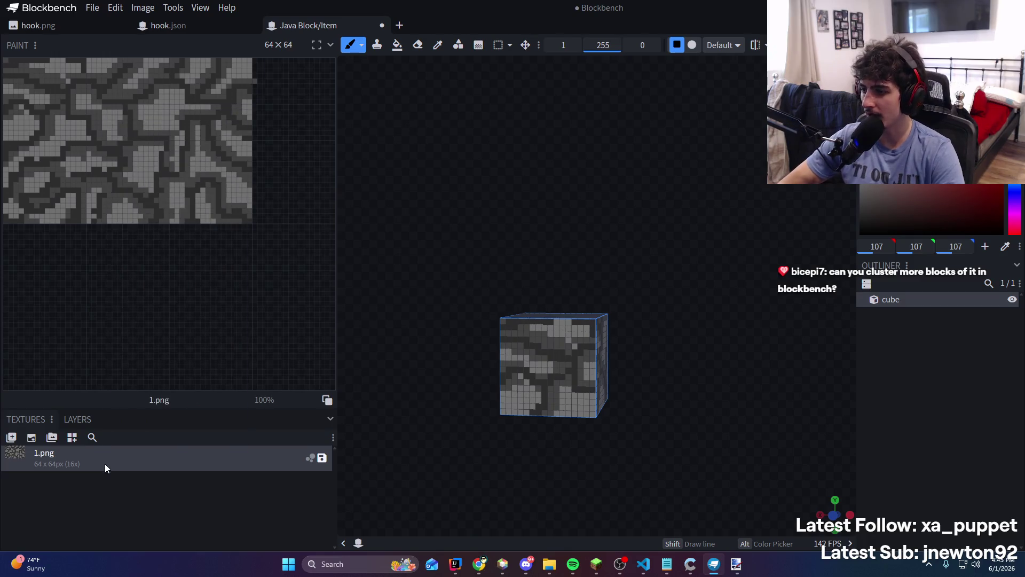
{"action": "right_click", "coordinate": [104, 465]}
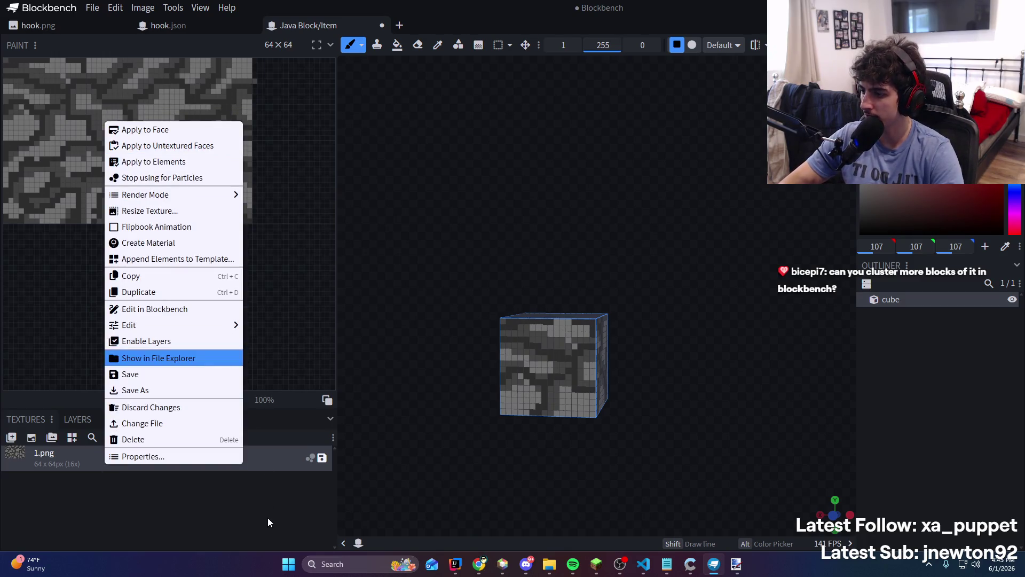
{"action": "left_click", "coordinate": [268, 518]}
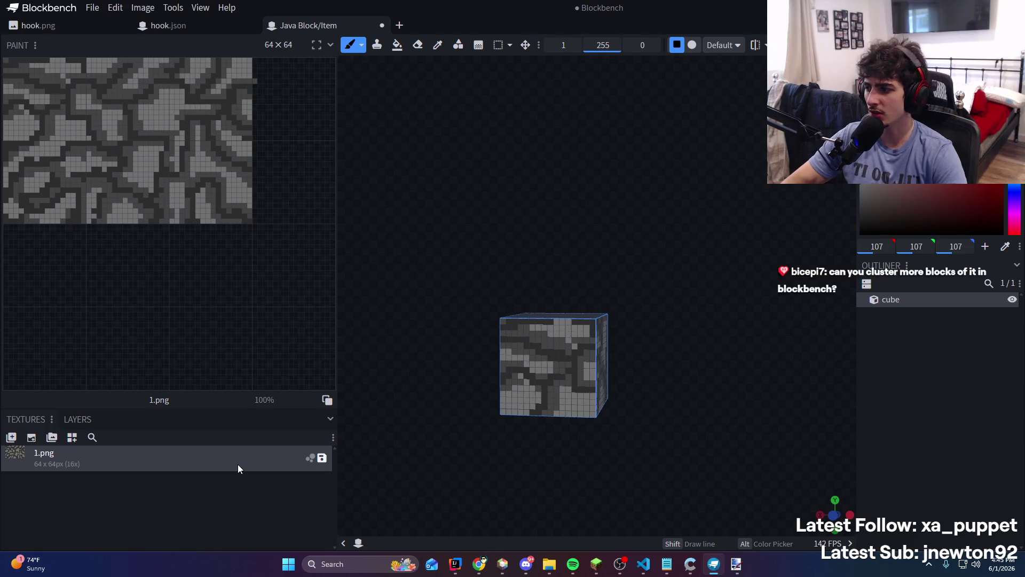
{"action": "right_click", "coordinate": [238, 464]}
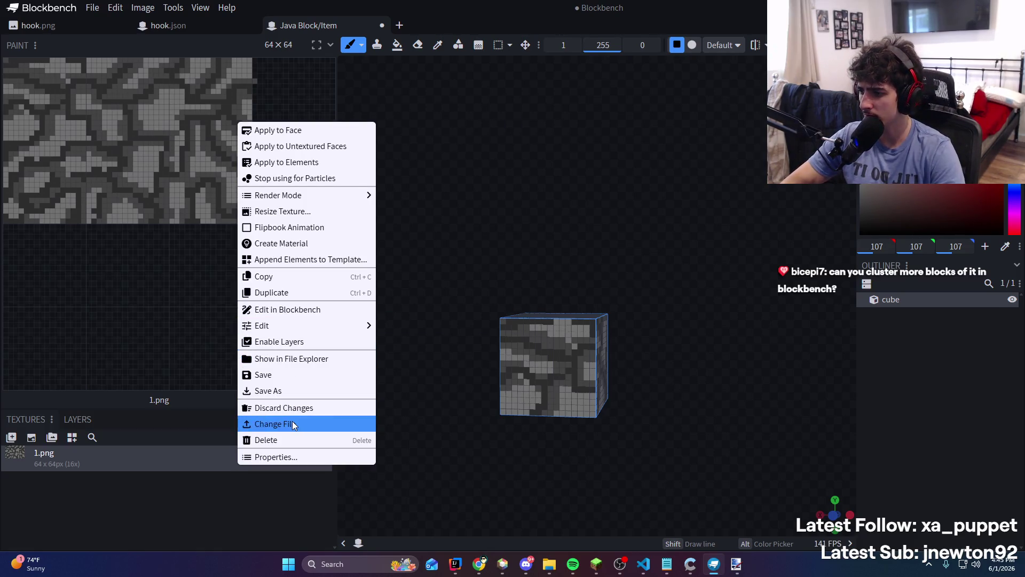
{"action": "left_click", "coordinate": [295, 423]}
{"action": "left_click", "coordinate": [521, 141]}
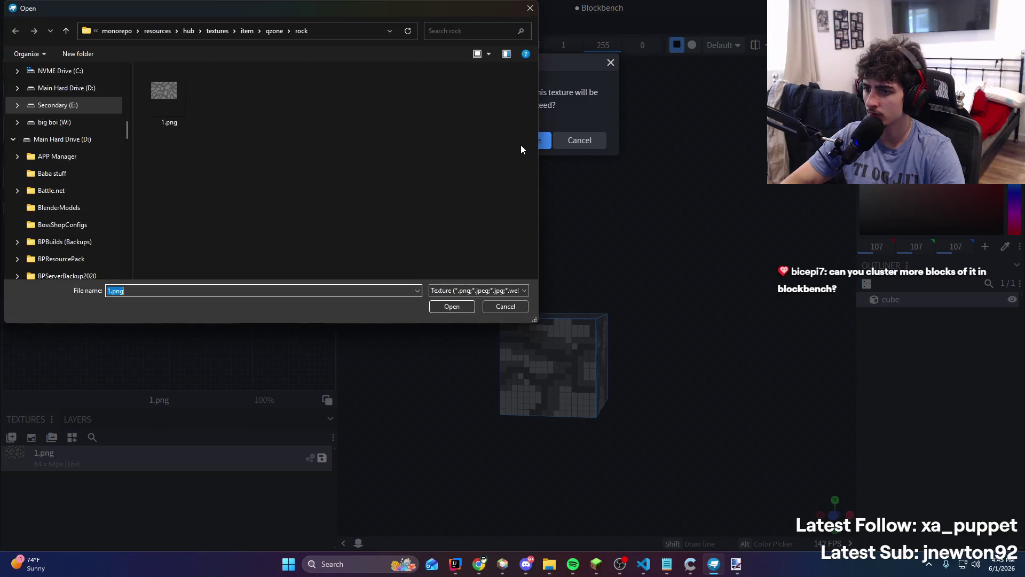
Load 1.png from the rock folder as the texture and paste a copy of the cube
{"action": "double_click", "coordinate": [182, 104]}
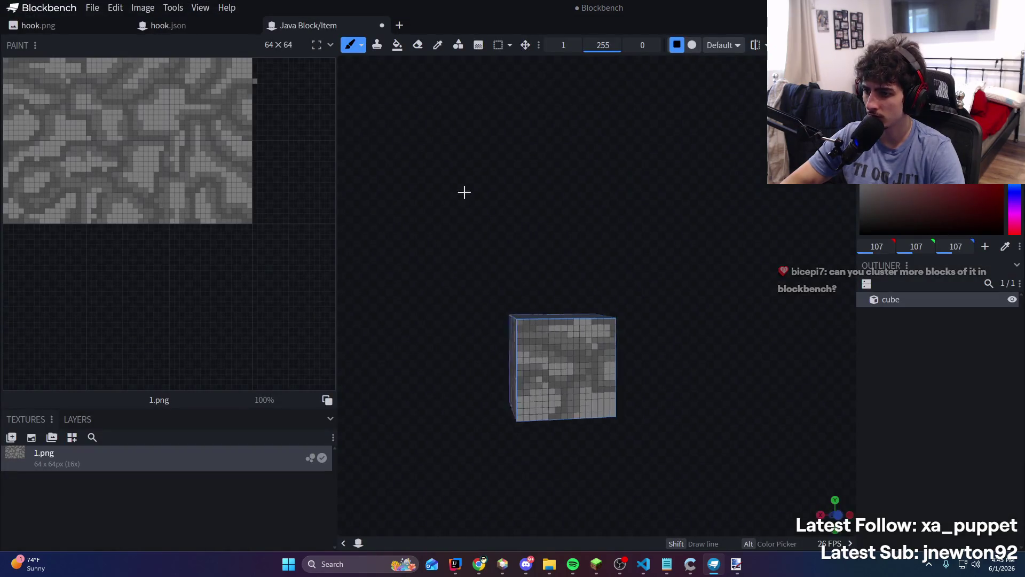
{"action": "mouse_move", "coordinate": [578, 213]}
{"action": "left_mouse_down"}
{"action": "mouse_move", "coordinate": [650, 167]}
{"action": "mouse_move", "coordinate": [675, 116]}
{"action": "mouse_move", "coordinate": [810, 297]}
{"action": "left_mouse_up"}
{"action": "key", "text": "Tab"}
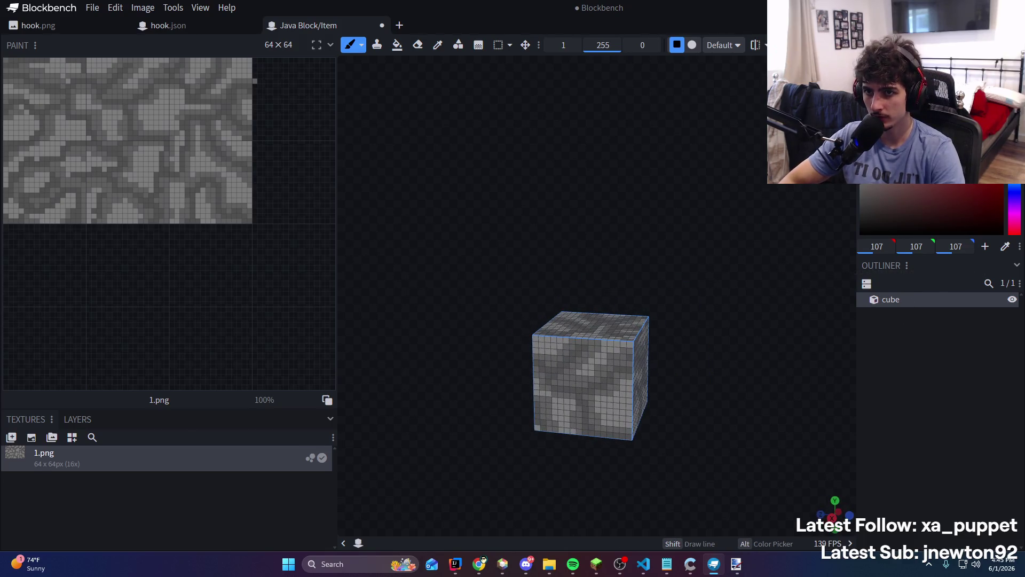
{"action": "key", "text": "ctrl+c"}
{"action": "left_click", "coordinate": [903, 334]}
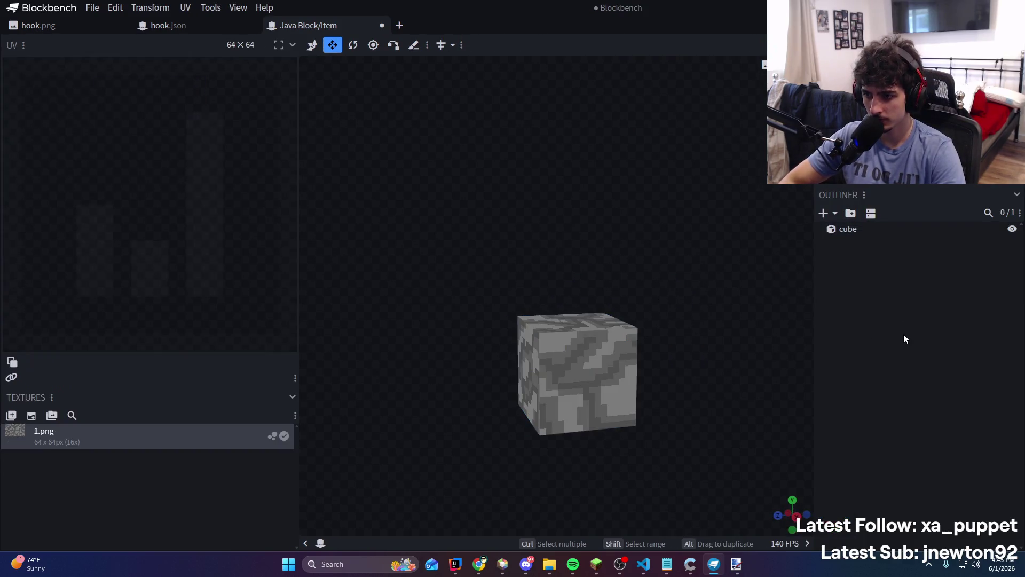
{"action": "key", "text": "ctrl+v"}
Shift the pasted cube sideways and shrink its height by 4, then deselect
{"action": "key", "text": "v"}
{"action": "left_click_drag", "start_coordinate": [523, 372], "coordinate": [469, 377]}
{"action": "key", "text": "s"}
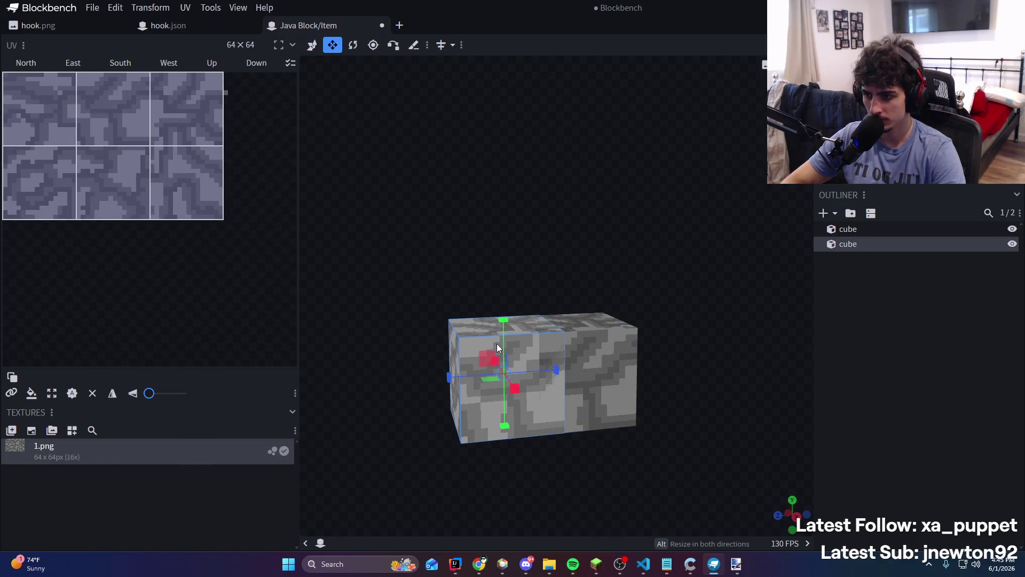
{"action": "mouse_move", "coordinate": [497, 344]}
{"action": "left_mouse_down"}
{"action": "mouse_move", "coordinate": [503, 386]}
{"action": "mouse_move", "coordinate": [495, 379]}
{"action": "mouse_move", "coordinate": [552, 290]}
{"action": "mouse_move", "coordinate": [678, 287]}
{"action": "mouse_move", "coordinate": [726, 267]}
{"action": "mouse_move", "coordinate": [733, 296]}
{"action": "mouse_move", "coordinate": [694, 291]}
{"action": "mouse_move", "coordinate": [761, 283]}
{"action": "left_mouse_up"}
{"action": "left_click", "coordinate": [879, 389]}
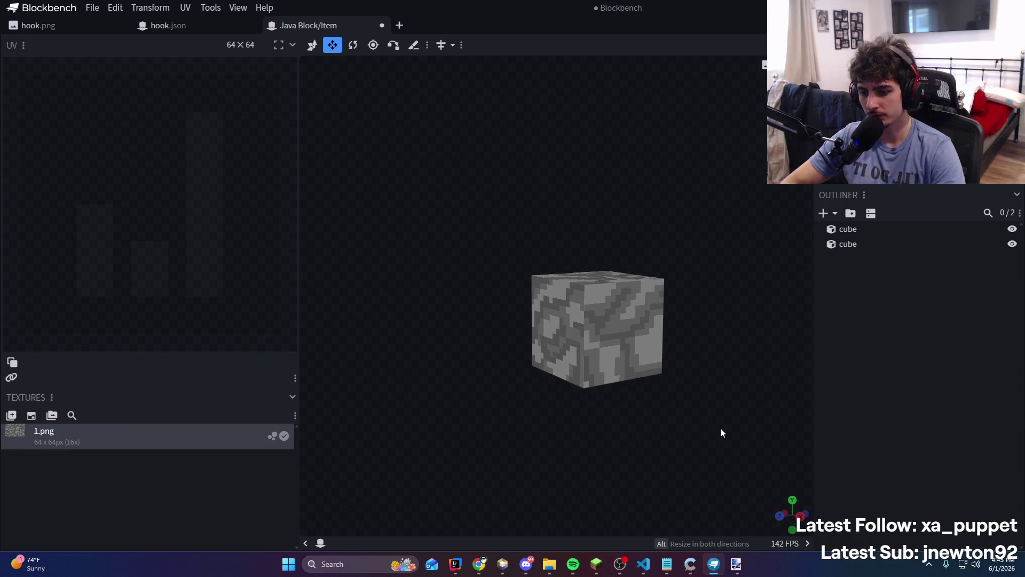
{"action": "scroll", "coordinate": [643, 336], "scroll_direction": "up", "scroll_amount": 1}
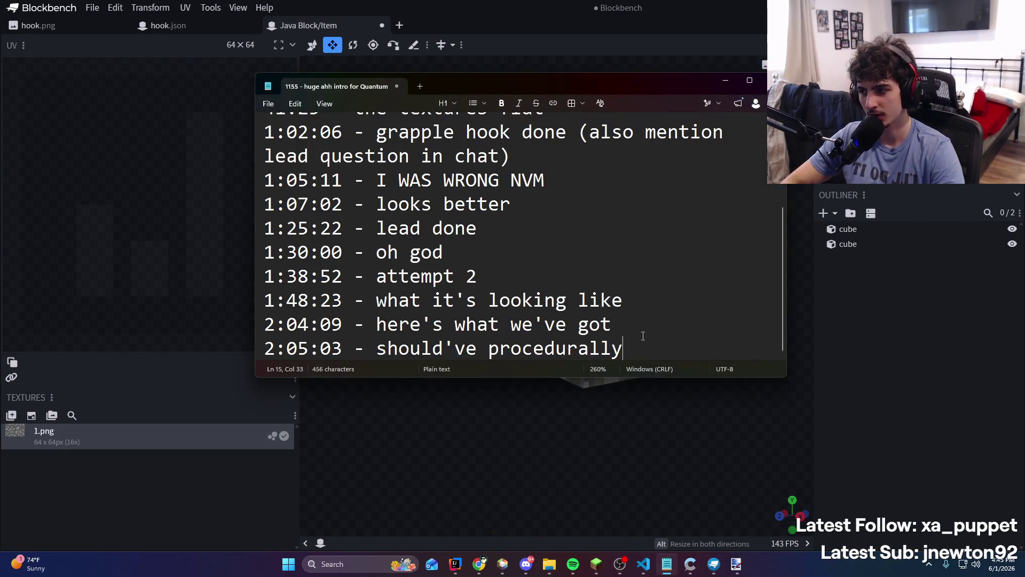
Add a new notes line ending 'that's one', fixing the typo, then return to Paint.NET
{"action": "key", "text": "Return"}
{"action": "type", "text": "2:165:40 -"}
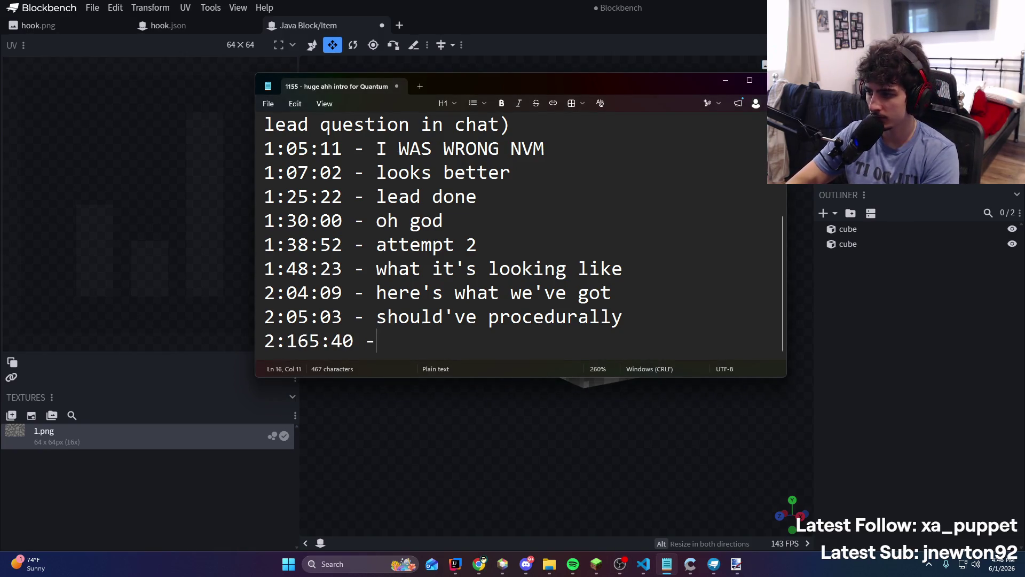
{"action": "type", "text": "taht's on"}
{"action": "key", "text": "BackSpace"}
{"action": "key", "text": "BackSpace"}
{"action": "key", "text": "BackSpace"}
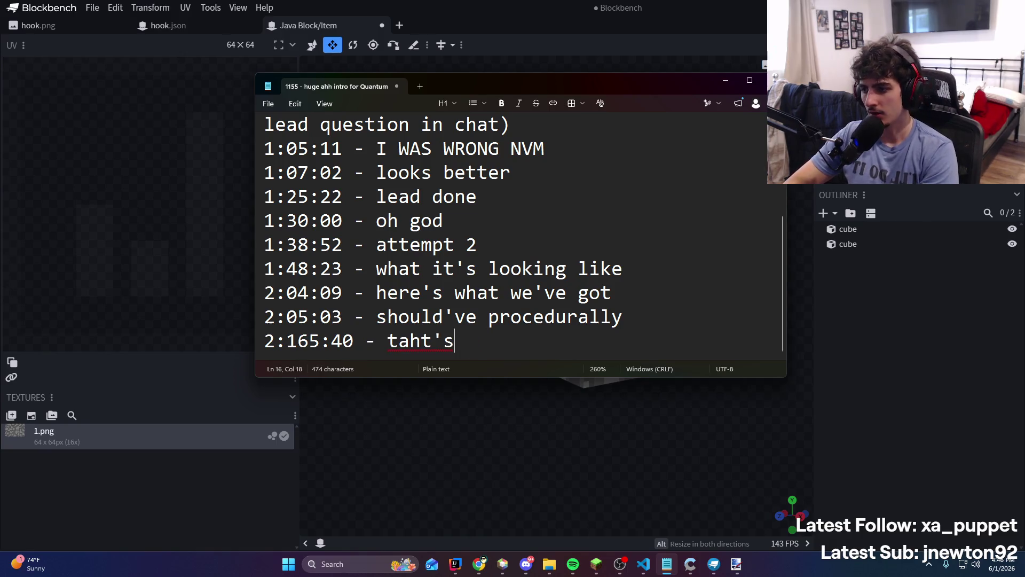
{"action": "type", "text": "s one"}
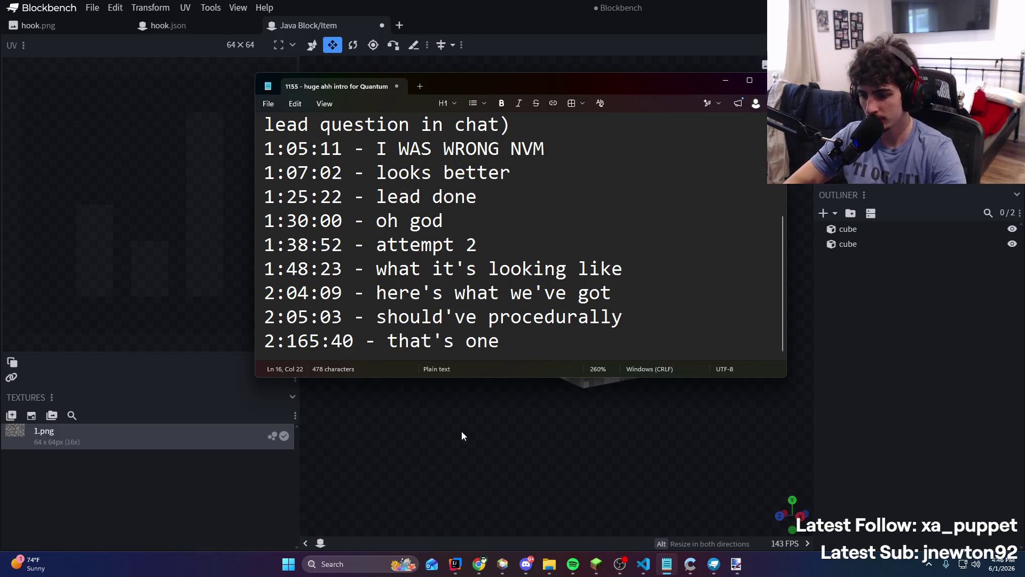
{"action": "left_click", "coordinate": [731, 565]}
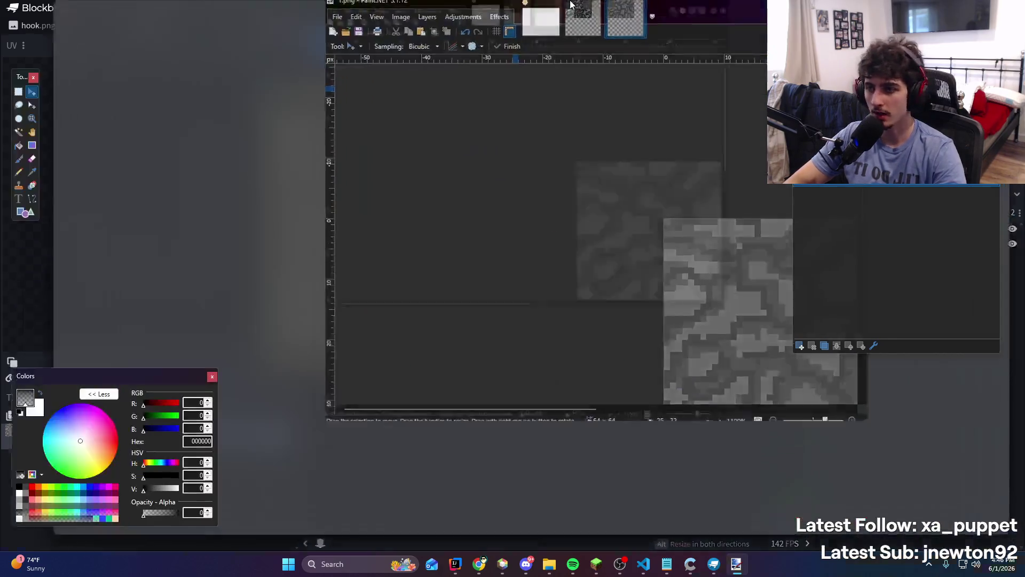
Select the top-left 16×16 tile of the grey stone texture sheet
{"action": "scroll", "coordinate": [450, 169], "scroll_direction": "up", "scroll_amount": 2}
{"action": "scroll", "coordinate": [449, 170], "scroll_direction": "down", "scroll_amount": 2}
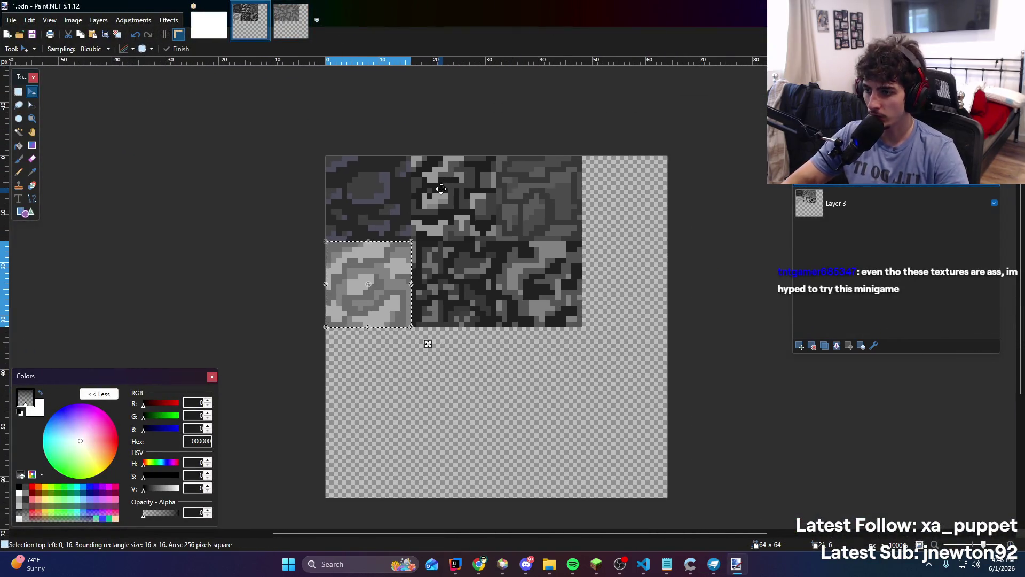
{"action": "left_click_drag", "start_coordinate": [442, 183], "coordinate": [430, 215]}
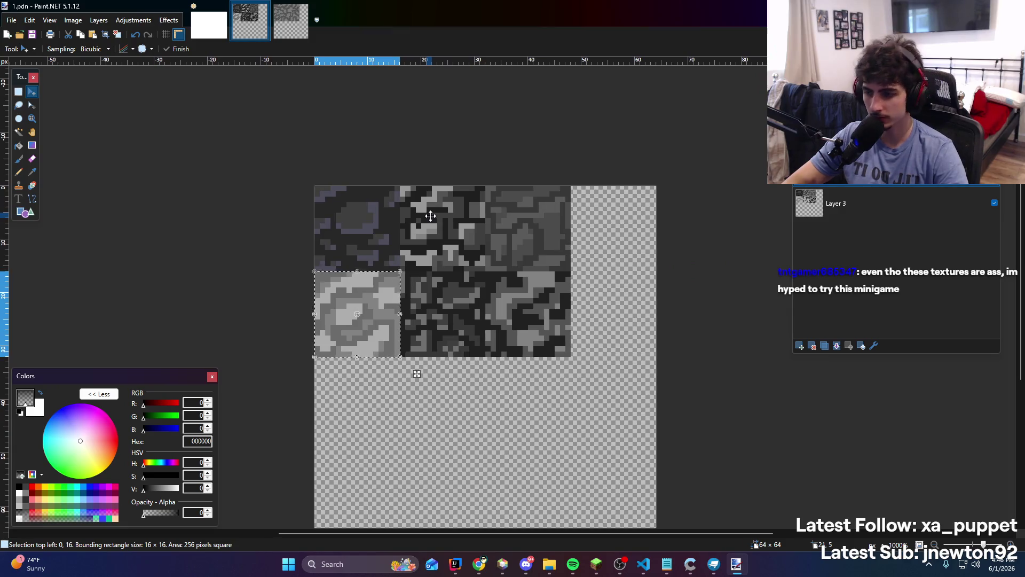
{"action": "scroll", "coordinate": [436, 267], "scroll_direction": "down", "scroll_amount": 3}
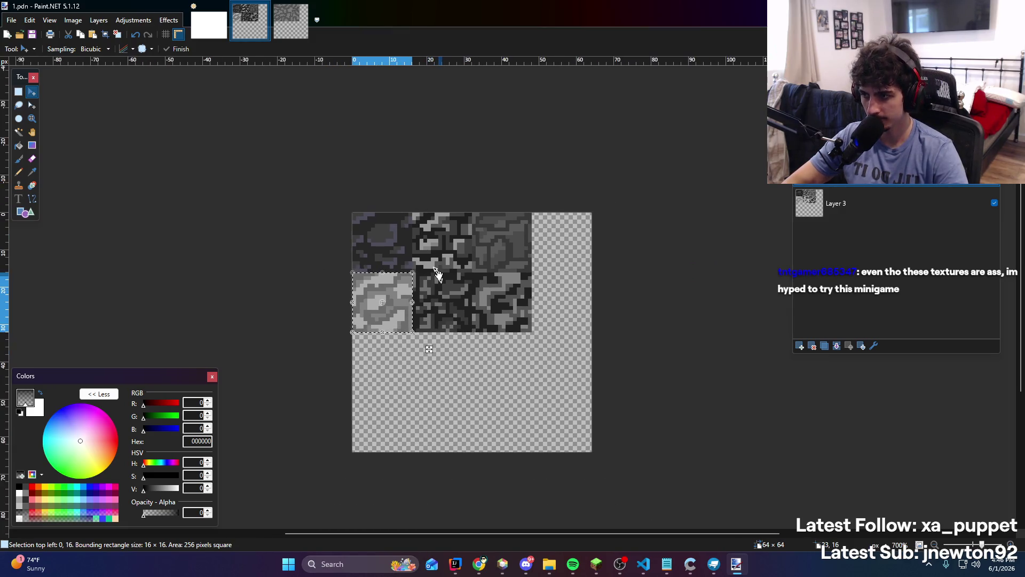
{"action": "scroll", "coordinate": [437, 274], "scroll_direction": "up", "scroll_amount": 3}
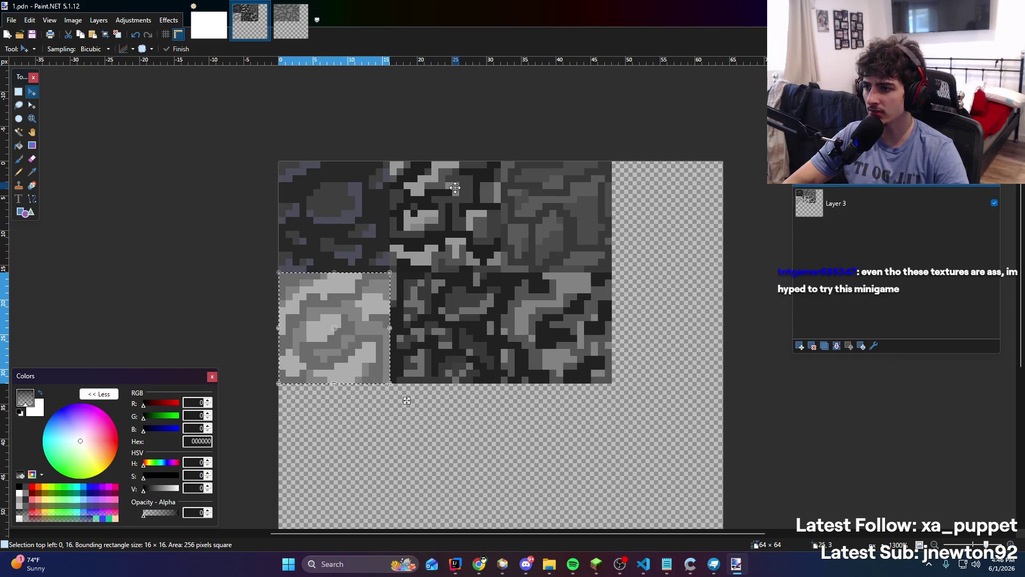
{"action": "scroll", "coordinate": [291, 149], "scroll_direction": "up", "scroll_amount": 2}
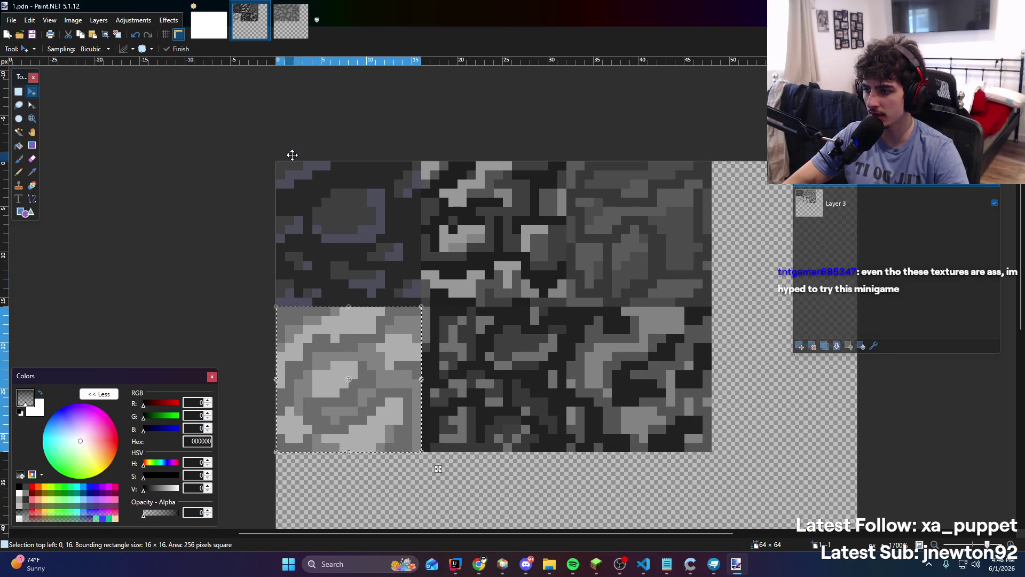
{"action": "key", "text": "ctrl+d"}
{"action": "scroll", "coordinate": [318, 189], "scroll_direction": "up", "scroll_amount": 1}
{"action": "key", "text": "s"}
{"action": "mouse_move", "coordinate": [273, 159]}
{"action": "left_mouse_down"}
{"action": "mouse_move", "coordinate": [406, 306]}
{"action": "mouse_move", "coordinate": [433, 319]}
{"action": "left_mouse_up"}
{"action": "left_click", "coordinate": [32, 92]}
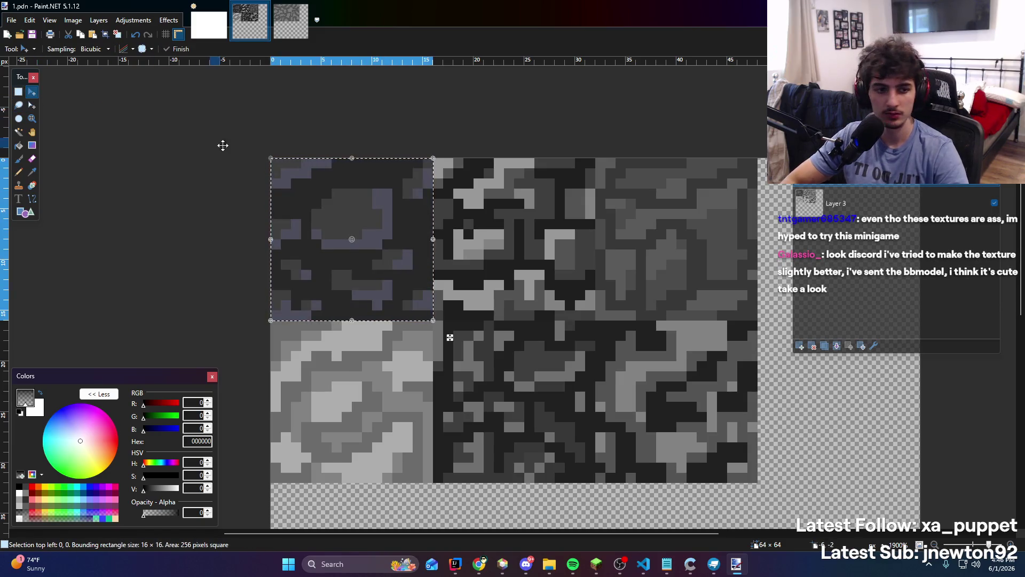
Switch over to the Discord nimbus-chat channel
{"action": "scroll", "coordinate": [450, 337], "scroll_direction": "down", "scroll_amount": 1}
{"action": "scroll", "coordinate": [450, 338], "scroll_direction": "right", "scroll_amount": 1}
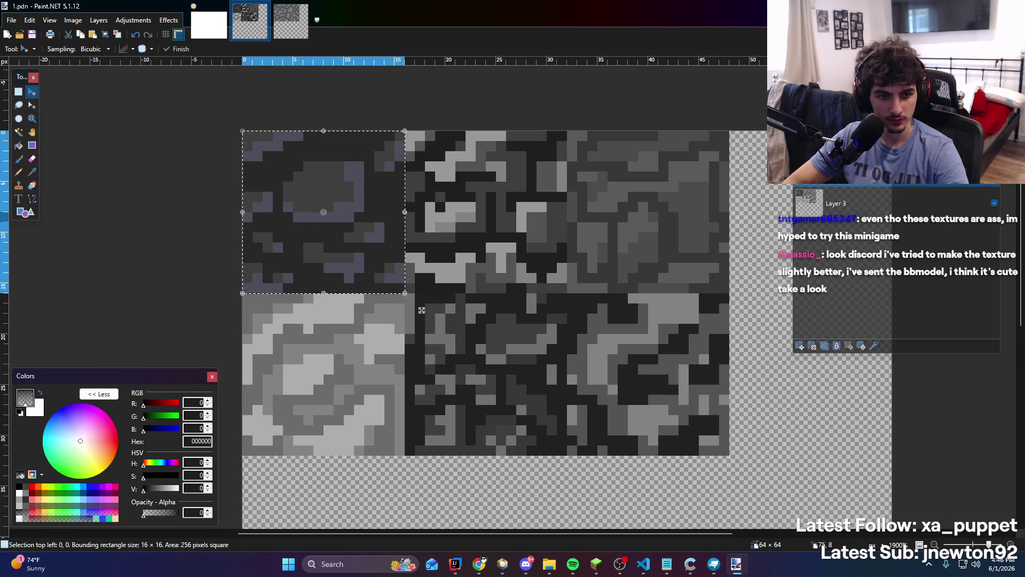
{"action": "key", "text": "alt+Tab"}
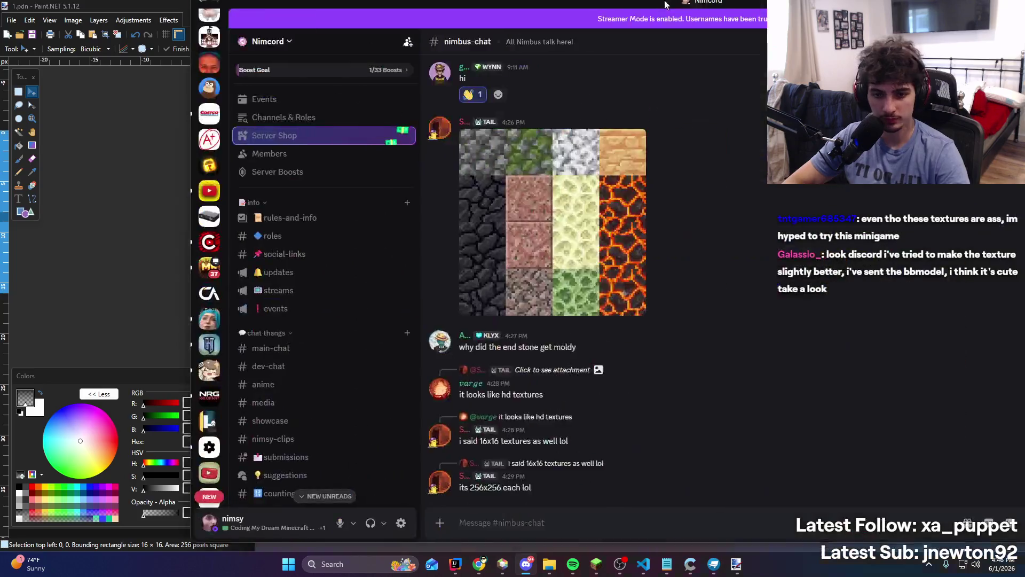
{"action": "scroll", "coordinate": [133, 404], "scroll_direction": "down", "scroll_amount": 4}
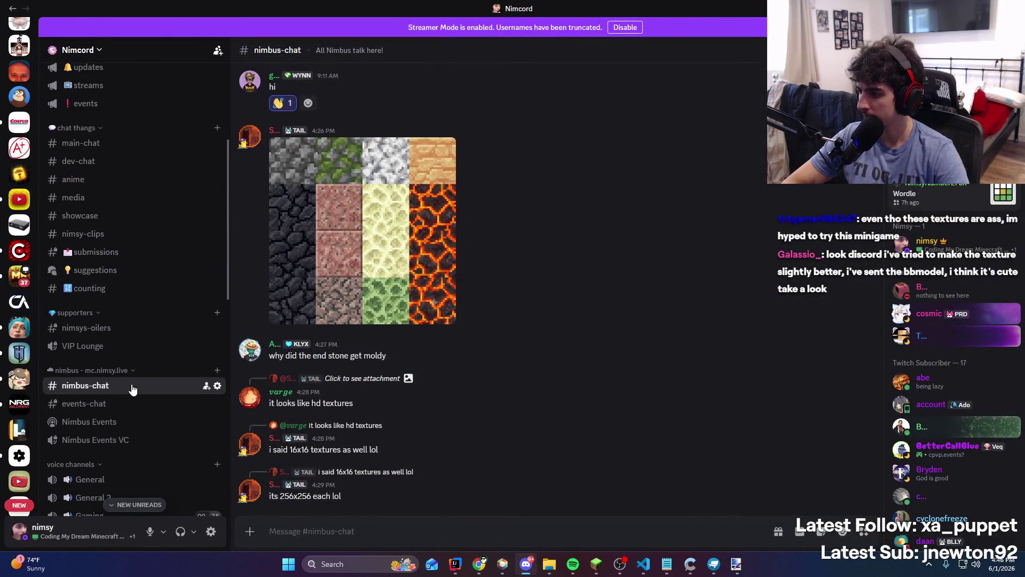
{"action": "scroll", "coordinate": [126, 393], "scroll_direction": "down", "scroll_amount": 2}
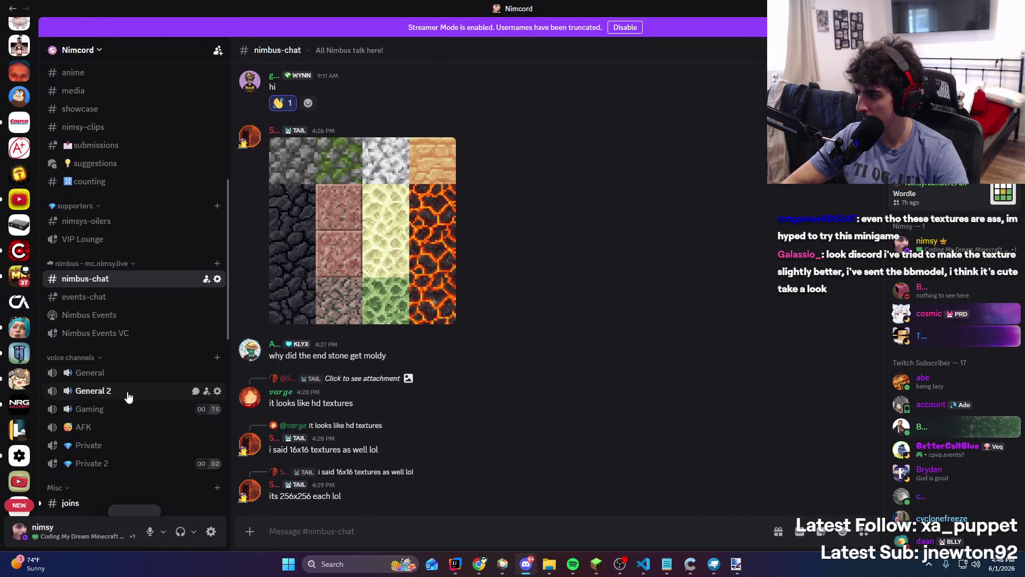
{"action": "scroll", "coordinate": [126, 393], "scroll_direction": "up", "scroll_amount": 6}
{"action": "scroll", "coordinate": [24, 299], "scroll_direction": "up", "scroll_amount": 7}
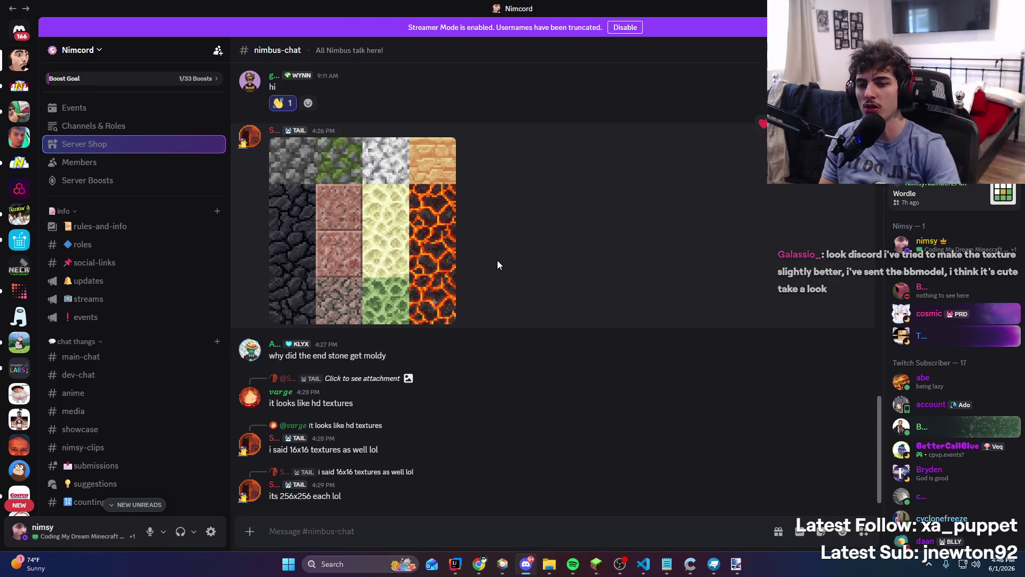
{"action": "left_click", "coordinate": [930, 50]}
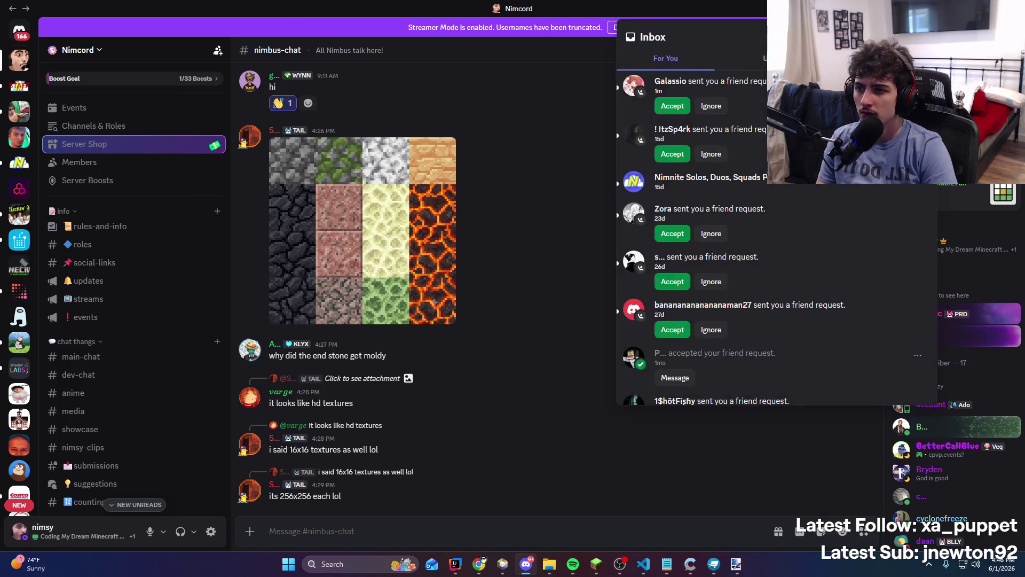
{"action": "key", "text": "alt+Tab"}
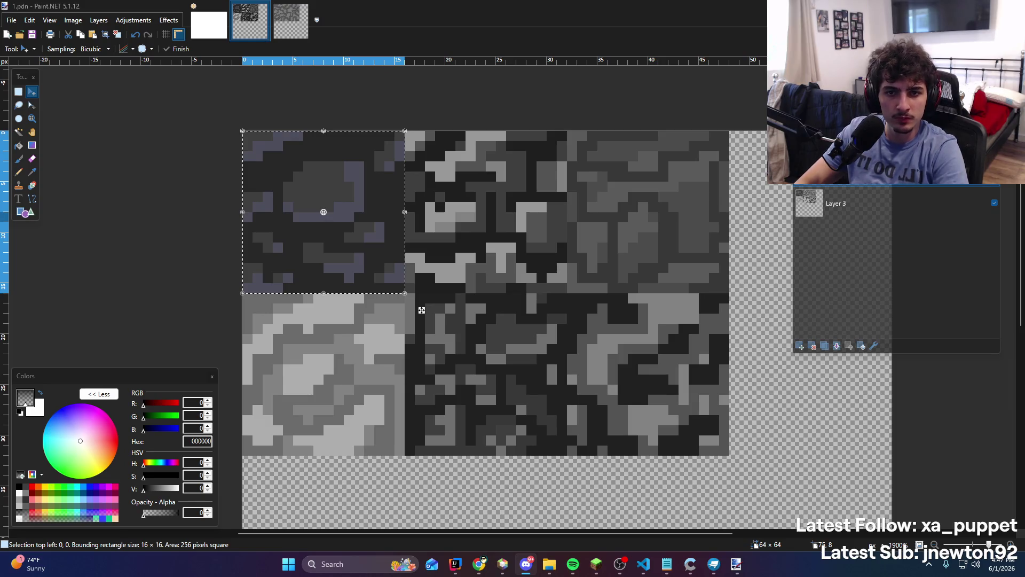
{"action": "key", "text": "alt+Tab"}
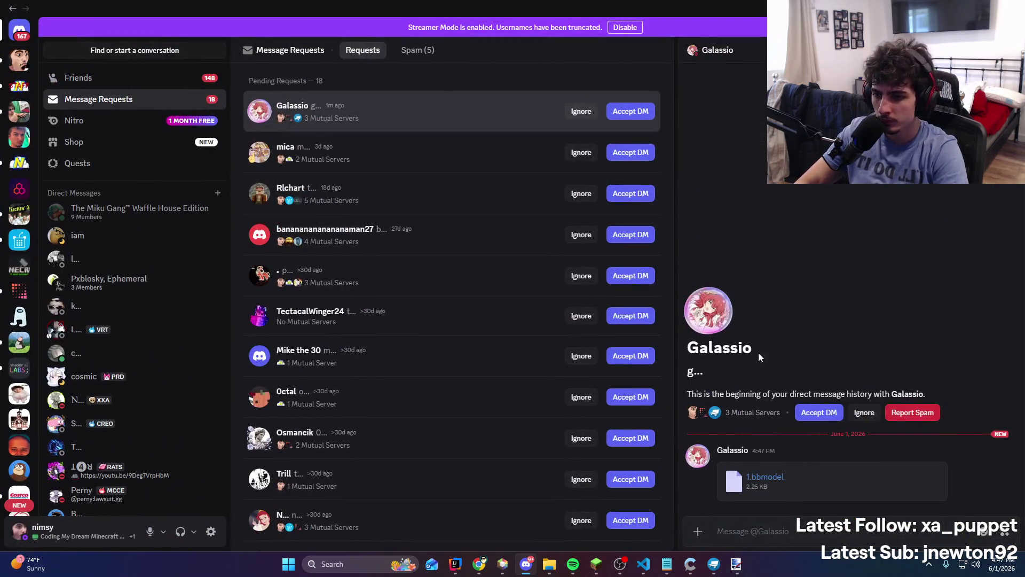
{"action": "left_click", "coordinate": [775, 481]}
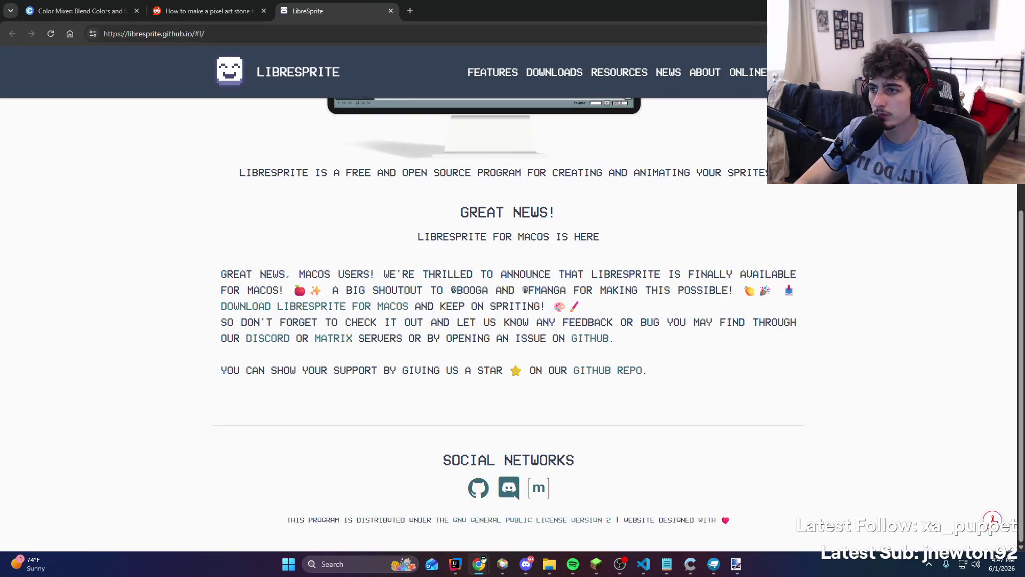
{"action": "key", "text": "alt+Tab"}
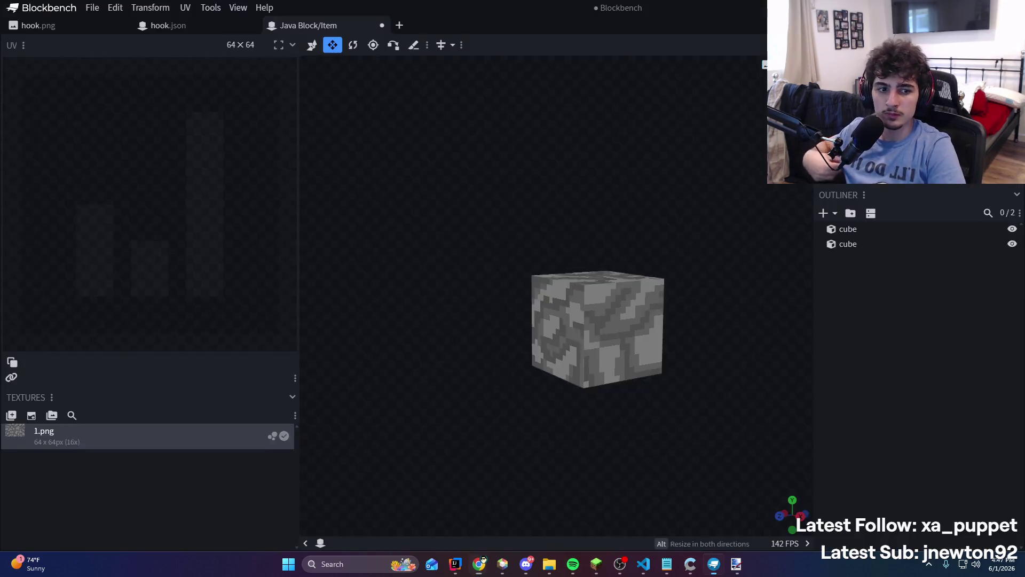
Open the downloaded 1.bbmodel as a new project and compare it with the Java Block/Item cube
{"action": "mouse_move", "coordinate": [702, 158]}
{"action": "left_mouse_down"}
{"action": "mouse_move", "coordinate": [700, 235]}
{"action": "mouse_move", "coordinate": [749, 209]}
{"action": "mouse_move", "coordinate": [861, 288]}
{"action": "mouse_move", "coordinate": [614, 402]}
{"action": "mouse_move", "coordinate": [683, 370]}
{"action": "left_mouse_up"}
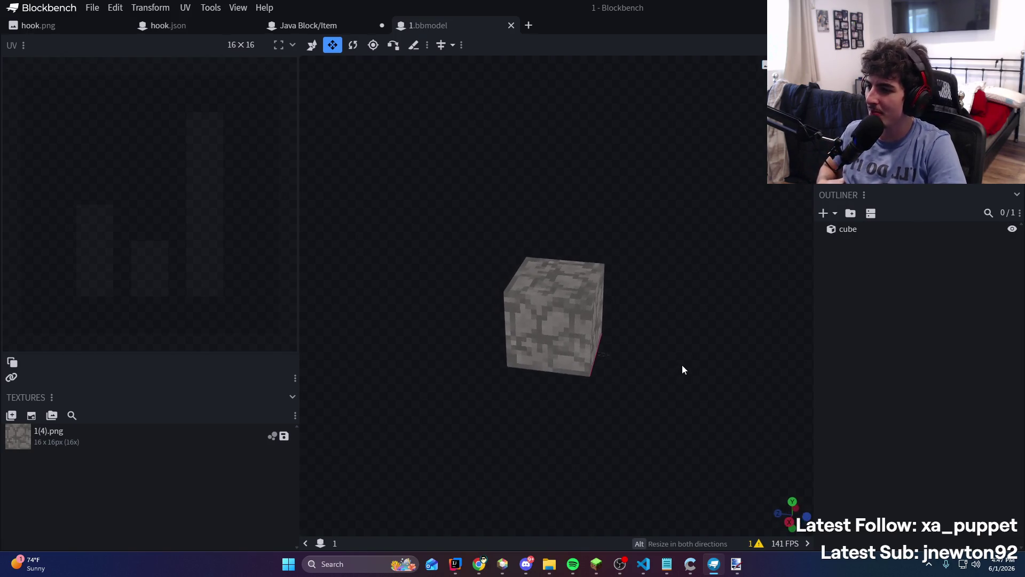
{"action": "left_click", "coordinate": [293, 26]}
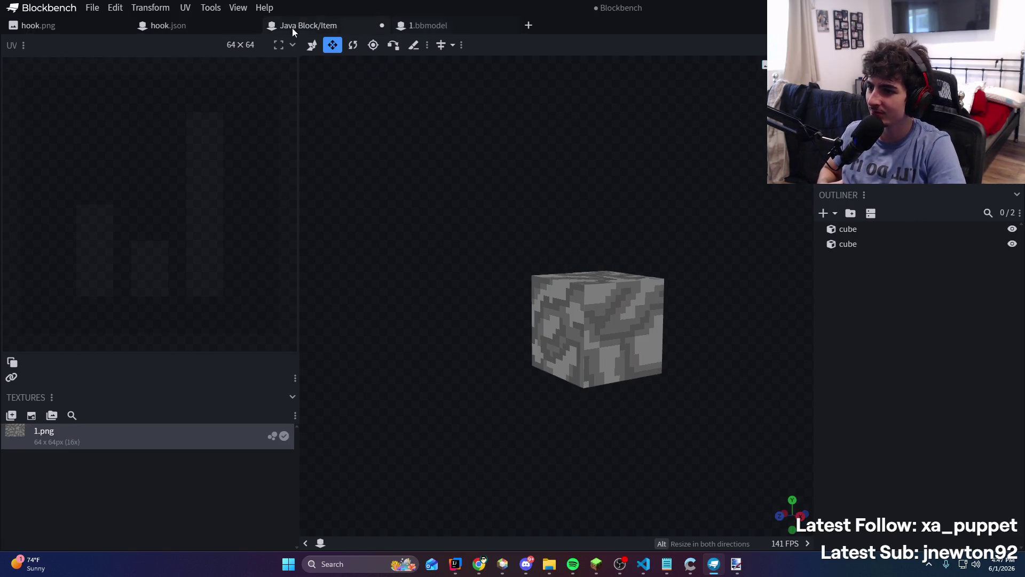
{"action": "left_click", "coordinate": [412, 29]}
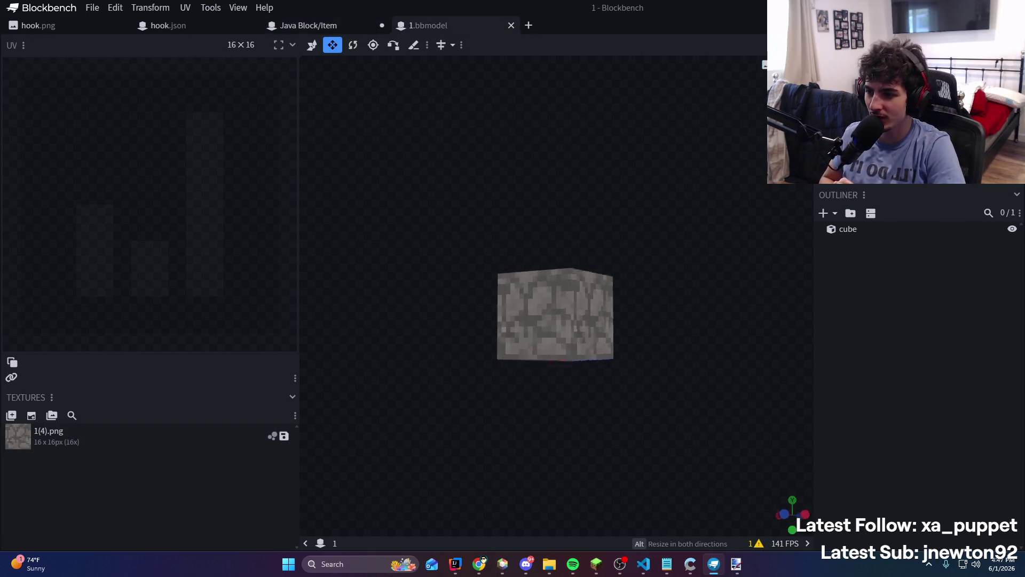
{"action": "mouse_move", "coordinate": [555, 369]}
{"action": "left_mouse_down"}
{"action": "mouse_move", "coordinate": [963, 231]}
{"action": "mouse_move", "coordinate": [750, 169]}
{"action": "left_mouse_up"}
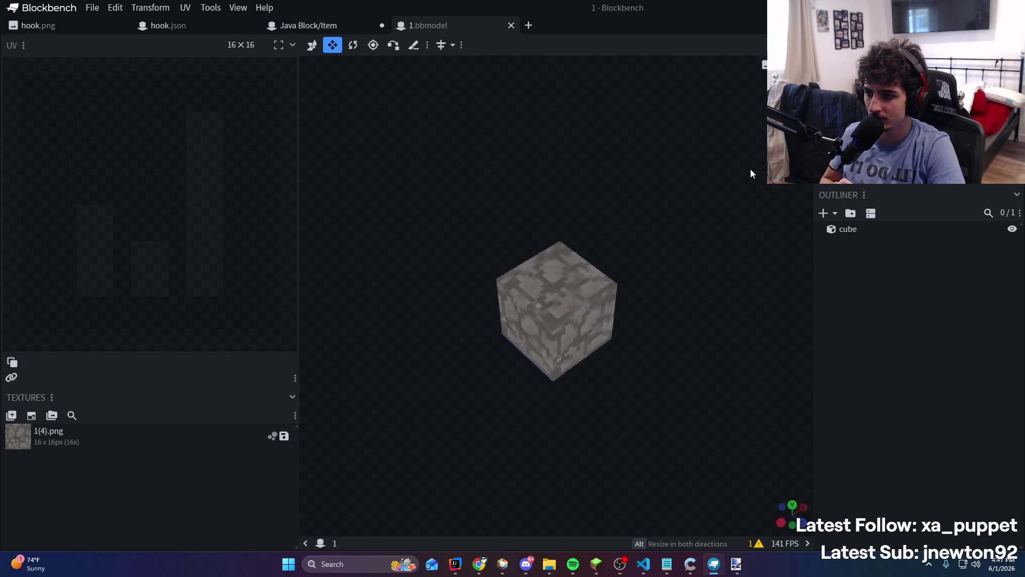
{"action": "mouse_move", "coordinate": [833, 160]}
{"action": "left_mouse_down"}
{"action": "mouse_move", "coordinate": [779, 200]}
{"action": "mouse_move", "coordinate": [721, 125]}
{"action": "mouse_move", "coordinate": [671, 97]}
{"action": "left_mouse_up"}
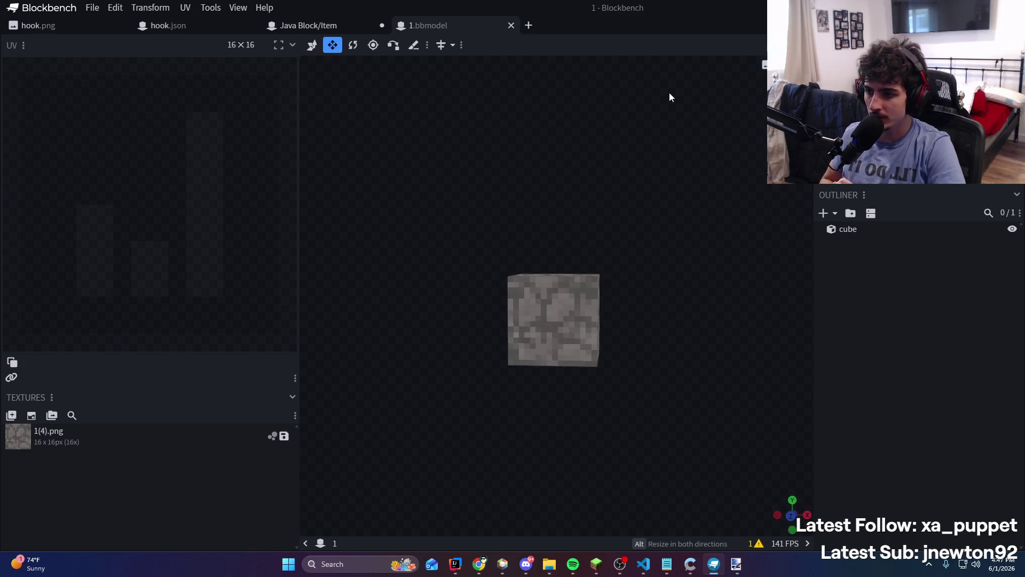
Inspect the 1(4).png texture and compare both projects' cubes from several angles
{"action": "left_click", "coordinate": [123, 444]}
{"action": "key", "text": "2"}
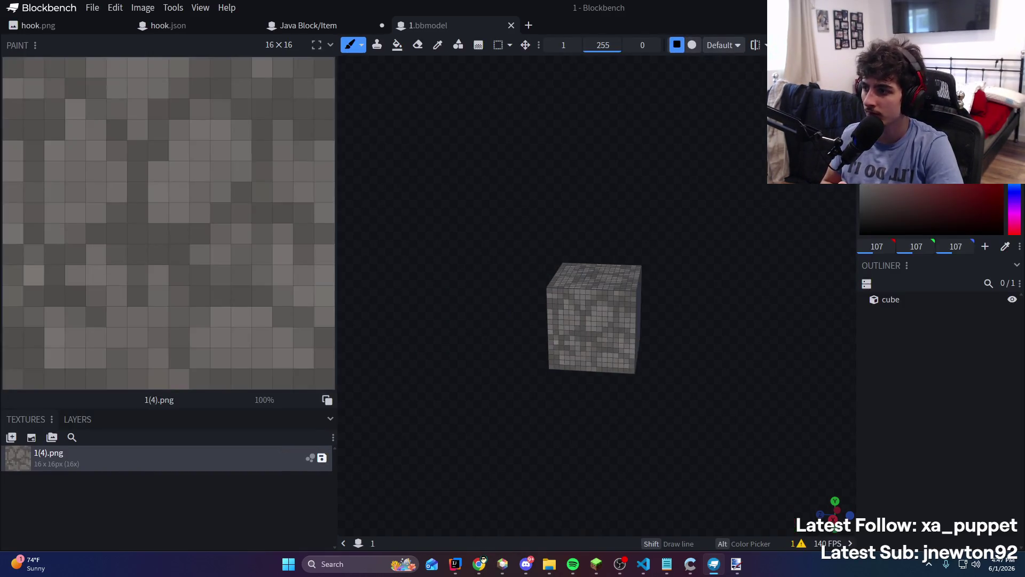
{"action": "key", "text": "1"}
{"action": "mouse_move", "coordinate": [602, 355]}
{"action": "left_mouse_down"}
{"action": "mouse_move", "coordinate": [508, 362]}
{"action": "mouse_move", "coordinate": [641, 214]}
{"action": "left_mouse_up"}
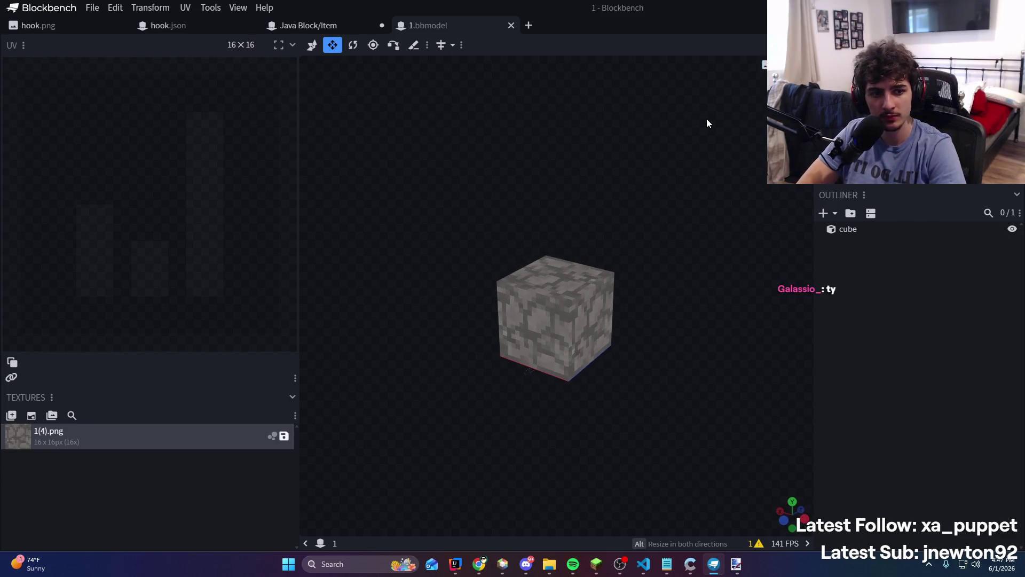
{"action": "left_click", "coordinate": [296, 25]}
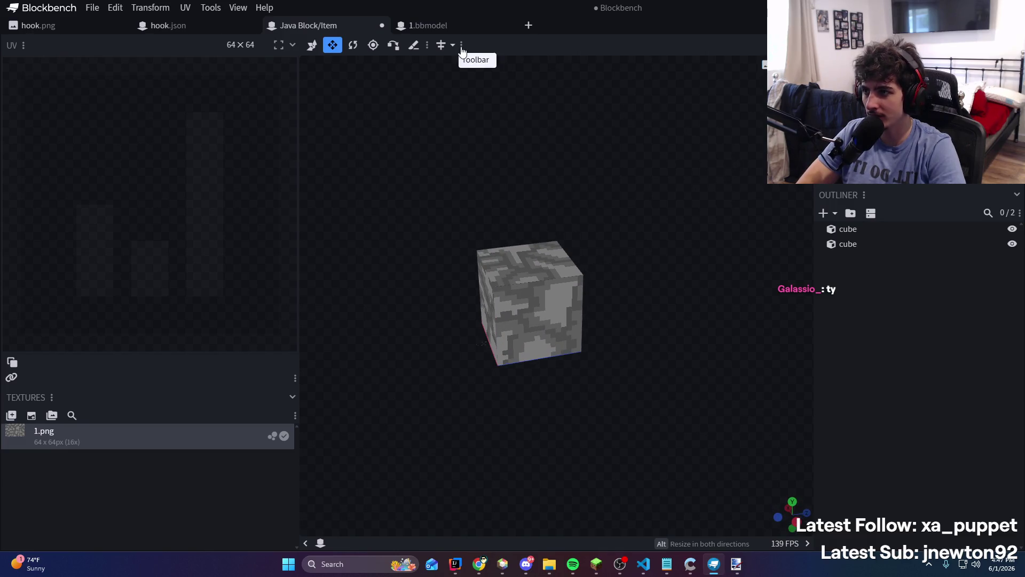
{"action": "left_click", "coordinate": [427, 25]}
{"action": "scroll", "coordinate": [557, 159], "scroll_direction": "up", "scroll_amount": 4}
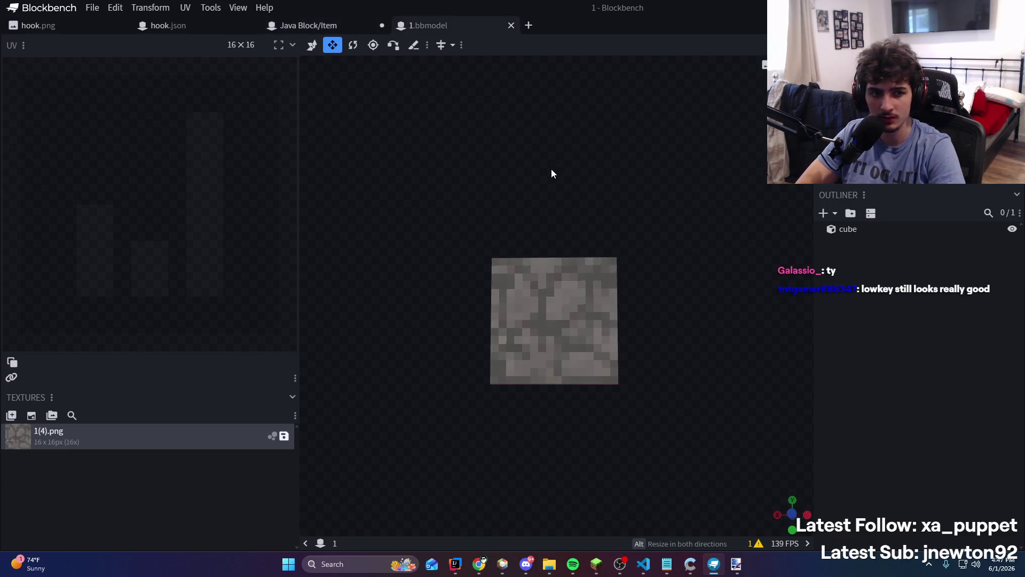
{"action": "mouse_move", "coordinate": [551, 170]}
{"action": "left_mouse_down"}
{"action": "mouse_move", "coordinate": [451, 184]}
{"action": "mouse_move", "coordinate": [738, 216]}
{"action": "mouse_move", "coordinate": [801, 134]}
{"action": "left_mouse_up"}
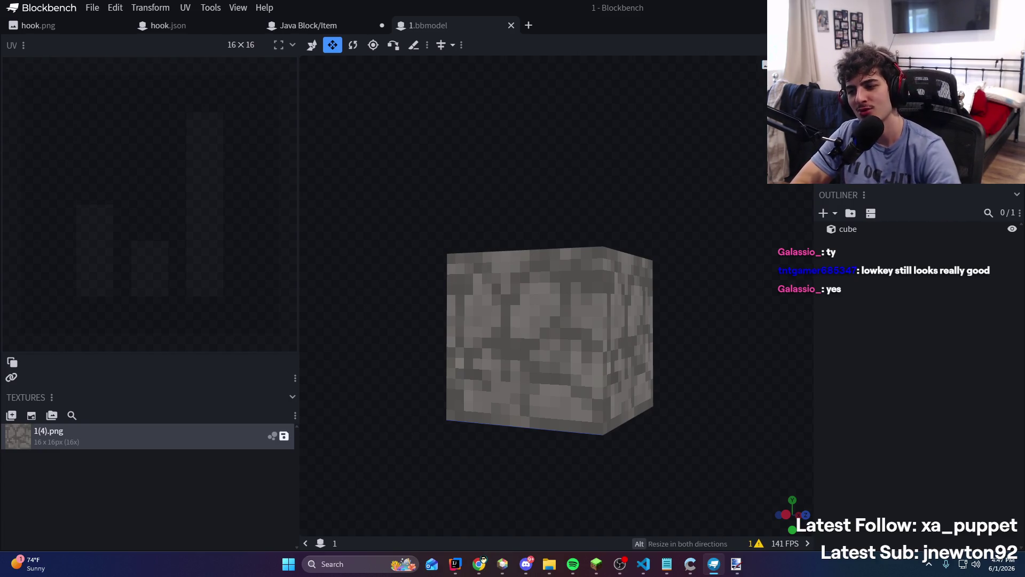
Save the stone tile sheet in Paint.NET and recheck the 1.bbmodel cube before viewing the Notepad notes
{"action": "key", "text": "super+Down"}
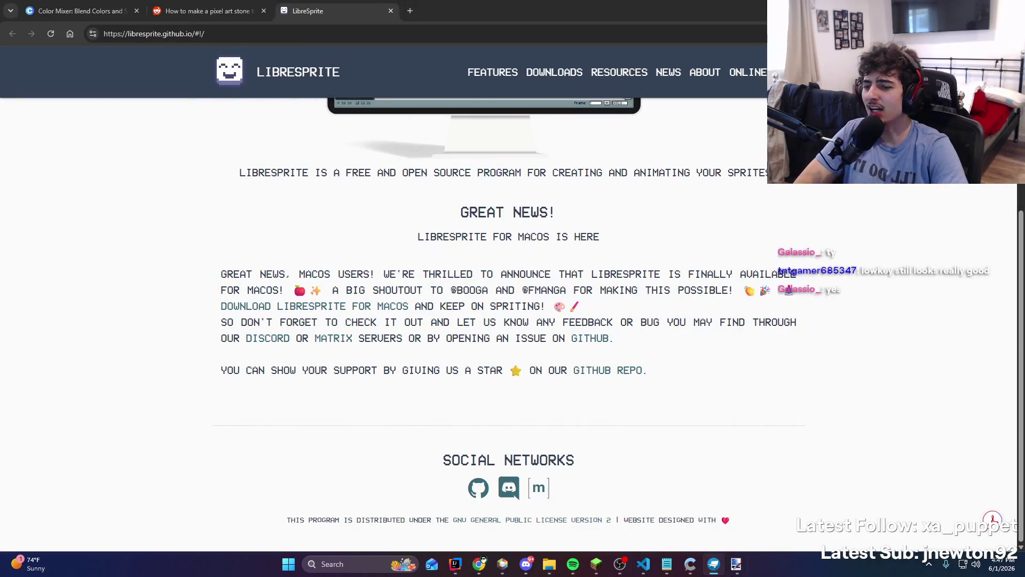
{"action": "left_click", "coordinate": [736, 564]}
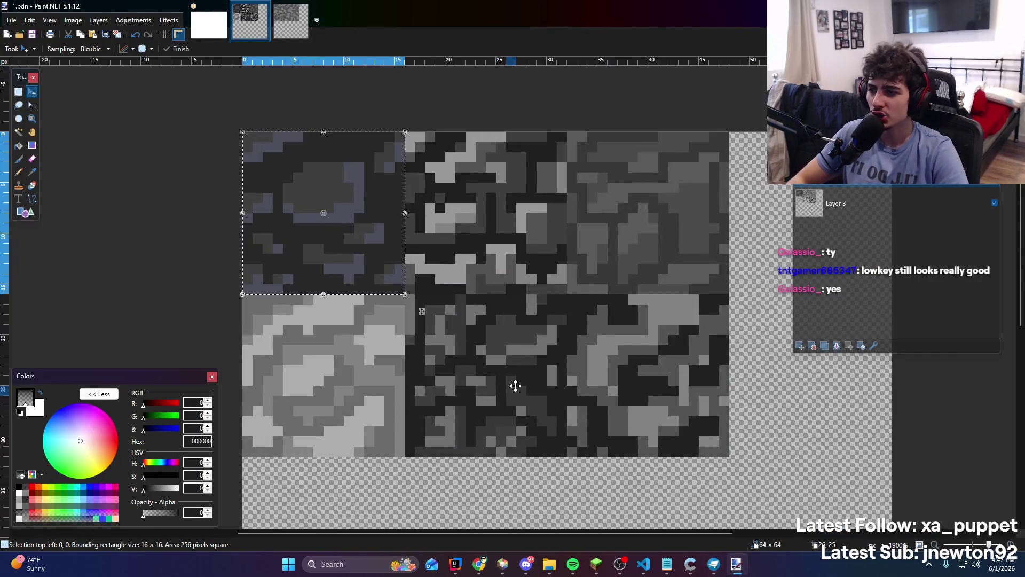
{"action": "key", "text": "ctrl+s"}
{"action": "key", "text": "alt+Tab"}
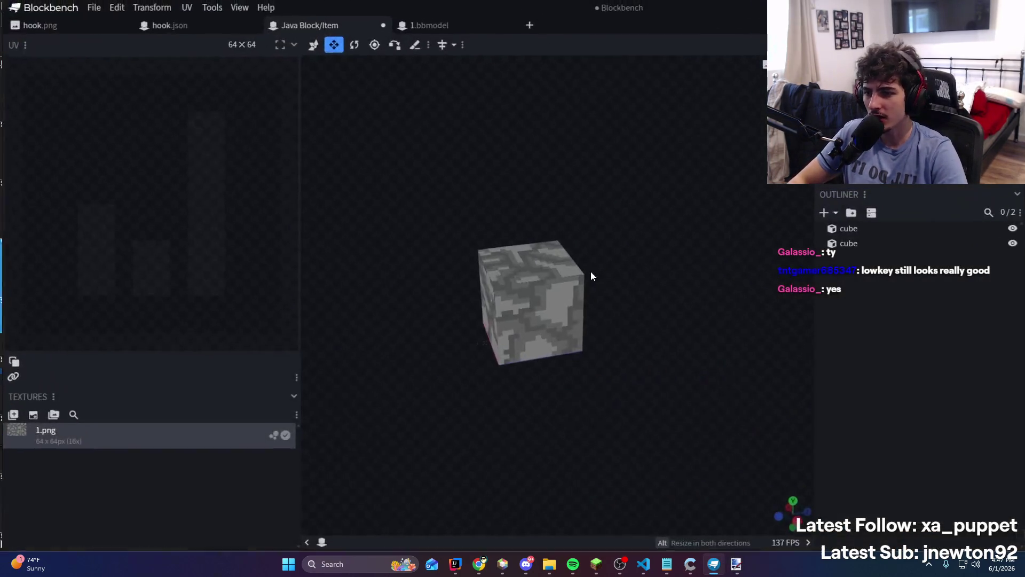
{"action": "left_click", "coordinate": [436, 26]}
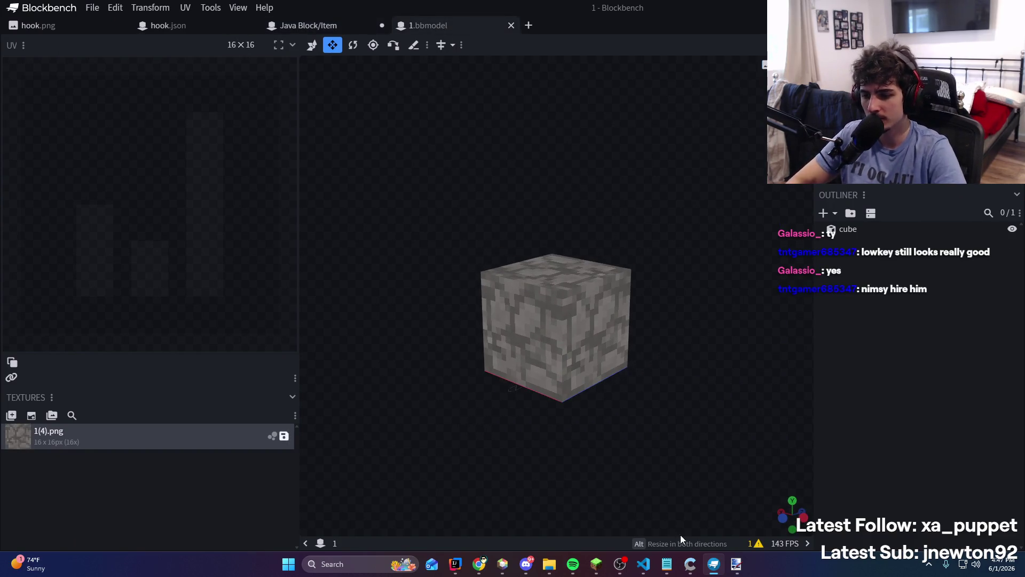
{"action": "left_click", "coordinate": [667, 564]}
{"action": "scroll", "coordinate": [571, 291], "scroll_direction": "up", "scroll_amount": 1}
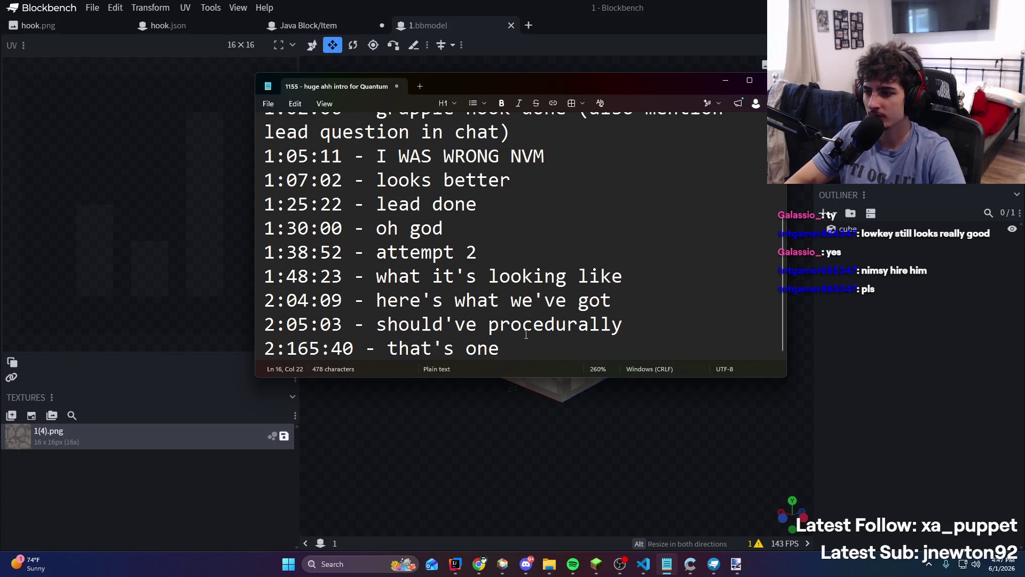
Add the line '2:18:42 - it's better' to the end of the timestamp notes
{"action": "key", "text": "Return"}
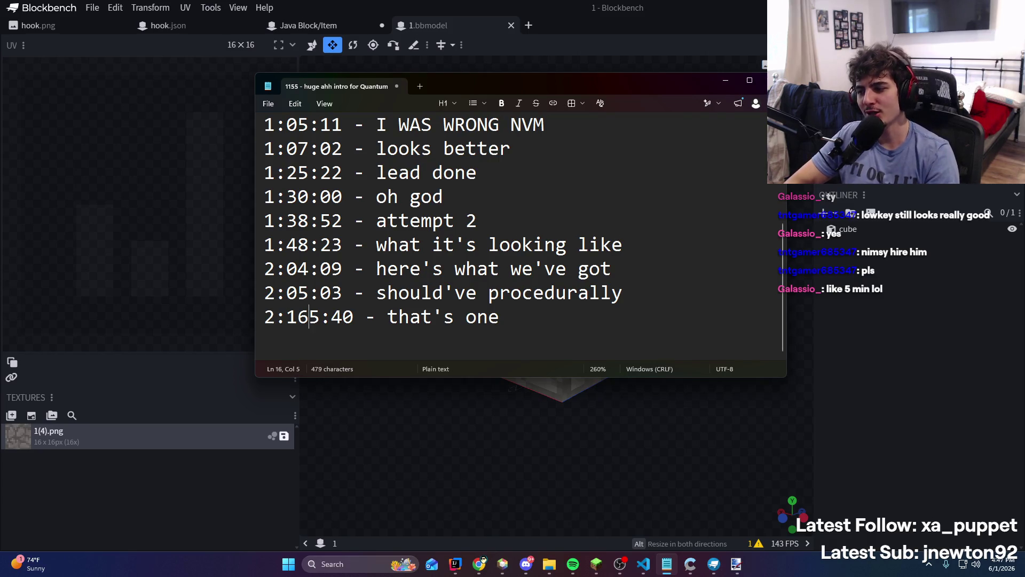
{"action": "type", "text": ":"}
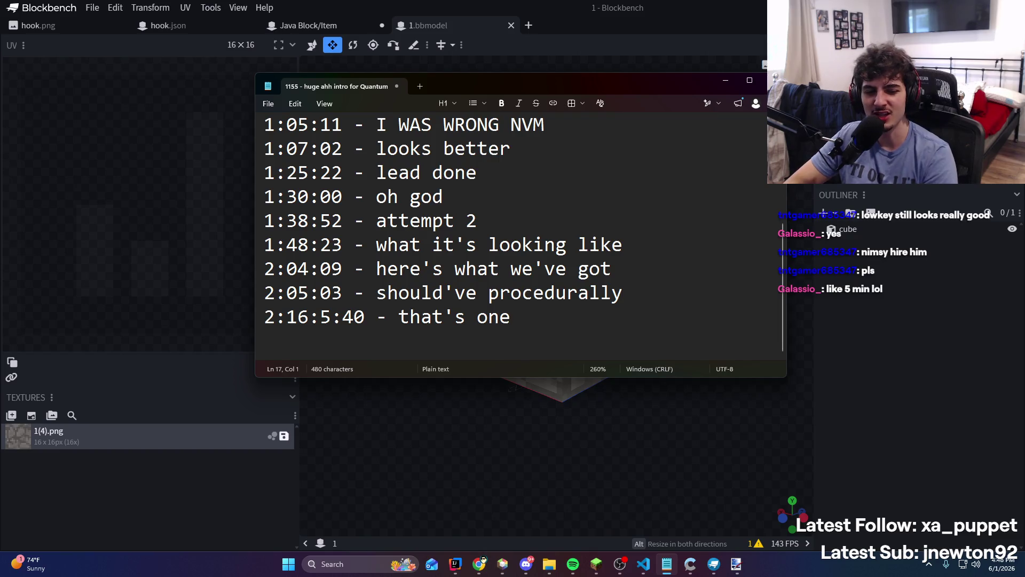
{"action": "type", "text": "2:18"}
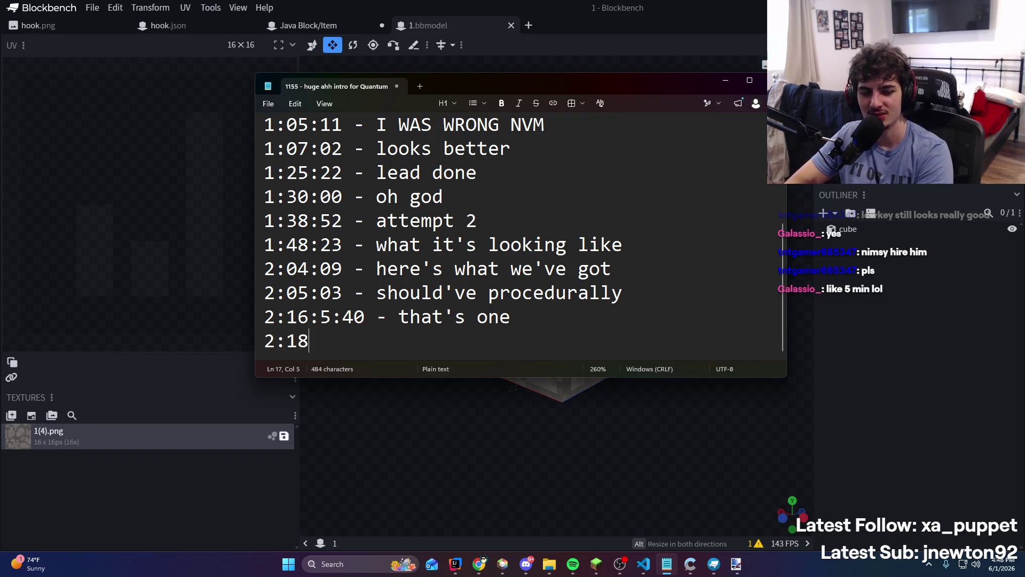
{"action": "type", "text": ":42 - it's better"}
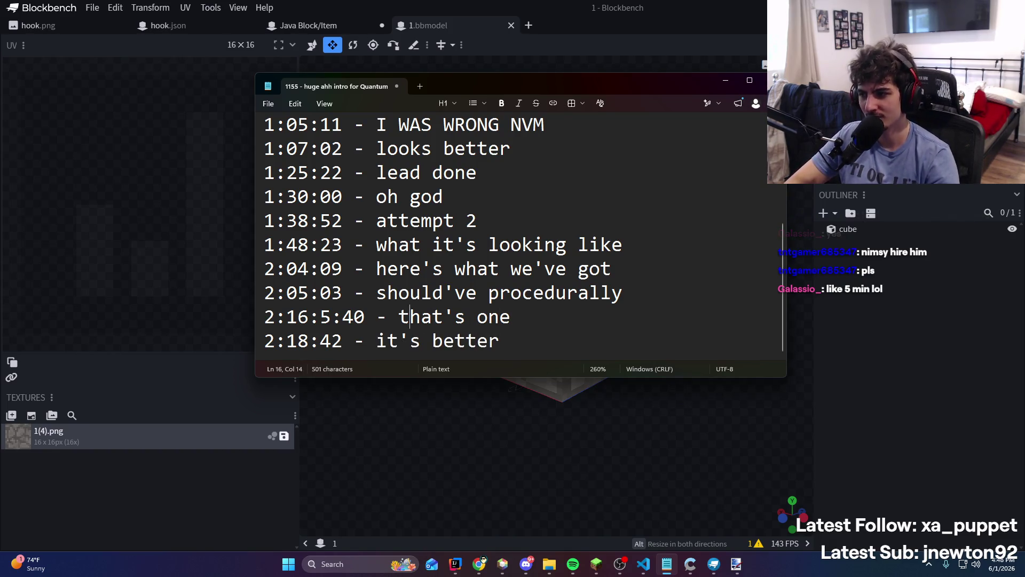
{"action": "key", "text": "BackSpace"}
{"action": "key", "text": "BackSpace"}
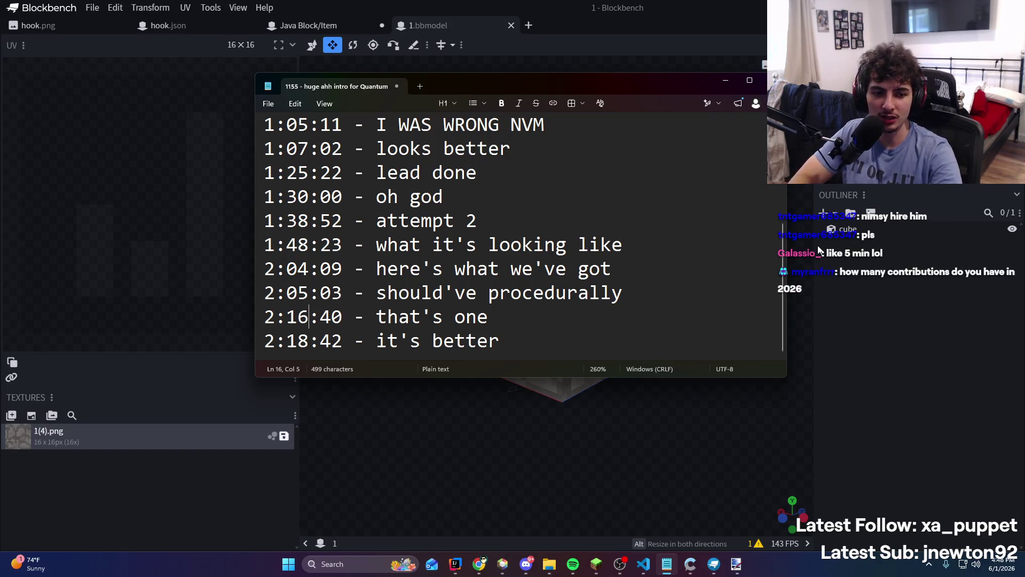
Load the GitHub profile in a new Chrome tab, show its 2026 graph of 521 contributions, then return to Blockbench
{"action": "mouse_move", "coordinate": [479, 563]}
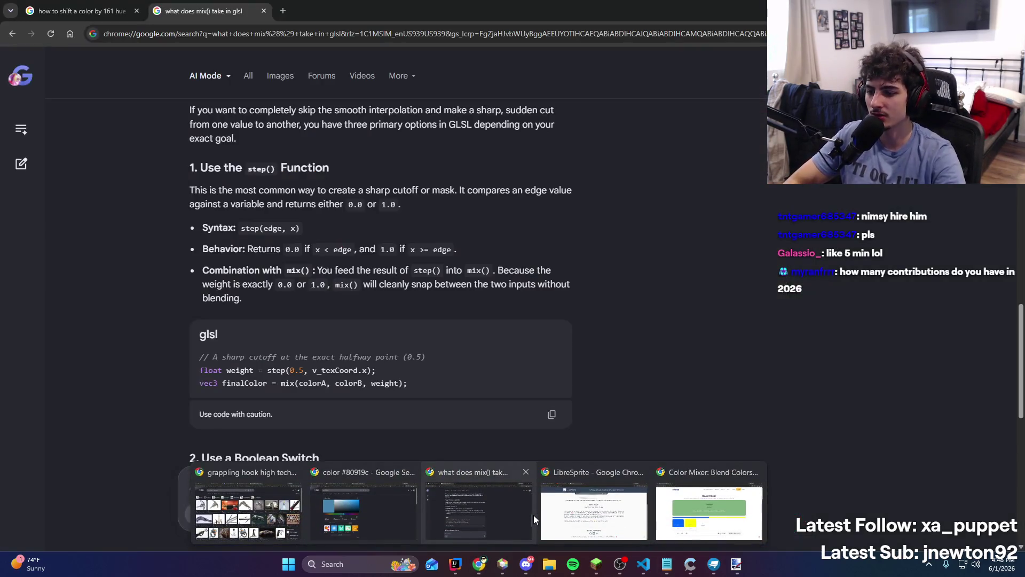
{"action": "left_click", "coordinate": [534, 514]}
{"action": "key", "text": "ctrl+t"}
{"action": "type", "text": "git"}
{"action": "key", "text": "Return"}
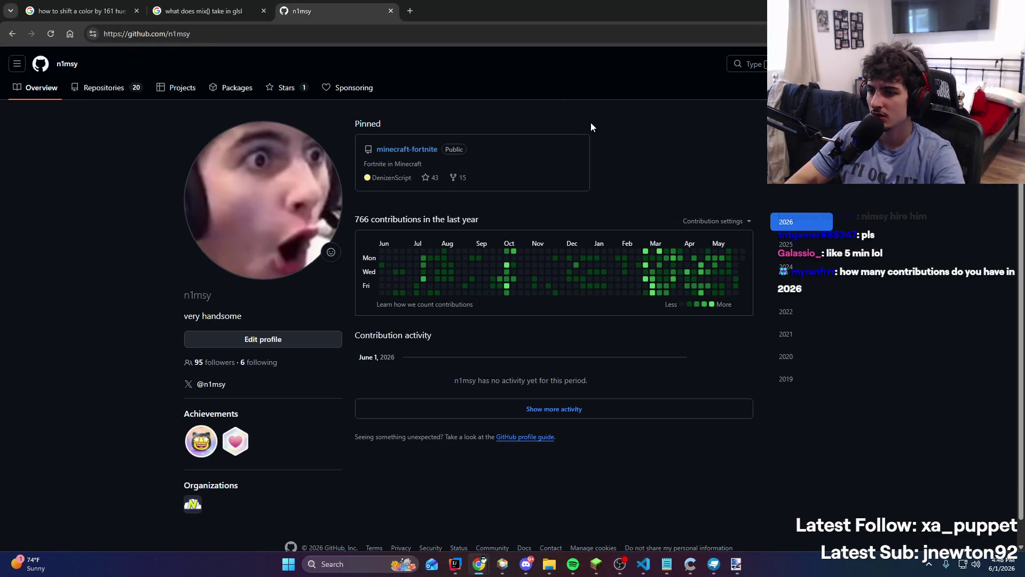
{"action": "scroll", "coordinate": [512, 213], "scroll_direction": "down", "scroll_amount": 1}
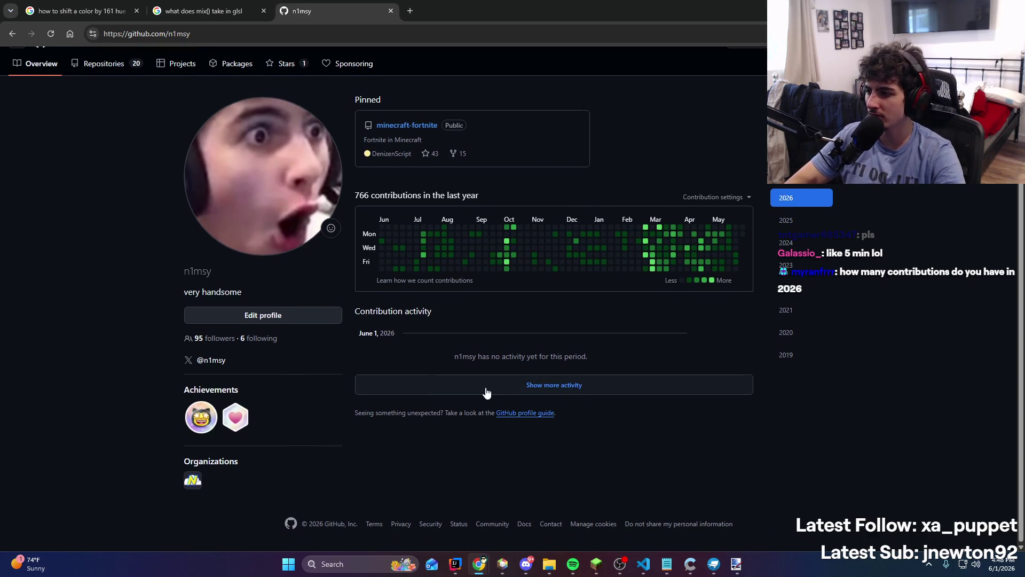
{"action": "left_click", "coordinate": [503, 392]}
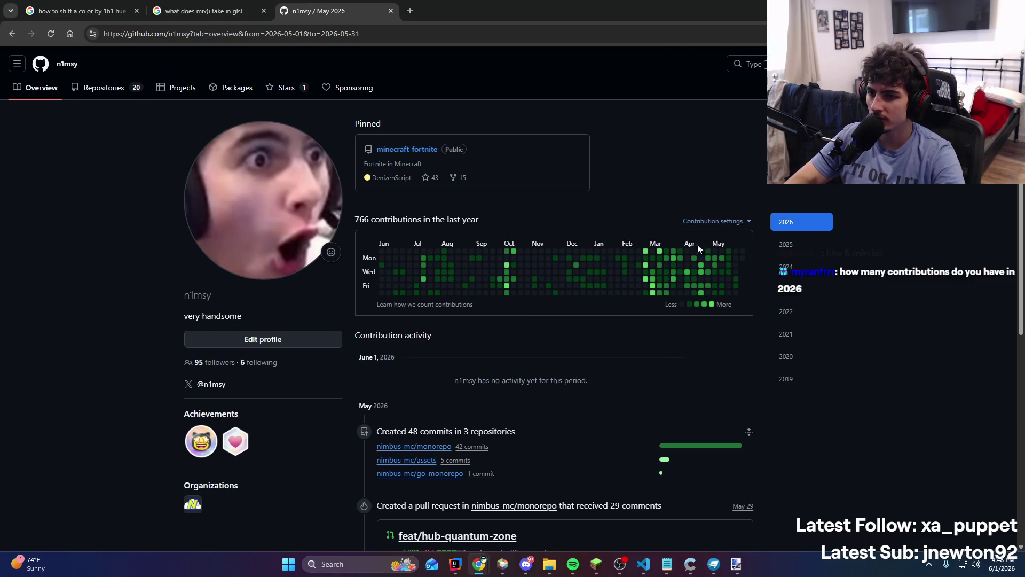
{"action": "left_click", "coordinate": [797, 227]}
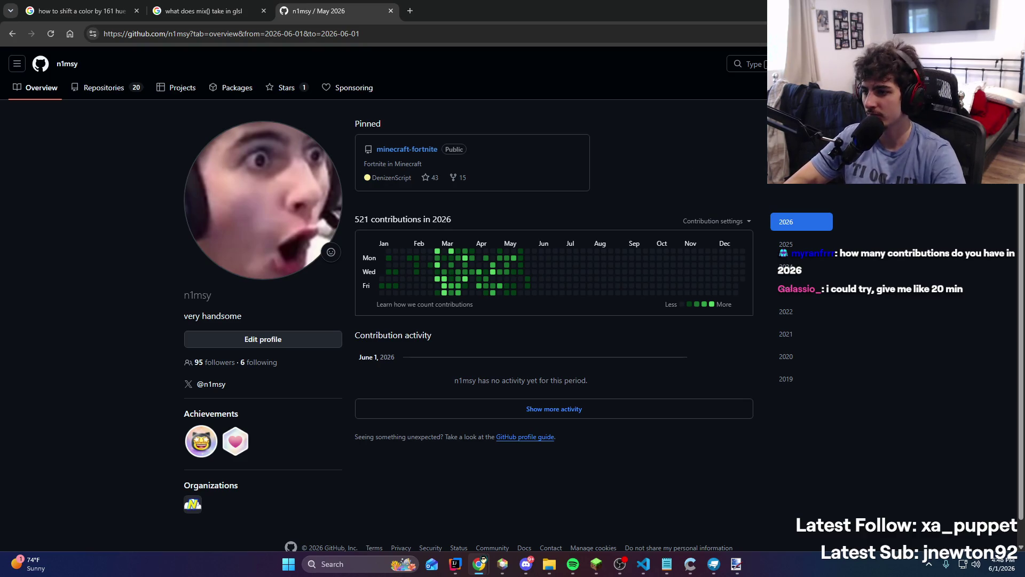
{"action": "key", "text": "alt+Tab"}
{"action": "left_click", "coordinate": [945, 373]}
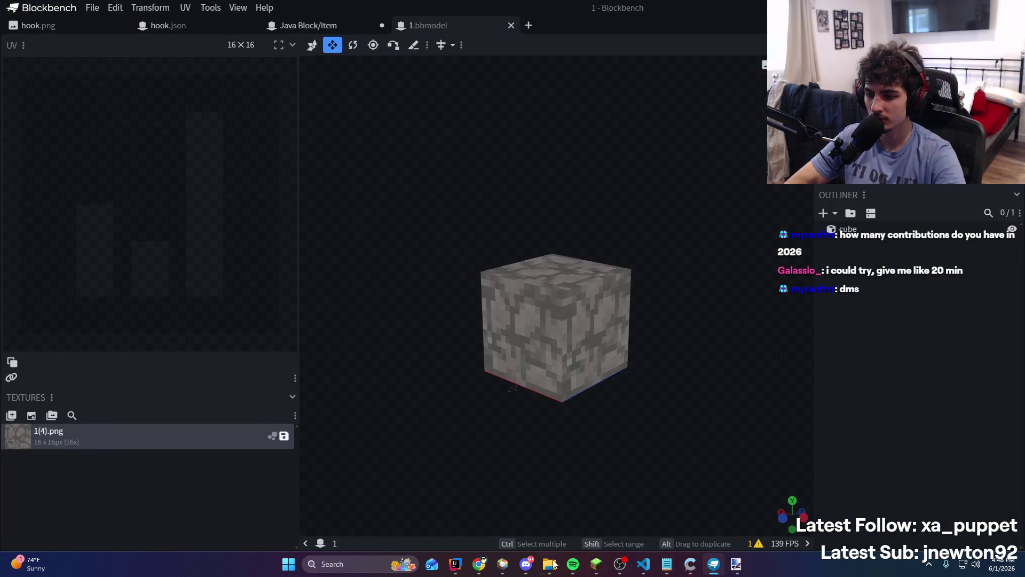
Save 'Feelin' This Way' to Spotify's Liked Songs
{"action": "left_click", "coordinate": [526, 564]}
{"action": "left_click", "coordinate": [526, 564]}
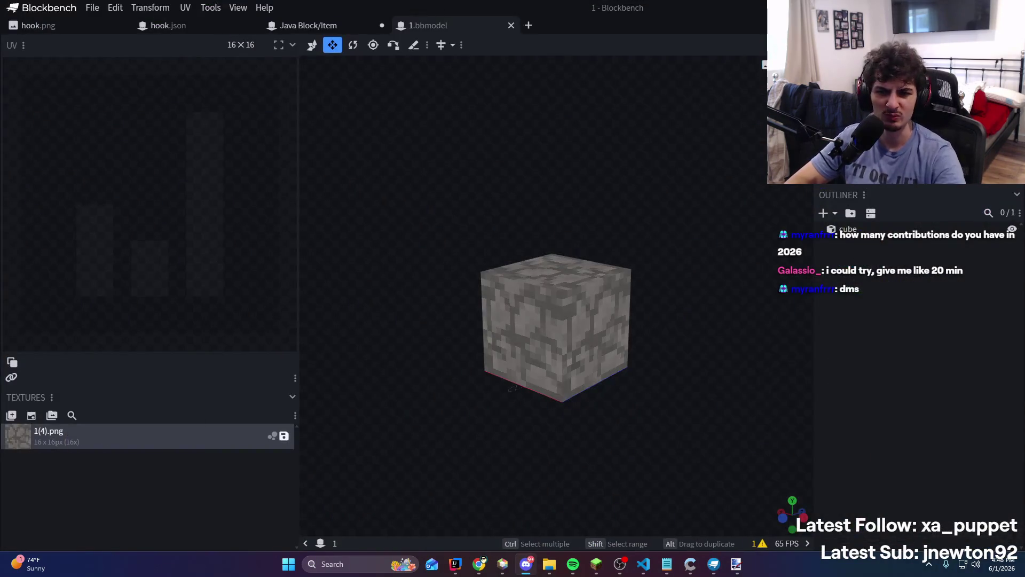
{"action": "left_click", "coordinate": [573, 564]}
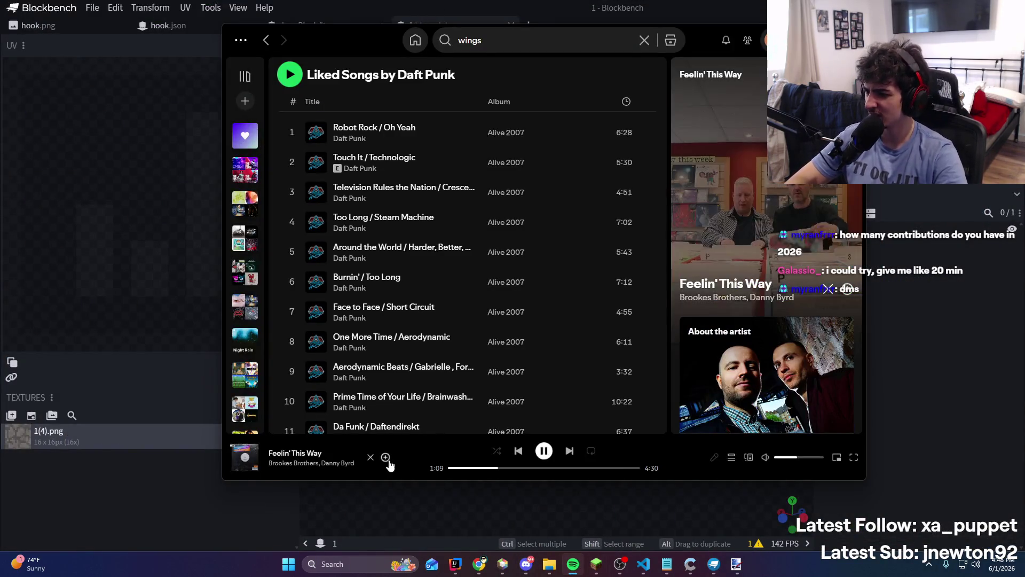
{"action": "left_click", "coordinate": [385, 457]}
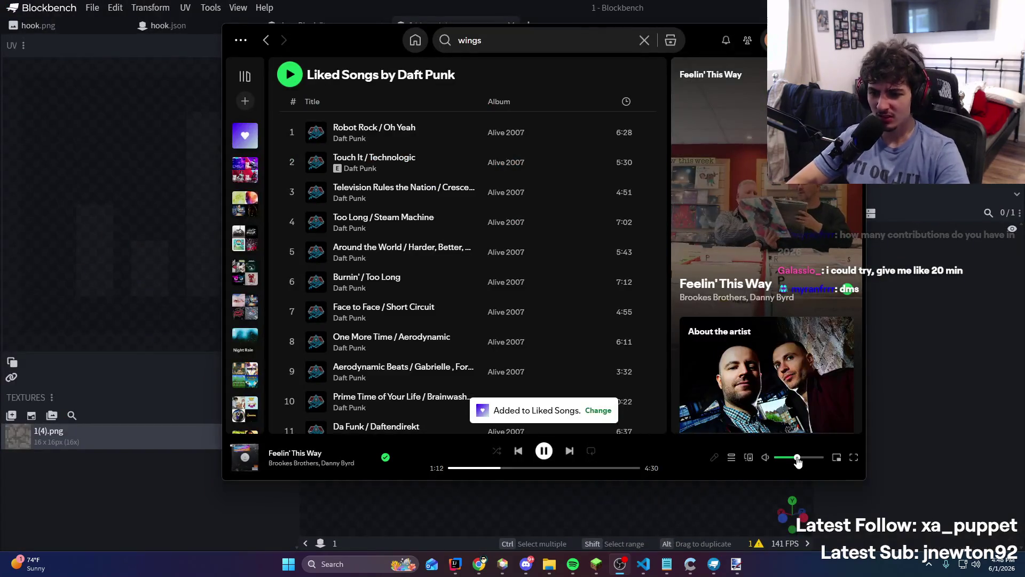
{"action": "left_click", "coordinate": [901, 400]}
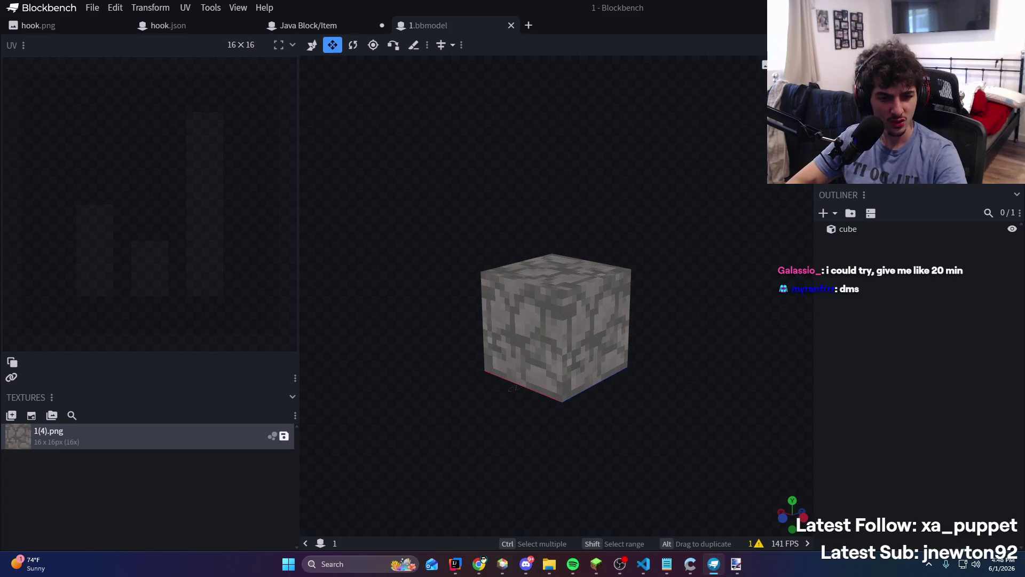
{"action": "left_click", "coordinate": [573, 564]}
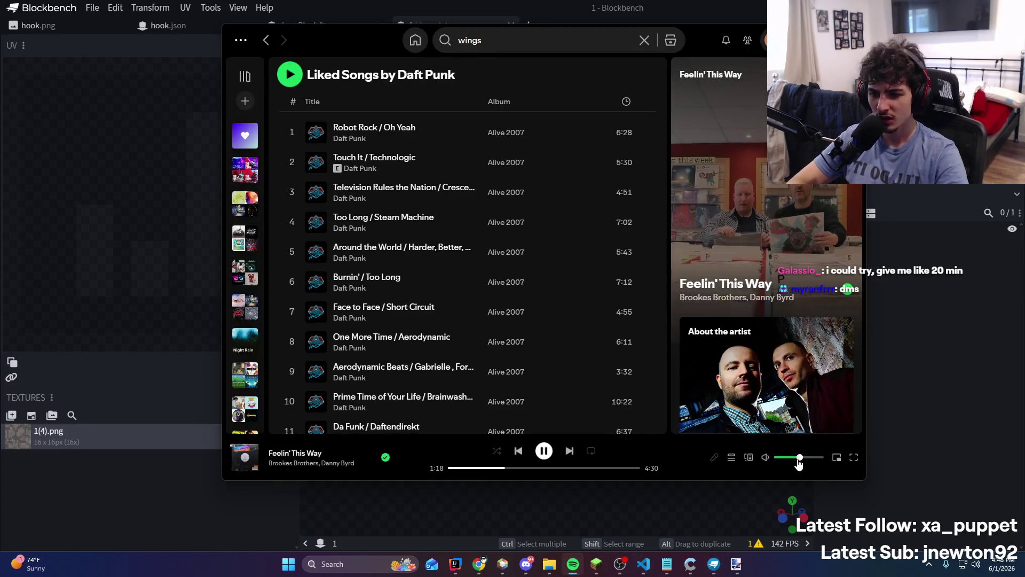
{"action": "left_click", "coordinate": [940, 477]}
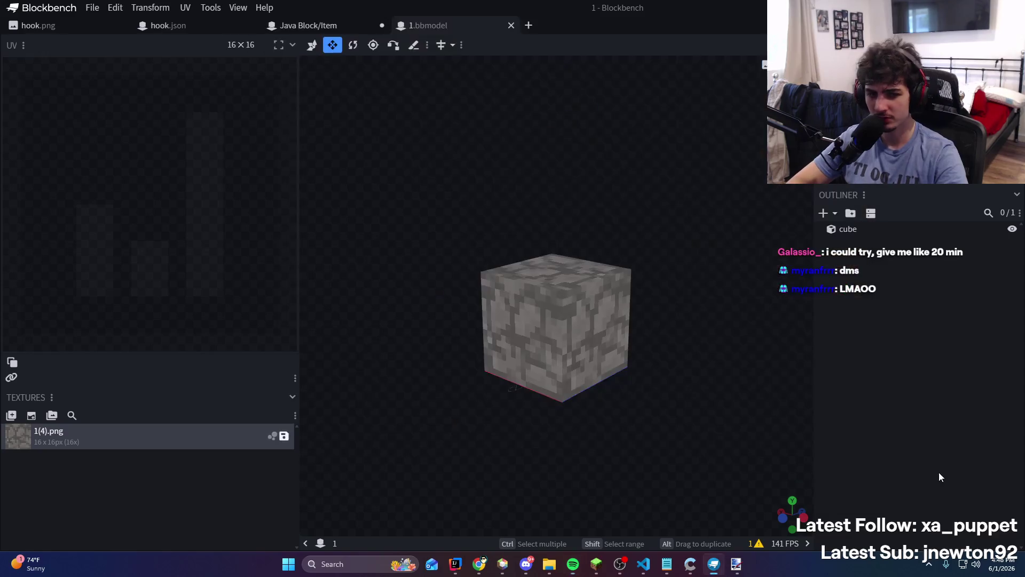
Select the rock-textured cube in Blockbench to show its UV layout
{"action": "left_click", "coordinate": [526, 564]}
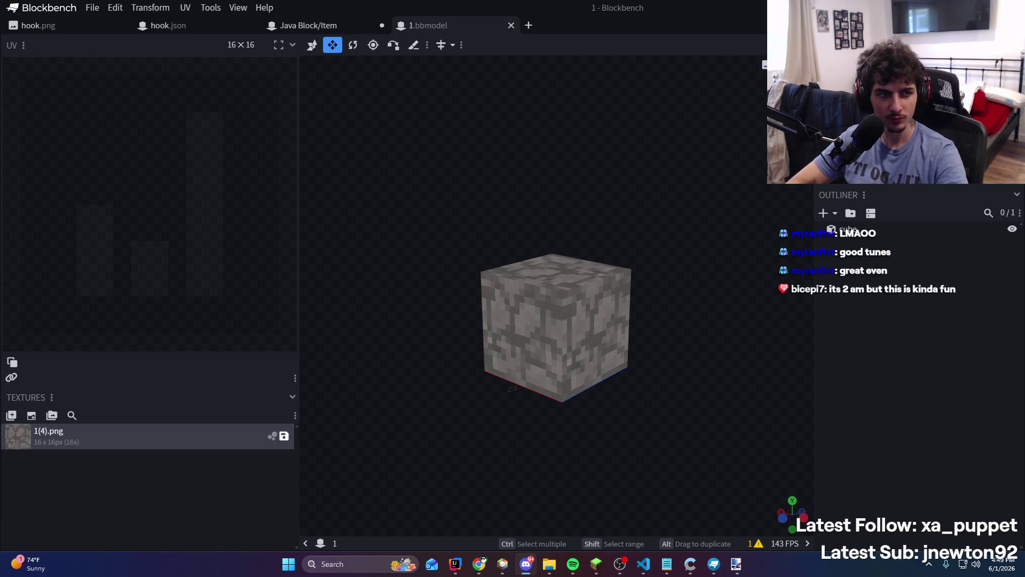
{"action": "key", "text": "alt+Tab"}
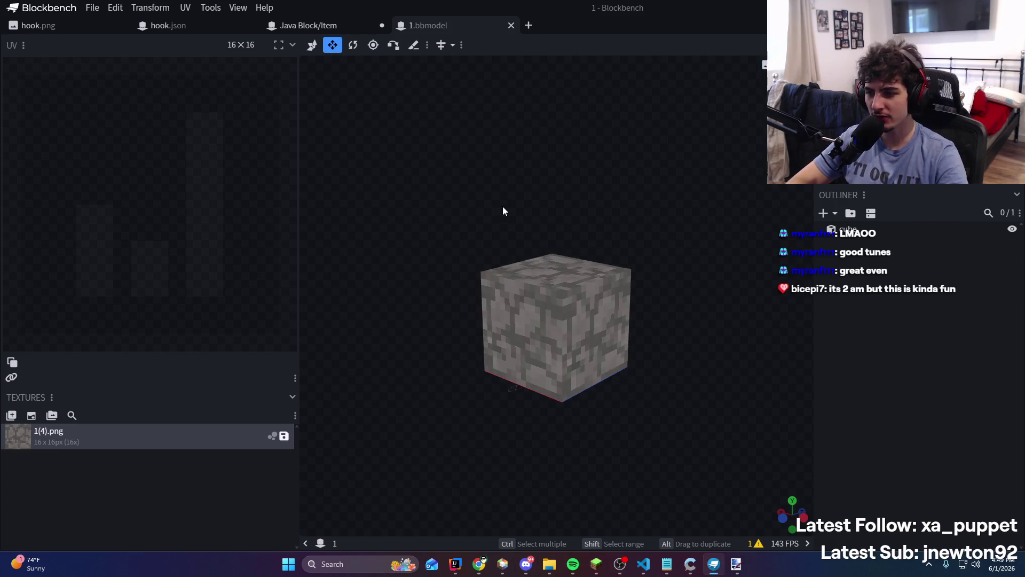
{"action": "left_click", "coordinate": [575, 316]}
{"action": "key", "text": "alt+Tab"}
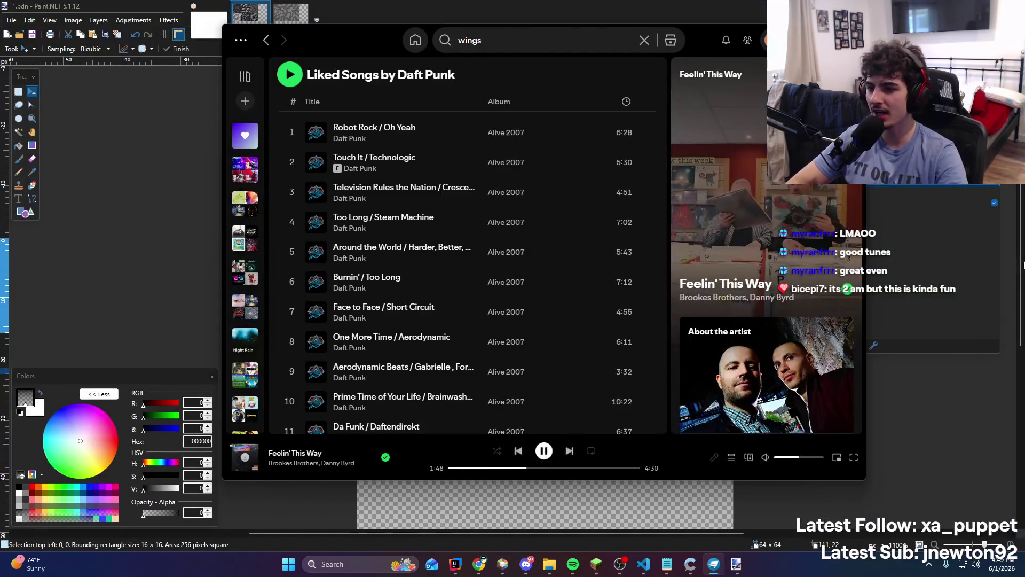
Scroll through the PR #192 review comments in Discord's #commits channel, then return to Paint.NET
{"action": "key", "text": "alt+Tab"}
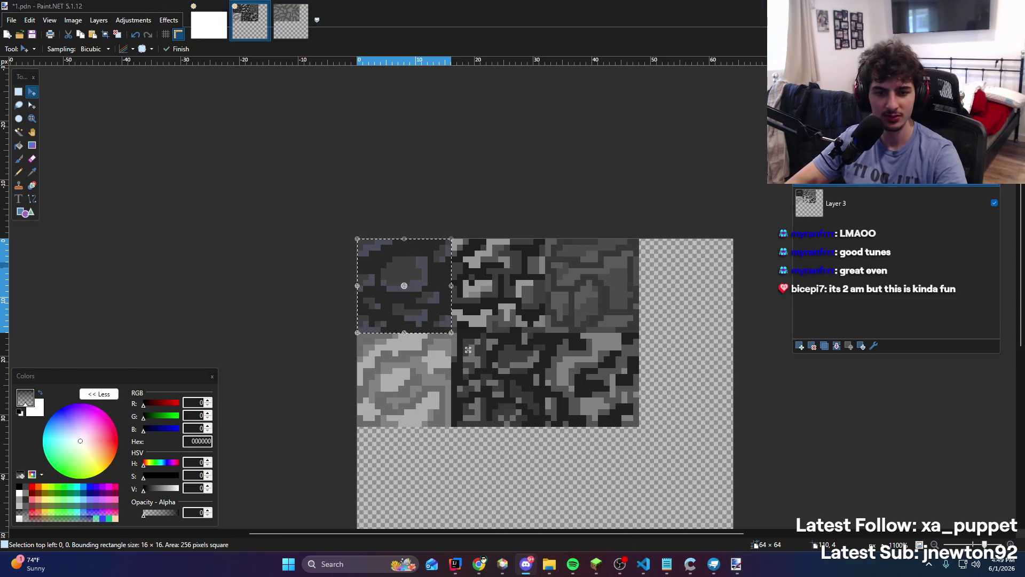
{"action": "key", "text": "alt+Tab"}
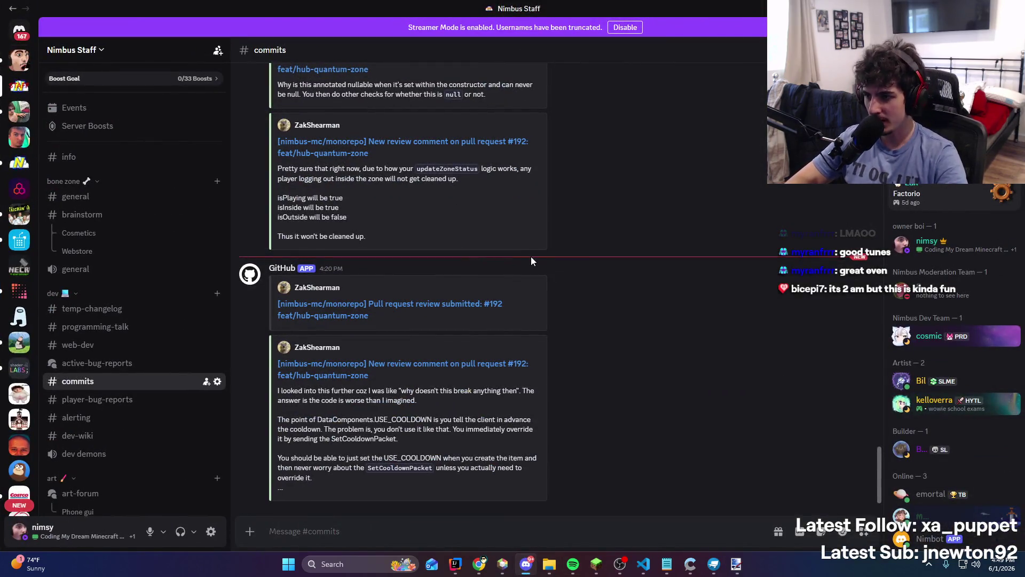
{"action": "scroll", "coordinate": [531, 256], "scroll_direction": "up", "scroll_amount": 3}
{"action": "scroll", "coordinate": [529, 260], "scroll_direction": "down", "scroll_amount": 5}
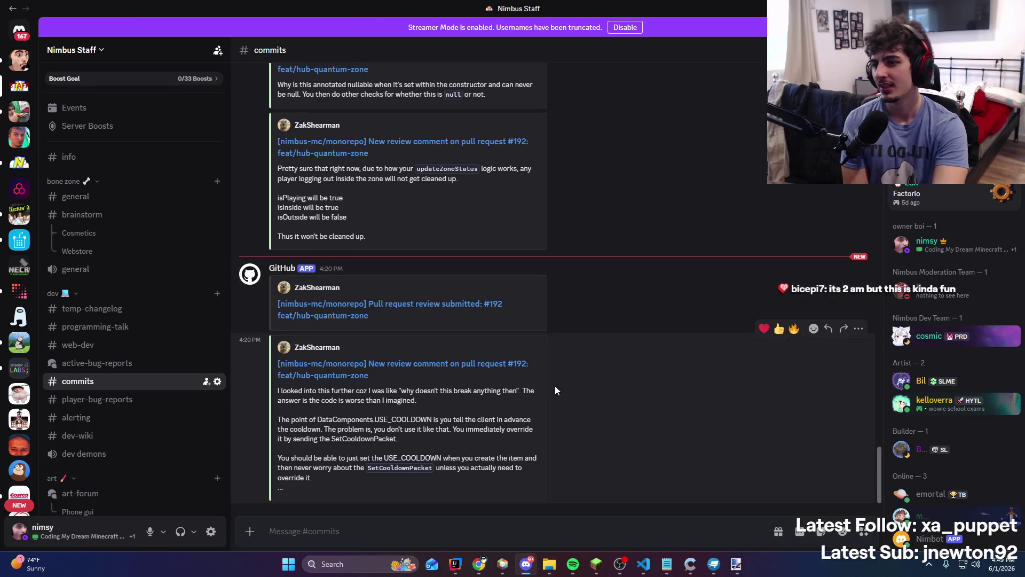
{"action": "scroll", "coordinate": [555, 384], "scroll_direction": "up", "scroll_amount": 10}
{"action": "scroll", "coordinate": [558, 405], "scroll_direction": "down", "scroll_amount": 10}
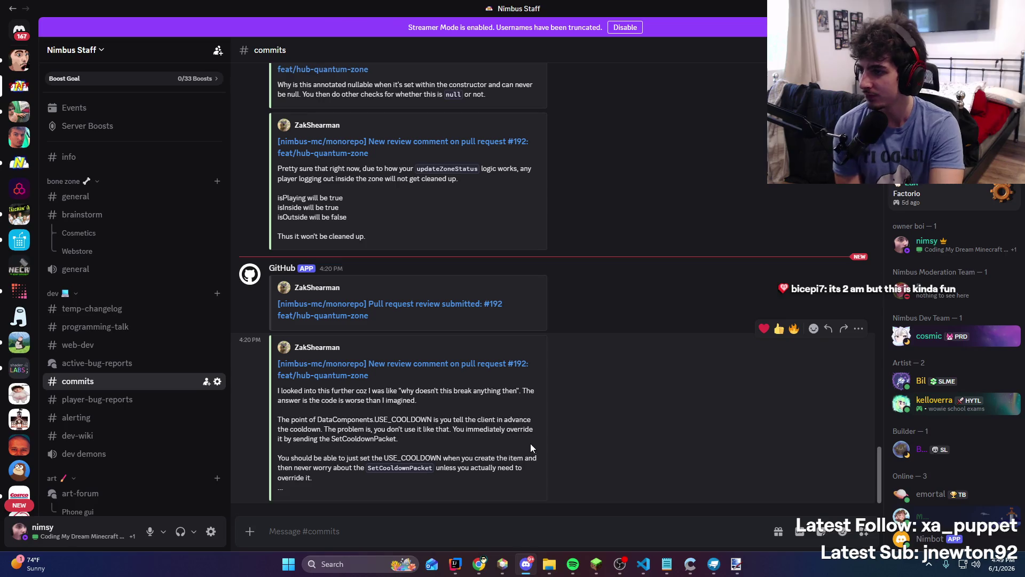
{"action": "scroll", "coordinate": [523, 446], "scroll_direction": "up", "scroll_amount": 5}
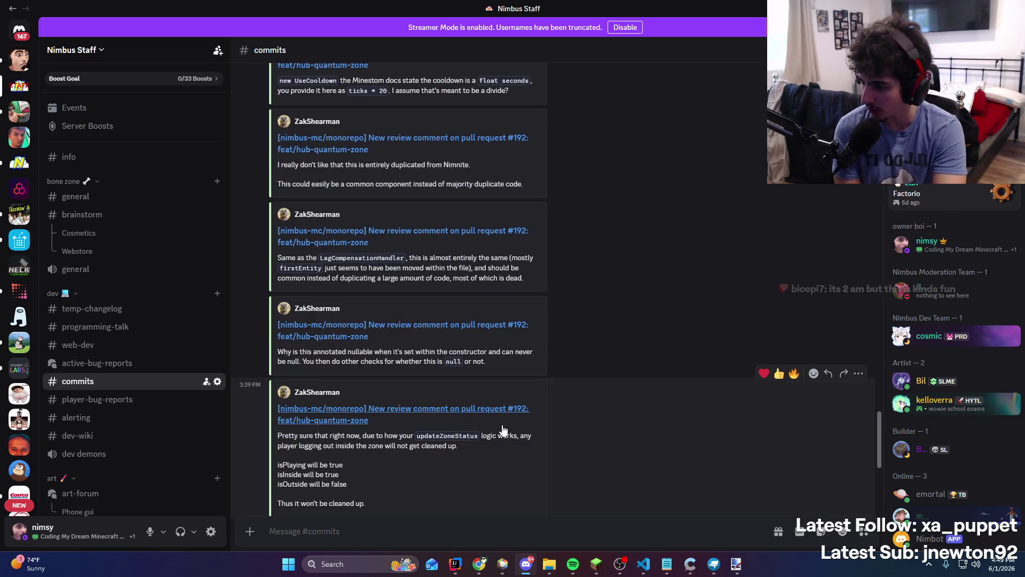
{"action": "scroll", "coordinate": [534, 445], "scroll_direction": "up", "scroll_amount": 7}
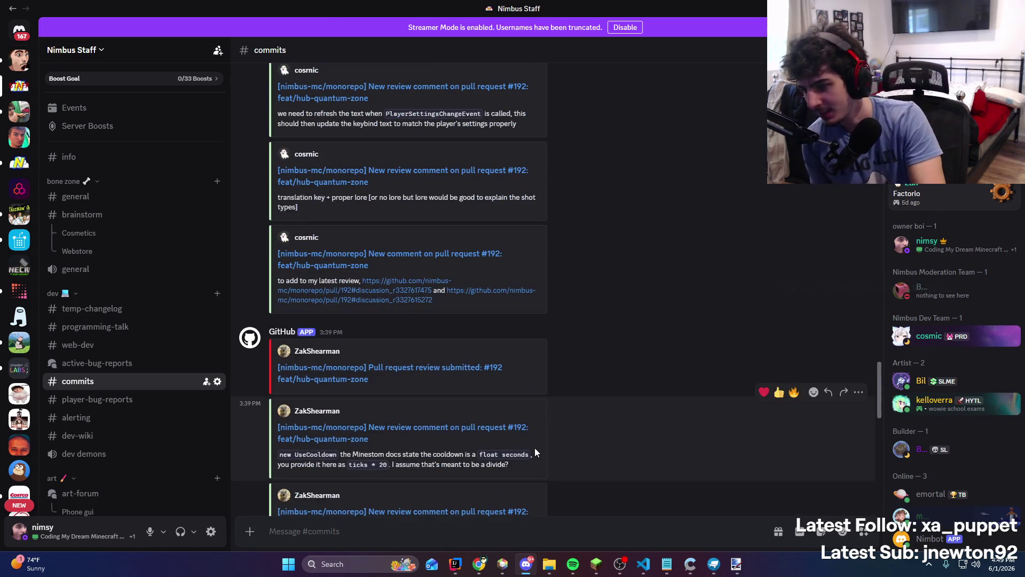
{"action": "scroll", "coordinate": [563, 467], "scroll_direction": "down", "scroll_amount": 10}
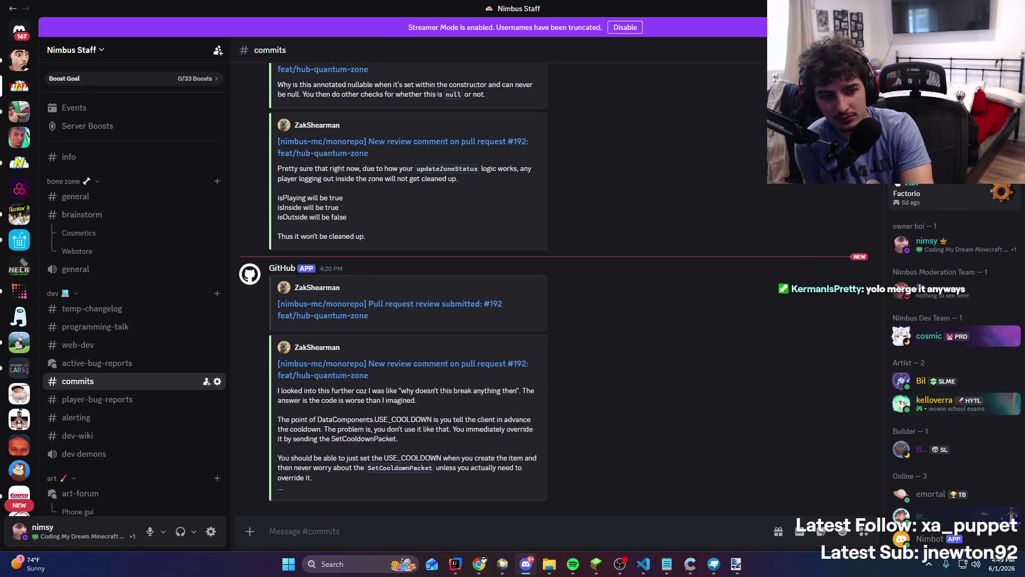
{"action": "key", "text": "alt+Tab"}
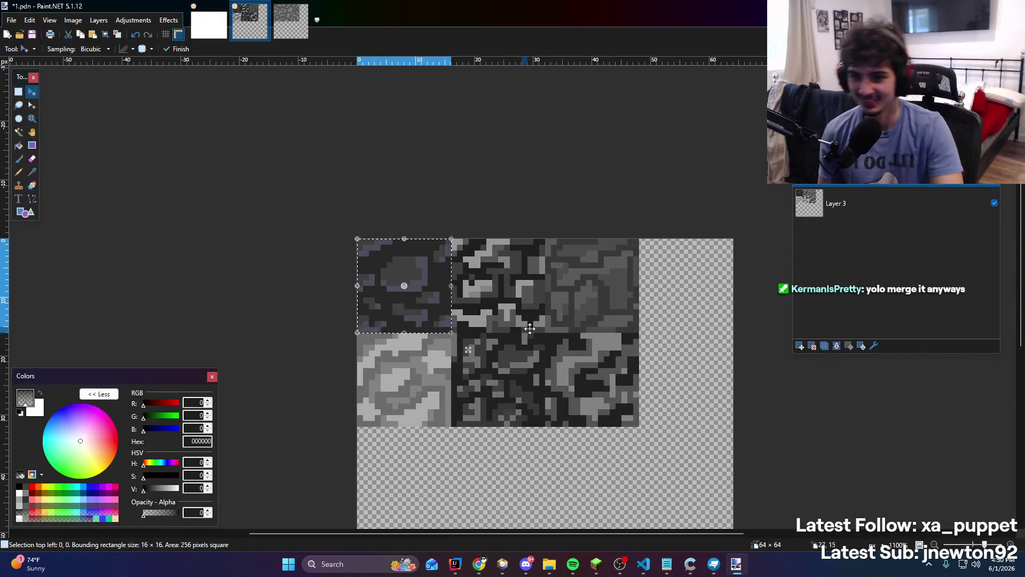
Resume the current song in Spotify and view the artist's about details
{"action": "key", "text": "alt+Tab"}
{"action": "left_click", "coordinate": [523, 564]}
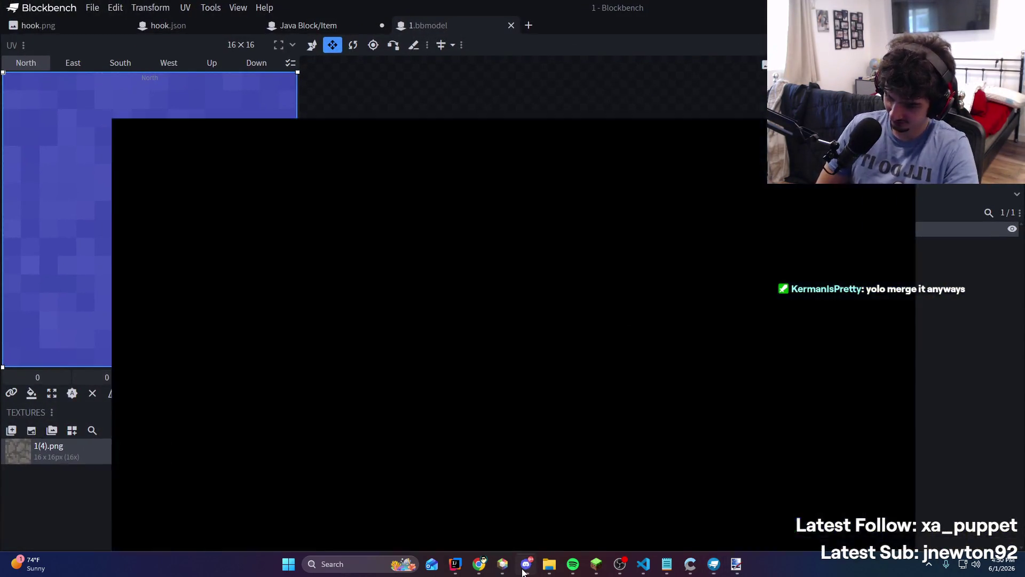
{"action": "left_click", "coordinate": [531, 565]}
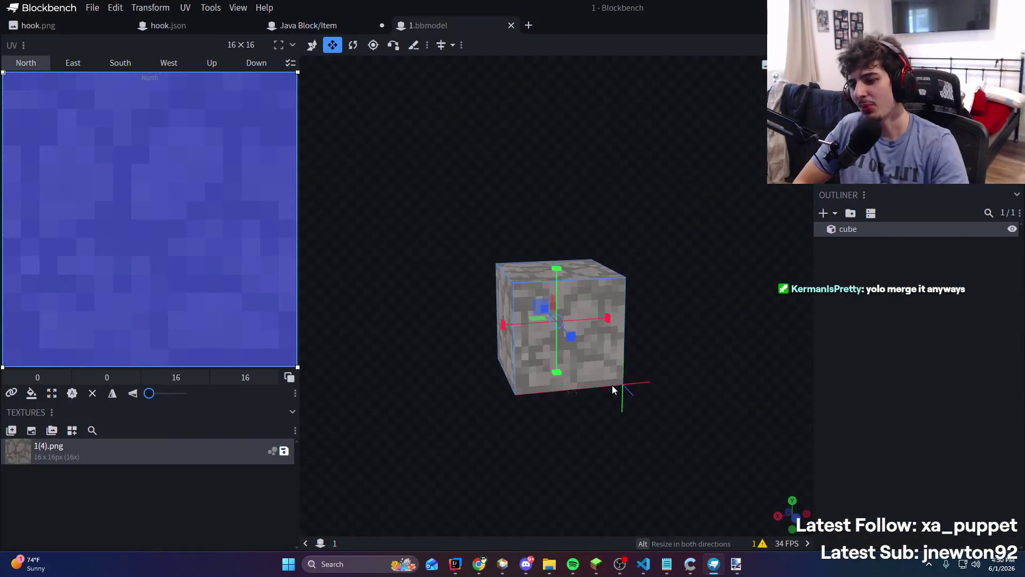
{"action": "left_click", "coordinate": [573, 564]}
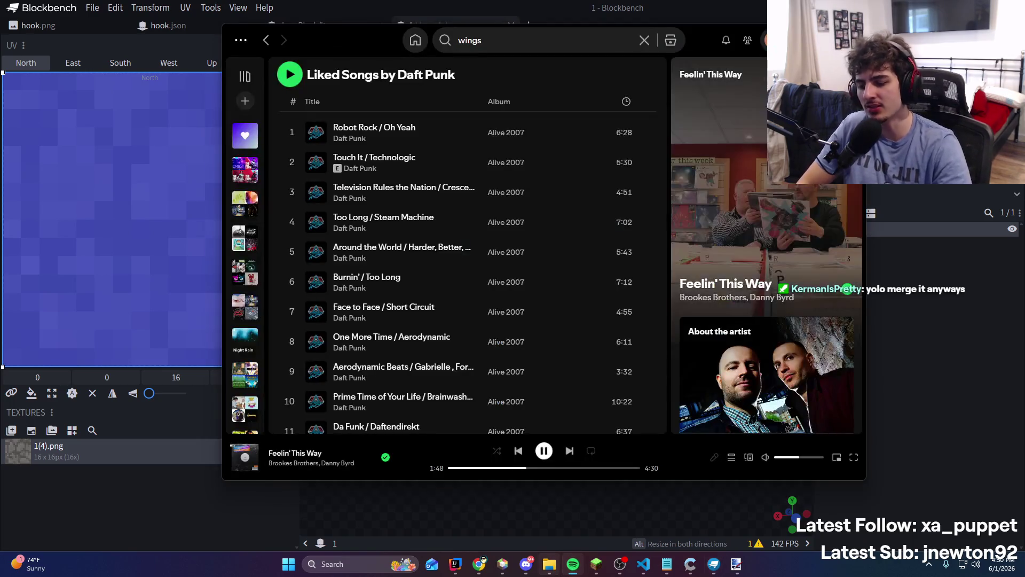
{"action": "mouse_move", "coordinate": [550, 564]}
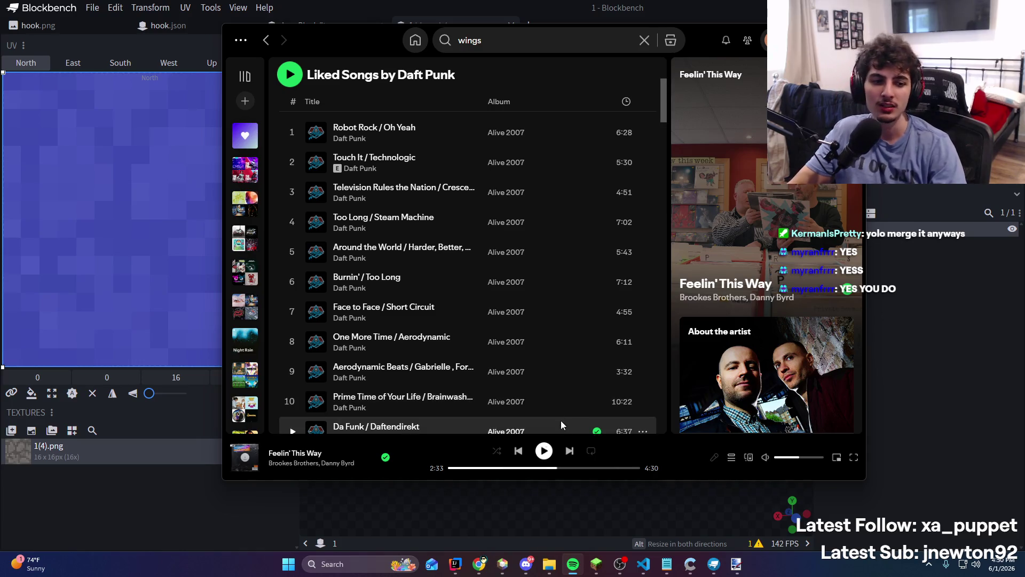
{"action": "left_click", "coordinate": [544, 452]}
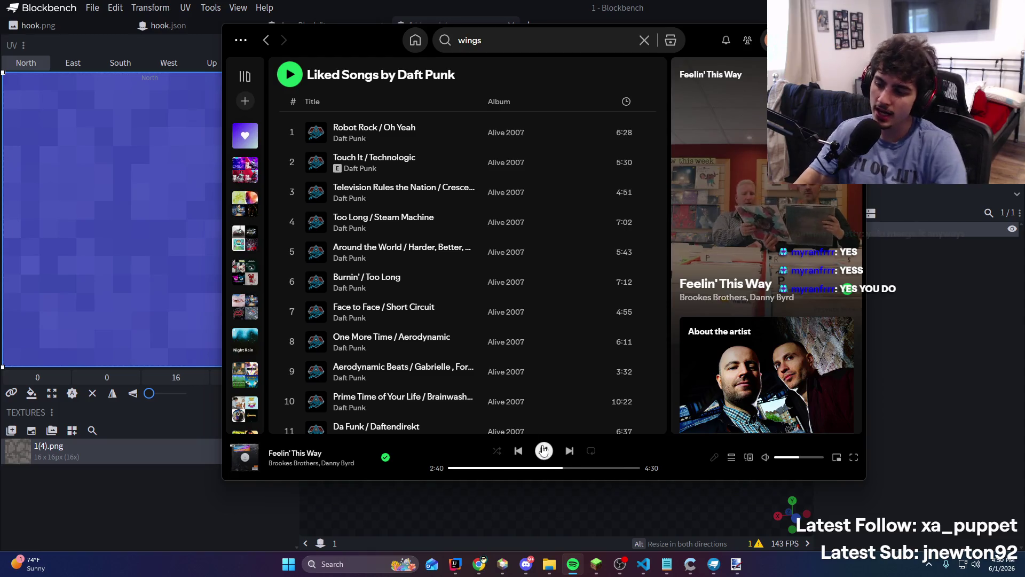
{"action": "left_click", "coordinate": [791, 385]}
{"action": "left_click", "coordinate": [898, 388]}
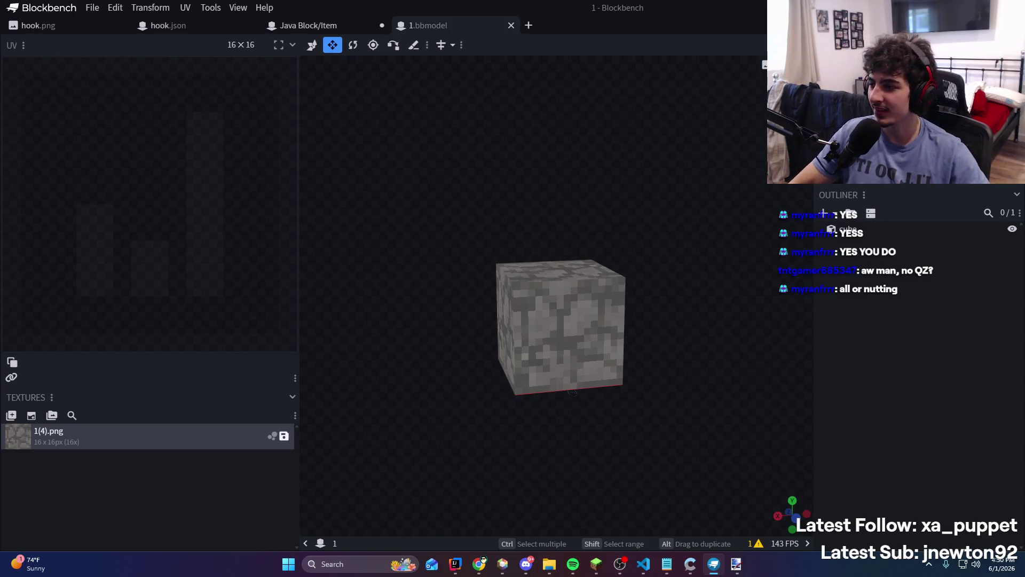
Start saving the cube's texture in Blockbench, then bring up the 1.pdn sheet in Paint.NET
{"action": "left_click", "coordinate": [286, 439]}
{"action": "left_click", "coordinate": [77, 251]}
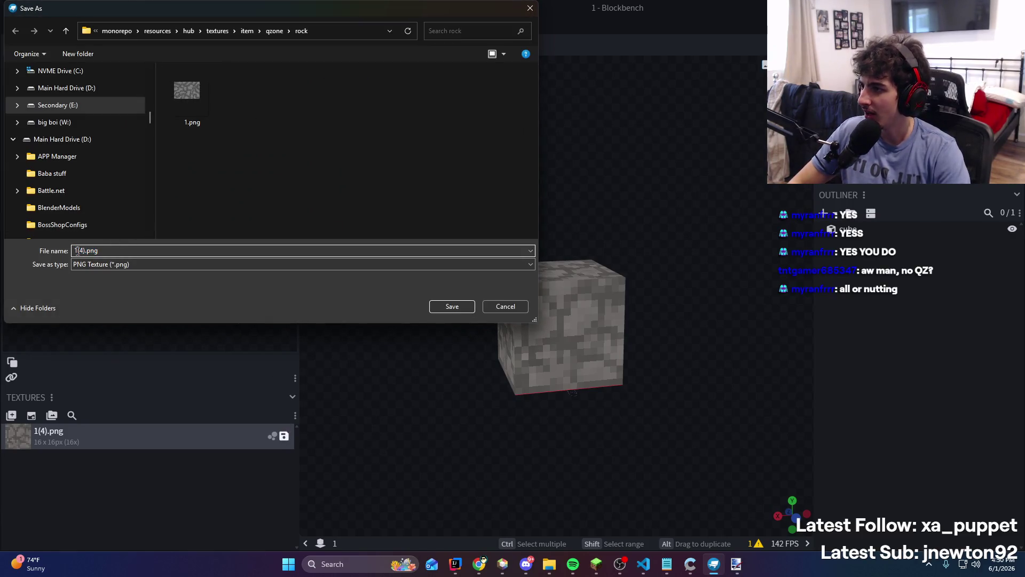
{"action": "left_click", "coordinate": [736, 564]}
{"action": "scroll", "coordinate": [447, 282], "scroll_direction": "down", "scroll_amount": 2}
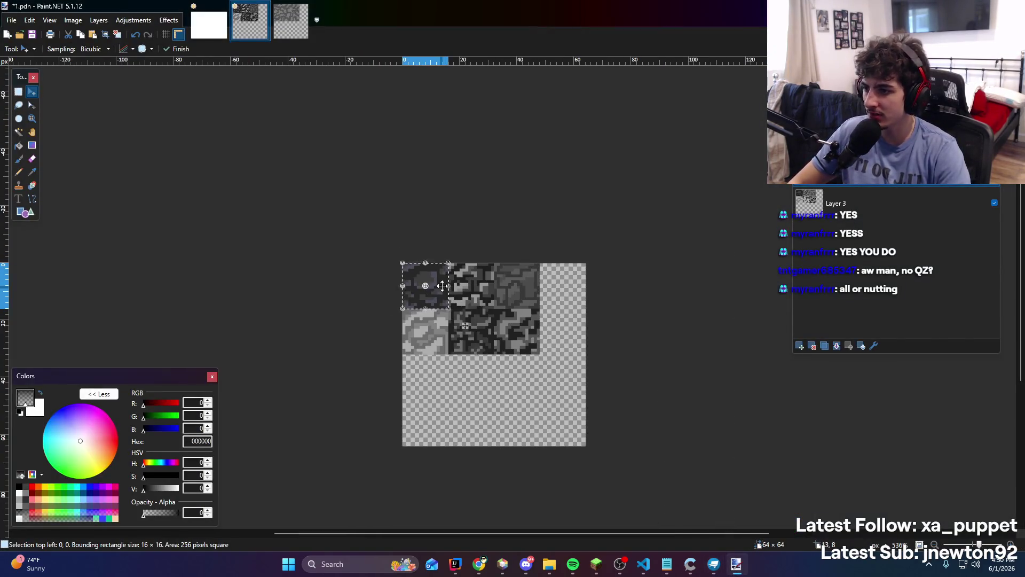
Re-save the 1.png rock texture as a PNG
{"action": "left_click", "coordinate": [291, 21]}
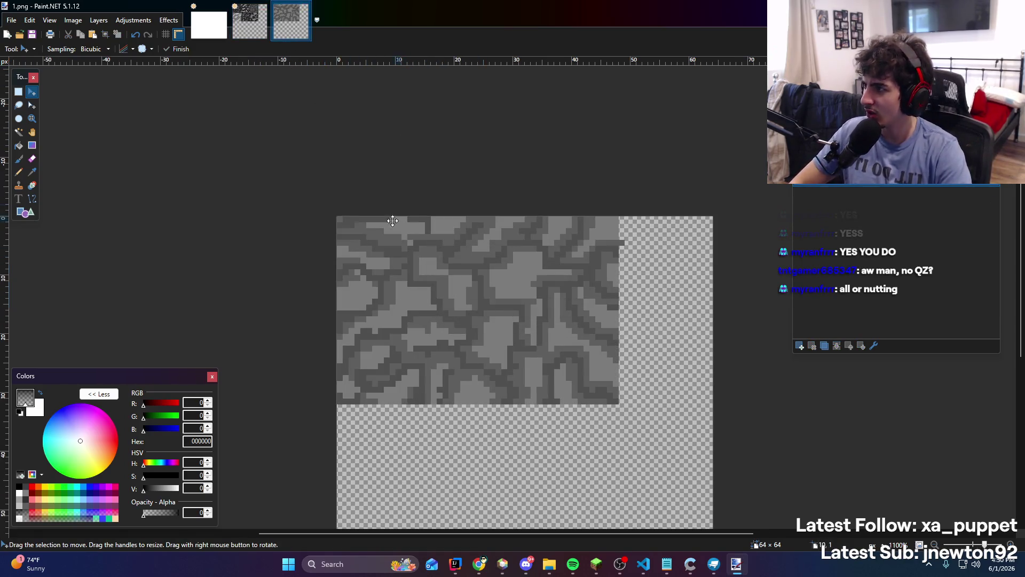
{"action": "key", "text": "ctrl+shift+s"}
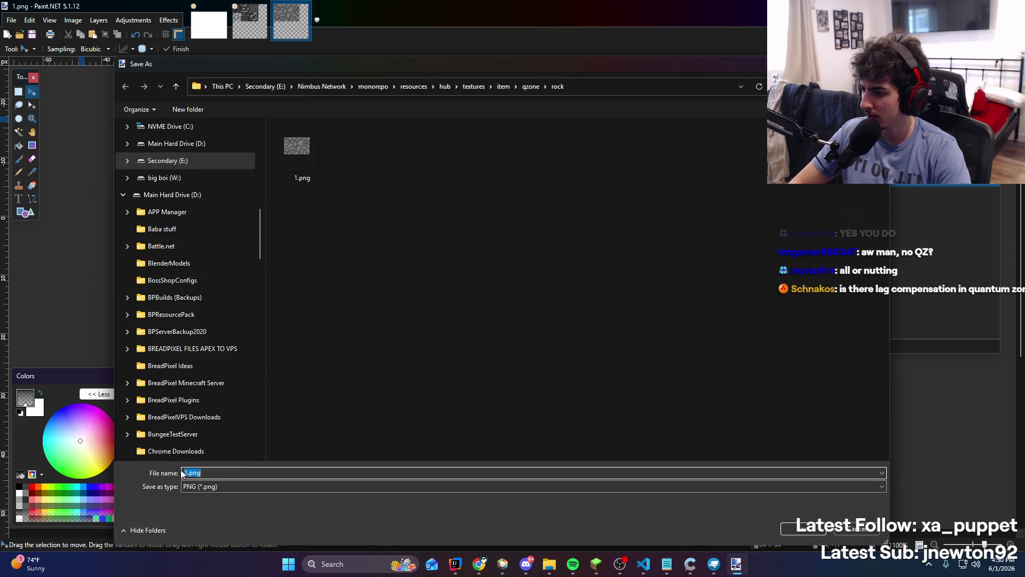
{"action": "key", "text": "Left"}
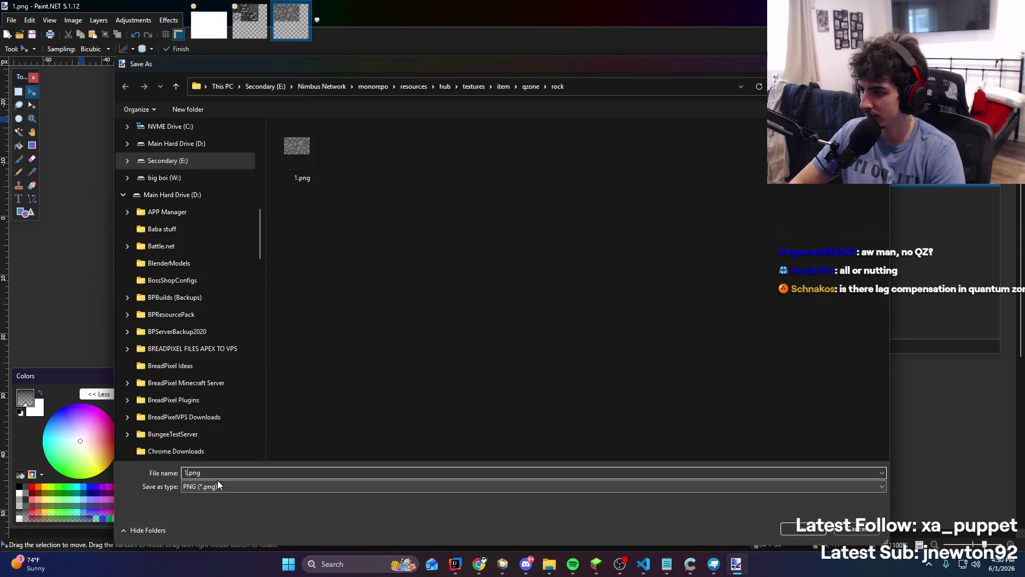
{"action": "key", "text": "Return"}
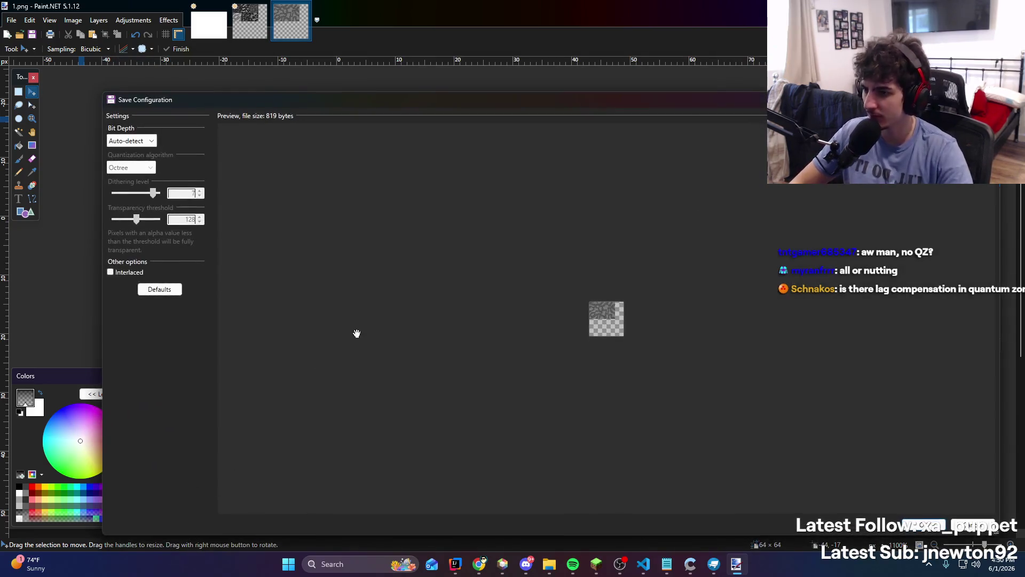
{"action": "key", "text": "Return"}
Merge the 1.pdn sheet's top layer down and begin saving it under a new name
{"action": "left_click", "coordinate": [250, 21]}
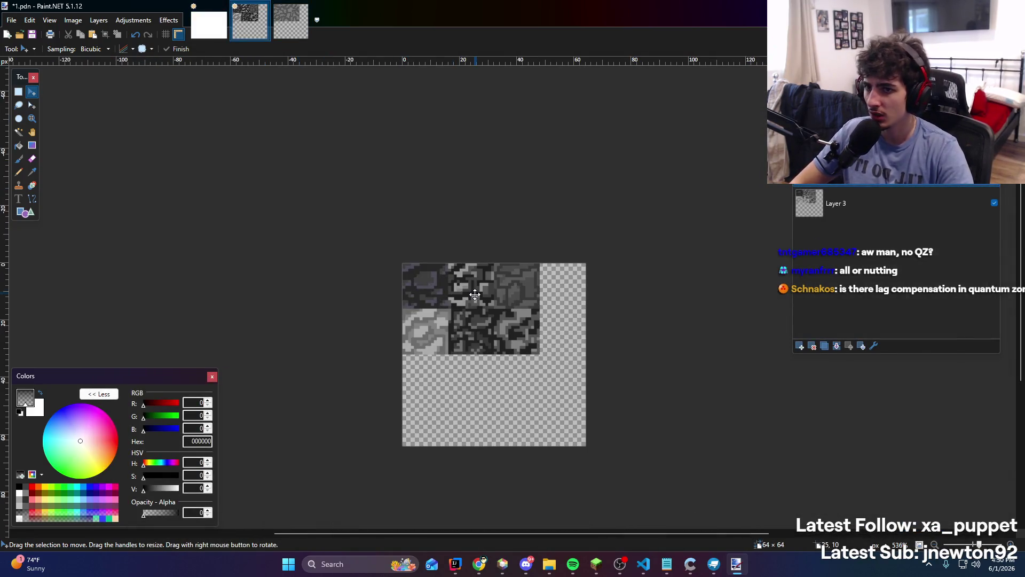
{"action": "scroll", "coordinate": [444, 296], "scroll_direction": "up", "scroll_amount": 1}
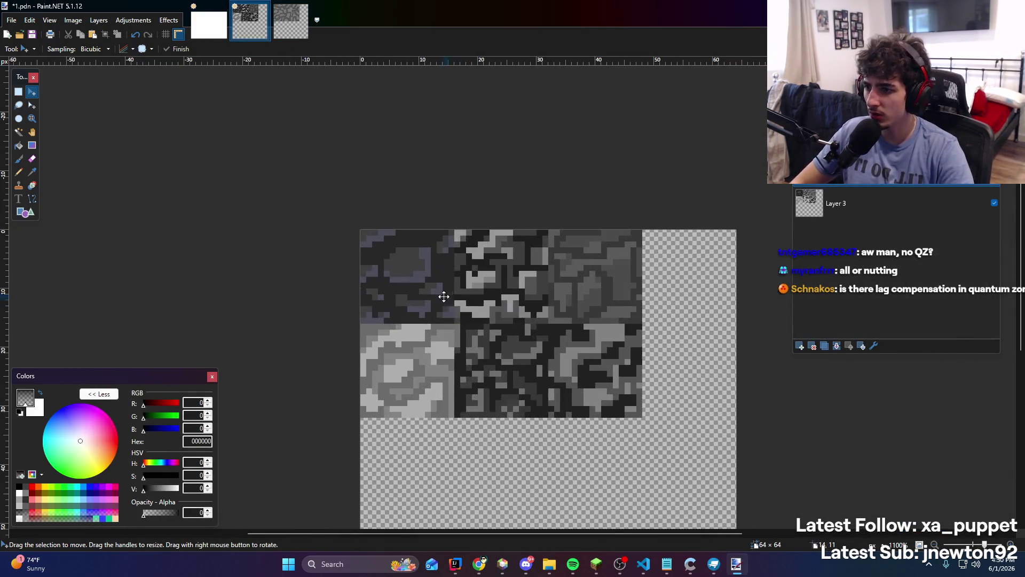
{"action": "left_click", "coordinate": [837, 346]}
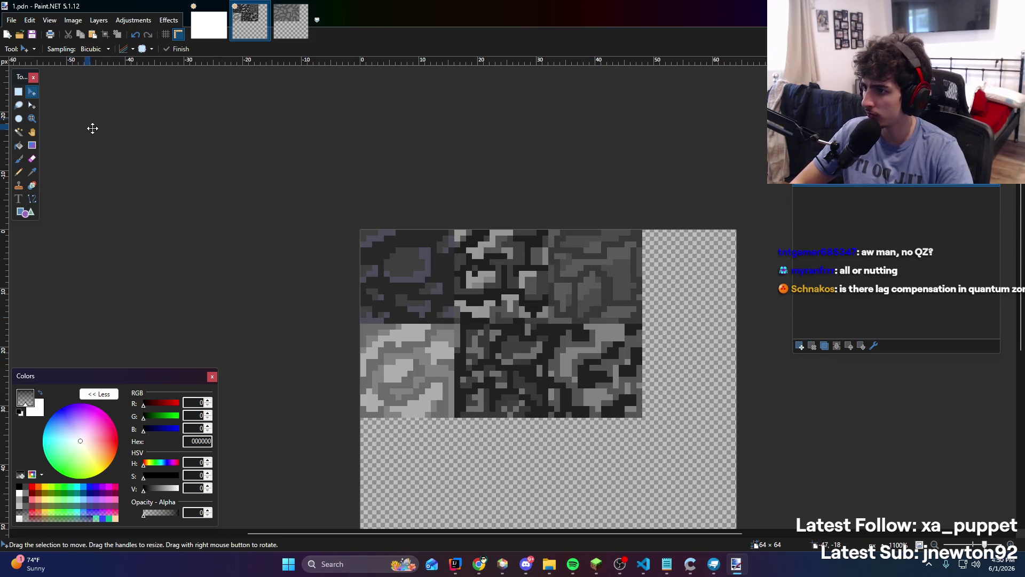
{"action": "key", "text": "ctrl+shift+s"}
{"action": "left_click", "coordinate": [202, 486]}
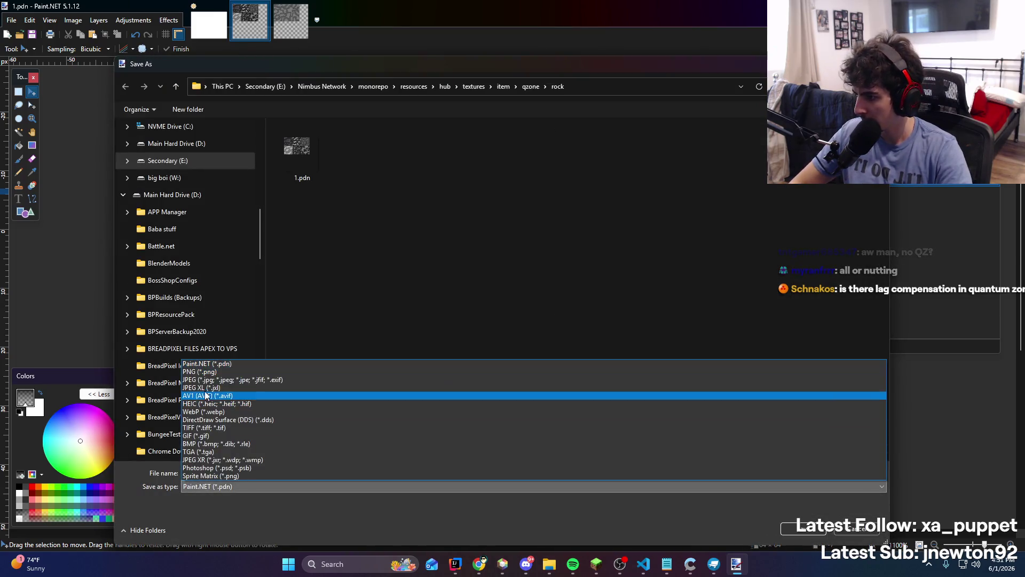
Save the sheet as varations.png, then close Paint.NET discarding the untitled image
{"action": "left_click", "coordinate": [208, 373]}
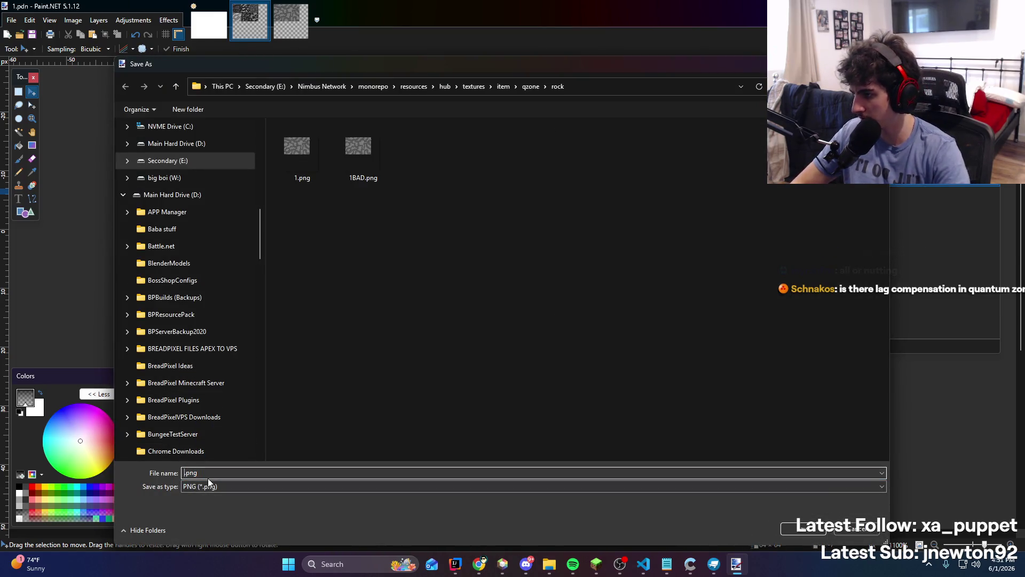
{"action": "type", "text": "variations"}
{"action": "key", "text": "Return"}
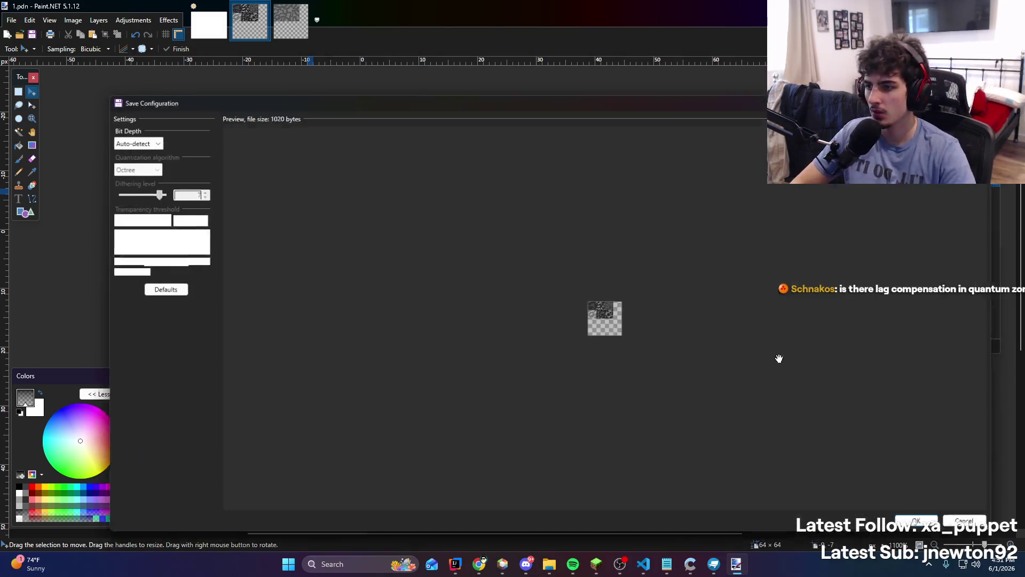
{"action": "left_click", "coordinate": [928, 528]}
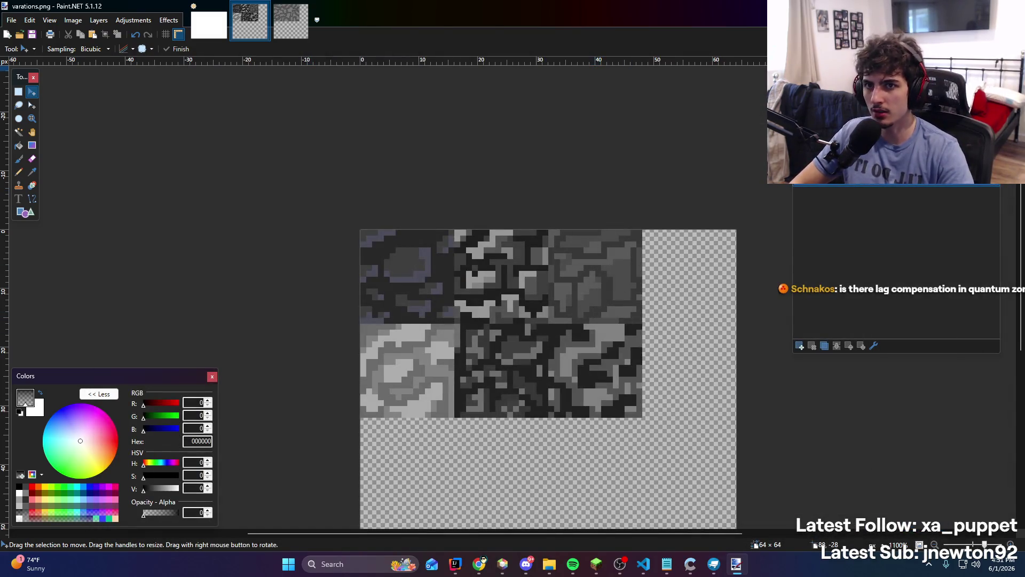
{"action": "left_click", "coordinate": [1013, 7]}
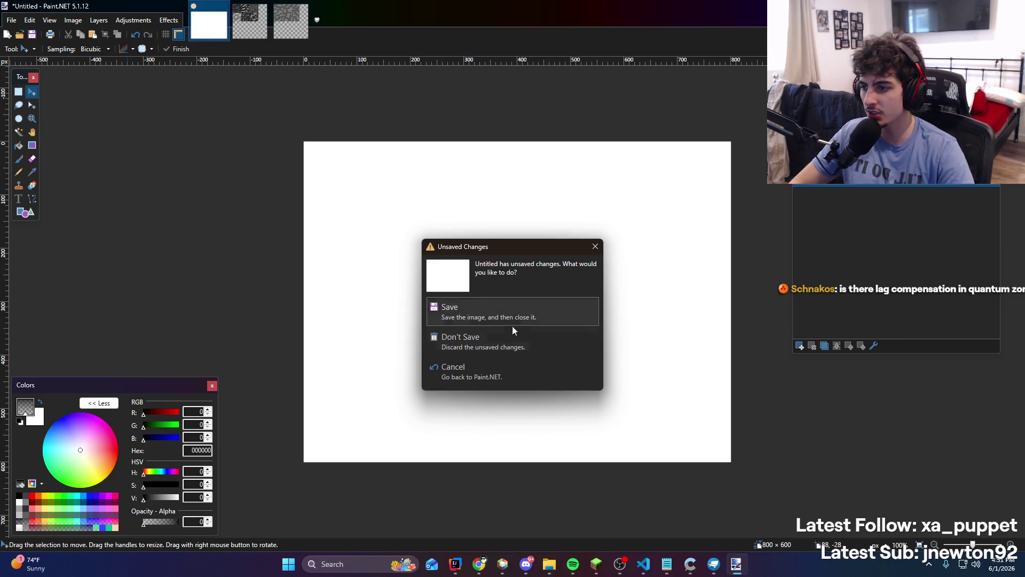
{"action": "left_click", "coordinate": [495, 345]}
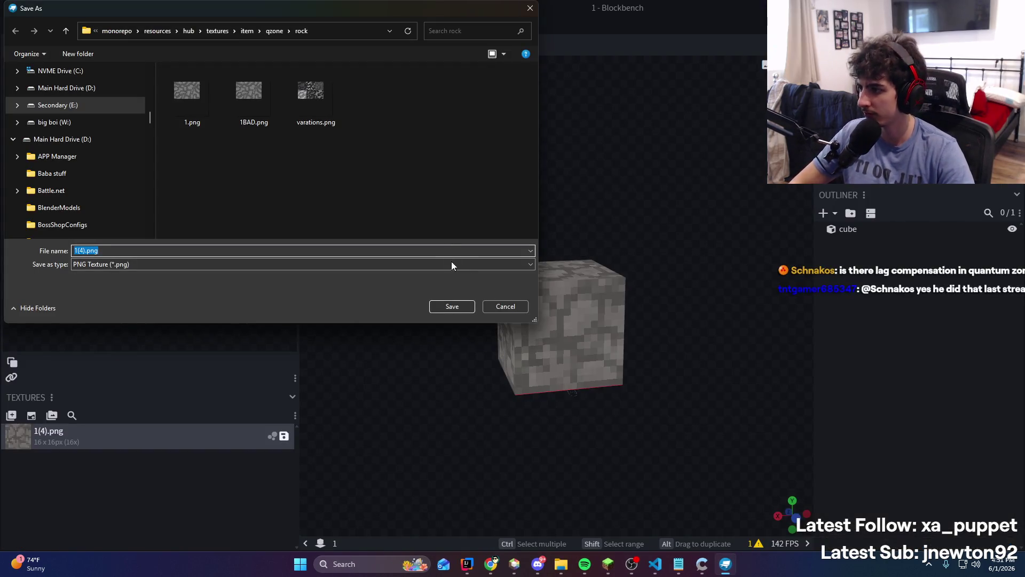
Delete the old 1.pdn and 1.png from the rock folder and save the cube's texture as 1.png
{"action": "left_click", "coordinate": [503, 305]}
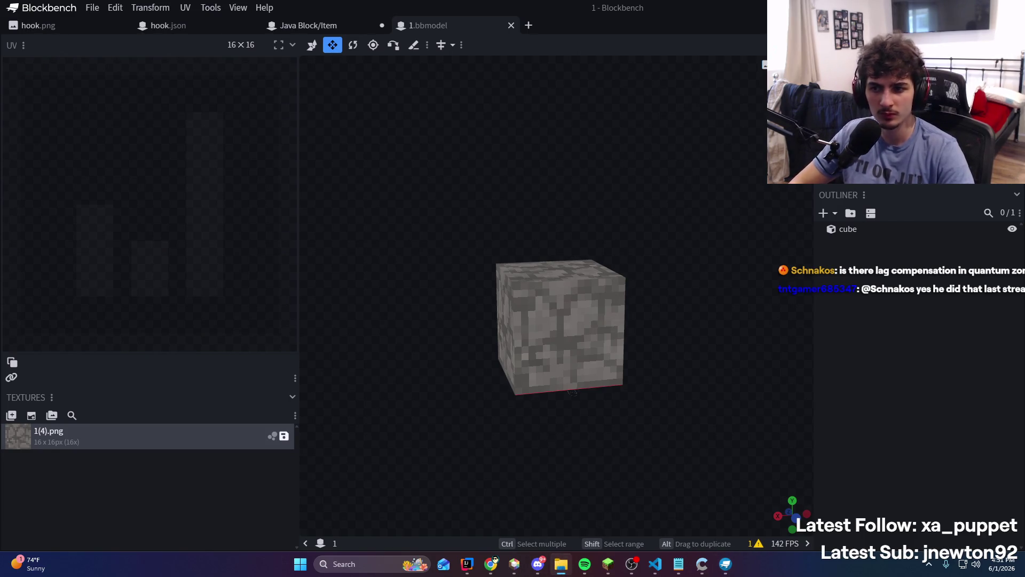
{"action": "left_click", "coordinate": [283, 435]}
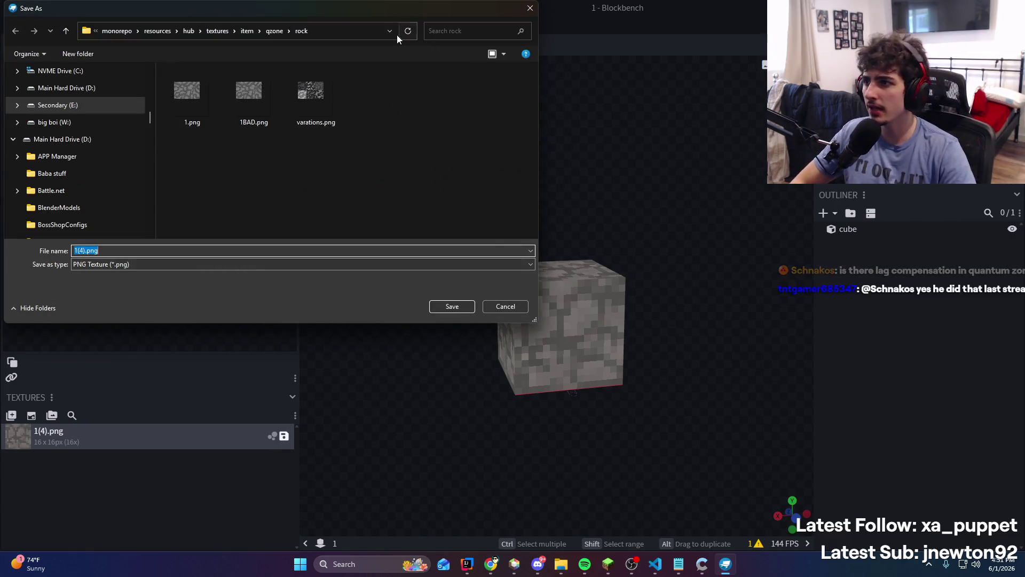
{"action": "left_click", "coordinate": [344, 32]}
{"action": "left_click", "coordinate": [560, 564]}
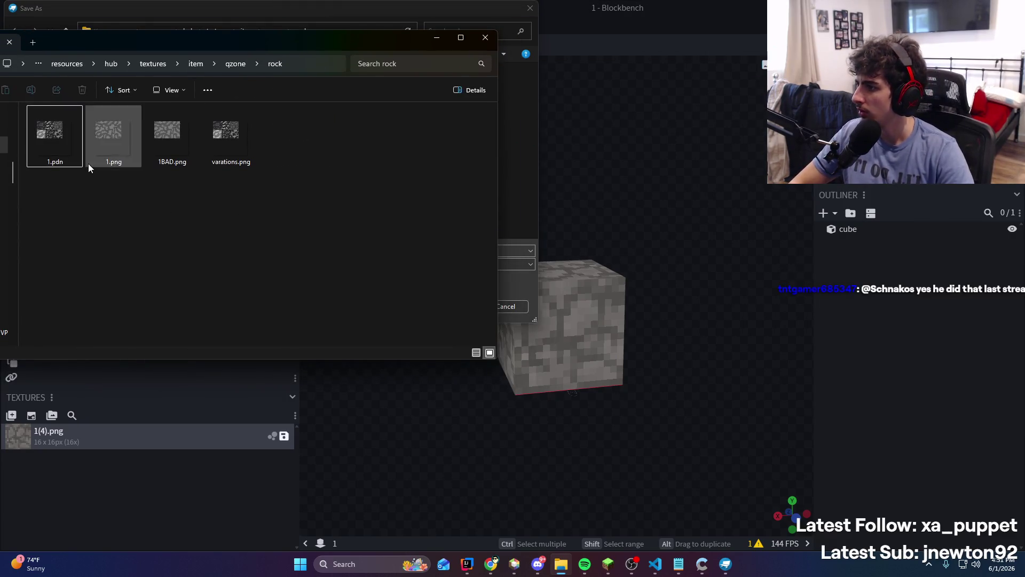
{"action": "key", "text": "Delete"}
{"action": "left_click", "coordinate": [62, 148]}
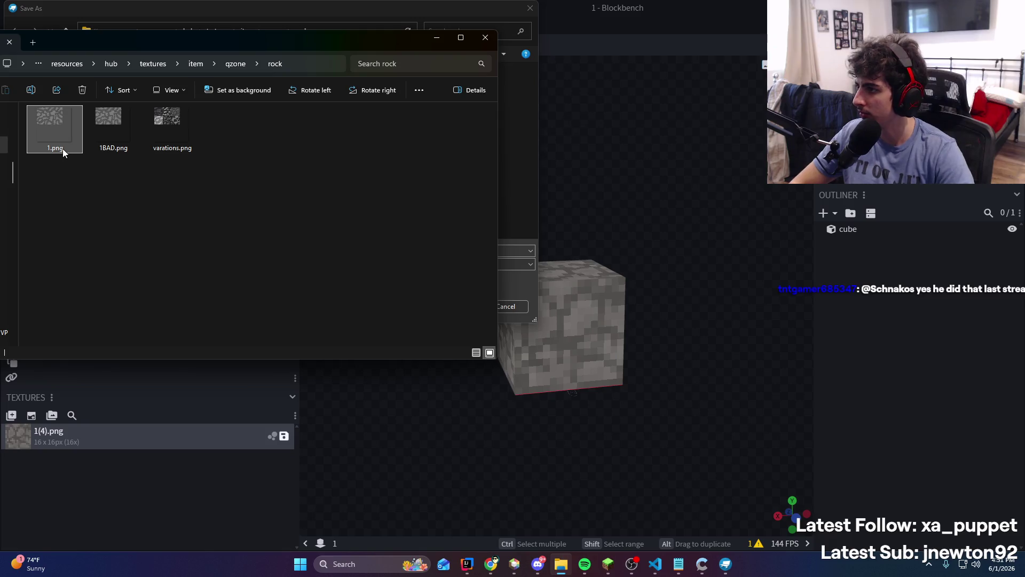
{"action": "key", "text": "Delete"}
{"action": "left_click_drag", "start_coordinate": [172, 50], "coordinate": [641, 75]}
{"action": "left_click", "coordinate": [347, 133]}
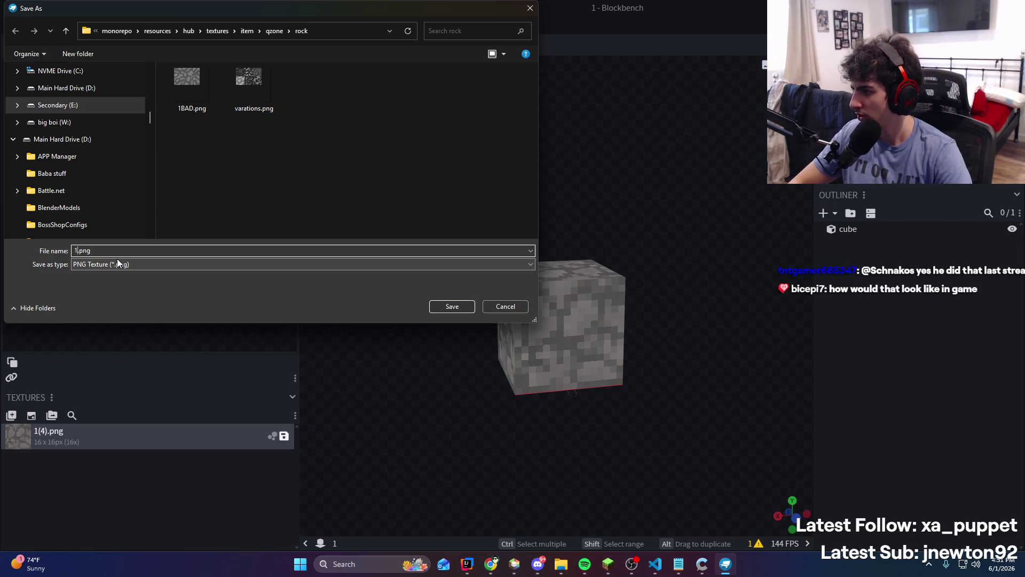
{"action": "key", "text": "Return"}
Export the cube as a Java block/item model into the qzone rock folder
{"action": "right_click", "coordinate": [142, 431]}
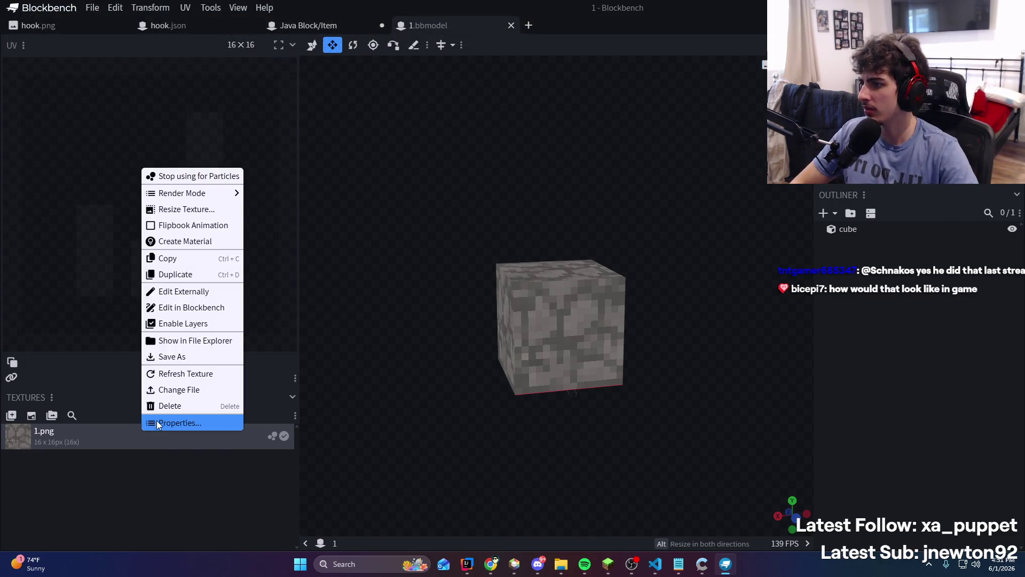
{"action": "left_click", "coordinate": [207, 357]}
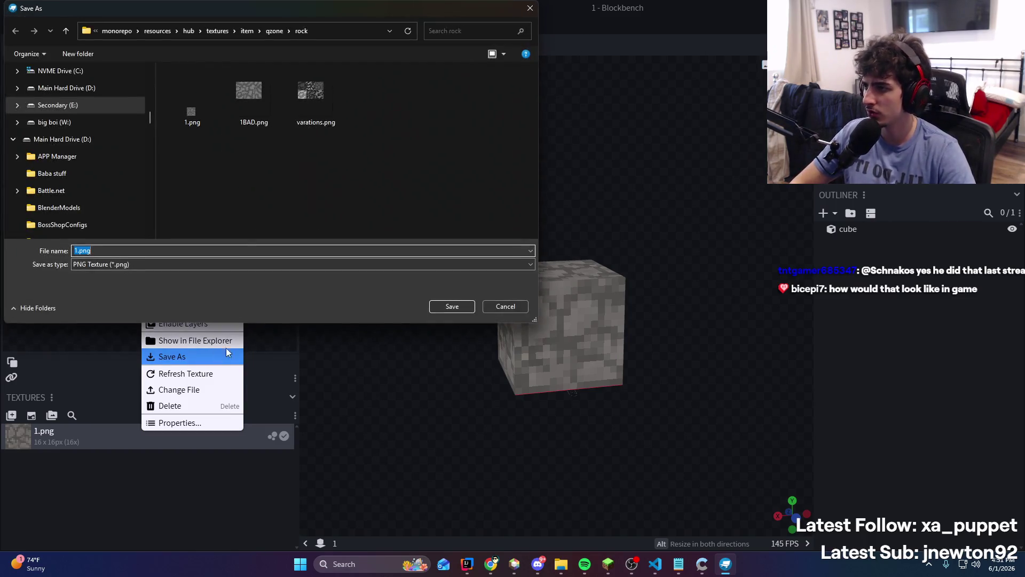
{"action": "left_click", "coordinate": [520, 306]}
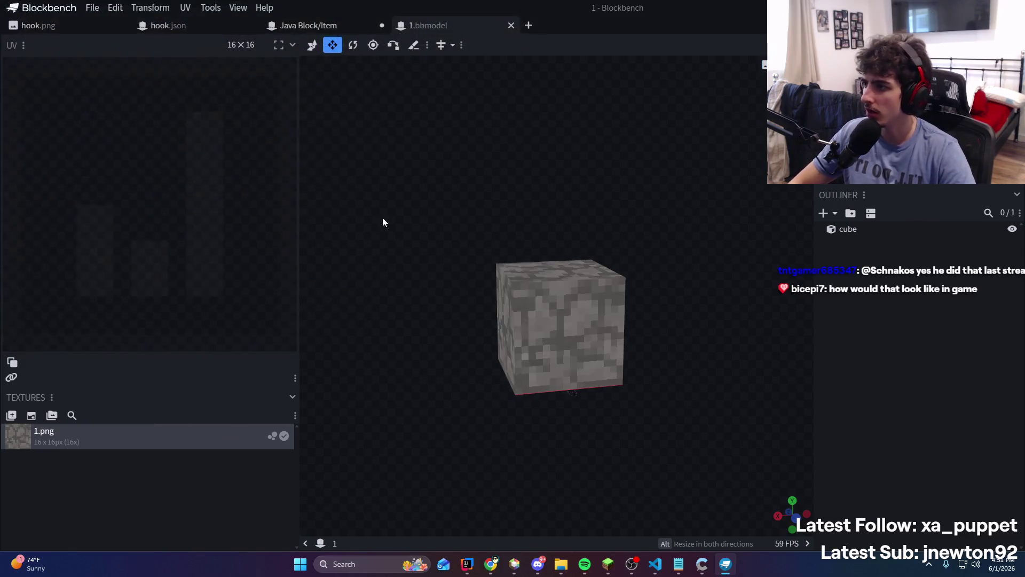
{"action": "left_click", "coordinate": [93, 7]}
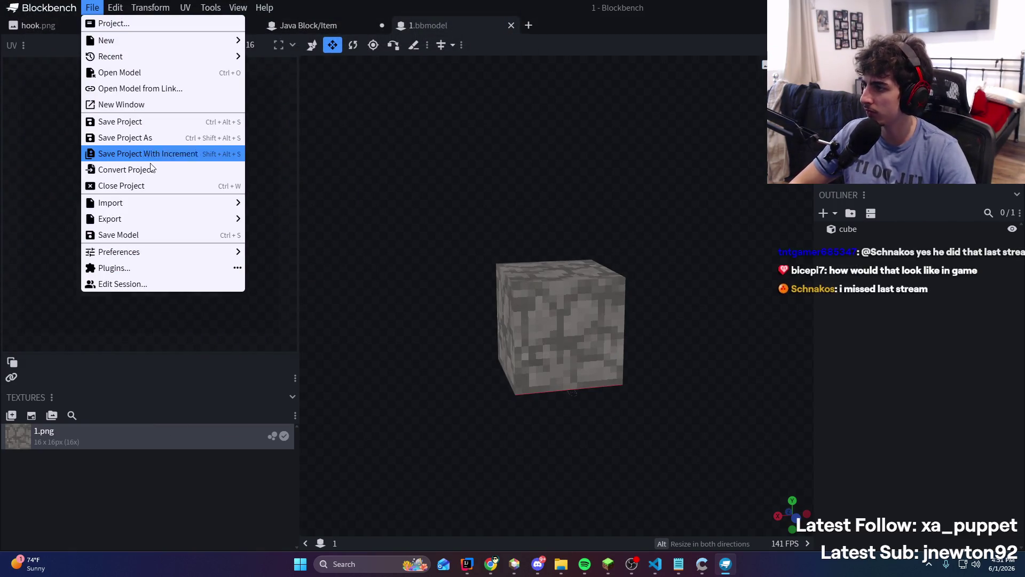
{"action": "mouse_move", "coordinate": [208, 227]}
{"action": "left_click", "coordinate": [278, 219]}
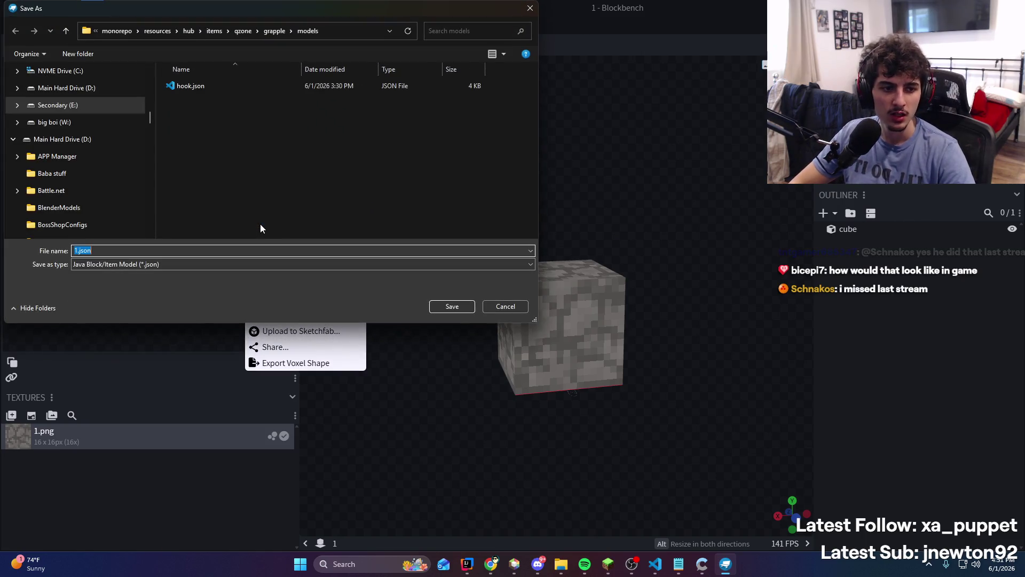
{"action": "left_click_drag", "start_coordinate": [201, 3], "coordinate": [342, 55]}
{"action": "left_click", "coordinate": [414, 84]}
{"action": "left_click", "coordinate": [443, 84]}
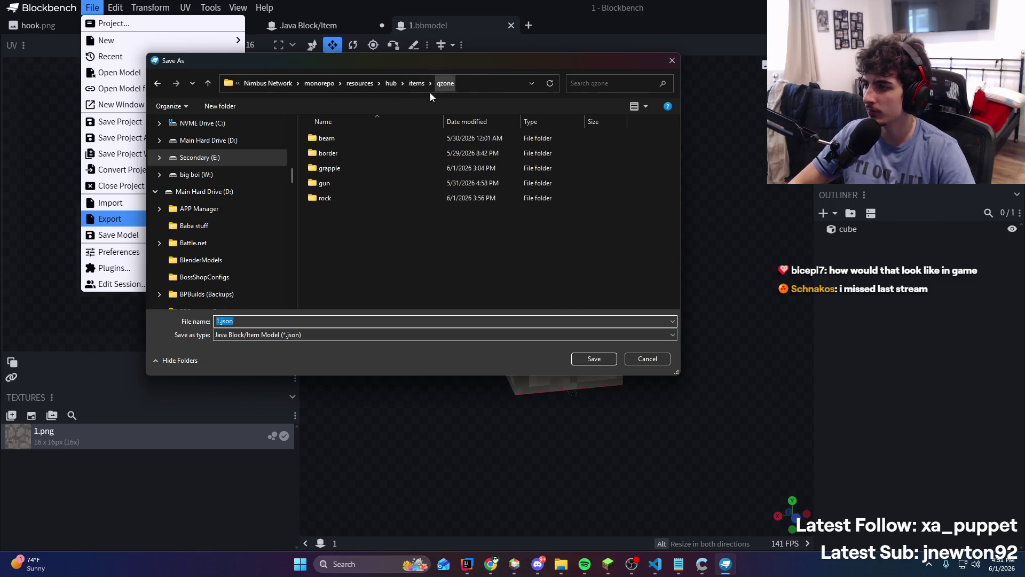
{"action": "double_click", "coordinate": [355, 193]}
{"action": "key", "text": "alt+Tab"}
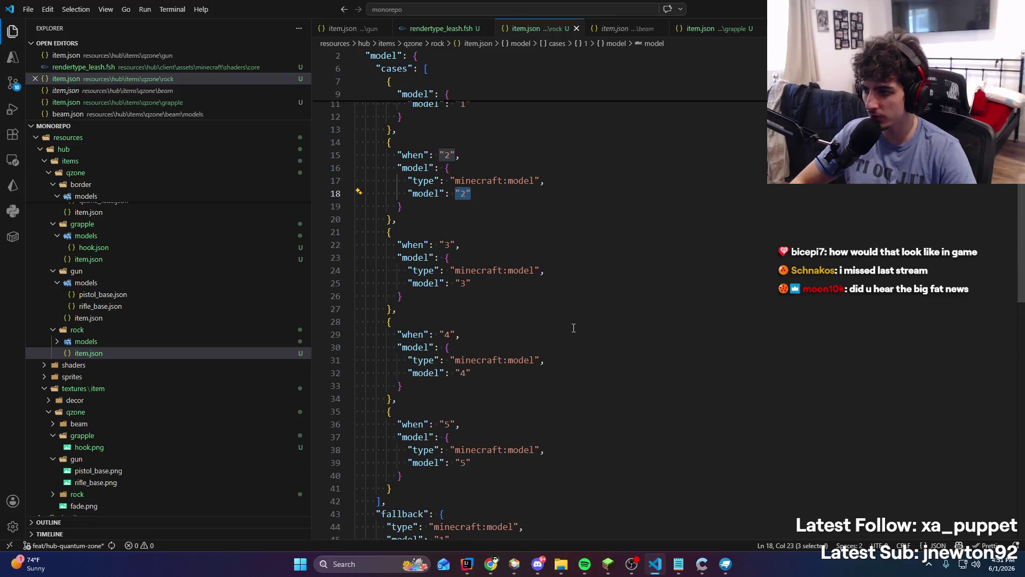
Set the model values of cases 4 and 5 in rock/item.json to "1" and save
{"action": "type", "text": "\"1\""}
{"action": "left_click", "coordinate": [499, 285]}
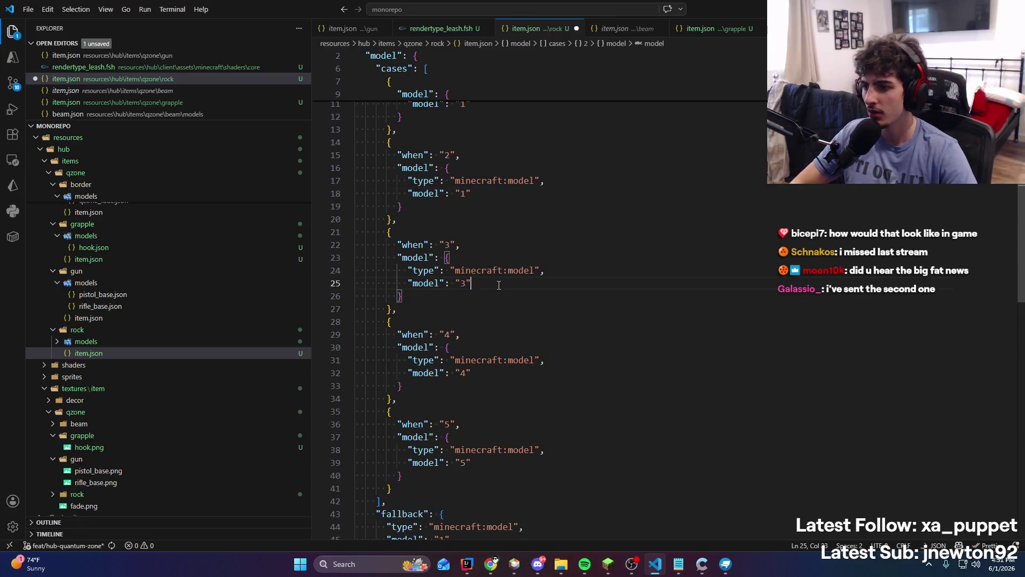
{"action": "left_click", "coordinate": [499, 374]}
{"action": "key", "text": "BackSpace"}
{"action": "type", "text": "1"}
{"action": "left_click", "coordinate": [513, 464]}
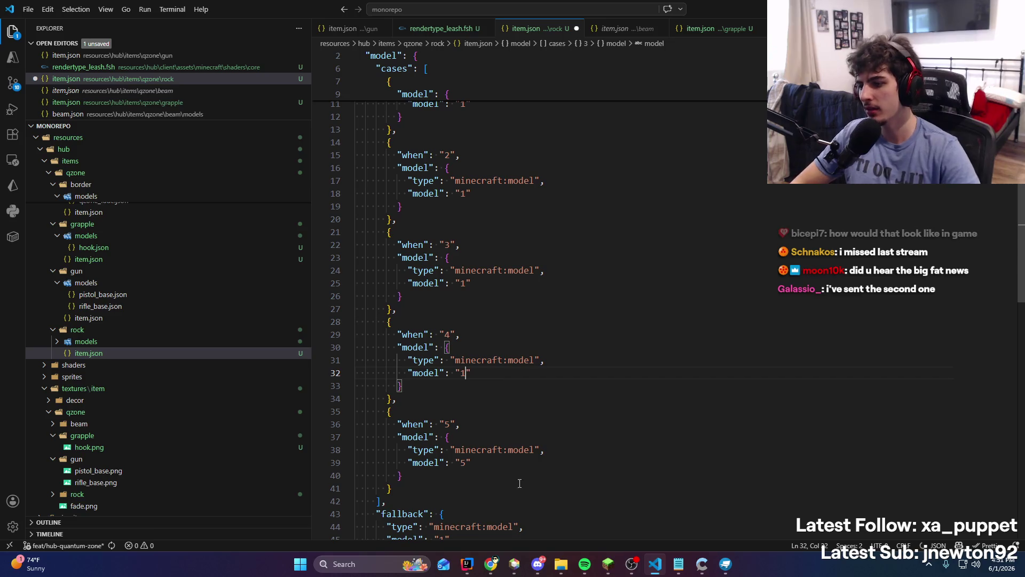
{"action": "key", "text": "BackSpace"}
{"action": "type", "text": "1"}
{"action": "scroll", "coordinate": [583, 450], "scroll_direction": "down", "scroll_amount": 5}
{"action": "key", "text": "ctrl+s"}
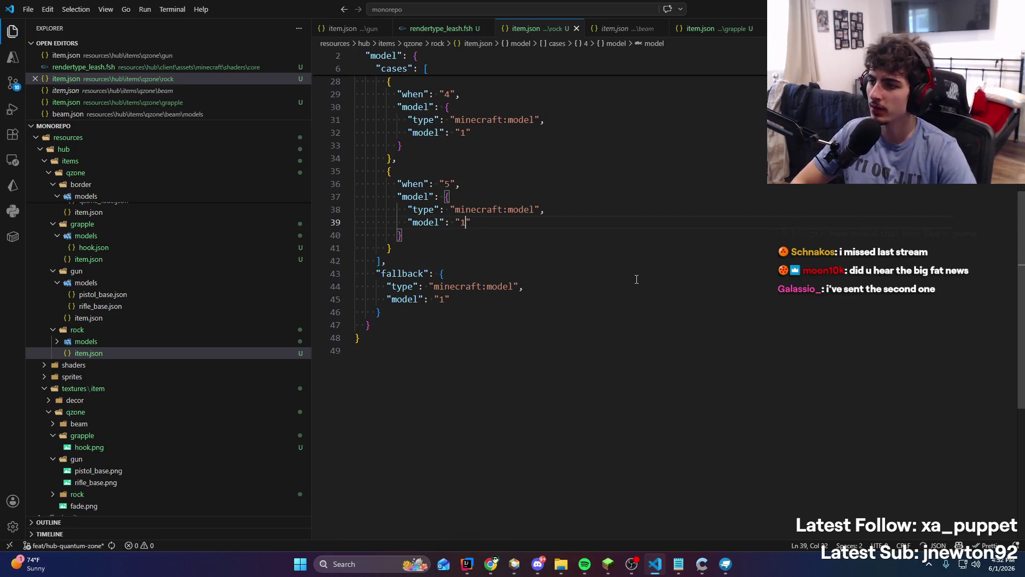
Open rock/models/1.json and delete the 'hub:' prefix from both texture paths with multi-cursor
{"action": "key", "text": "alt+Tab"}
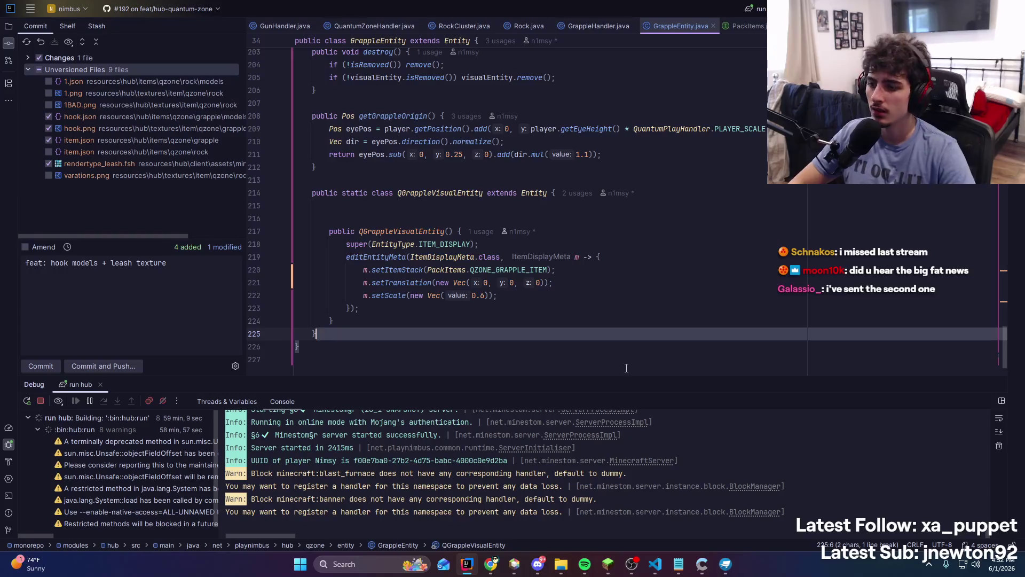
{"action": "left_click", "coordinate": [655, 564]}
{"action": "left_click", "coordinate": [155, 263]}
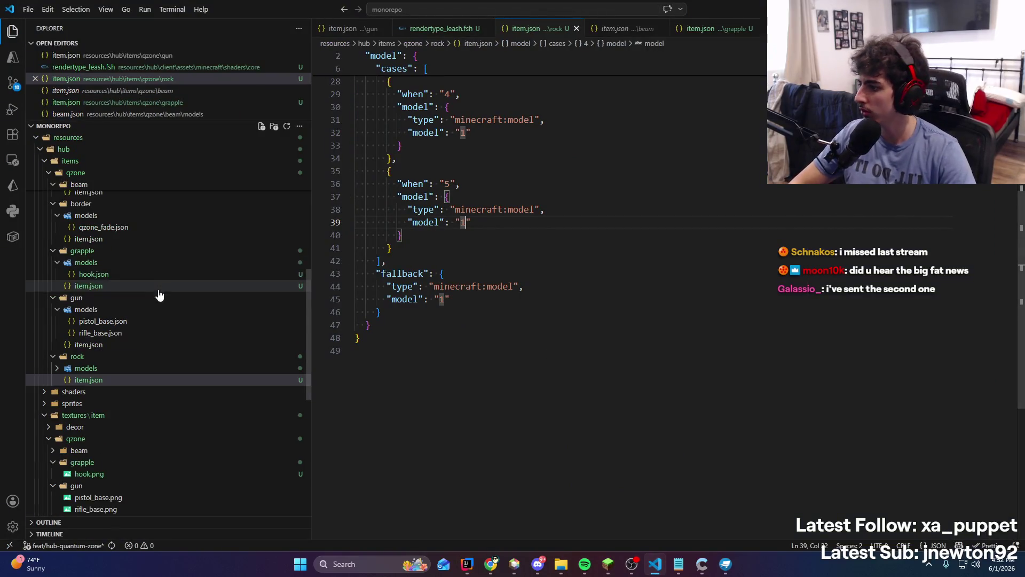
{"action": "left_click", "coordinate": [113, 370]}
{"action": "left_click", "coordinate": [110, 379]}
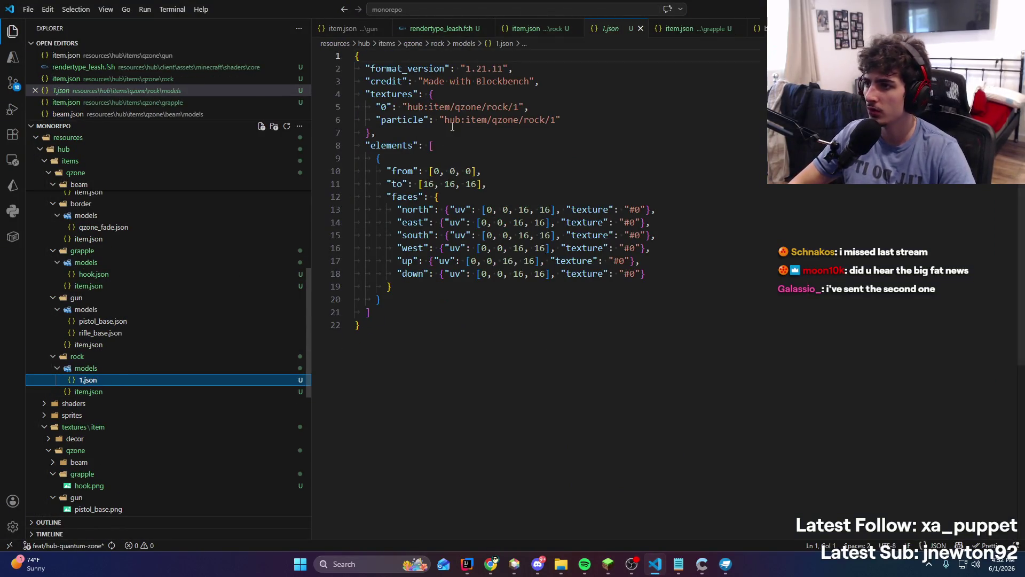
{"action": "double_click", "coordinate": [418, 107]}
{"action": "key", "text": "ctrl+d"}
{"action": "key", "text": "Delete"}
{"action": "key", "text": "Delete"}
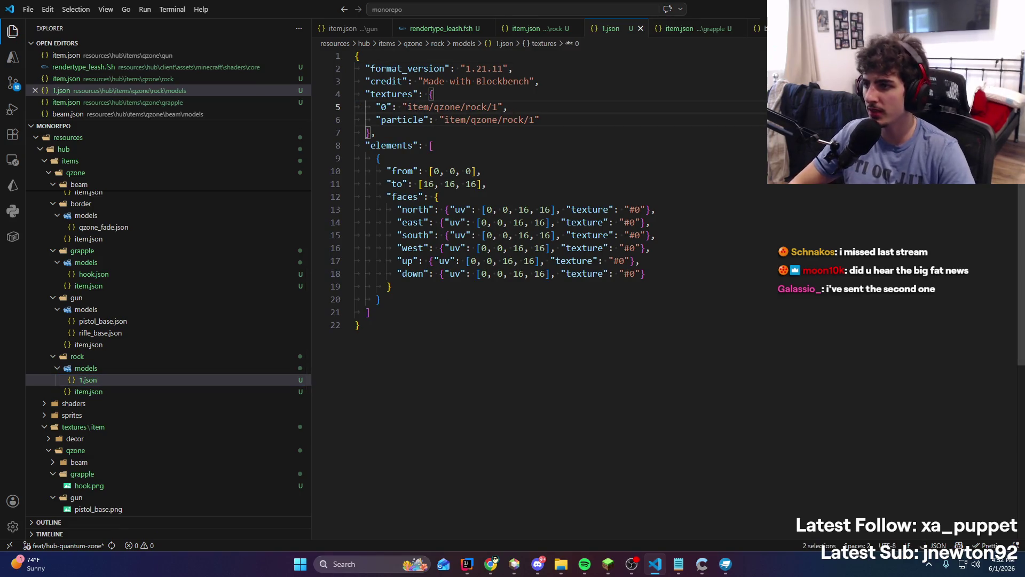
{"action": "key", "text": "alt+Tab"}
{"action": "left_click", "coordinate": [735, 252]}
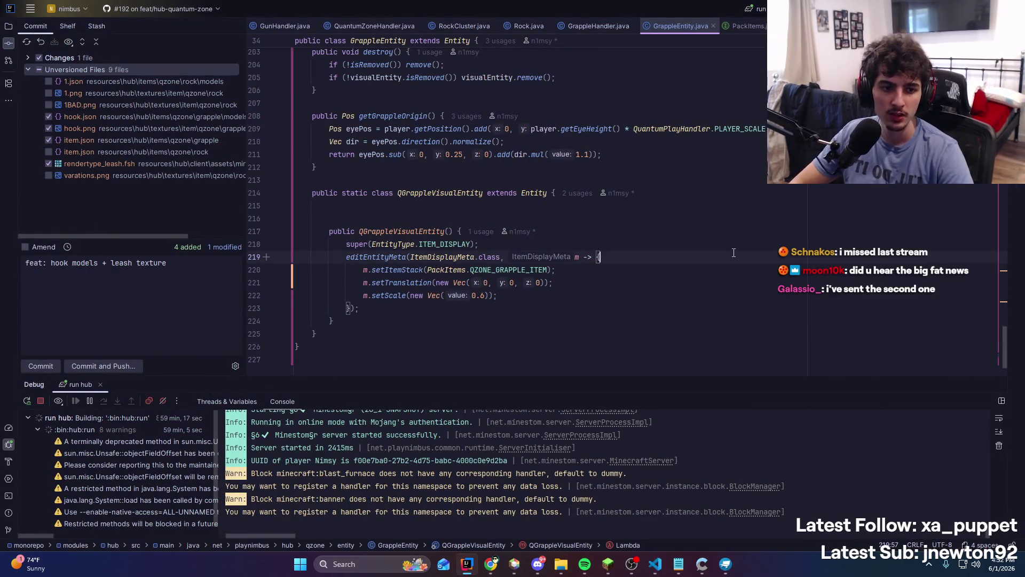
Include the unversioned rock files and commit all ten changed files
{"action": "scroll", "coordinate": [733, 243], "scroll_direction": "up", "scroll_amount": 20}
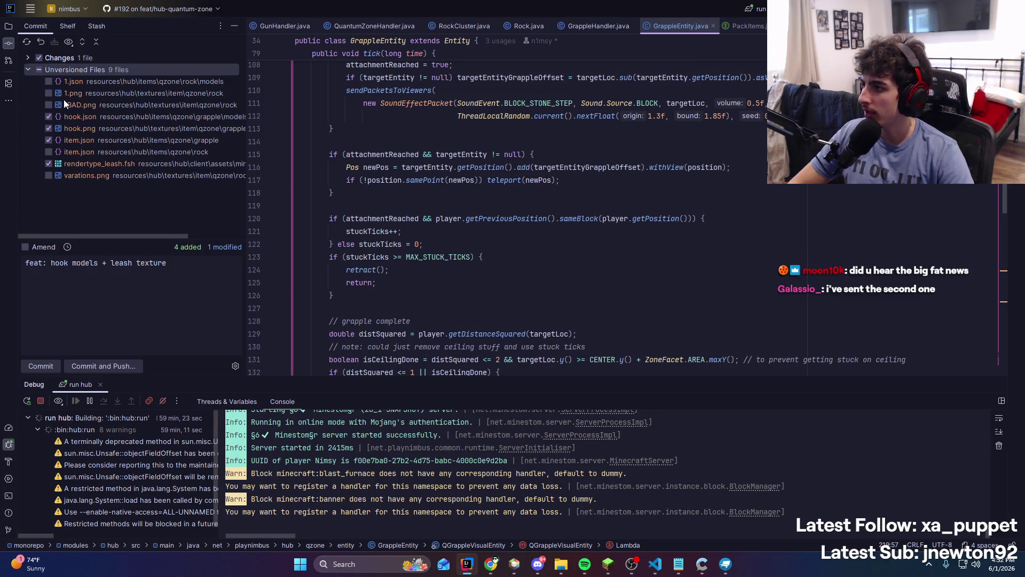
{"action": "left_click", "coordinate": [37, 72]}
{"action": "left_click", "coordinate": [52, 368]}
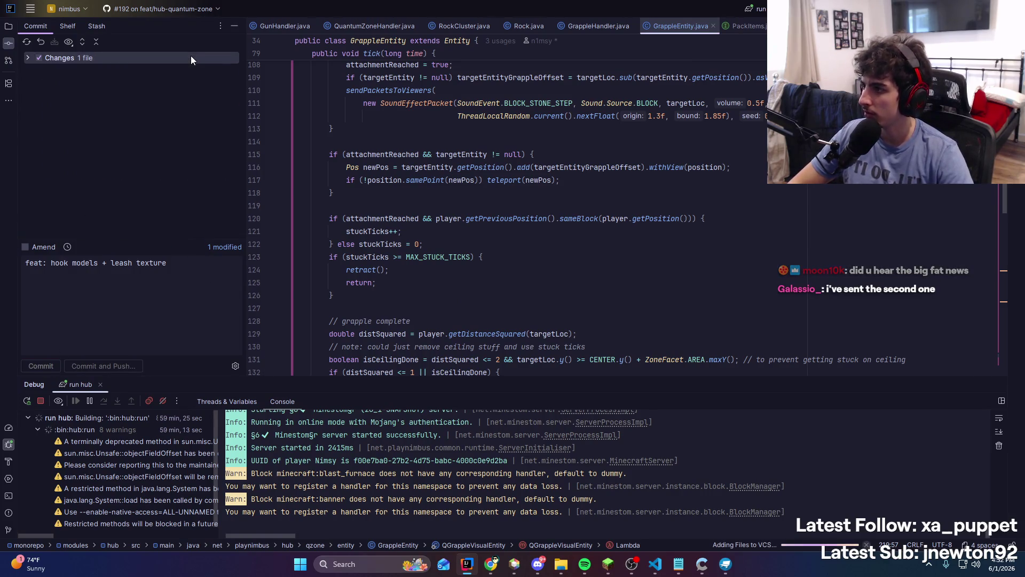
{"action": "left_click", "coordinate": [27, 58]}
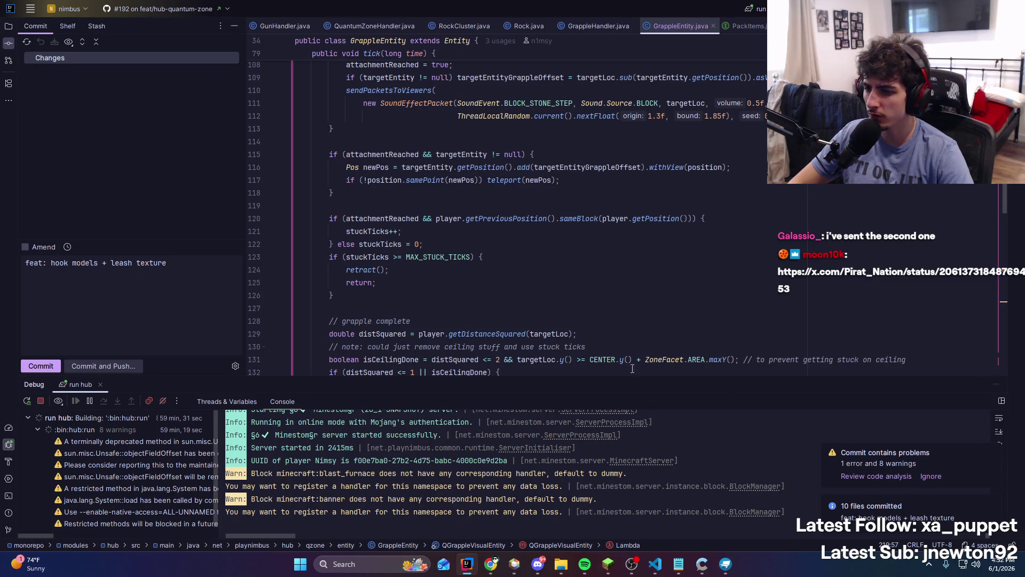
Replace the commit message with 'feat: rock models' for the next commit
{"action": "left_click", "coordinate": [80, 263]}
{"action": "key", "text": "ctrl+a"}
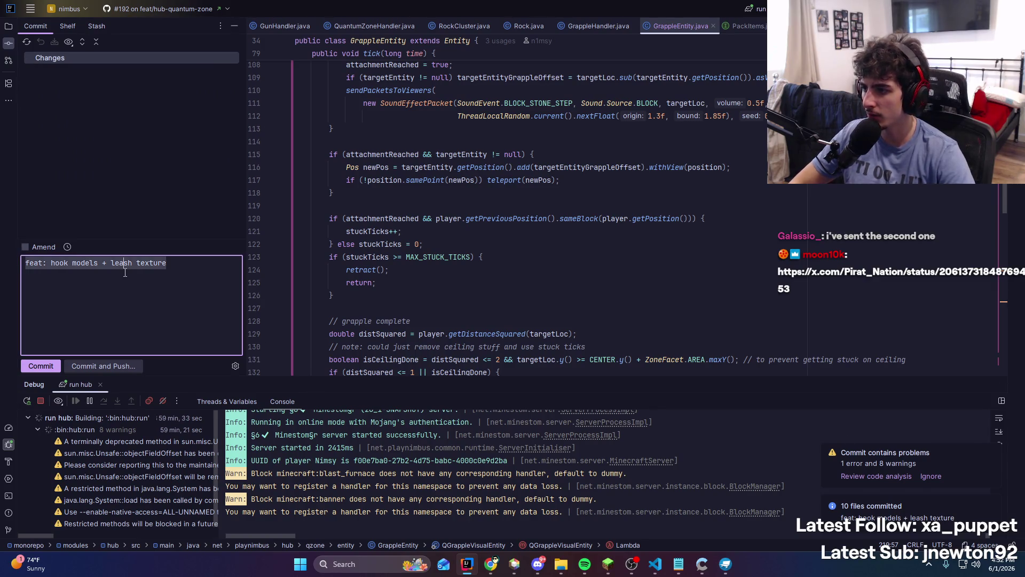
{"action": "key", "text": "BackSpace"}
{"action": "type", "text": "feat:L"}
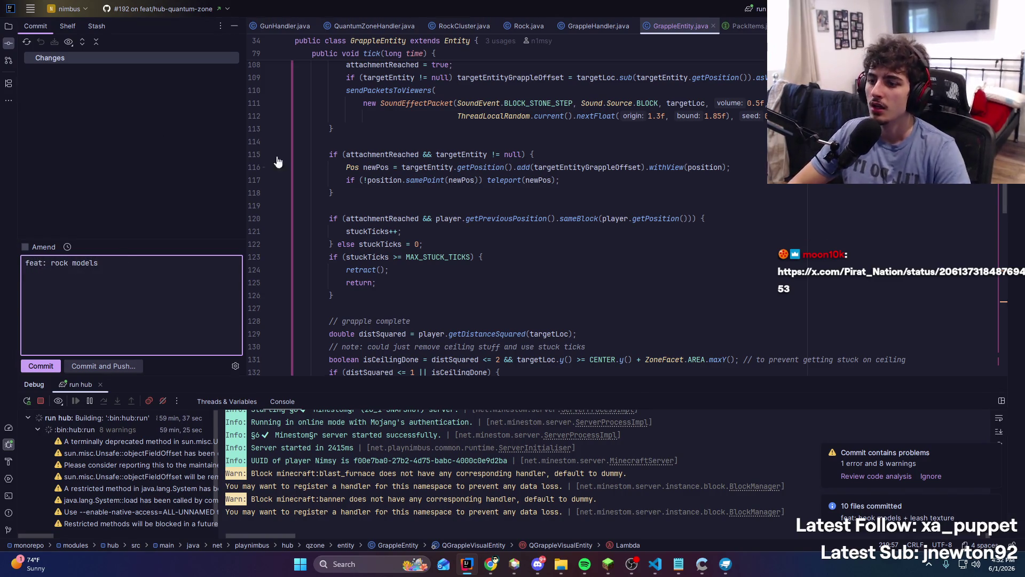
Collapse the Debug console, open Rock.java via Search Everywhere, and dismiss the commit notifications
{"action": "left_click_drag", "start_coordinate": [637, 378], "coordinate": [635, 517]}
{"action": "scroll", "coordinate": [438, 277], "scroll_direction": "down", "scroll_amount": 10}
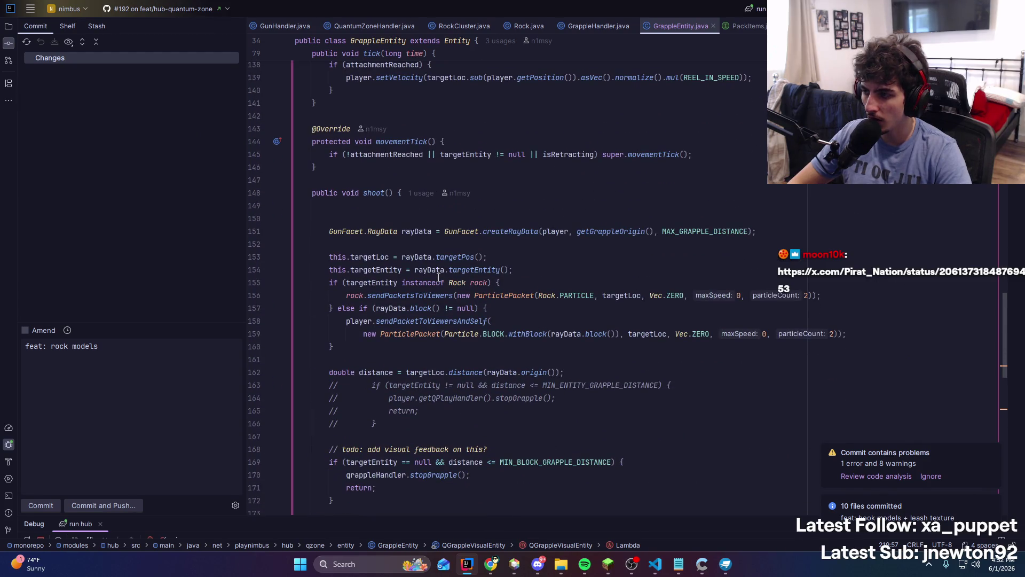
{"action": "left_click", "coordinate": [537, 231]}
{"action": "key", "text": "shift"}
{"action": "key", "text": "shift"}
{"action": "type", "text": "Rock"}
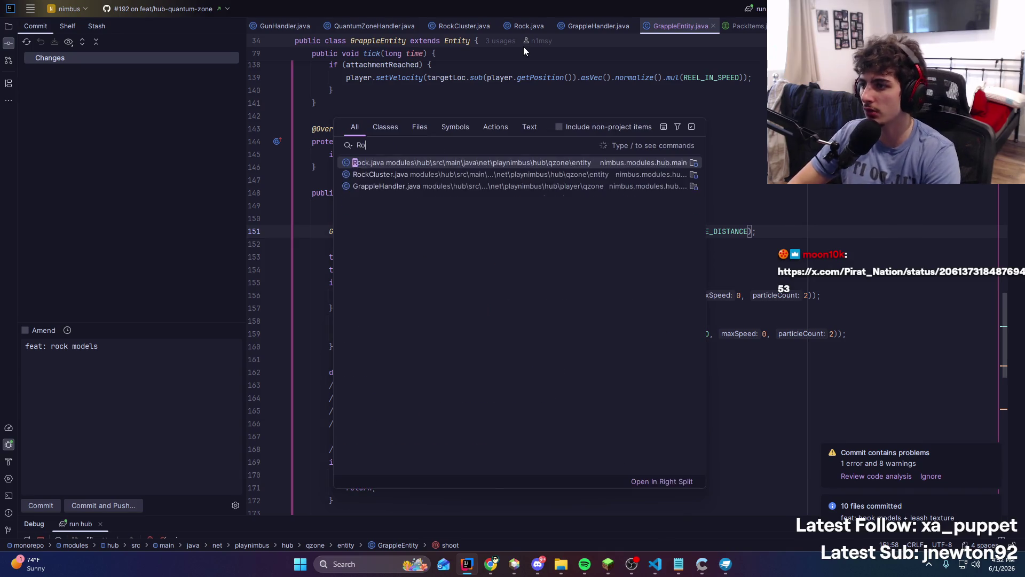
{"action": "key", "text": "Return"}
{"action": "scroll", "coordinate": [489, 361], "scroll_direction": "down", "scroll_amount": 15}
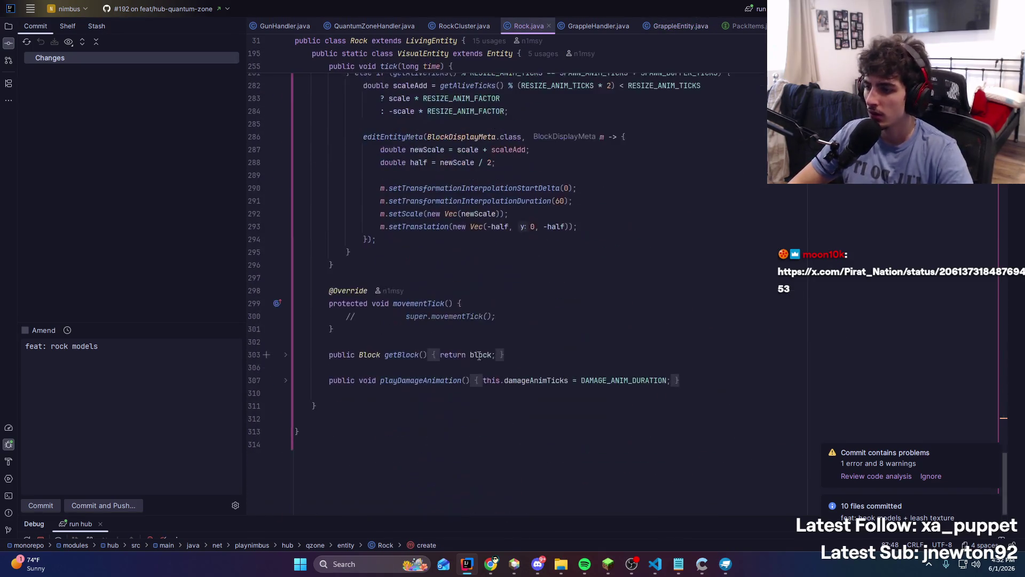
{"action": "scroll", "coordinate": [489, 362], "scroll_direction": "up", "scroll_amount": 3}
{"action": "scroll", "coordinate": [490, 362], "scroll_direction": "up", "scroll_amount": 5}
{"action": "scroll", "coordinate": [736, 212], "scroll_direction": "up", "scroll_amount": 8}
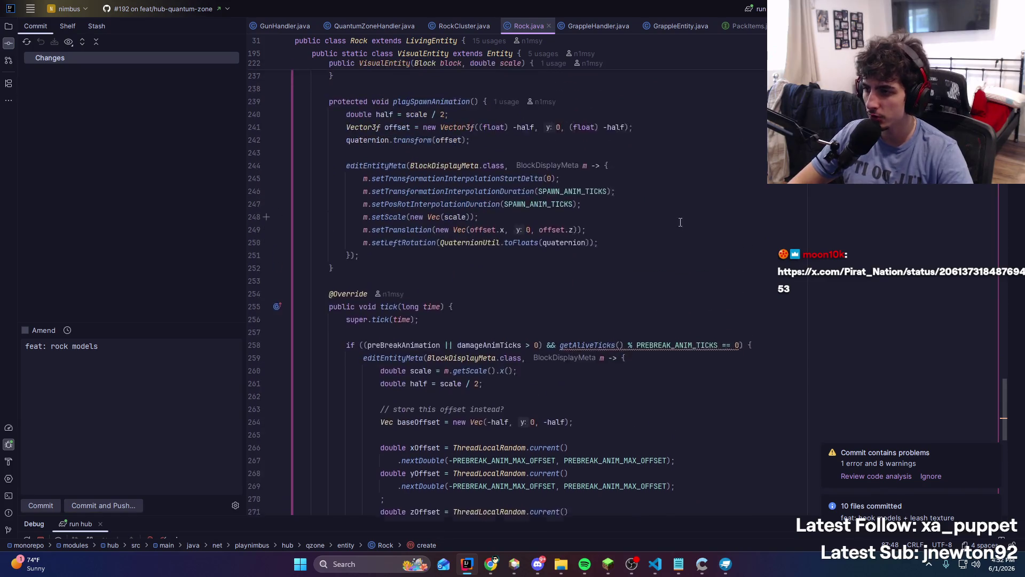
{"action": "left_click", "coordinate": [996, 457]}
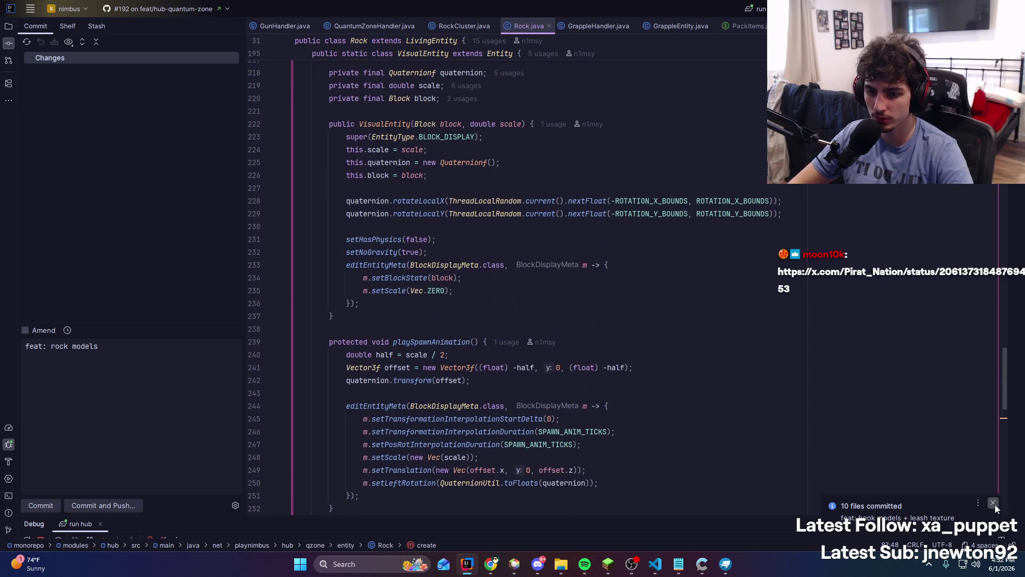
{"action": "left_click", "coordinate": [995, 504]}
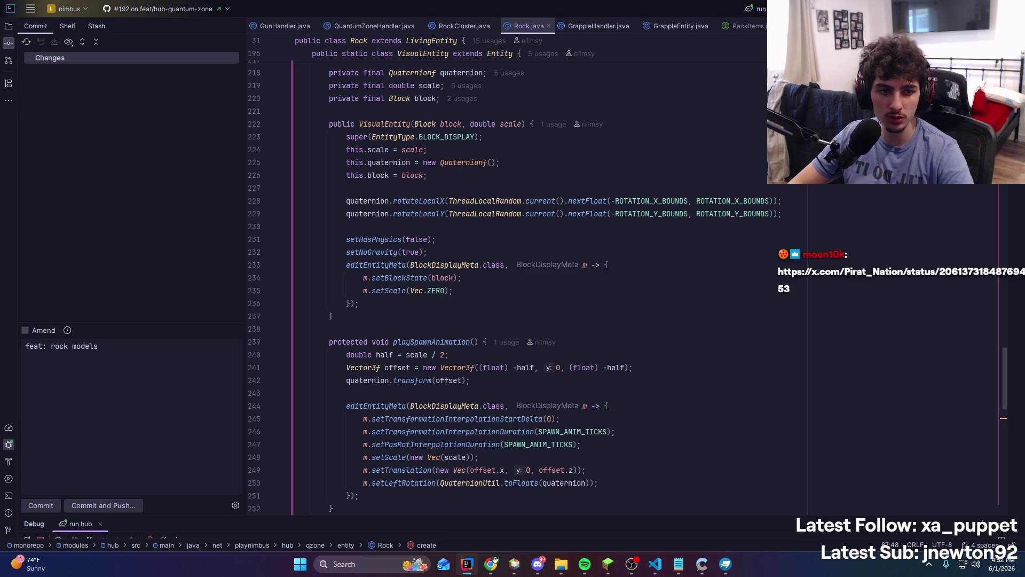
{"action": "key", "text": "alt+Tab"}
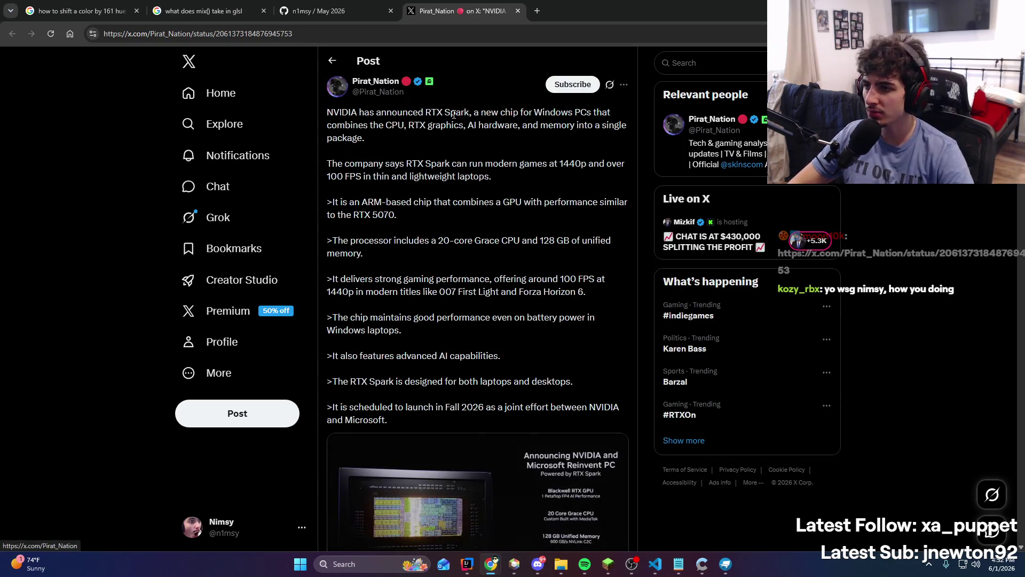
Read the RTX Spark announcement post, close its X tab, and return to IntelliJ IDEA
{"action": "left_click_drag", "start_coordinate": [451, 112], "coordinate": [534, 113]}
{"action": "left_click", "coordinate": [394, 137]}
{"action": "double_click", "coordinate": [414, 125]}
{"action": "left_click", "coordinate": [464, 112]}
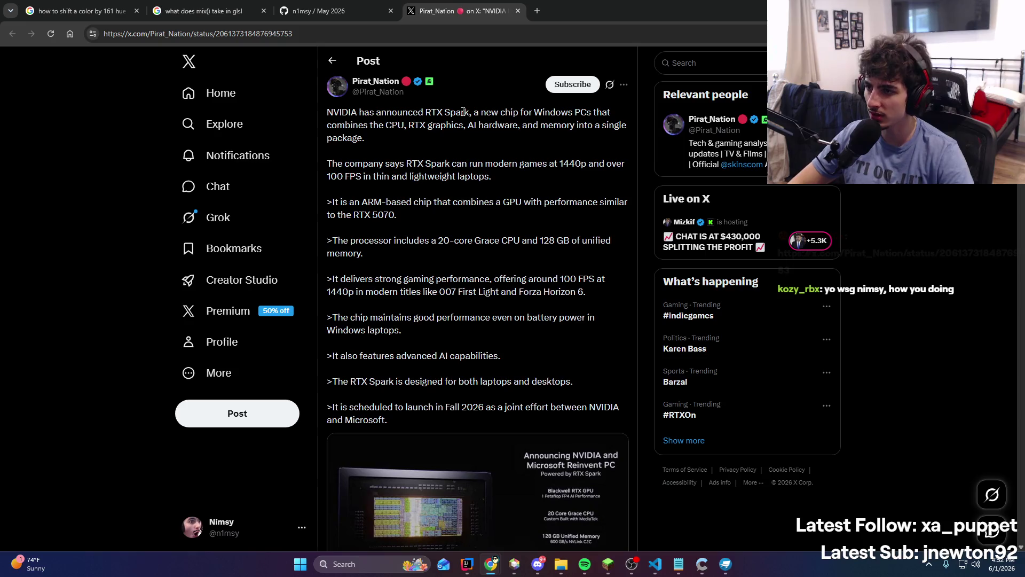
{"action": "scroll", "coordinate": [429, 163], "scroll_direction": "down", "scroll_amount": 3}
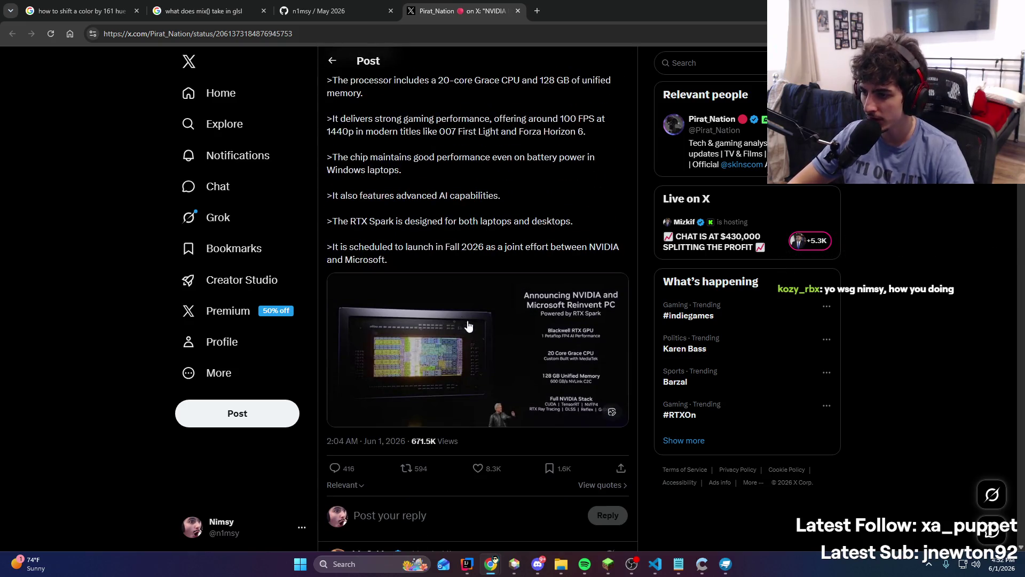
{"action": "scroll", "coordinate": [363, 285], "scroll_direction": "up", "scroll_amount": 3}
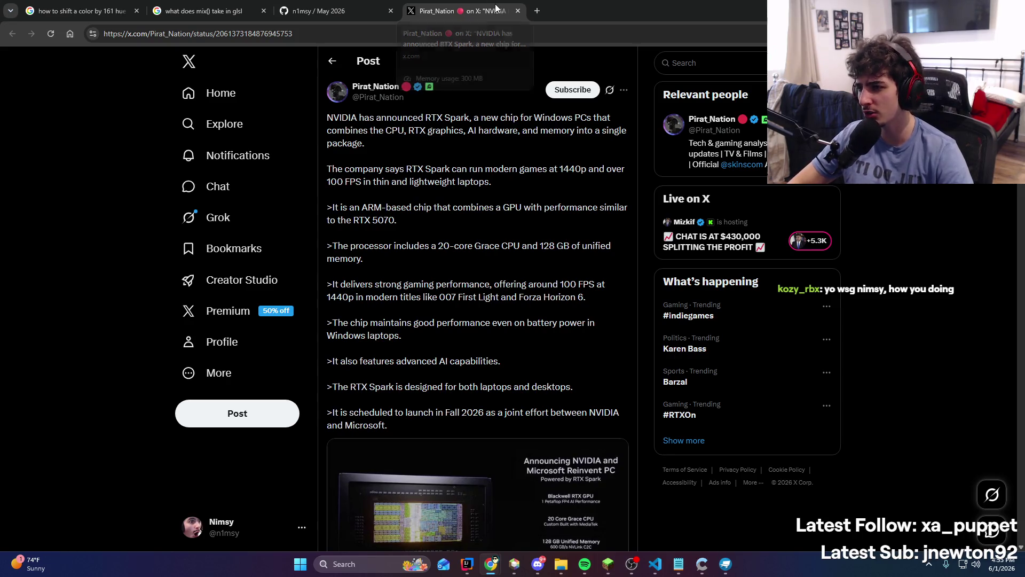
{"action": "left_click", "coordinate": [518, 11]}
{"action": "key", "text": "alt+Tab"}
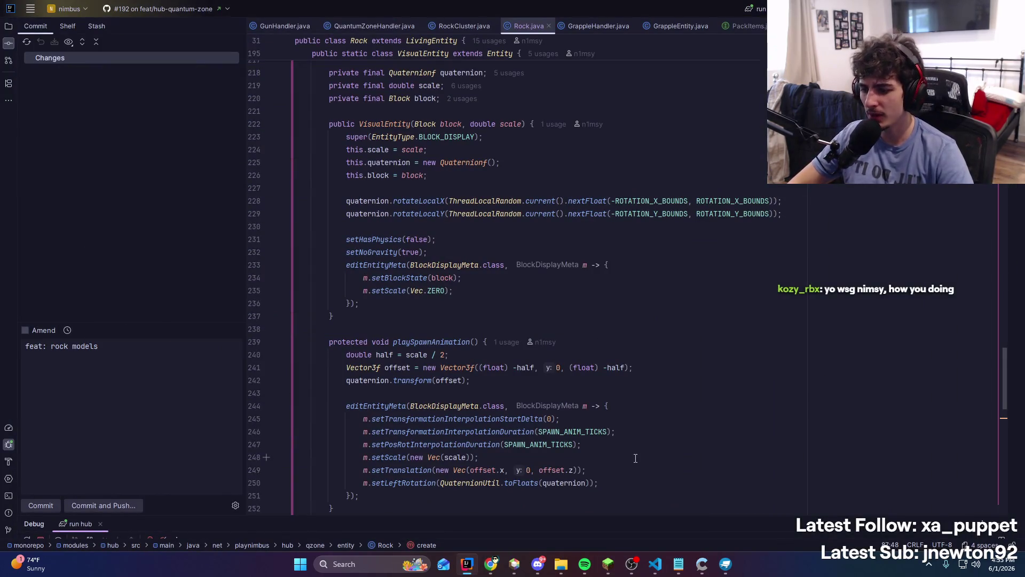
{"action": "left_click", "coordinate": [545, 558]}
{"action": "left_click", "coordinate": [543, 560]}
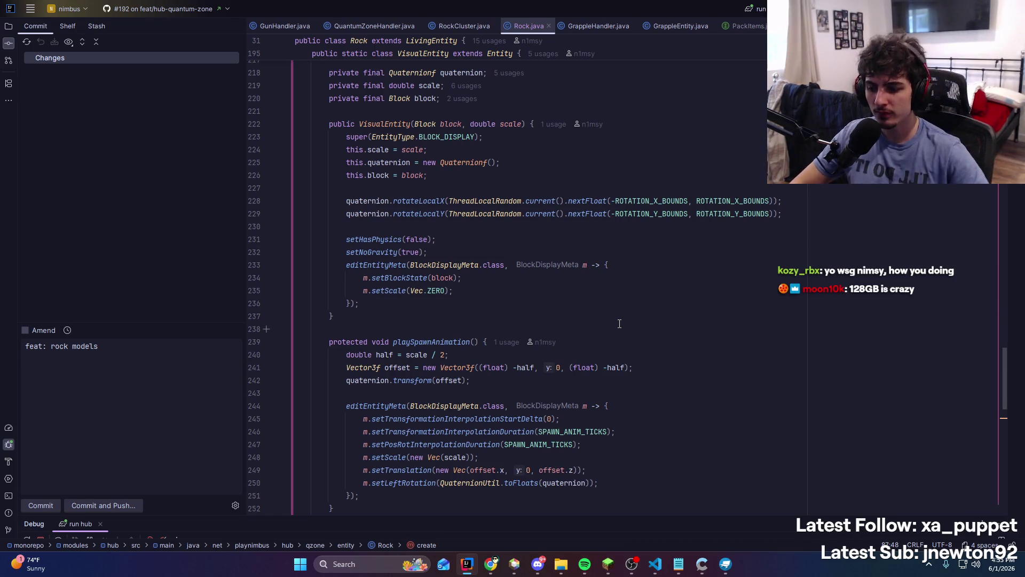
{"action": "left_click", "coordinate": [539, 563]}
{"action": "left_click", "coordinate": [539, 564]}
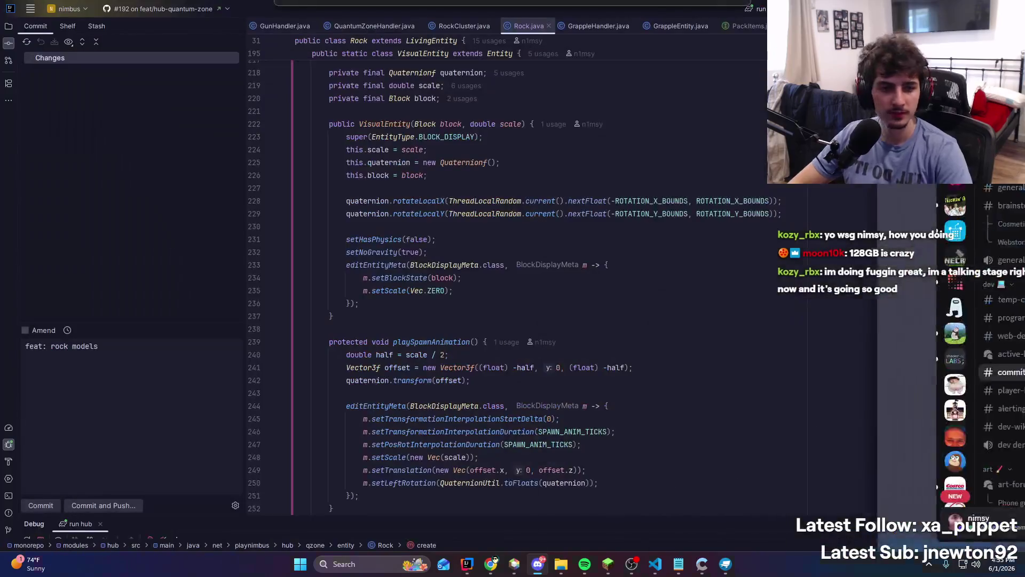
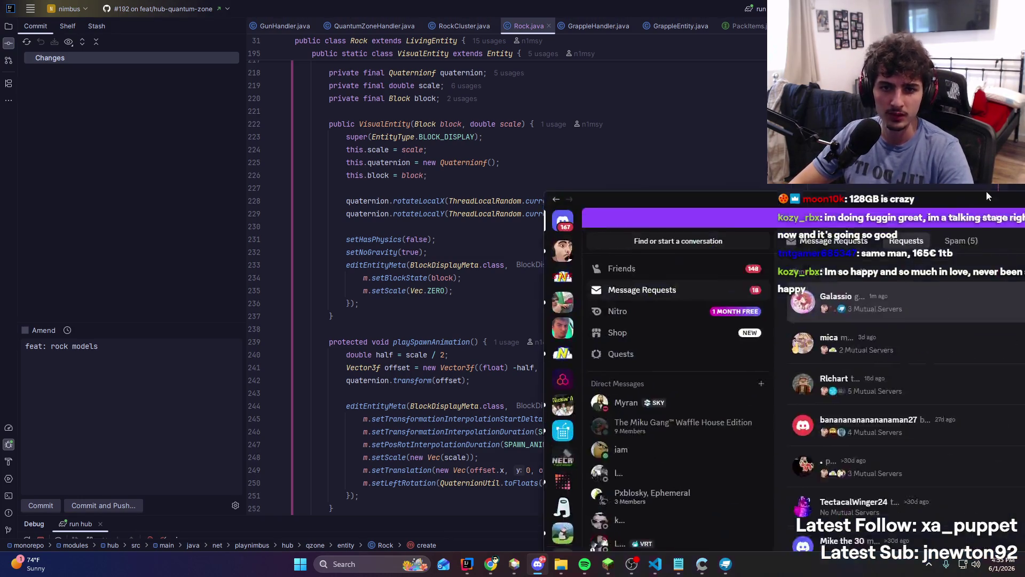
Drag the Chatterino stream chat to the right, clear of the GitHub profile, then head back toward the code
{"action": "key", "text": "alt+Tab"}
{"action": "key", "text": "alt+Tab"}
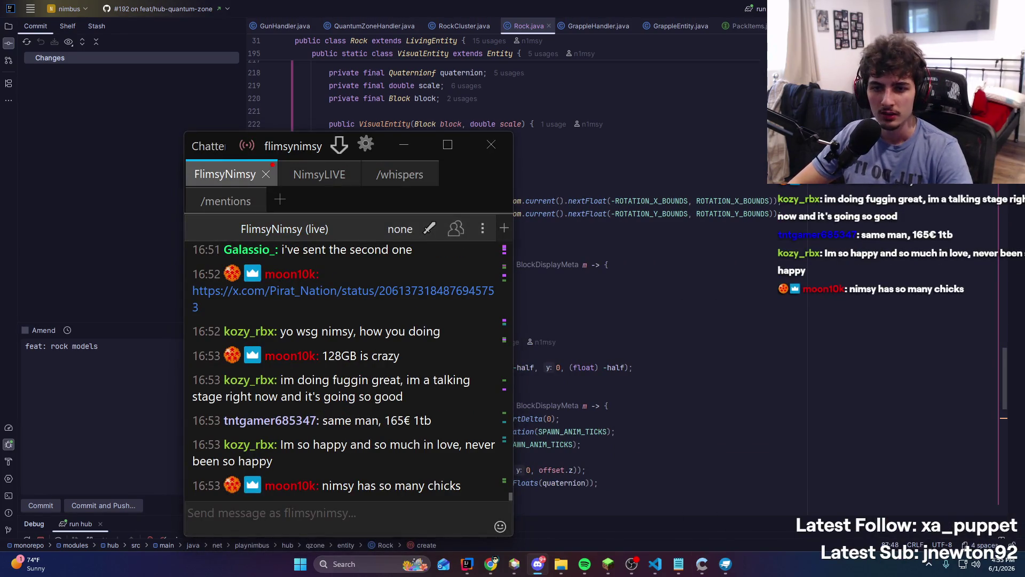
{"action": "key", "text": "alt+Tab"}
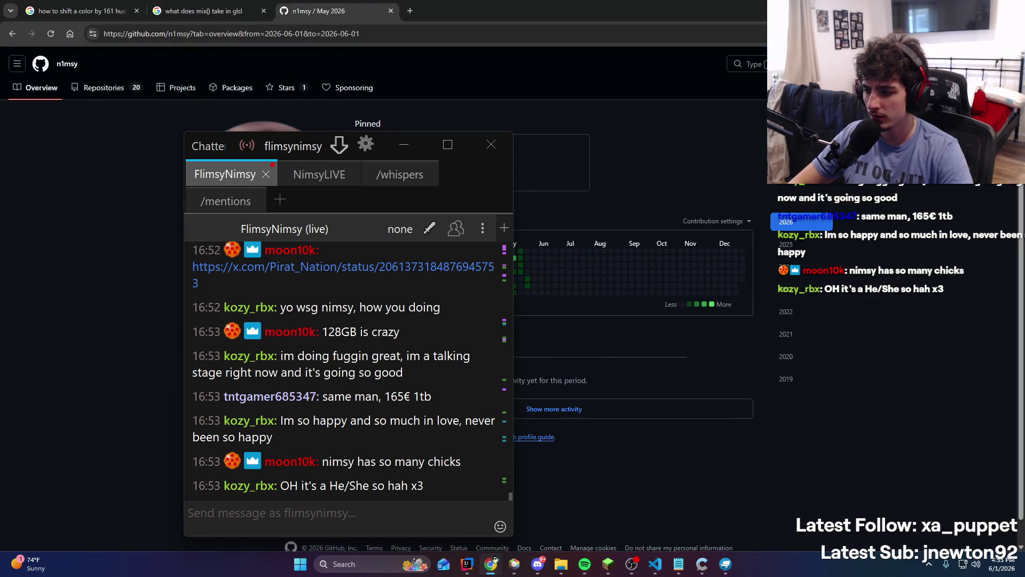
{"action": "left_click_drag", "start_coordinate": [184, 140], "coordinate": [738, 149]}
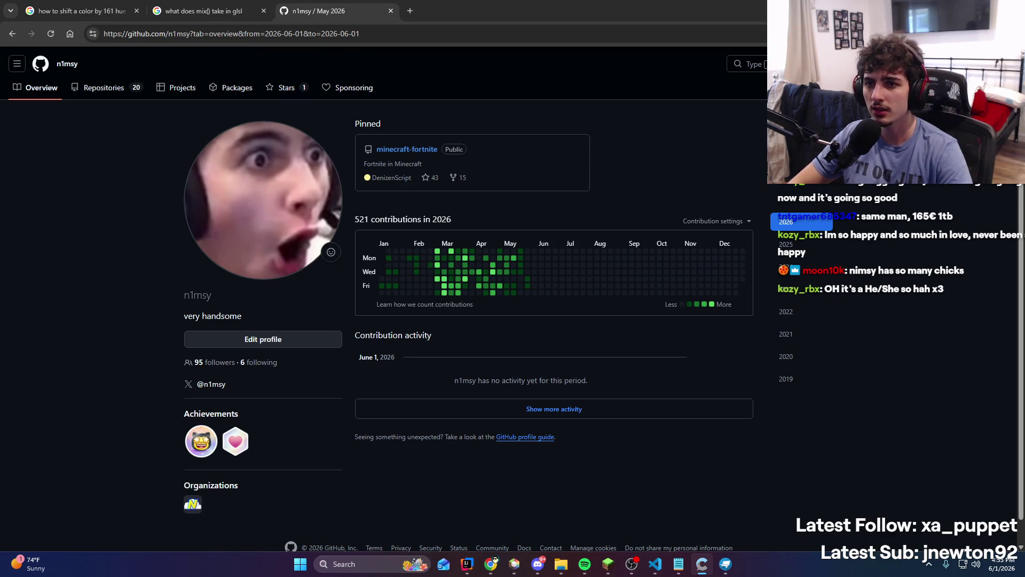
{"action": "key", "text": "alt+Tab"}
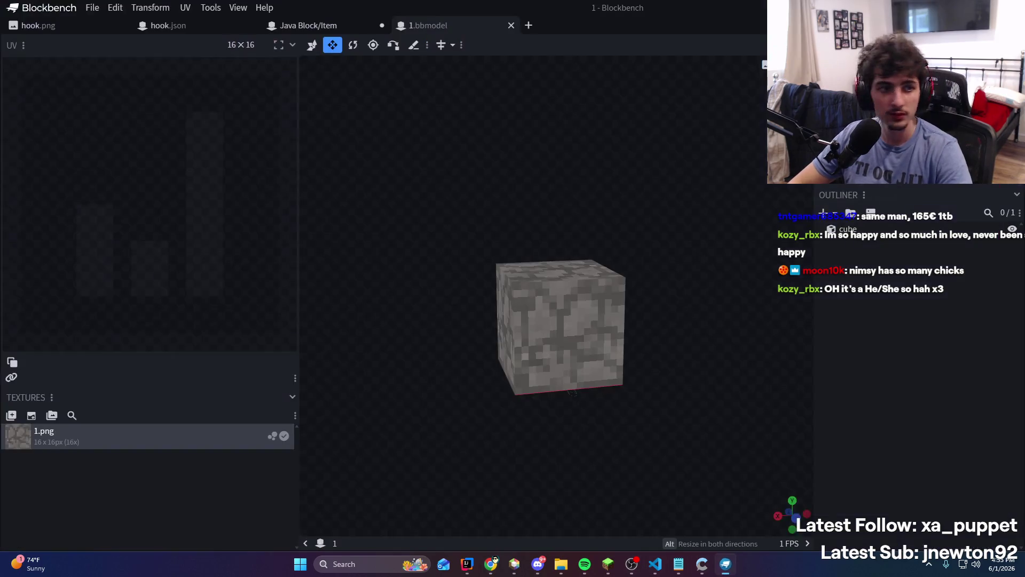
Open 2.bbmodel in Blockbench and inspect its stone cube from the side and top
{"action": "key", "text": "alt+Tab"}
{"action": "left_click_drag", "start_coordinate": [572, 392], "coordinate": [534, 238]}
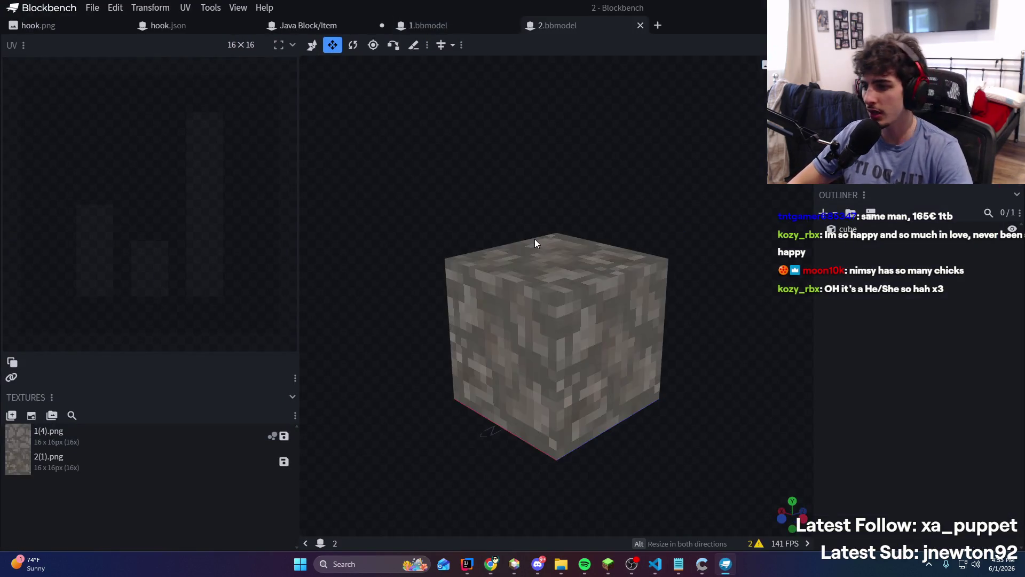
{"action": "left_click", "coordinate": [569, 328]}
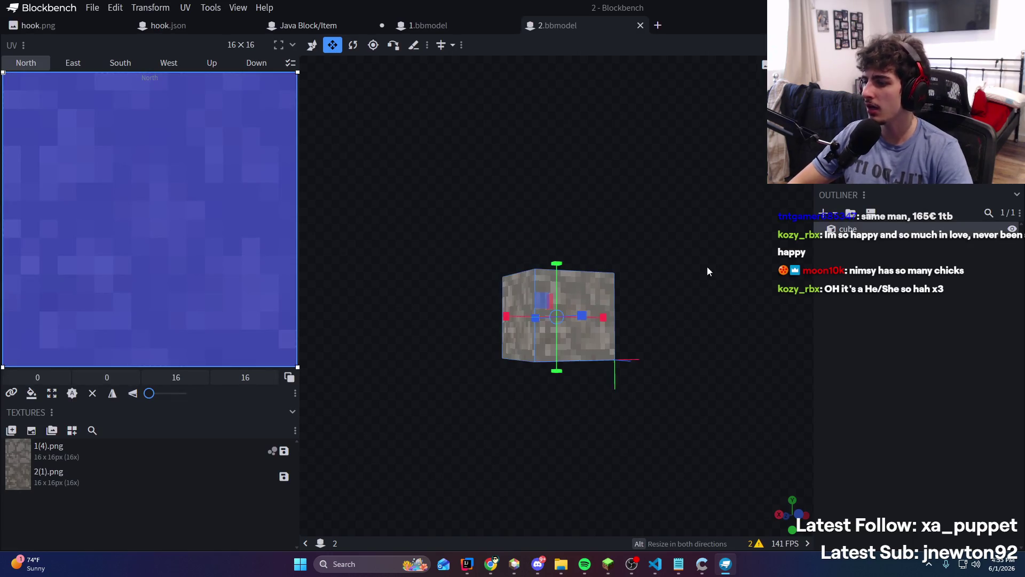
{"action": "key", "text": "KP_3"}
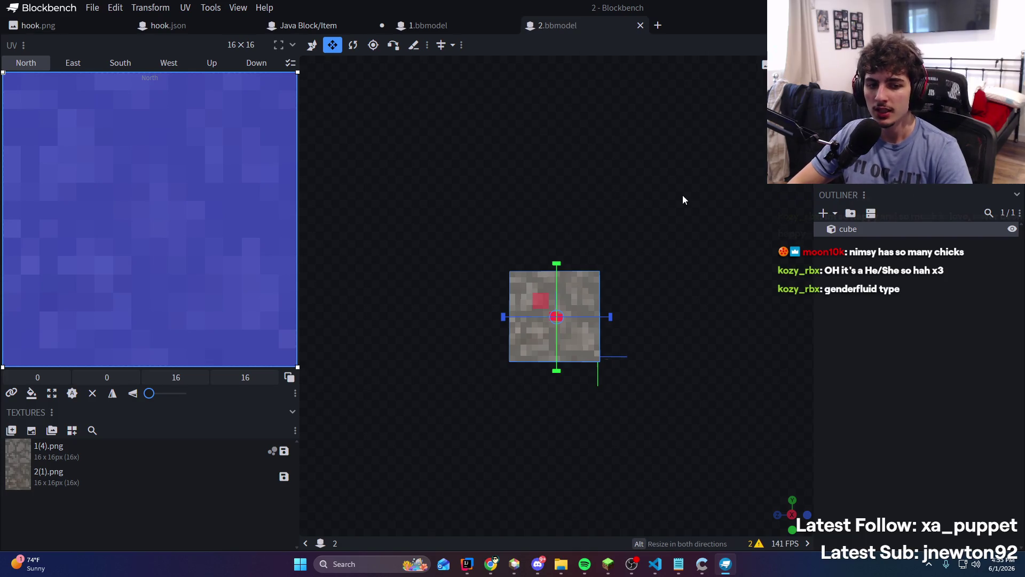
{"action": "mouse_move", "coordinate": [682, 197]}
{"action": "left_mouse_down"}
{"action": "mouse_move", "coordinate": [654, 230]}
{"action": "mouse_move", "coordinate": [642, 313]}
{"action": "left_mouse_up"}
Compare the 1.bbmodel and 2.bbmodel cube textures, then minimize Blockbench
{"action": "left_click", "coordinate": [446, 25]}
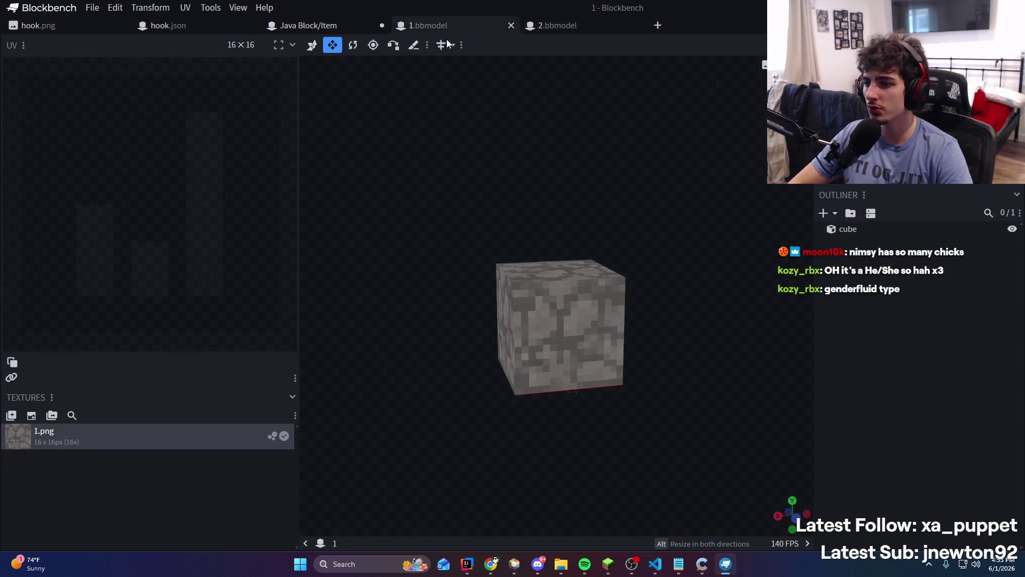
{"action": "left_click", "coordinate": [575, 25]}
{"action": "left_click", "coordinate": [648, 122]}
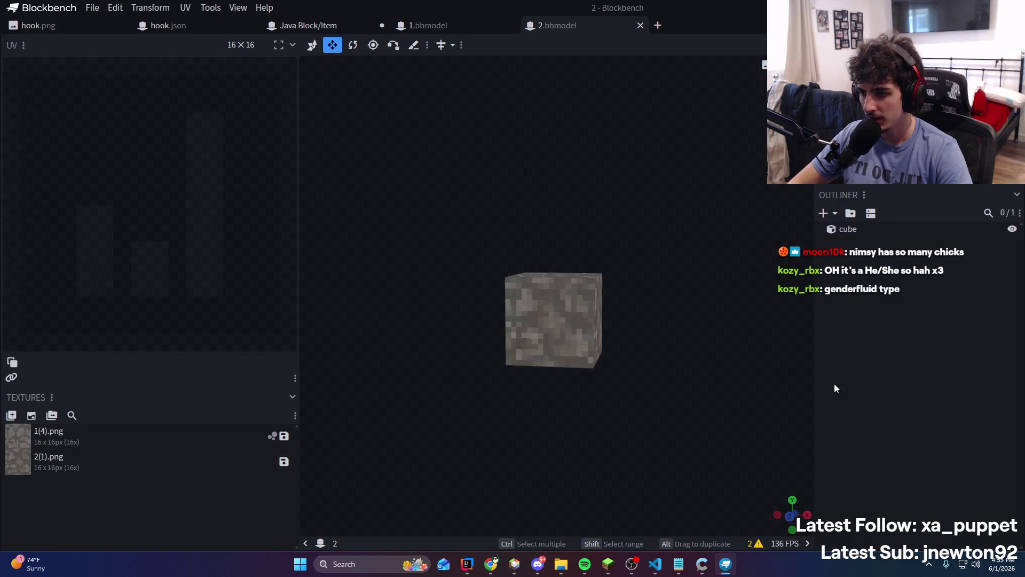
{"action": "left_click", "coordinate": [598, 308]}
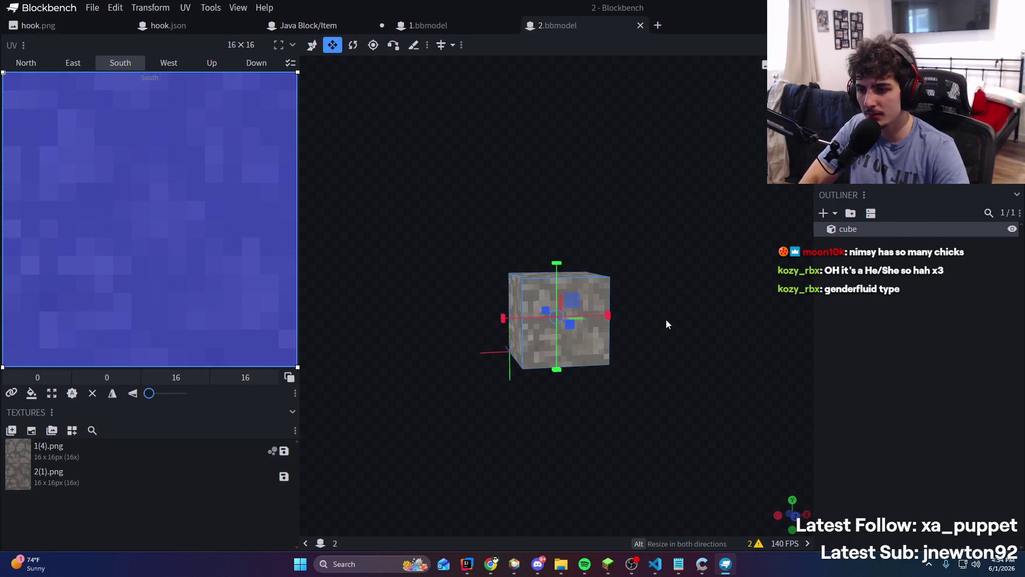
{"action": "left_click", "coordinate": [454, 25]}
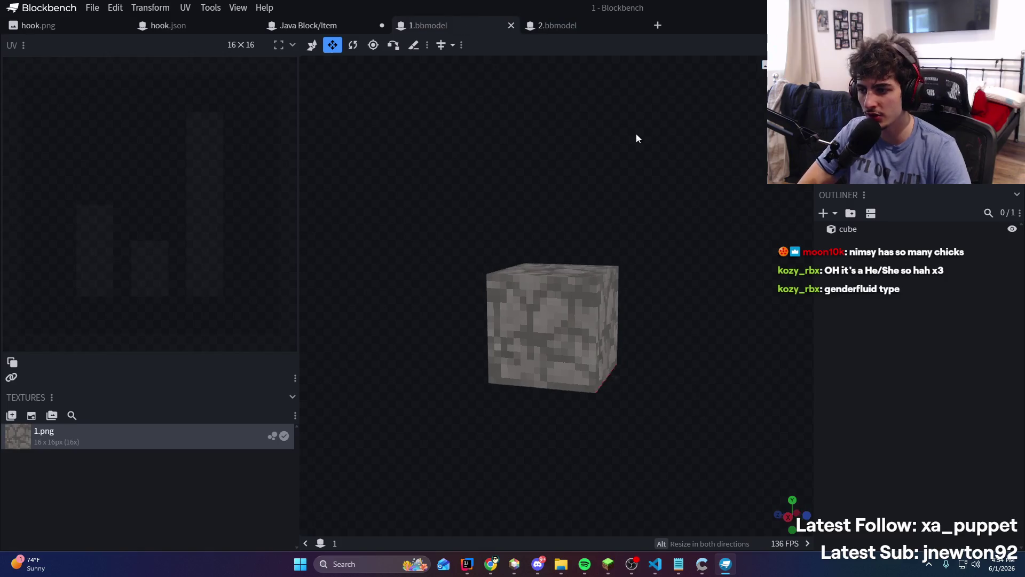
{"action": "left_click", "coordinate": [559, 25]}
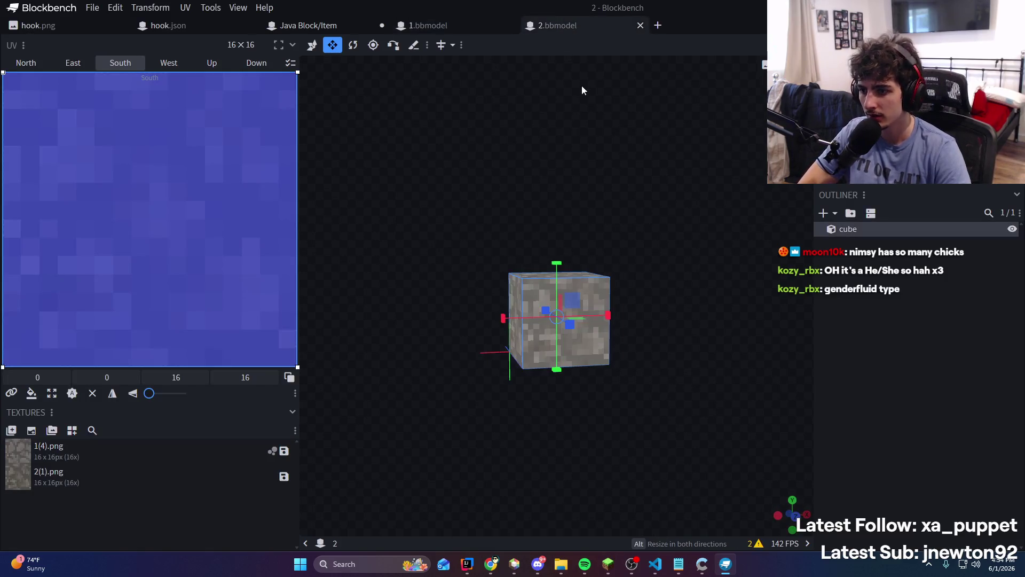
{"action": "left_click", "coordinate": [618, 115]}
{"action": "left_click", "coordinate": [470, 26]}
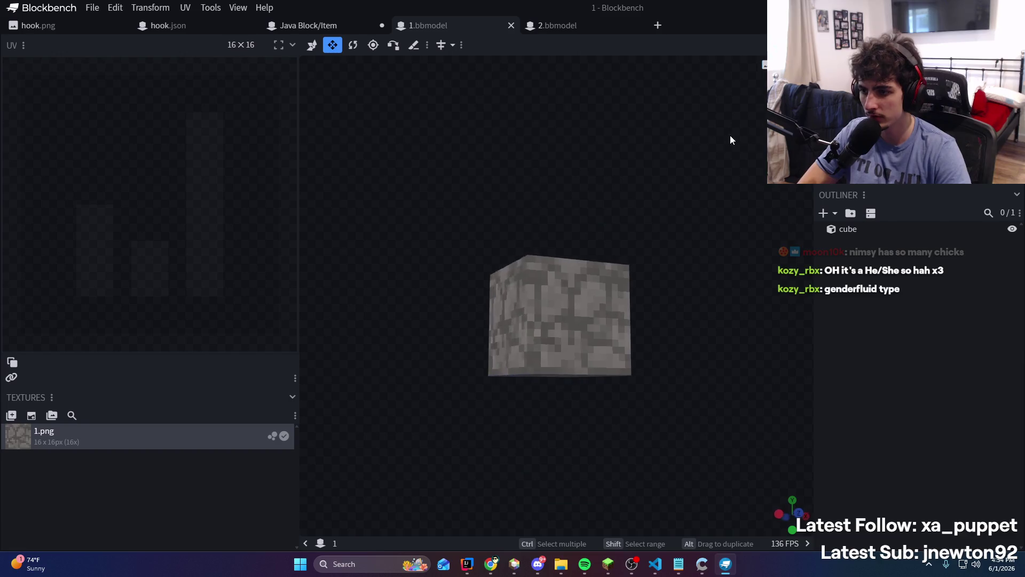
{"action": "left_click", "coordinate": [948, 8]}
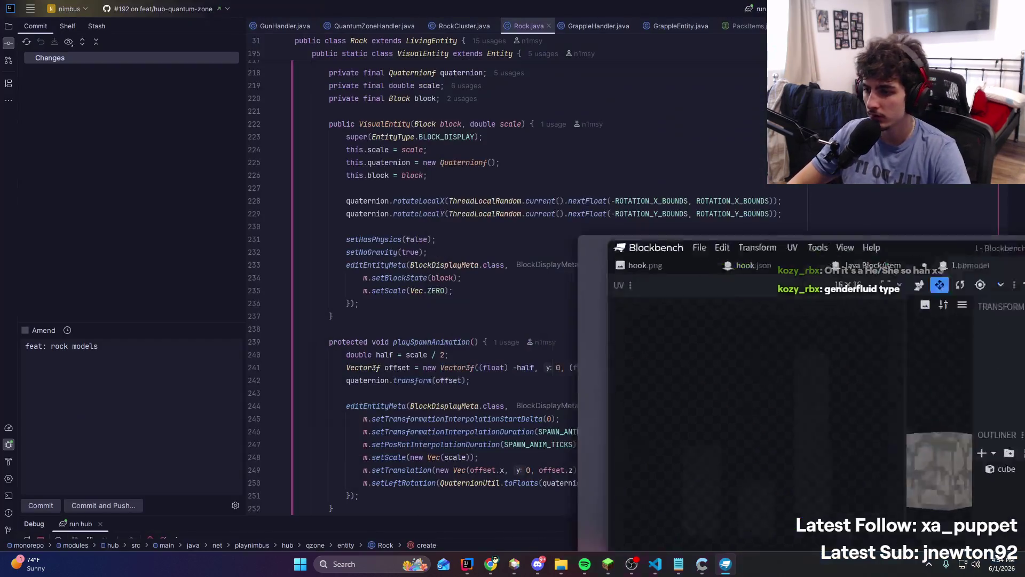
Change the VisualEntity entity type from BLOCK_DISPLAY to ITEM_DISPLAY
{"action": "scroll", "coordinate": [693, 259], "scroll_direction": "down", "scroll_amount": 10}
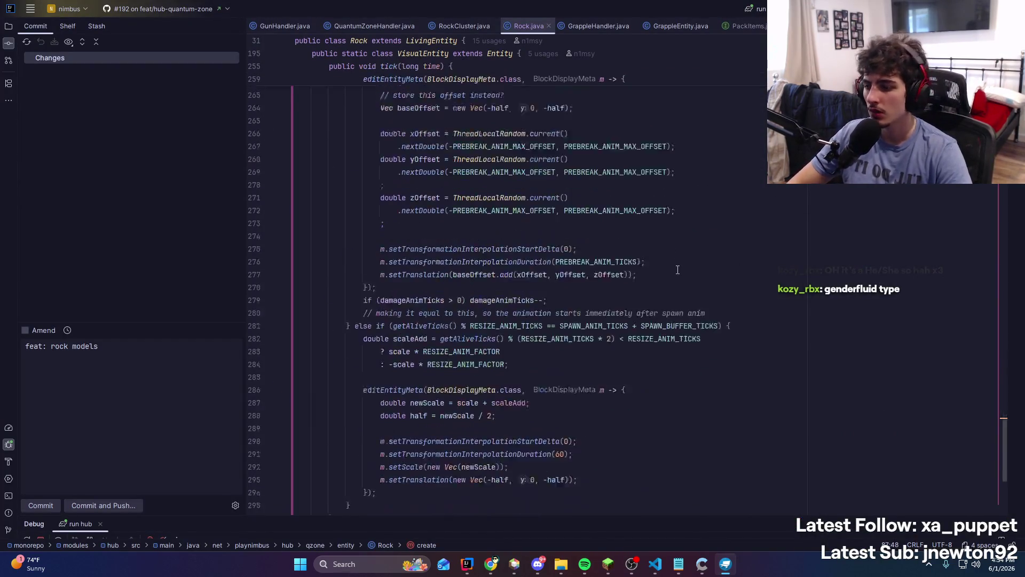
{"action": "scroll", "coordinate": [656, 273], "scroll_direction": "up", "scroll_amount": 10}
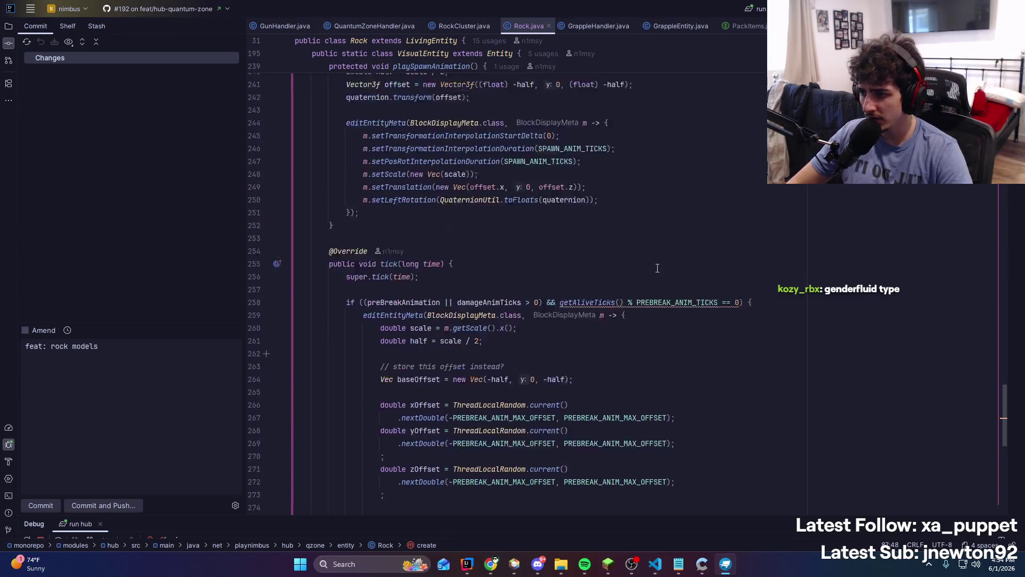
{"action": "scroll", "coordinate": [658, 268], "scroll_direction": "up", "scroll_amount": 5}
{"action": "scroll", "coordinate": [657, 268], "scroll_direction": "down", "scroll_amount": 5}
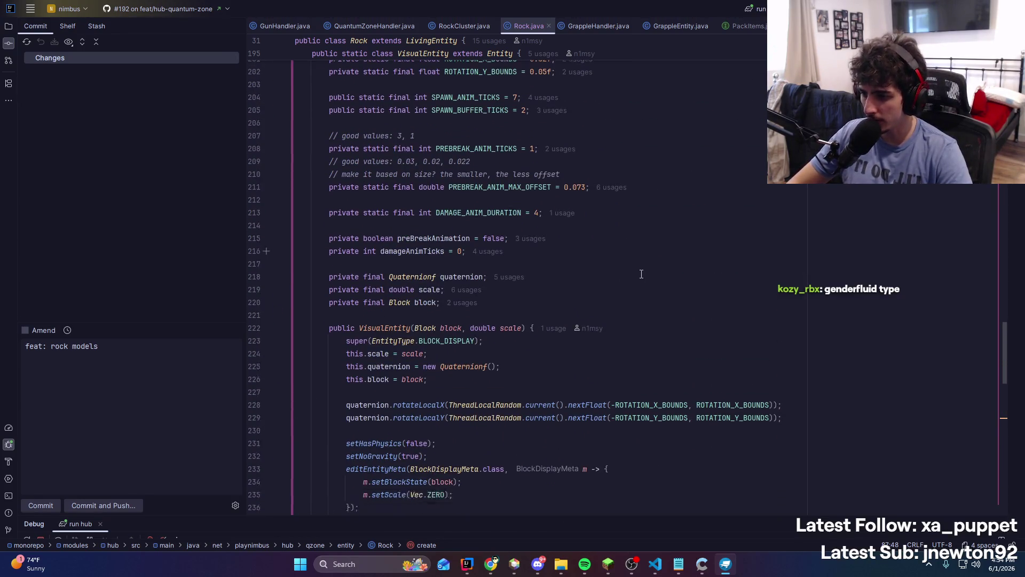
{"action": "left_click", "coordinate": [503, 330]}
{"action": "scroll", "coordinate": [428, 337], "scroll_direction": "up", "scroll_amount": 5}
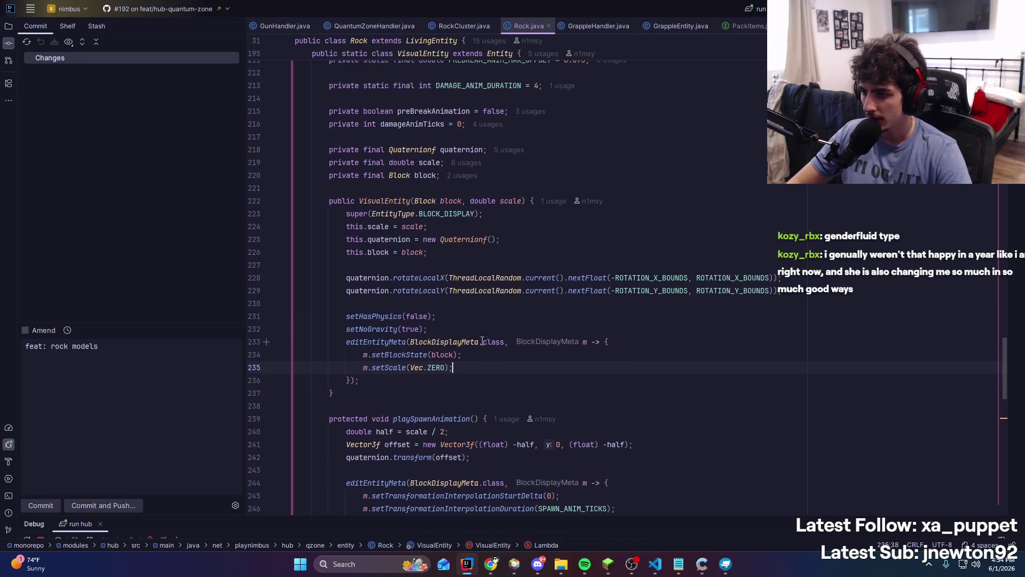
{"action": "scroll", "coordinate": [427, 347], "scroll_direction": "up", "scroll_amount": 4}
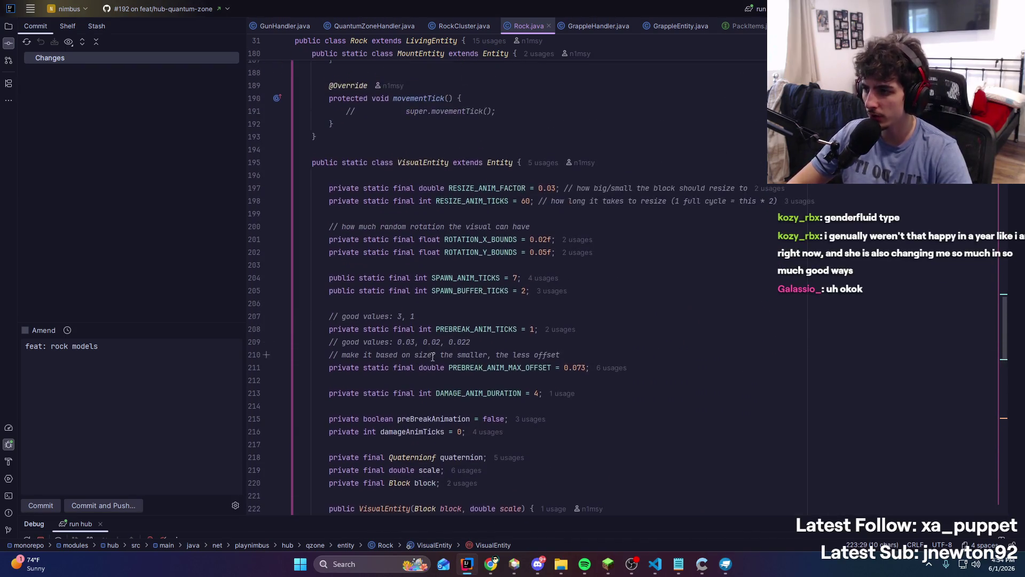
{"action": "scroll", "coordinate": [482, 165], "scroll_direction": "down", "scroll_amount": 5}
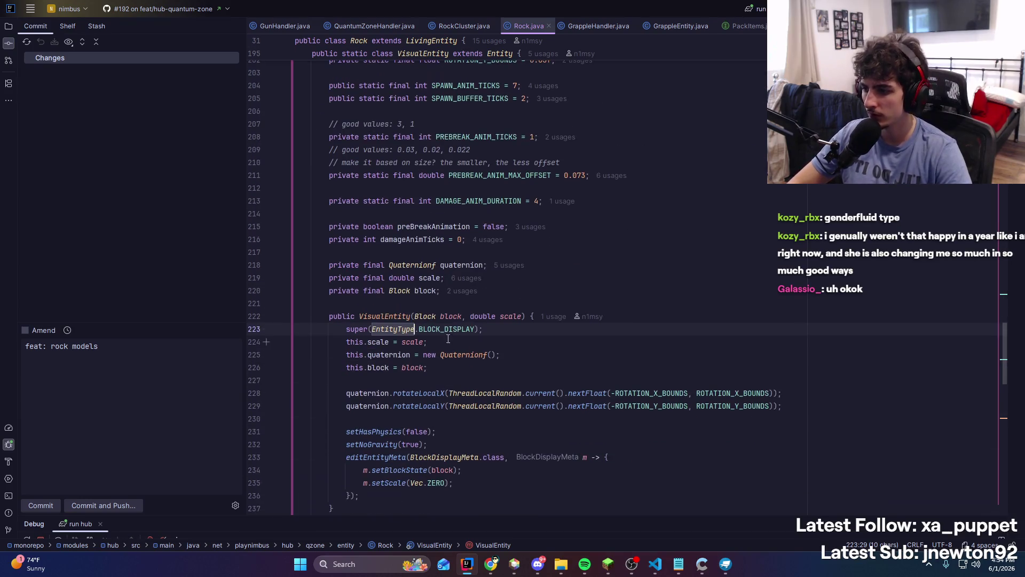
{"action": "double_click", "coordinate": [428, 329]}
{"action": "type", "text": "Item"}
{"action": "key", "text": "Return"}
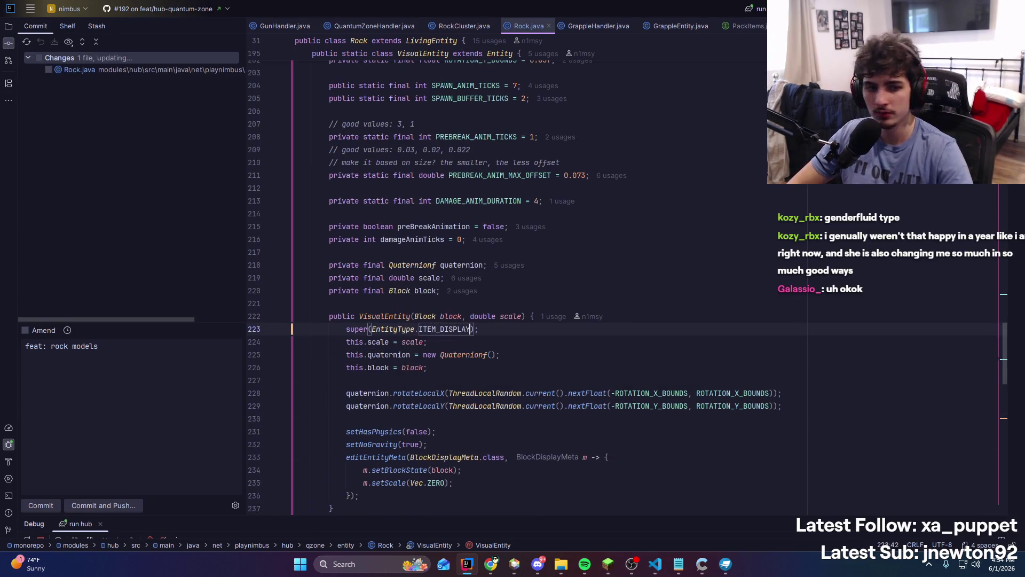
Replace BlockDisplayMeta with ItemDisplayMeta in the constructor and the resize animation
{"action": "scroll", "coordinate": [564, 241], "scroll_direction": "down", "scroll_amount": 3}
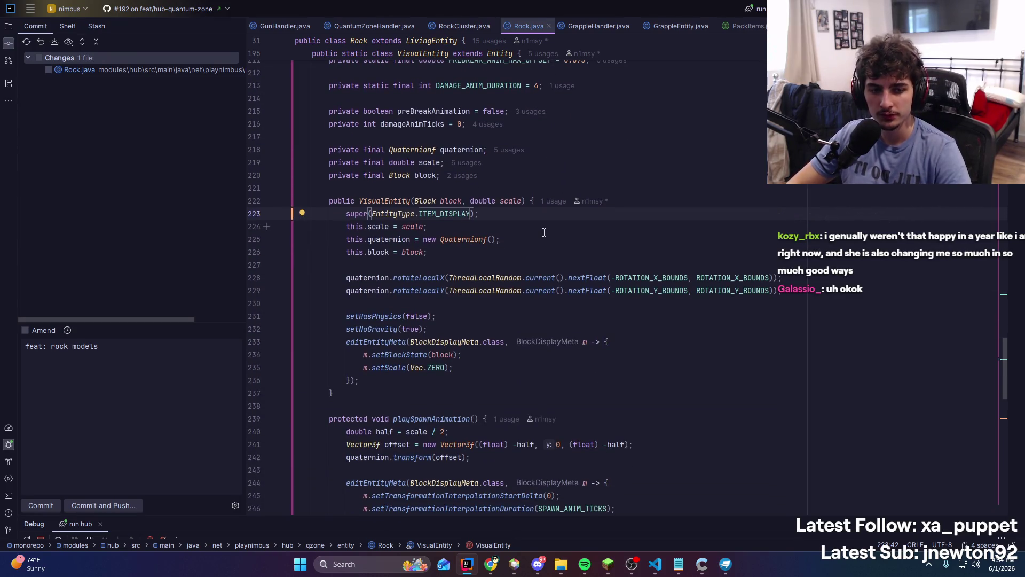
{"action": "scroll", "coordinate": [544, 233], "scroll_direction": "down", "scroll_amount": 1}
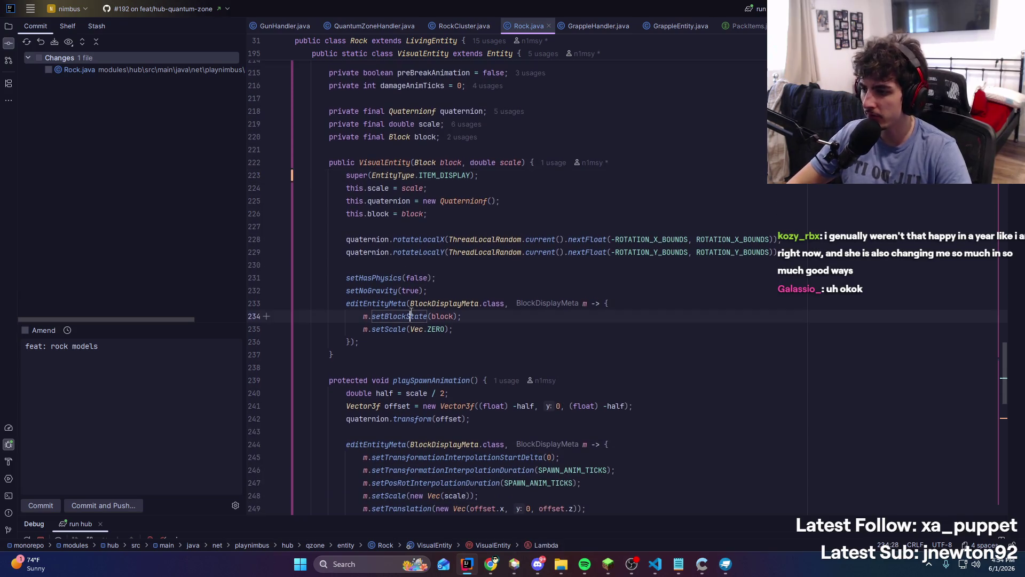
{"action": "double_click", "coordinate": [437, 304]}
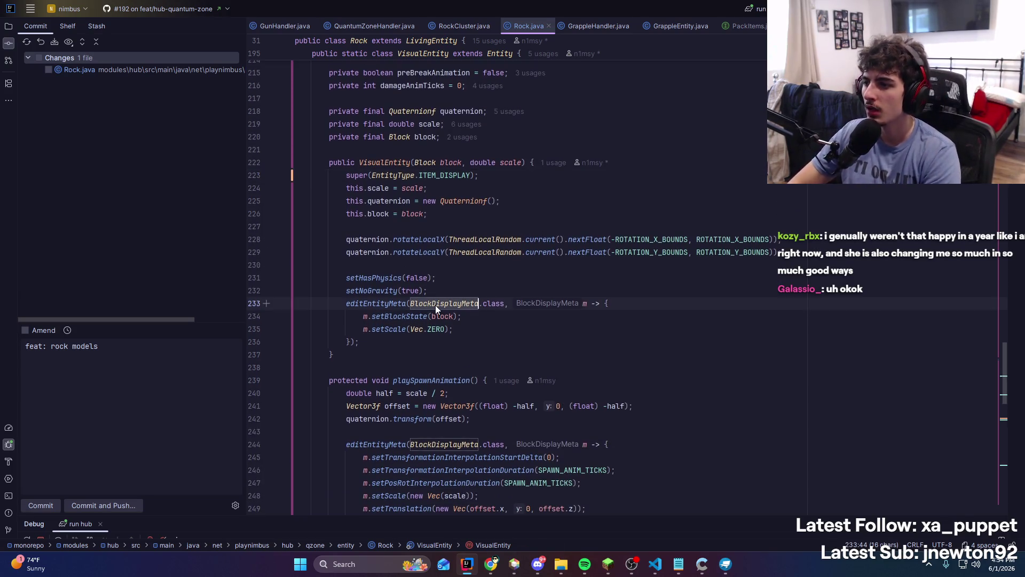
{"action": "type", "text": "ItemDisplayMeta"}
{"action": "key", "text": "Return"}
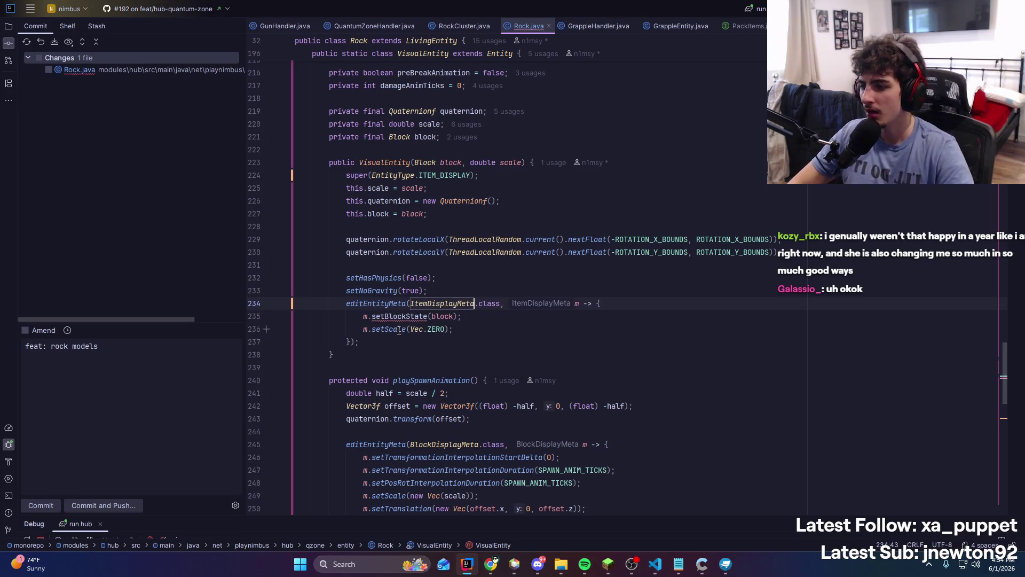
{"action": "scroll", "coordinate": [613, 355], "scroll_direction": "down", "scroll_amount": 14}
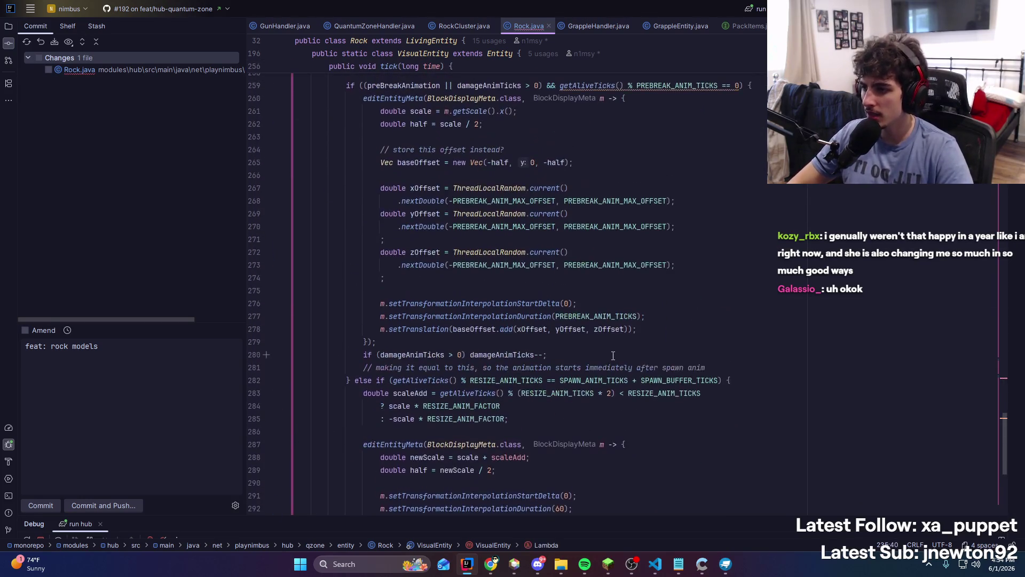
{"action": "double_click", "coordinate": [466, 443]}
{"action": "type", "text": "ItemDisplayMeta"}
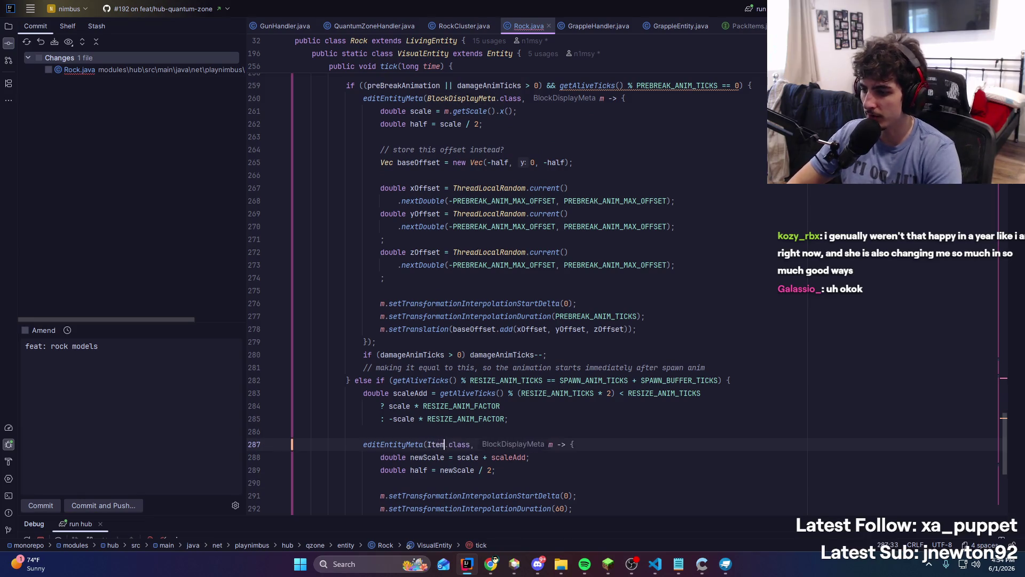
{"action": "key", "text": "Return"}
Switch the pre-break animation's BlockDisplayMeta to ItemDisplayMeta as well
{"action": "scroll", "coordinate": [544, 307], "scroll_direction": "down", "scroll_amount": 4}
{"action": "scroll", "coordinate": [544, 307], "scroll_direction": "up", "scroll_amount": 7}
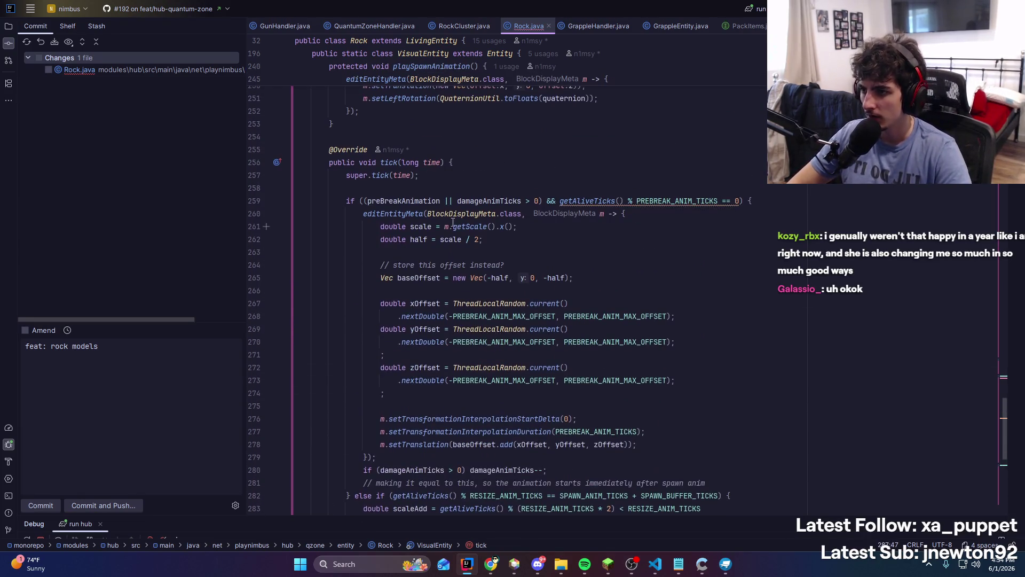
{"action": "double_click", "coordinate": [461, 213]}
{"action": "type", "text": "Item"}
{"action": "key", "text": "Return"}
{"action": "scroll", "coordinate": [411, 160], "scroll_direction": "up", "scroll_amount": 7}
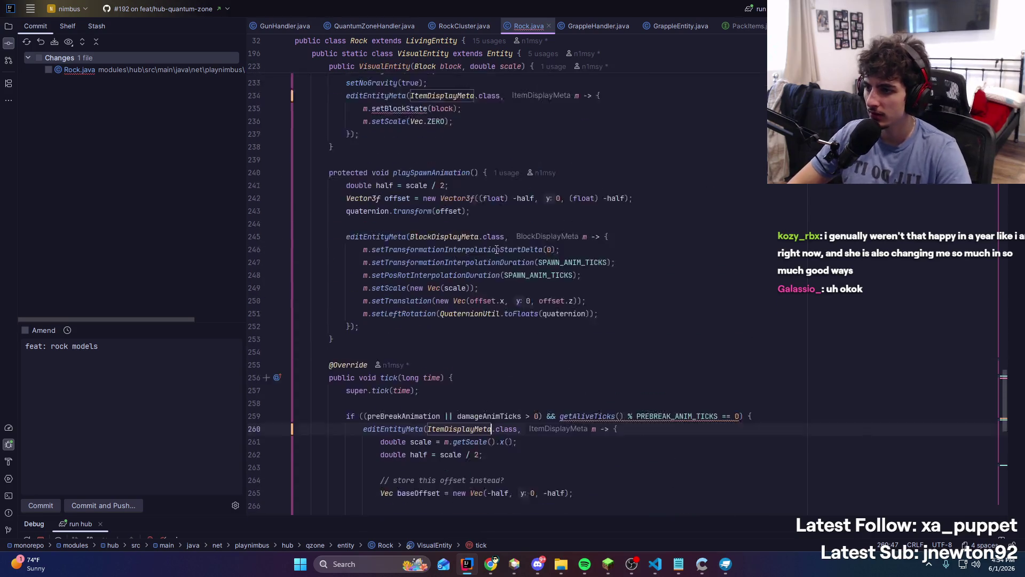
{"action": "left_click", "coordinate": [412, 162]}
{"action": "scroll", "coordinate": [411, 162], "scroll_direction": "up", "scroll_amount": 3}
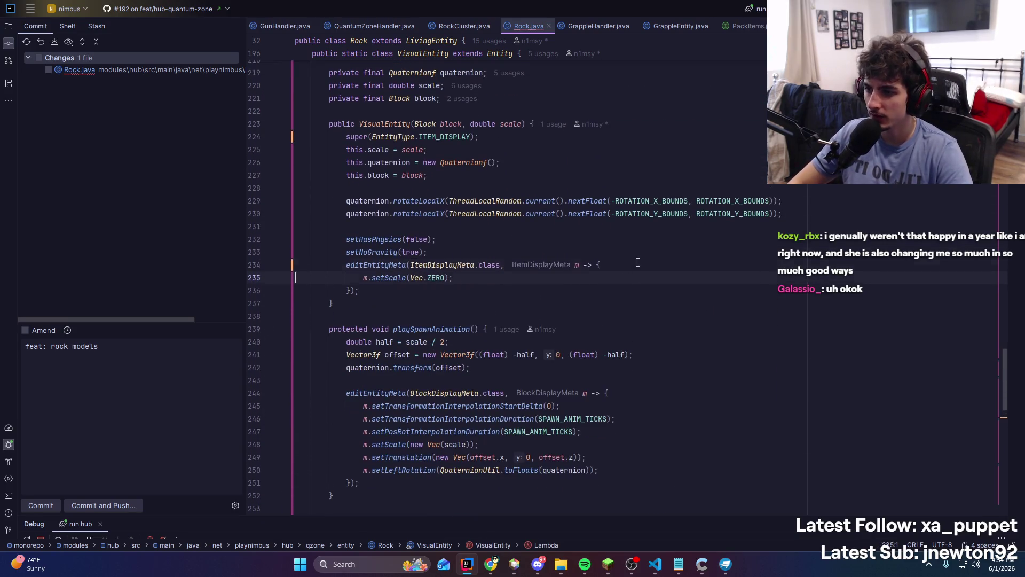
Replace setBlockState(block) with setItemStack(PackItems.QZONE_ROCK), importing PackItems
{"action": "key", "text": "End"}
{"action": "key", "text": "BackSpace"}
{"action": "key", "text": "BackSpace"}
{"action": "key", "text": "BackSpace"}
{"action": "type", "text": ".setIt"}
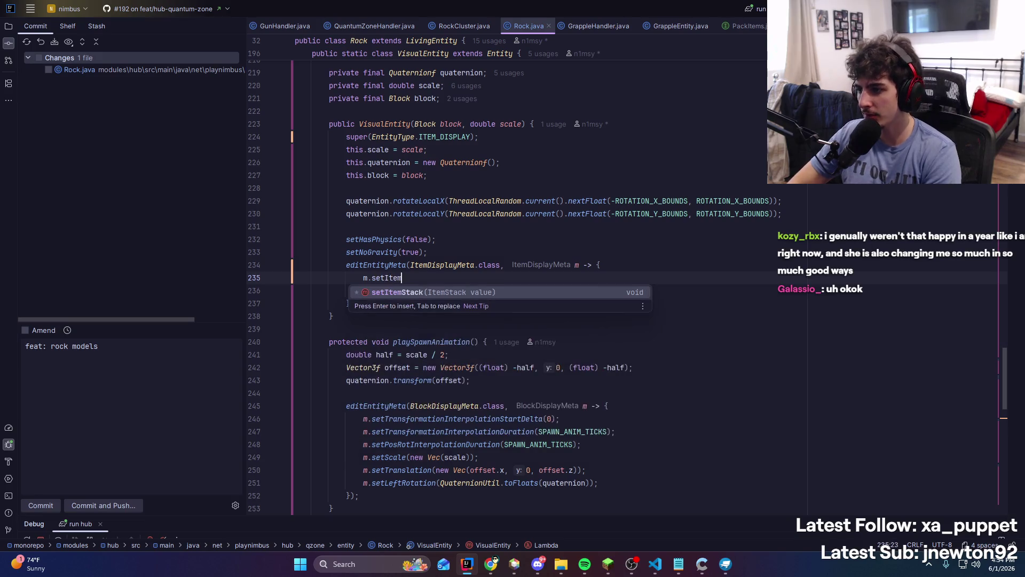
{"action": "key", "text": "Return"}
{"action": "type", "text": "PackI);"}
{"action": "key", "text": "Return"}
{"action": "type", "text": ".ROC);"}
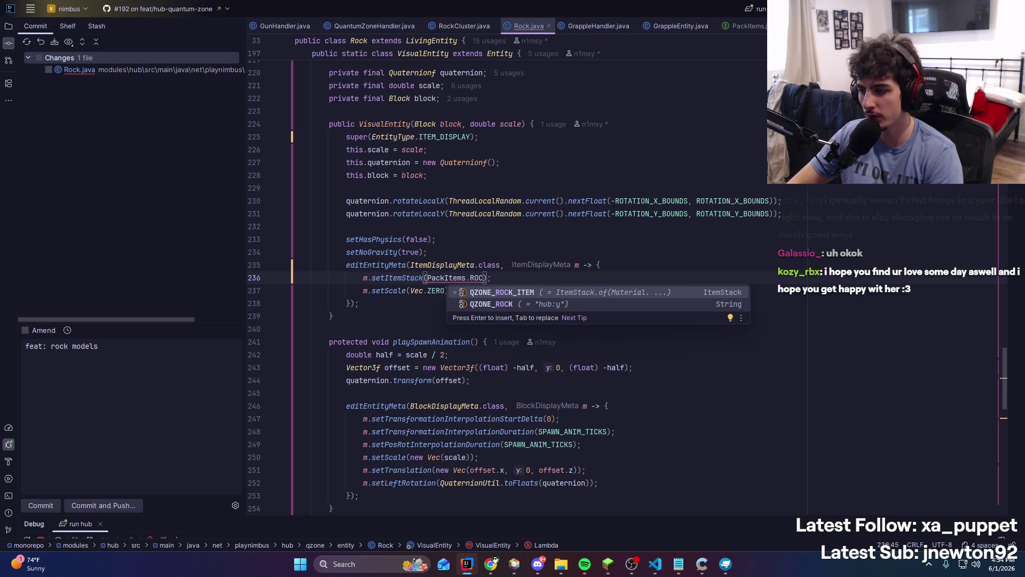
{"action": "key", "text": "Down"}
{"action": "key", "text": "Return"}
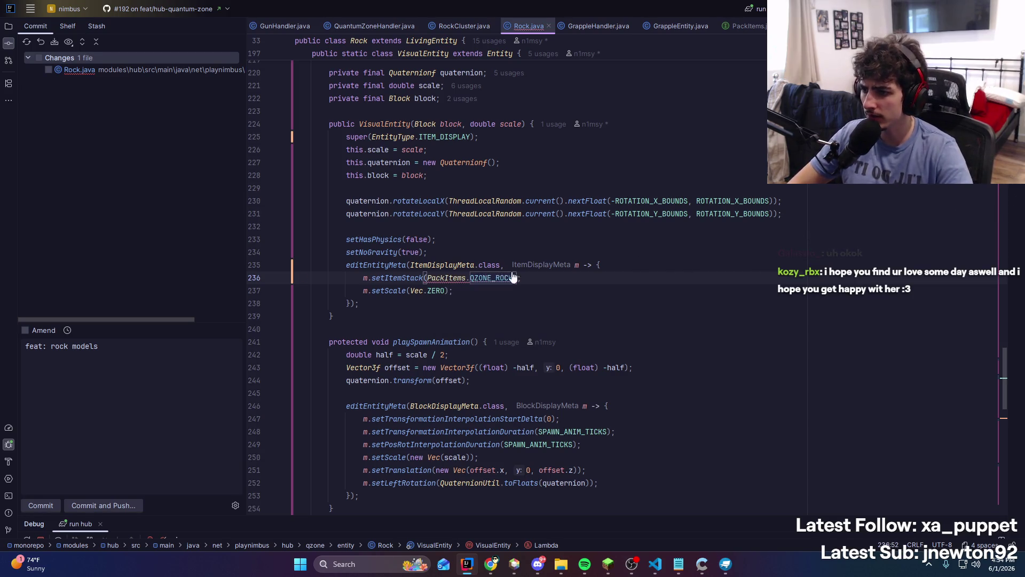
Check the QZONE_ROCK declaration and the parameter type setItemStack expects
{"action": "left_click", "coordinate": [502, 279], "text": "ctrl"}
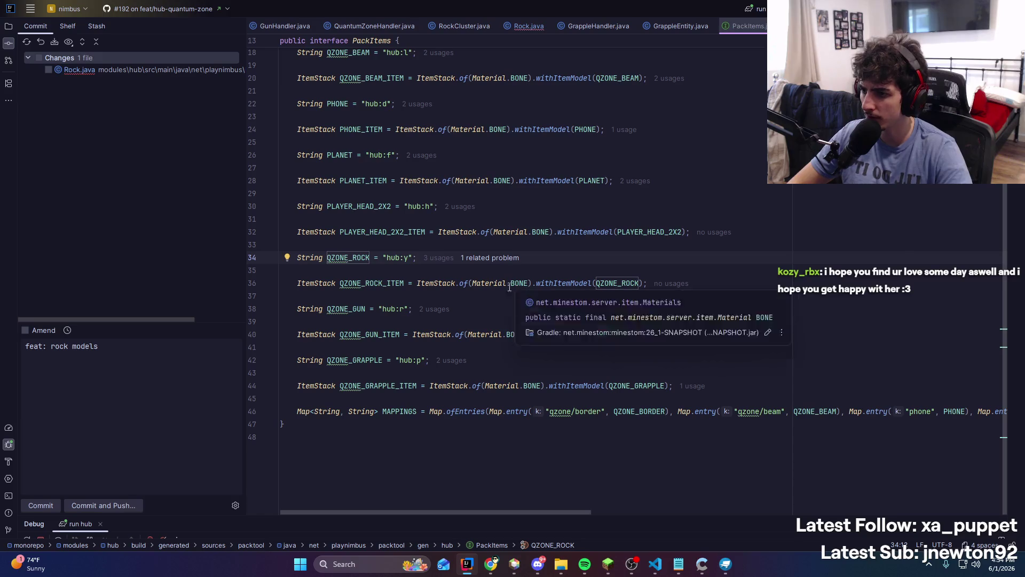
{"action": "key", "text": "ctrl+alt+Left"}
{"action": "scroll", "coordinate": [585, 292], "scroll_direction": "up", "scroll_amount": 2}
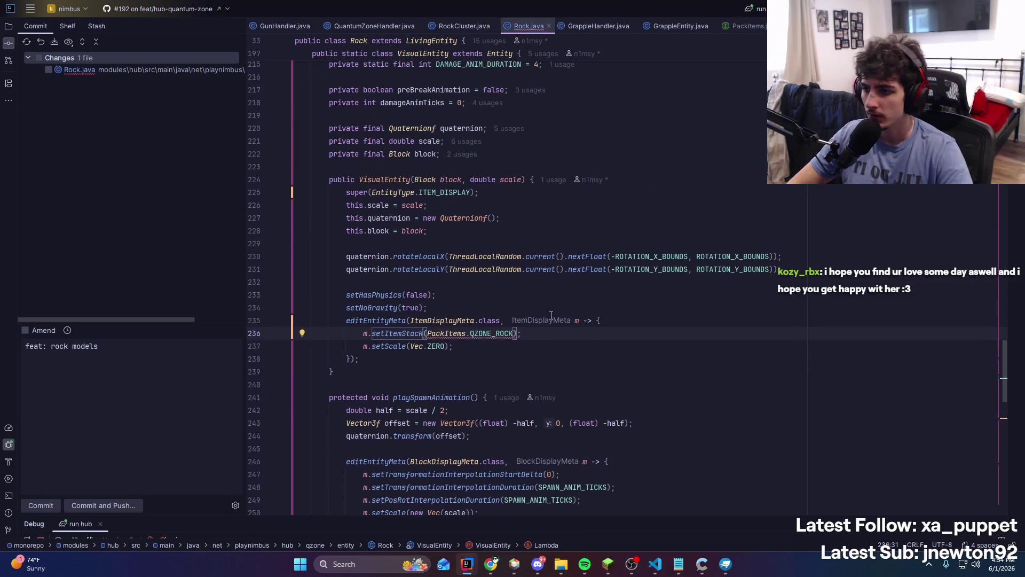
{"action": "key", "text": "ctrl+alt+Left"}
{"action": "key", "text": "ctrl+p"}
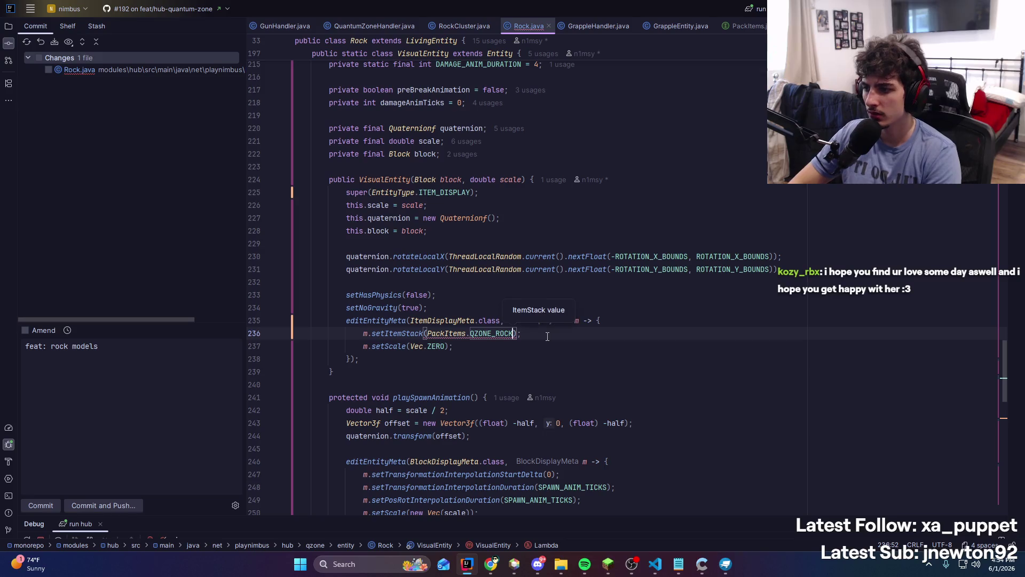
{"action": "key", "text": "Escape"}
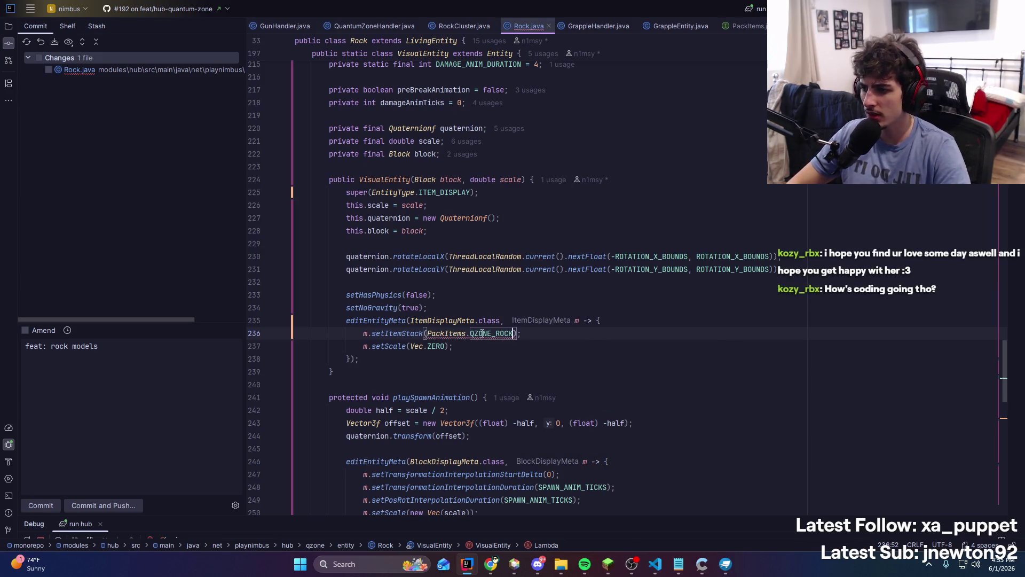
Change the item argument to PackItems.QZONE_ROCK_ITEM
{"action": "double_click", "coordinate": [497, 333]}
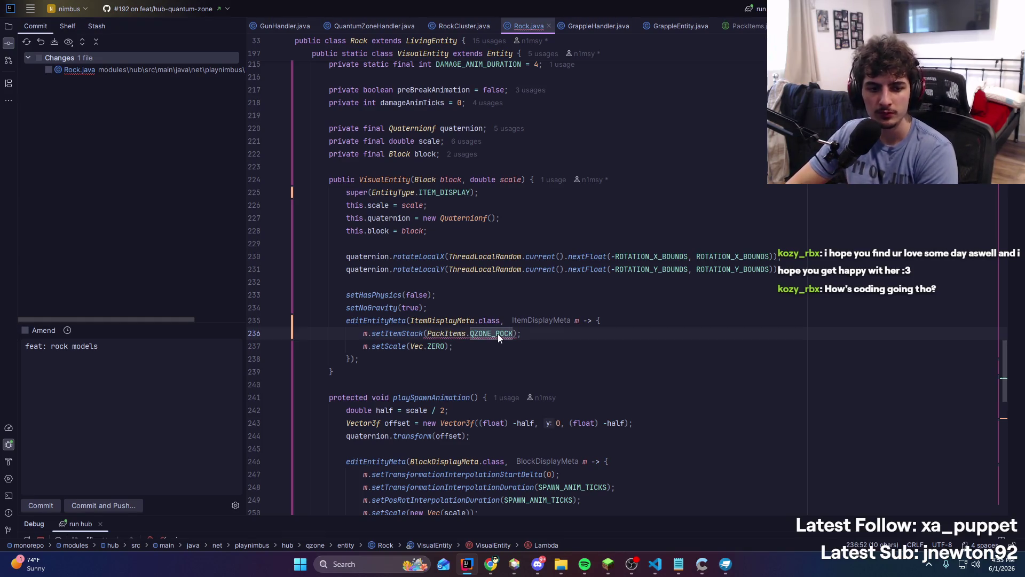
{"action": "key", "text": "BackSpace"}
{"action": "key", "text": "BackSpace"}
{"action": "key", "text": "BackSpace"}
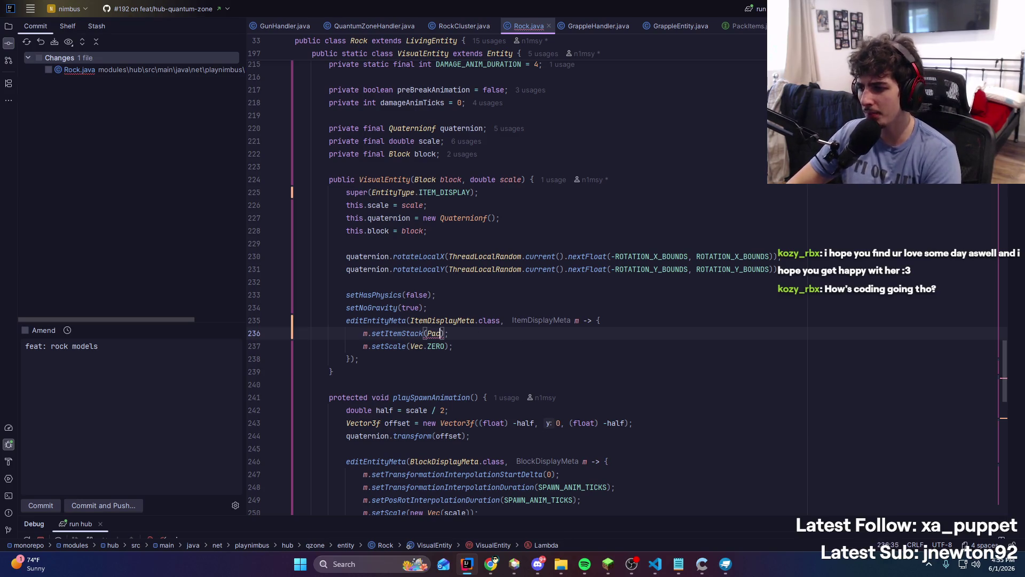
{"action": "key", "text": "BackSpace"}
{"action": "key", "text": "BackSpace"}
{"action": "key", "text": "BackSpace"}
{"action": "key", "text": "ctrl+z"}
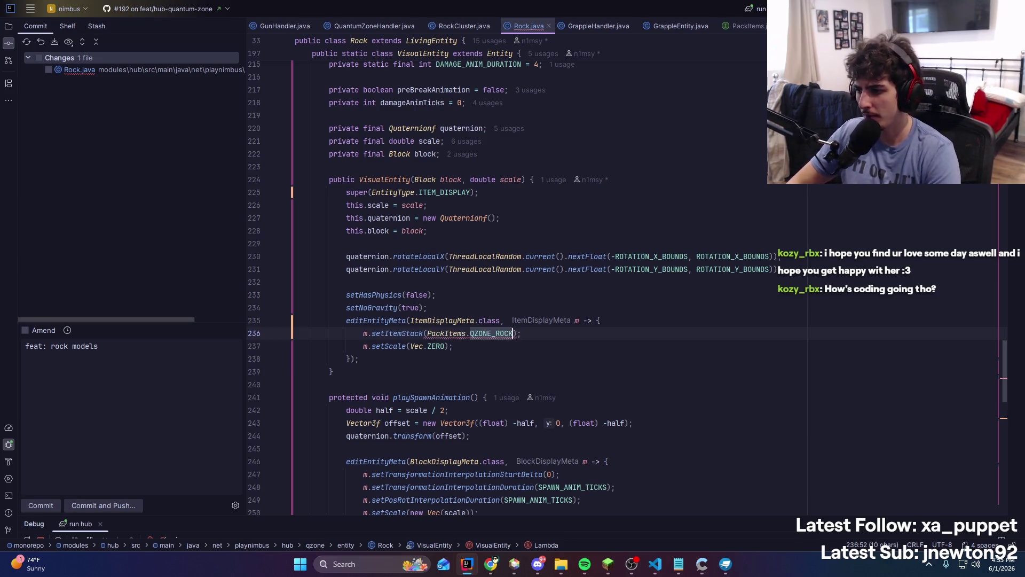
{"action": "left_click", "coordinate": [488, 333], "text": "ctrl"}
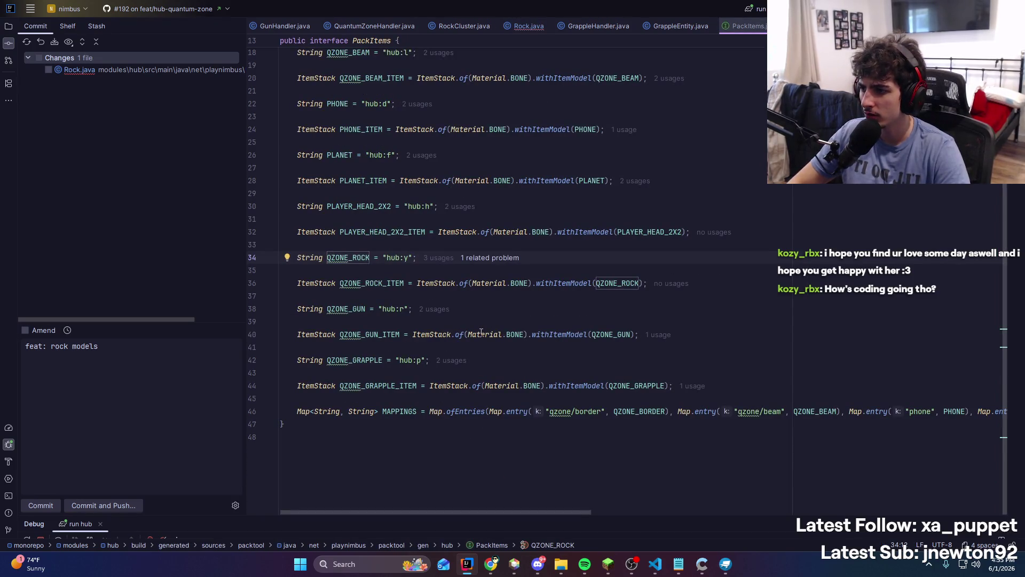
{"action": "key", "text": "ctrl+alt+Left"}
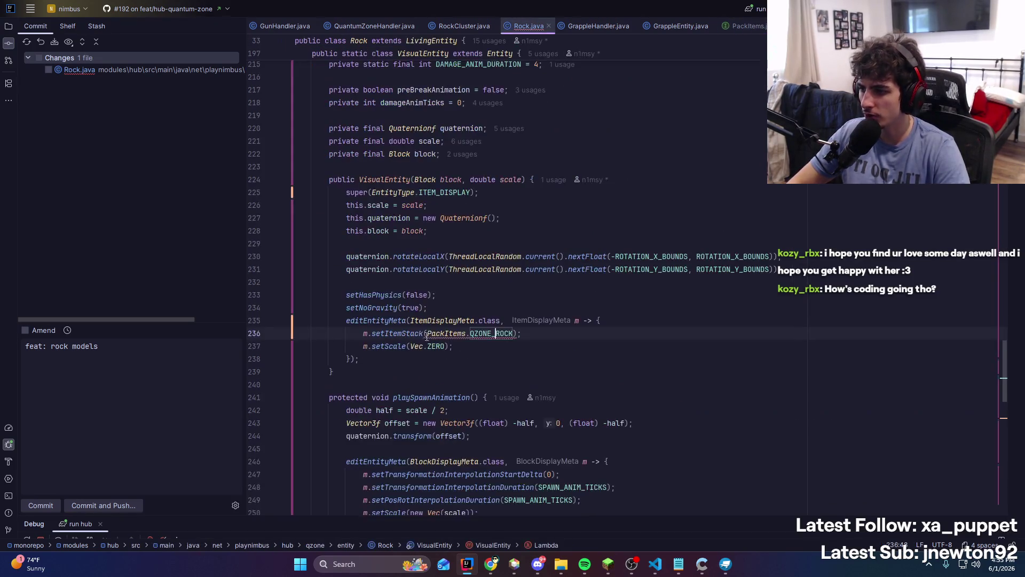
{"action": "type", "text": "_TEI"}
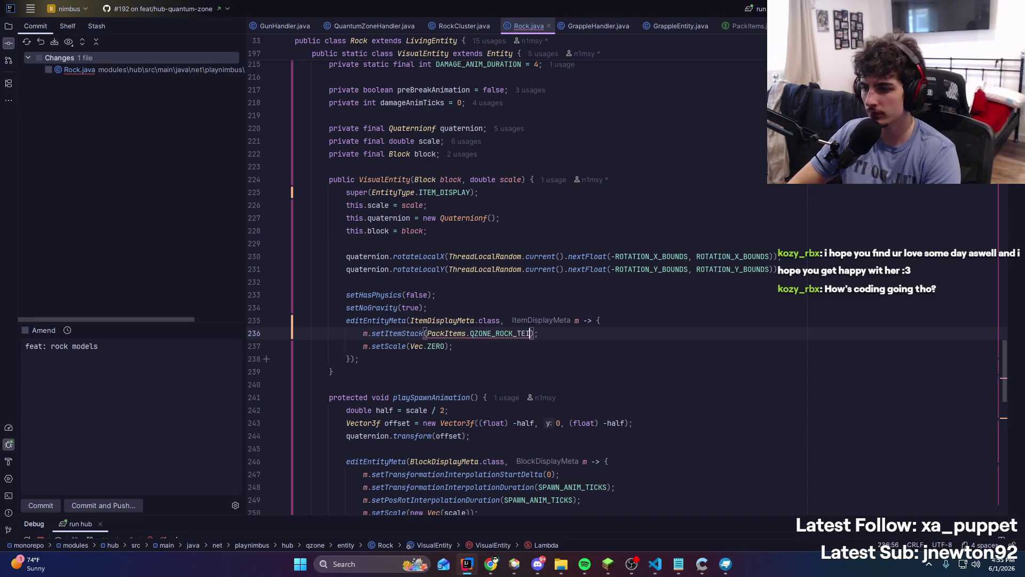
{"action": "key", "text": "Return"}
Add .withCustomModelData(List.of(), List.of(), List.of(textureId), List.of()) to the item stack
{"action": "type", "text": "."}
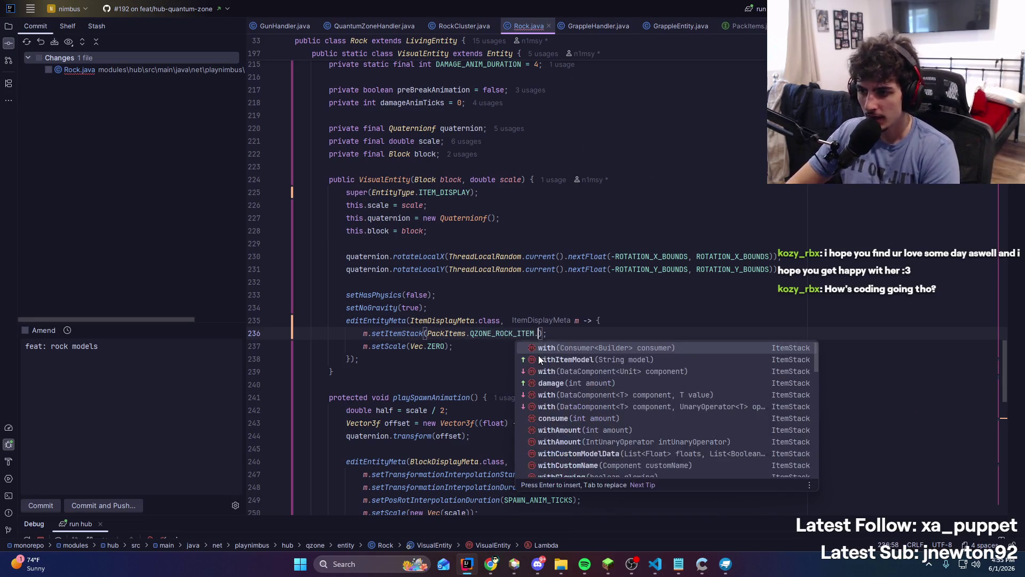
{"action": "type", "text": "withC"}
{"action": "key", "text": "Return"}
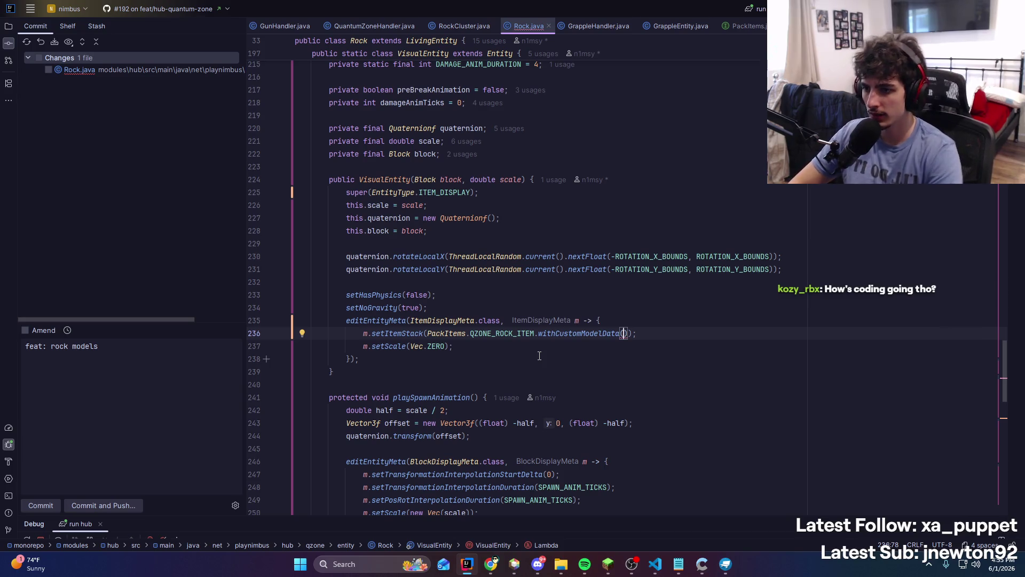
{"action": "scroll", "coordinate": [464, 344], "scroll_direction": "up", "scroll_amount": 3}
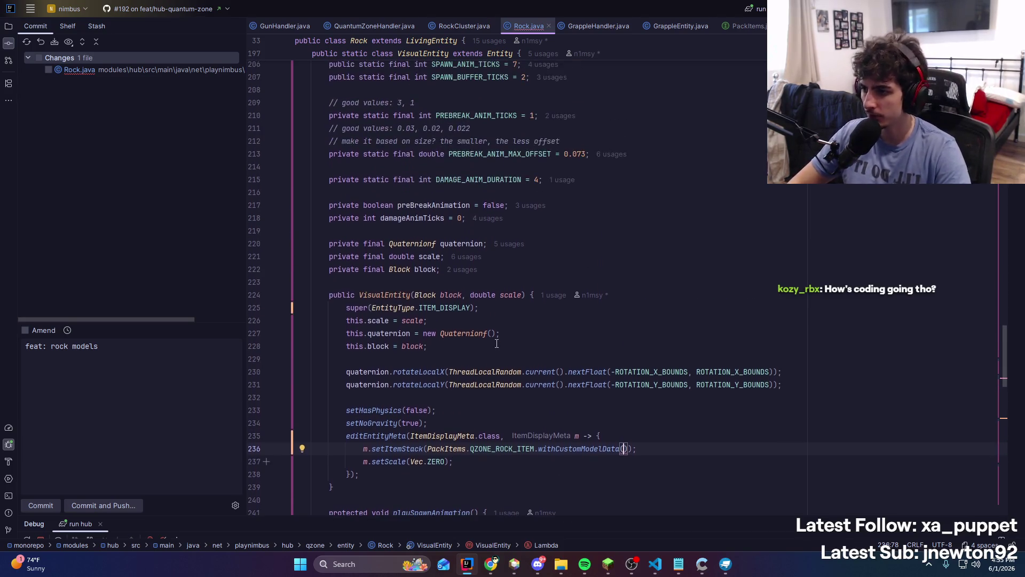
{"action": "left_click", "coordinate": [442, 295]}
{"action": "left_click", "coordinate": [415, 295]}
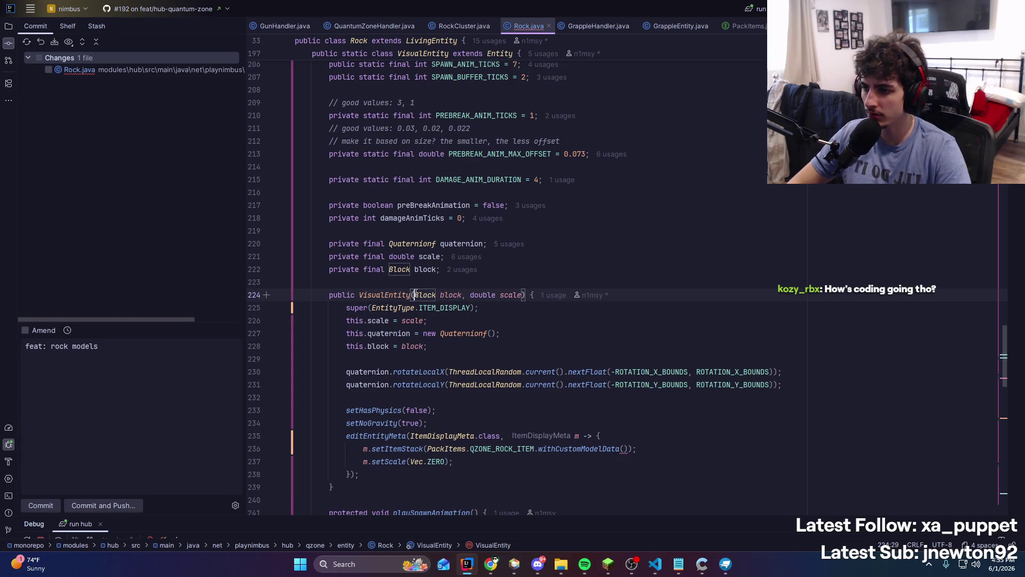
{"action": "left_click", "coordinate": [622, 451]}
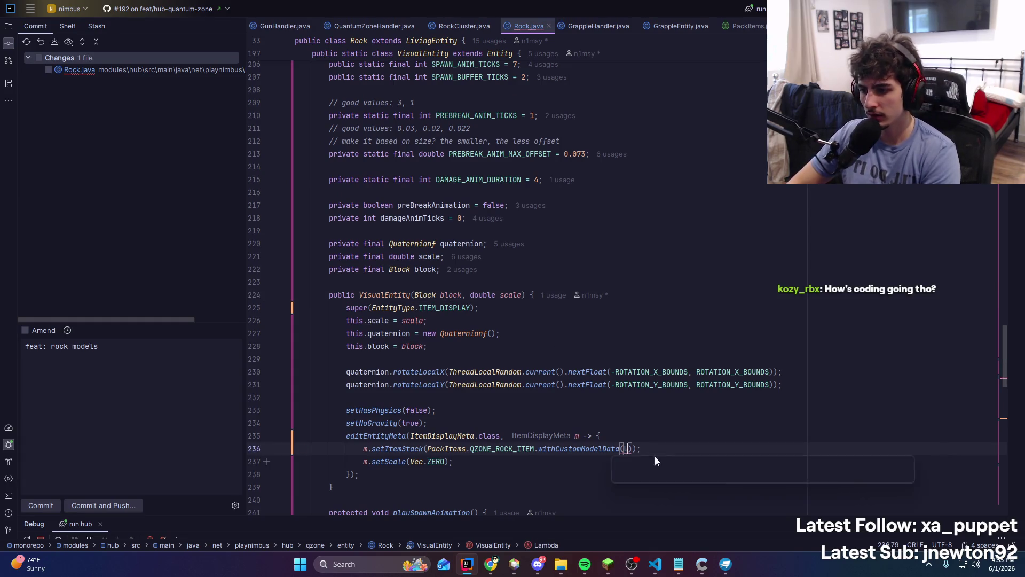
{"action": "type", "text": "List.of(), "}
{"action": "type", "text": "List.of(), Li"}
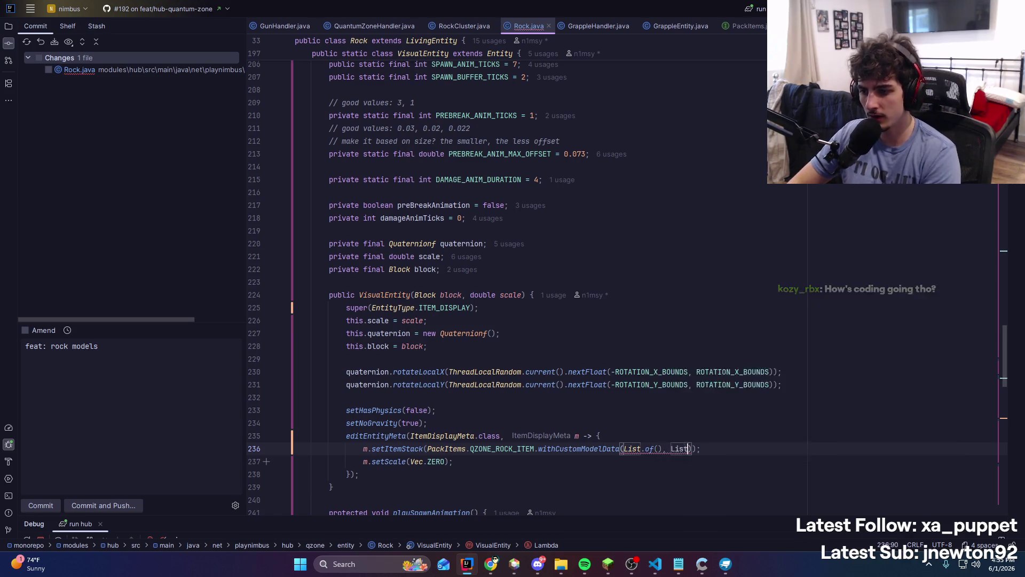
{"action": "type", "text": "st.of(\""}
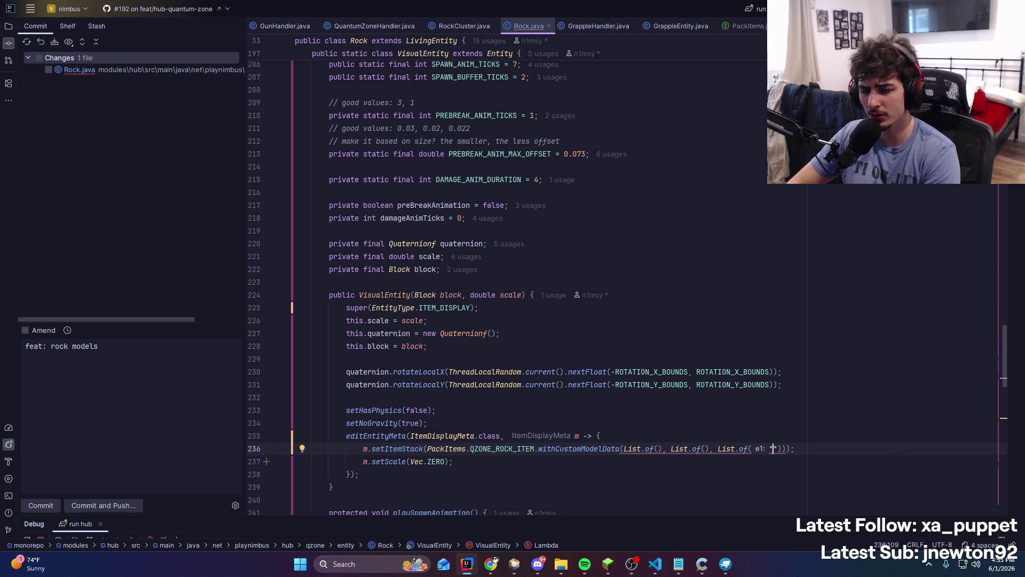
{"action": "key", "text": "BackSpace"}
{"action": "type", "text": "id"}
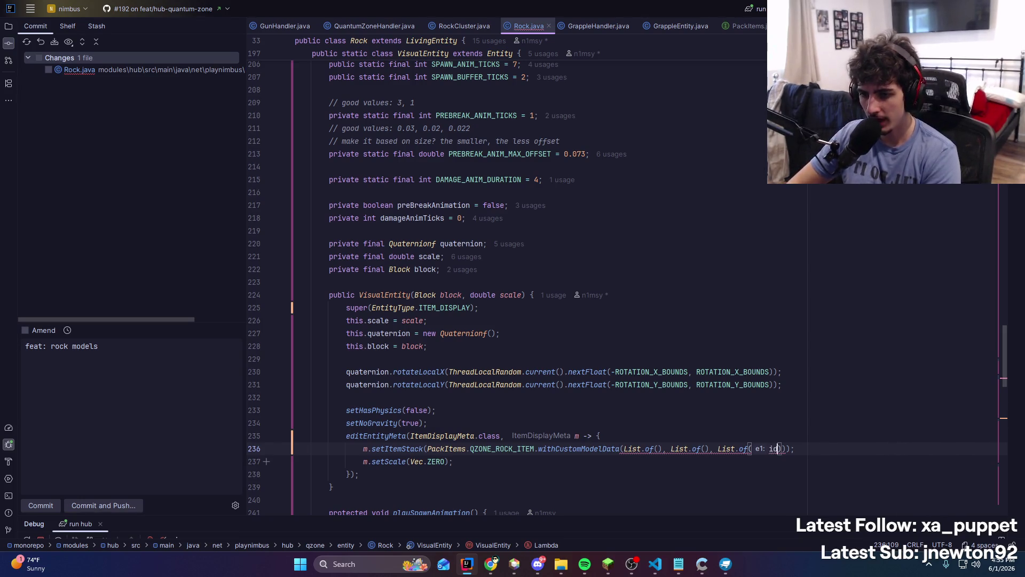
{"action": "key", "text": "BackSpace"}
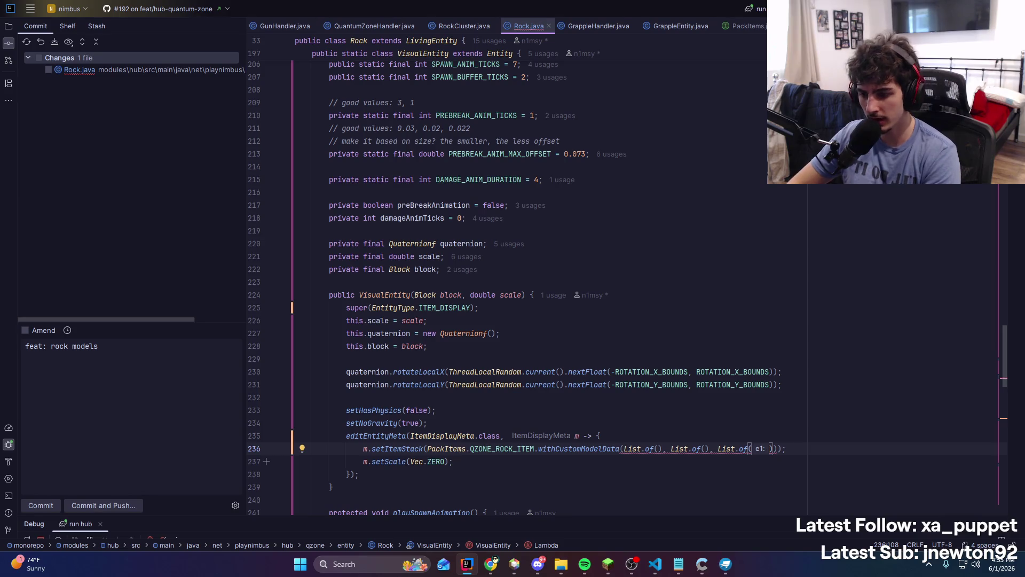
{"action": "type", "text": "textureId), List.of("}
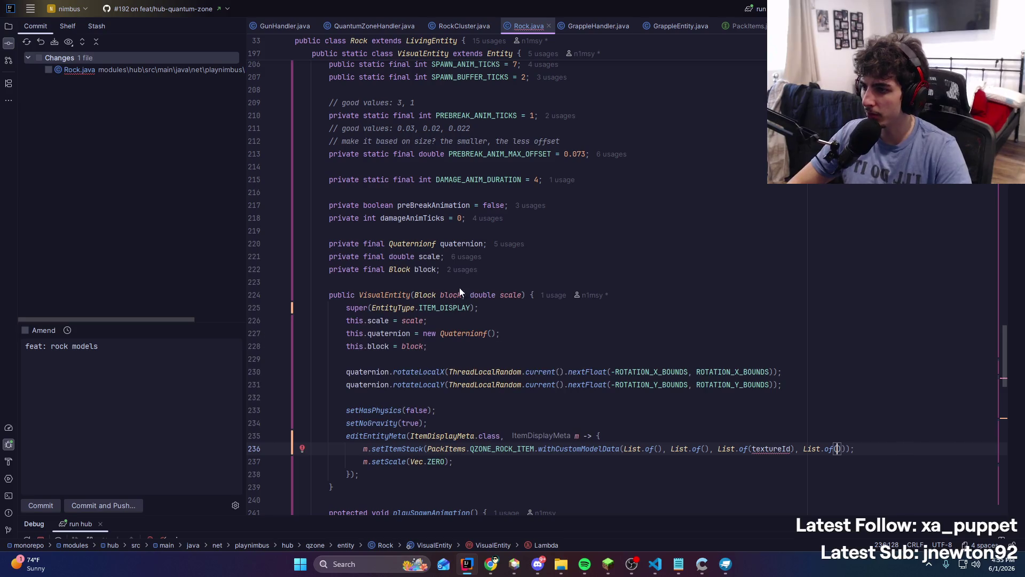
{"action": "left_click", "coordinate": [467, 218]}
Change the block field's type and the constructor parameter's type from Block to String
{"action": "left_click", "coordinate": [458, 269]}
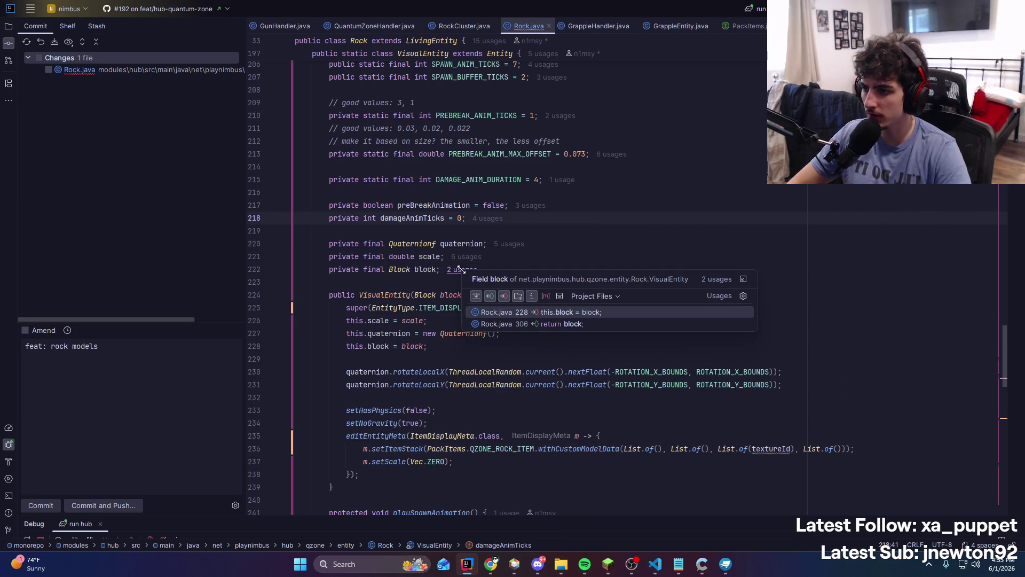
{"action": "double_click", "coordinate": [392, 274]}
{"action": "type", "text": "String"}
{"action": "key", "text": "Return"}
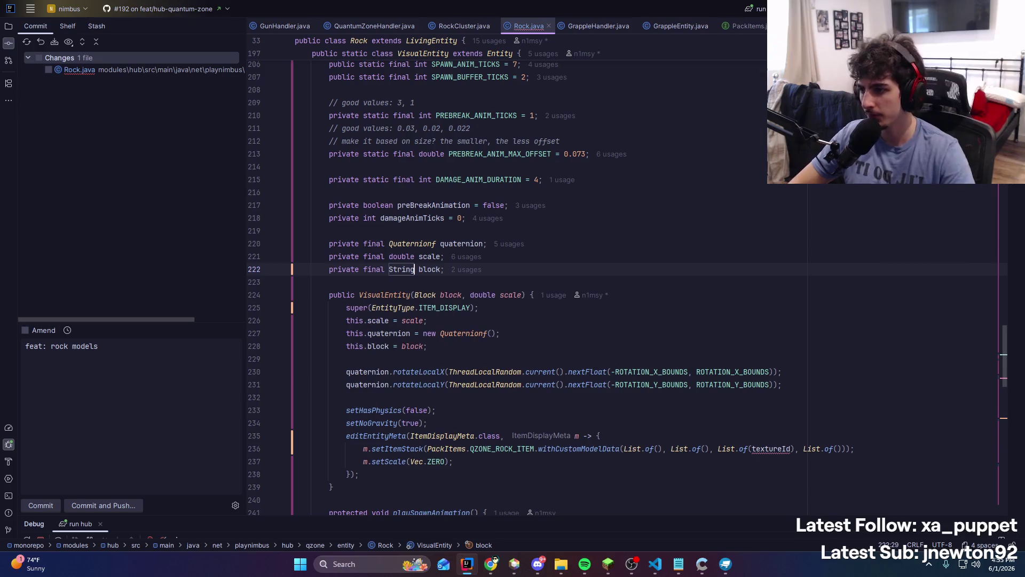
{"action": "left_click", "coordinate": [450, 295]}
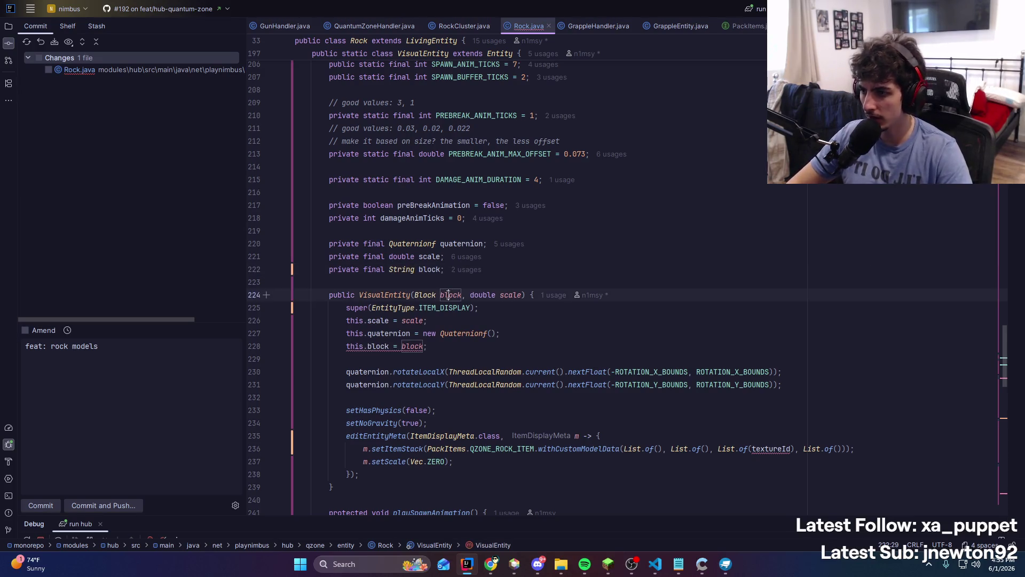
{"action": "left_click", "coordinate": [436, 295]}
{"action": "key", "text": "ctrl+space"}
{"action": "key", "text": "Escape"}
{"action": "key", "text": "ctrl+BackSpace"}
{"action": "type", "text": "String"}
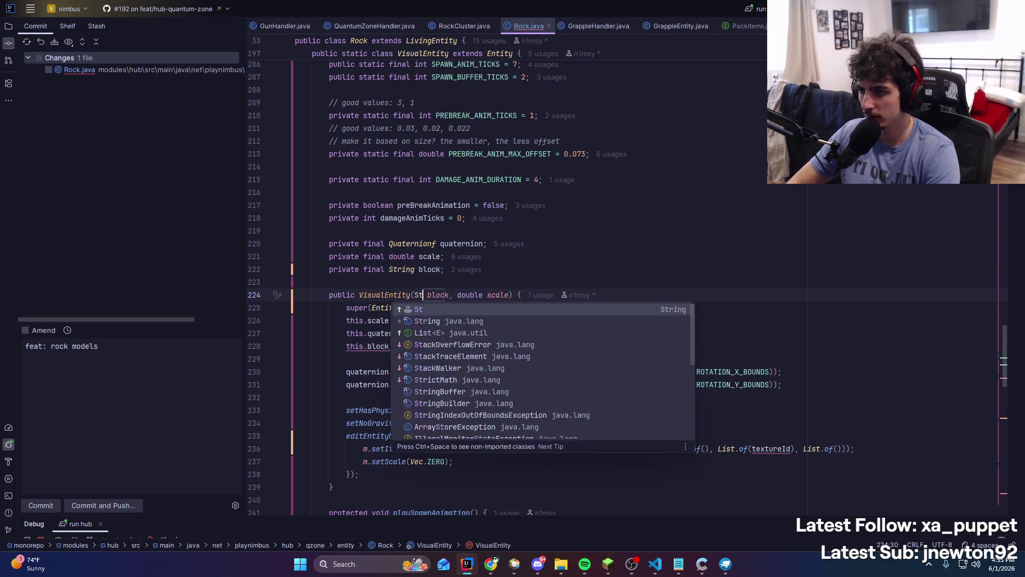
{"action": "key", "text": "Return"}
Delete the getBlock method that returned the block field
{"action": "left_click", "coordinate": [469, 270]}
{"action": "key", "text": "Down"}
{"action": "key", "text": "Return"}
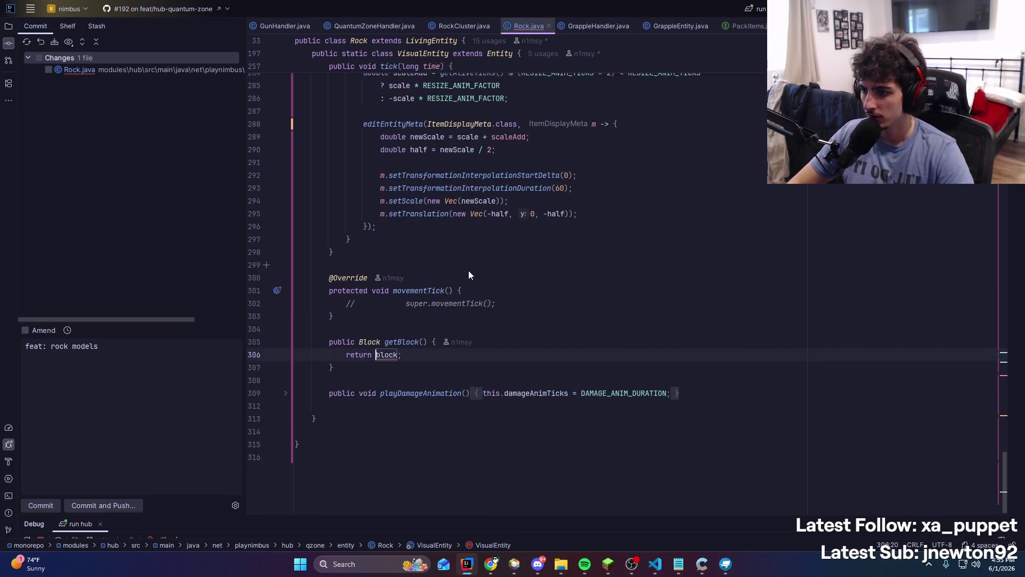
{"action": "left_click", "coordinate": [401, 342]}
{"action": "key", "text": "ctrl+w"}
{"action": "key", "text": "ctrl+w"}
{"action": "key", "text": "ctrl+w"}
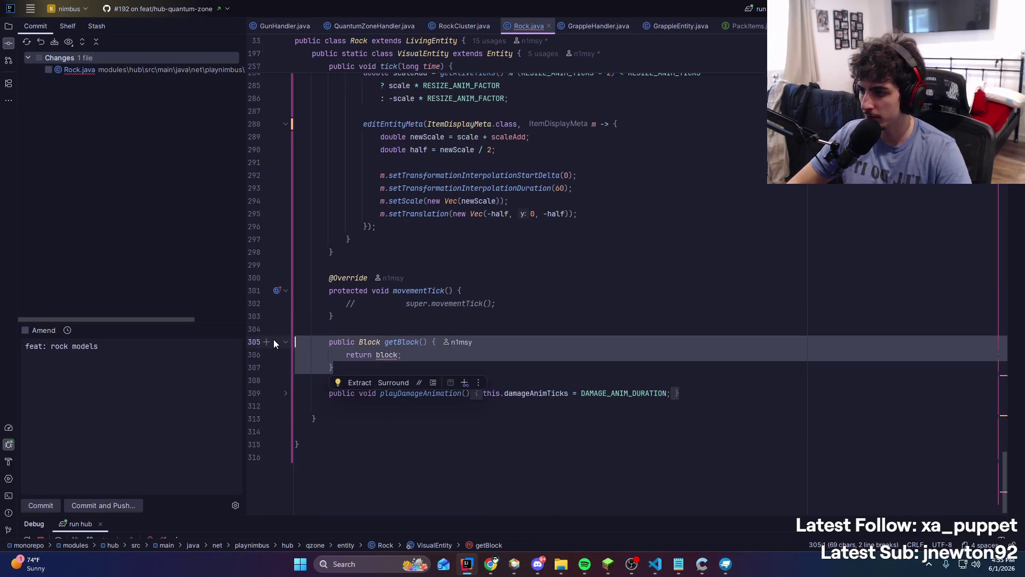
{"action": "key", "text": "Delete"}
Delete the now unused block field
{"action": "scroll", "coordinate": [592, 303], "scroll_direction": "up", "scroll_amount": 15}
{"action": "scroll", "coordinate": [591, 303], "scroll_direction": "up", "scroll_amount": 3}
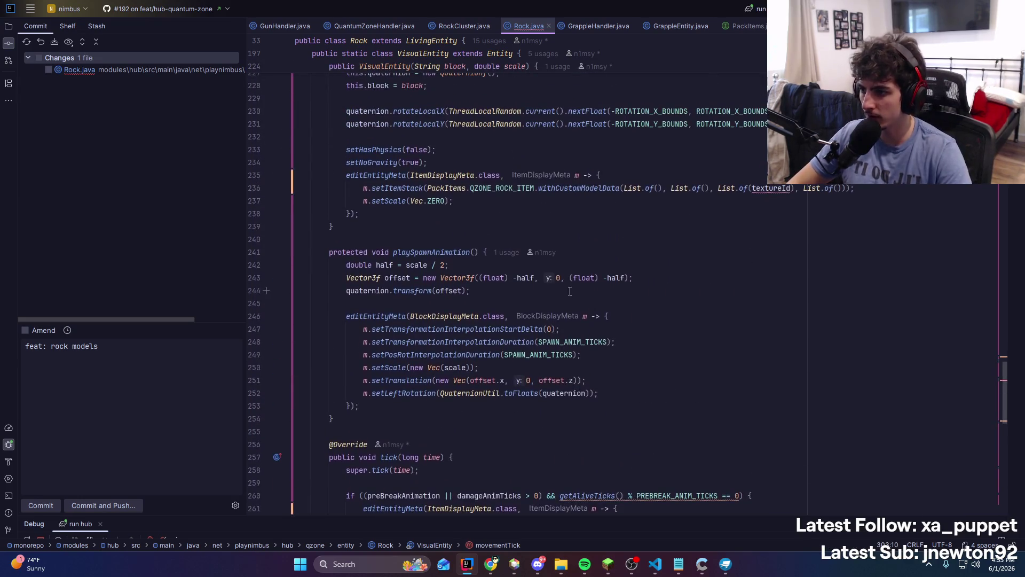
{"action": "scroll", "coordinate": [418, 287], "scroll_direction": "up", "scroll_amount": 4}
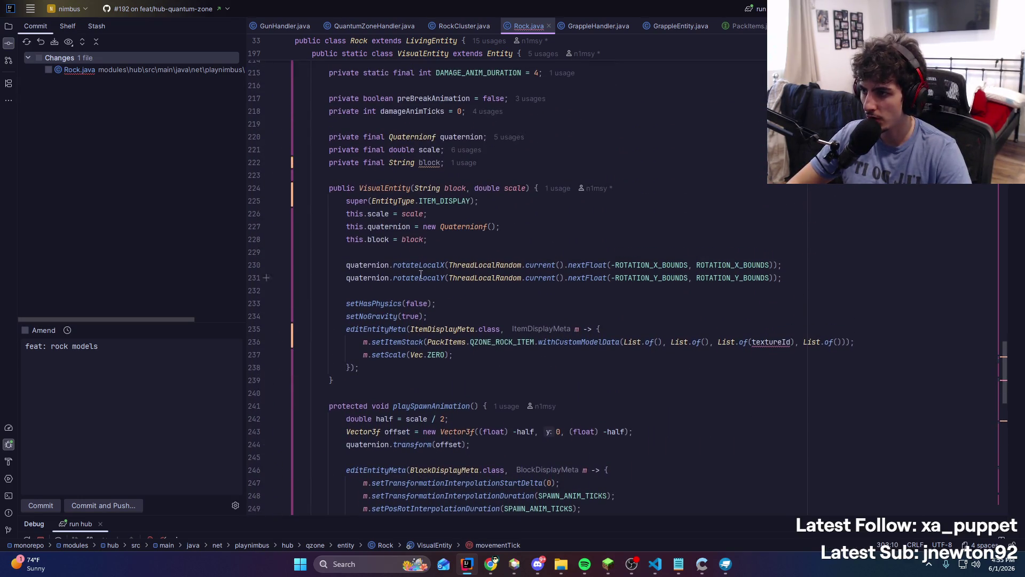
{"action": "scroll", "coordinate": [421, 274], "scroll_direction": "up", "scroll_amount": 3}
{"action": "left_click", "coordinate": [432, 279]}
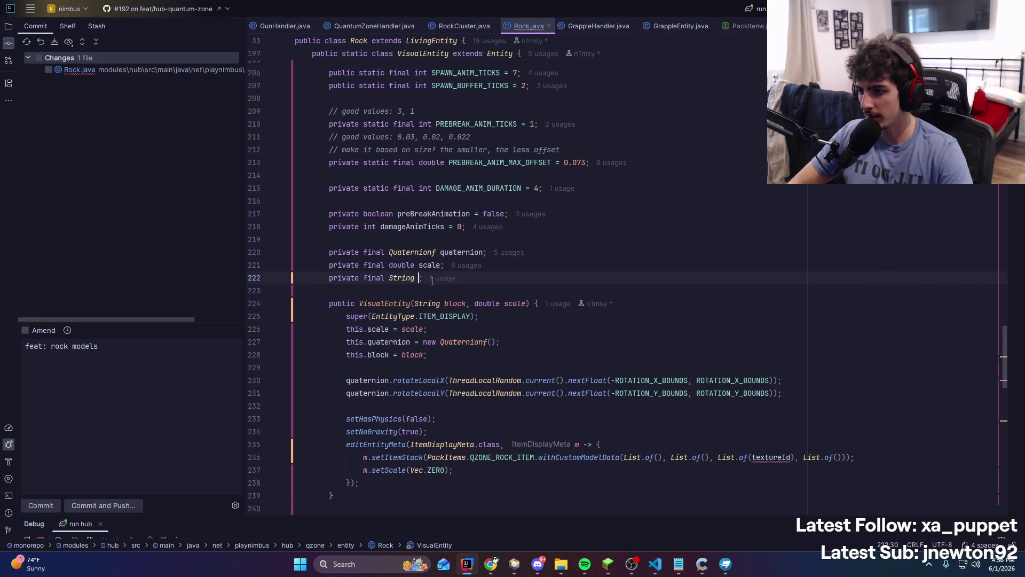
{"action": "key", "text": "ctrl+y"}
Rename the constructor parameter to String textureId and remove the this.block assignment
{"action": "double_click", "coordinate": [428, 291]}
{"action": "type", "text": "TExt"}
{"action": "key", "text": "BackSpace"}
{"action": "key", "text": "BackSpace"}
{"action": "key", "text": "BackSpace"}
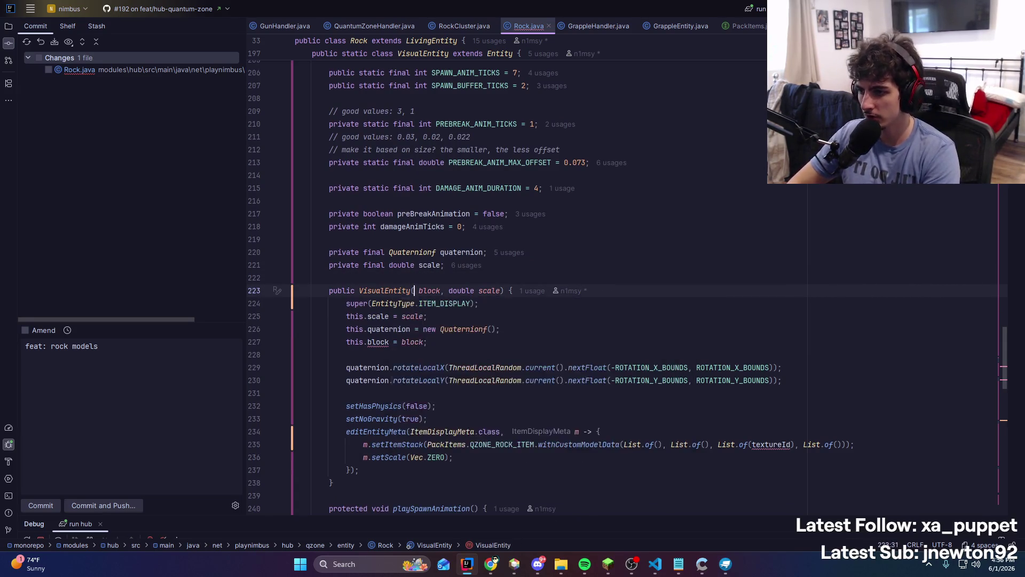
{"action": "type", "text": "String"}
{"action": "key", "text": "Escape"}
{"action": "type", "text": "textureId"}
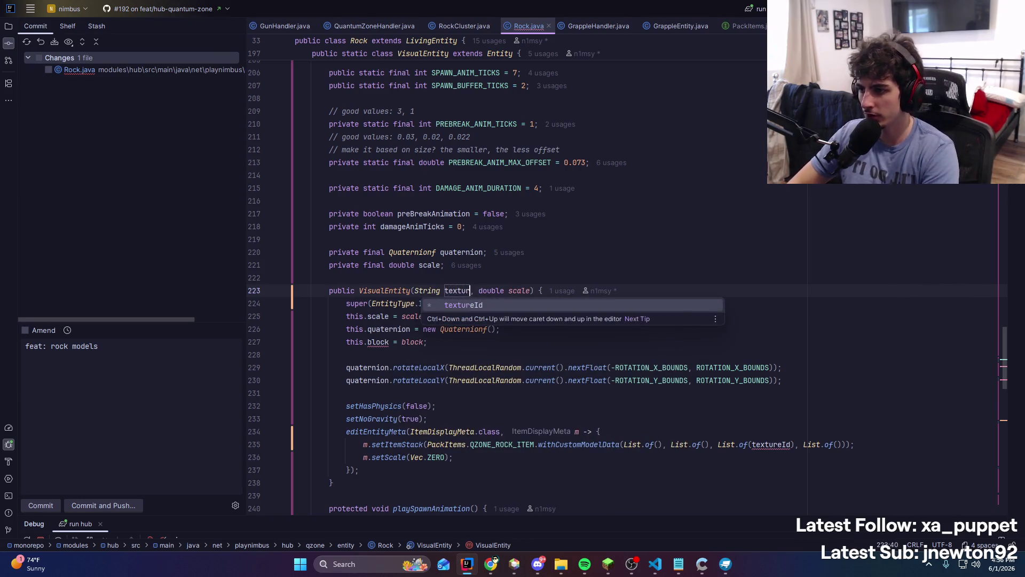
{"action": "left_click", "coordinate": [467, 342]}
{"action": "key", "text": "ctrl+y"}
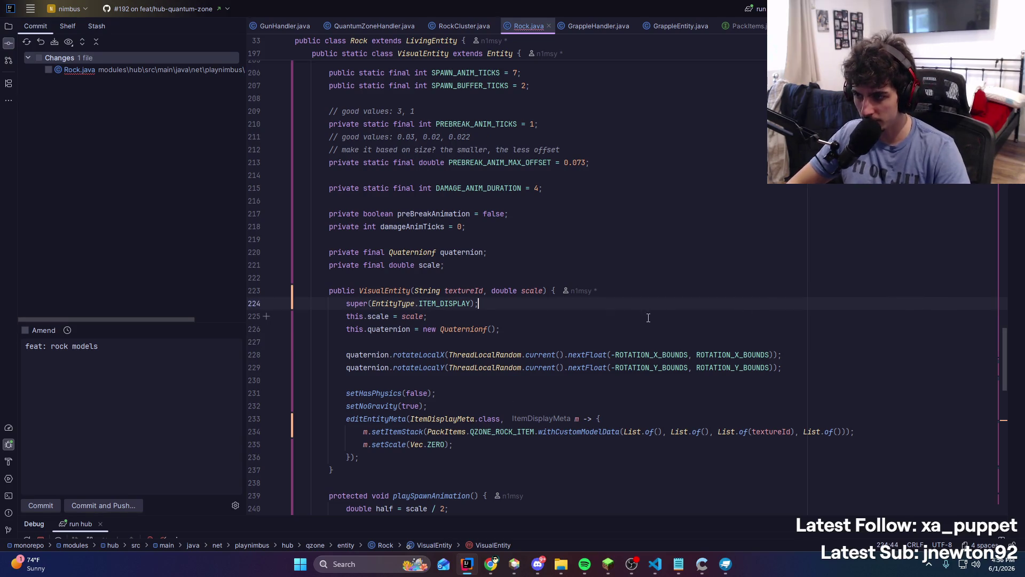
{"action": "scroll", "coordinate": [641, 321], "scroll_direction": "up", "scroll_amount": 5}
{"action": "left_click", "coordinate": [385, 449], "text": "ctrl"}
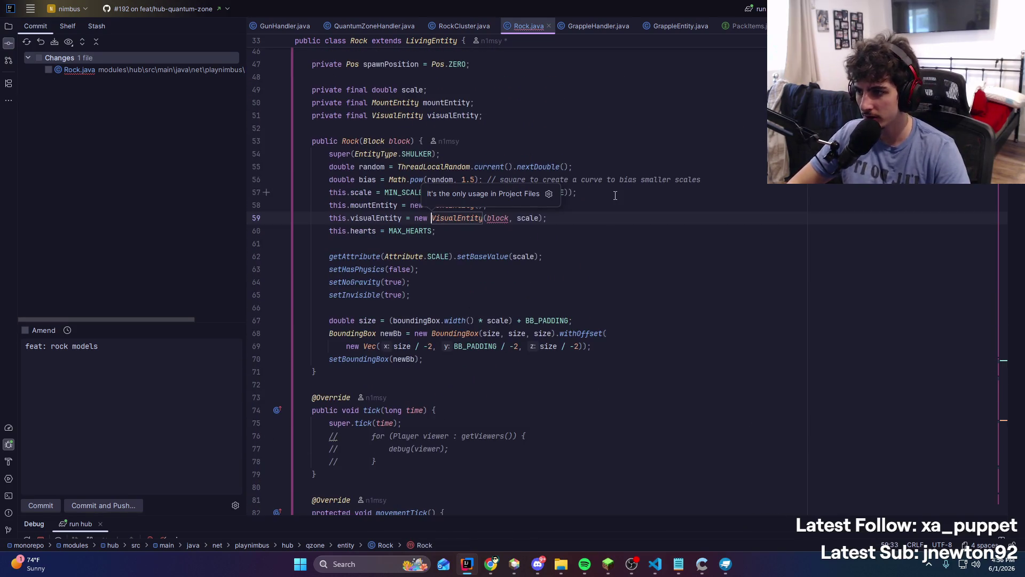
Declare a List<String> TEXTURE_ID_LIST = List.of("1", "2", "3", "4", "5") after PARTICLE
{"action": "scroll", "coordinate": [488, 408], "scroll_direction": "up", "scroll_amount": 5}
{"action": "scroll", "coordinate": [562, 342], "scroll_direction": "up", "scroll_amount": 1}
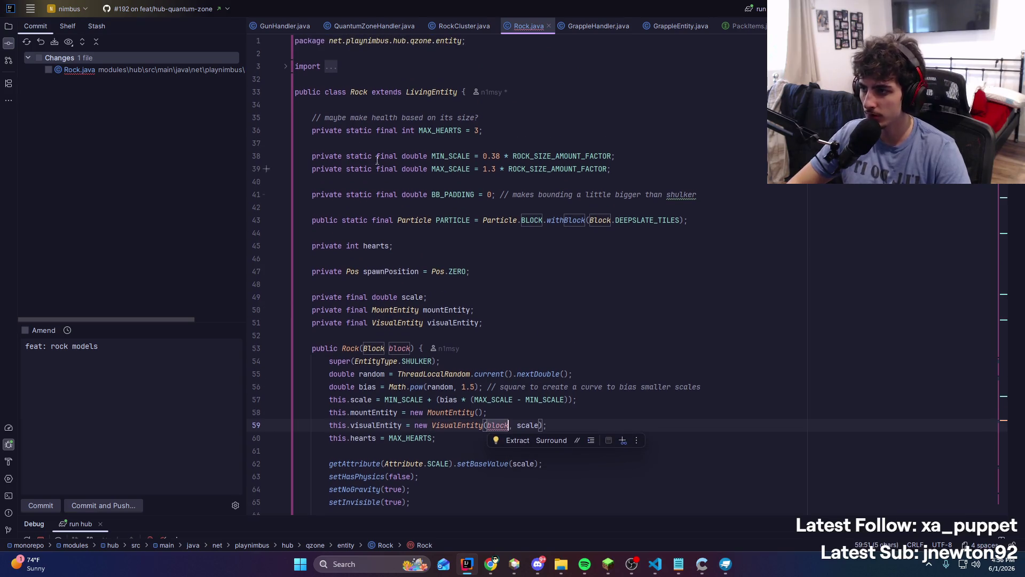
{"action": "left_click", "coordinate": [378, 108]}
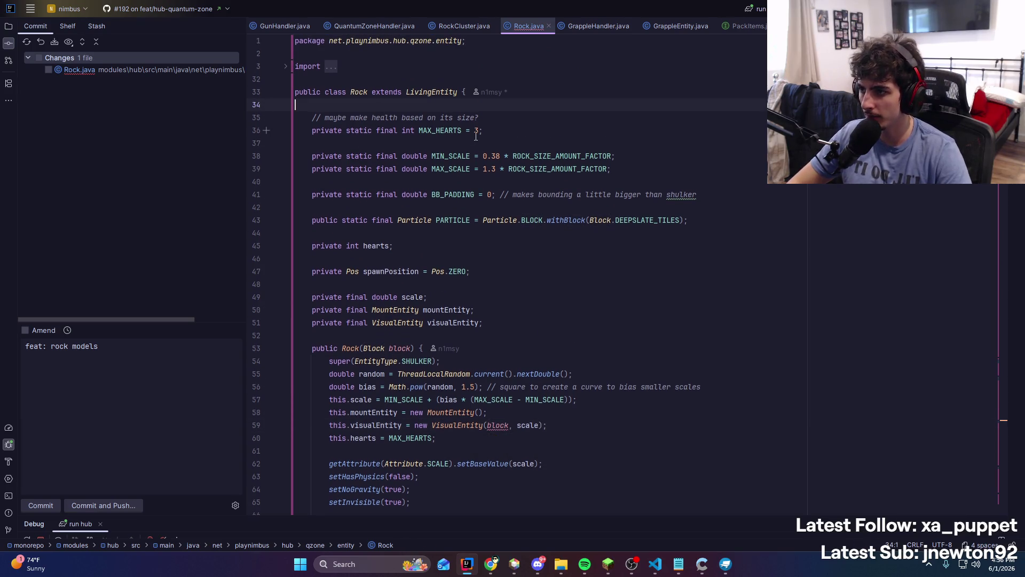
{"action": "left_click", "coordinate": [374, 233]}
{"action": "key", "text": "Return"}
{"action": "key", "text": "Return"}
{"action": "type", "text": "privates tatic final"}
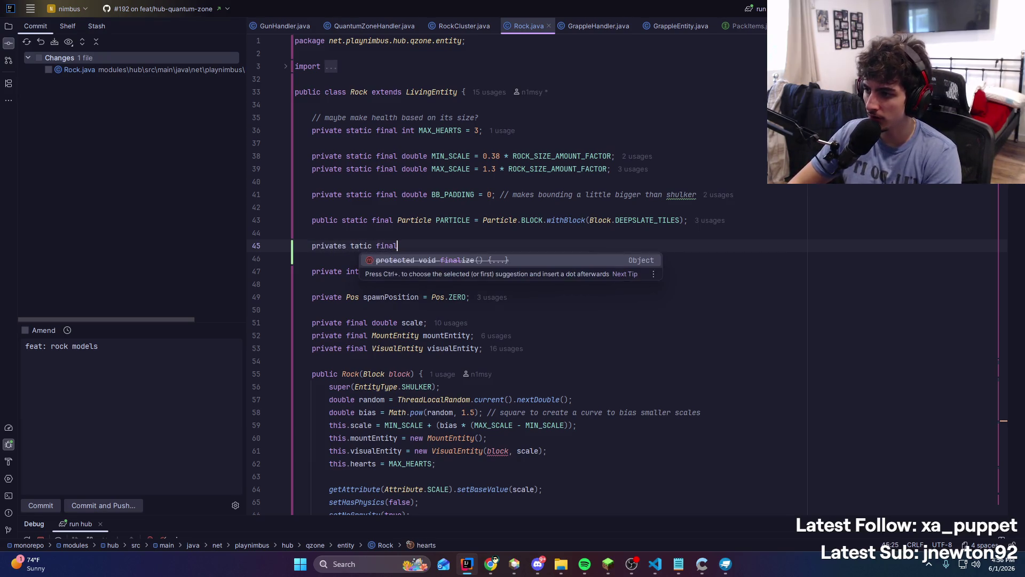
{"action": "key", "text": "shift+Home"}
{"action": "type", "text": "p"}
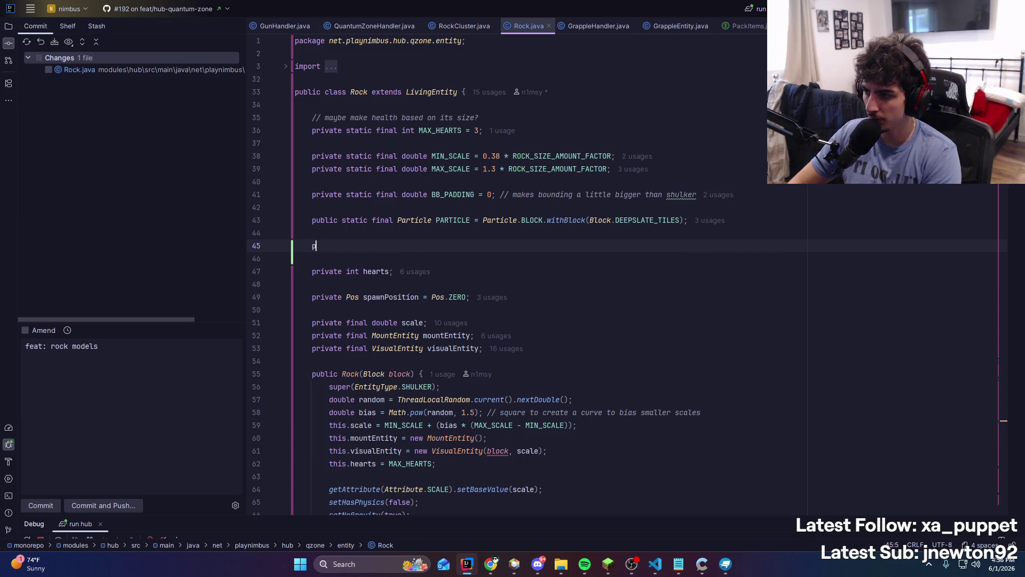
{"action": "type", "text": " List<String> TEXTURE_ID_LIST"}
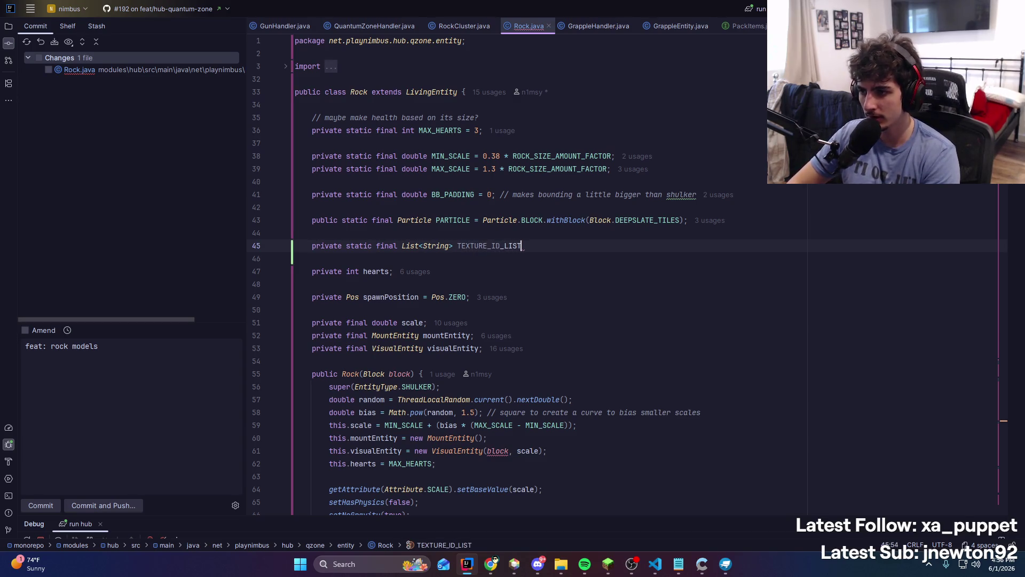
{"action": "type", "text": " = List.of(\"1\", \"2\", \"3\", \"4\", \"5\");"}
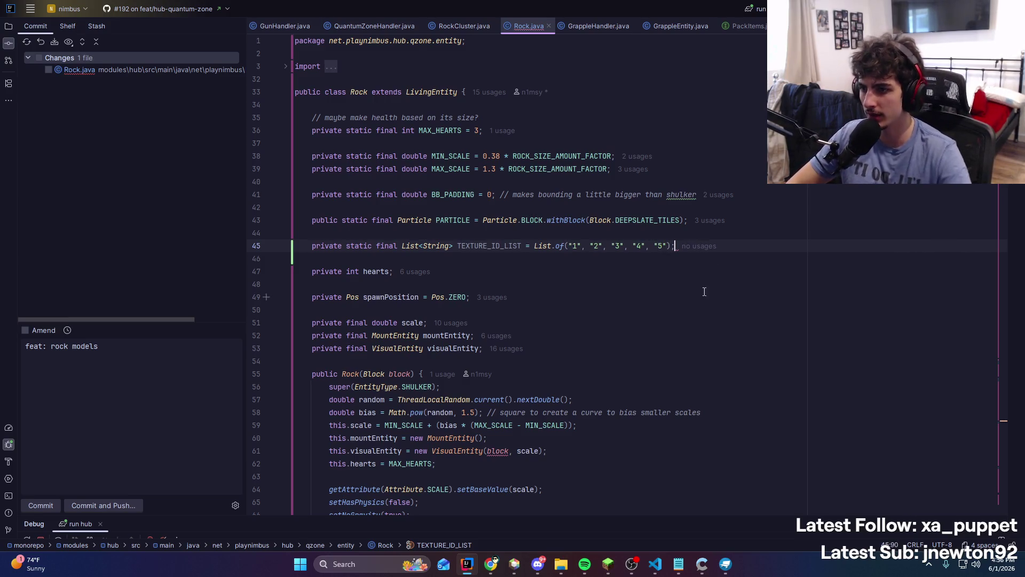
Replace the VisualEntity block argument with TEXTURE_ID_LIST.get(ThreadLocalRandom...)
{"action": "scroll", "coordinate": [704, 292], "scroll_direction": "down", "scroll_amount": 5}
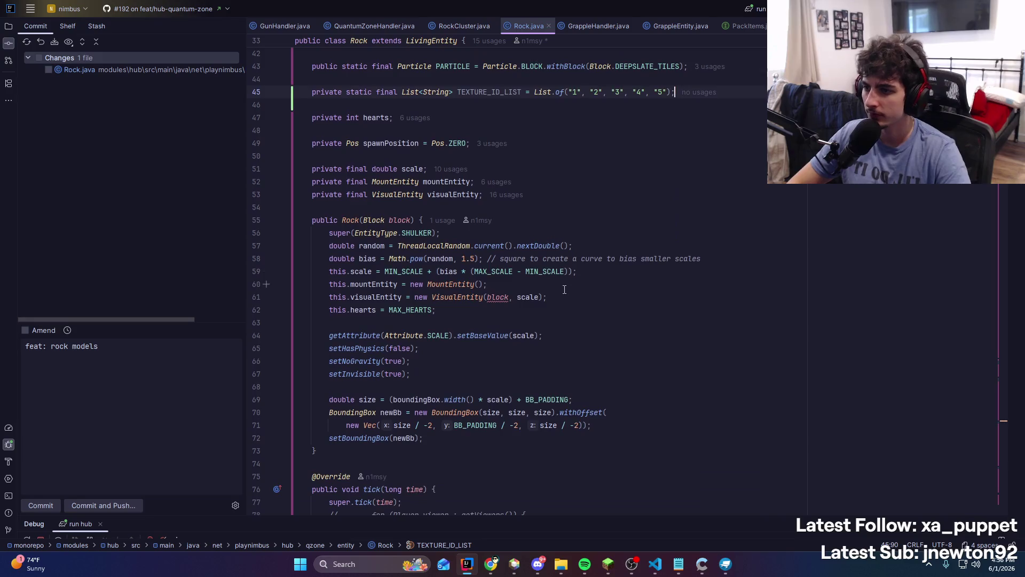
{"action": "scroll", "coordinate": [494, 362], "scroll_direction": "up", "scroll_amount": 3}
{"action": "double_click", "coordinate": [500, 373]}
{"action": "type", "text": "TEXTURE_"}
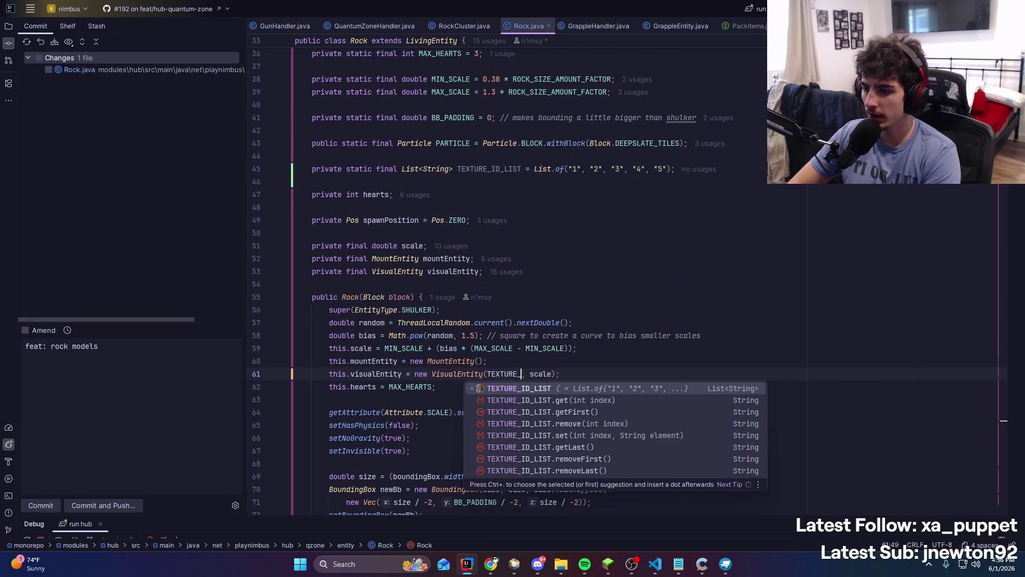
{"action": "key", "text": "Return"}
{"action": "type", "text": ".ge"}
{"action": "key", "text": "Return"}
{"action": "type", "text": "Thread)"}
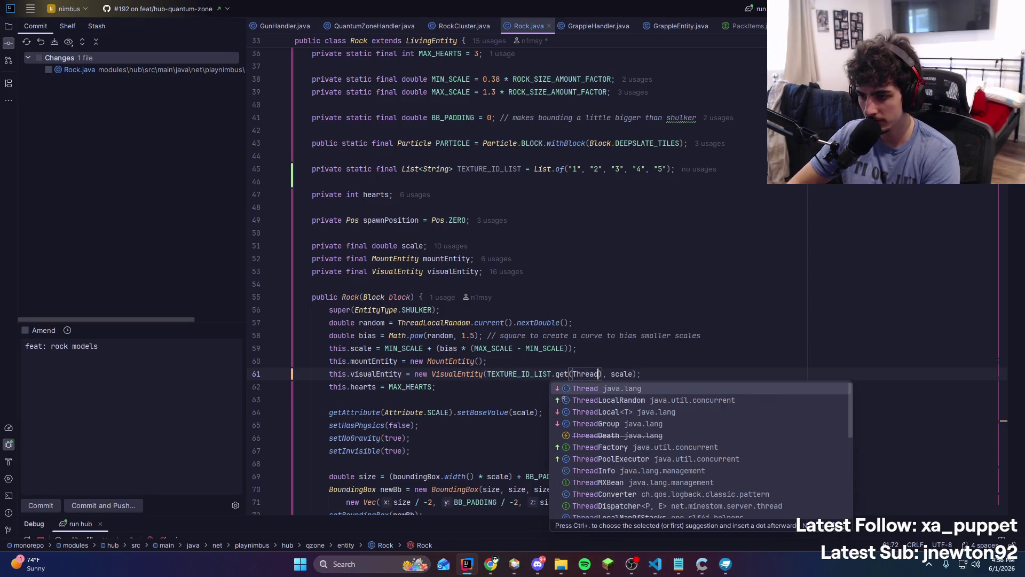
{"action": "key", "text": "Return"}
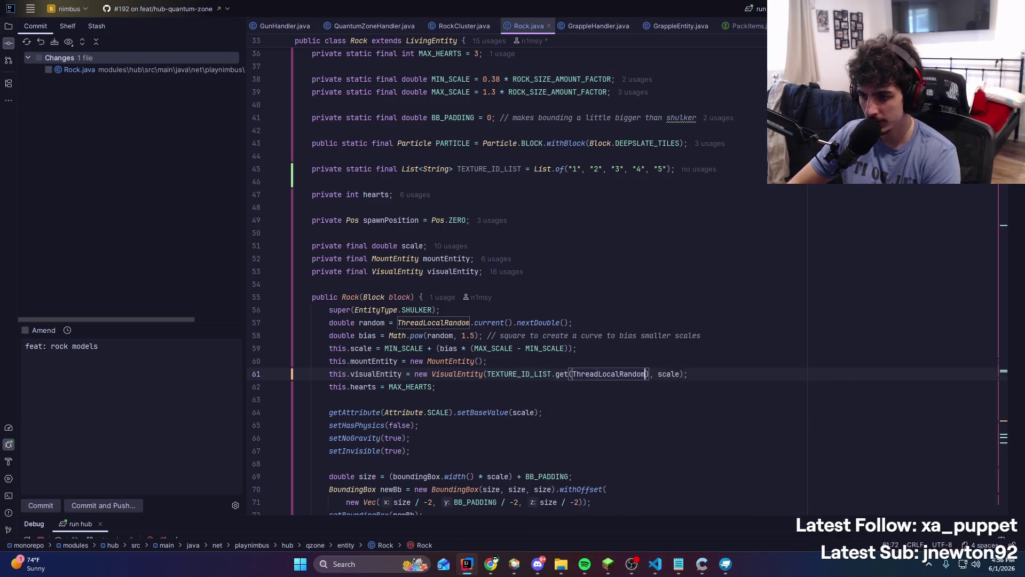
Complete the index as ThreadLocalRandom.current().nextInt(TEXTURE_ID_LIST.size())
{"action": "type", "text": "."}
{"action": "key", "text": "Down"}
{"action": "key", "text": "Down"}
{"action": "key", "text": "Down"}
{"action": "key", "text": "Return"}
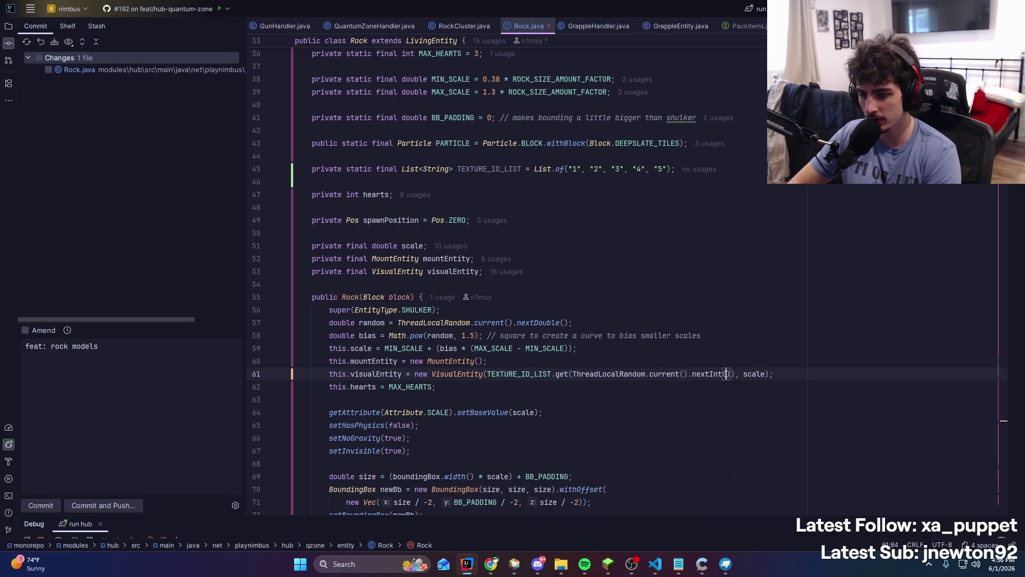
{"action": "type", "text": "TEXTURE_ID_LIST."}
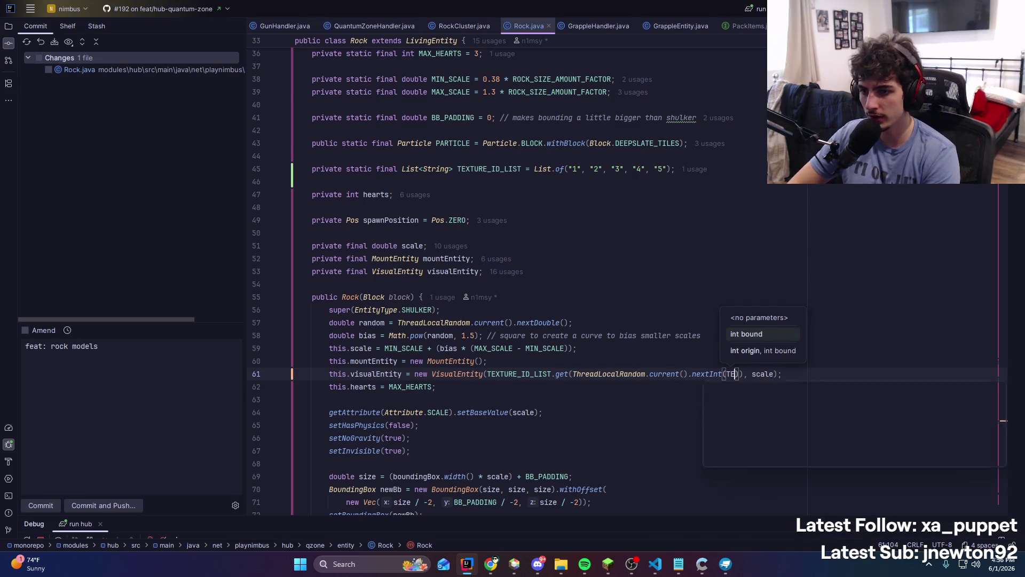
{"action": "key", "text": "Return"}
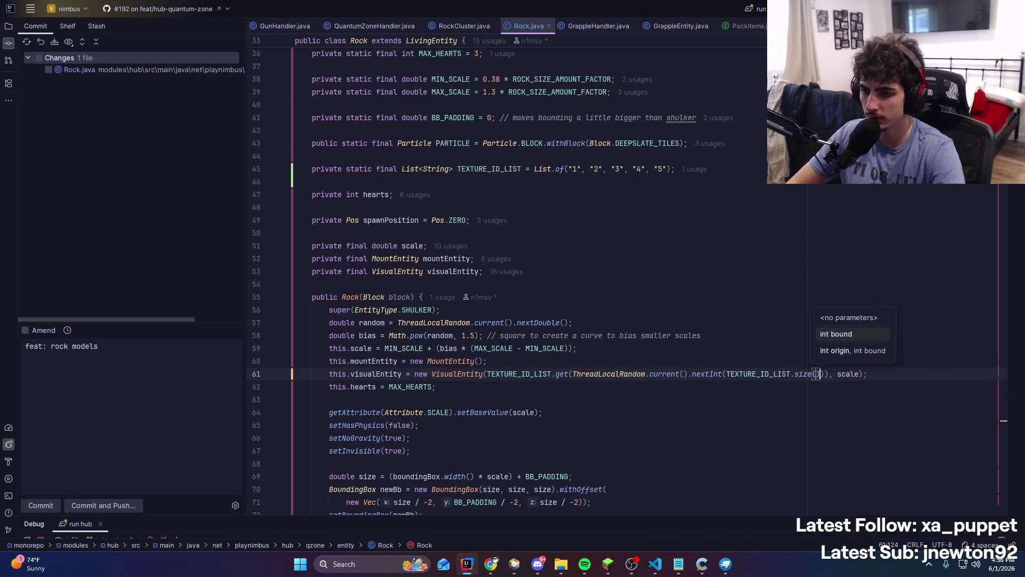
{"action": "scroll", "coordinate": [525, 353], "scroll_direction": "down", "scroll_amount": 10}
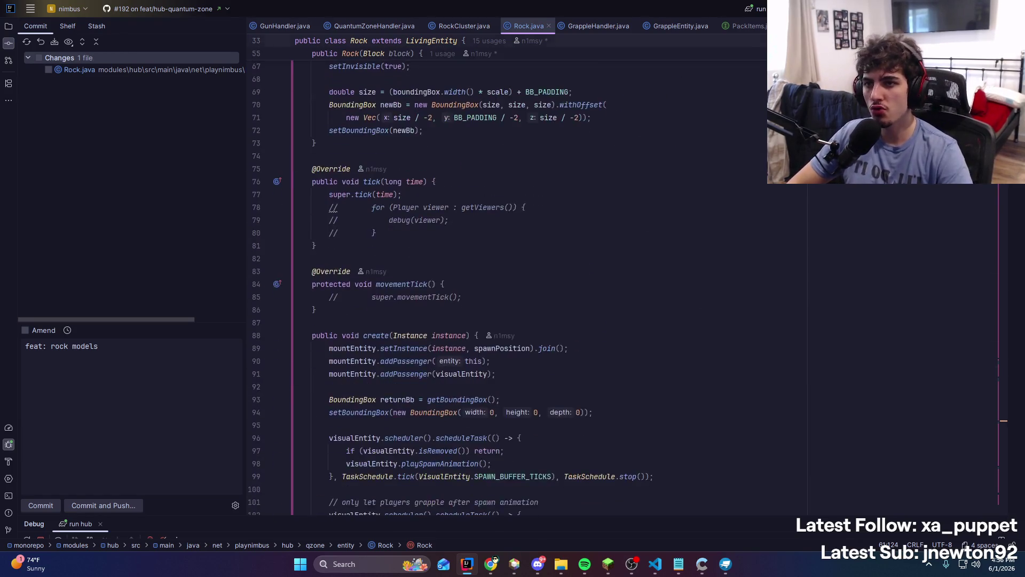
{"action": "scroll", "coordinate": [525, 353], "scroll_direction": "up", "scroll_amount": 9}
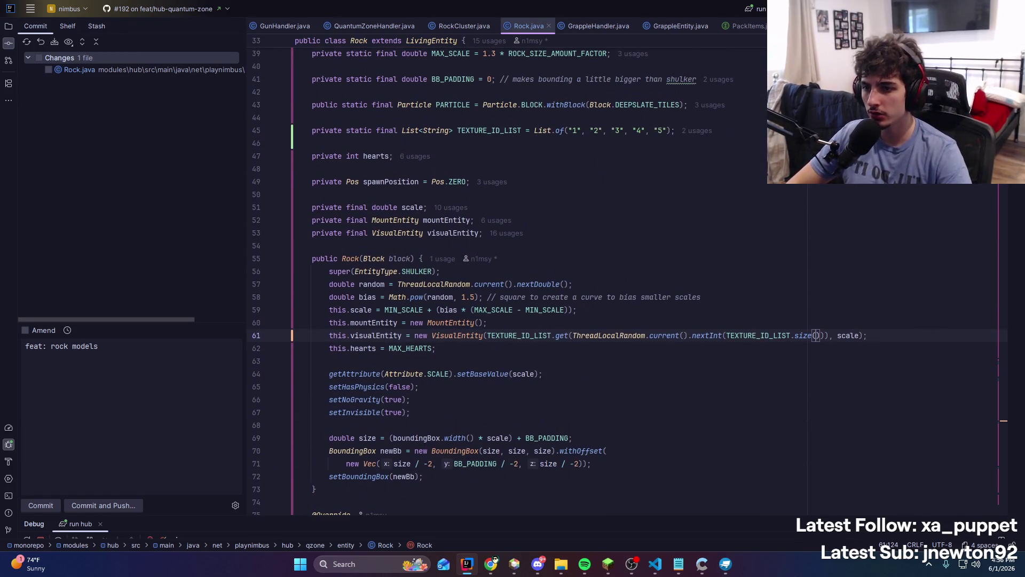
{"action": "left_click", "coordinate": [655, 564]}
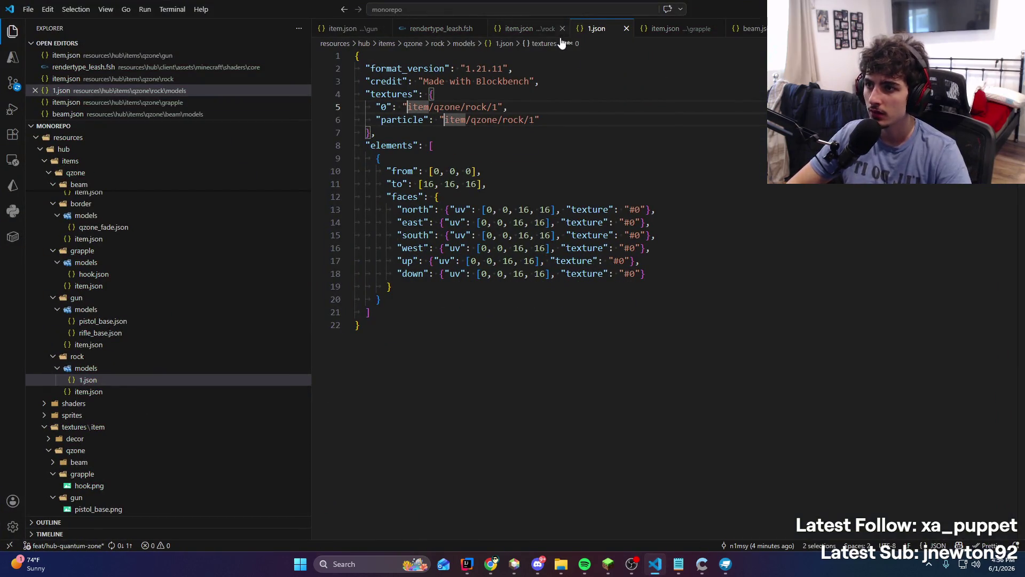
{"action": "left_click", "coordinate": [520, 28]}
{"action": "left_click_drag", "start_coordinate": [543, 450], "coordinate": [534, 166]}
{"action": "scroll", "coordinate": [588, 267], "scroll_direction": "up", "scroll_amount": 2}
{"action": "left_click", "coordinate": [623, 279]}
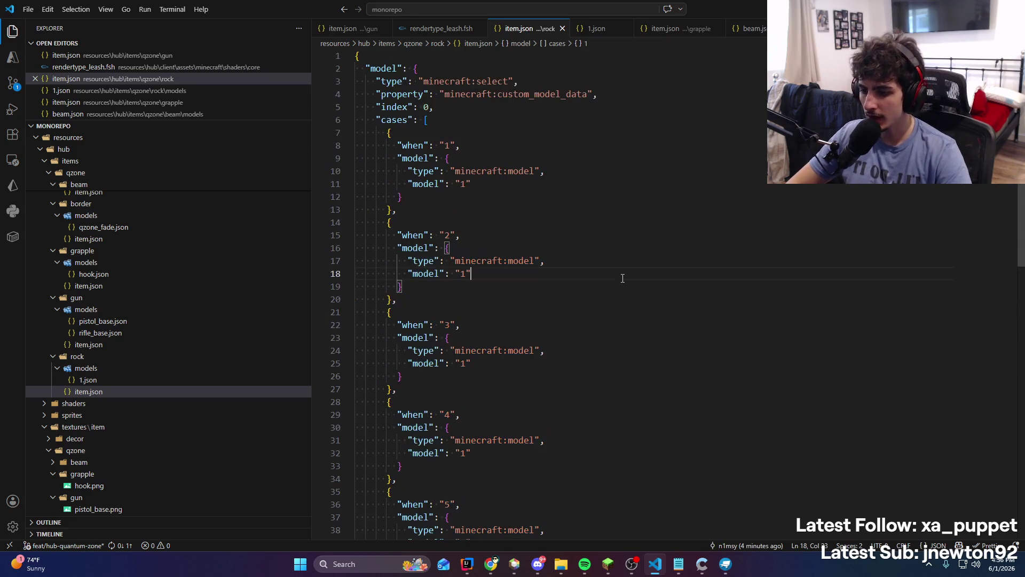
{"action": "left_click", "coordinate": [664, 570]}
{"action": "left_click", "coordinate": [461, 565]}
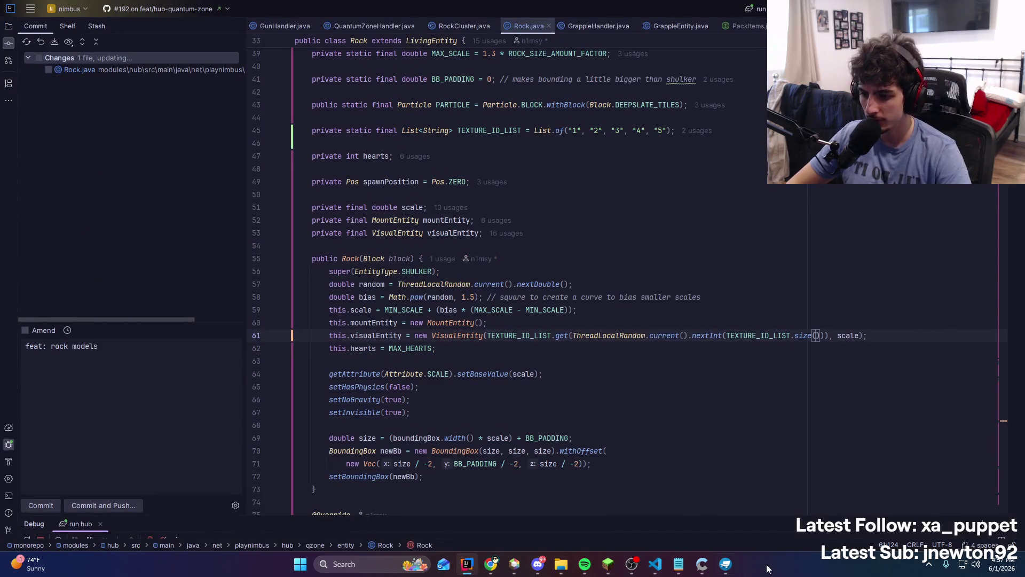
Start a new 2:27:47 entry below the last line of the Notepad timestamp list
{"action": "key", "text": "alt+Tab"}
{"action": "left_click_drag", "start_coordinate": [704, 344], "coordinate": [601, 392]}
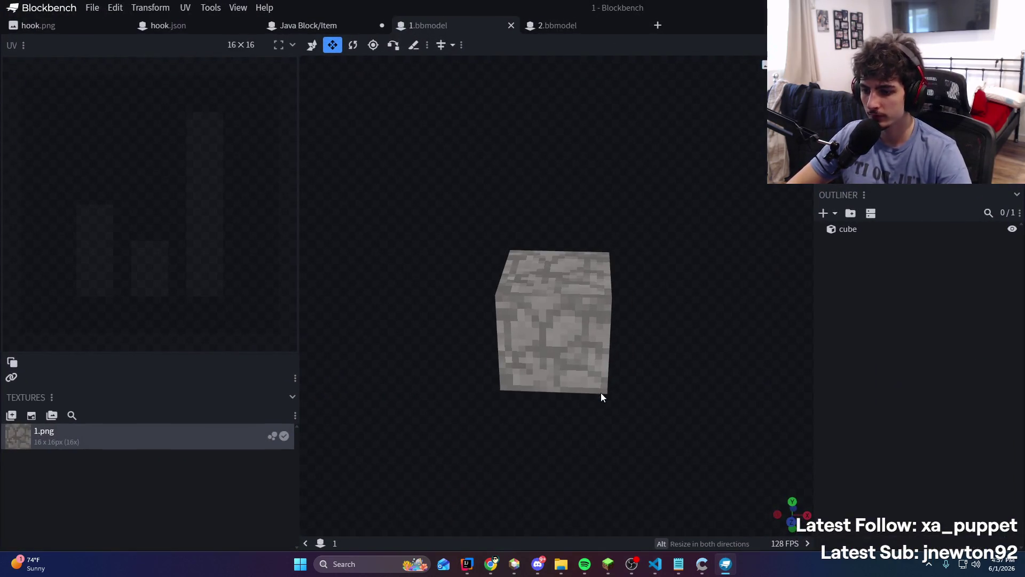
{"action": "left_click", "coordinate": [678, 564]}
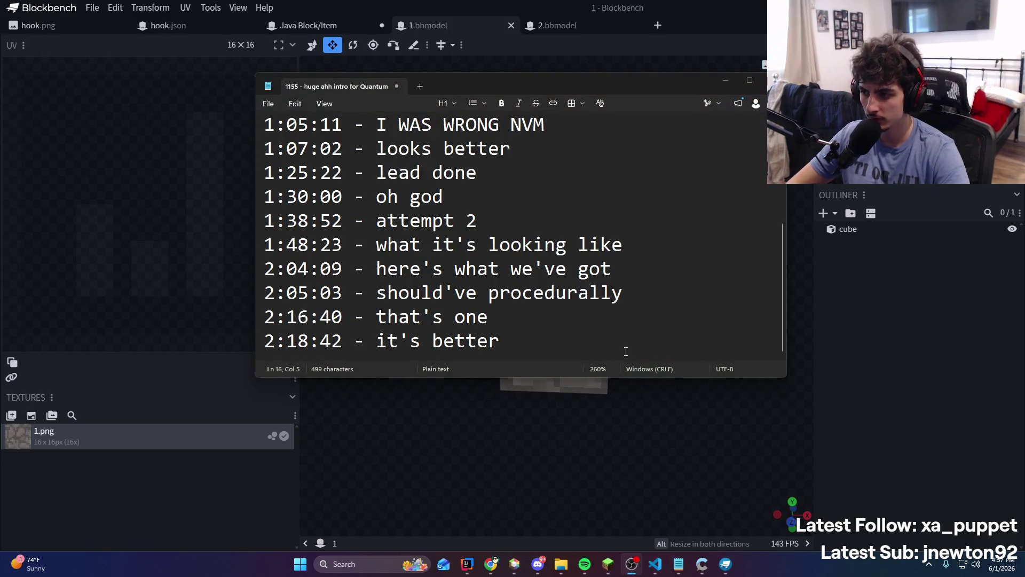
{"action": "left_click", "coordinate": [535, 342]}
{"action": "key", "text": "Return"}
{"action": "type", "text": "2:27:47 - here's what we gotta do now"}
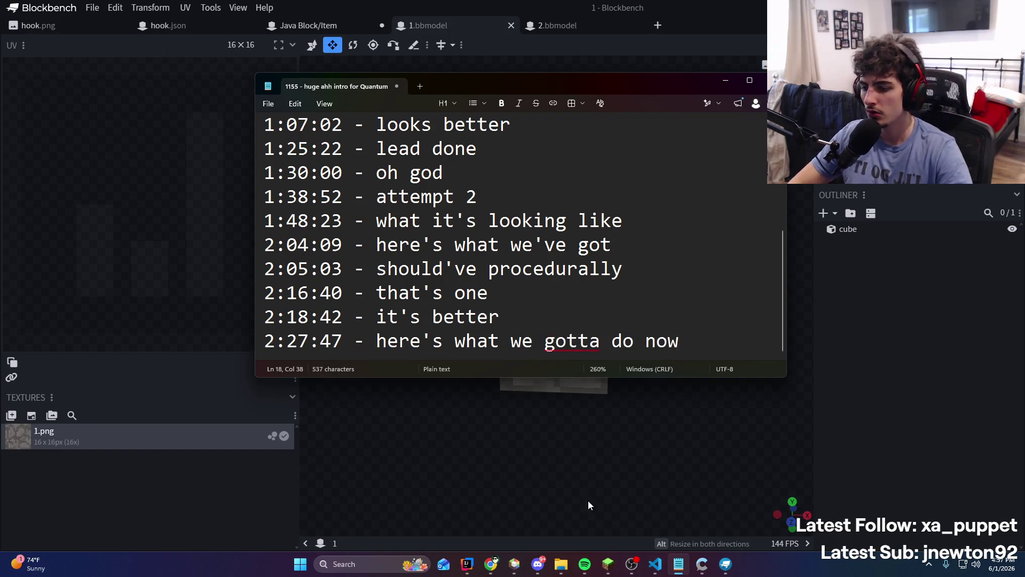
Bring up the music player, close its artist information popup, and hide it
{"action": "left_click", "coordinate": [589, 506]}
{"action": "left_click", "coordinate": [585, 564]}
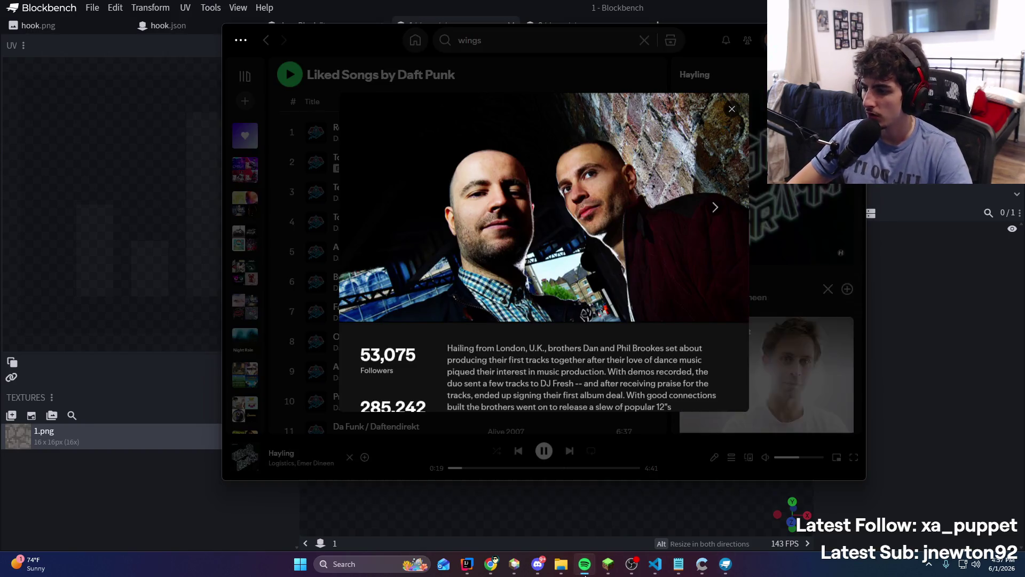
{"action": "left_click", "coordinate": [584, 564]}
{"action": "left_click", "coordinate": [584, 565]}
{"action": "left_click", "coordinate": [709, 433]}
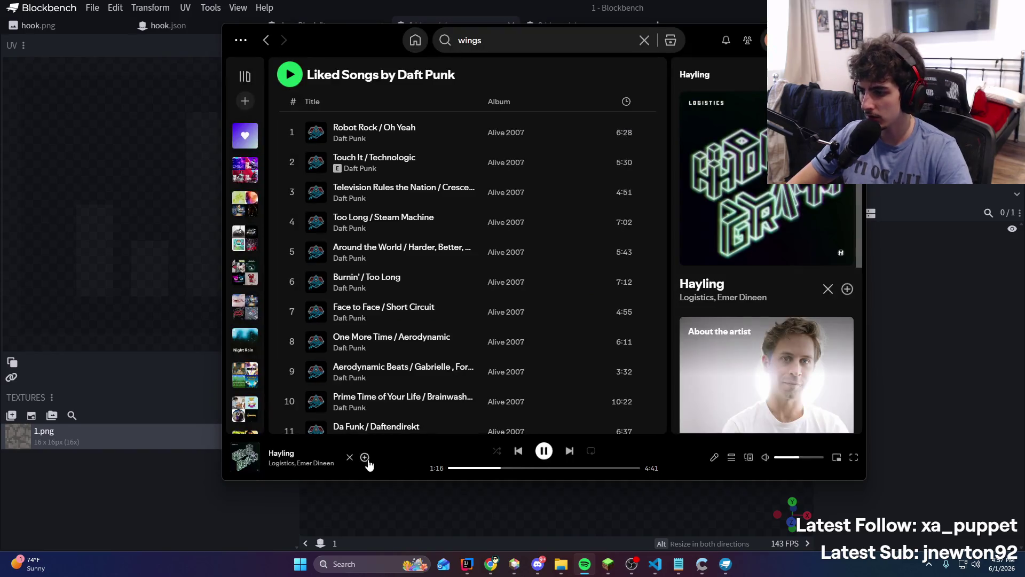
{"action": "left_click", "coordinate": [467, 506]}
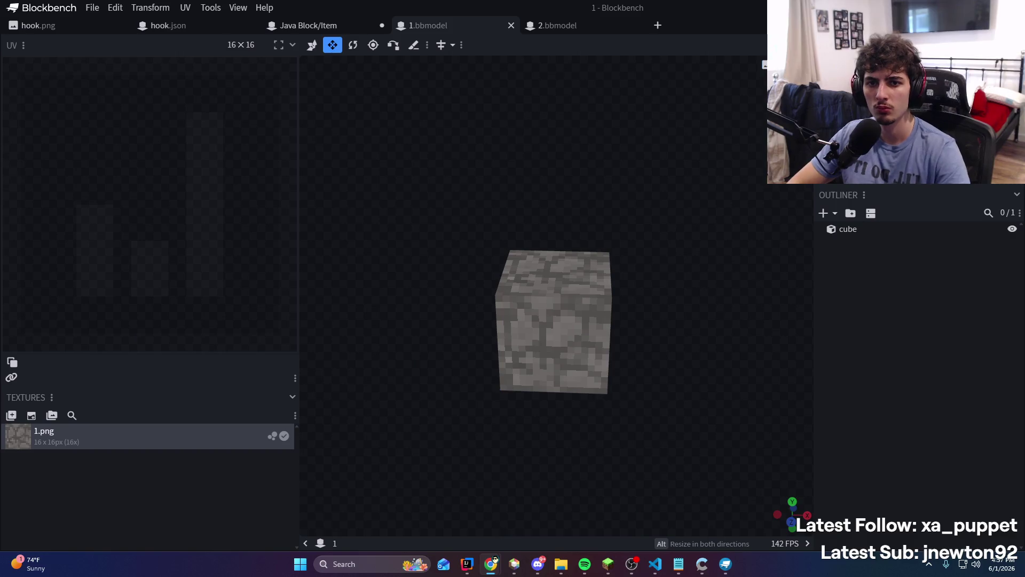
Search 'monkeytype' in Chrome and open the Monkeytype site
{"action": "key", "text": "alt+Tab"}
{"action": "key", "text": "ctrl+l"}
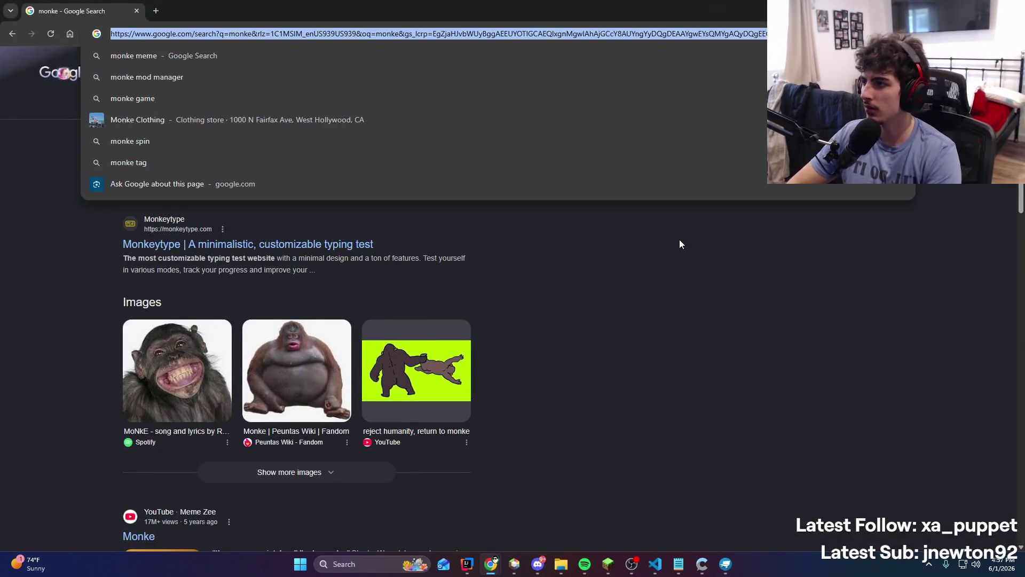
{"action": "type", "text": "monkeytype"}
{"action": "key", "text": "Return"}
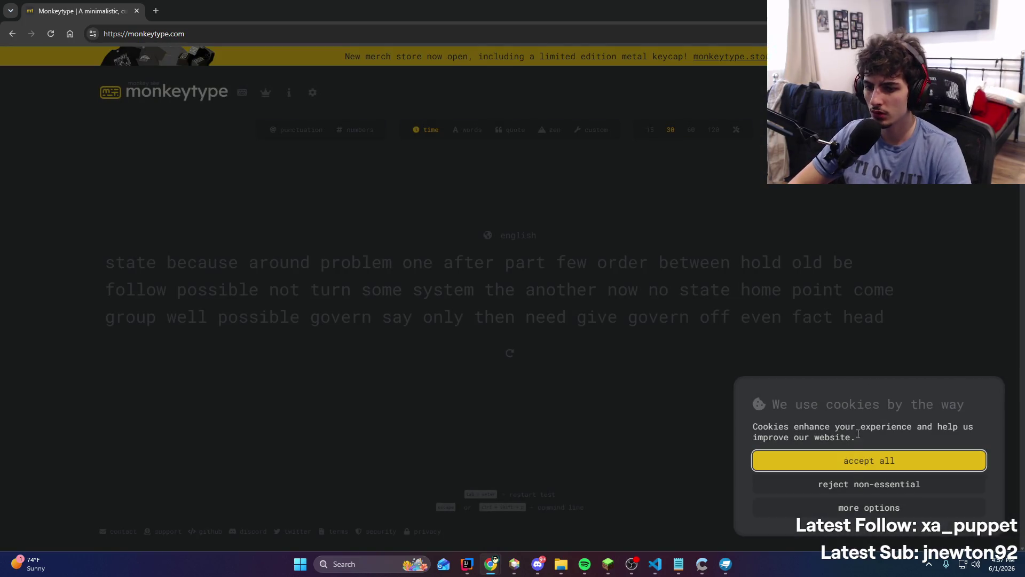
{"action": "left_click", "coordinate": [852, 462]}
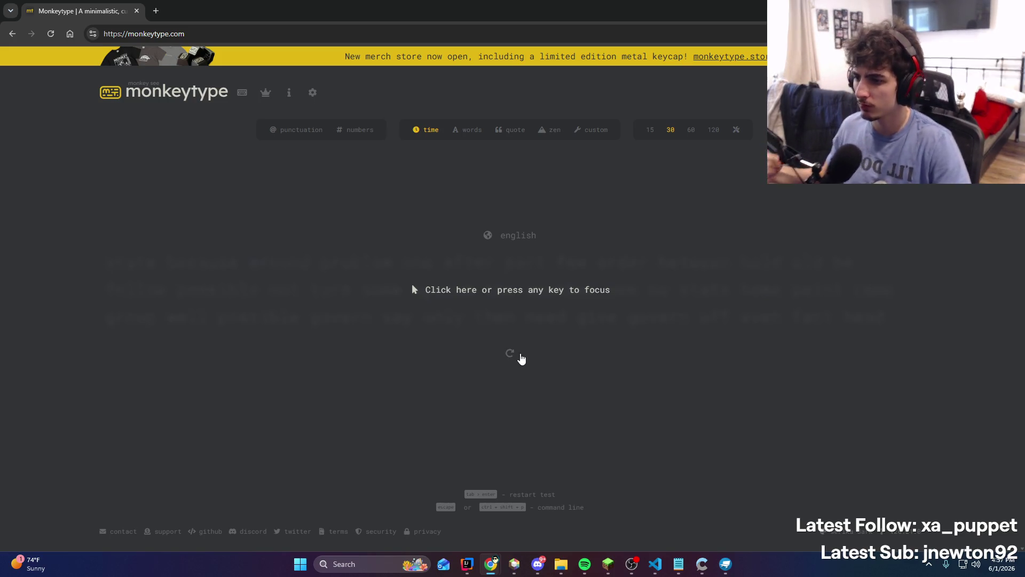
Run two 30-second typing attempts, restarting the test in between
{"action": "left_click", "coordinate": [516, 357]}
{"action": "type", "text": "man"}
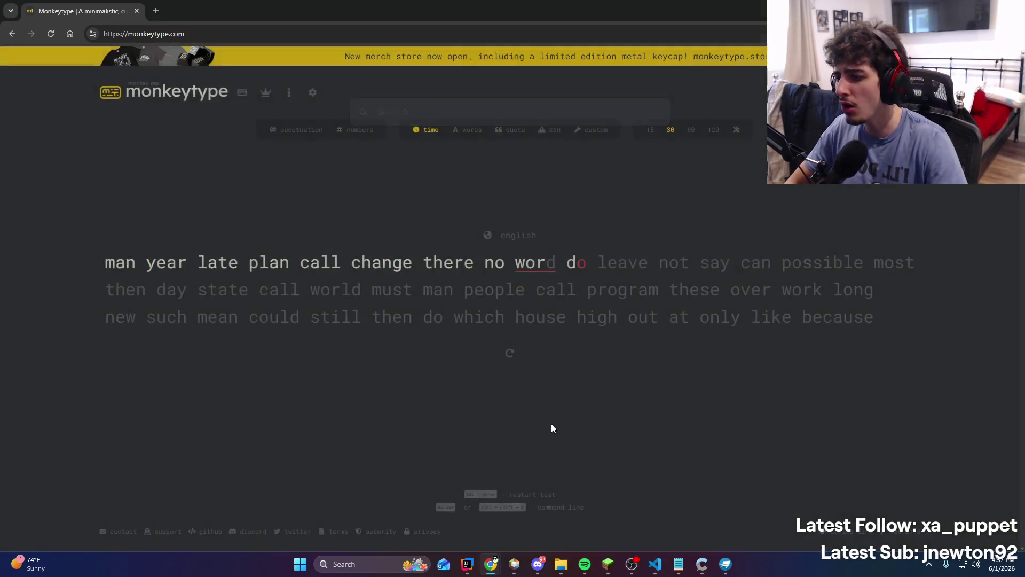
{"action": "left_click", "coordinate": [514, 357]}
{"action": "type", "text": "get of lead can open any when help large child and never wor w"}
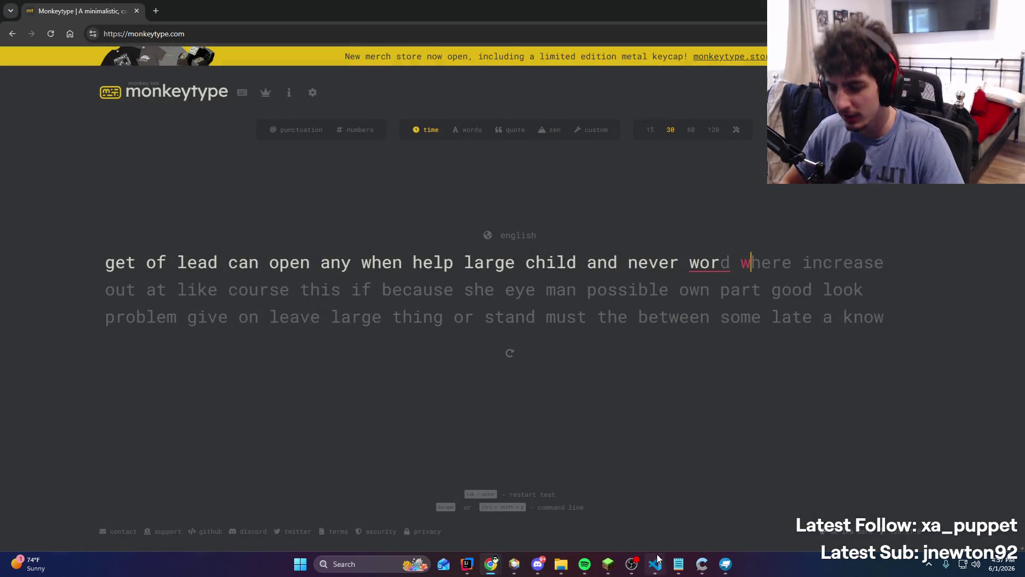
{"action": "left_click", "coordinate": [467, 563]}
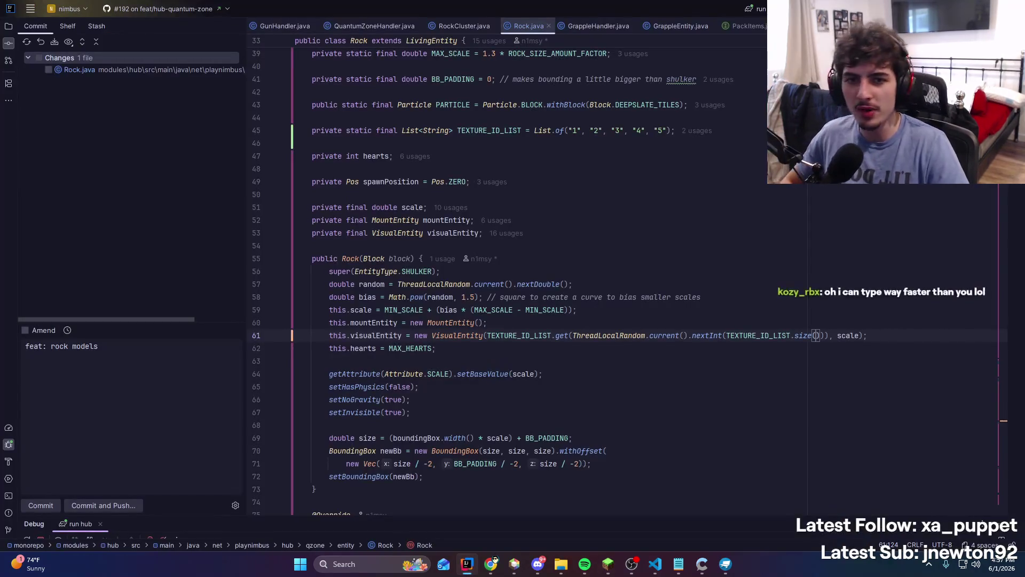
{"action": "left_click", "coordinate": [608, 564]}
{"action": "left_click", "coordinate": [512, 335]}
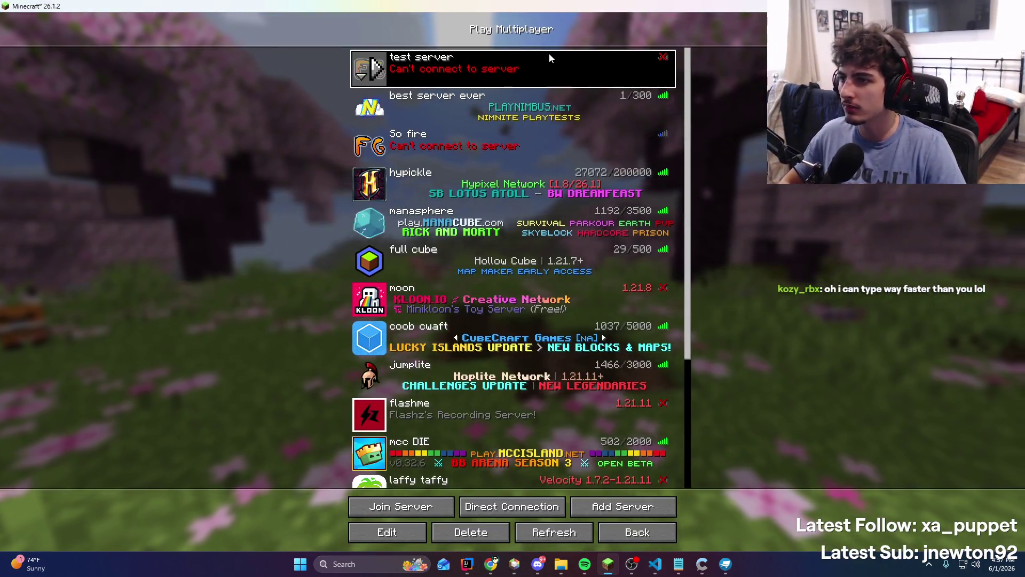
{"action": "double_click", "coordinate": [549, 53]}
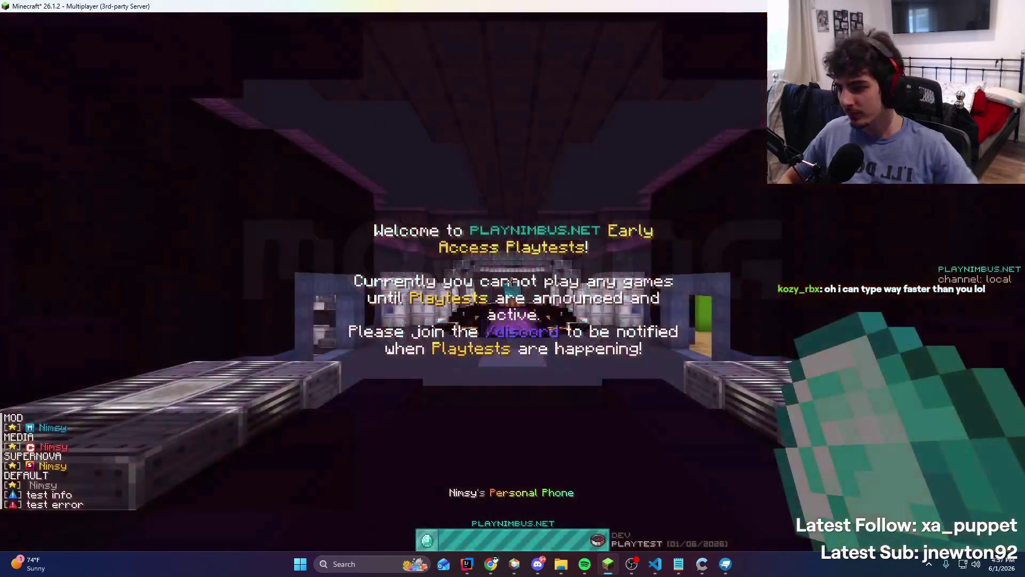
Walk into the Quantum Zone's room of floating blocks
{"action": "key", "text": "w"}
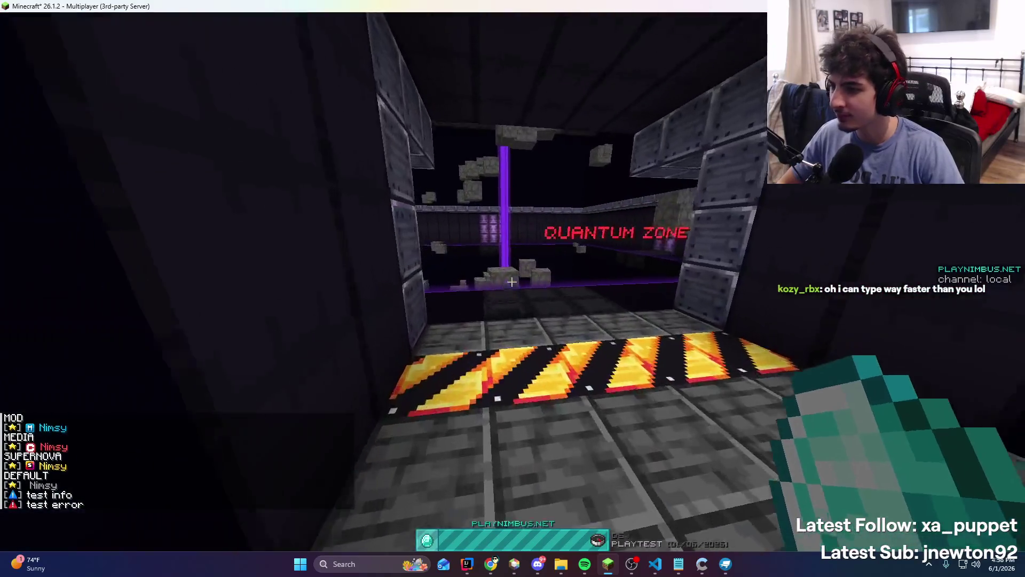
{"action": "key", "text": "w"}
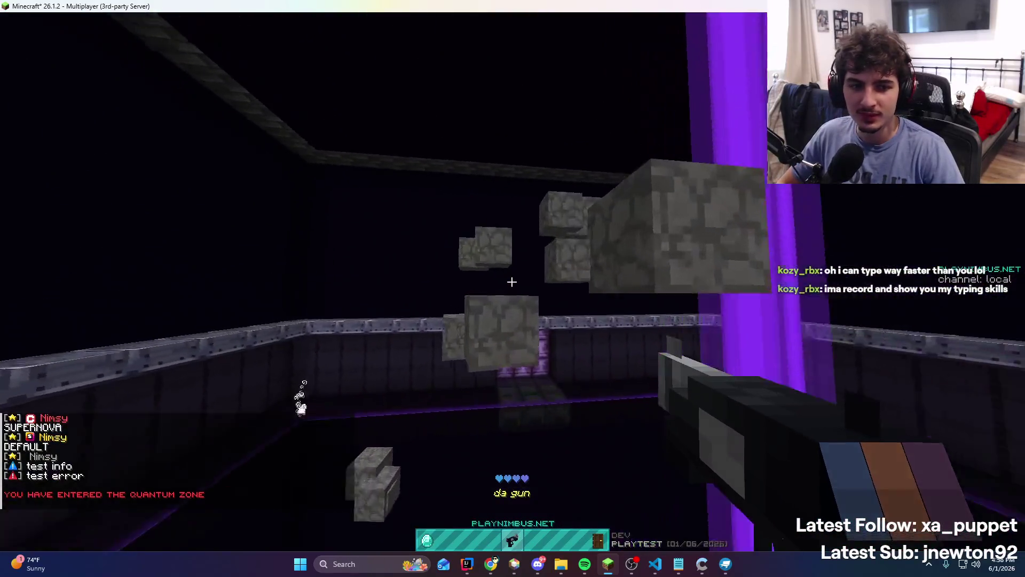
{"action": "key", "text": "w"}
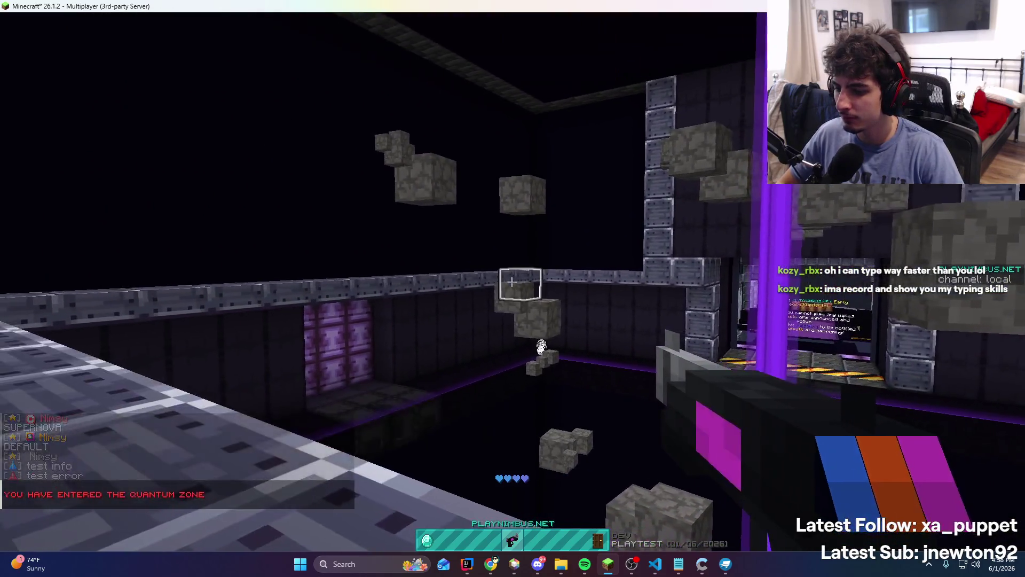
{"action": "key", "text": "t"}
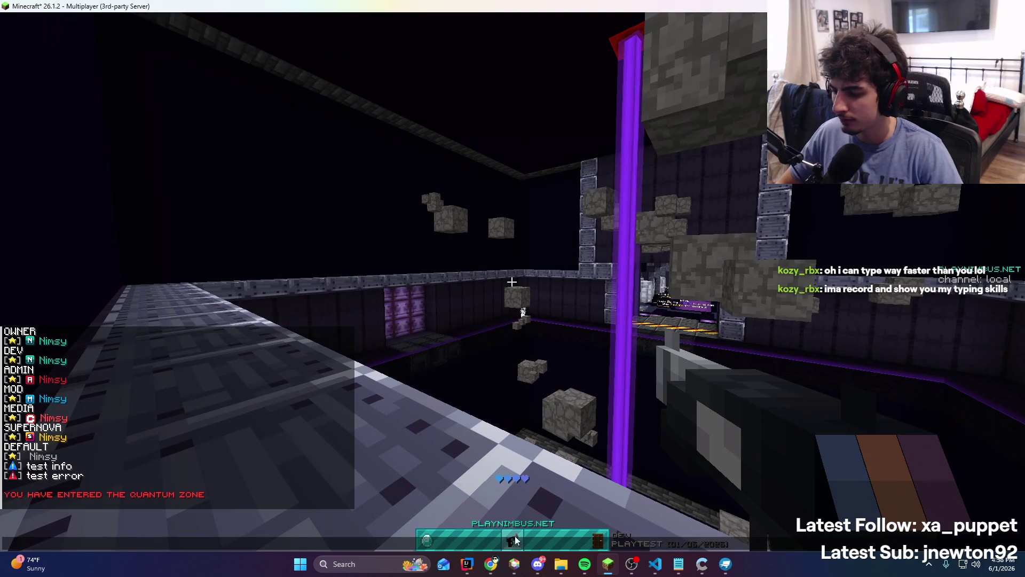
{"action": "left_click", "coordinate": [477, 561]}
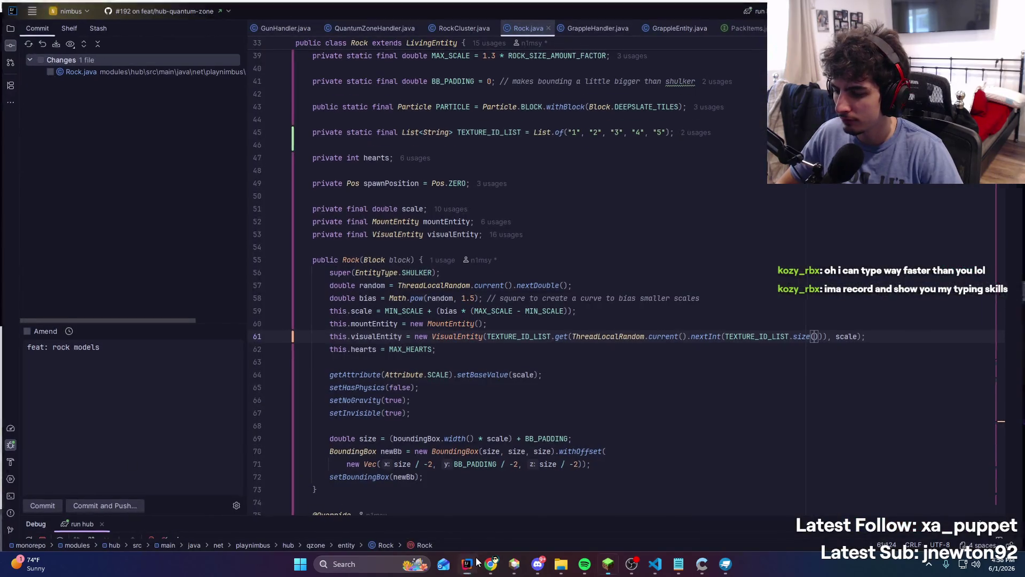
{"action": "left_click", "coordinate": [477, 560]}
{"action": "key", "text": "Escape"}
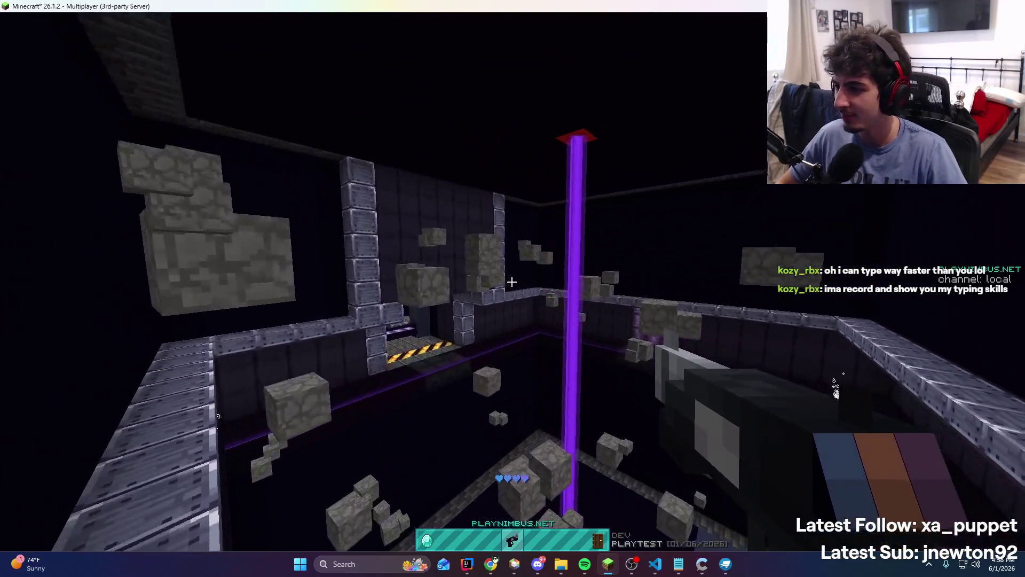
Grapple up across four floating blocks, ending on a cobblestone rock
{"action": "right_click", "coordinate": [512, 281]}
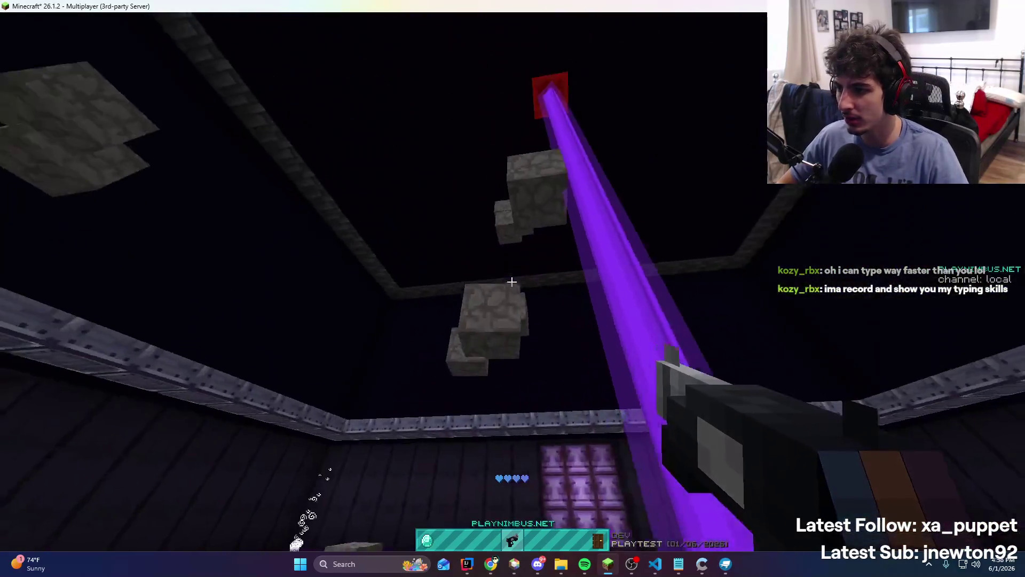
{"action": "right_click", "coordinate": [512, 281]}
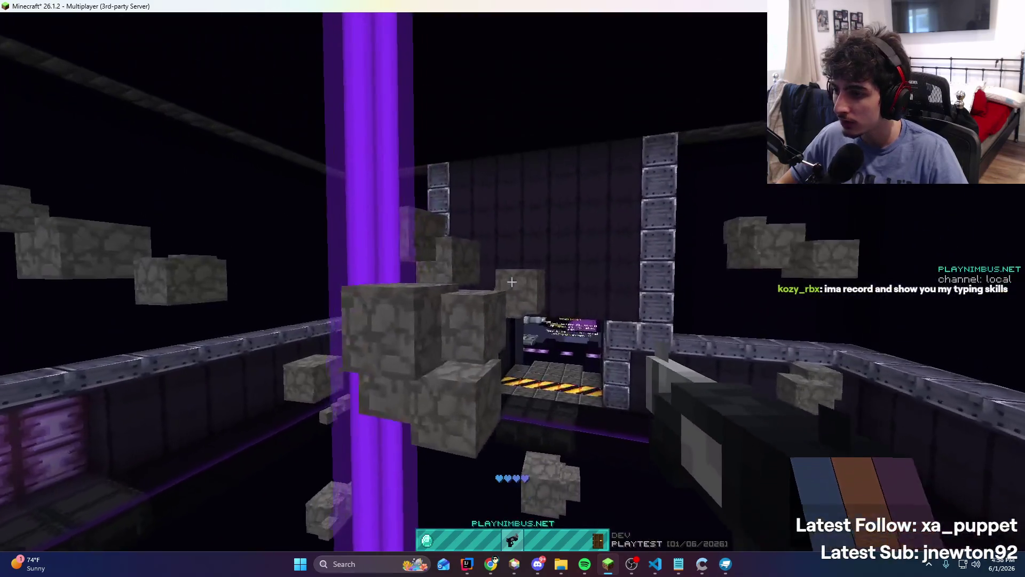
{"action": "right_click", "coordinate": [511, 282]}
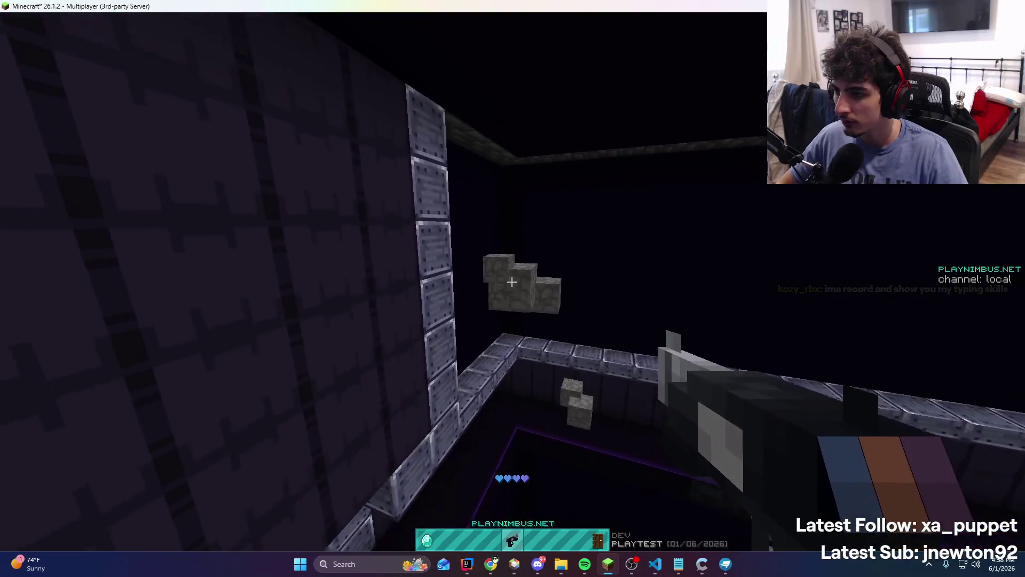
{"action": "right_click", "coordinate": [511, 282]}
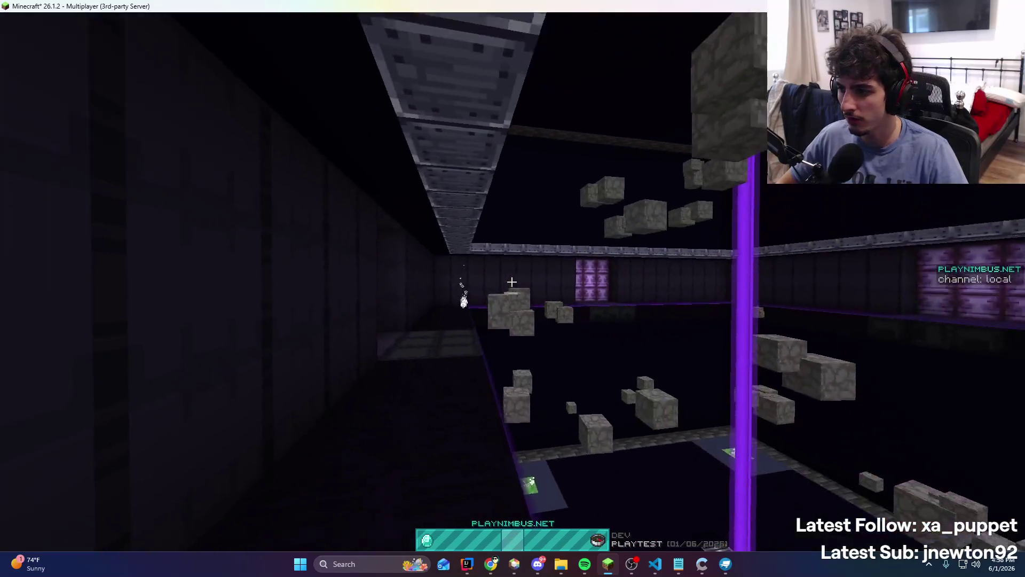
{"action": "key", "text": "t"}
{"action": "left_click", "coordinate": [678, 564]}
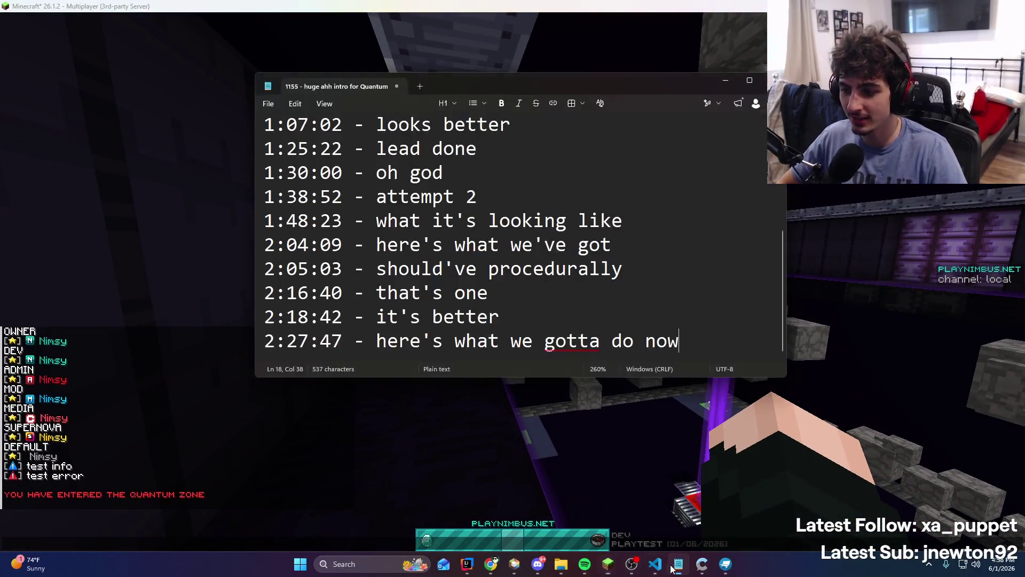
Append '2:29:25 - rock textures' to the notes without a leading space
{"action": "key", "text": "Return"}
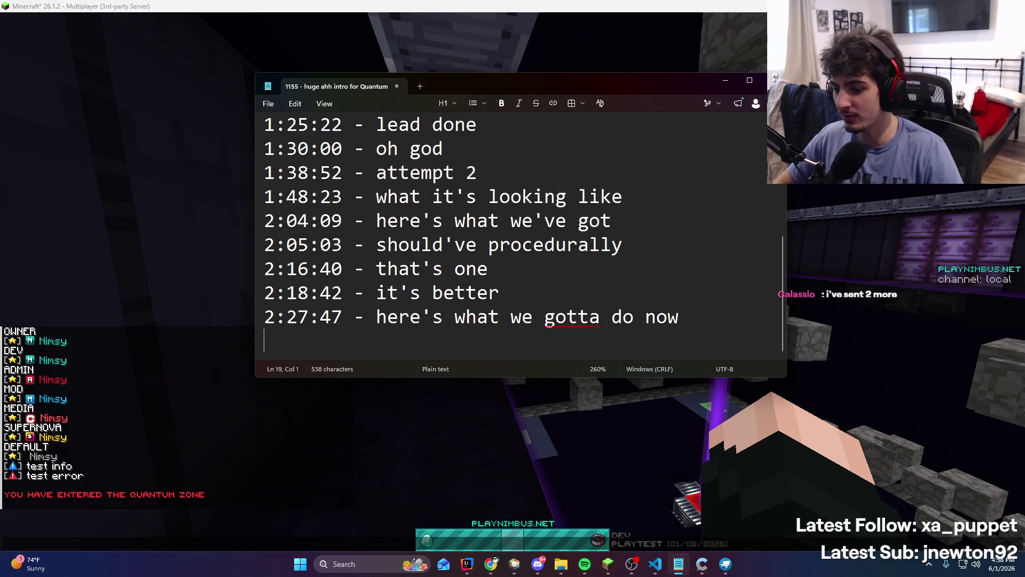
{"action": "triple_click", "coordinate": [704, 314]}
{"action": "left_click", "coordinate": [703, 314]}
{"action": "type", "text": "2:29:25 - rock textures"}
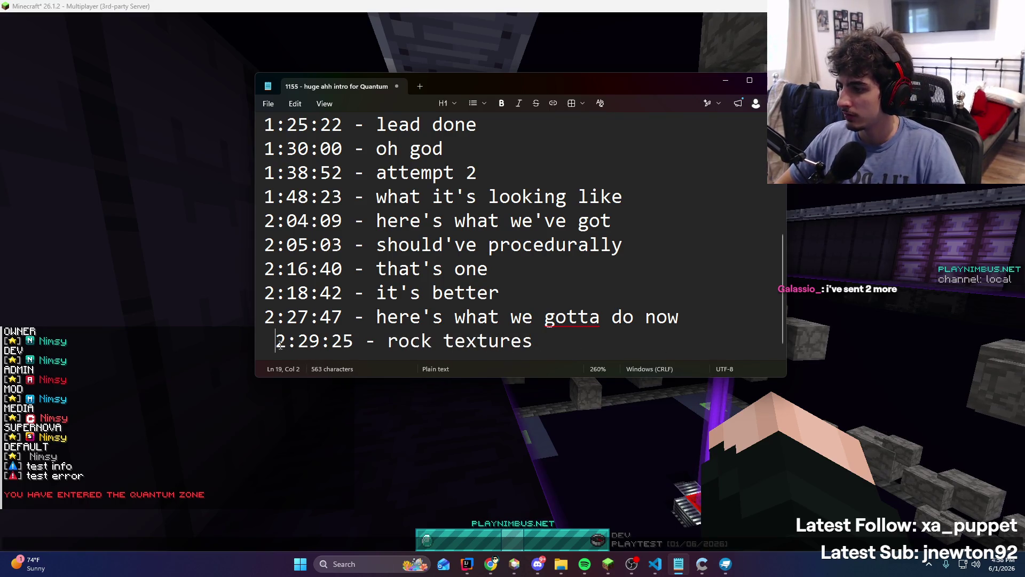
{"action": "key", "text": "BackSpace"}
{"action": "key", "text": "alt+Tab"}
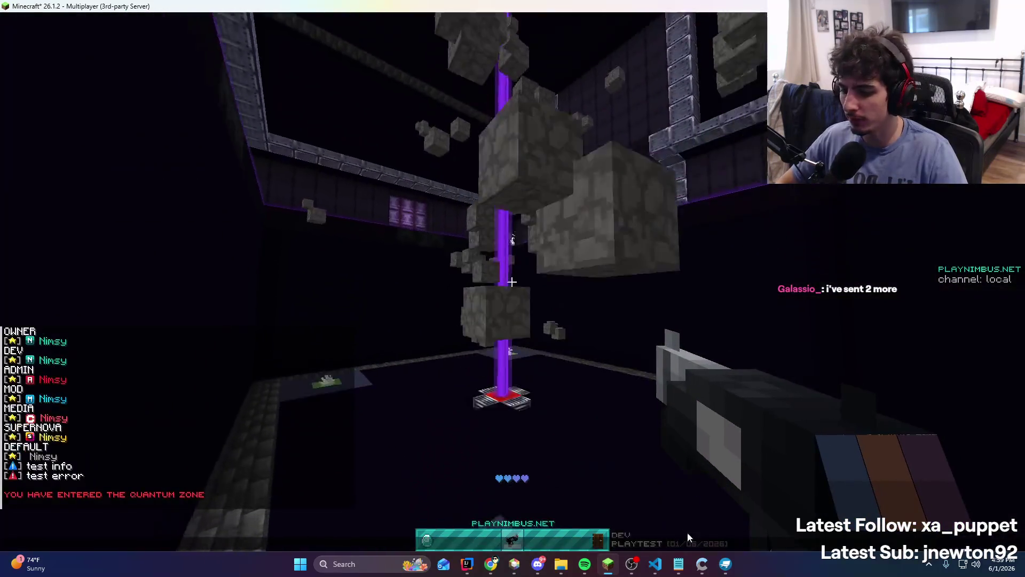
Shift the Blockbench cube -16 along X and Z, then undo the move
{"action": "left_click", "coordinate": [725, 564]}
{"action": "left_click", "coordinate": [614, 371]}
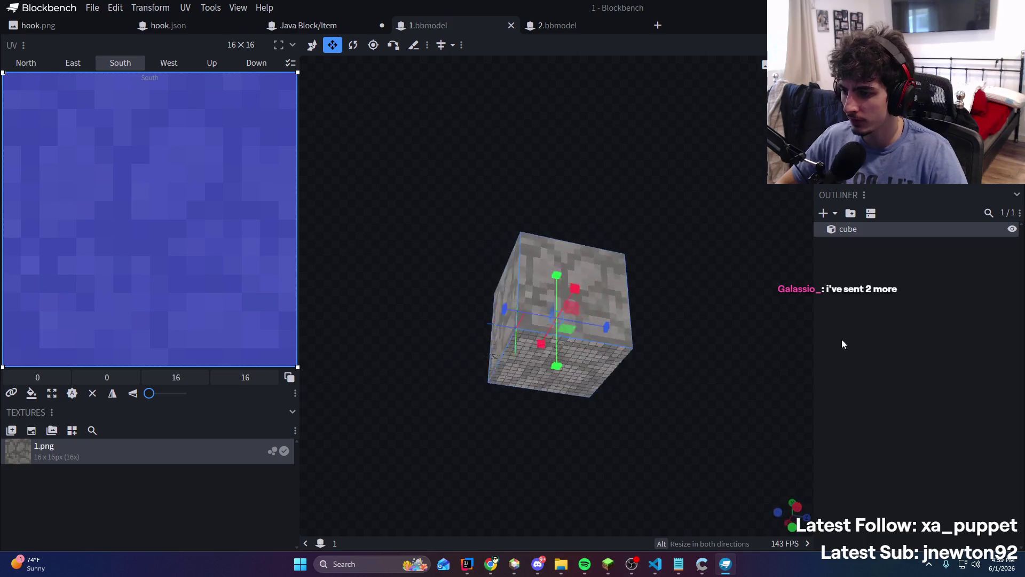
{"action": "mouse_move", "coordinate": [791, 325]}
{"action": "left_mouse_down"}
{"action": "mouse_move", "coordinate": [731, 298]}
{"action": "mouse_move", "coordinate": [726, 245]}
{"action": "mouse_move", "coordinate": [667, 283]}
{"action": "left_mouse_up"}
{"action": "key", "text": "v"}
{"action": "left_click", "coordinate": [586, 324]}
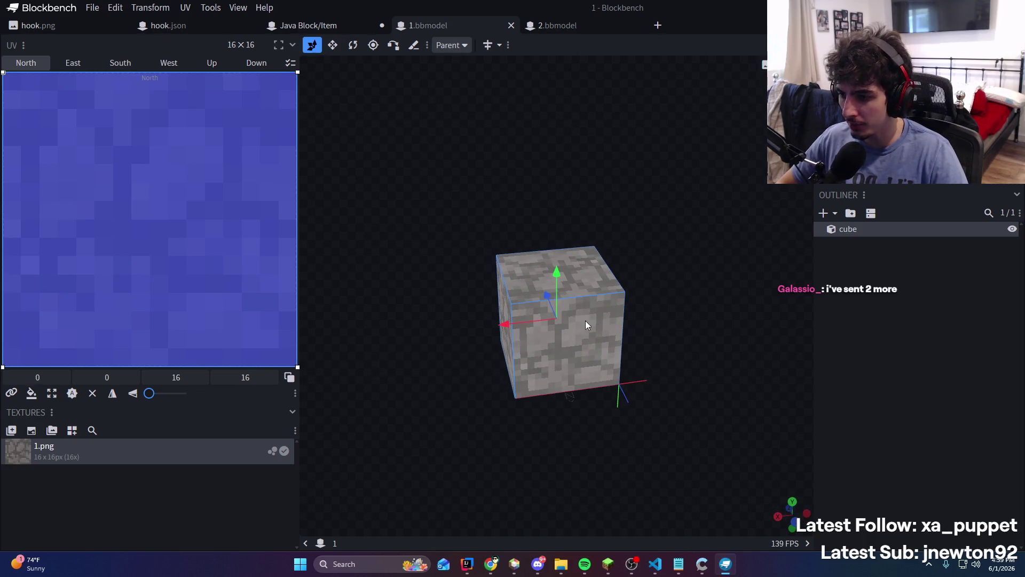
{"action": "mouse_move", "coordinate": [515, 323]}
{"action": "left_mouse_down"}
{"action": "mouse_move", "coordinate": [642, 312]}
{"action": "mouse_move", "coordinate": [739, 425]}
{"action": "left_mouse_up"}
{"action": "key", "text": "ctrl+z"}
Break a floating rock cluster near the purple beam in Minecraft
{"action": "left_click", "coordinate": [608, 563]}
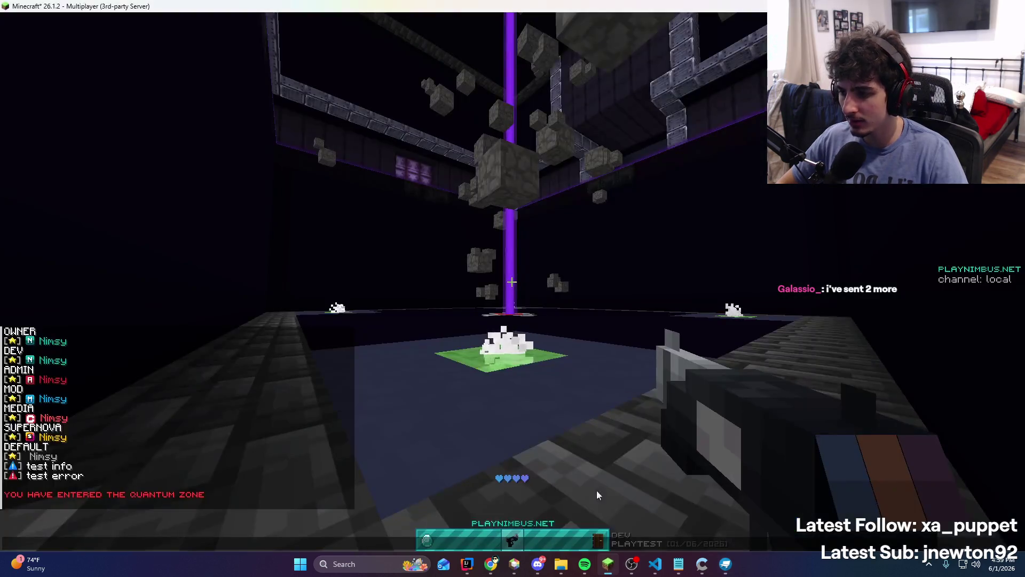
{"action": "key", "text": "w"}
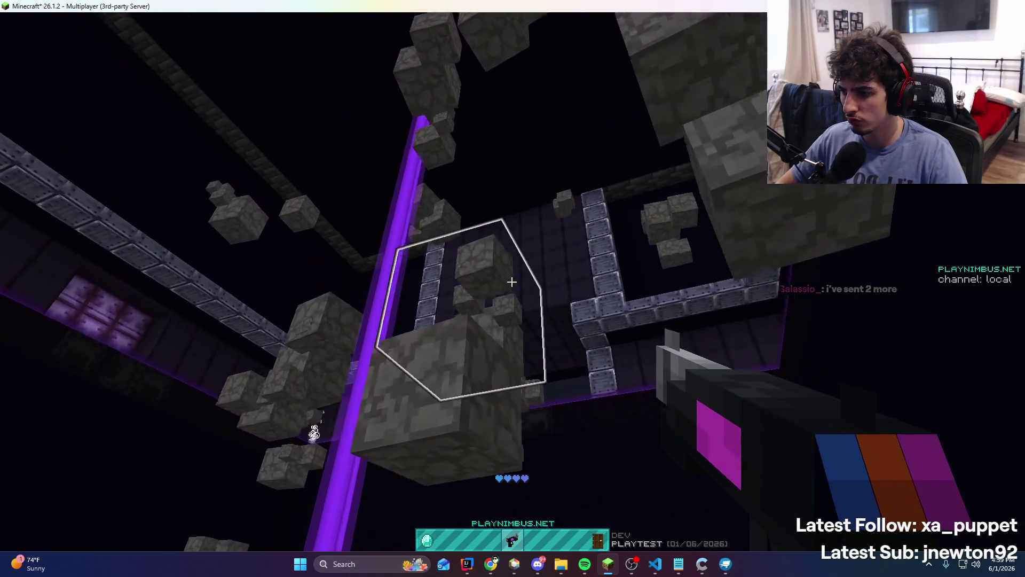
{"action": "left_click", "coordinate": [512, 281]}
{"action": "key", "text": "alt+Tab"}
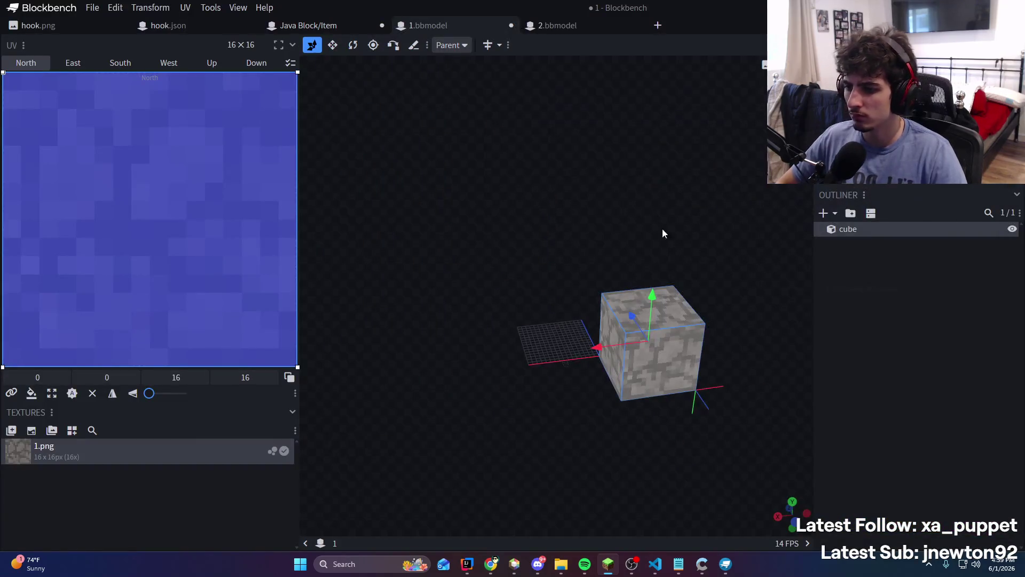
{"action": "left_click", "coordinate": [469, 564]}
{"action": "left_click", "coordinate": [656, 564]}
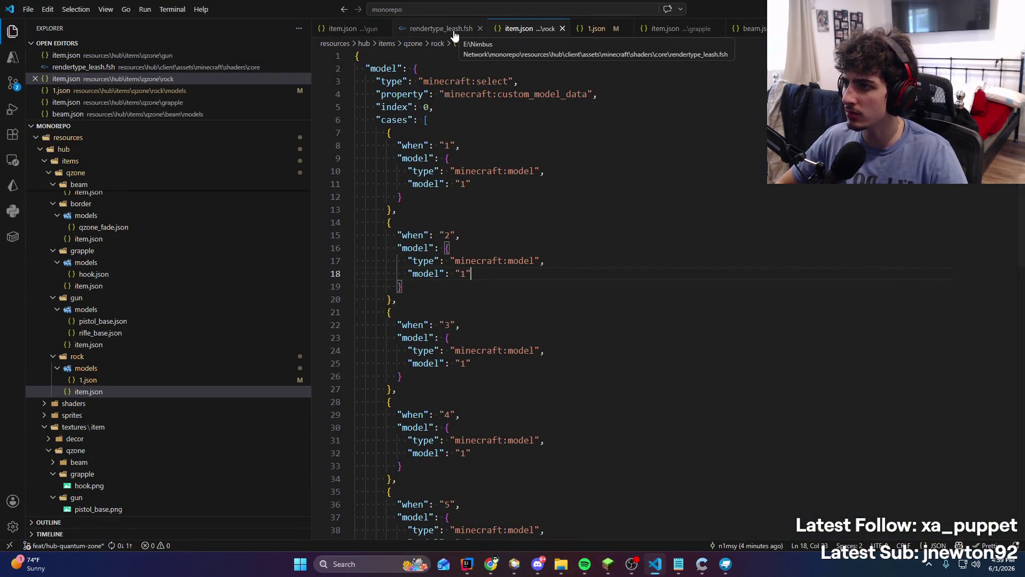
Delete the 'hub:' prefix from both texture paths on lines 5–6 of 1.json
{"action": "left_click", "coordinate": [595, 29]}
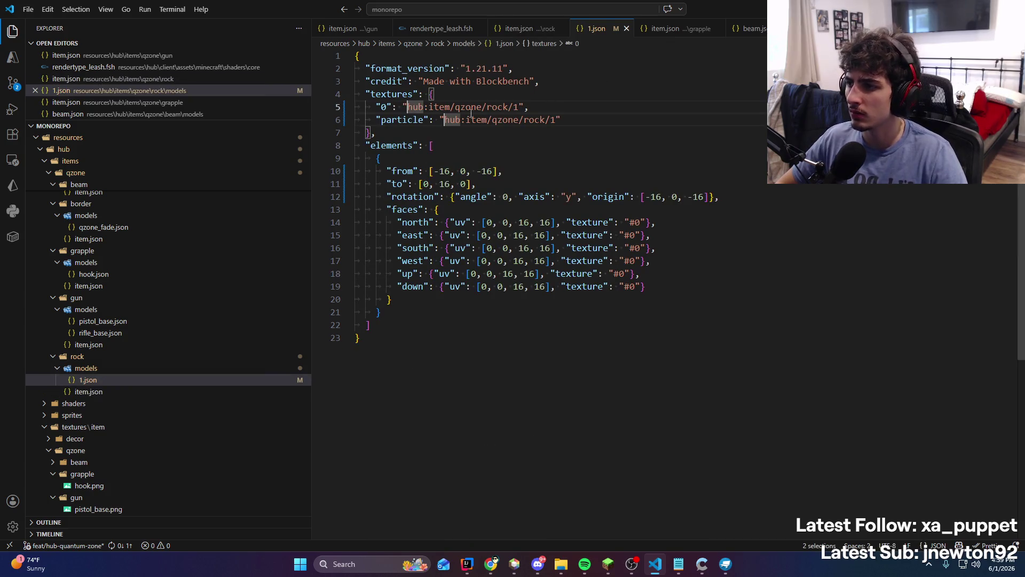
{"action": "double_click", "coordinate": [412, 109]}
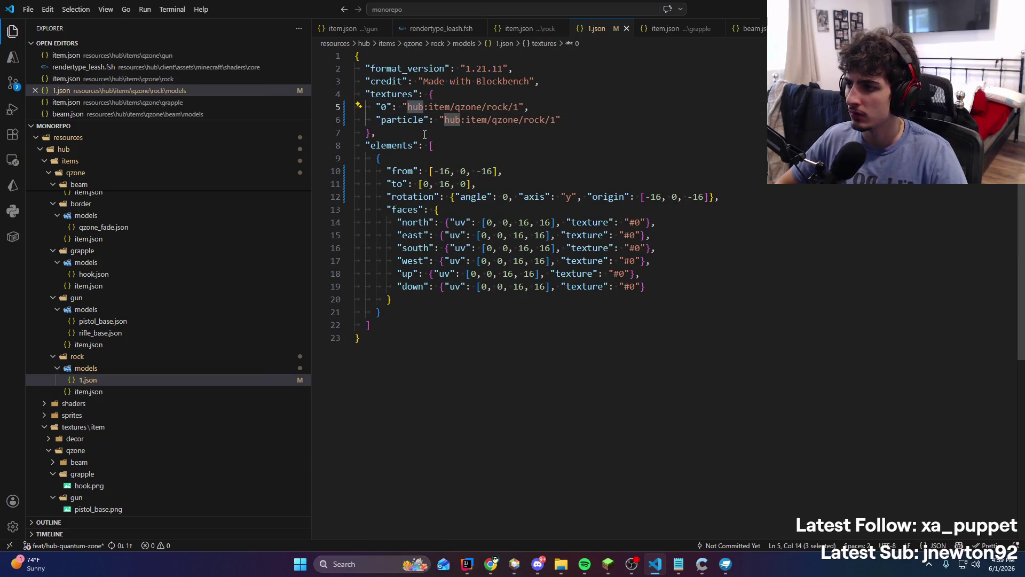
{"action": "key", "text": "ctrl+d"}
{"action": "key", "text": "shift+Right"}
{"action": "key", "text": "BackSpace"}
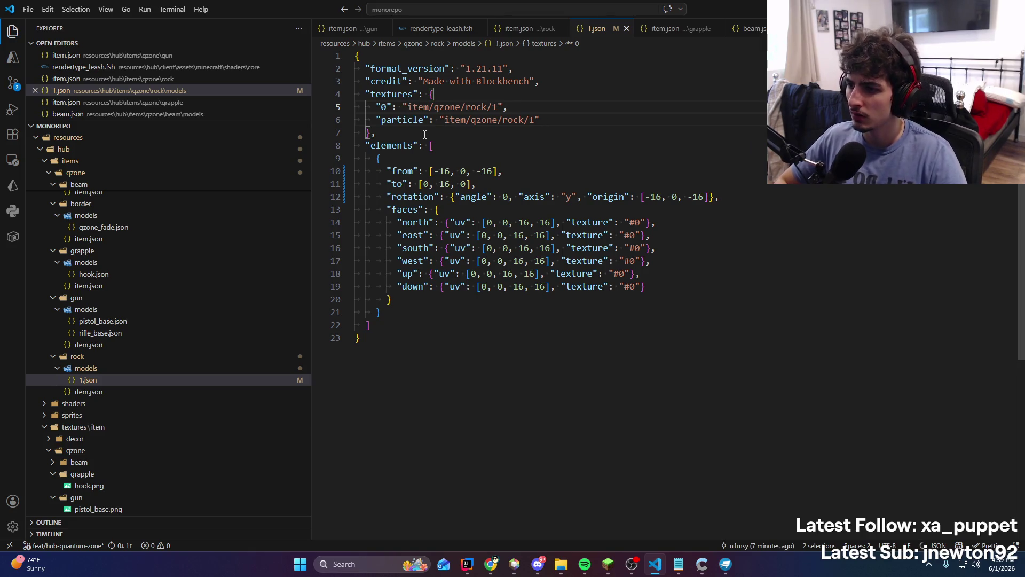
{"action": "left_click", "coordinate": [463, 571]}
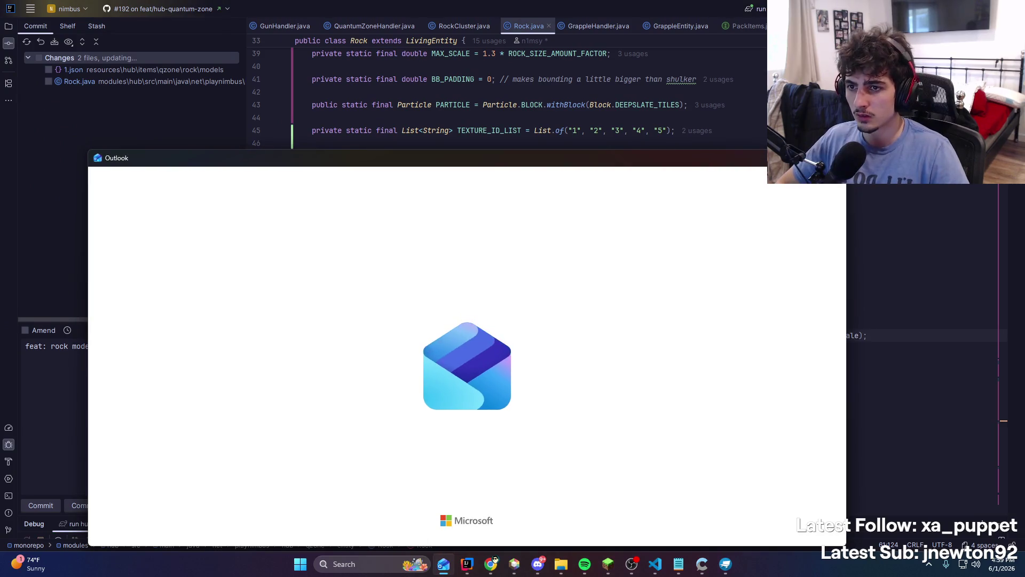
Dismiss the Outlook splash and return to Blockbench's stone cube model
{"action": "left_click", "coordinate": [787, 168]}
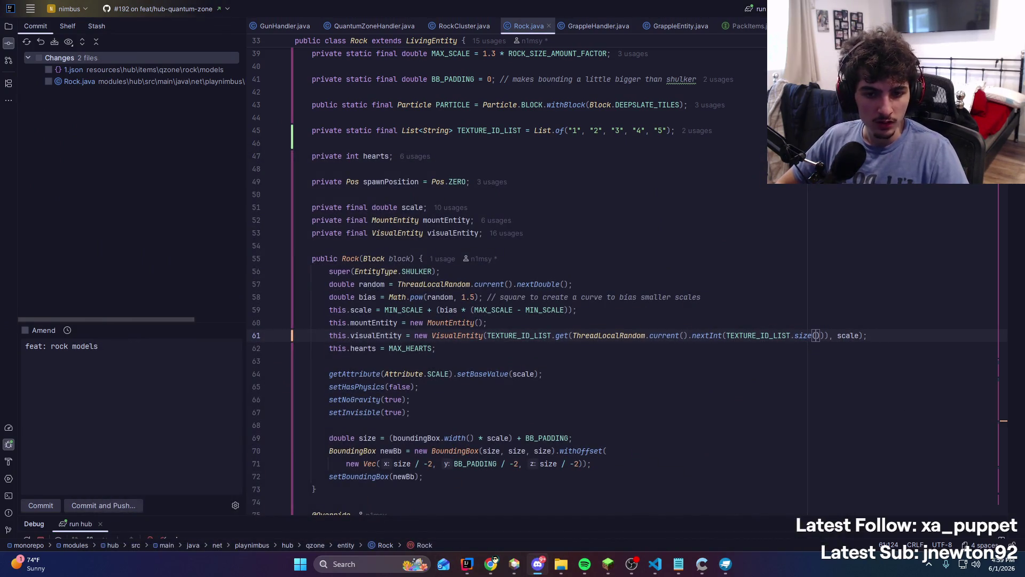
{"action": "left_click", "coordinate": [701, 564]}
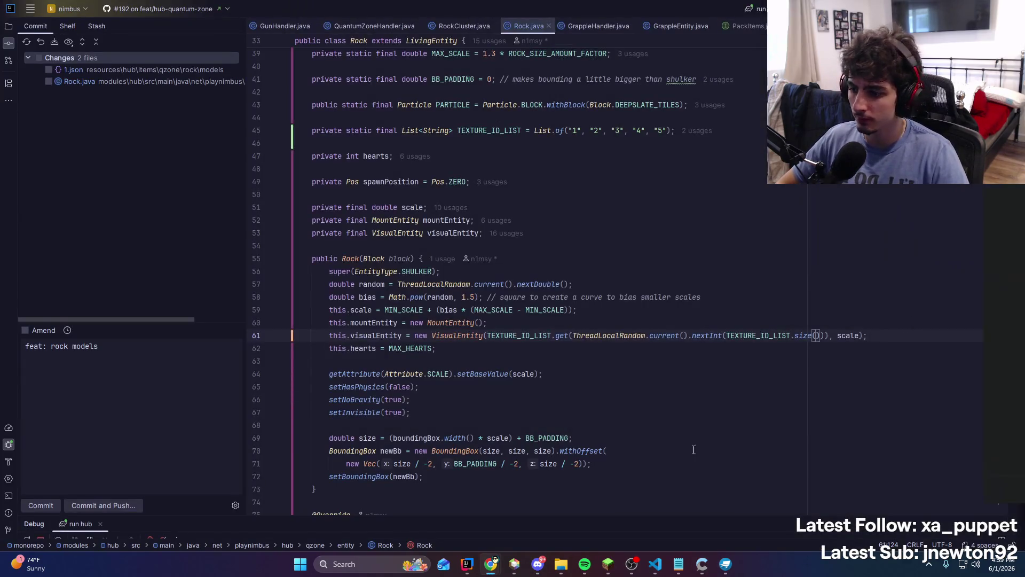
{"action": "left_click", "coordinate": [725, 564]}
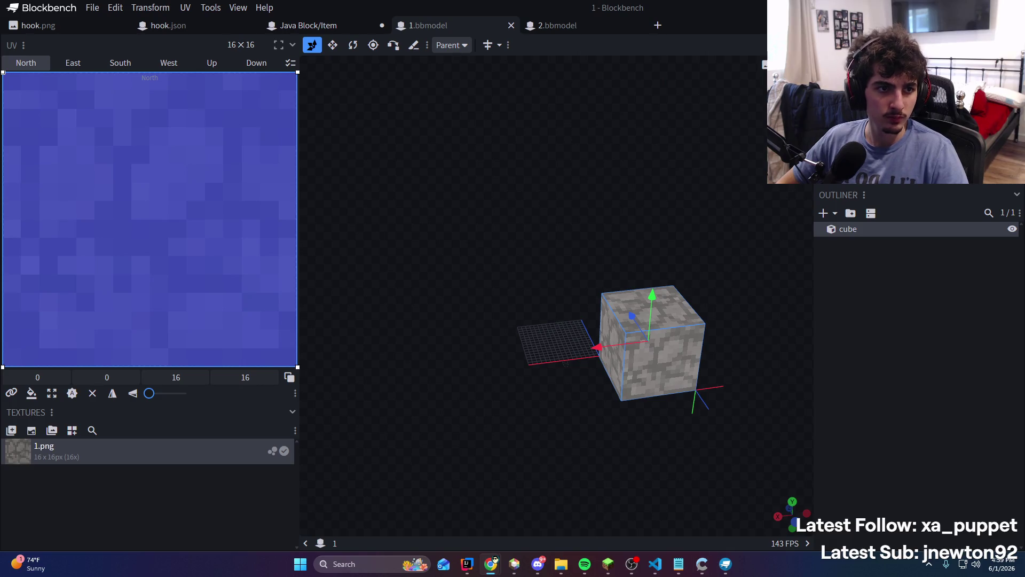
Load 1(1).bbmodel with its stone textures and view the cube head-on
{"action": "left_click_drag", "start_coordinate": [882, 169], "coordinate": [720, 206]}
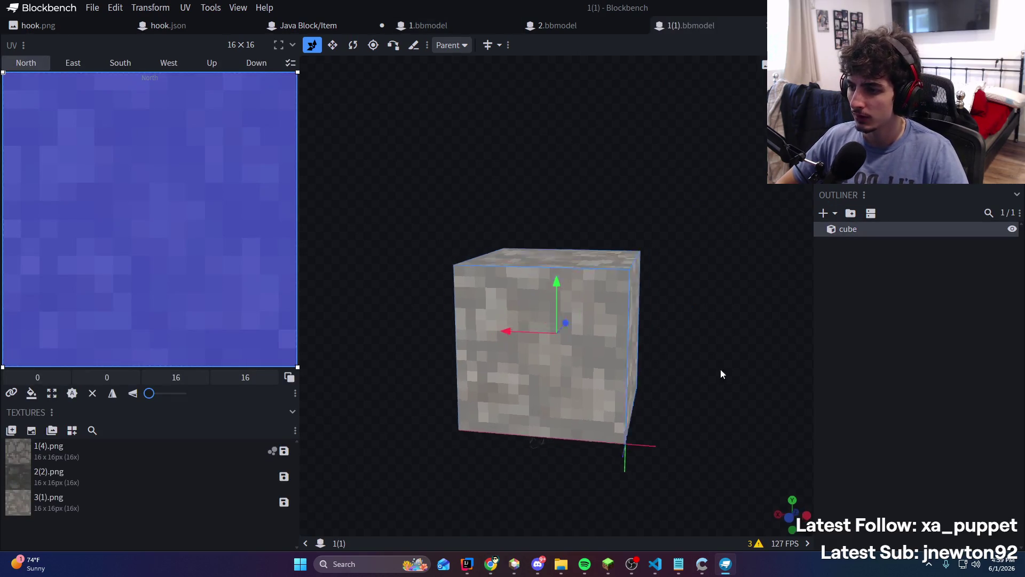
{"action": "left_click_drag", "start_coordinate": [721, 374], "coordinate": [737, 374]}
{"action": "left_click_drag", "start_coordinate": [690, 198], "coordinate": [710, 202]}
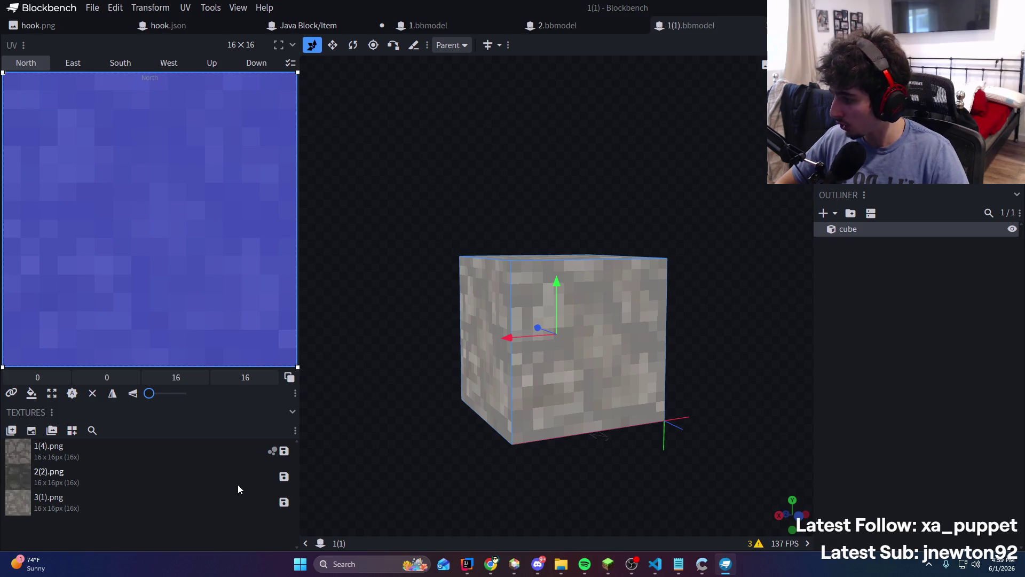
{"action": "mouse_move", "coordinate": [321, 476]}
{"action": "left_mouse_down"}
{"action": "mouse_move", "coordinate": [367, 460]}
{"action": "mouse_move", "coordinate": [159, 476]}
{"action": "left_mouse_up"}
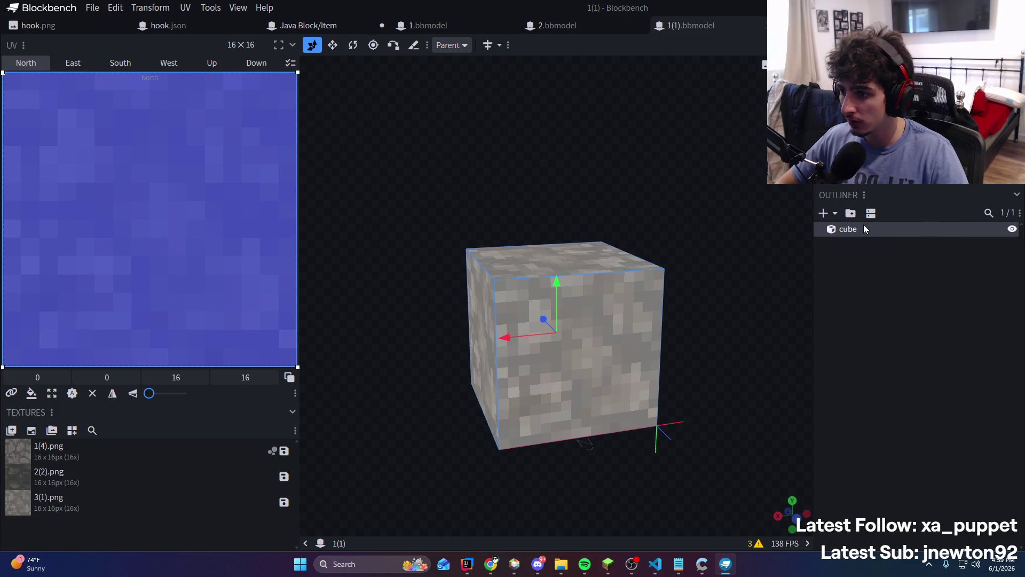
{"action": "left_click", "coordinate": [870, 307]}
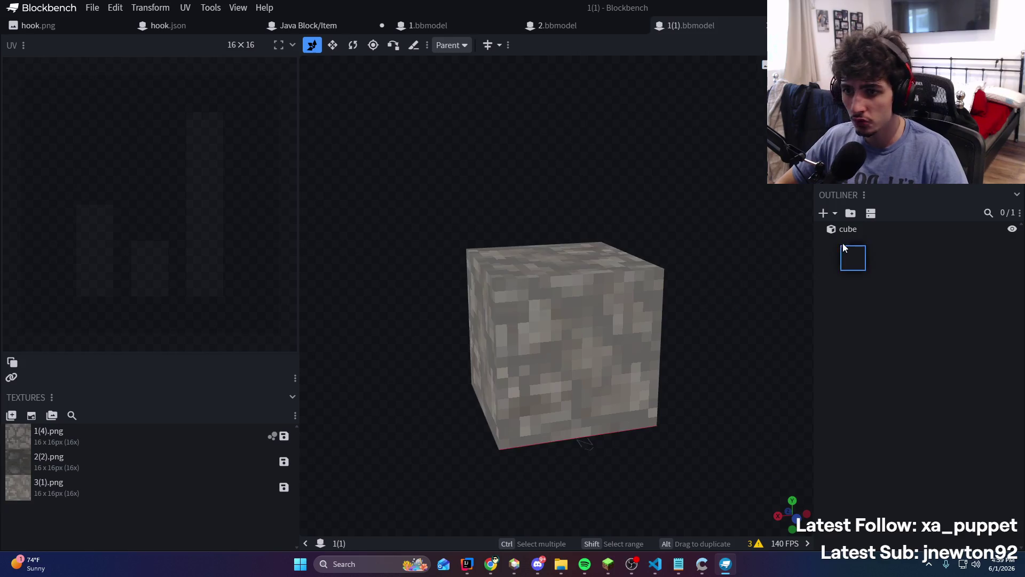
{"action": "key", "text": "KP_1"}
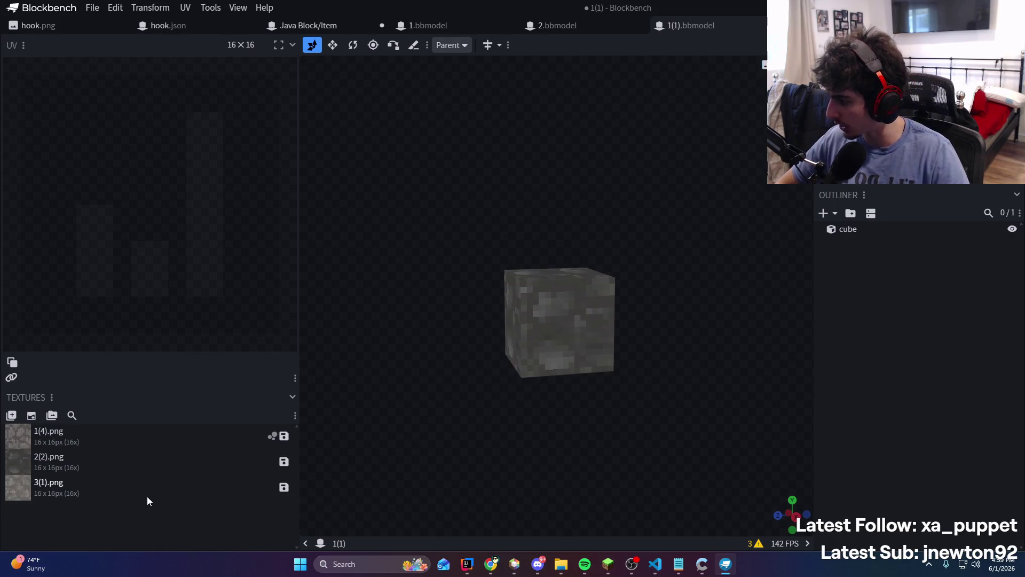
Apply 3(1).png, then the darker 2(2).png texture to the cube
{"action": "mouse_move", "coordinate": [147, 501]}
{"action": "left_mouse_down"}
{"action": "mouse_move", "coordinate": [885, 265]}
{"action": "mouse_move", "coordinate": [885, 228]}
{"action": "left_mouse_up"}
{"action": "mouse_move", "coordinate": [123, 459]}
{"action": "left_mouse_down"}
{"action": "mouse_move", "coordinate": [115, 441]}
{"action": "mouse_move", "coordinate": [897, 228]}
{"action": "left_mouse_up"}
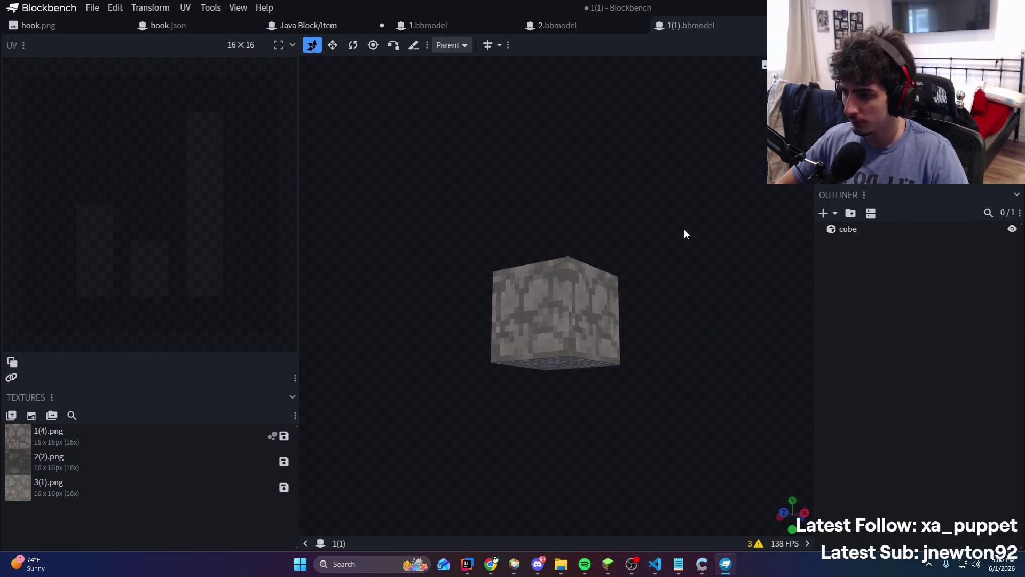
{"action": "left_click", "coordinate": [135, 456]}
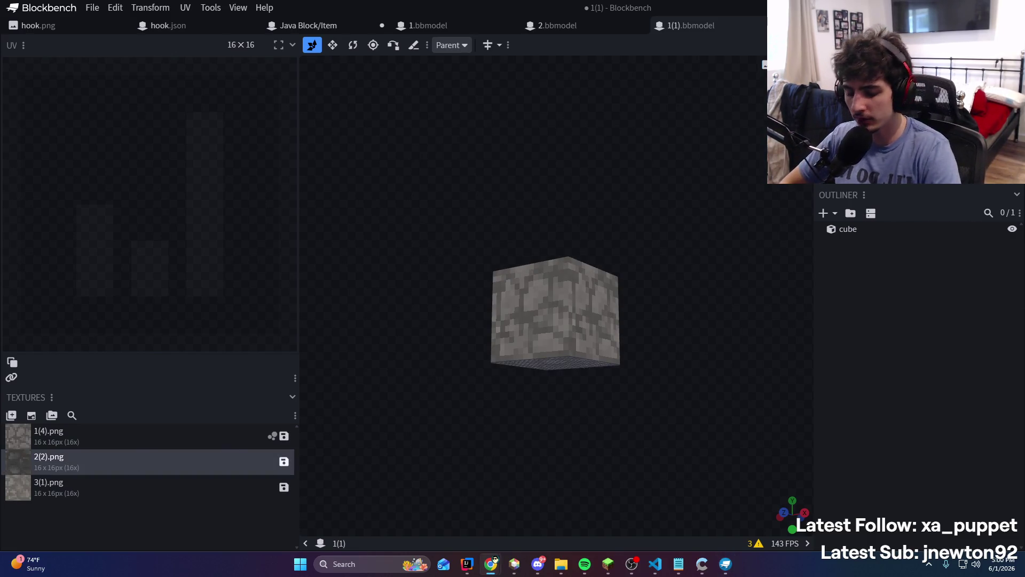
{"action": "key", "text": "alt+Tab"}
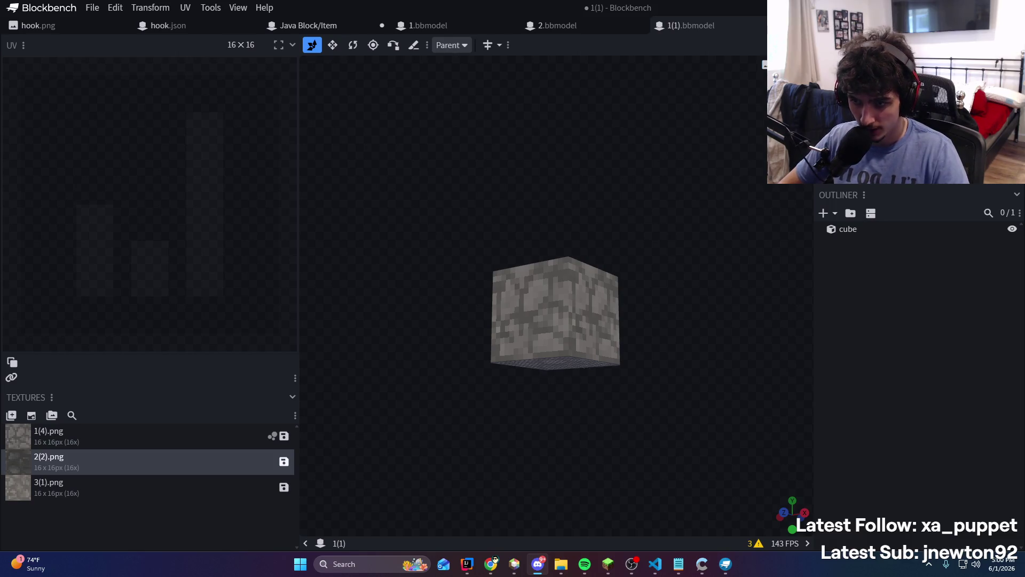
{"action": "left_click_drag", "start_coordinate": [403, 291], "coordinate": [395, 306]}
{"action": "mouse_move", "coordinate": [85, 468]}
{"action": "left_mouse_down"}
{"action": "mouse_move", "coordinate": [707, 301]}
{"action": "mouse_move", "coordinate": [588, 336]}
{"action": "left_mouse_up"}
Compare the 1(4).png, 2(2).png and 3(1).png textures in turn
{"action": "left_click", "coordinate": [162, 437]}
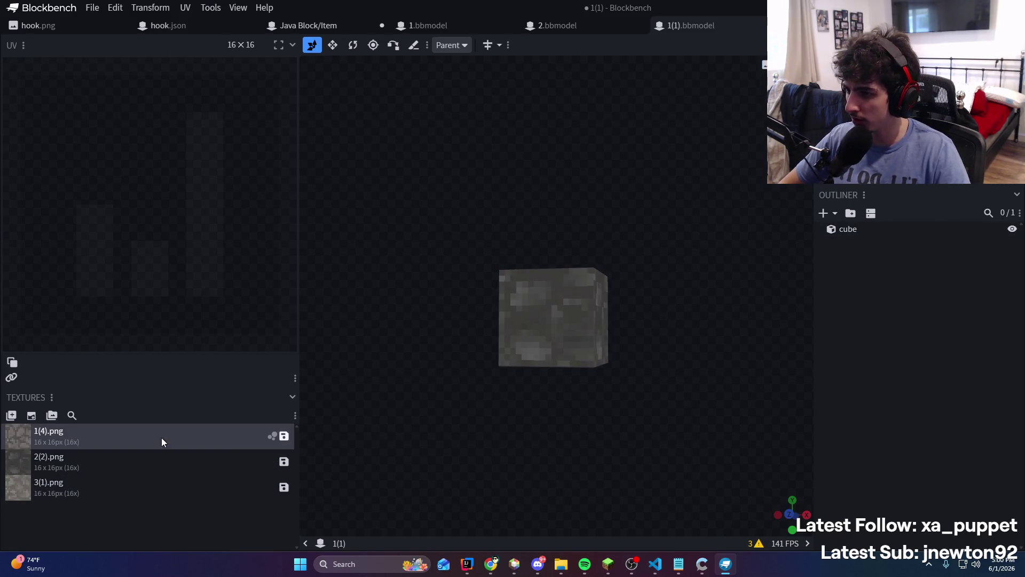
{"action": "left_click", "coordinate": [124, 467]}
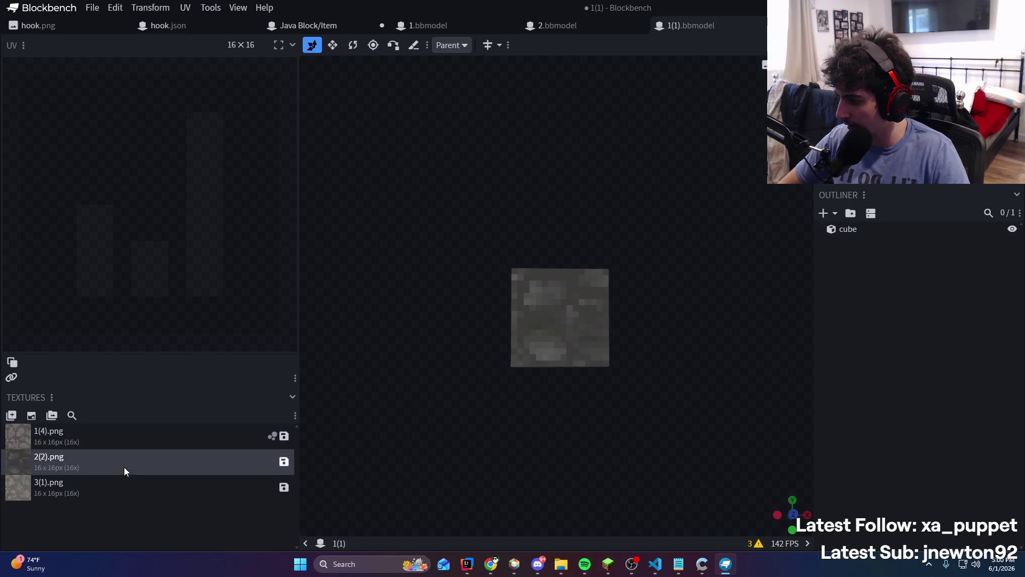
{"action": "left_click", "coordinate": [143, 493]}
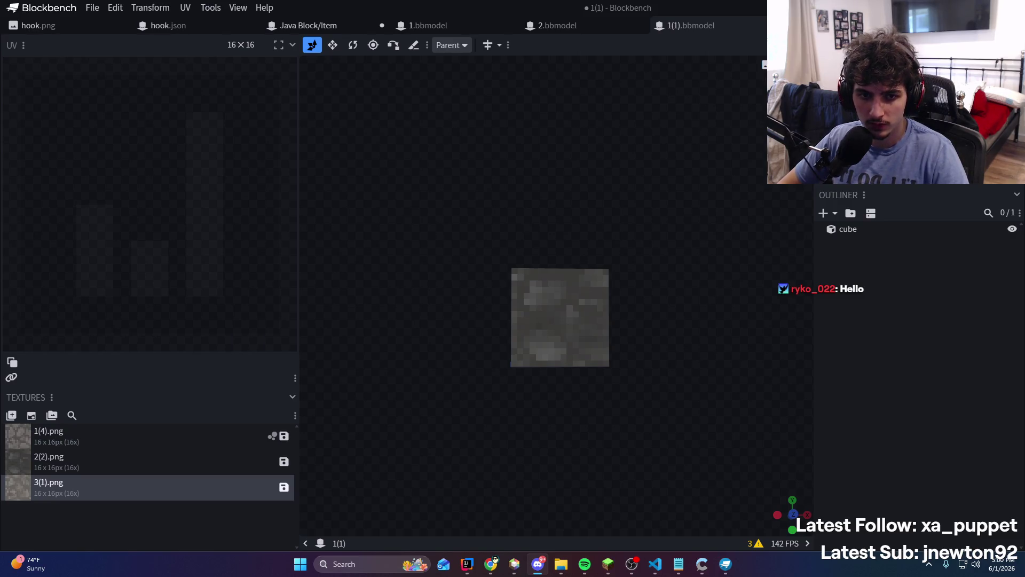
{"action": "key", "text": "alt+Tab"}
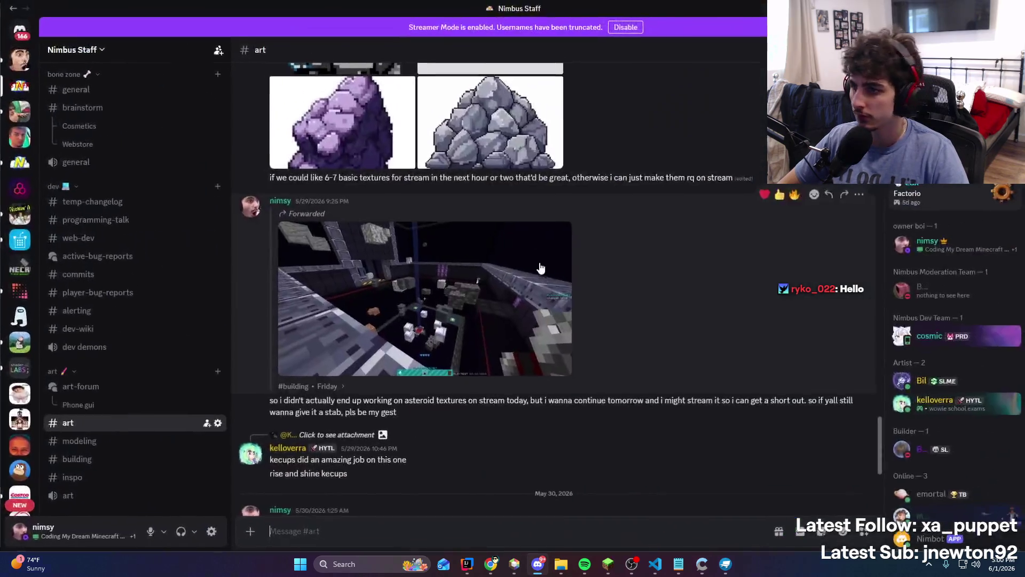
View the rock-pile, purple rock, grey rock and stone pixel-art images full size
{"action": "scroll", "coordinate": [493, 315], "scroll_direction": "up", "scroll_amount": 3}
{"action": "left_click", "coordinate": [492, 316]}
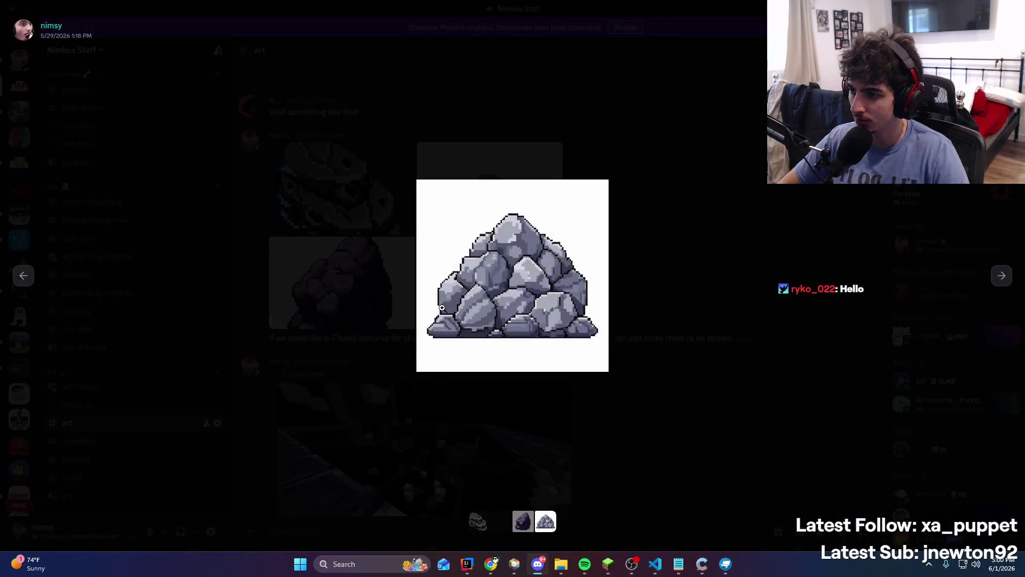
{"action": "left_click", "coordinate": [24, 275]}
{"action": "left_click", "coordinate": [24, 275]}
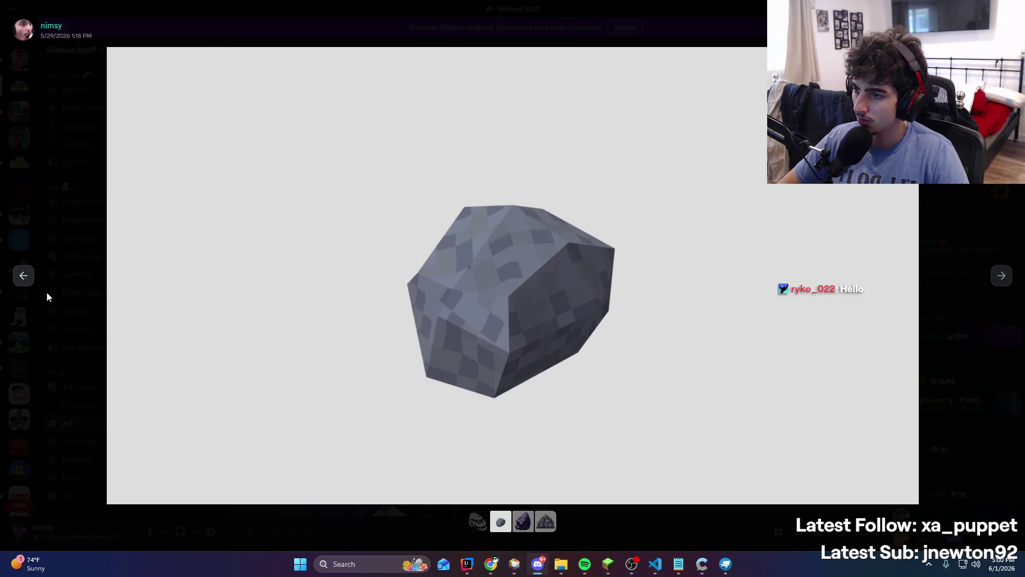
{"action": "key", "text": "Escape"}
{"action": "left_click", "coordinate": [344, 225]}
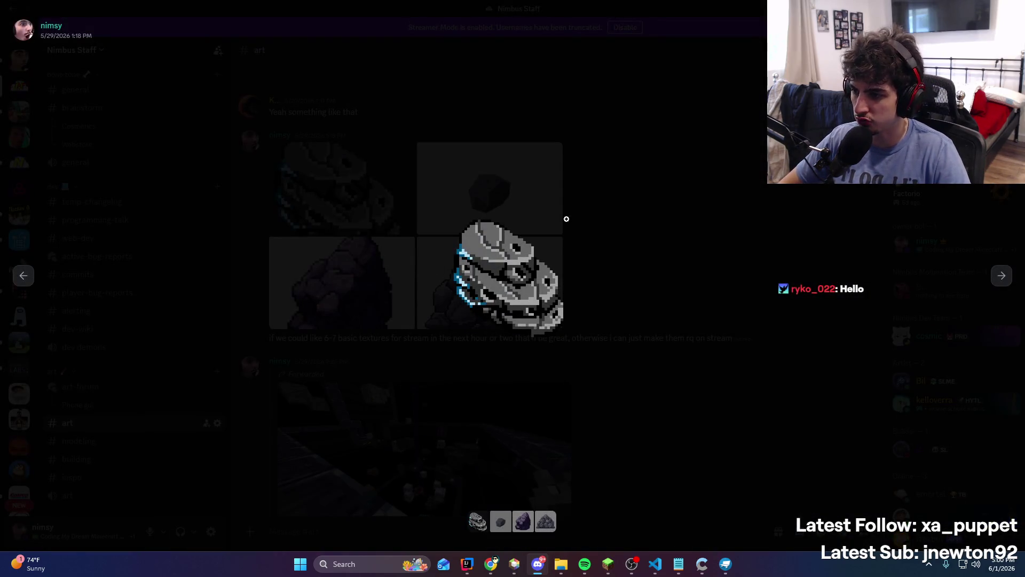
{"action": "key", "text": "Escape"}
Cycle back through Blockbench and IntelliJ IDEA to Minecraft
{"action": "key", "text": "alt+Tab"}
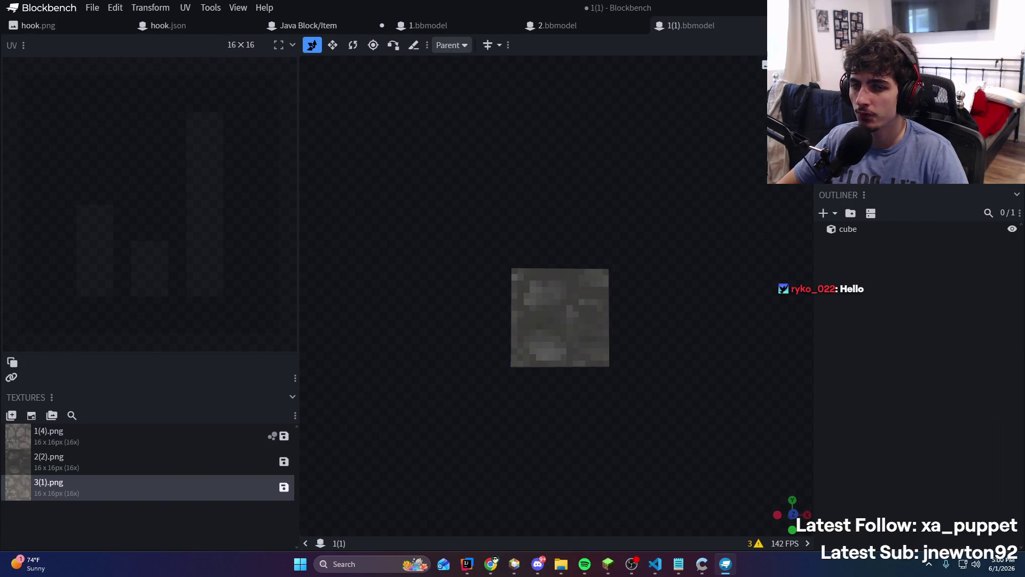
{"action": "key", "text": "alt+Tab"}
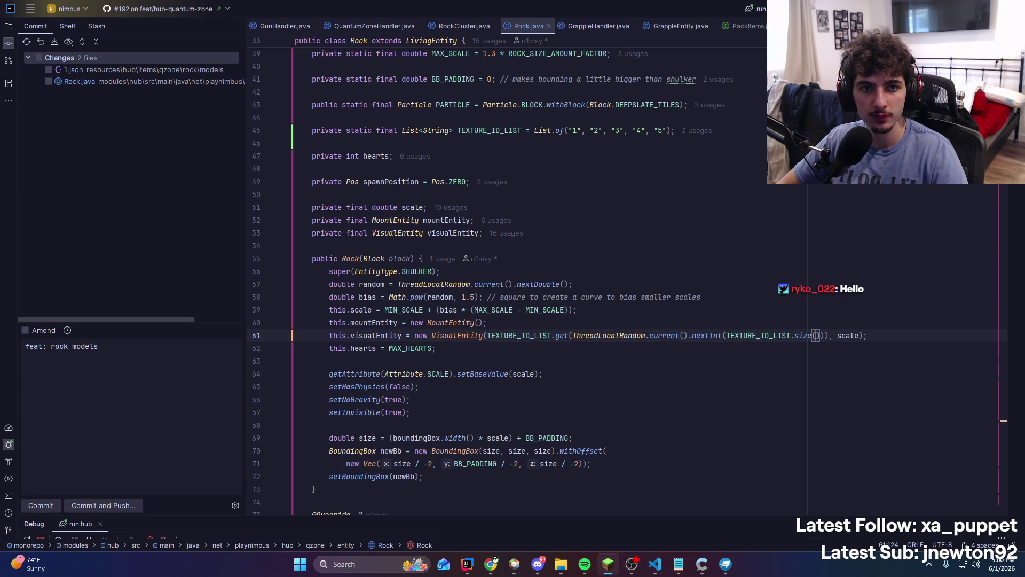
{"action": "key", "text": "alt+Tab"}
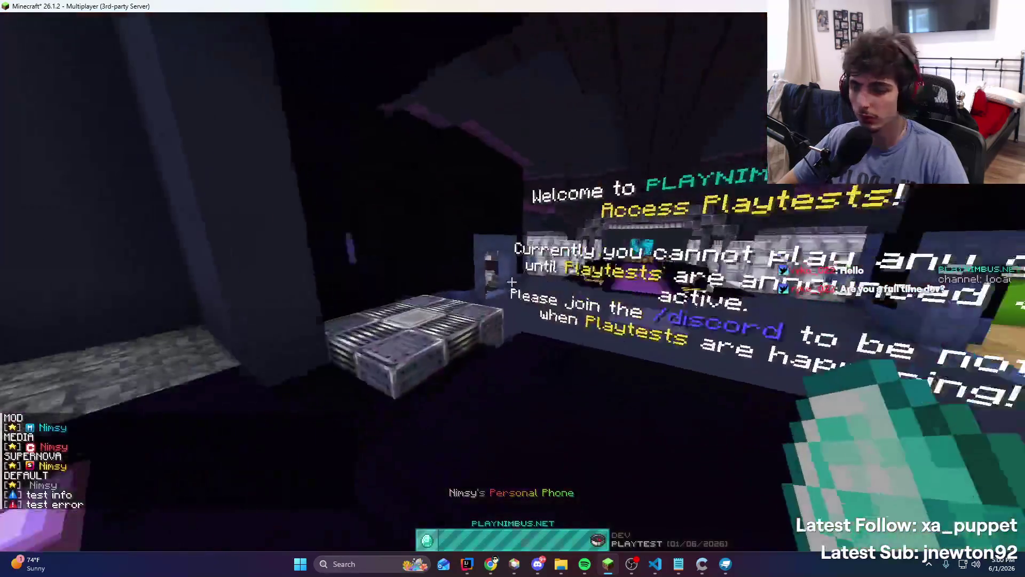
Fly among the floating cobblestone rocks and purple beam to inspect them from above
{"action": "scroll", "coordinate": [512, 282], "scroll_direction": "down", "scroll_amount": 1}
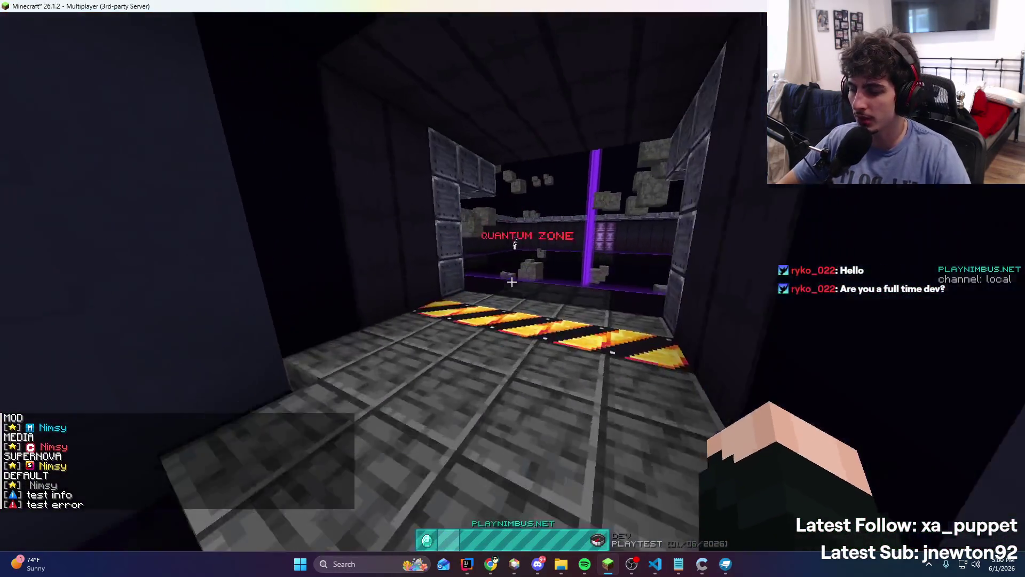
{"action": "key", "text": "w"}
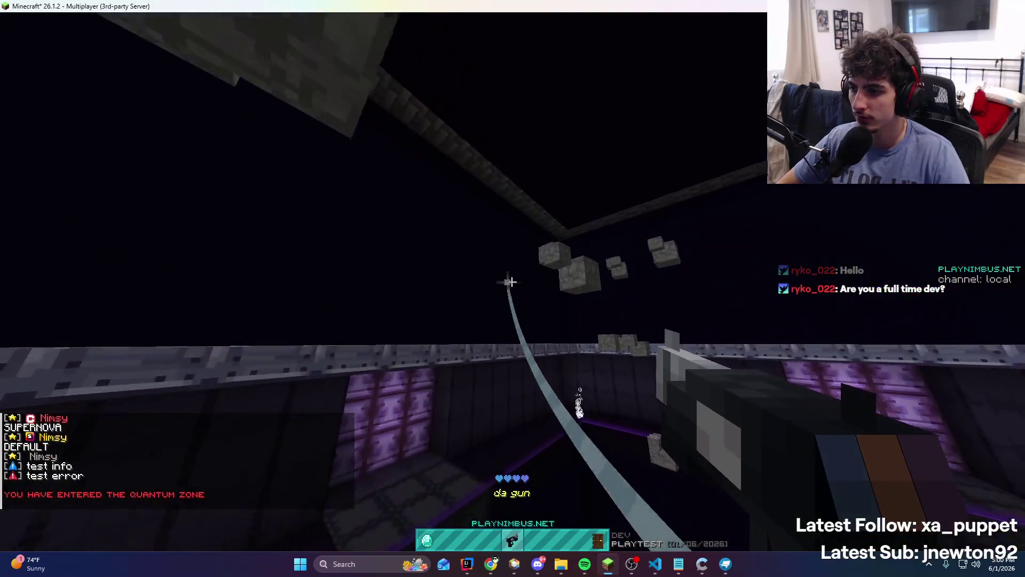
{"action": "key", "text": "w"}
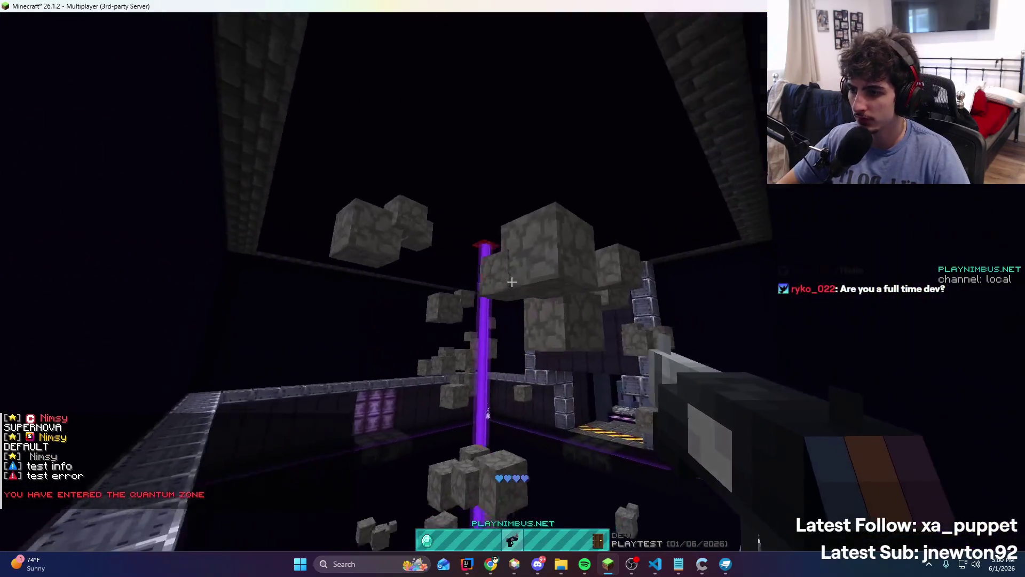
{"action": "key", "text": "w"}
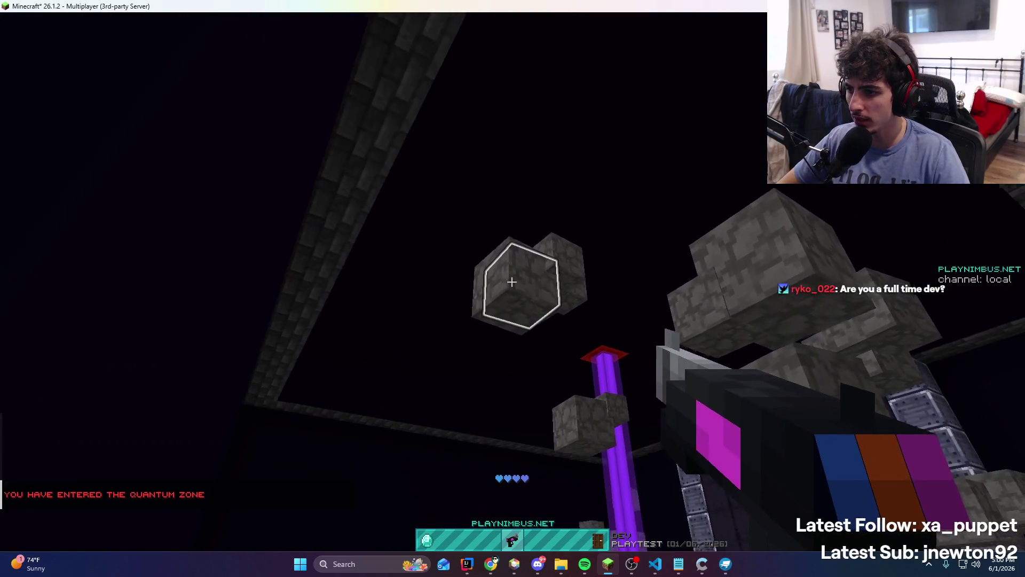
{"action": "key", "text": "space"}
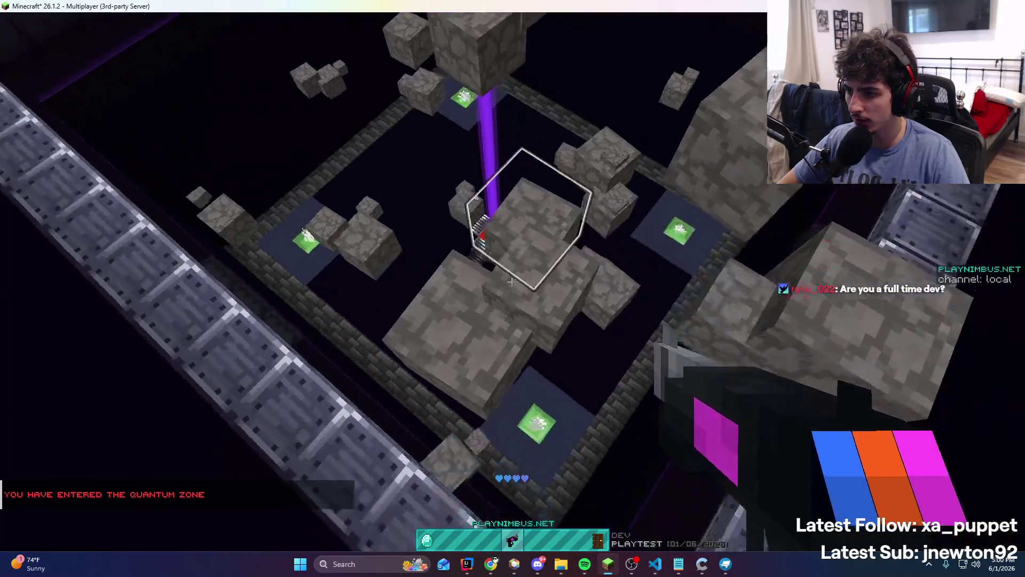
{"action": "key", "text": "w"}
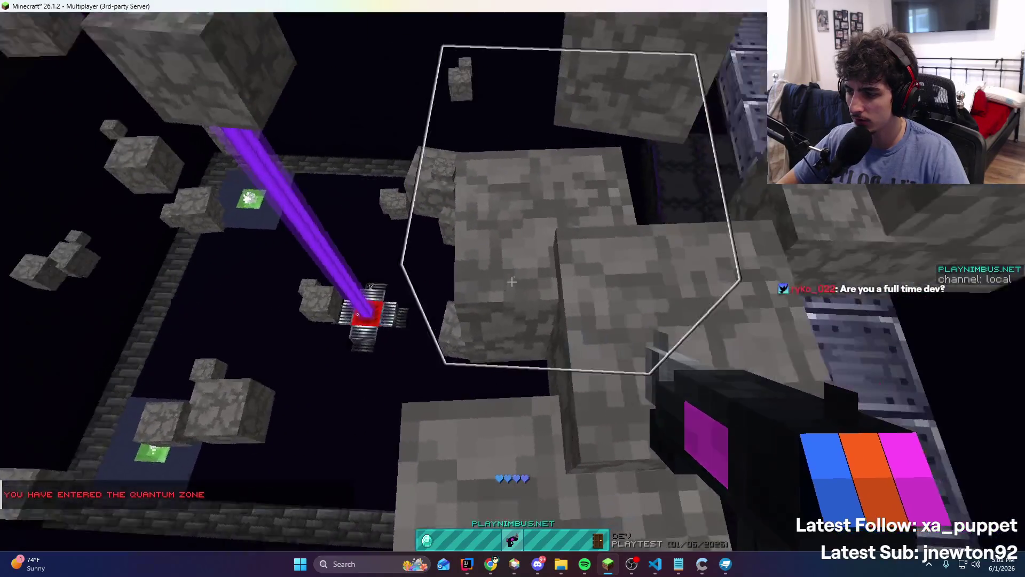
{"action": "key", "text": "w"}
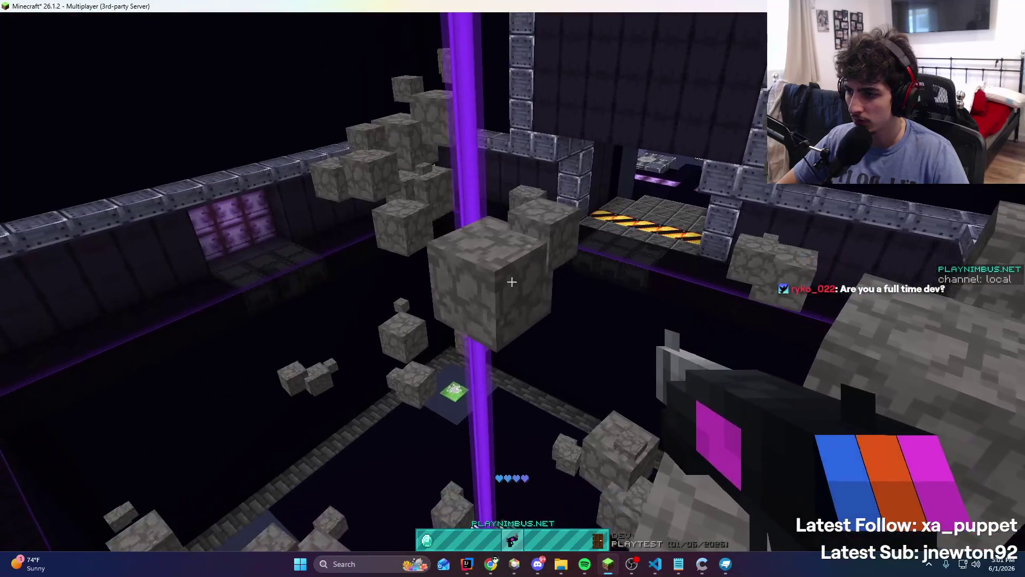
{"action": "key", "text": "w"}
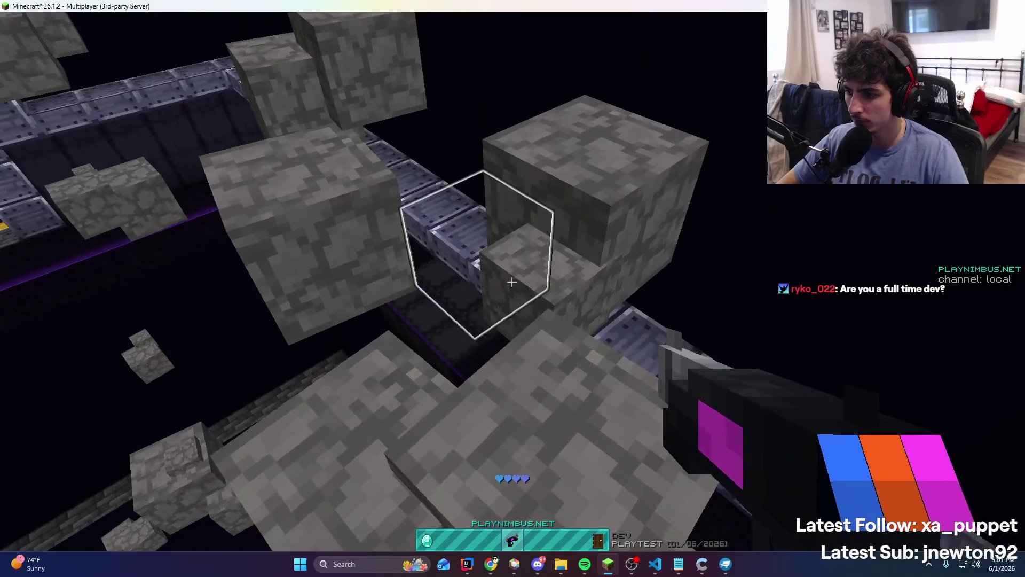
{"action": "key", "text": "space"}
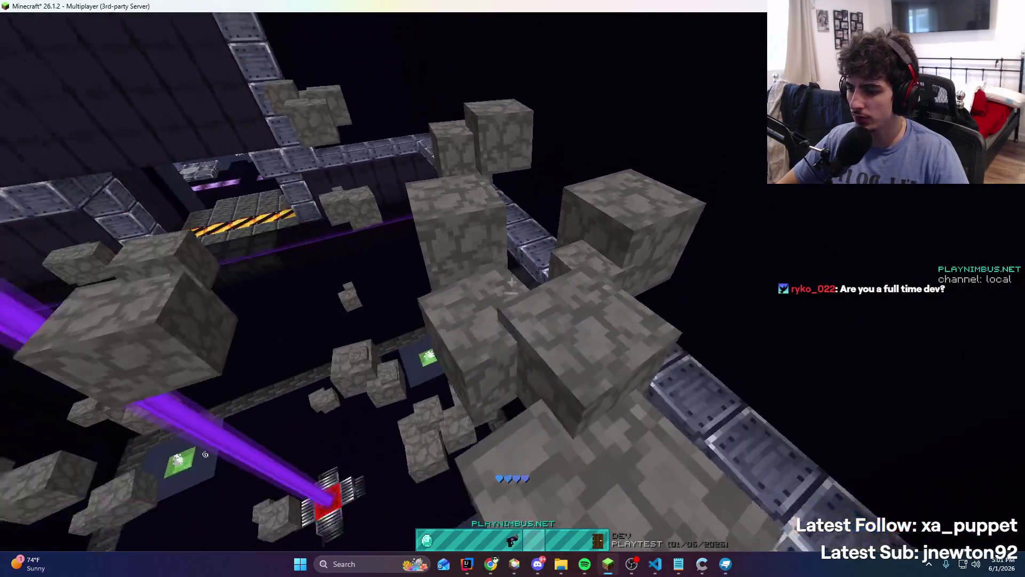
{"action": "key", "text": "t"}
{"action": "left_click", "coordinate": [459, 566]}
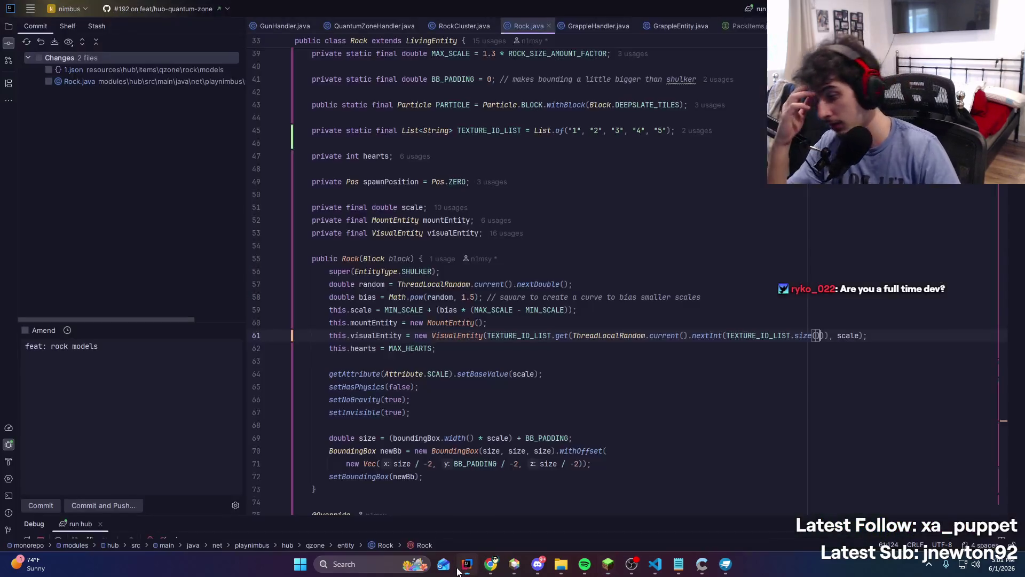
Select the rock cube in Blockbench from an angled view to show its UV mapping
{"action": "left_click", "coordinate": [722, 567]}
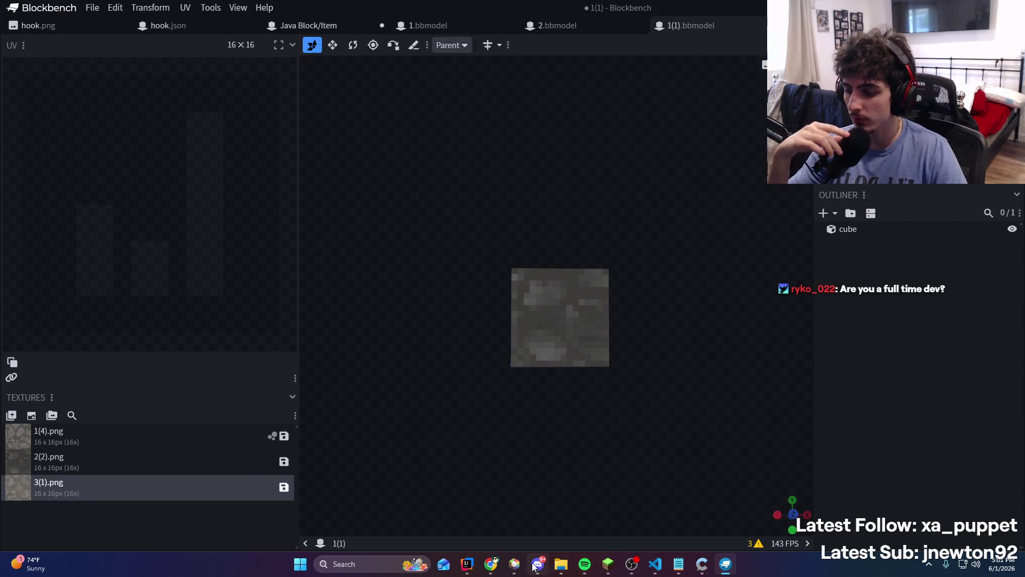
{"action": "mouse_move", "coordinate": [689, 481]}
{"action": "left_mouse_down"}
{"action": "mouse_move", "coordinate": [713, 454]}
{"action": "mouse_move", "coordinate": [770, 459]}
{"action": "mouse_move", "coordinate": [746, 407]}
{"action": "left_mouse_up"}
{"action": "left_click", "coordinate": [555, 320]}
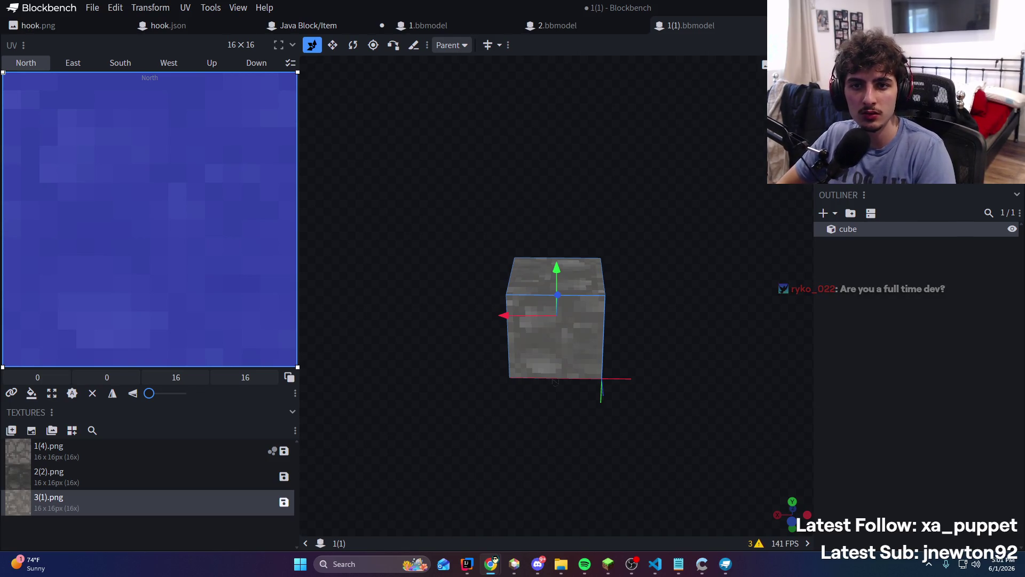
{"action": "key", "text": "alt+Tab"}
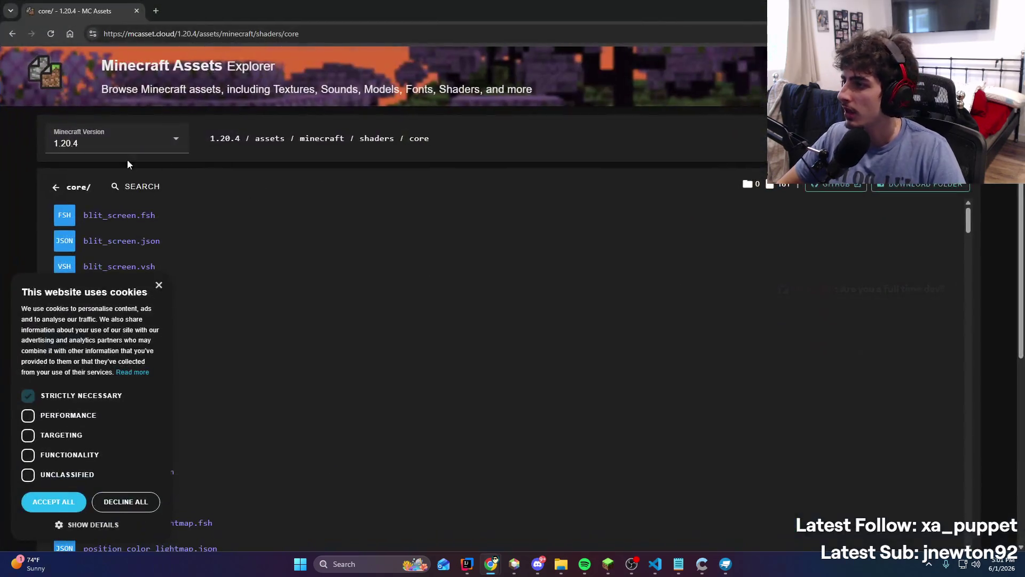
Switch MC Assets to Minecraft version 26.1.2, dismissing the cookie notice
{"action": "left_click", "coordinate": [118, 144]}
{"action": "scroll", "coordinate": [131, 206], "scroll_direction": "up", "scroll_amount": 10}
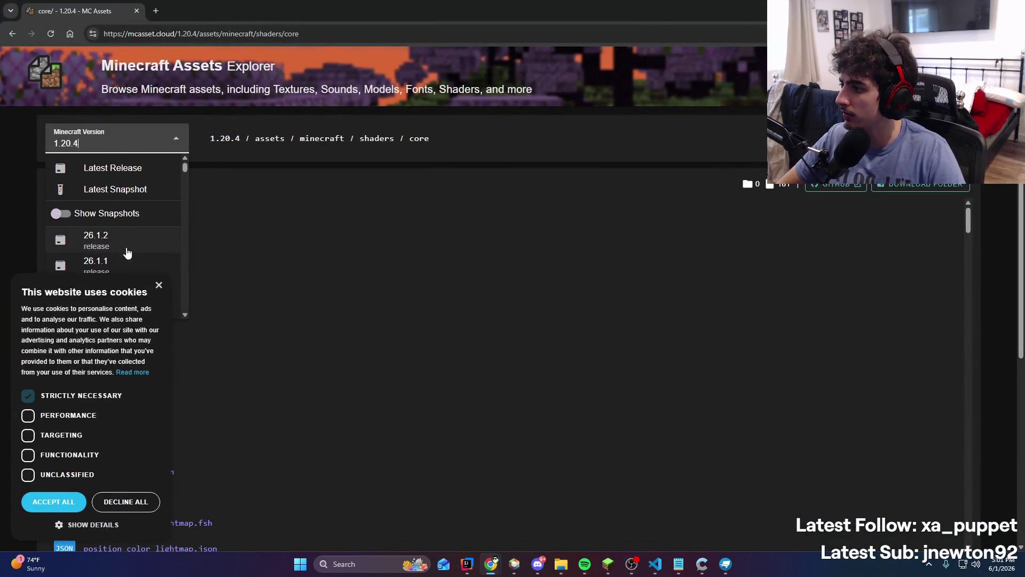
{"action": "left_click", "coordinate": [159, 284]}
{"action": "left_click", "coordinate": [176, 140]}
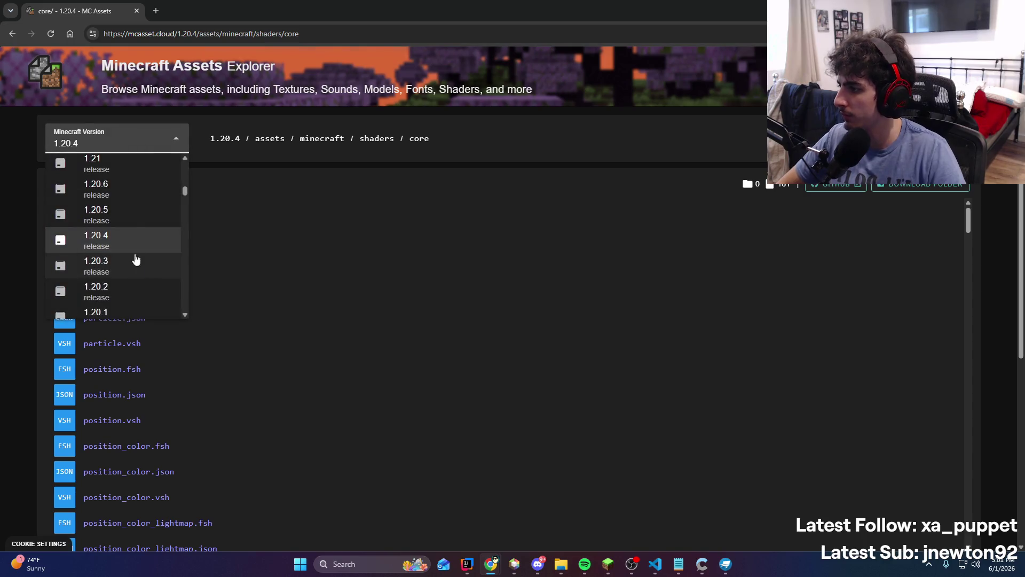
{"action": "scroll", "coordinate": [137, 240], "scroll_direction": "up", "scroll_amount": 7}
{"action": "left_click", "coordinate": [134, 178]}
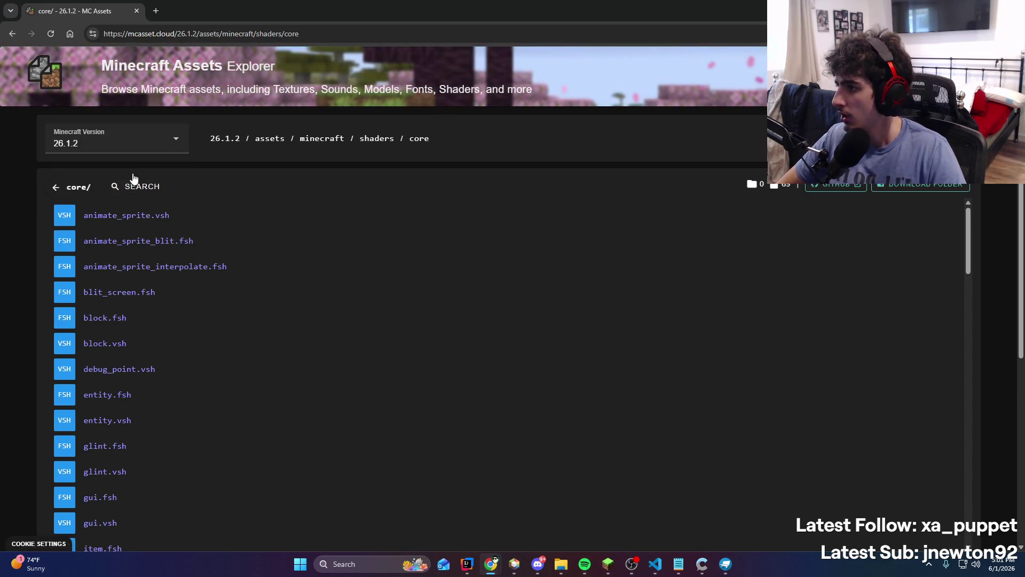
Browse to models > block and look up the plank block models
{"action": "left_click", "coordinate": [334, 139]}
{"action": "scroll", "coordinate": [140, 374], "scroll_direction": "down", "scroll_amount": 2}
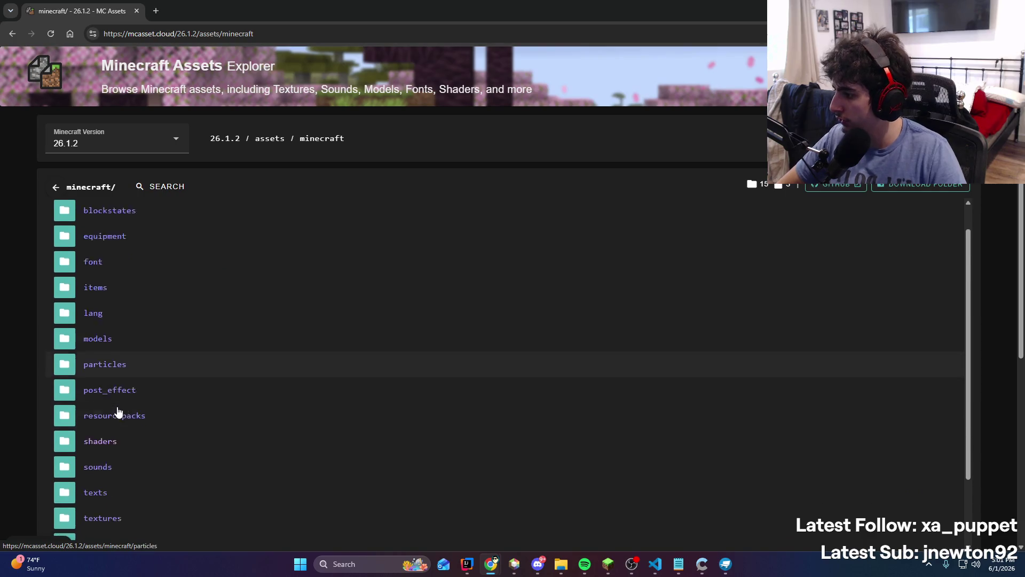
{"action": "scroll", "coordinate": [142, 371], "scroll_direction": "up", "scroll_amount": 2}
{"action": "left_click", "coordinate": [143, 380]}
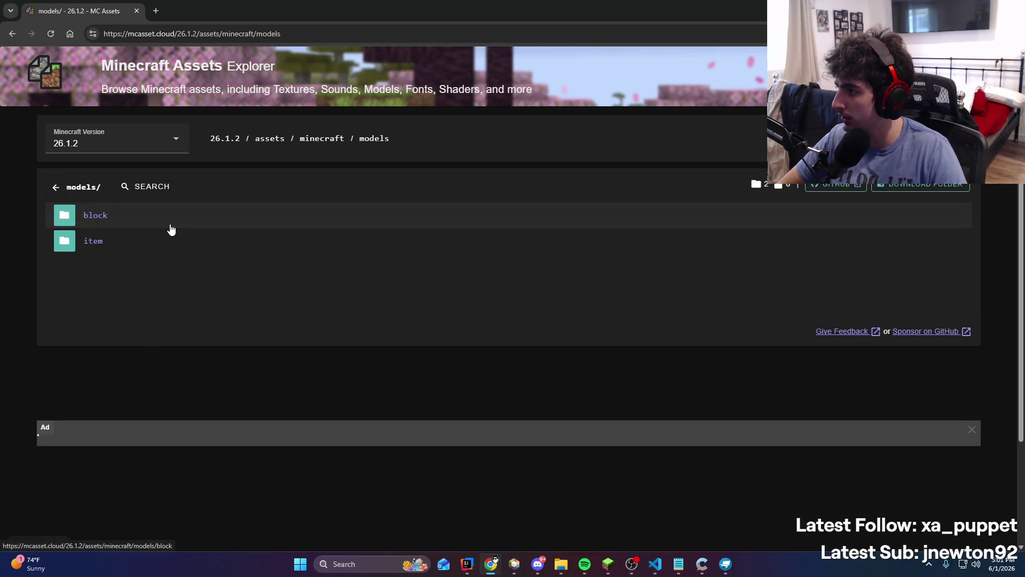
{"action": "left_click", "coordinate": [170, 224]}
{"action": "type", "text": "oak"}
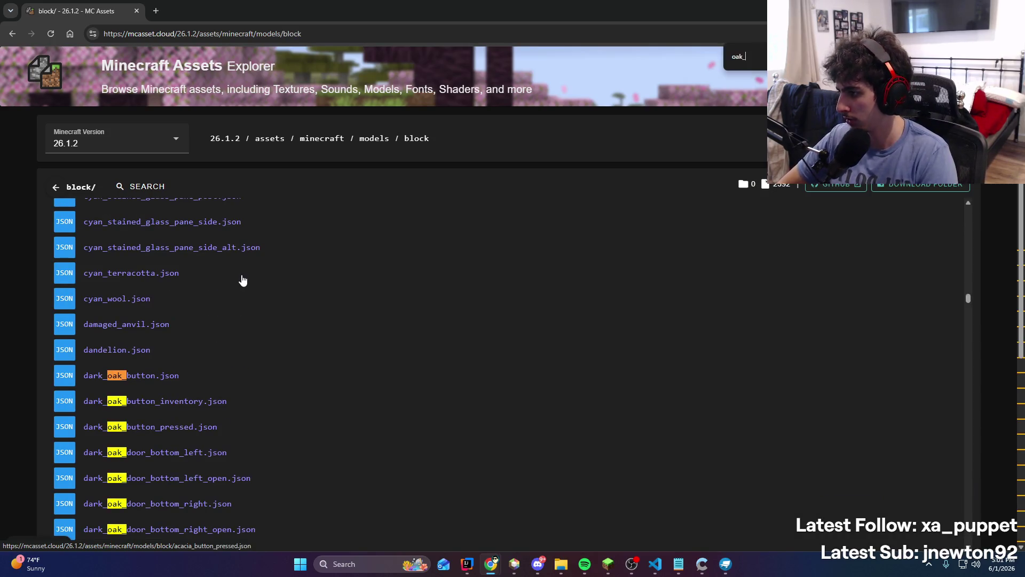
{"action": "type", "text": "plank"}
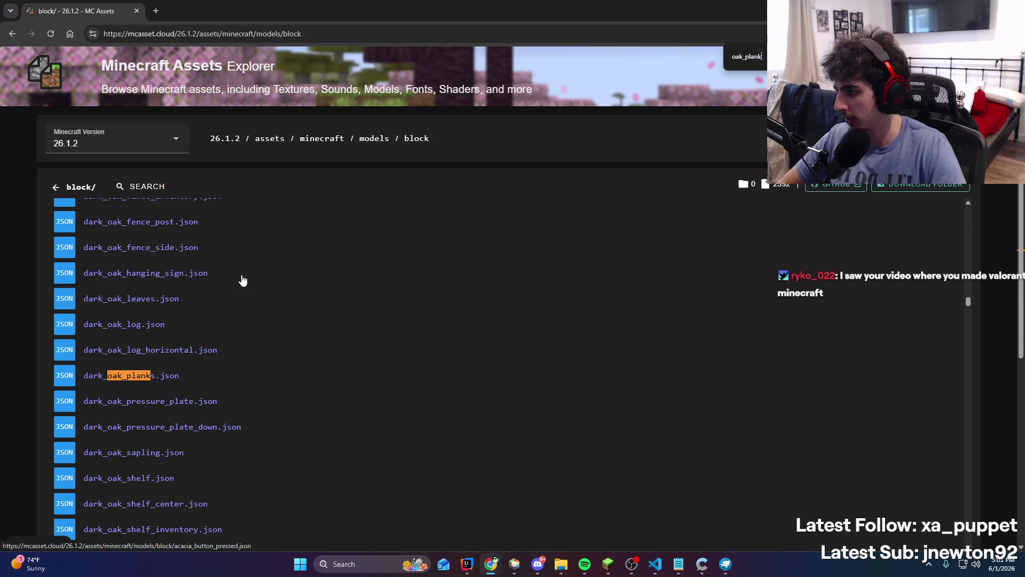
{"action": "left_click", "coordinate": [193, 396]}
Find and view dark_oak_planks.json, then return to the minecraft assets folder
{"action": "key", "text": "alt+Left"}
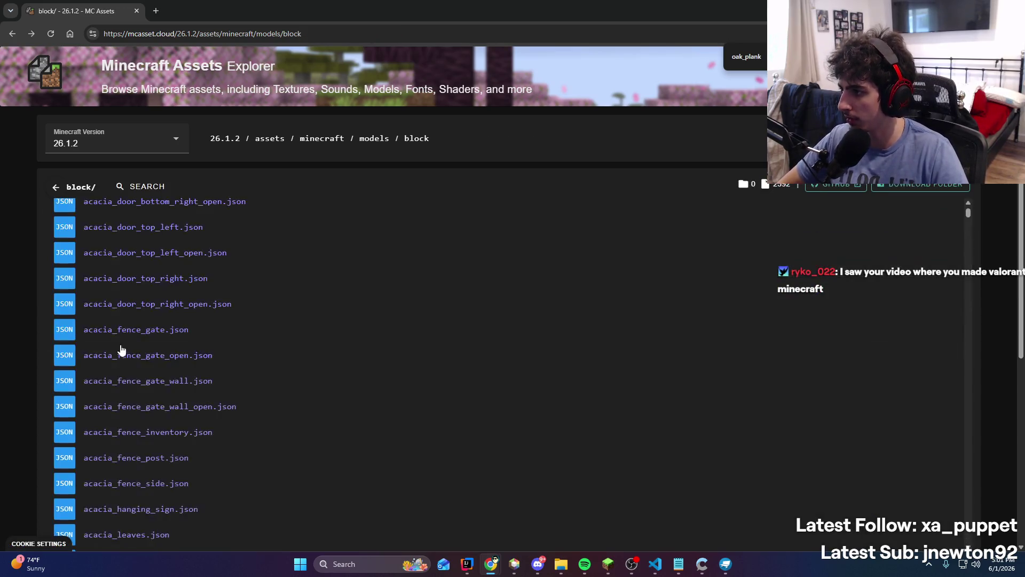
{"action": "key", "text": "ctrl+f"}
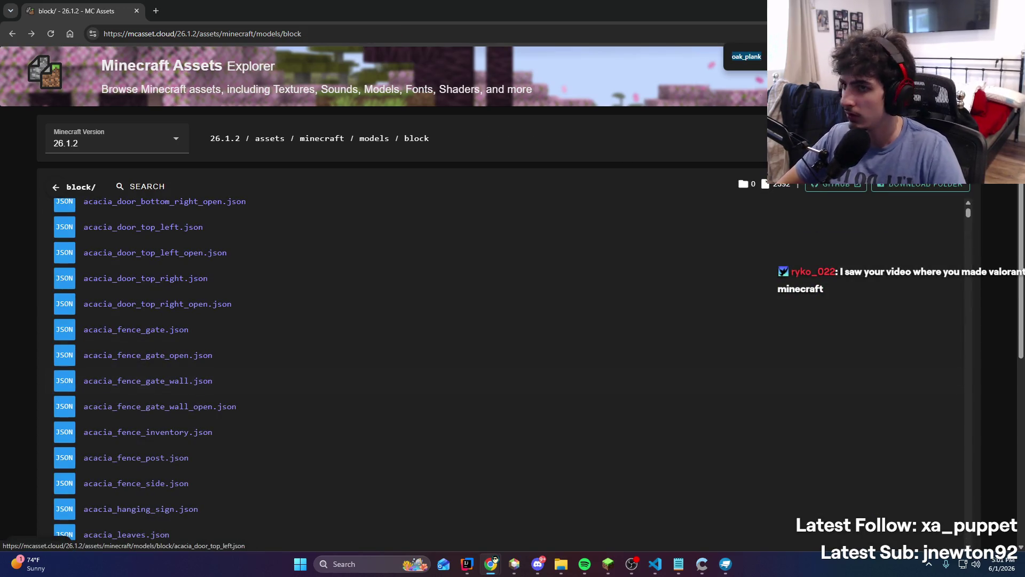
{"action": "key", "text": "Return"}
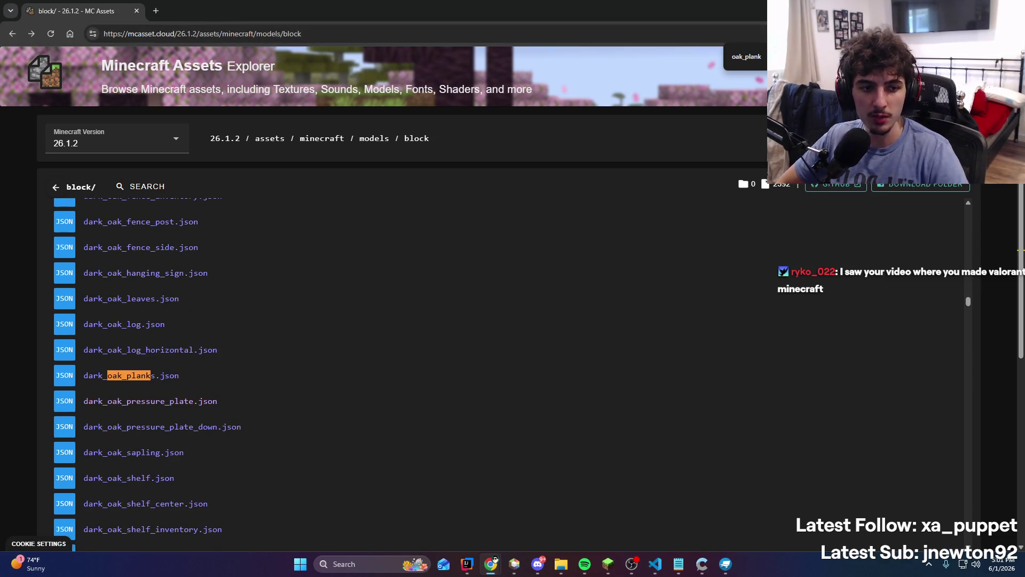
{"action": "left_click", "coordinate": [276, 370]}
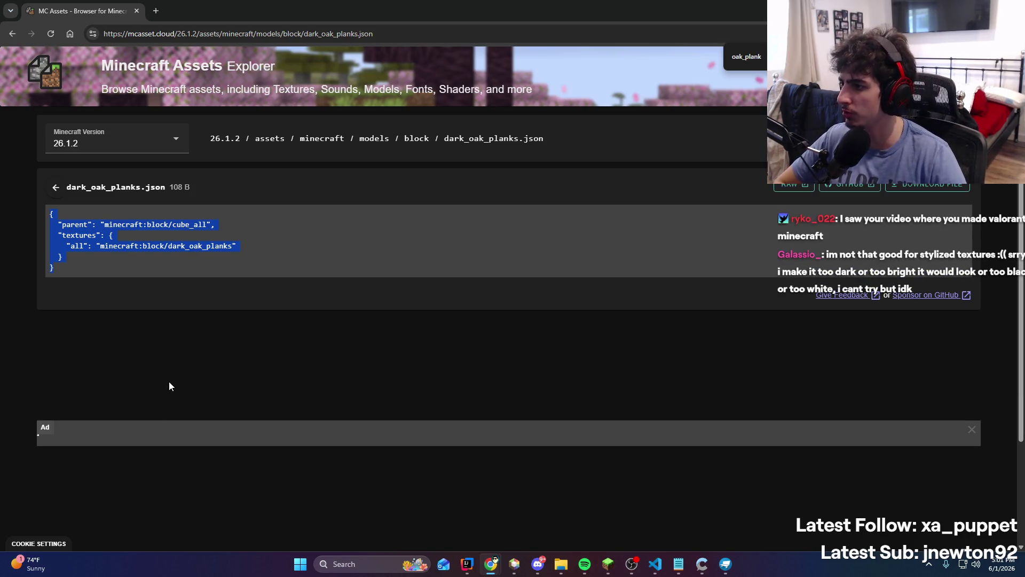
{"action": "left_click", "coordinate": [322, 139]}
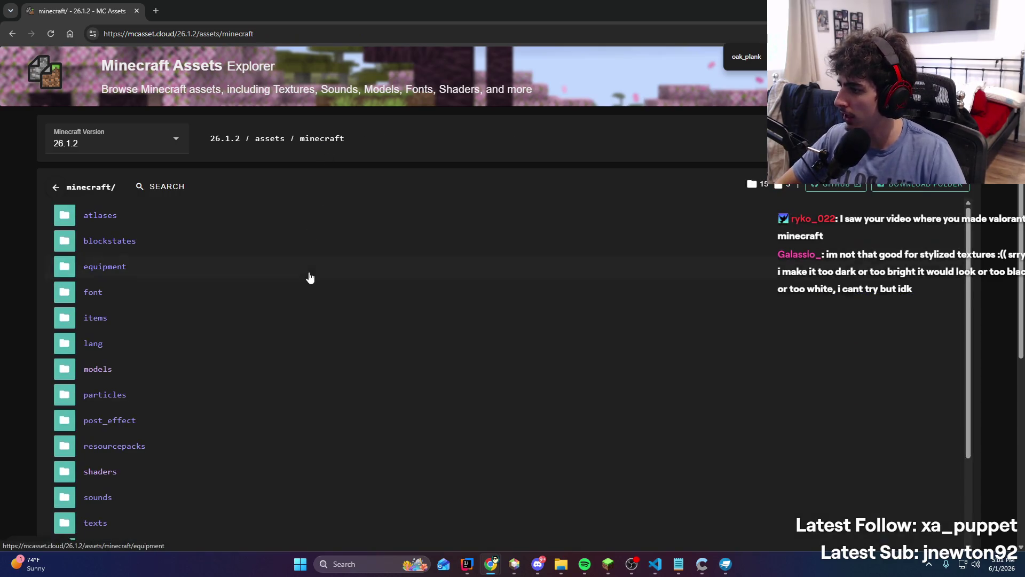
Clear the page search and open the models > block folder
{"action": "scroll", "coordinate": [201, 374], "scroll_direction": "down", "scroll_amount": 2}
{"action": "scroll", "coordinate": [159, 400], "scroll_direction": "up", "scroll_amount": 2}
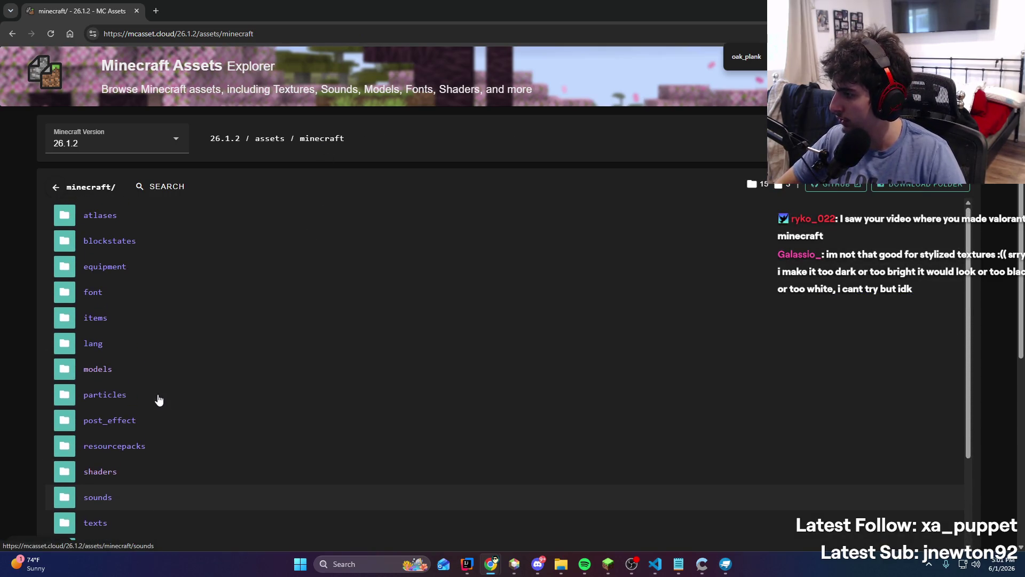
{"action": "key", "text": "ctrl+a"}
{"action": "type", "text": "bl"}
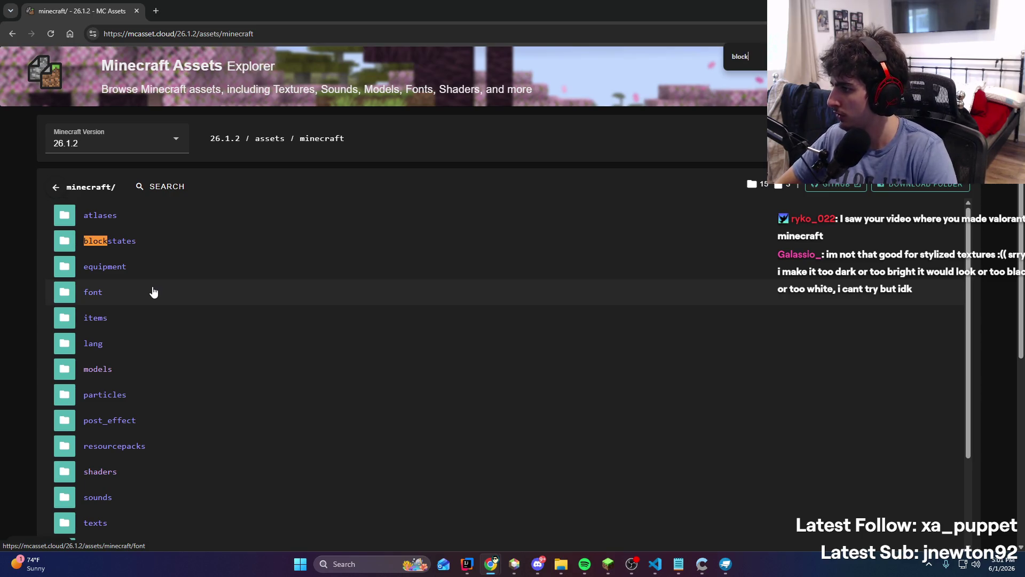
{"action": "key", "text": "Escape"}
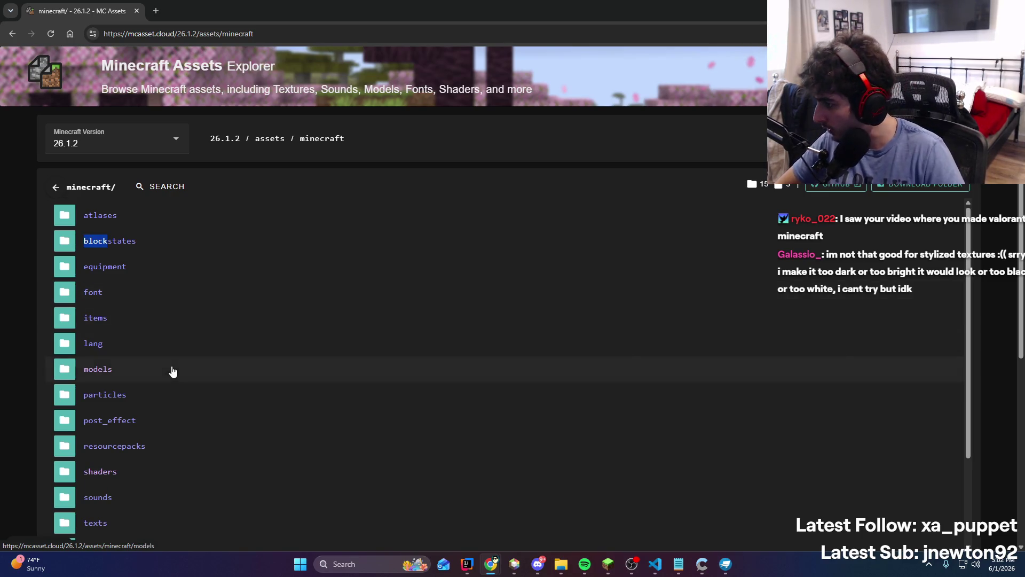
{"action": "left_click", "coordinate": [173, 370]}
{"action": "left_click", "coordinate": [149, 222]}
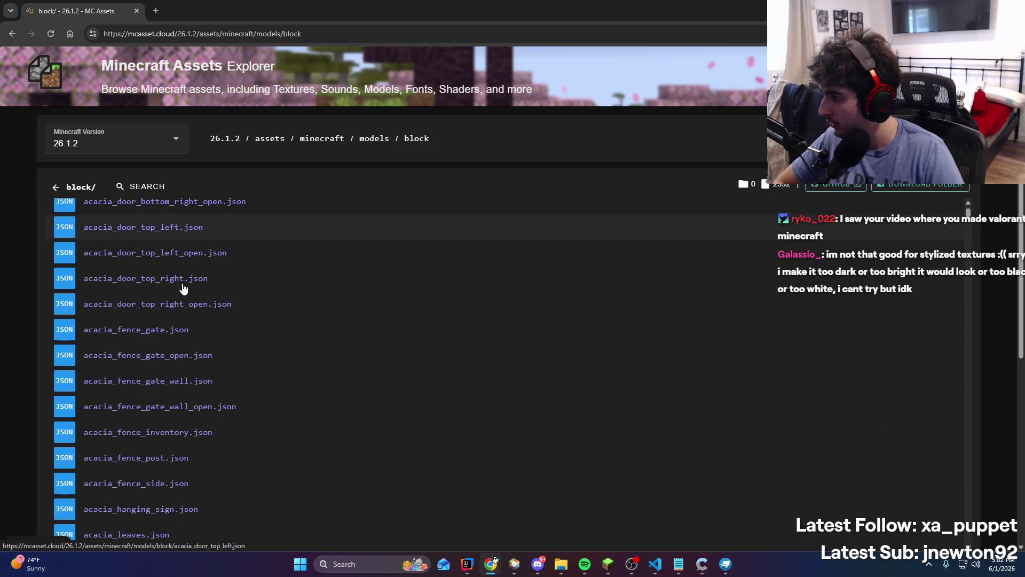
Search for 'cube_' and inspect cube_all.json's contents
{"action": "key", "text": "ctrl+f"}
{"action": "type", "text": "cube_"}
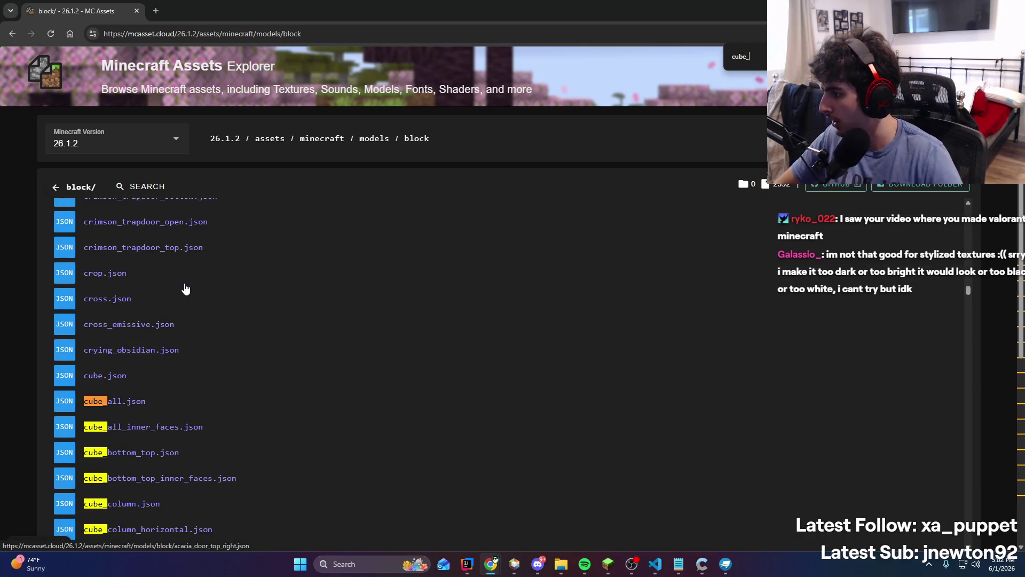
{"action": "left_click", "coordinate": [161, 405]}
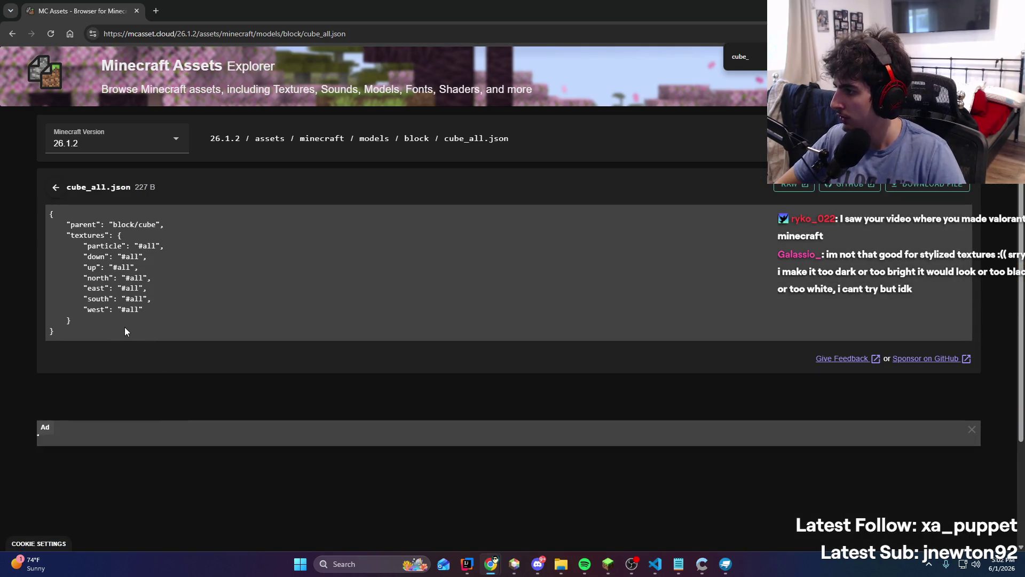
{"action": "mouse_move", "coordinate": [114, 334]}
{"action": "left_mouse_down"}
{"action": "mouse_move", "coordinate": [50, 267]}
{"action": "mouse_move", "coordinate": [30, 226]}
{"action": "left_mouse_up"}
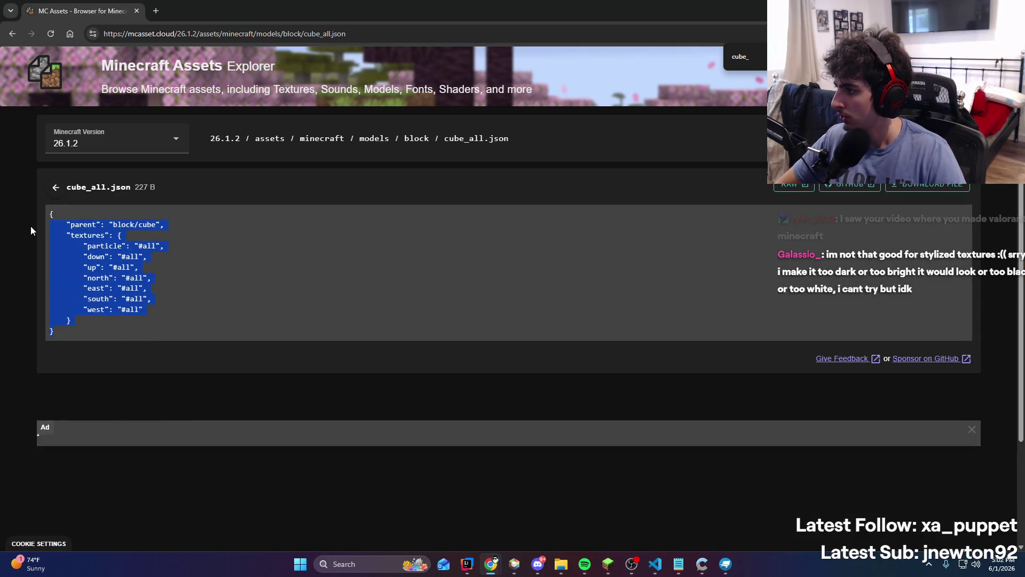
{"action": "left_click", "coordinate": [56, 187]}
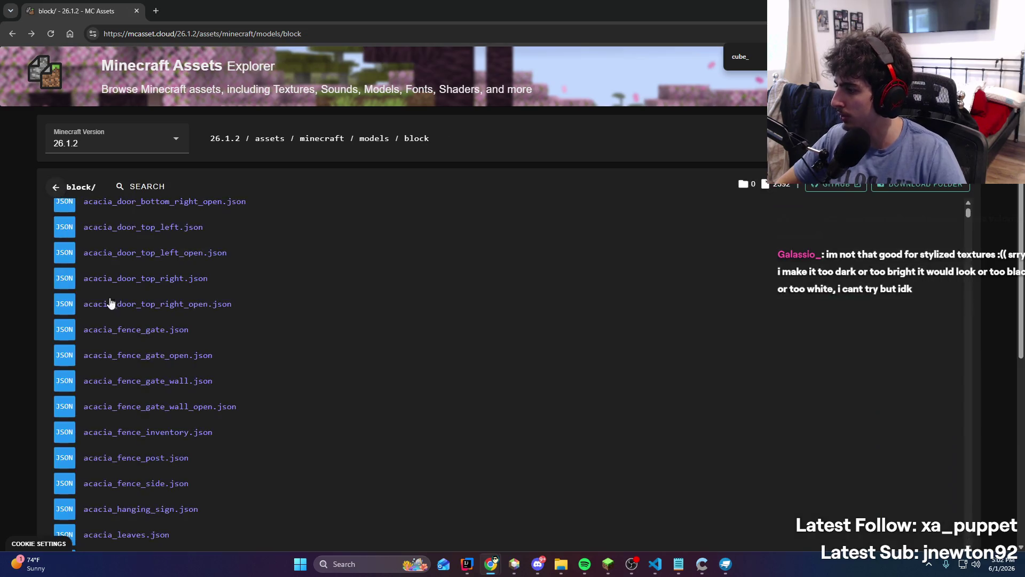
Find and view the cube.json block model
{"action": "key", "text": "ctrl+f"}
{"action": "type", "text": "on"}
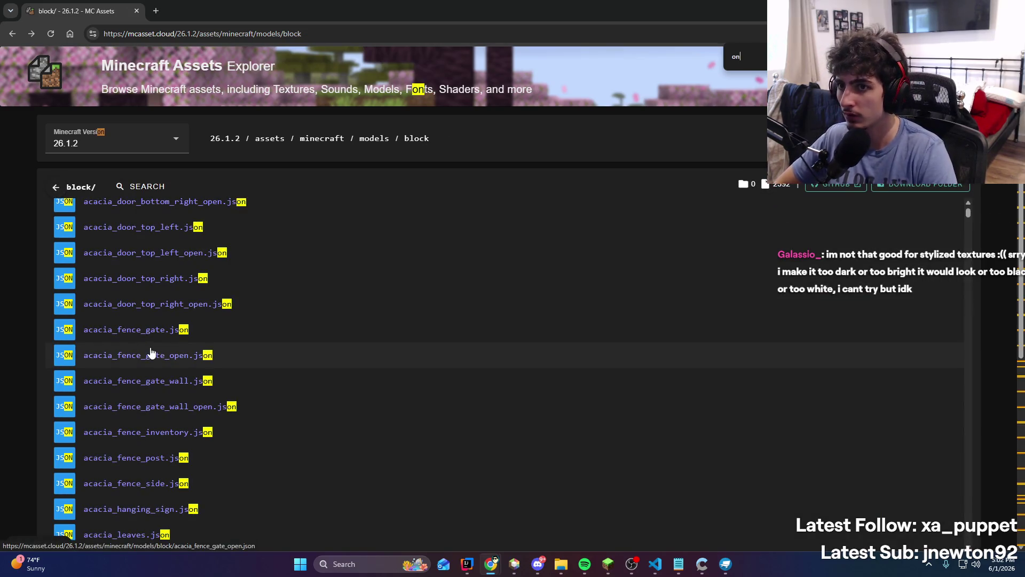
{"action": "type", "text": "cube.json"}
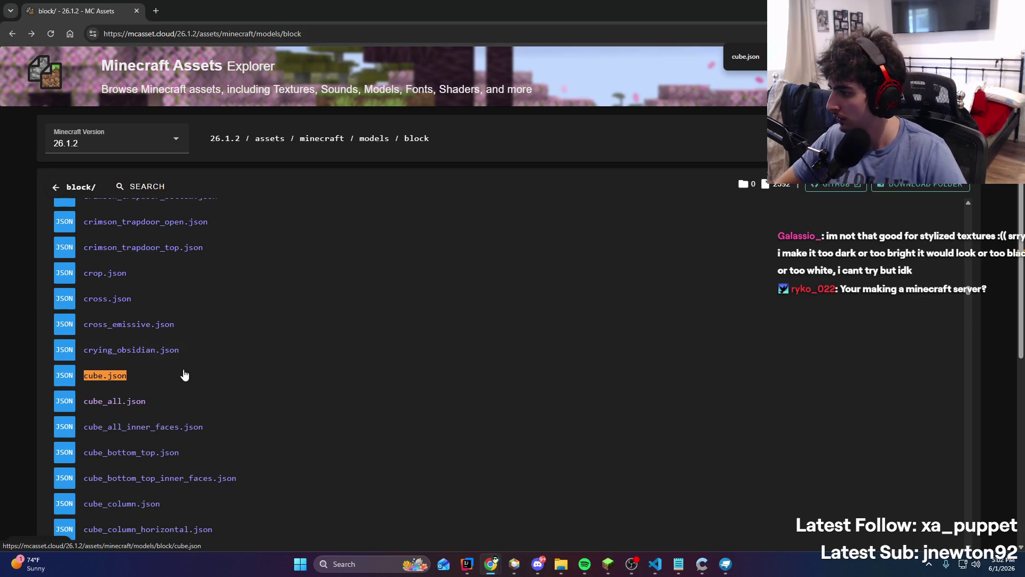
{"action": "left_click", "coordinate": [183, 372]}
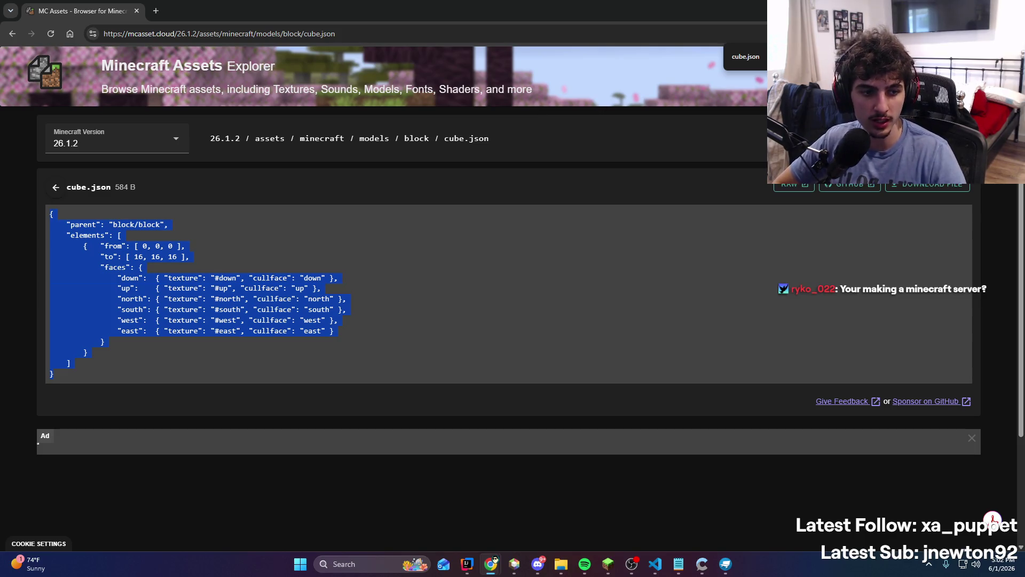
{"action": "key", "text": "alt+Tab"}
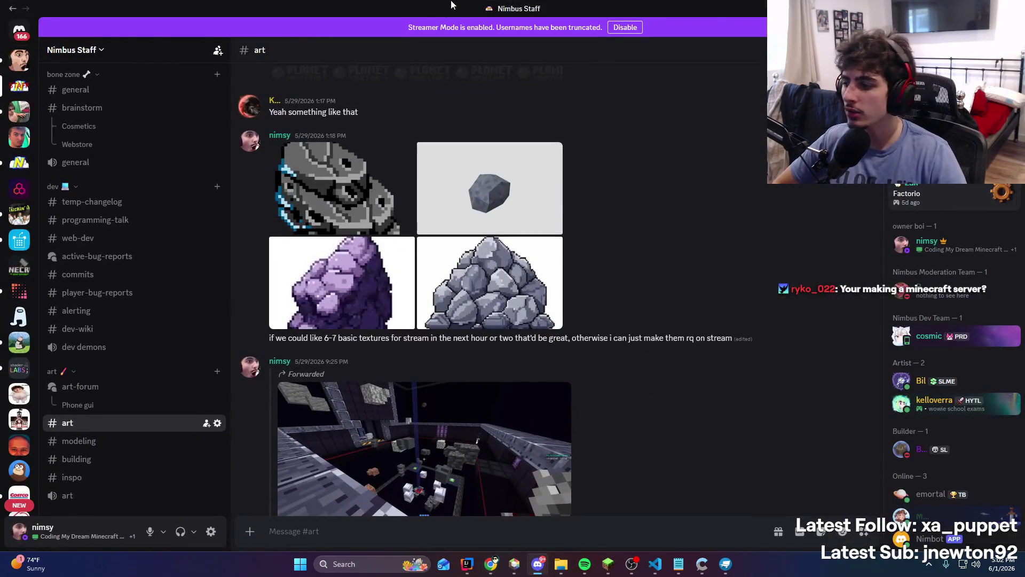
Switch from the Discord #art channel back to mcasset.cloud's cube.json page
{"action": "key", "text": "alt+Tab"}
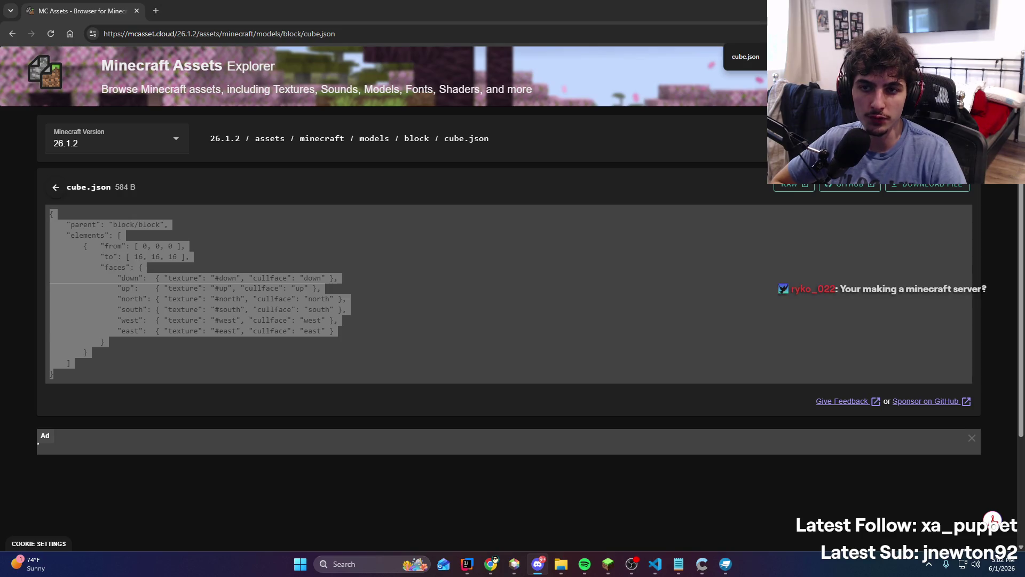
Nudge the stream chat window up and to the left
{"action": "key", "text": "alt+Tab"}
{"action": "left_click_drag", "start_coordinate": [560, 137], "coordinate": [543, 125]}
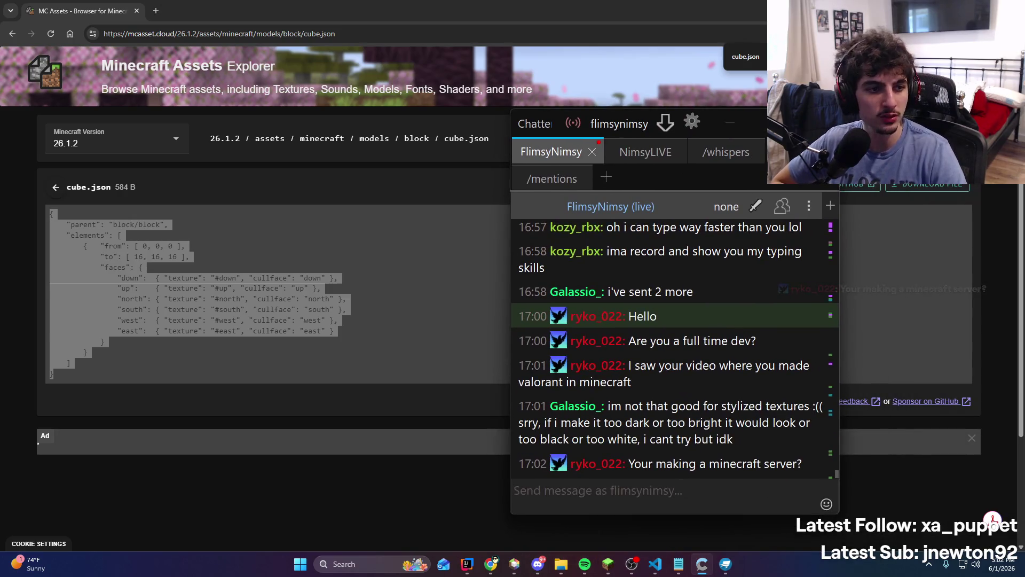
{"action": "key", "text": "alt+Tab"}
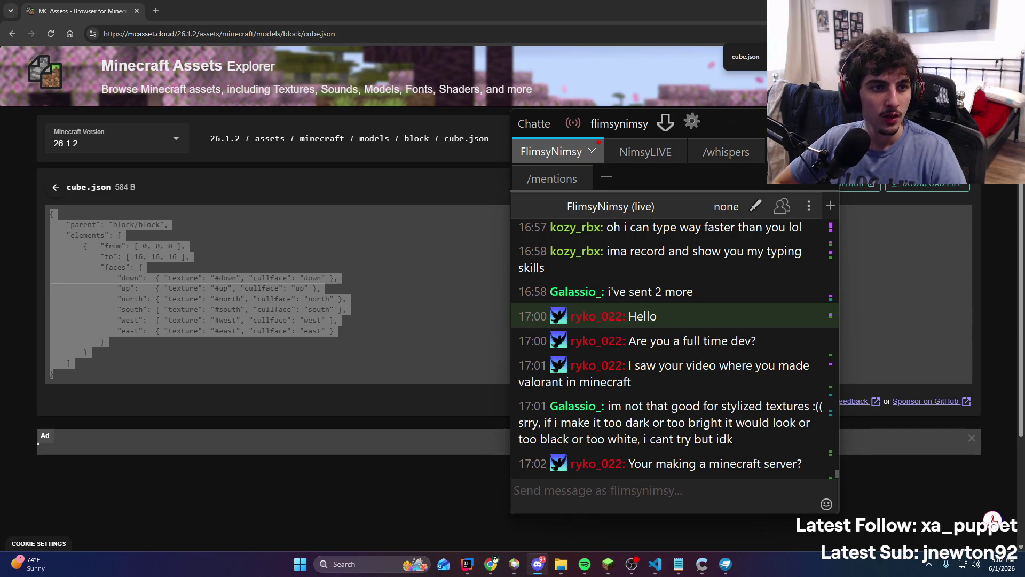
Copy the cube.json model text and paste it into test.json
{"action": "left_click", "coordinate": [73, 374]}
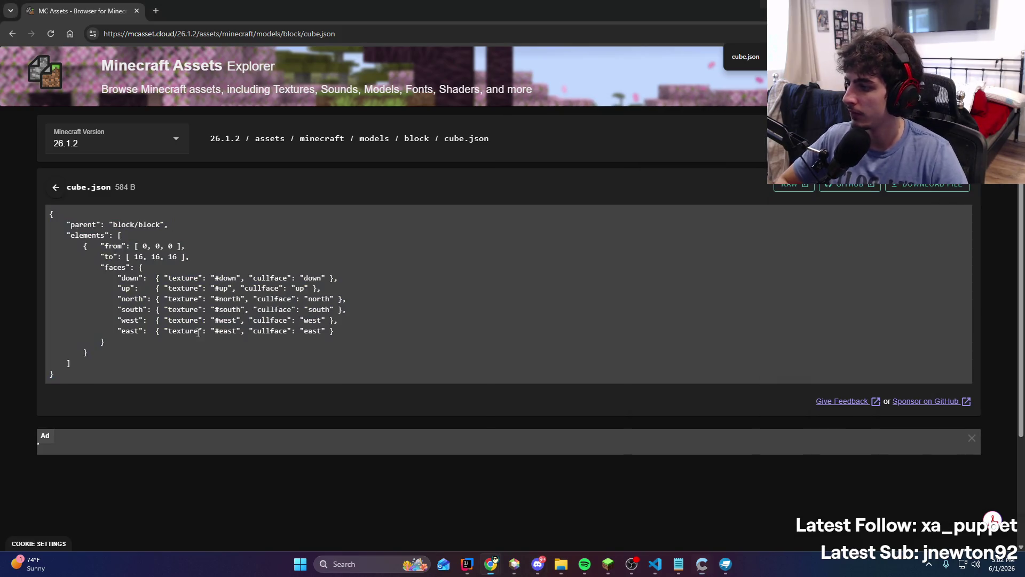
{"action": "left_click_drag", "start_coordinate": [73, 373], "coordinate": [13, 227]}
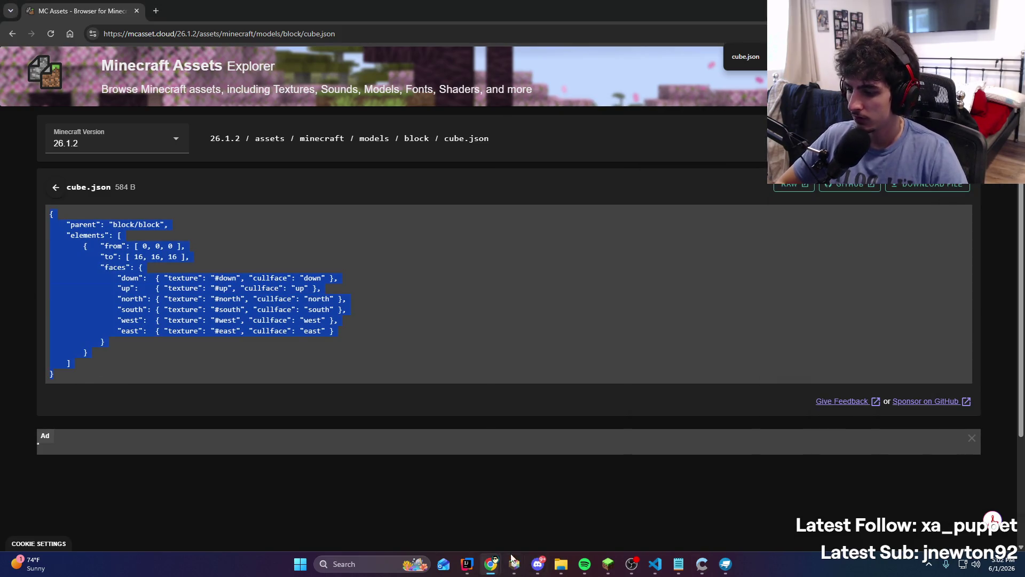
{"action": "left_click", "coordinate": [561, 564]}
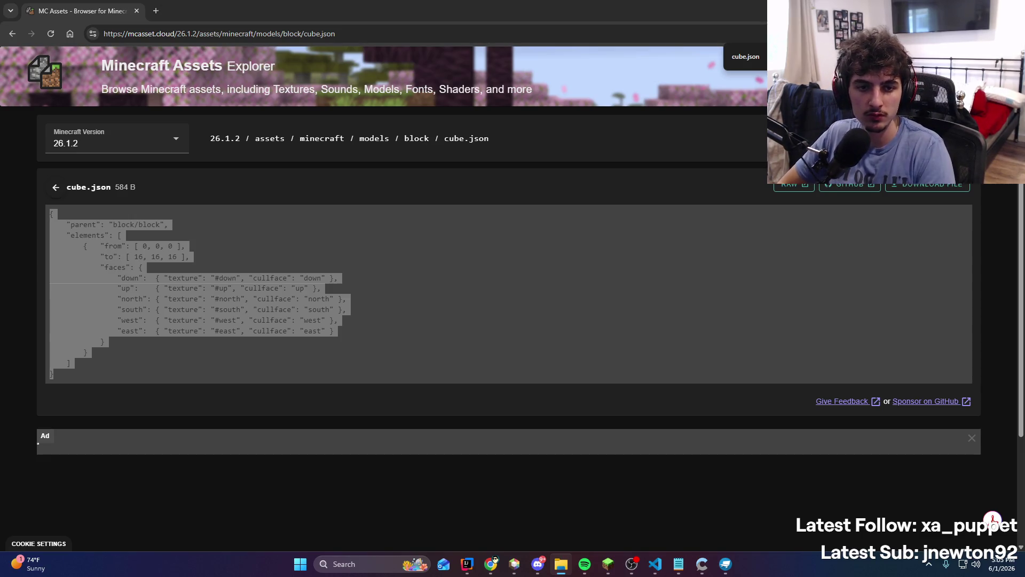
{"action": "key", "text": "alt+Tab"}
{"action": "key", "text": "ctrl+v"}
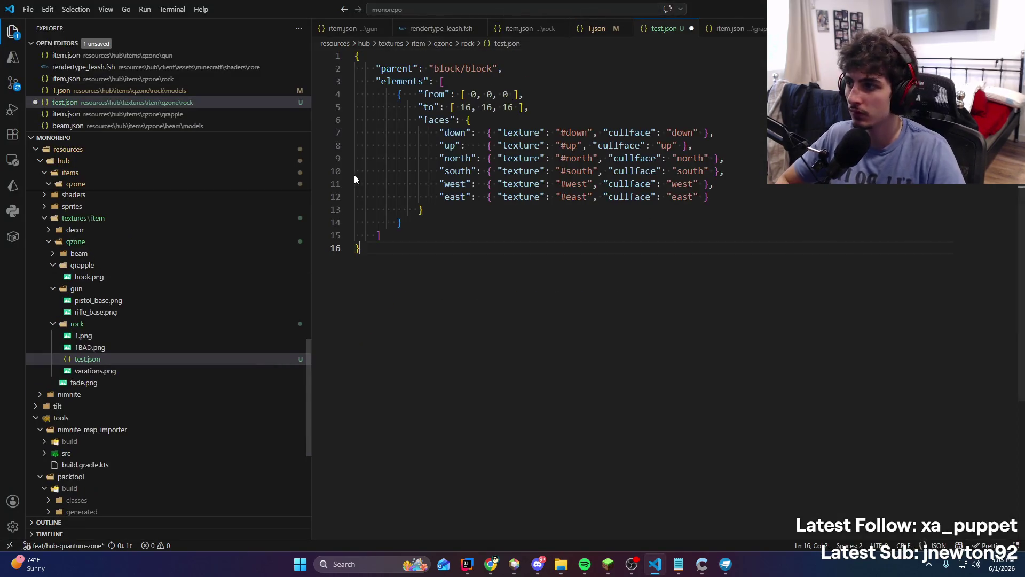
Load test.json into Blockbench and select its cube to view the north face
{"action": "key", "text": "alt+Tab"}
{"action": "key", "text": "alt+Tab"}
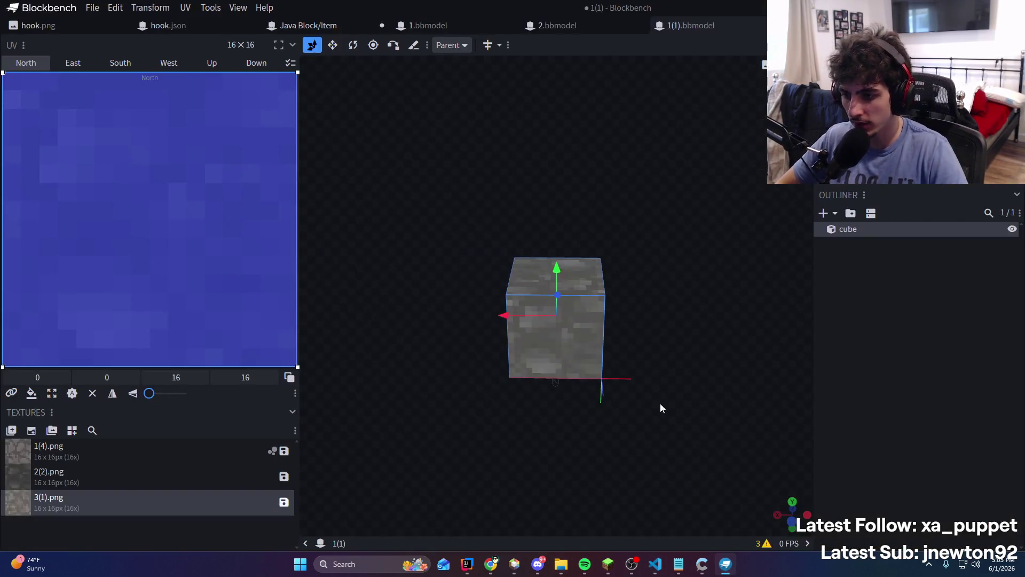
{"action": "left_click_drag", "start_coordinate": [757, 224], "coordinate": [711, 265]}
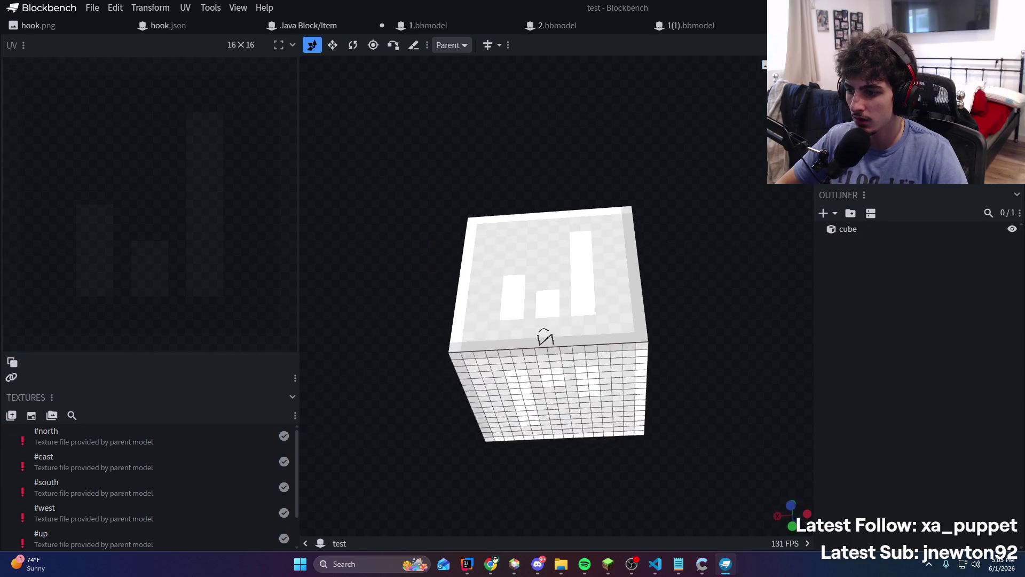
{"action": "left_click", "coordinate": [623, 300]}
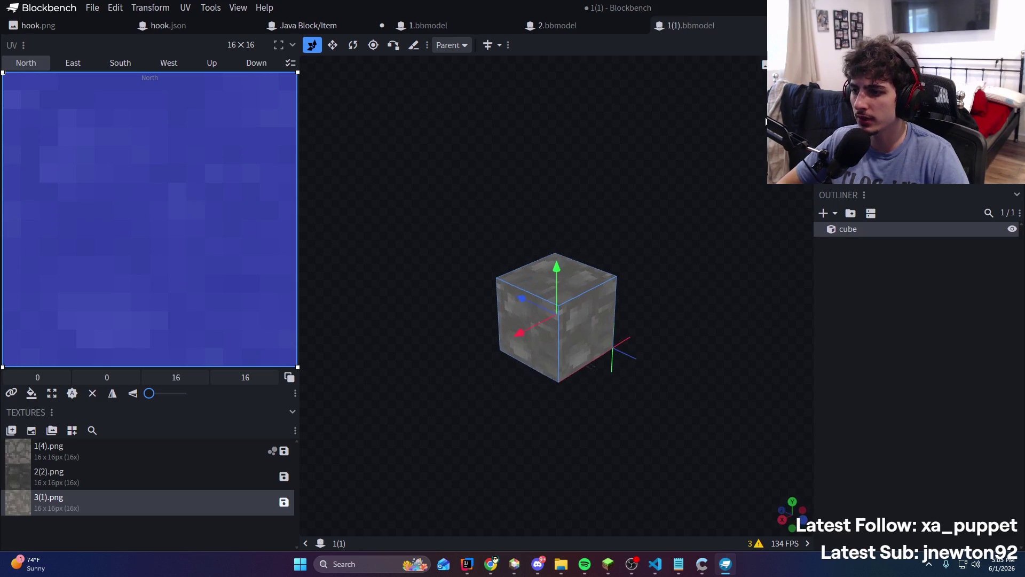
Compare the test model against 1.bbmodel's stone cube, reordering the project tabs
{"action": "left_click", "coordinate": [469, 25]}
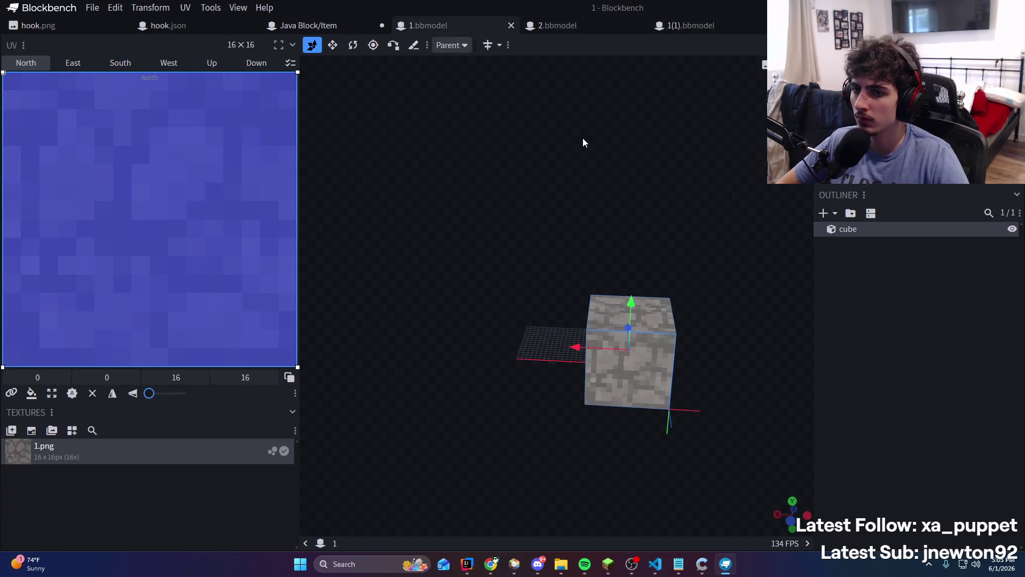
{"action": "left_click_drag", "start_coordinate": [483, 25], "coordinate": [630, 24]}
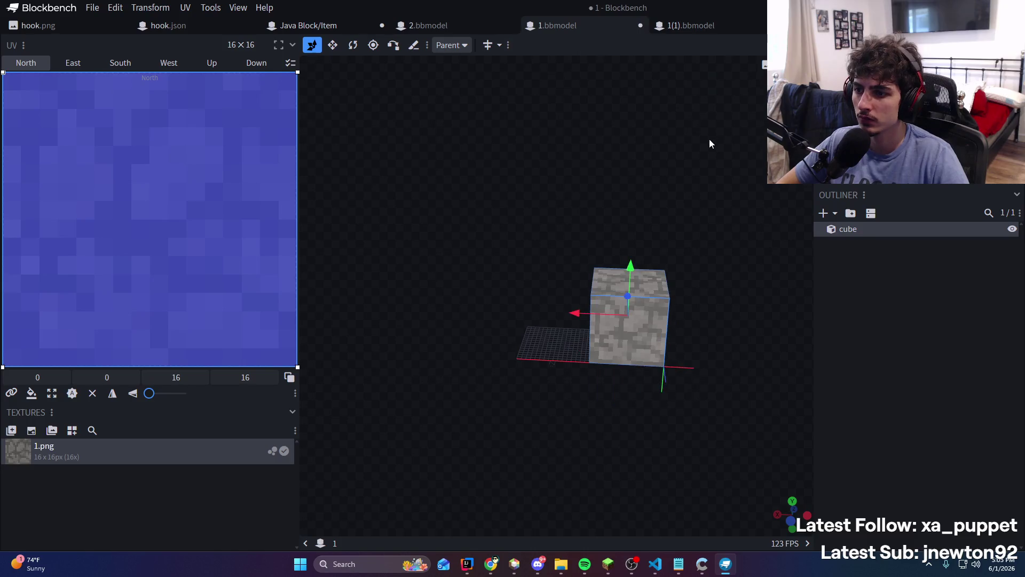
{"action": "left_click_drag", "start_coordinate": [709, 143], "coordinate": [698, 156]}
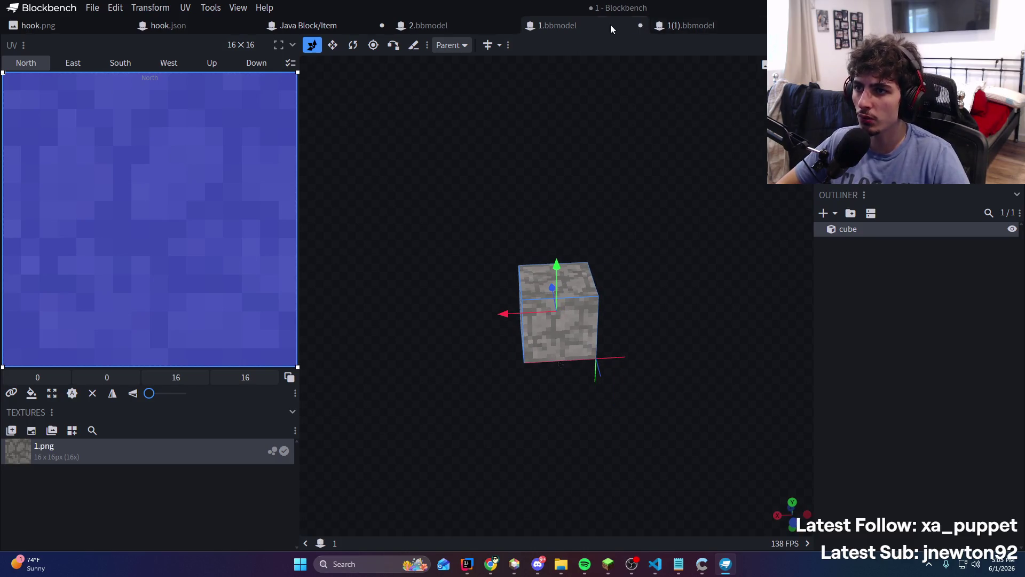
{"action": "left_click", "coordinate": [628, 25]}
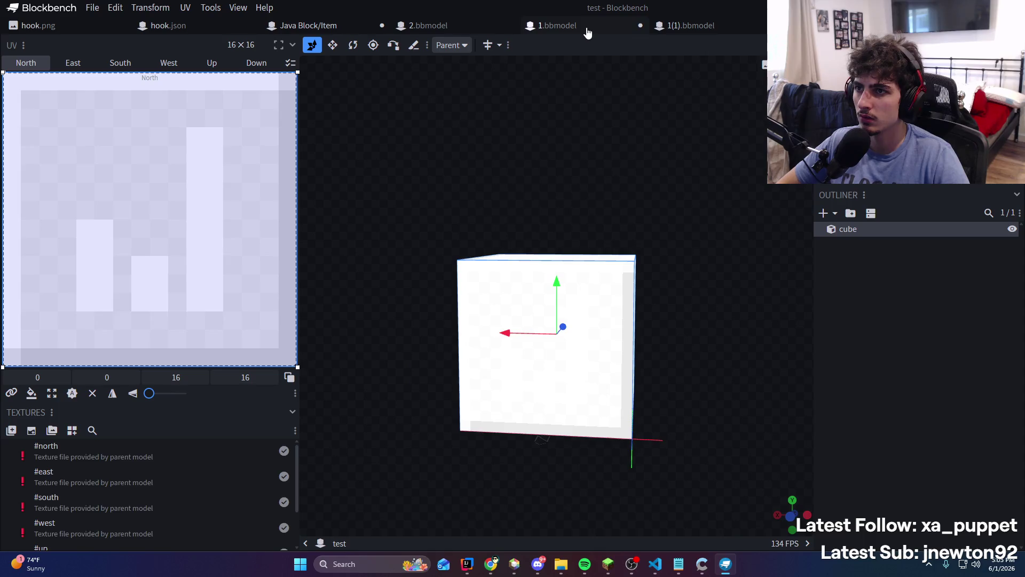
{"action": "left_click", "coordinate": [582, 27]}
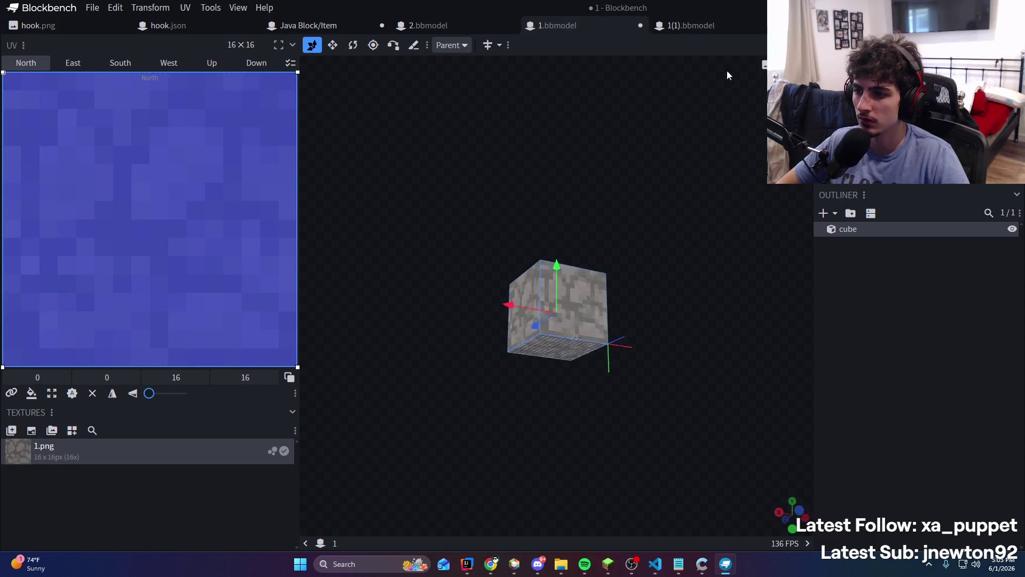
{"action": "left_click_drag", "start_coordinate": [642, 18], "coordinate": [748, 21]}
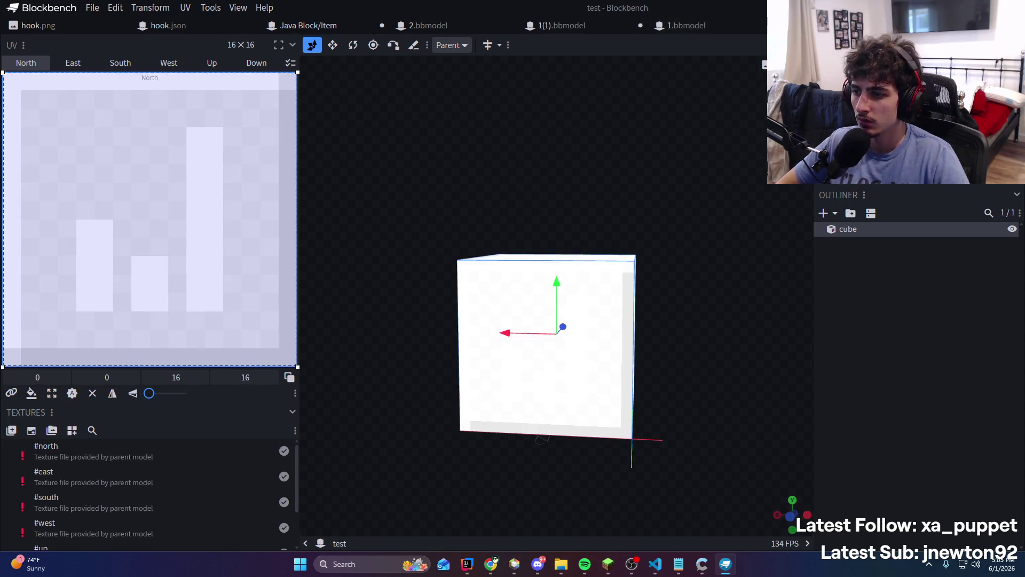
{"action": "left_click", "coordinate": [717, 33]}
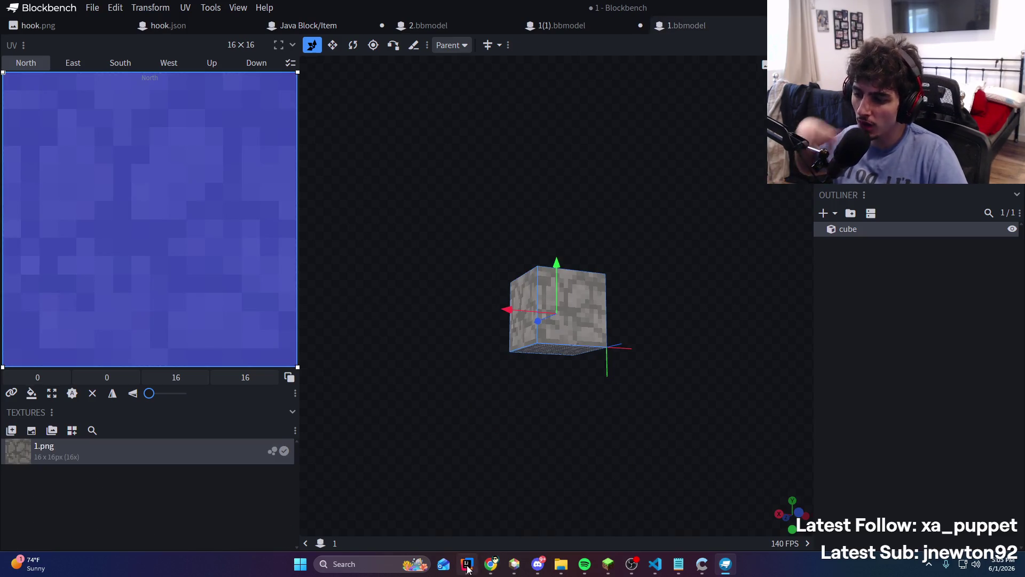
{"action": "left_click", "coordinate": [467, 562]}
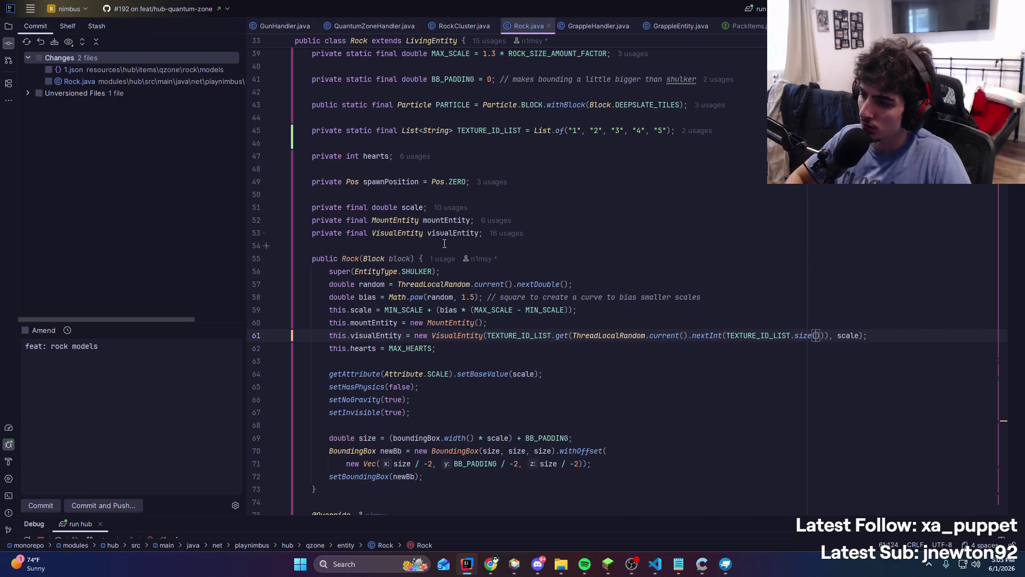
Check where Rock is created, then trial-delete and restore the TEXTURE_ID_LIST declaration
{"action": "scroll", "coordinate": [447, 267], "scroll_direction": "up", "scroll_amount": 2}
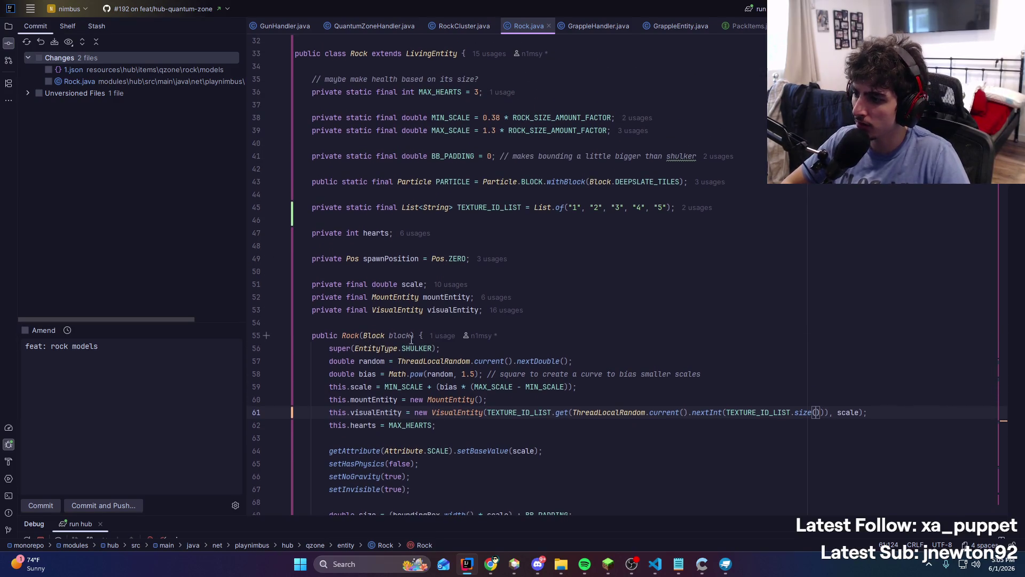
{"action": "left_click", "coordinate": [442, 336]}
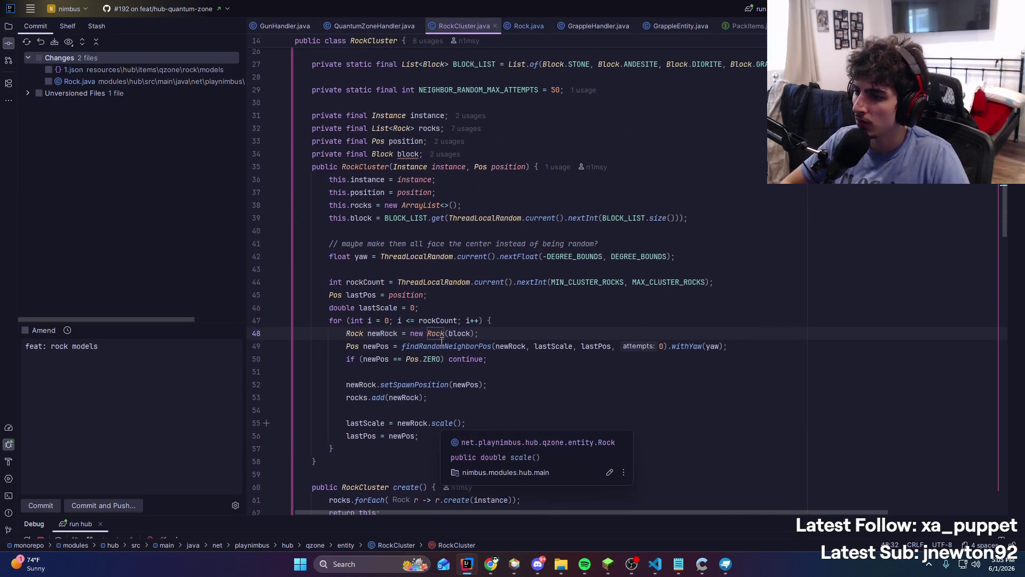
{"action": "scroll", "coordinate": [443, 339], "scroll_direction": "up", "scroll_amount": 2}
{"action": "key", "text": "ctrl+alt+Left"}
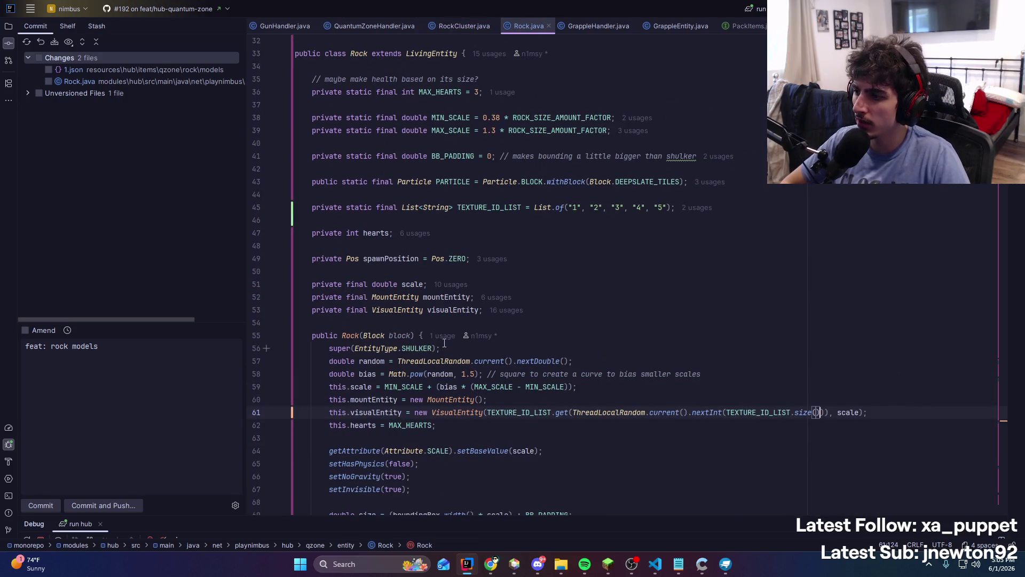
{"action": "left_click", "coordinate": [500, 209]}
{"action": "key", "text": "ctrl+y"}
{"action": "key", "text": "BackSpace"}
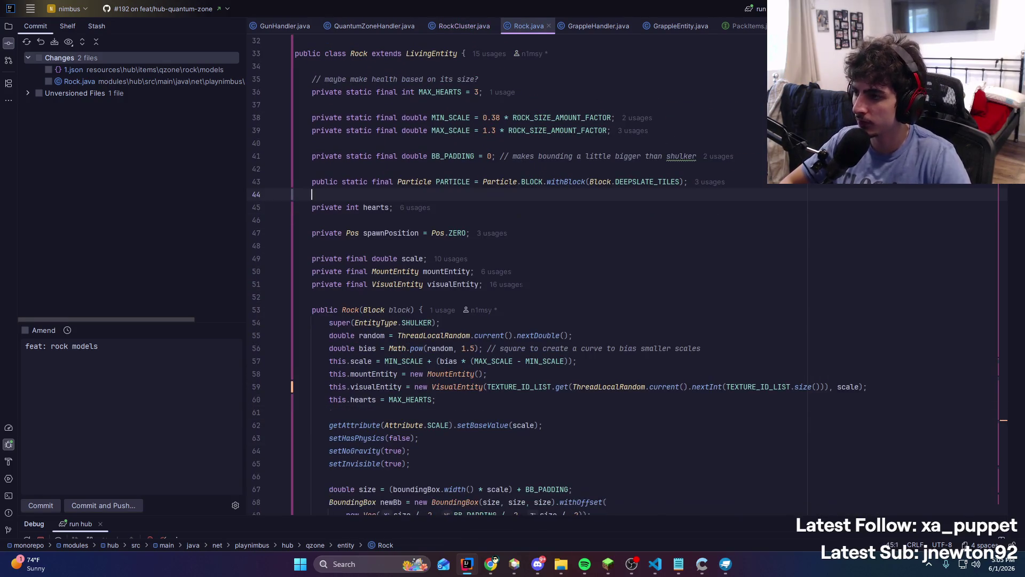
{"action": "key", "text": "ctrl+z"}
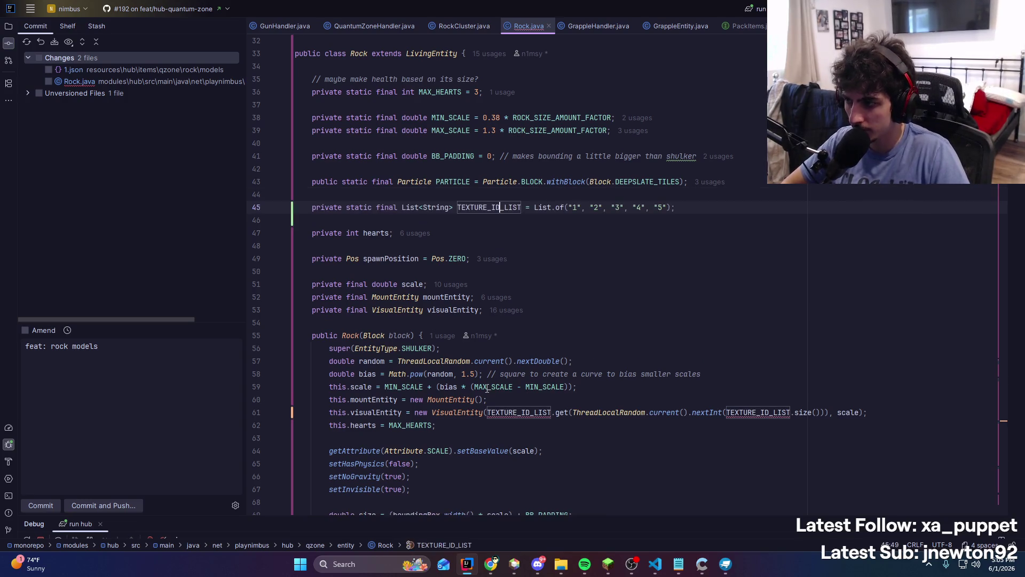
Change the constructor to Rock(String textureId) and pass textureId to VisualEntity
{"action": "left_click_drag", "start_coordinate": [486, 412], "coordinate": [827, 414]}
{"action": "type", "text": "textureI"}
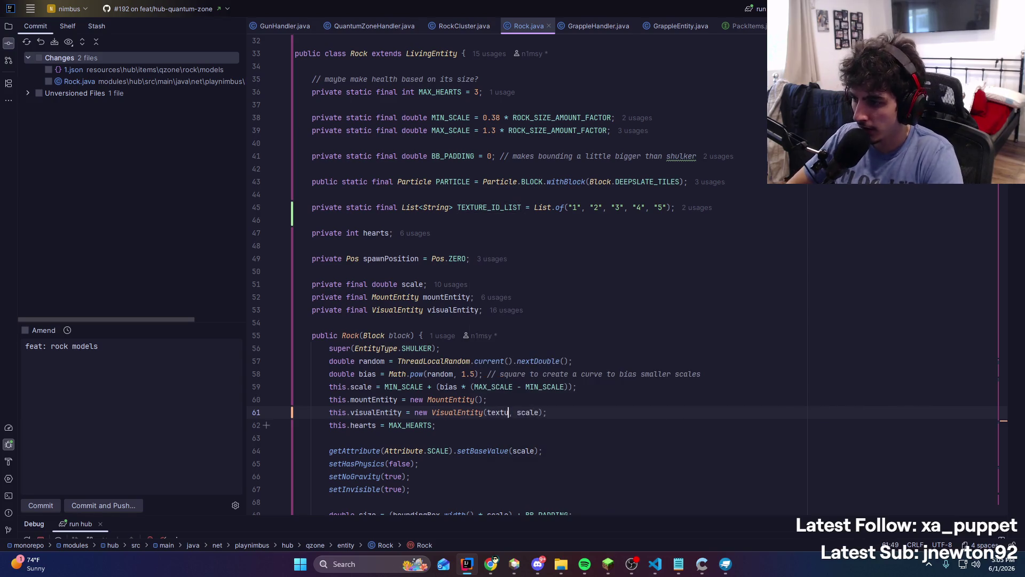
{"action": "type", "text": "d"}
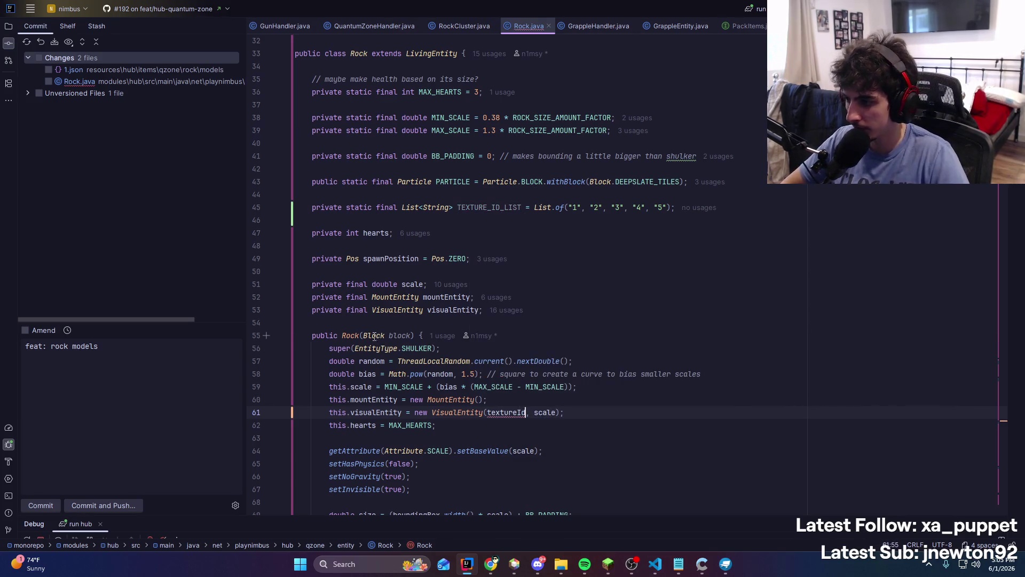
{"action": "double_click", "coordinate": [374, 335]}
{"action": "type", "text": "String"}
{"action": "key", "text": "Return"}
{"action": "double_click", "coordinate": [404, 336]}
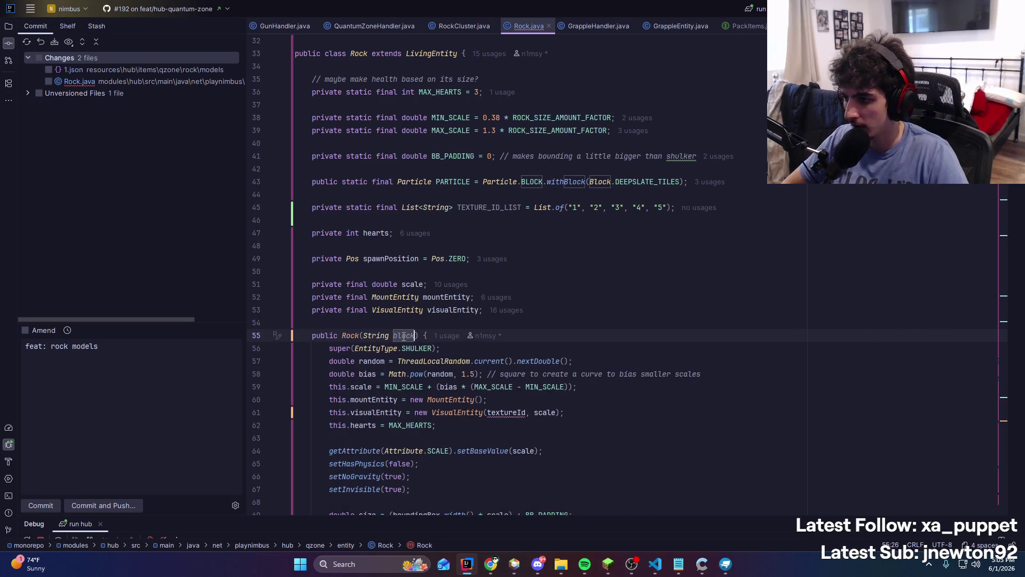
{"action": "type", "text": "textureId"}
{"action": "left_click", "coordinate": [565, 311]}
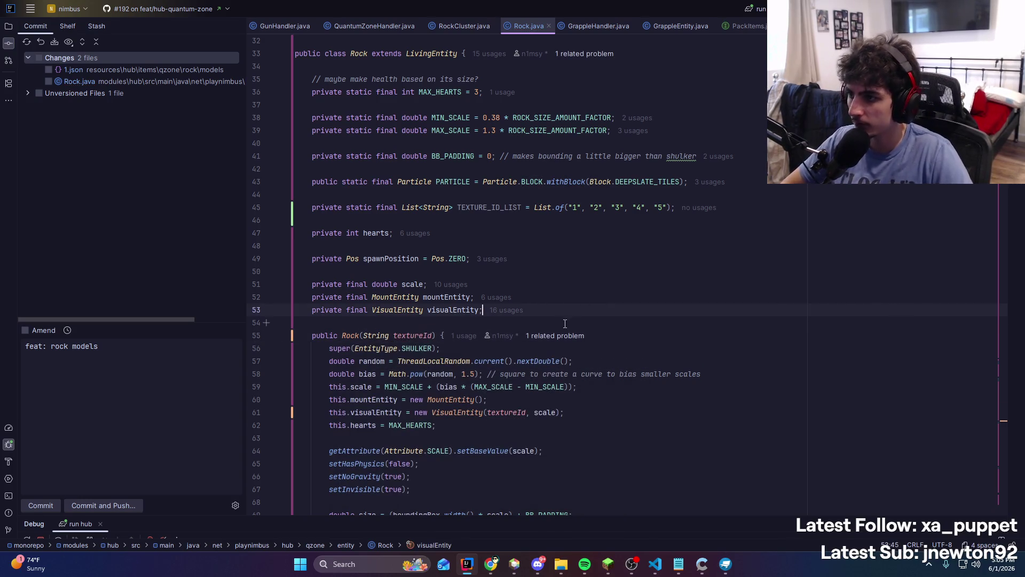
Cut the TEXTURE_ID_LIST declaration line out of Rock.java
{"action": "left_click_drag", "start_coordinate": [512, 217], "coordinate": [241, 212]}
{"action": "key", "text": "ctrl+c"}
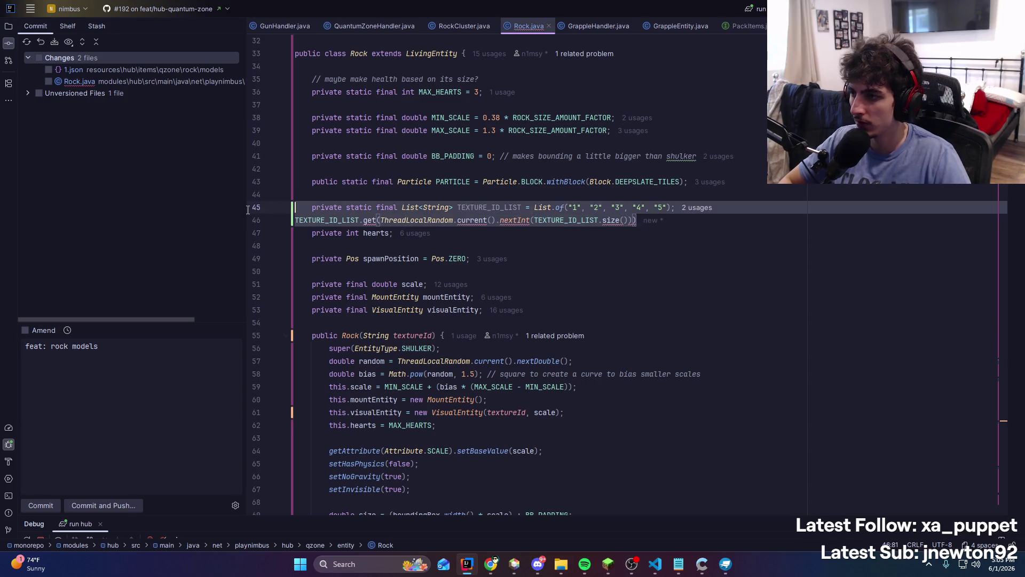
{"action": "key", "text": "BackSpace"}
{"action": "key", "text": "ctrl+alt+Left"}
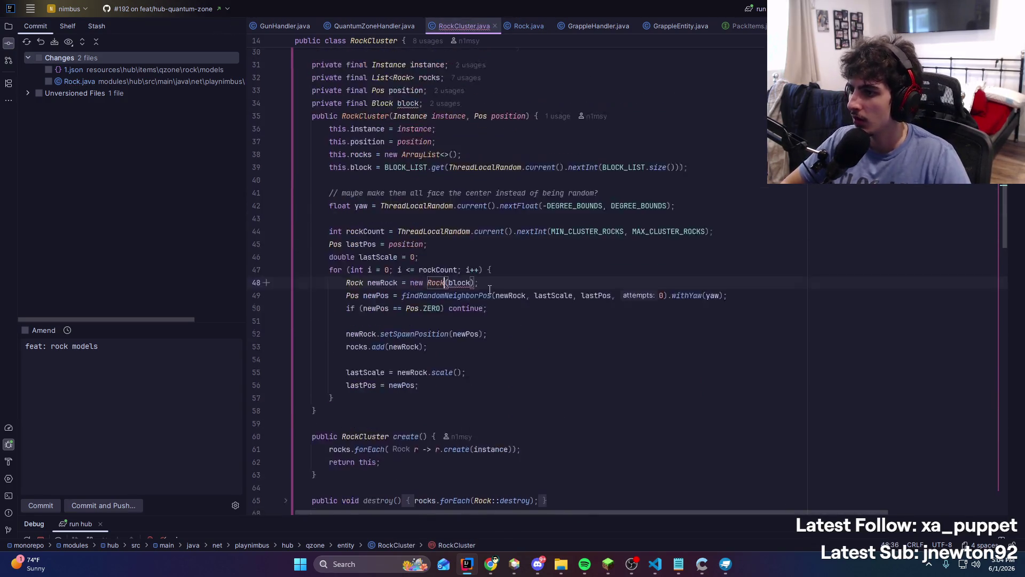
Delete RockCluster's block field and its assignment in the constructor
{"action": "double_click", "coordinate": [458, 407]}
{"action": "left_click", "coordinate": [433, 223]}
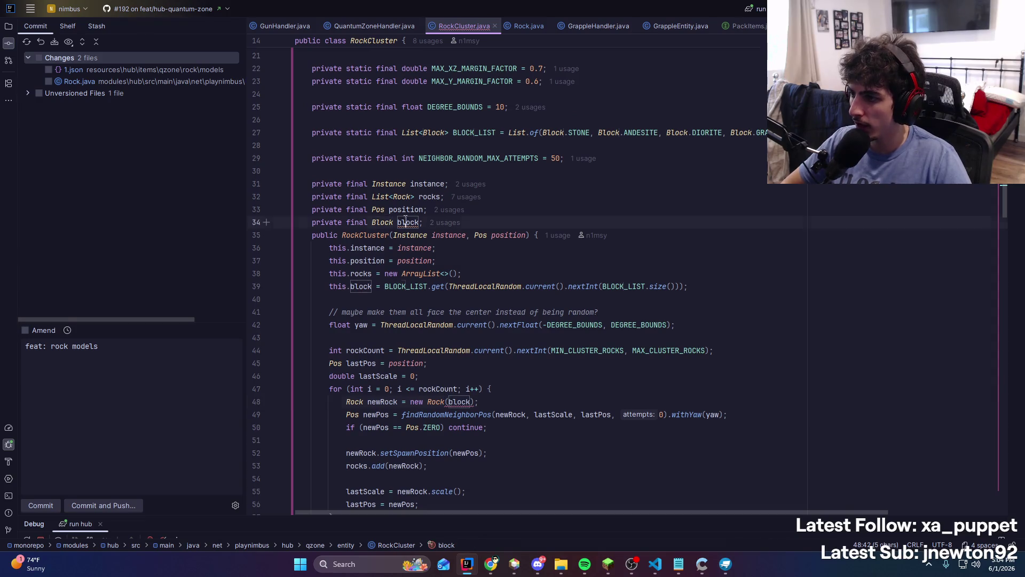
{"action": "key", "text": "Up"}
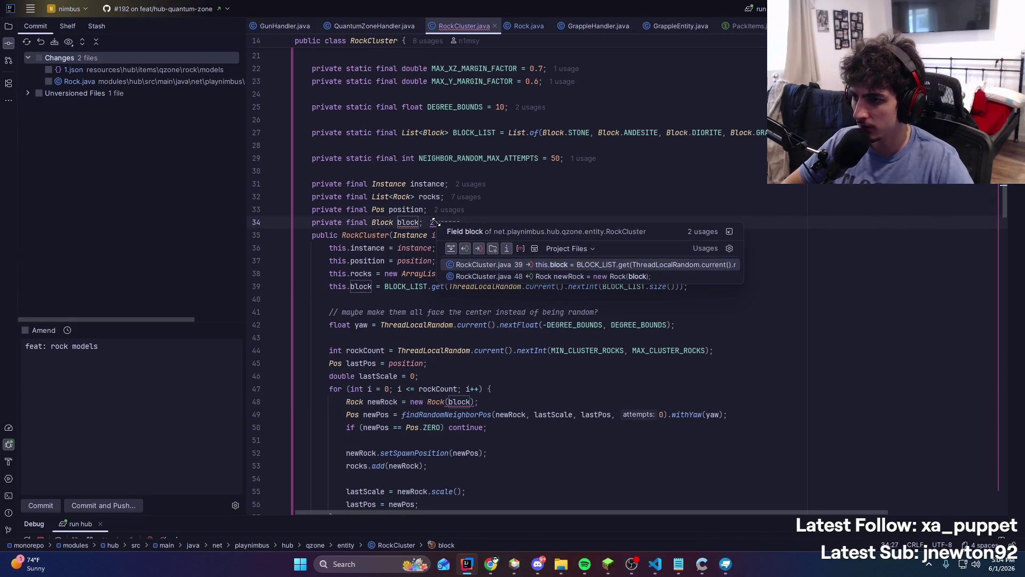
{"action": "key", "text": "Return"}
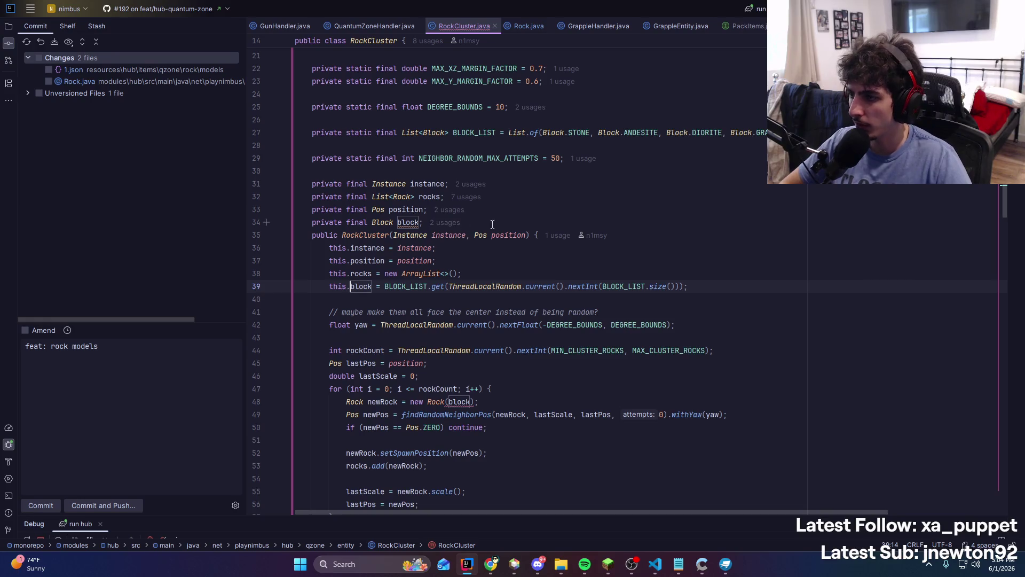
{"action": "left_click_drag", "start_coordinate": [436, 221], "coordinate": [213, 220]}
{"action": "key", "text": "BackSpace"}
{"action": "key", "text": "BackSpace"}
{"action": "left_click", "coordinate": [357, 286]}
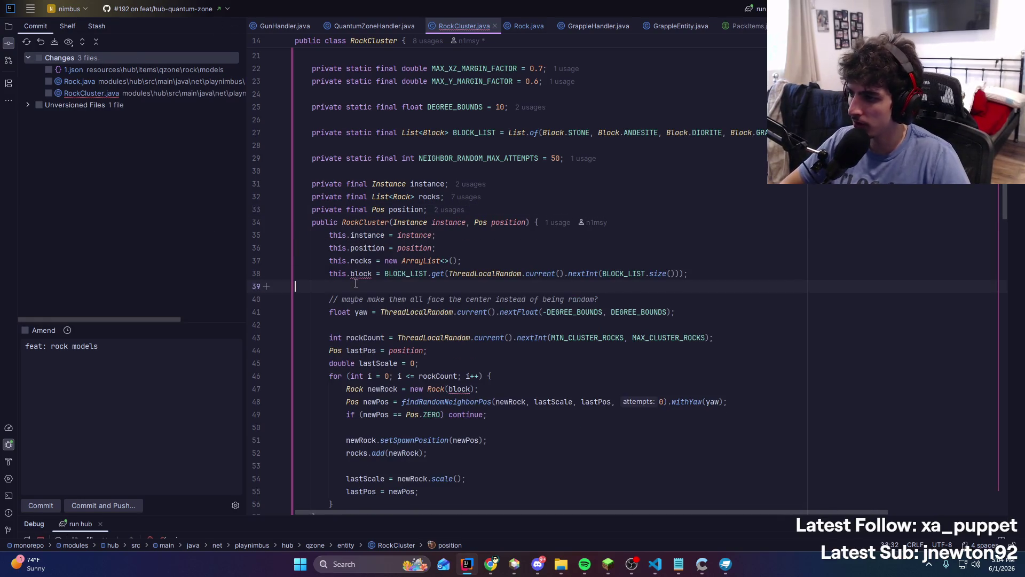
{"action": "left_click_drag", "start_coordinate": [688, 274], "coordinate": [292, 274]}
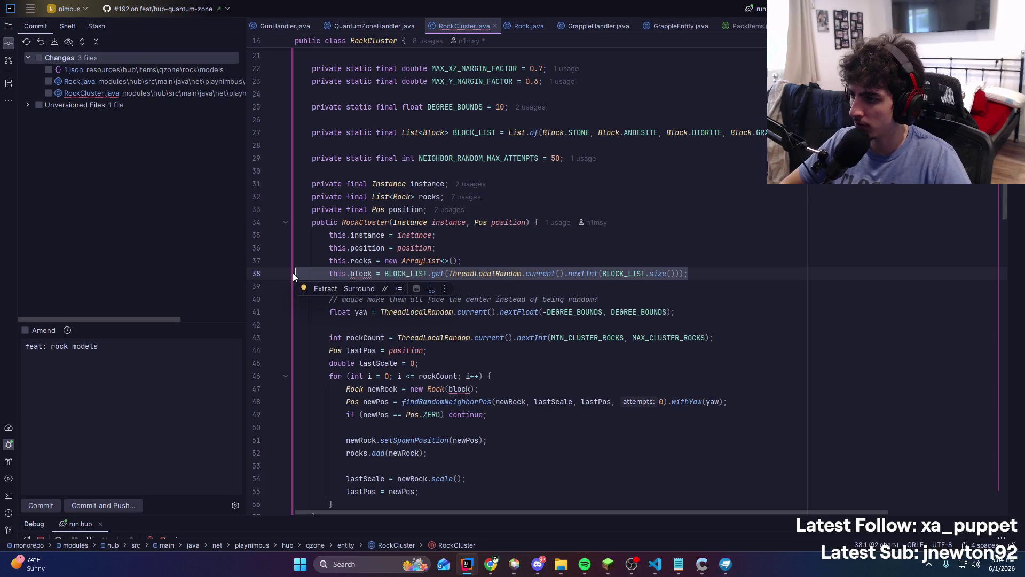
{"action": "key", "text": "BackSpace"}
{"action": "key", "text": "BackSpace"}
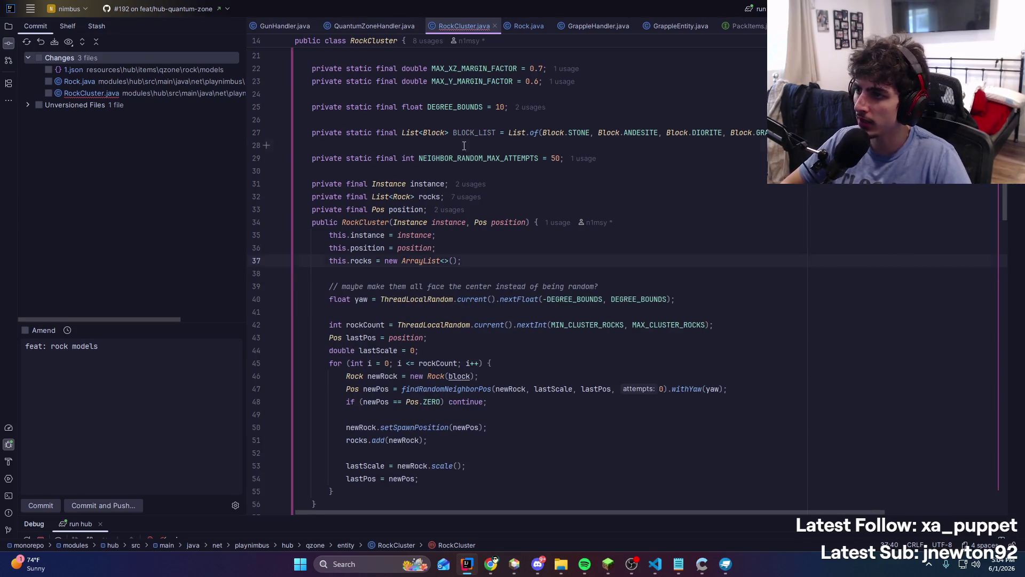
Paste the TEXTURE_ID_LIST declaration below BLOCK_LIST and comment out BLOCK_LIST
{"action": "left_click", "coordinate": [464, 145]}
{"action": "key", "text": "Return"}
{"action": "key", "text": "ctrl+v"}
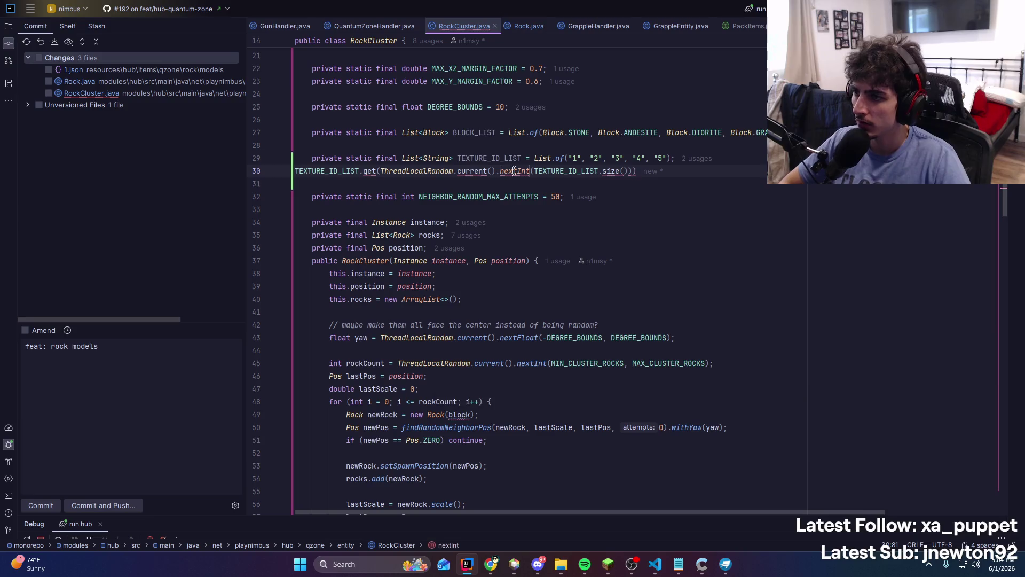
{"action": "key", "text": "ctrl+x"}
{"action": "key", "text": "Up"}
{"action": "key", "text": "Up"}
{"action": "key", "text": "BackSpace"}
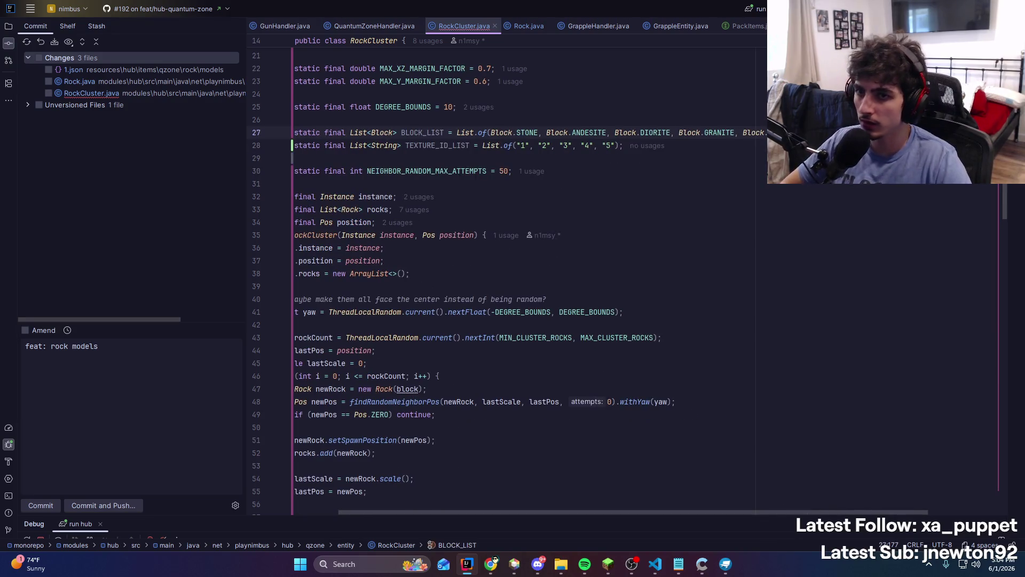
{"action": "key", "text": "ctrl+slash"}
Add 'String id =' a random TEXTURE_ID_LIST entry at the start of the loop
{"action": "scroll", "coordinate": [677, 265], "scroll_direction": "down", "scroll_amount": 1}
{"action": "left_click", "coordinate": [676, 235]}
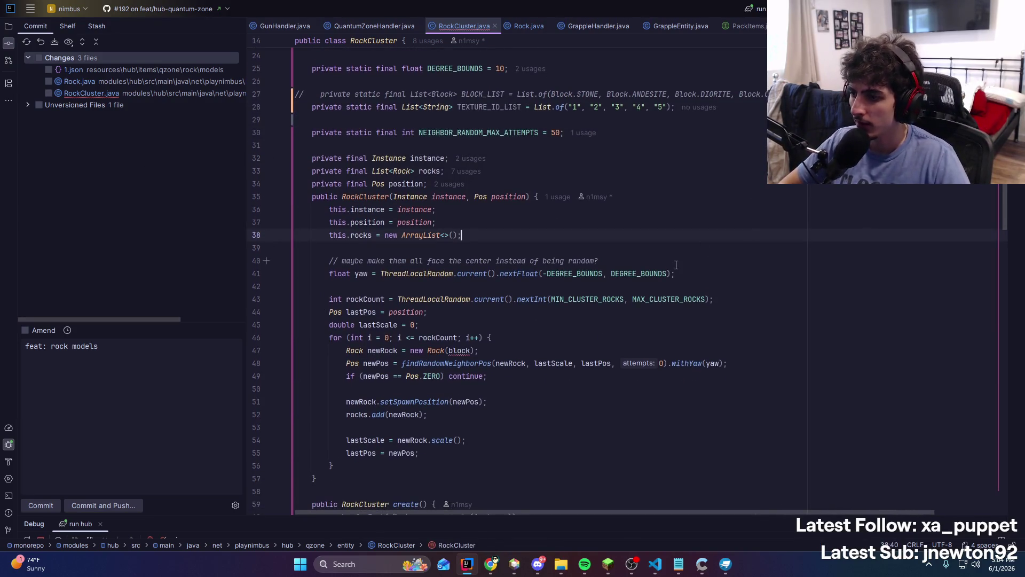
{"action": "left_click", "coordinate": [525, 350]}
{"action": "key", "text": "ctrl+v"}
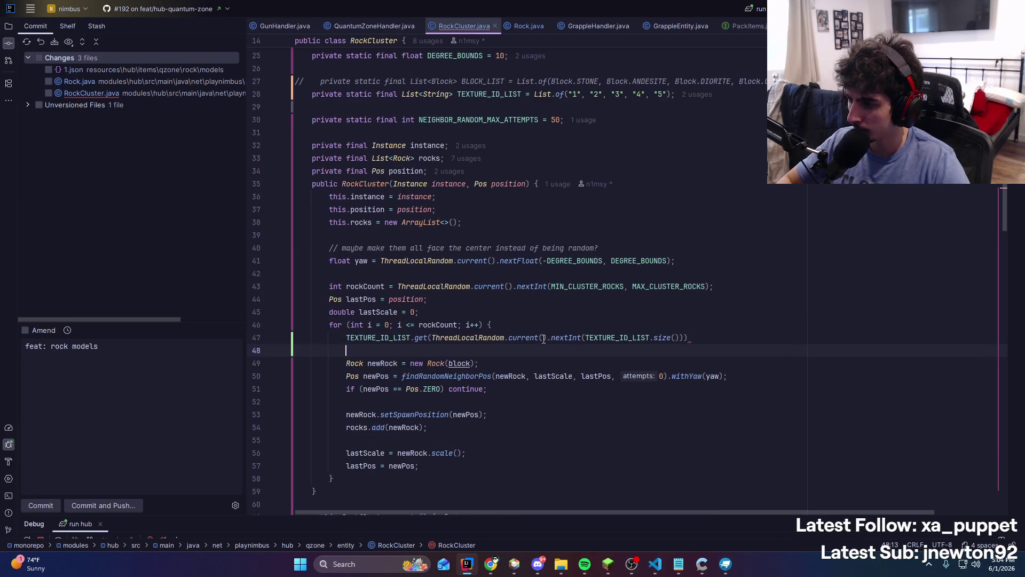
{"action": "key", "text": "BackSpace"}
{"action": "key", "text": "Home"}
{"action": "type", "text": "String id ="}
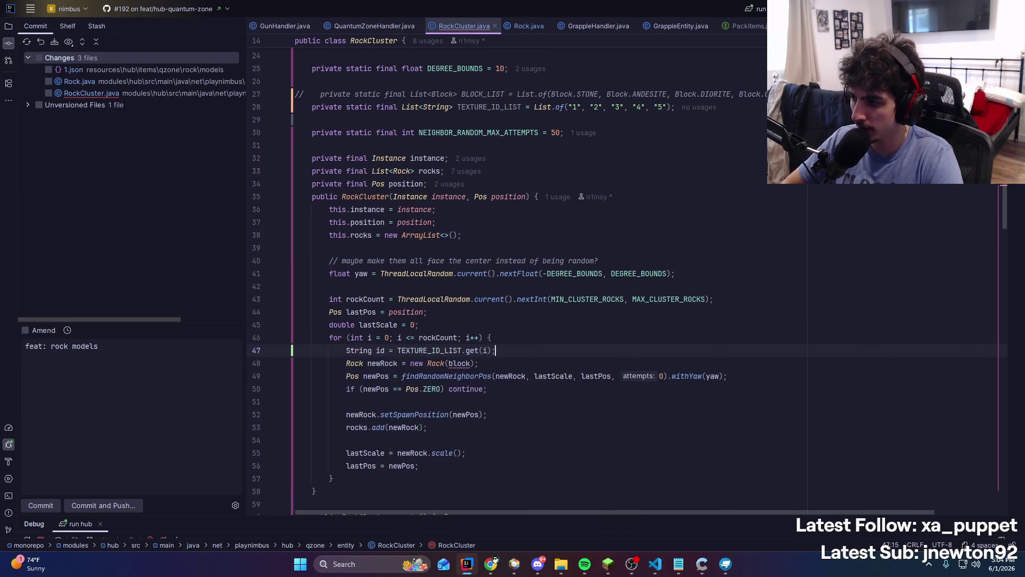
{"action": "key", "text": "End"}
{"action": "left_click_drag", "start_coordinate": [496, 350], "coordinate": [397, 351]}
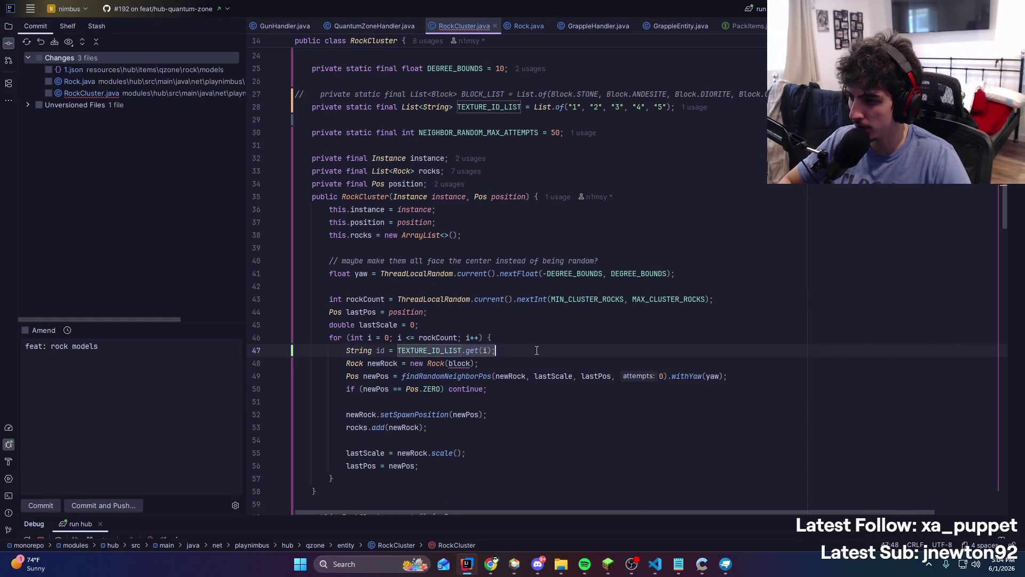
{"action": "key", "text": "ctrl+v"}
{"action": "key", "text": "BackSpace"}
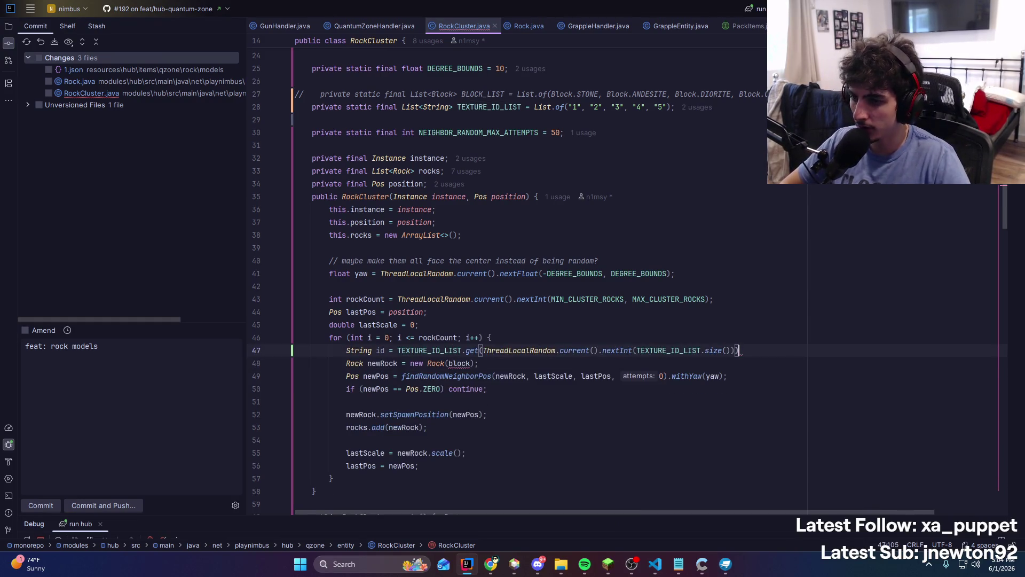
{"action": "type", "text": ";"}
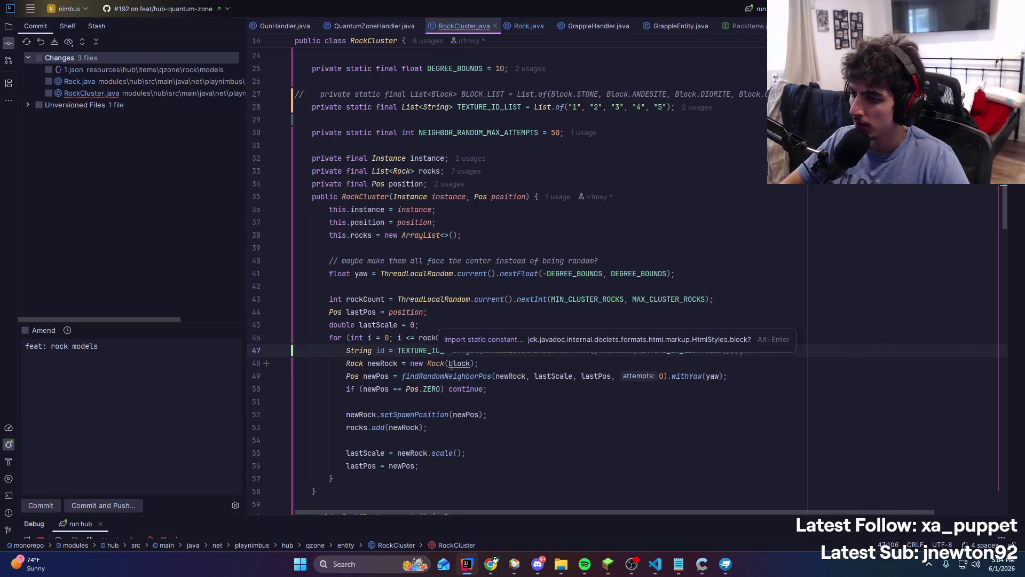
Pass id to new Rock and add the missing semicolon on the rockCount line
{"action": "double_click", "coordinate": [460, 363]}
{"action": "type", "text": "id"}
{"action": "key", "text": "BackSpace"}
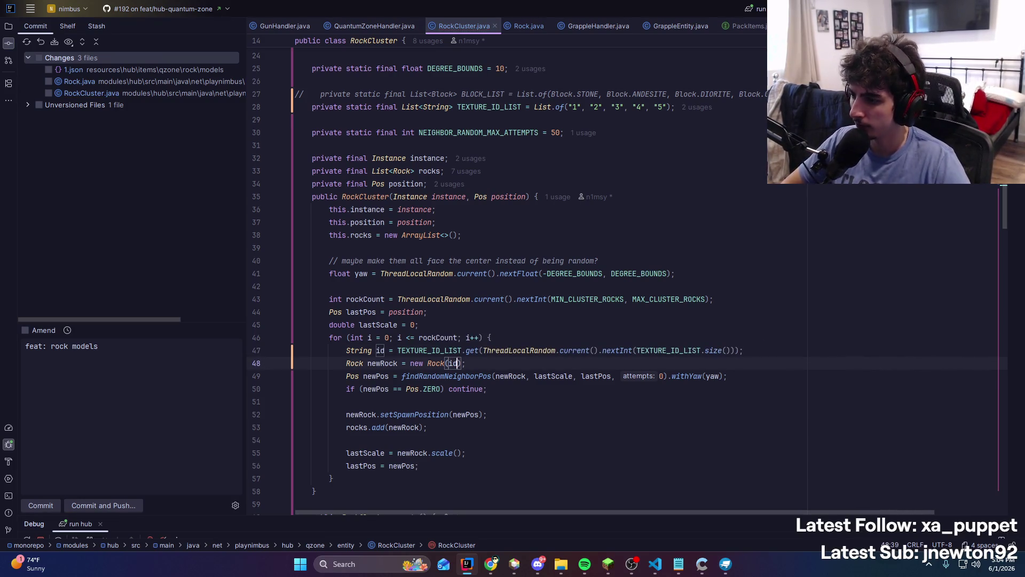
{"action": "left_click", "coordinate": [710, 299]}
{"action": "type", "text": ";"}
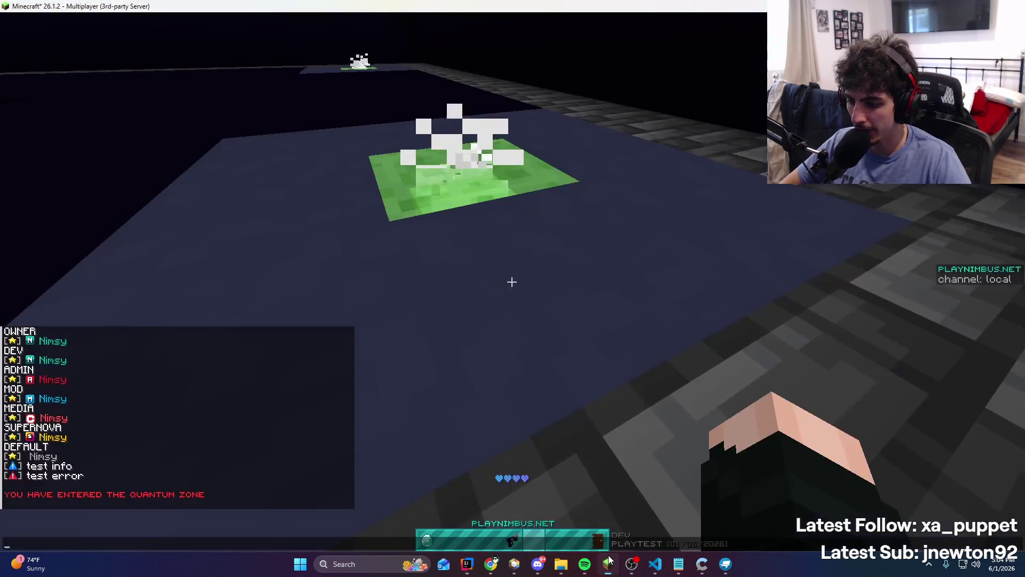
Minimize Minecraft and bring Blockbench to the front
{"action": "left_click", "coordinate": [608, 561]}
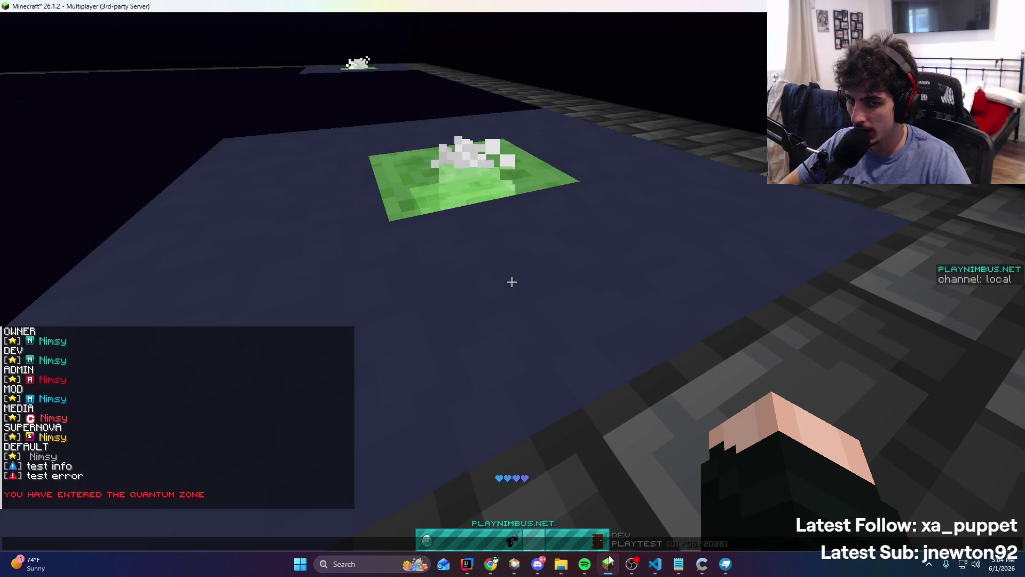
{"action": "left_click", "coordinate": [609, 558]}
{"action": "left_click", "coordinate": [725, 564]}
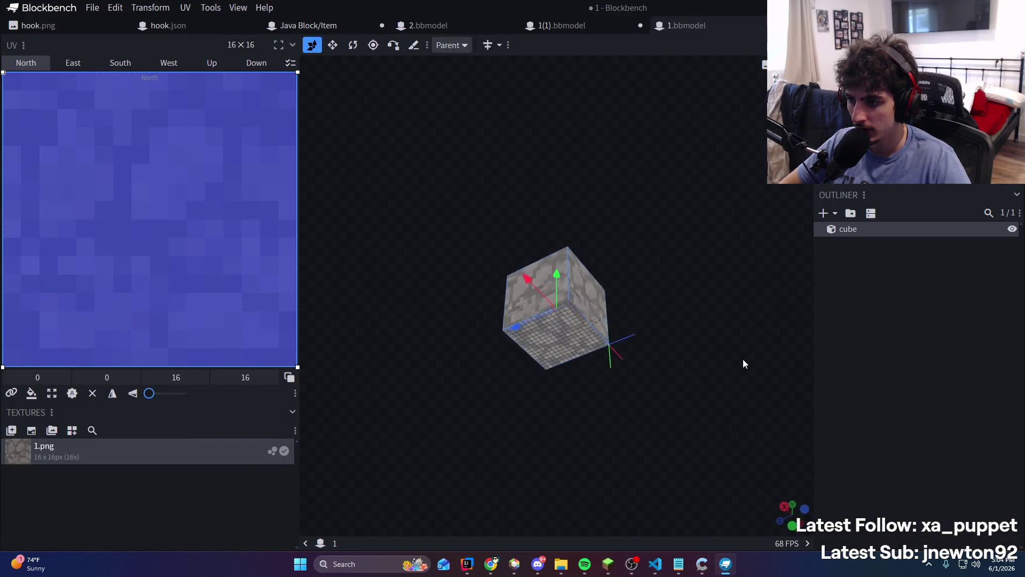
Orbit 1.bbmodel's stone cube and snap to the east side view with numpad 3
{"action": "left_click", "coordinate": [775, 413]}
{"action": "left_click_drag", "start_coordinate": [766, 412], "coordinate": [562, 316]}
{"action": "left_click", "coordinate": [561, 317]}
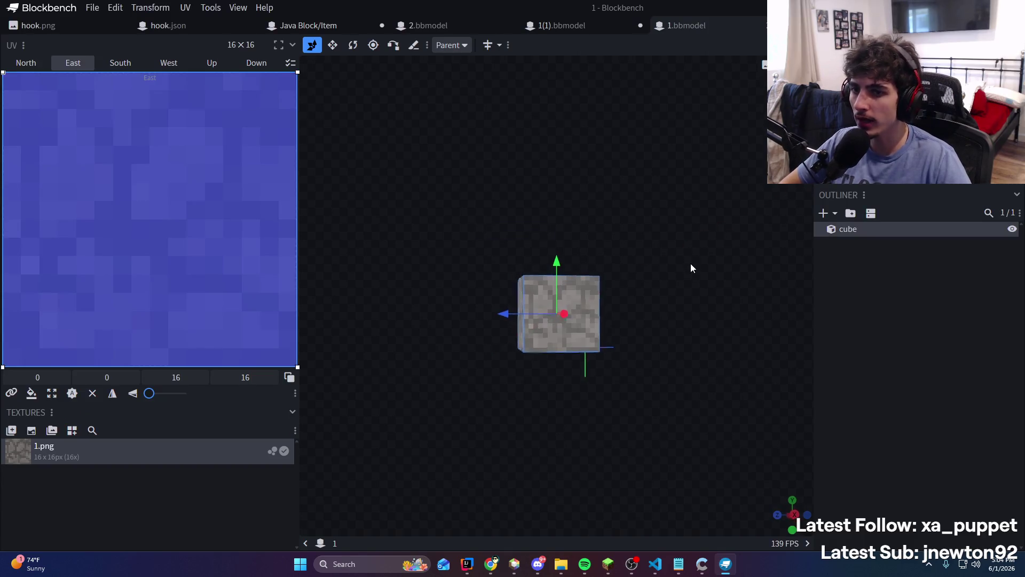
{"action": "left_click_drag", "start_coordinate": [690, 263], "coordinate": [698, 291]}
{"action": "left_click", "coordinate": [561, 25]}
{"action": "left_click", "coordinate": [716, 28]}
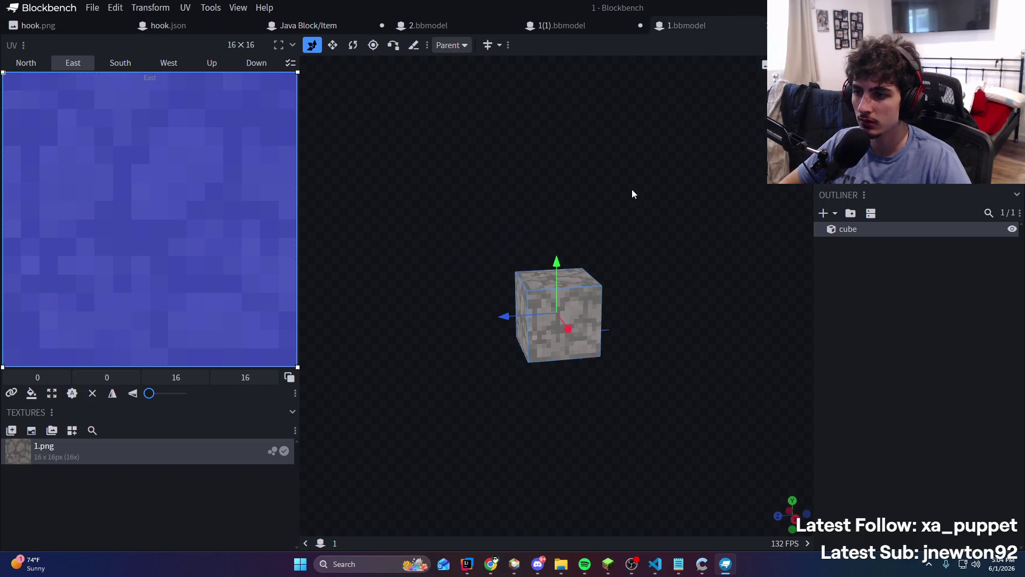
{"action": "mouse_move", "coordinate": [632, 189]}
{"action": "left_mouse_down"}
{"action": "mouse_move", "coordinate": [675, 216]}
{"action": "mouse_move", "coordinate": [639, 133]}
{"action": "left_mouse_up"}
{"action": "key", "text": "KP_3"}
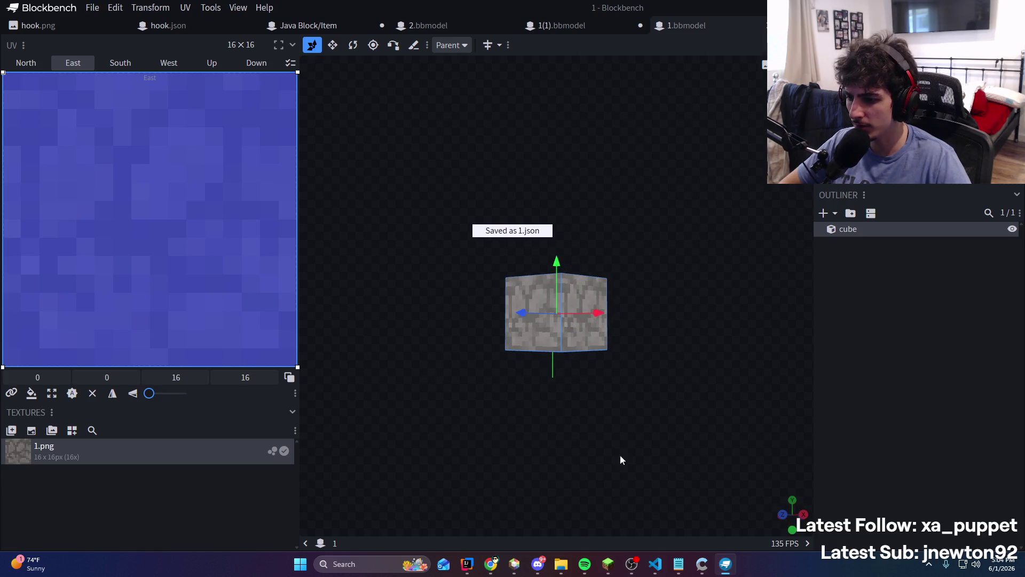
{"action": "left_click", "coordinate": [472, 557]}
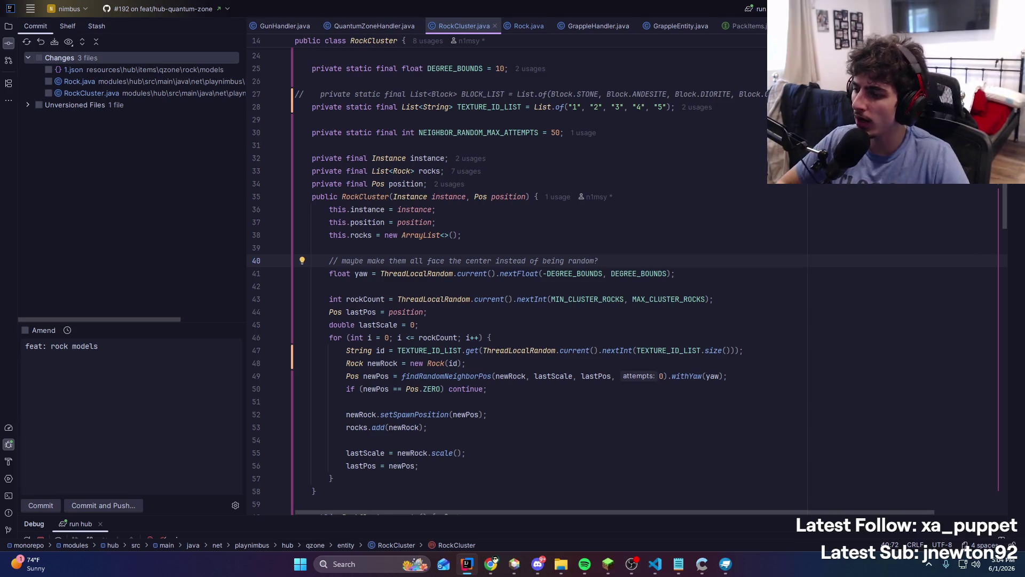
Scroll through the RockCluster.java changes, briefly glancing at Blockbench
{"action": "scroll", "coordinate": [681, 314], "scroll_direction": "down", "scroll_amount": 15}
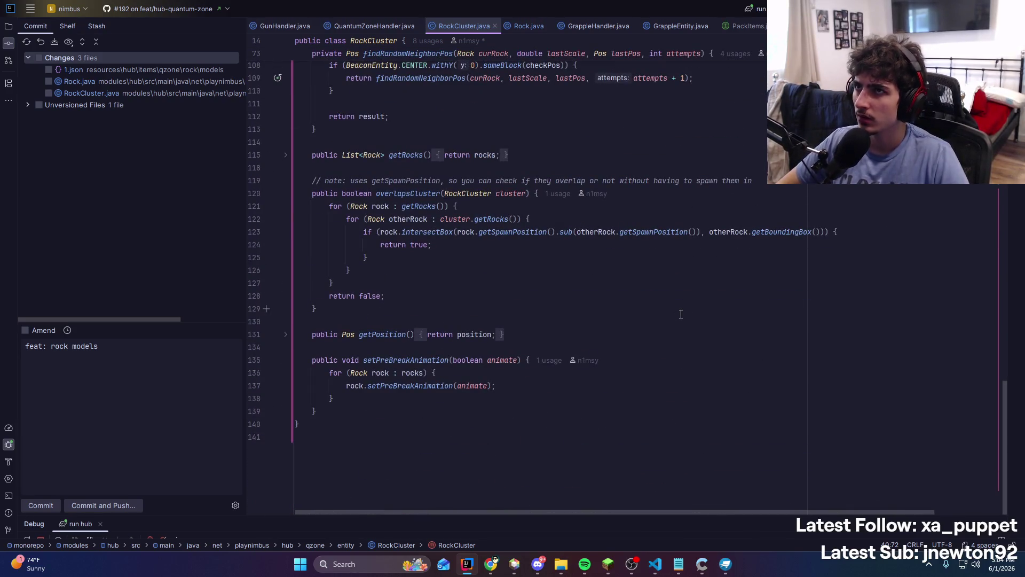
{"action": "scroll", "coordinate": [681, 314], "scroll_direction": "up", "scroll_amount": 12}
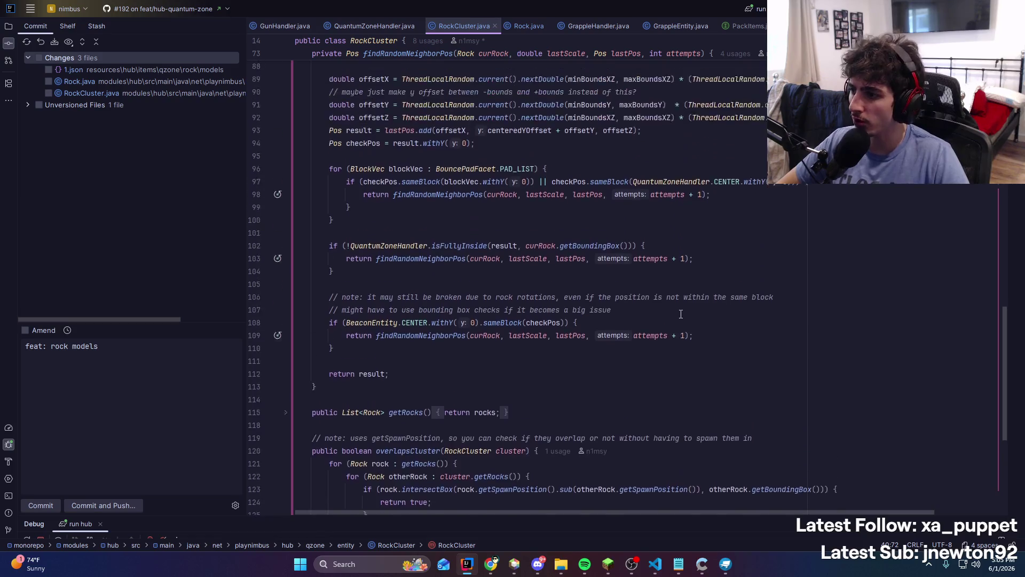
{"action": "scroll", "coordinate": [721, 253], "scroll_direction": "up", "scroll_amount": 4}
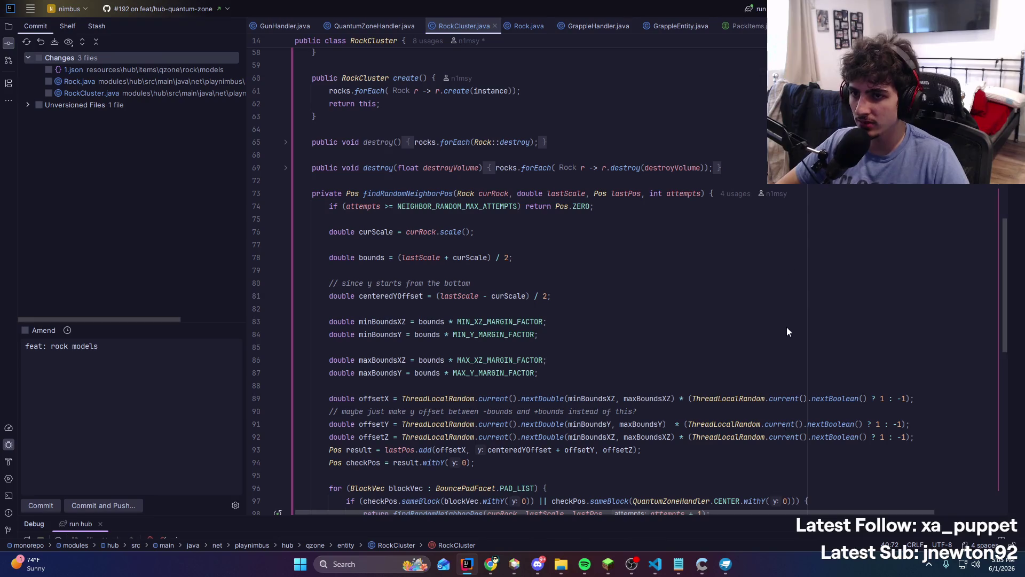
{"action": "left_click", "coordinate": [726, 563]}
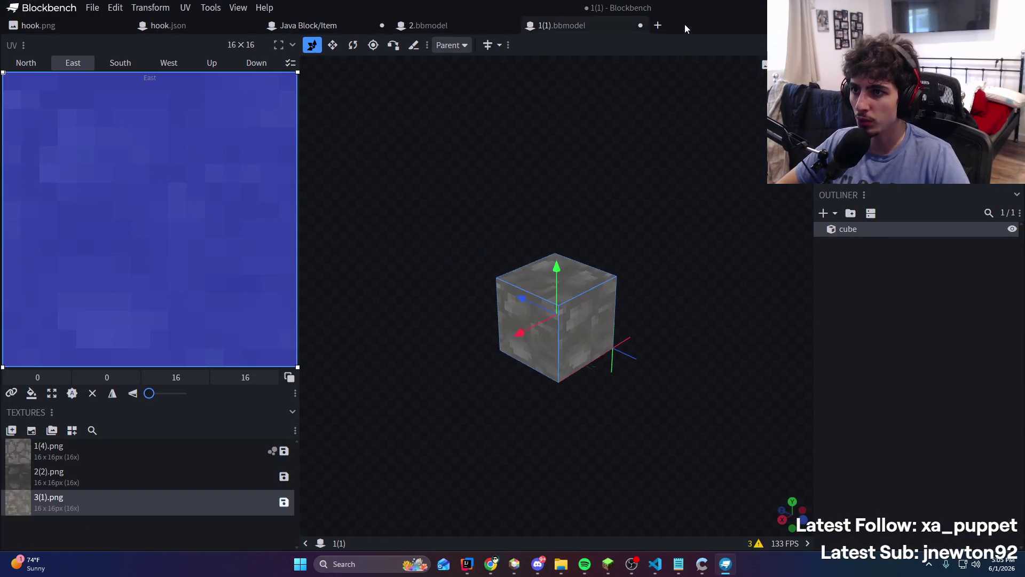
{"action": "key", "text": "alt+Tab"}
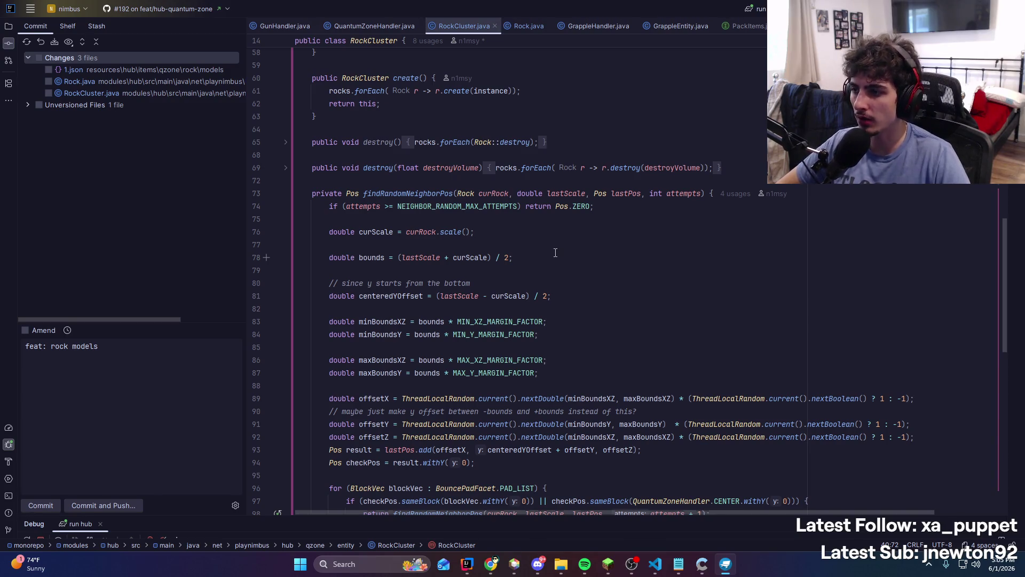
Re-check RockCluster.java and open QuantumZoneHandler.java at generateCluster
{"action": "scroll", "coordinate": [555, 253], "scroll_direction": "down", "scroll_amount": 9}
{"action": "scroll", "coordinate": [555, 252], "scroll_direction": "down", "scroll_amount": 1}
{"action": "scroll", "coordinate": [556, 252], "scroll_direction": "up", "scroll_amount": 10}
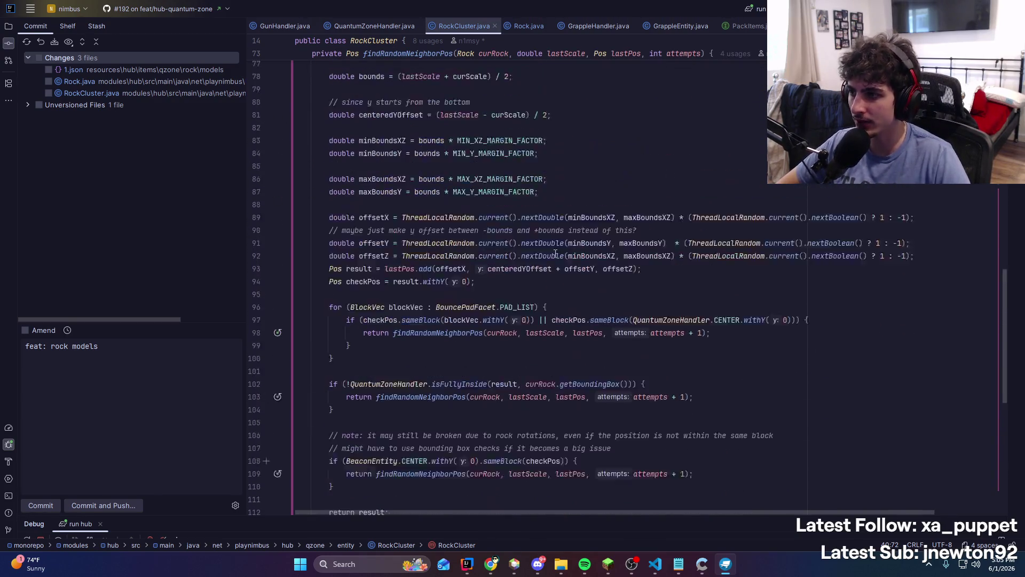
{"action": "scroll", "coordinate": [556, 252], "scroll_direction": "down", "scroll_amount": 9}
{"action": "scroll", "coordinate": [556, 254], "scroll_direction": "up", "scroll_amount": 20}
{"action": "scroll", "coordinate": [556, 254], "scroll_direction": "down", "scroll_amount": 20}
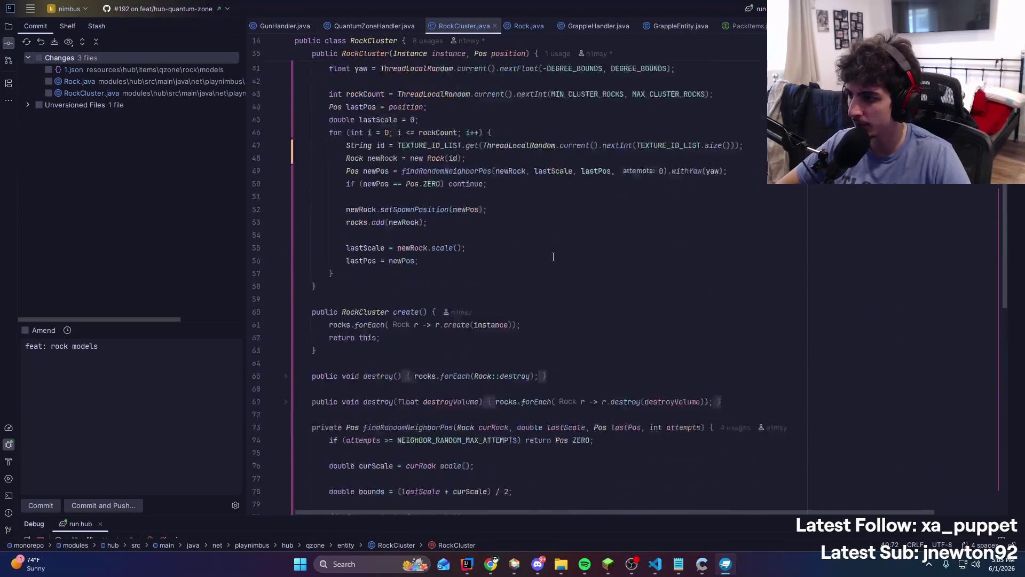
{"action": "left_click", "coordinate": [375, 25]}
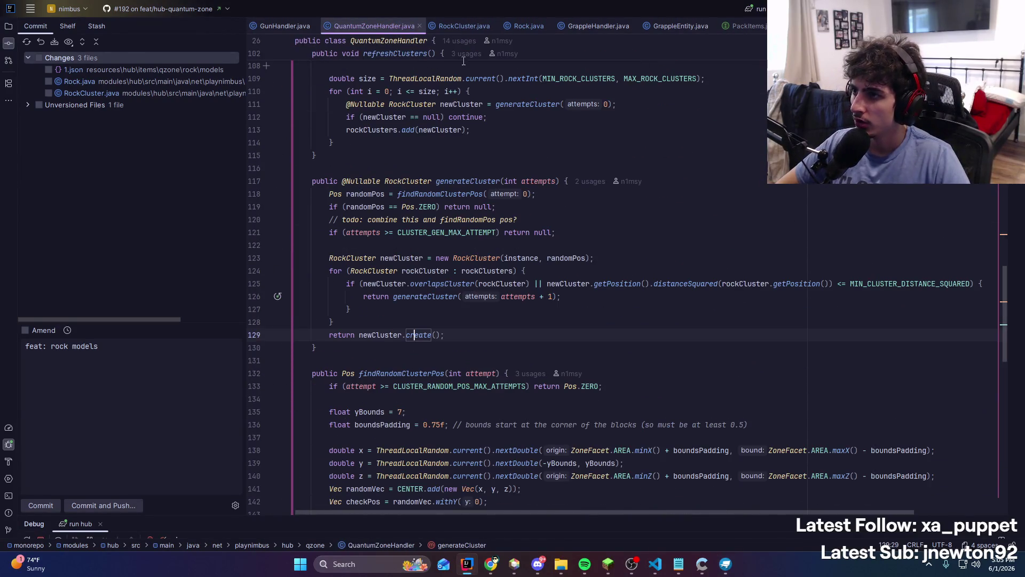
In Rock.java's playSpawnAnimation, change the setTranslation y argument from 0 to -scale / 2
{"action": "left_click", "coordinate": [527, 26]}
{"action": "scroll", "coordinate": [499, 215], "scroll_direction": "down", "scroll_amount": 20}
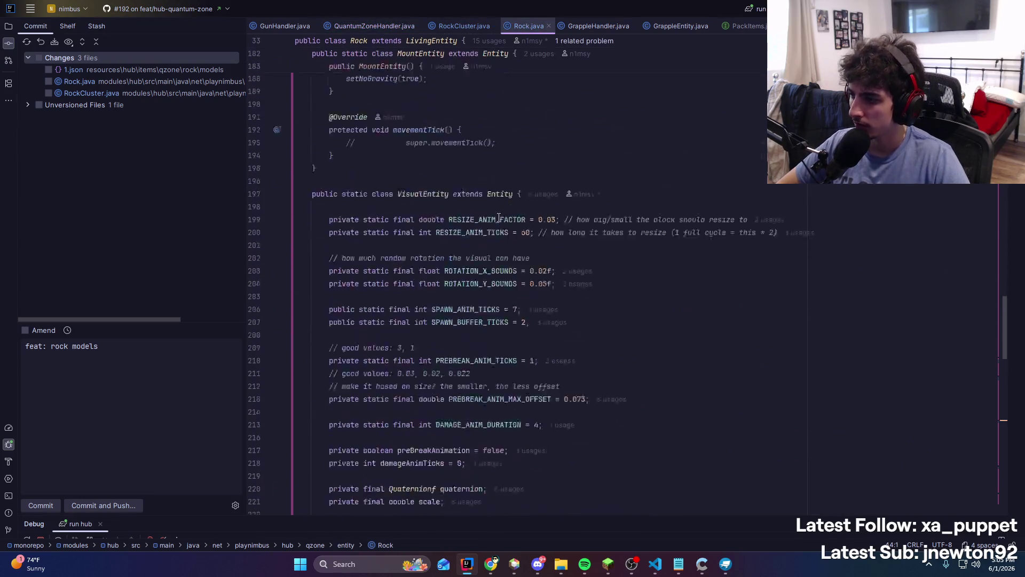
{"action": "scroll", "coordinate": [499, 213], "scroll_direction": "up", "scroll_amount": 5}
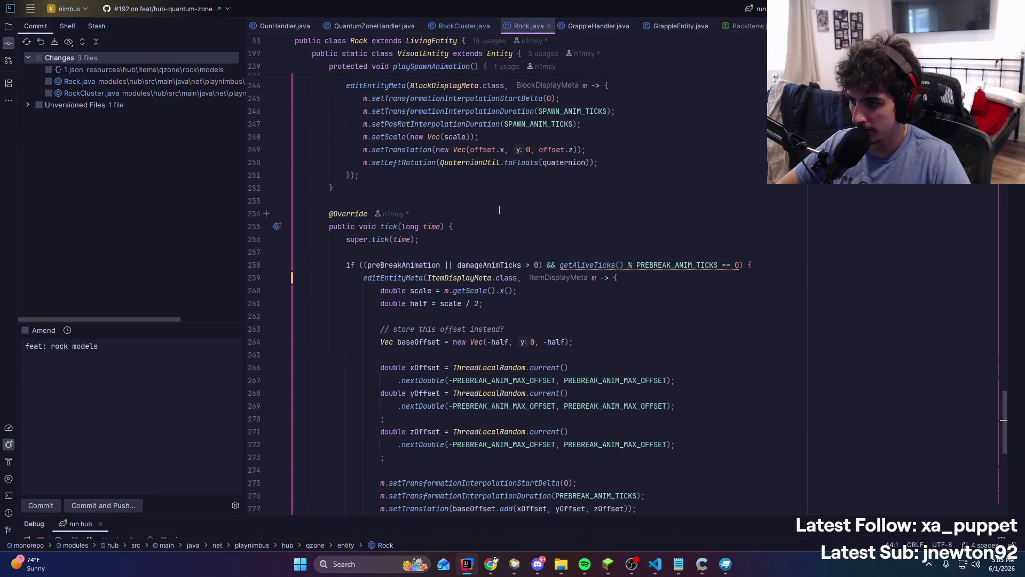
{"action": "scroll", "coordinate": [499, 210], "scroll_direction": "up", "scroll_amount": 5}
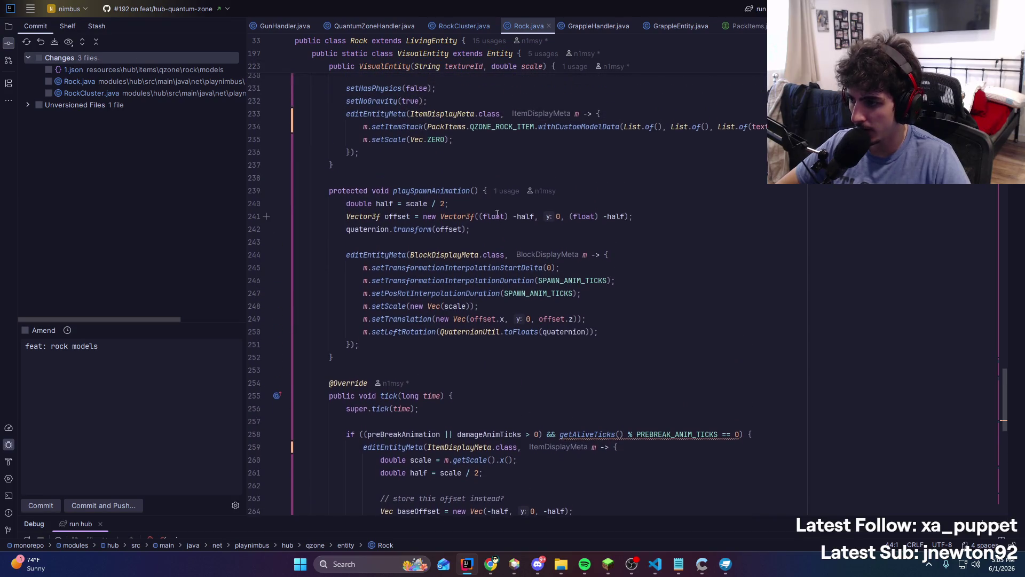
{"action": "left_click", "coordinate": [526, 319]}
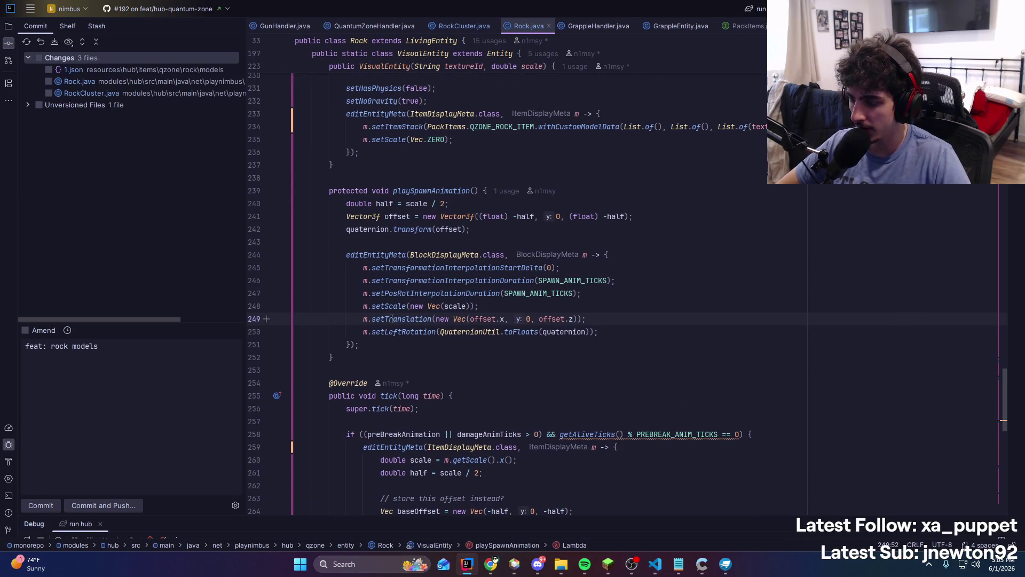
{"action": "mouse_move", "coordinate": [393, 319]}
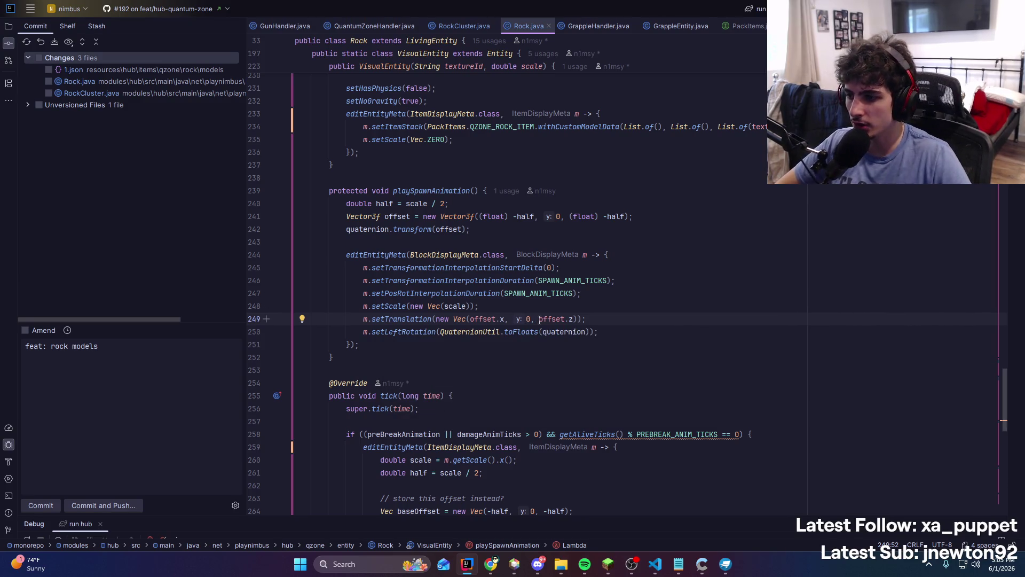
{"action": "scroll", "coordinate": [526, 347], "scroll_direction": "up", "scroll_amount": 1}
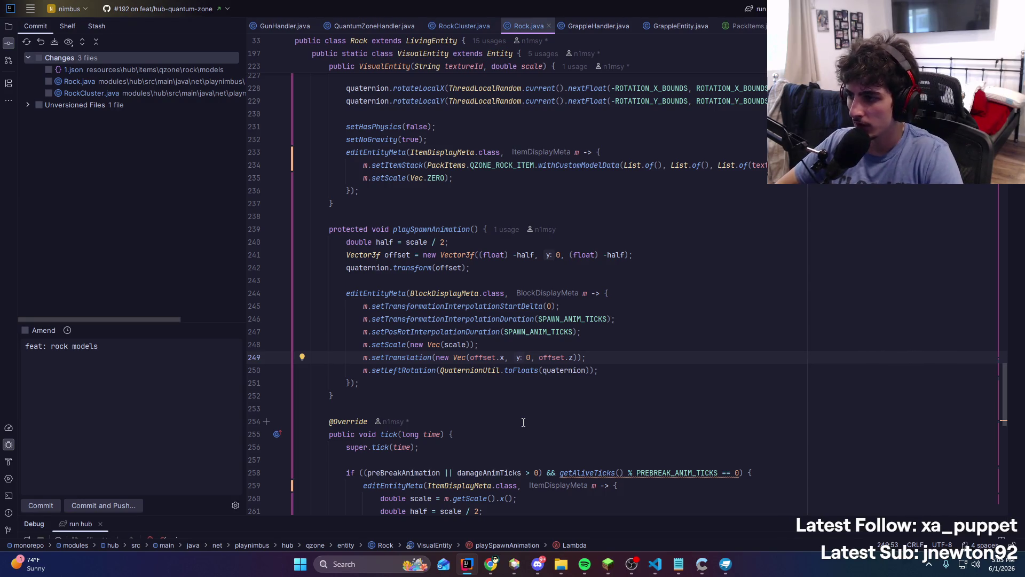
{"action": "type", "text": "scale / 2"}
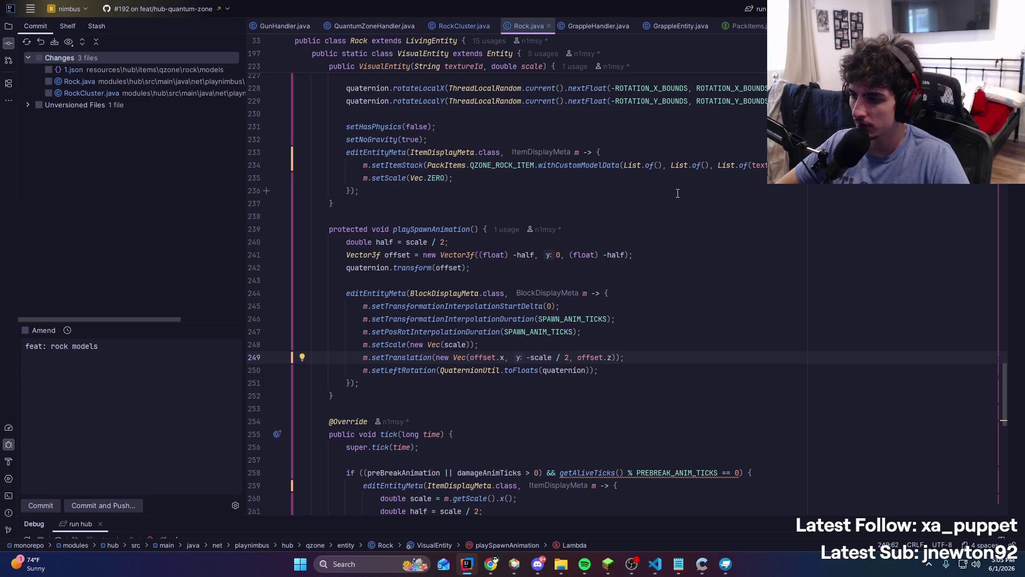
{"action": "left_click", "coordinate": [662, 280]}
Launch the 'run hub' configuration to rebuild and run the hub server
{"action": "right_click", "coordinate": [688, 280]}
{"action": "key", "text": "Escape"}
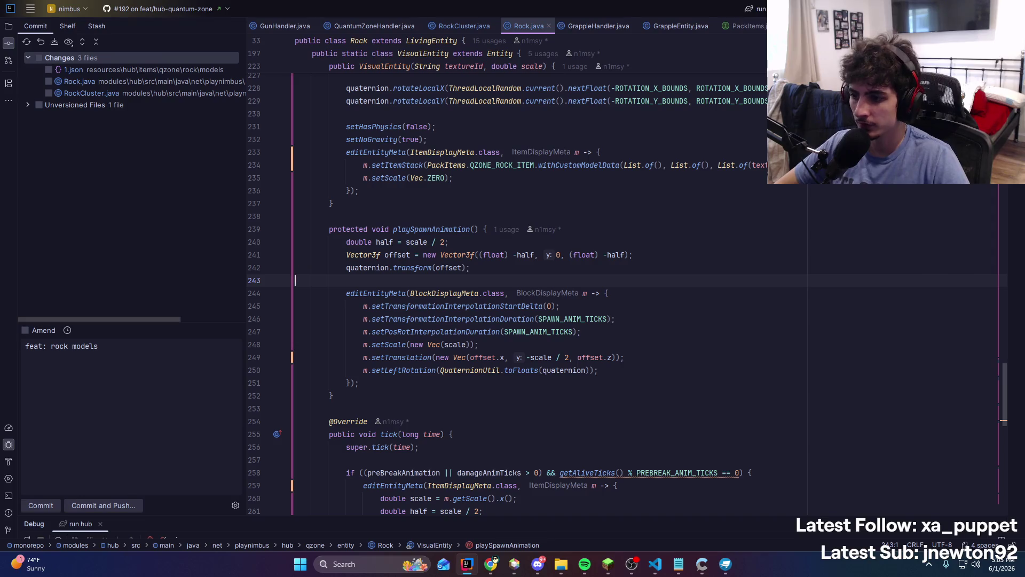
{"action": "left_click", "coordinate": [585, 564]}
{"action": "left_click", "coordinate": [577, 513]}
{"action": "key", "text": "shift+F9"}
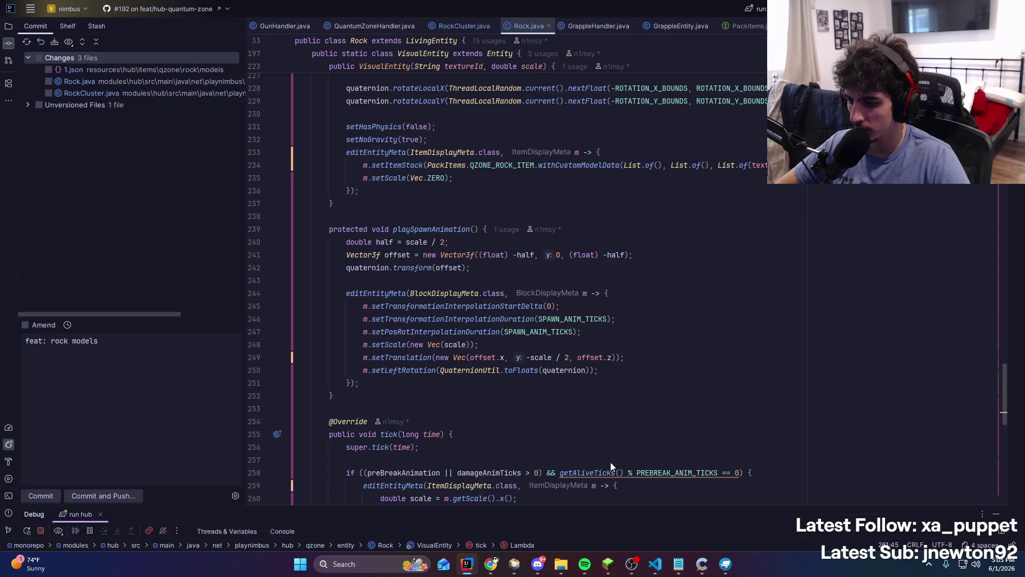
{"action": "key", "text": "alt+Tab"}
{"action": "key", "text": "alt+Tab"}
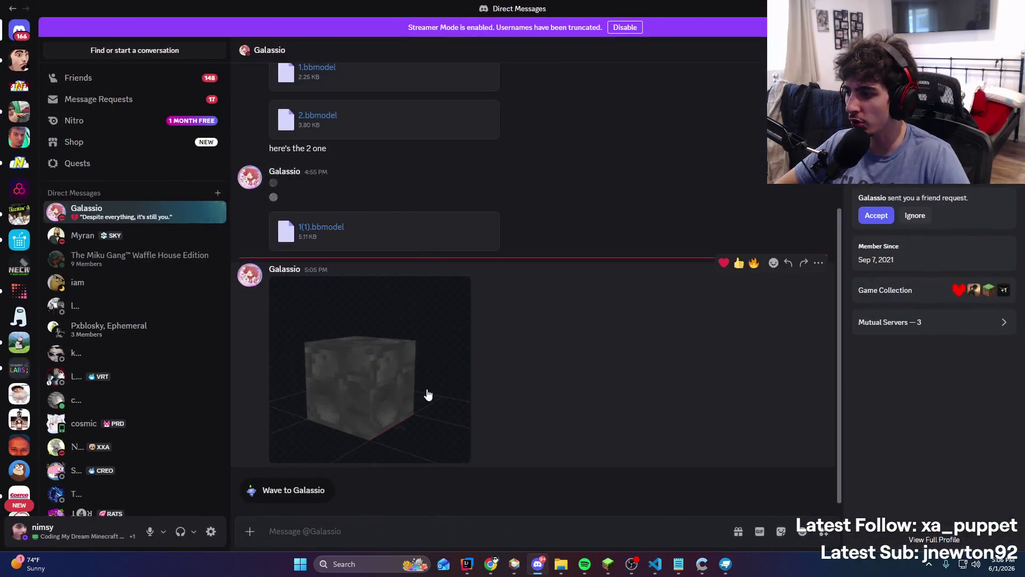
Enlarge the dark stone cube model preview in the Discord DM and inspect its texture
{"action": "left_click", "coordinate": [428, 394]}
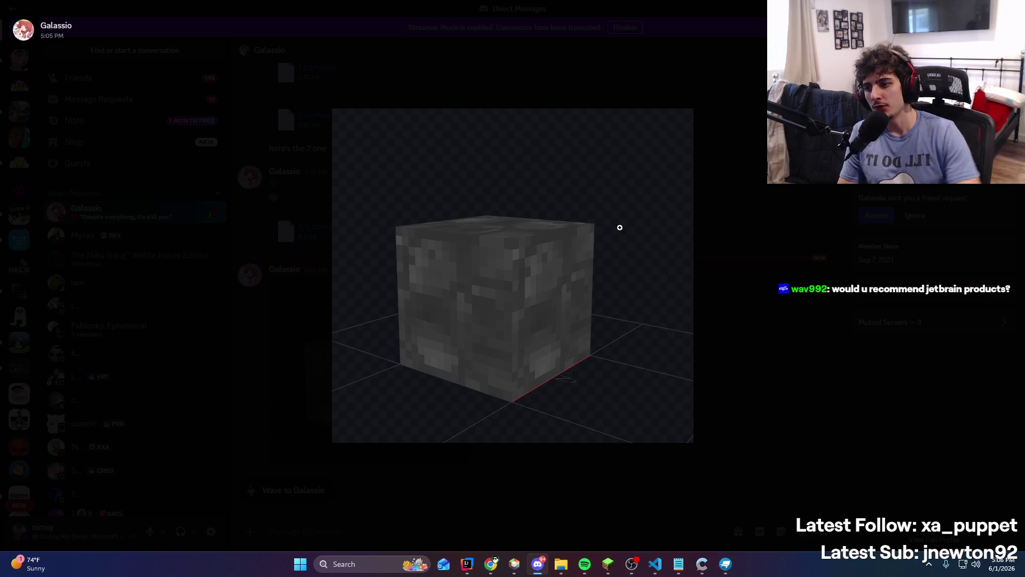
{"action": "left_click", "coordinate": [421, 219]}
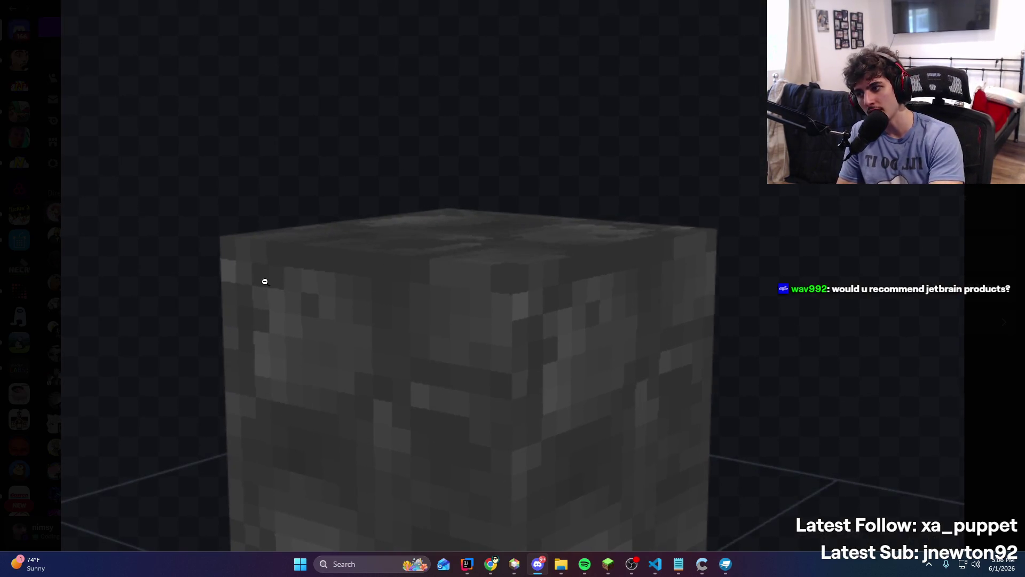
{"action": "left_click", "coordinate": [265, 281]}
{"action": "left_click", "coordinate": [831, 309]}
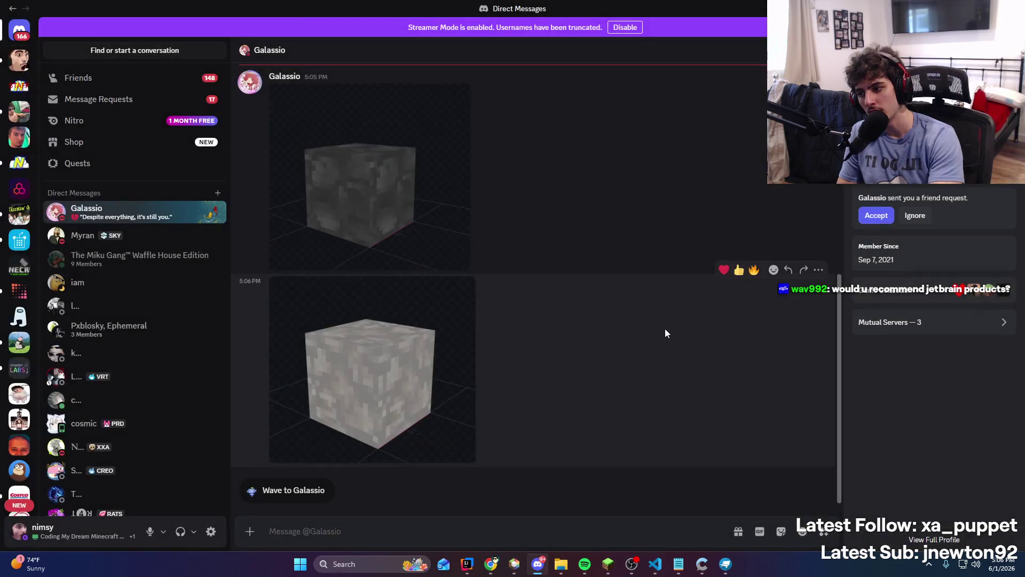
View the lighter stone cube preview, then move Discord aside and return to IntelliJ IDEA
{"action": "left_click", "coordinate": [454, 389]}
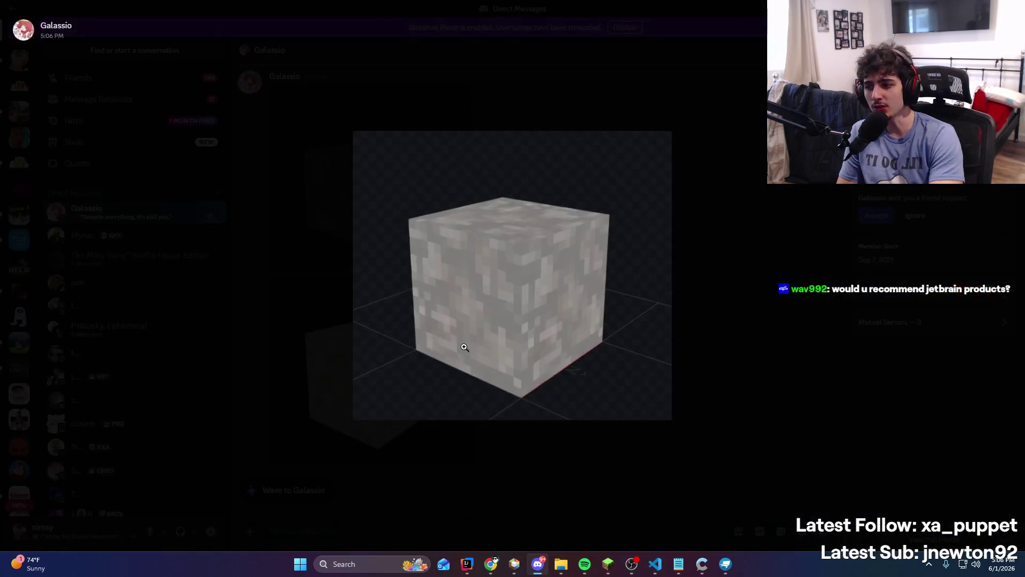
{"action": "left_click", "coordinate": [798, 213]}
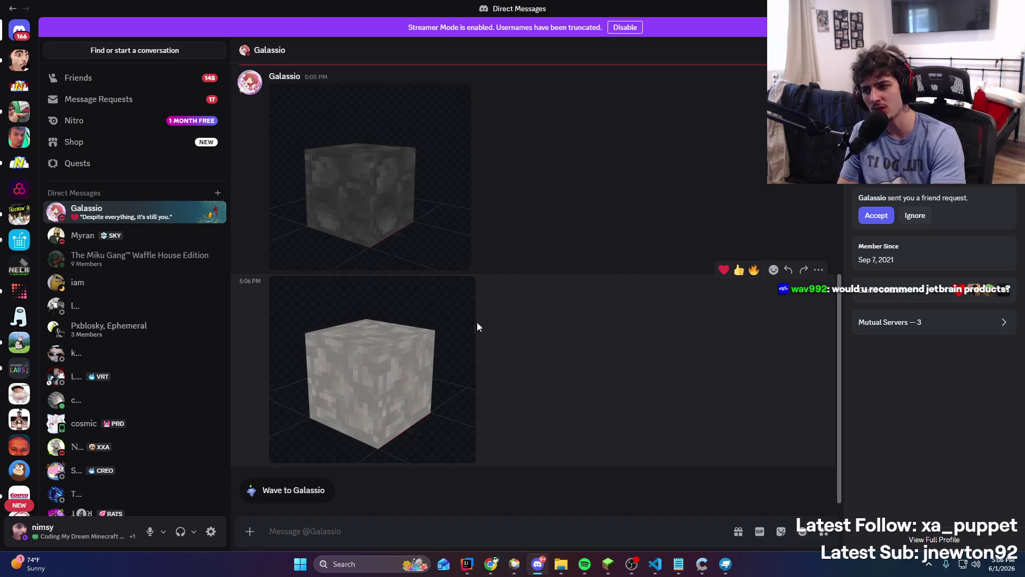
{"action": "left_click", "coordinate": [472, 361]}
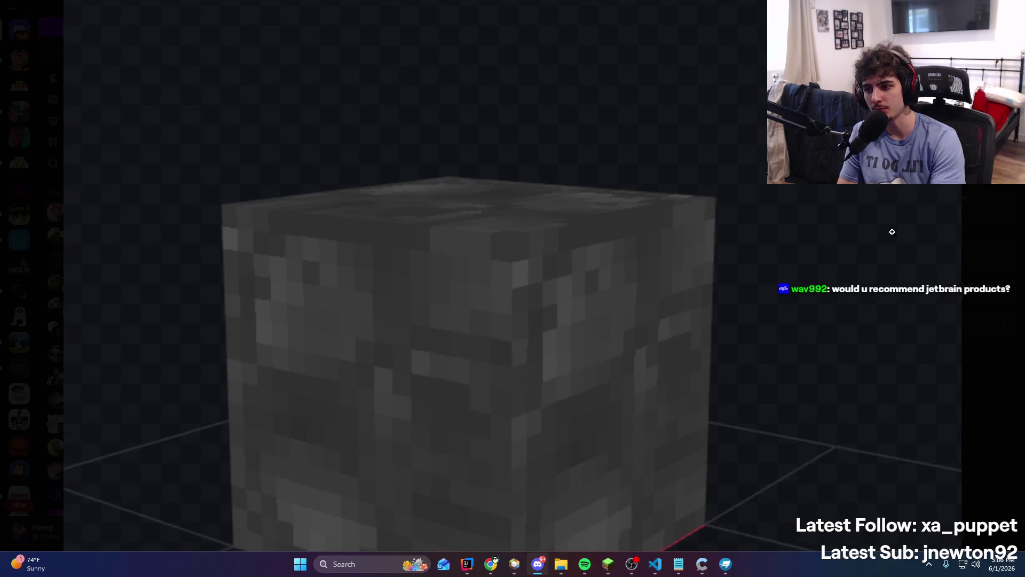
{"action": "left_click", "coordinate": [744, 254]}
{"action": "left_click_drag", "start_coordinate": [470, 10], "coordinate": [514, 91]}
{"action": "key", "text": "alt+Tab"}
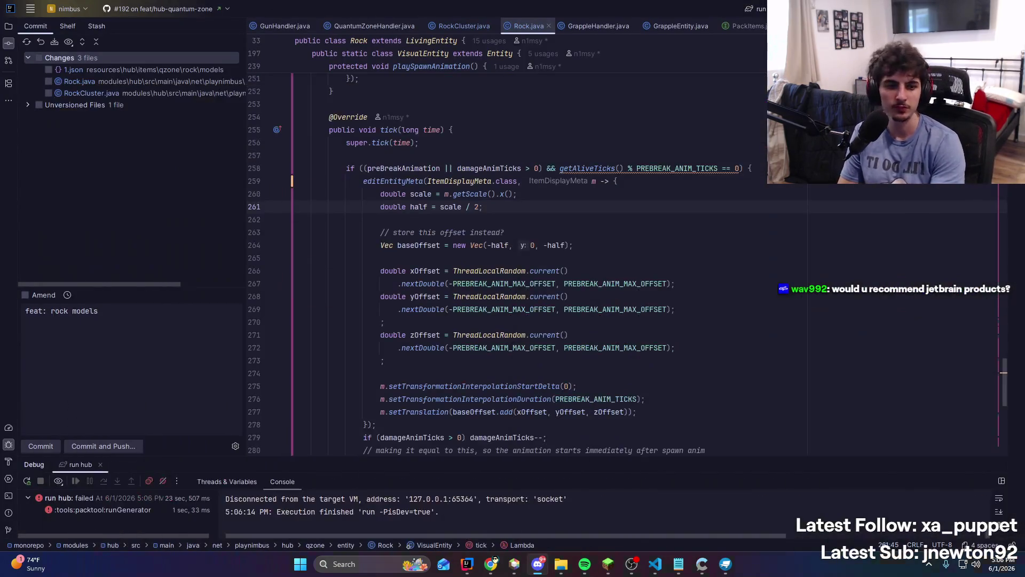
Enlarge the Debug console and read the IllegalArgumentException stack trace from the failed run
{"action": "left_click_drag", "start_coordinate": [448, 460], "coordinate": [480, 379]}
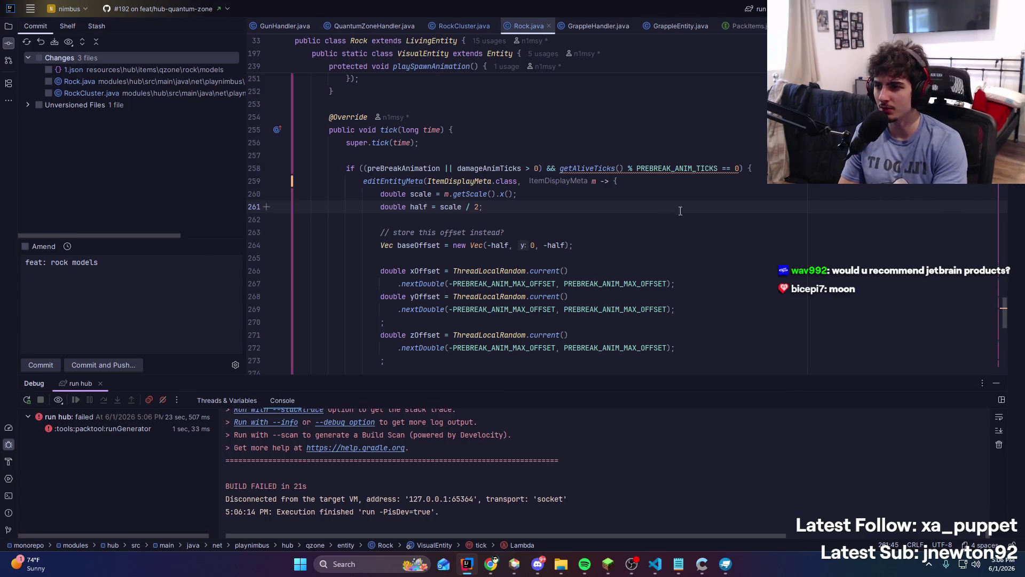
{"action": "scroll", "coordinate": [680, 214], "scroll_direction": "down", "scroll_amount": 6}
{"action": "scroll", "coordinate": [451, 481], "scroll_direction": "up", "scroll_amount": 4}
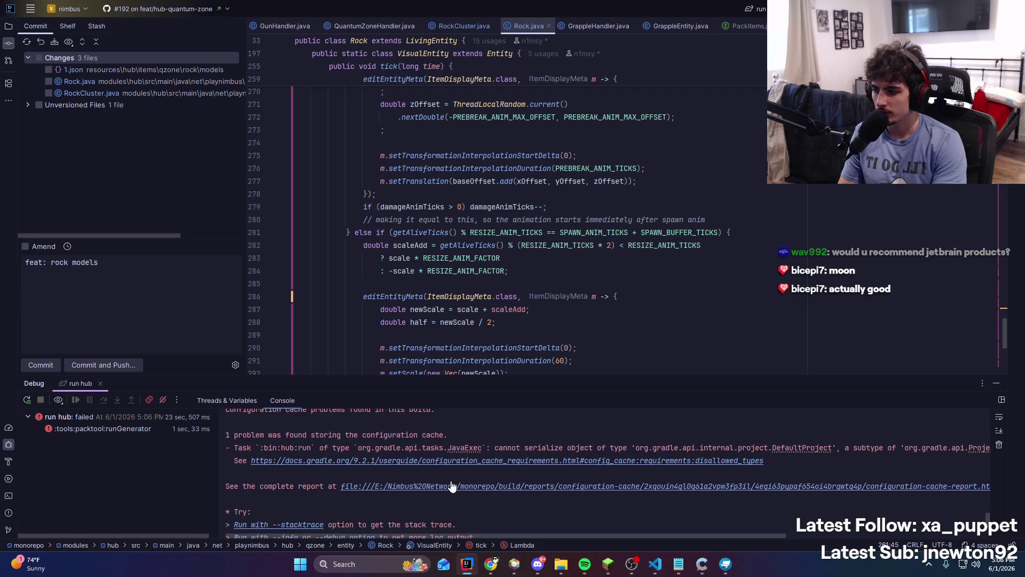
{"action": "scroll", "coordinate": [451, 486], "scroll_direction": "up", "scroll_amount": 10}
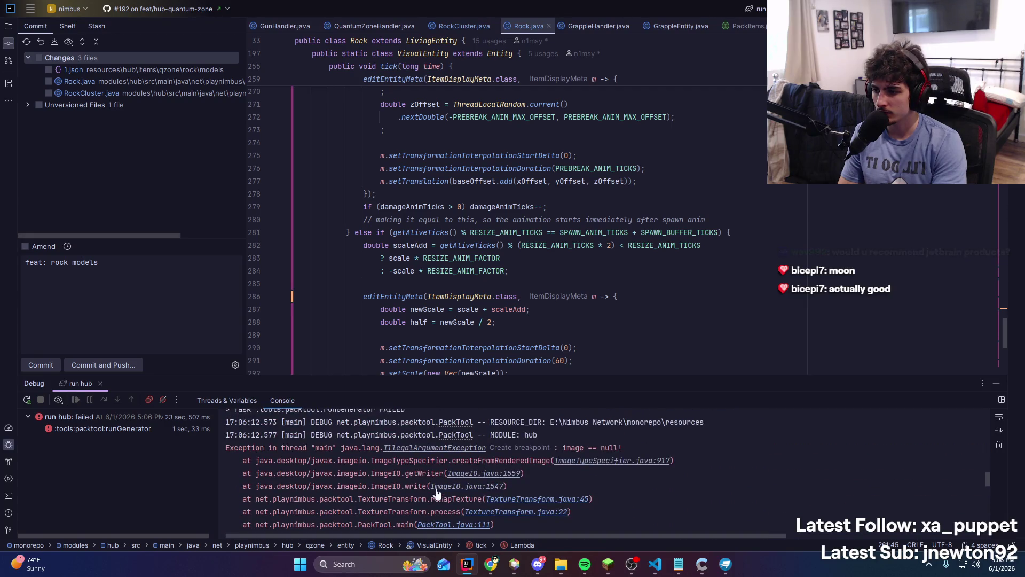
{"action": "scroll", "coordinate": [449, 504], "scroll_direction": "down", "scroll_amount": 3}
{"action": "scroll", "coordinate": [453, 500], "scroll_direction": "up", "scroll_amount": 3}
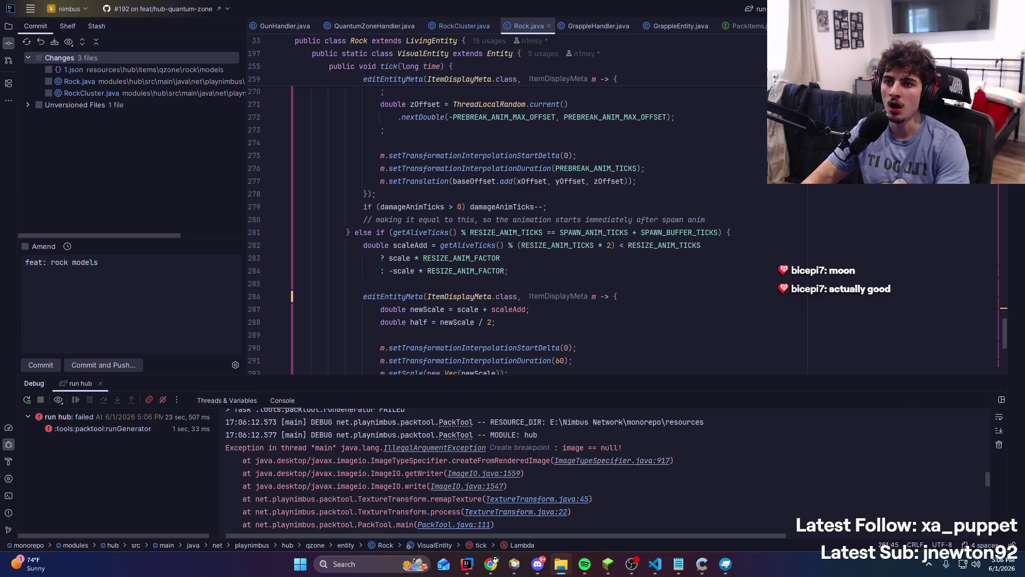
Rerun 'run hub' and switch to Minecraft, which shows Connection Lost
{"action": "key", "text": "shift+F9"}
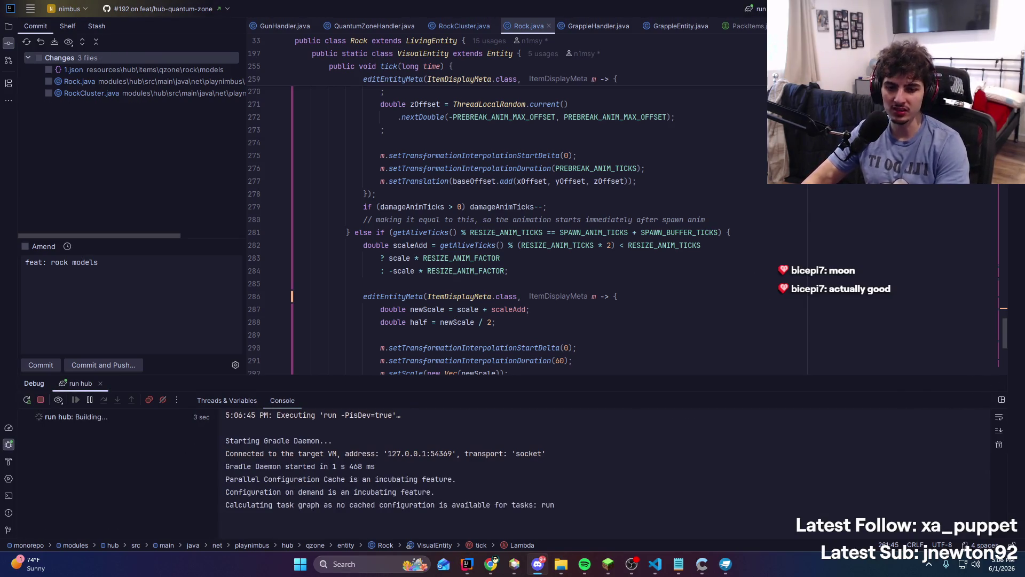
{"action": "left_click", "coordinate": [537, 563]}
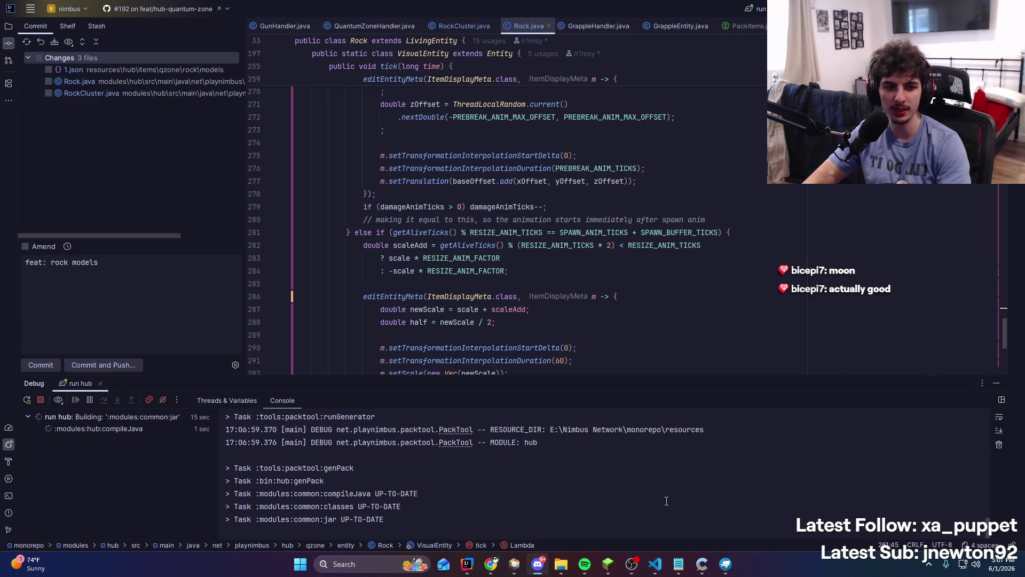
{"action": "left_click", "coordinate": [608, 564]}
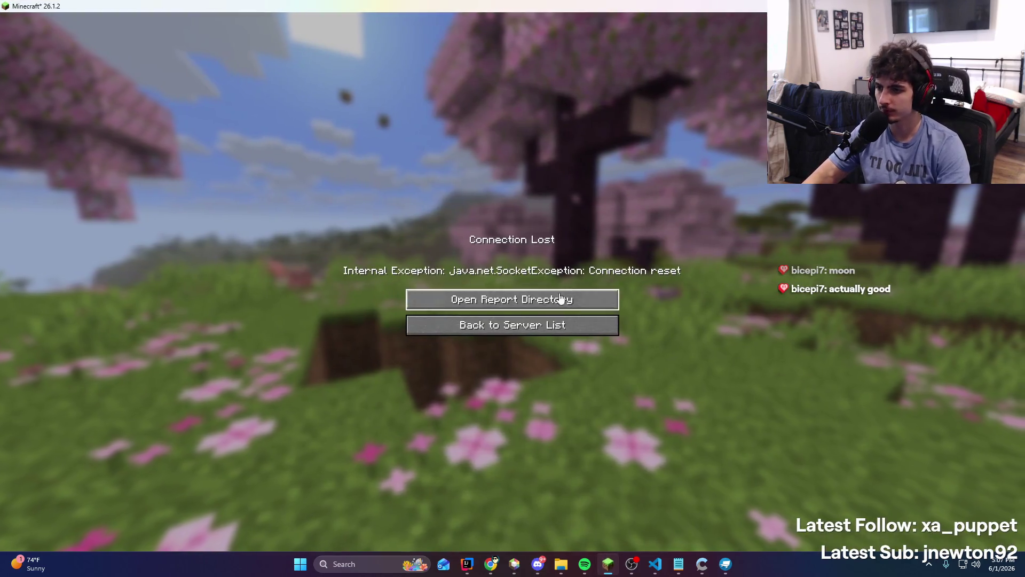
Return to the server list, confirm the hub build in IntelliJ, then join 'test server'
{"action": "left_click", "coordinate": [549, 322]}
{"action": "key", "text": "F11"}
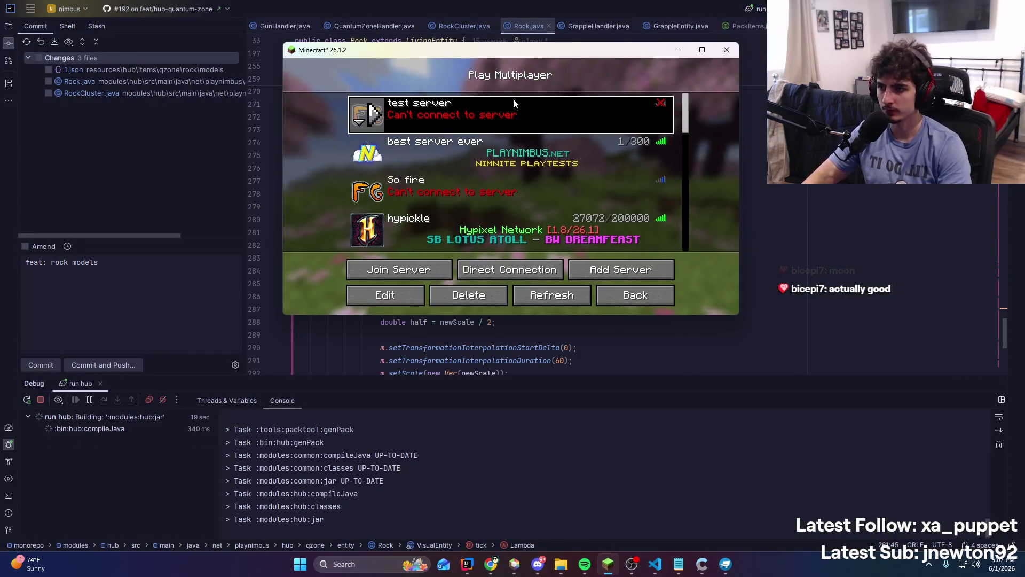
{"action": "key", "text": "alt+Tab"}
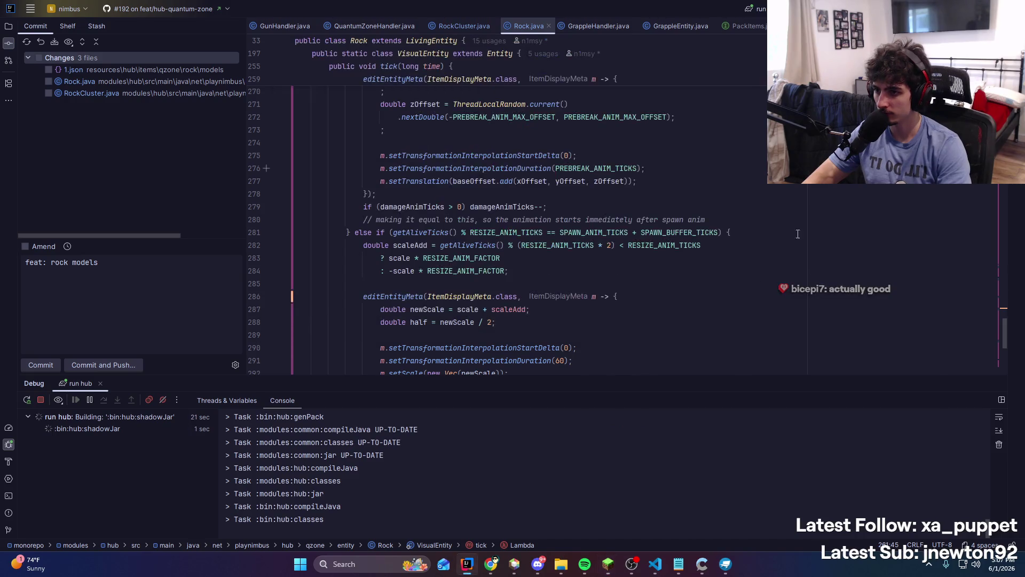
{"action": "scroll", "coordinate": [623, 367], "scroll_direction": "down", "scroll_amount": 2}
{"action": "scroll", "coordinate": [623, 367], "scroll_direction": "up", "scroll_amount": 7}
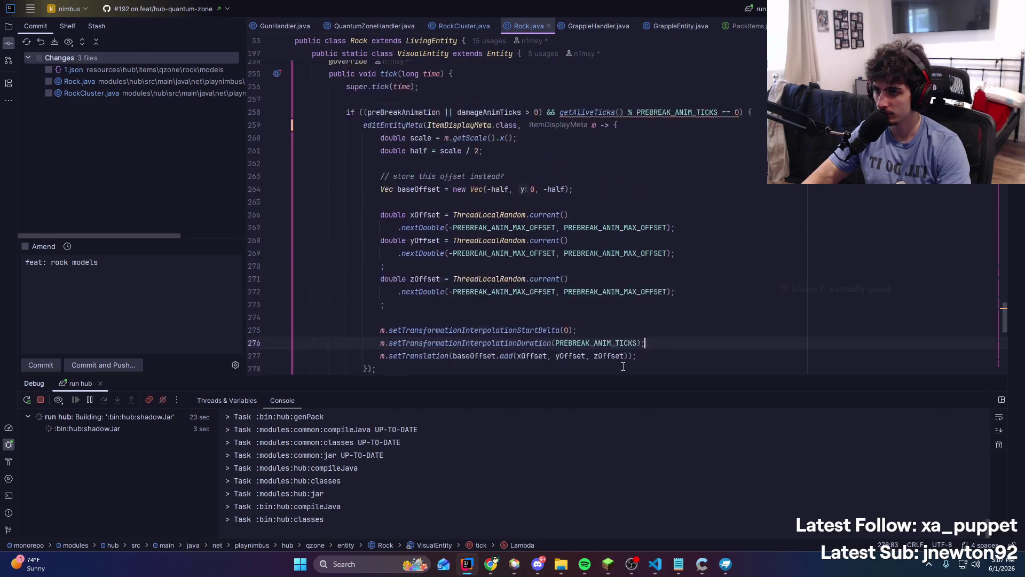
{"action": "left_click", "coordinate": [614, 563]}
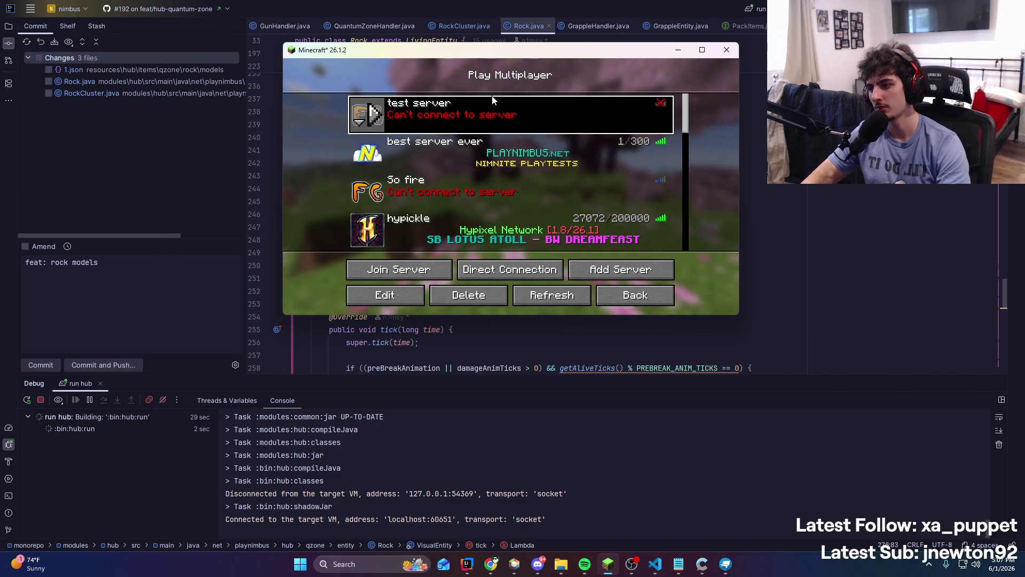
{"action": "double_click", "coordinate": [479, 101]}
{"action": "left_click", "coordinate": [703, 50]}
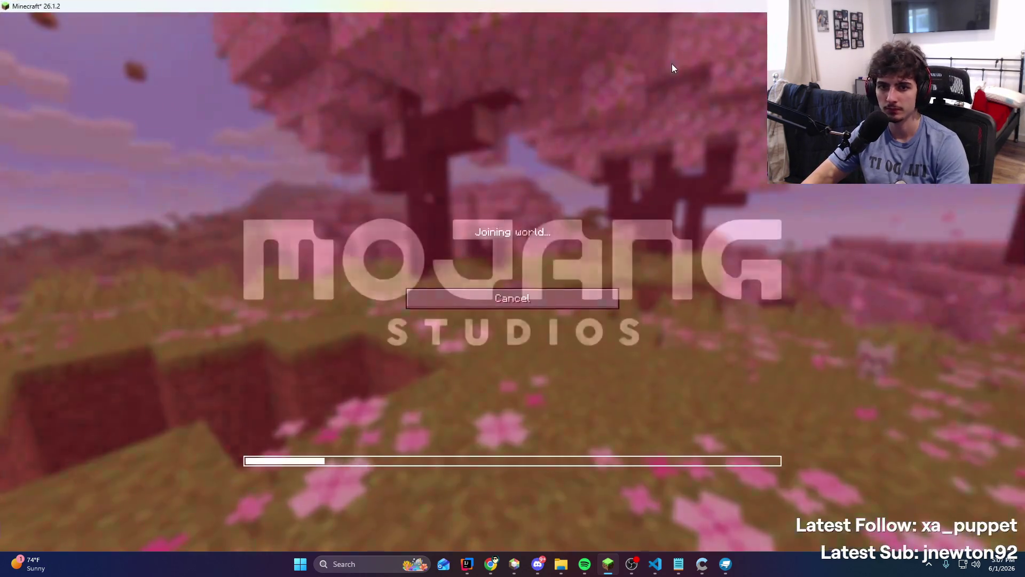